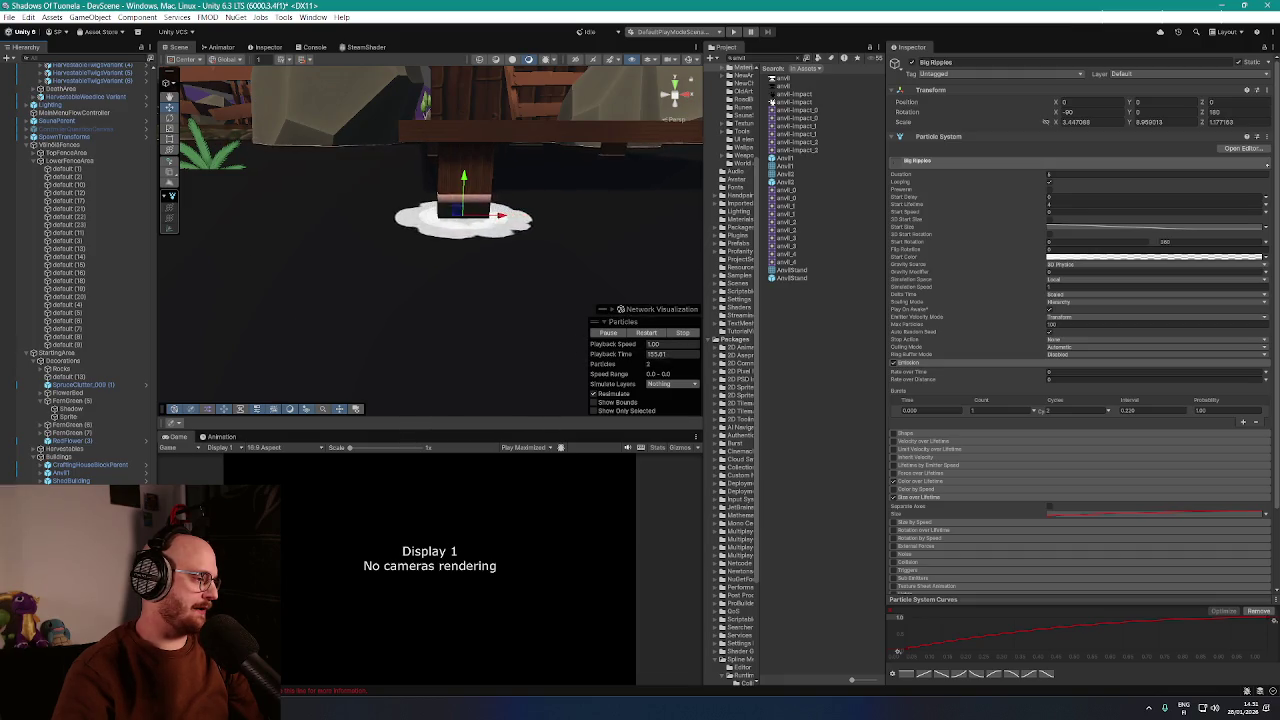
# Open Big Ripples' Start Size in the curve editor, keeping it in Curve mode
pyautogui.hotkey('ctrl', 'z')
pyautogui.hotkey('ctrl', 'y')
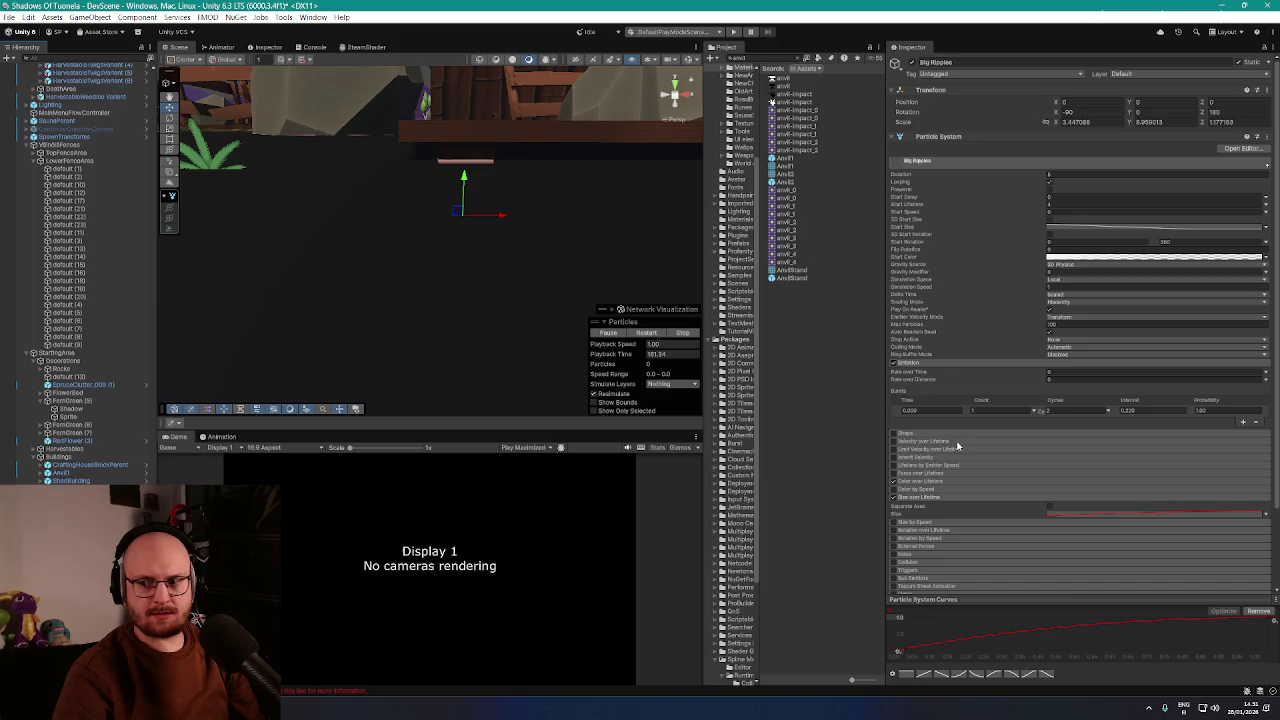
pyautogui.scroll(-2, 954, 457)
pyautogui.scroll(2, 962, 446)
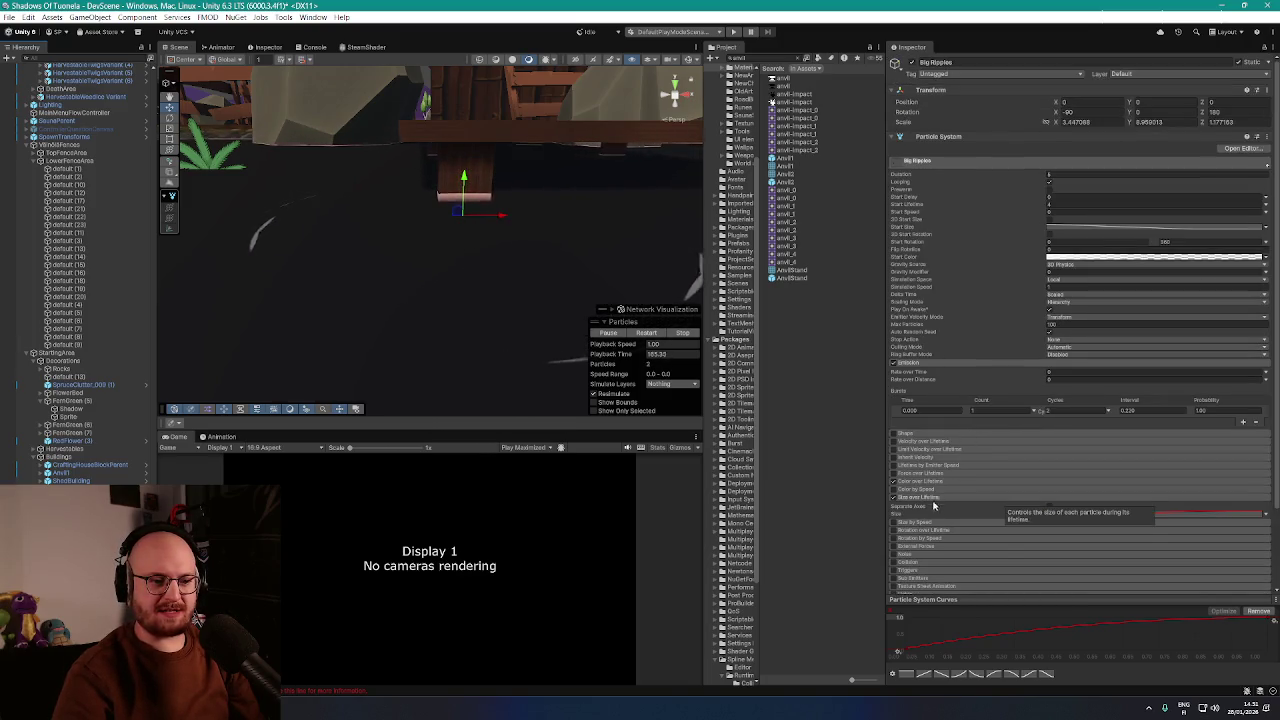
pyautogui.scroll(-3, 997, 577)
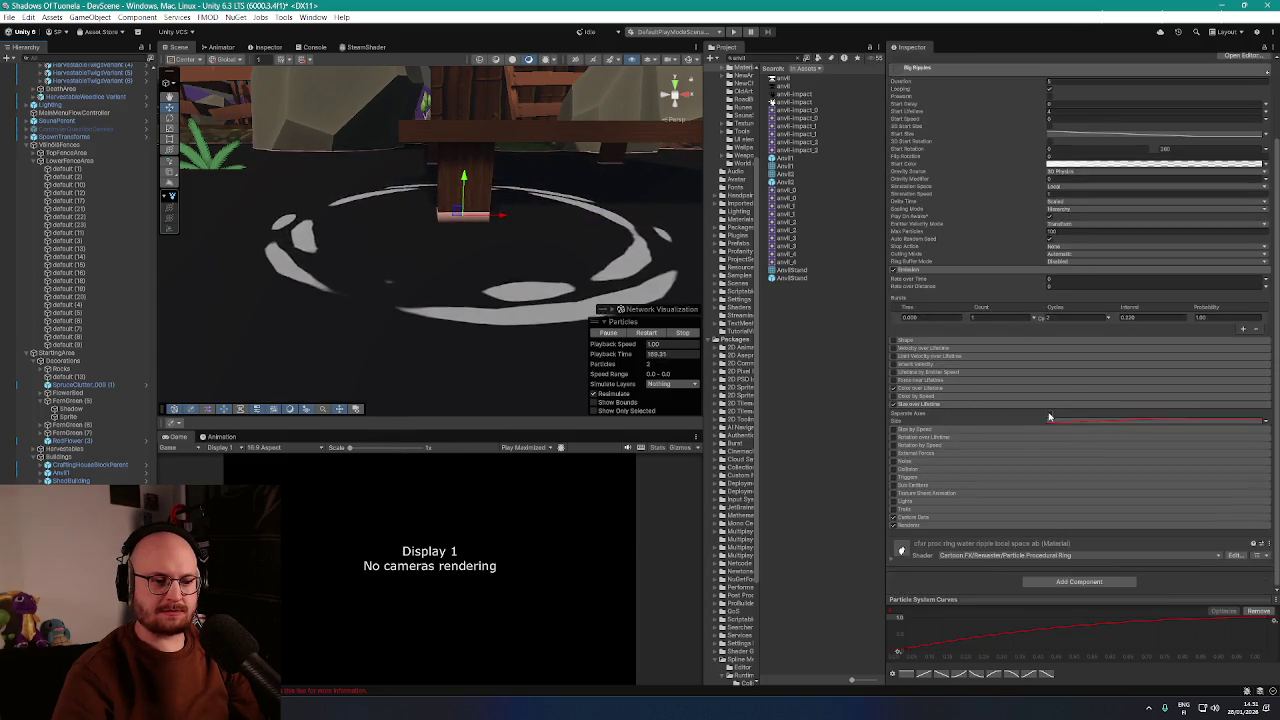
pyautogui.scroll(3, 990, 483)
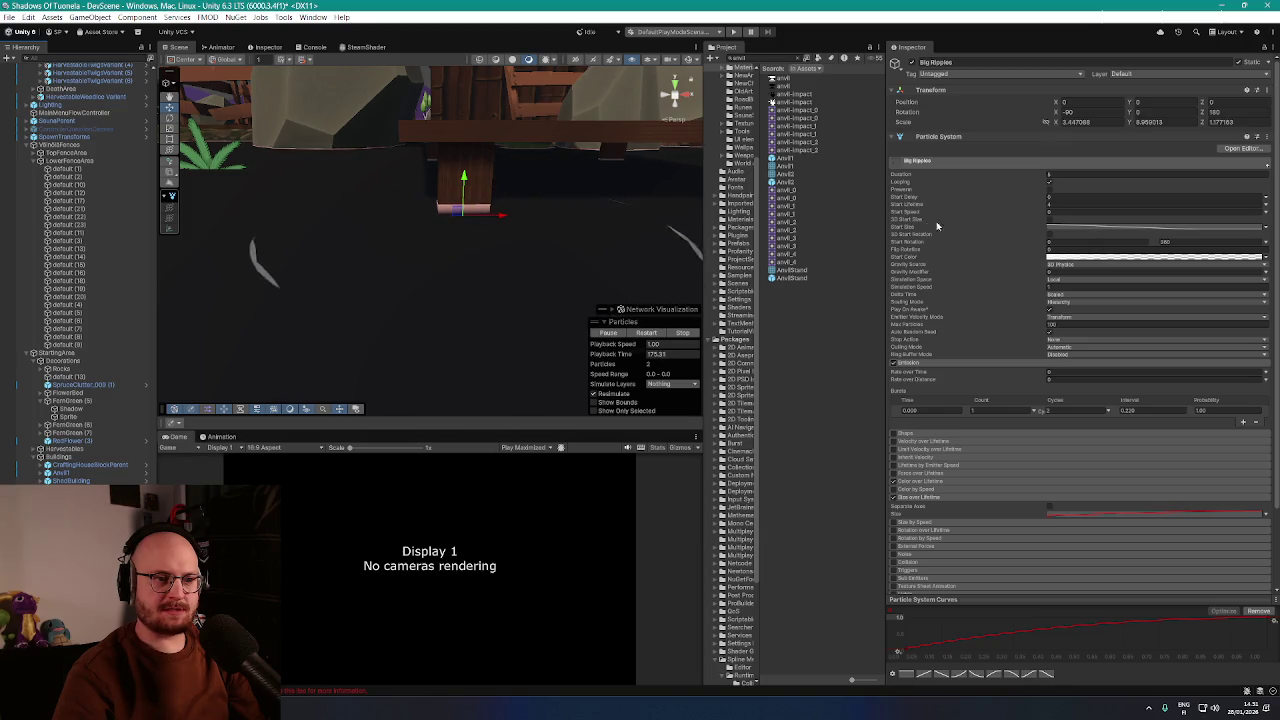
pyautogui.click(1100, 228)
pyautogui.click(1266, 228)
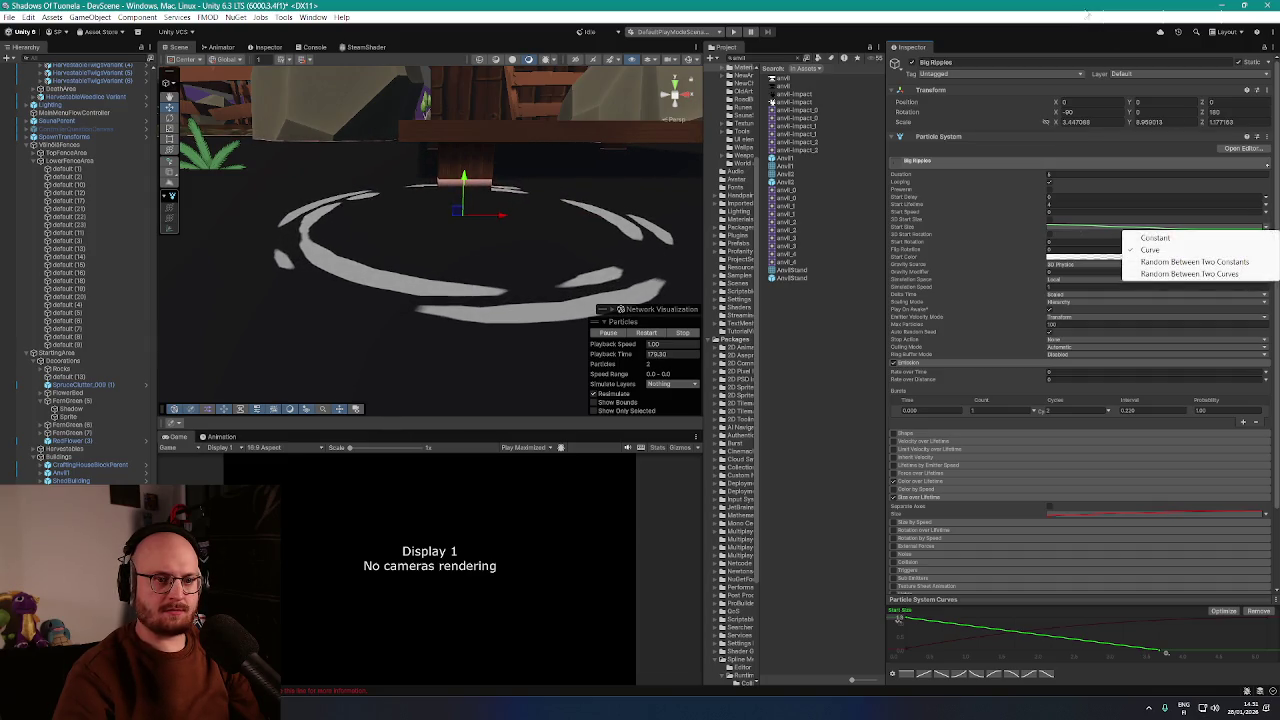
pyautogui.click(1163, 228)
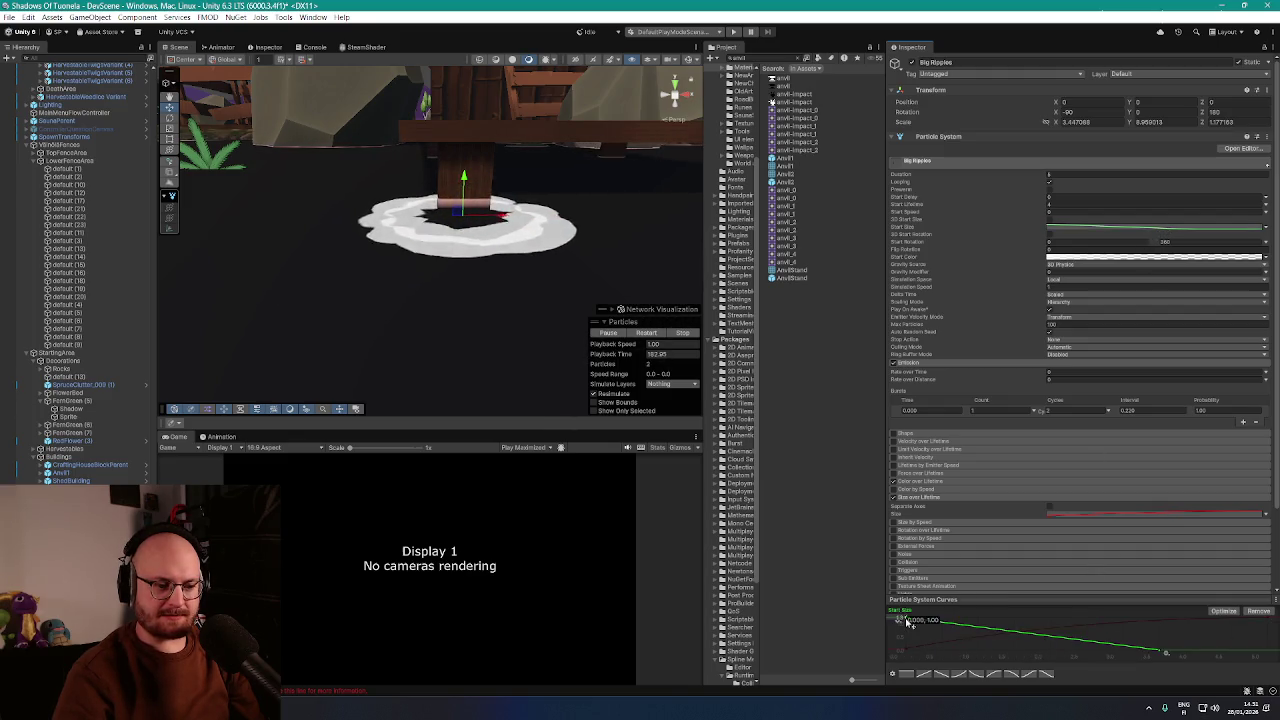
# Drag the Start Size curve's first key down to about 0.31-0.38
pyautogui.moveTo(907, 626)
pyautogui.moveTo(907, 628); pyautogui.dragTo(908, 635)
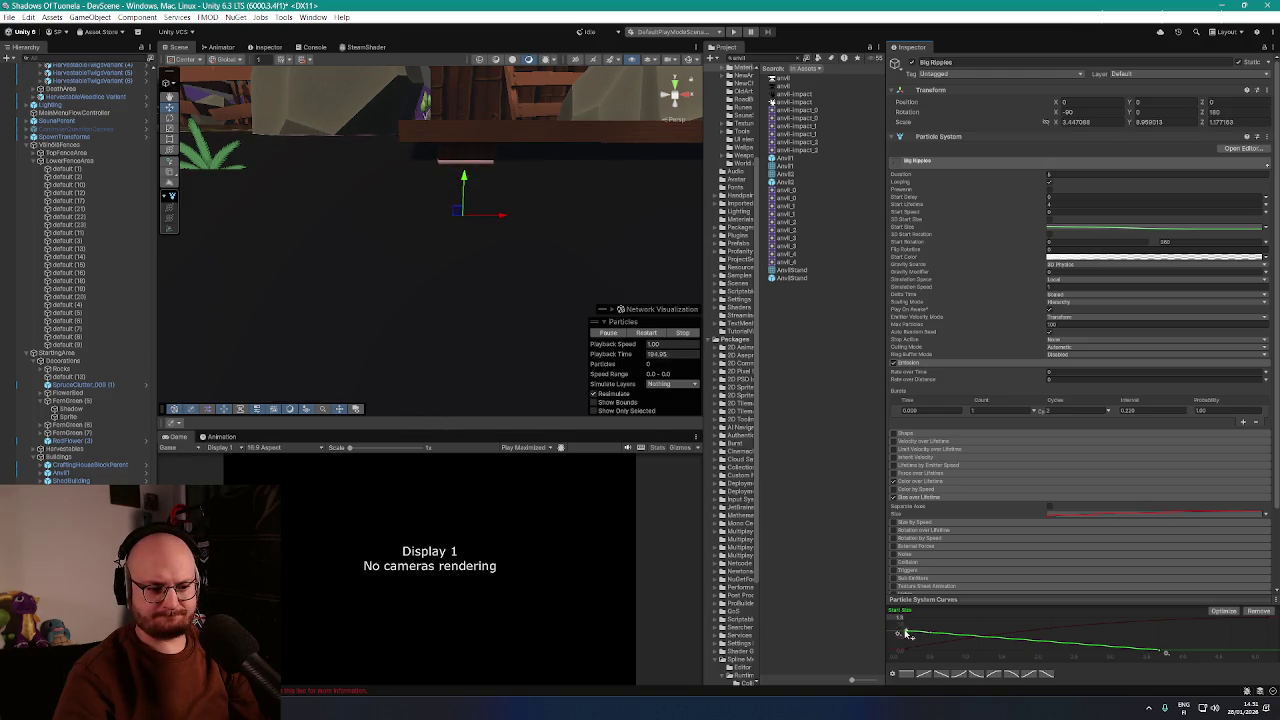
pyautogui.moveTo(908, 634)
pyautogui.moveTo(906, 634); pyautogui.dragTo(903, 643)
pyautogui.moveTo(495, 262); pyautogui.dragTo(517, 289)
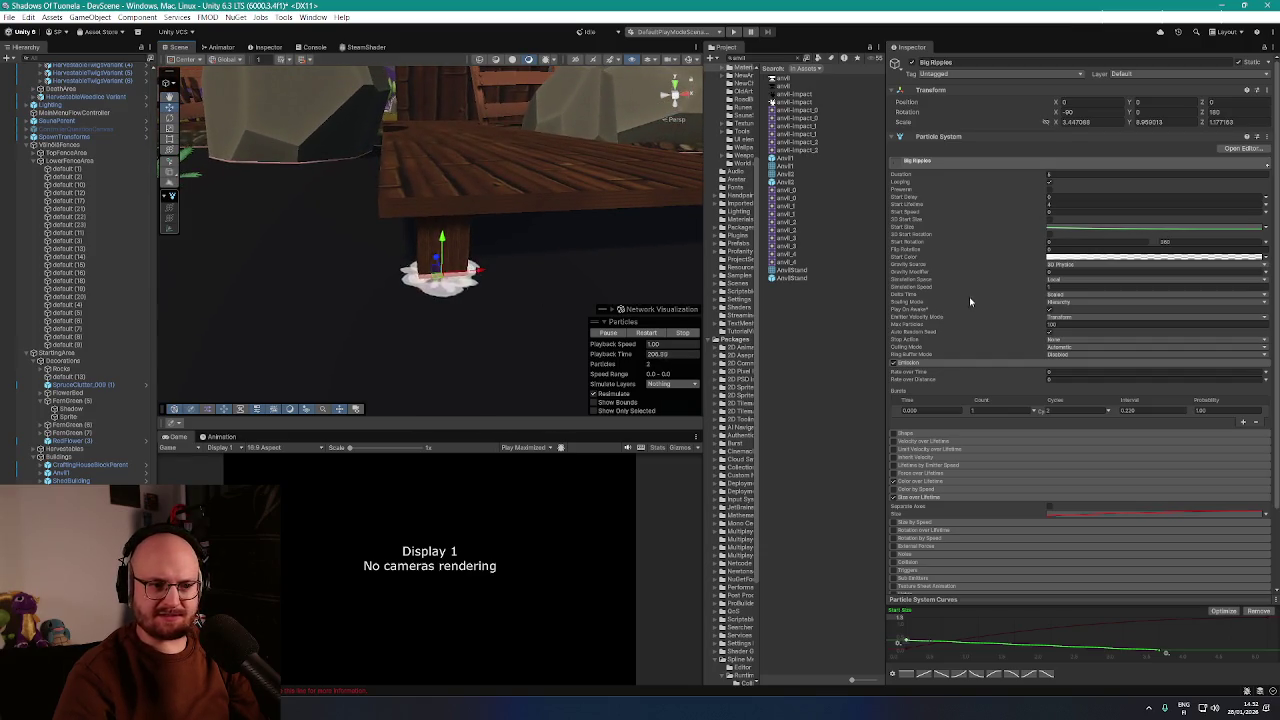
# Return to Big Ripples' Transform and scale it up proportionally to about Y 10.29, Z 1.35
pyautogui.scroll(-1, 988, 290)
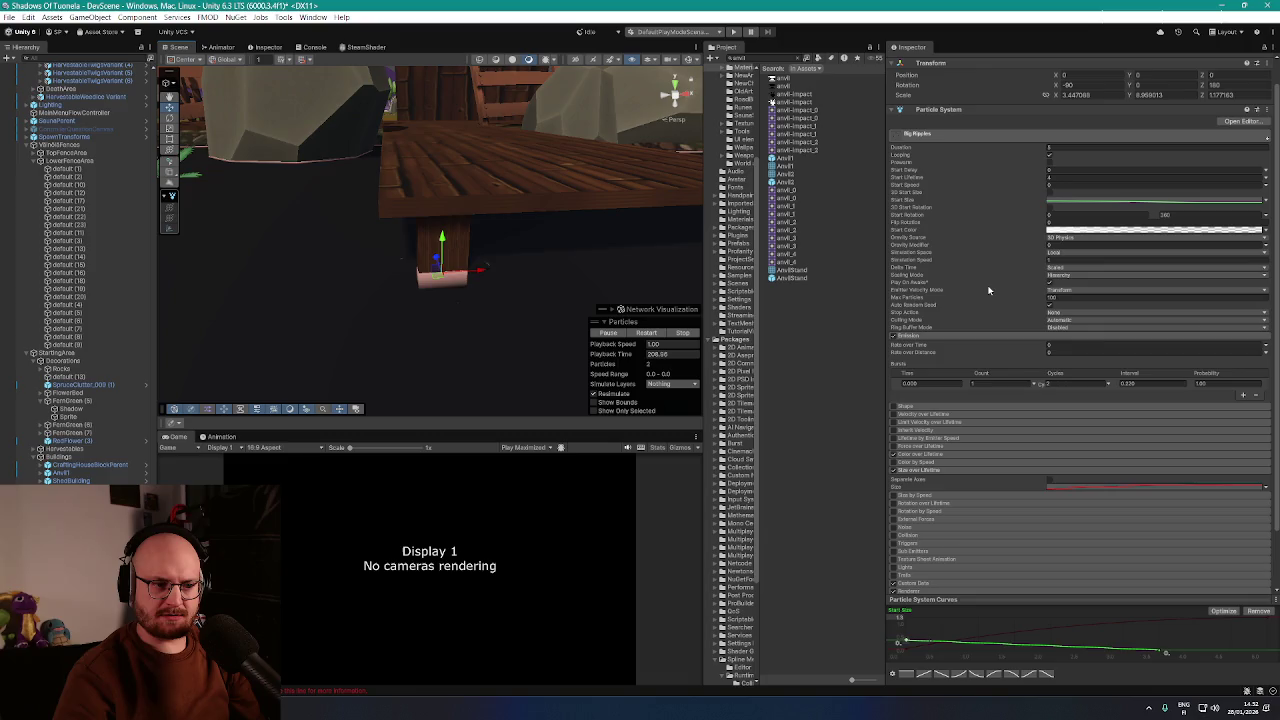
pyautogui.scroll(-2, 988, 283)
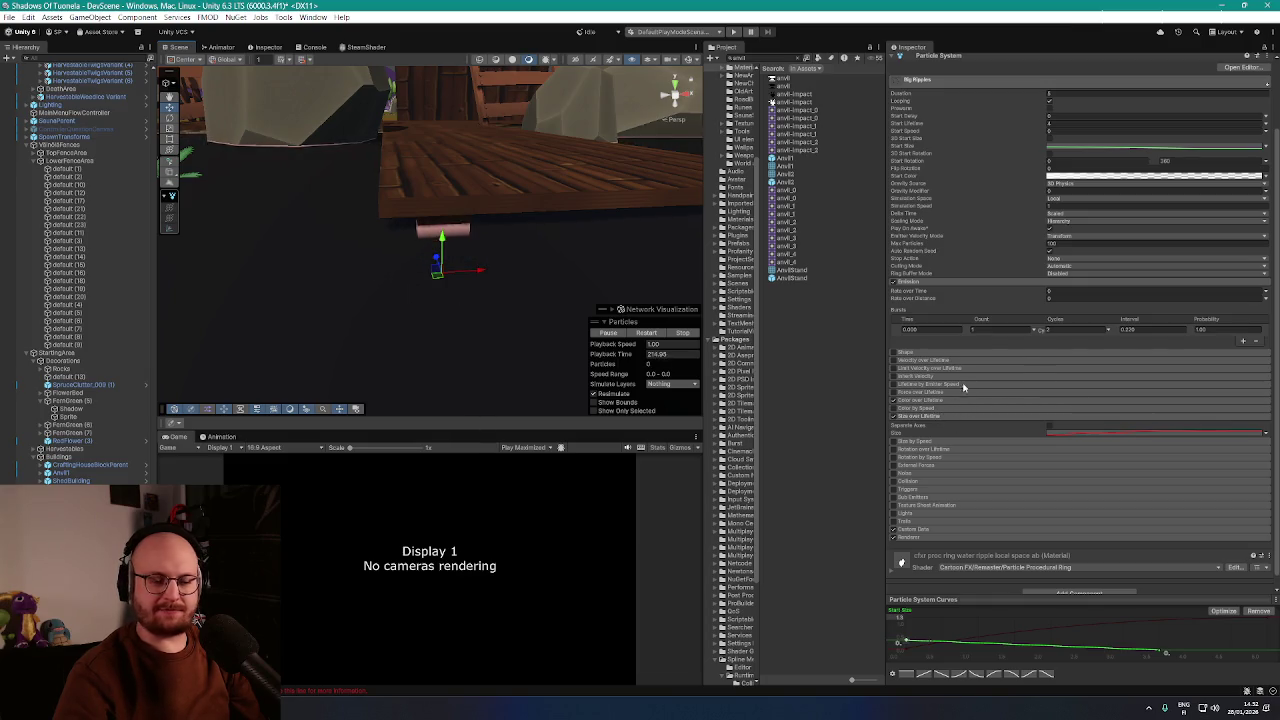
pyautogui.scroll(-1, 963, 389)
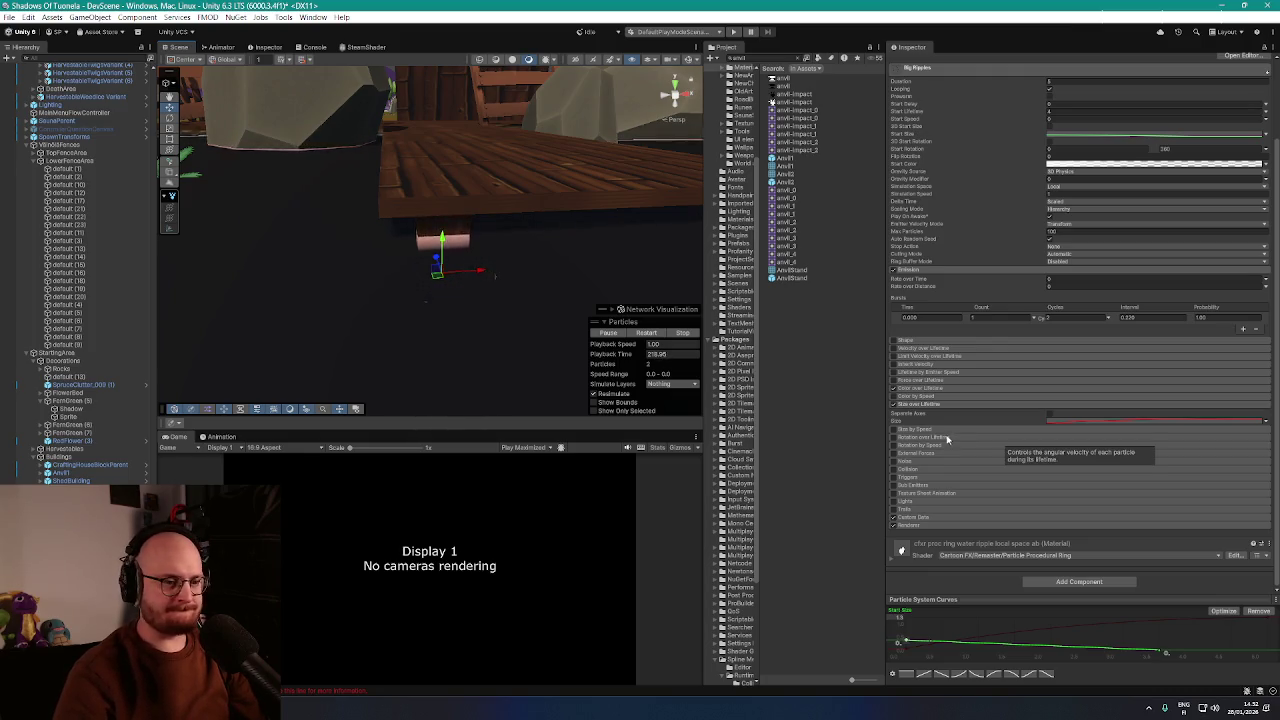
pyautogui.scroll(2, 965, 439)
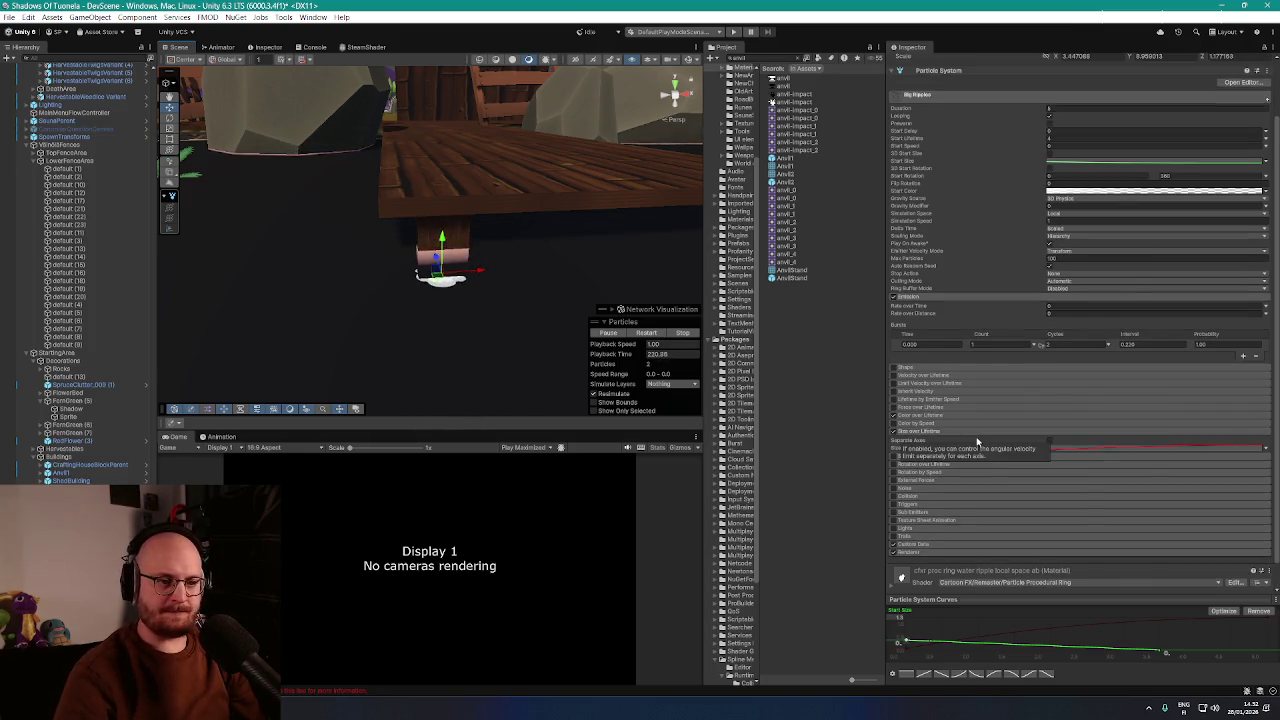
pyautogui.scroll(5, 977, 435)
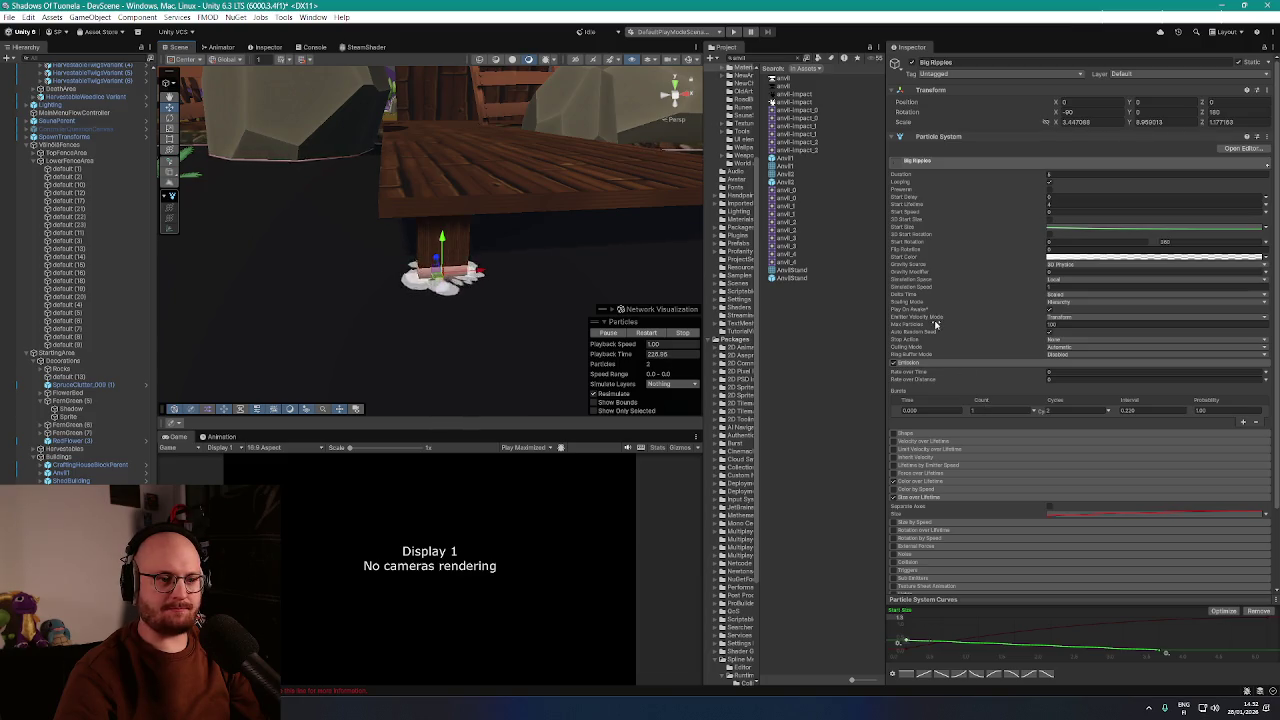
pyautogui.moveTo(935, 324)
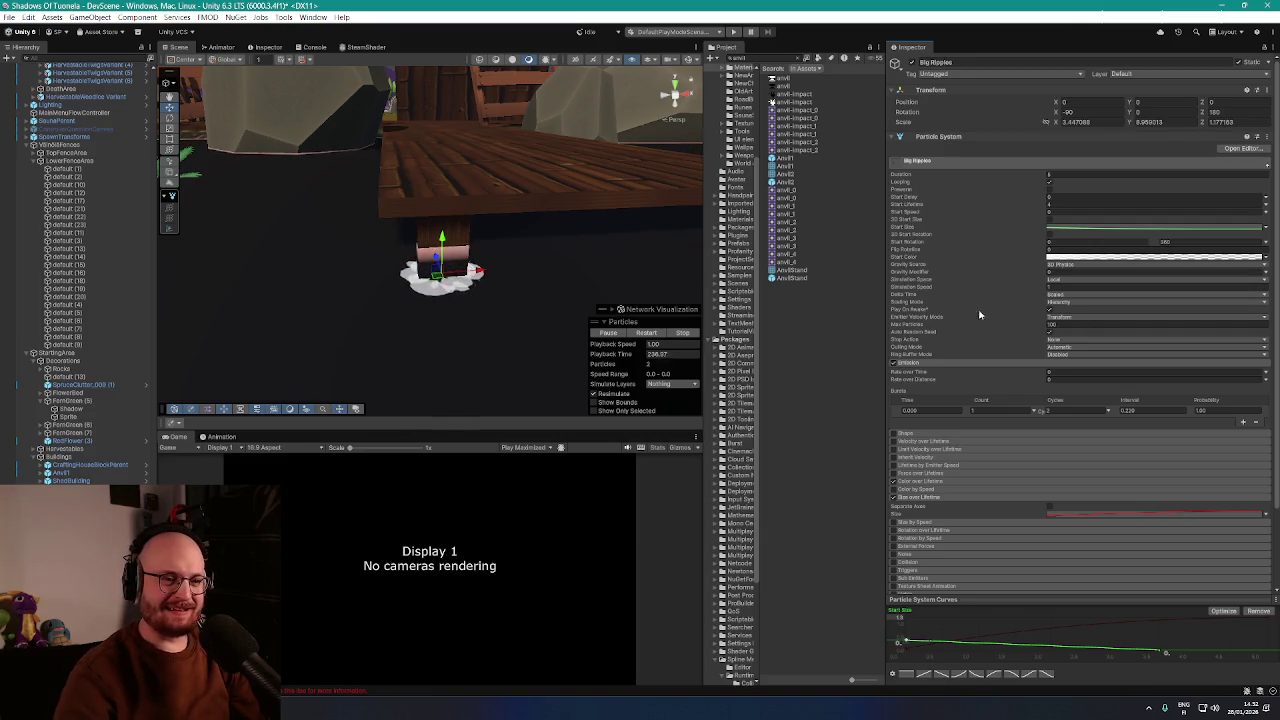
pyautogui.scroll(-1, 1080, 300)
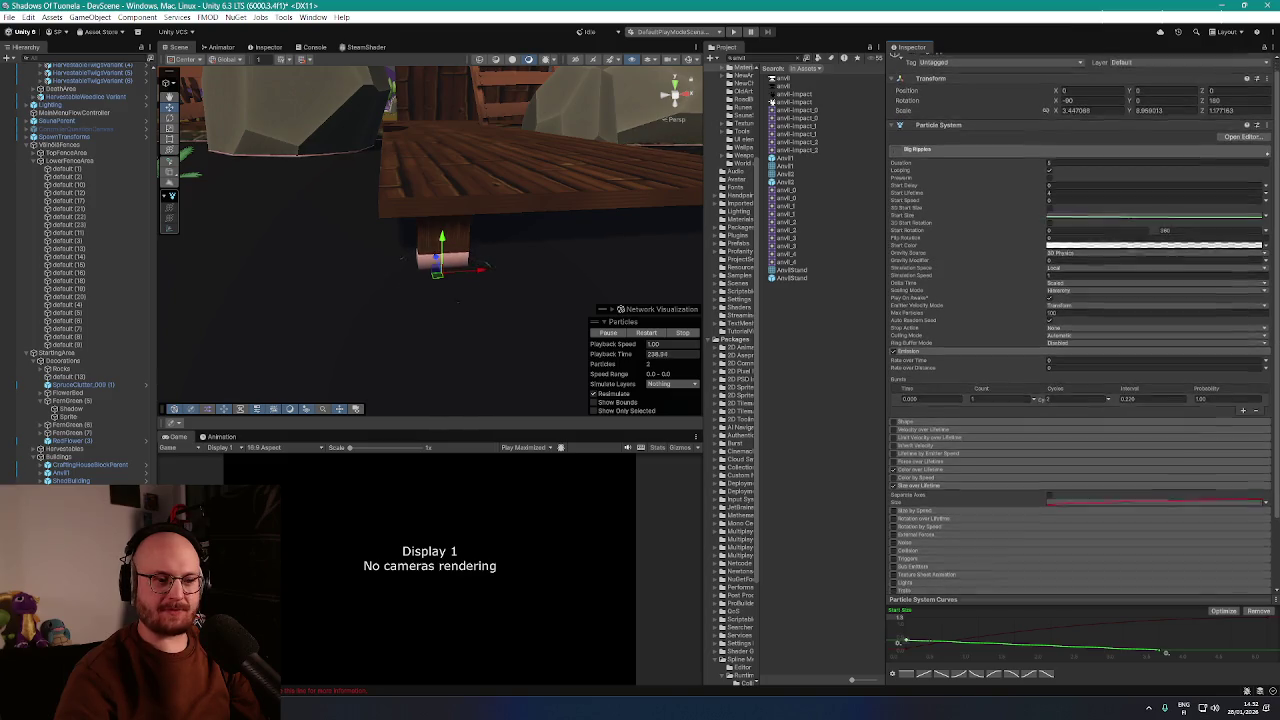
pyautogui.scroll(1, 1268, 340)
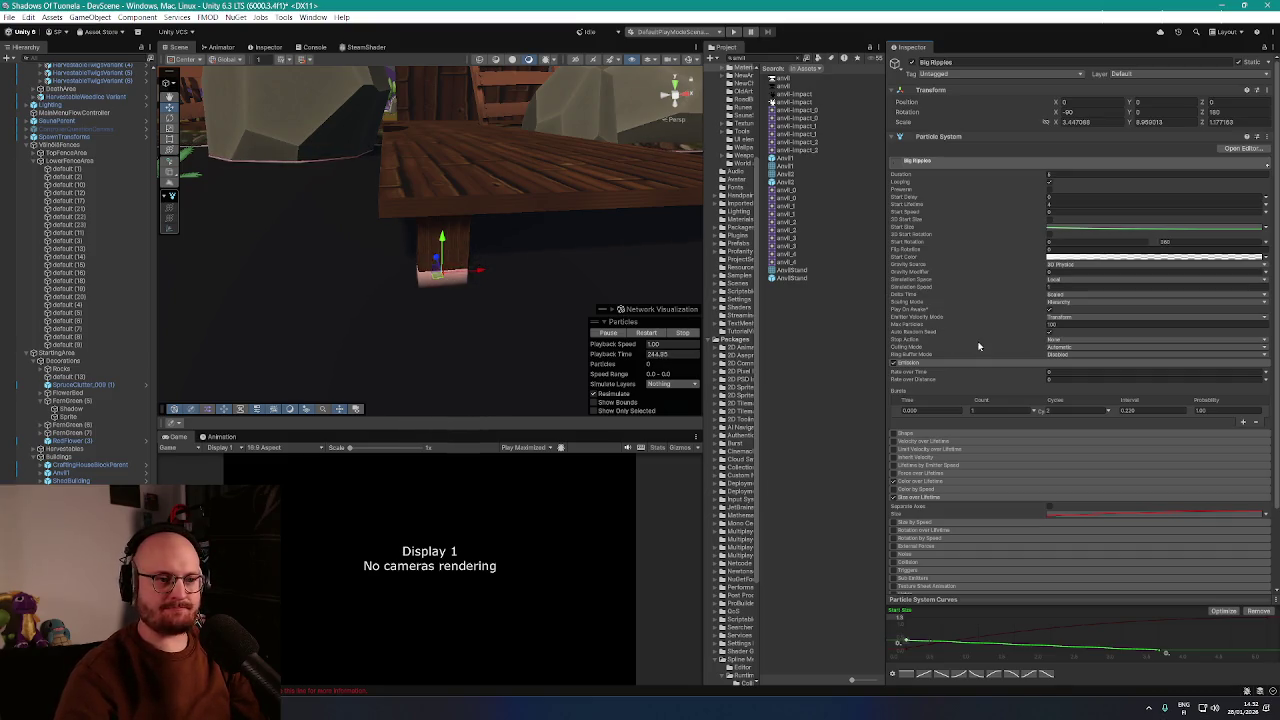
pyautogui.scroll(-3, 977, 330)
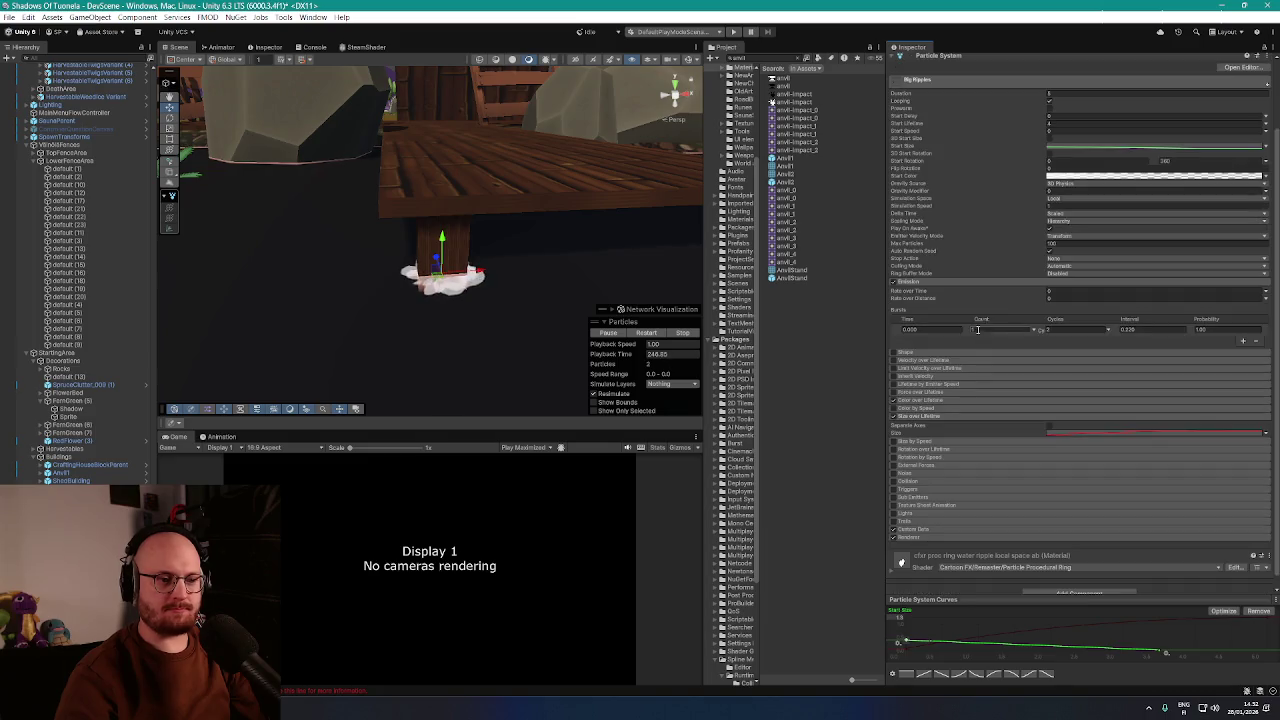
pyautogui.scroll(3, 939, 376)
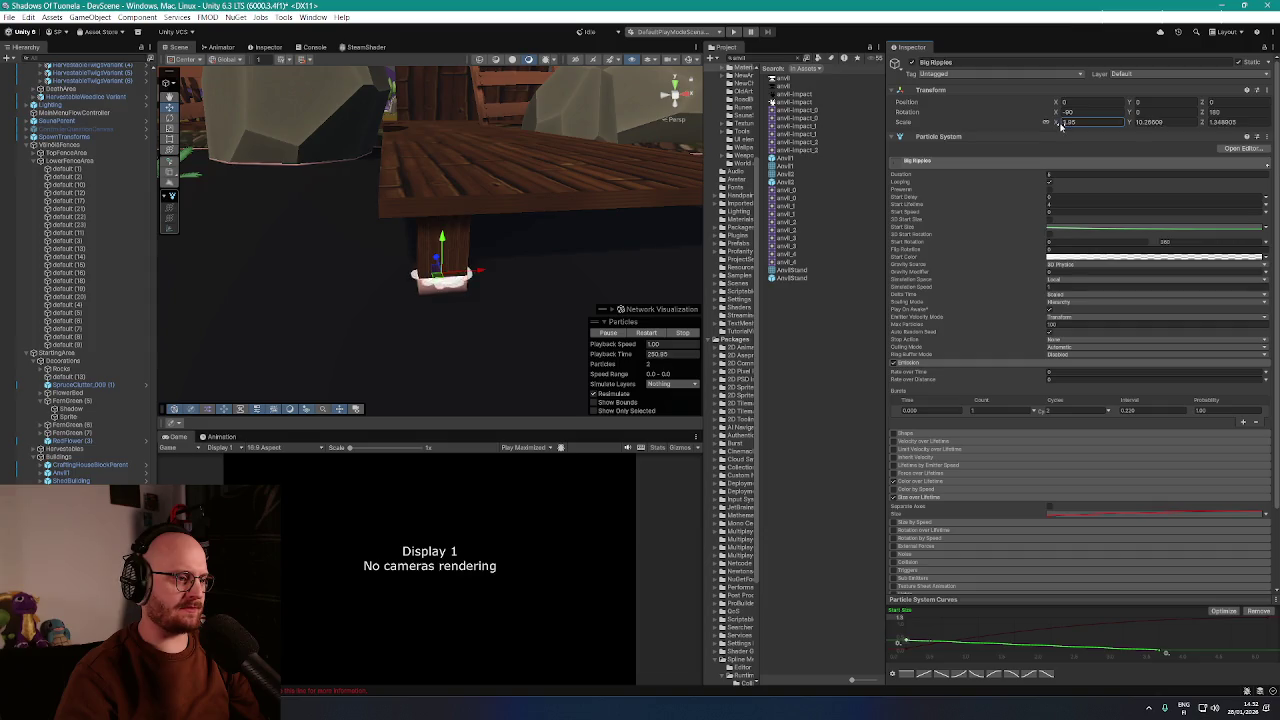
# Enter 5.3 for Big Ripples' Scale X and orbit to inspect the wider ripple rings
pyautogui.write('5.3')
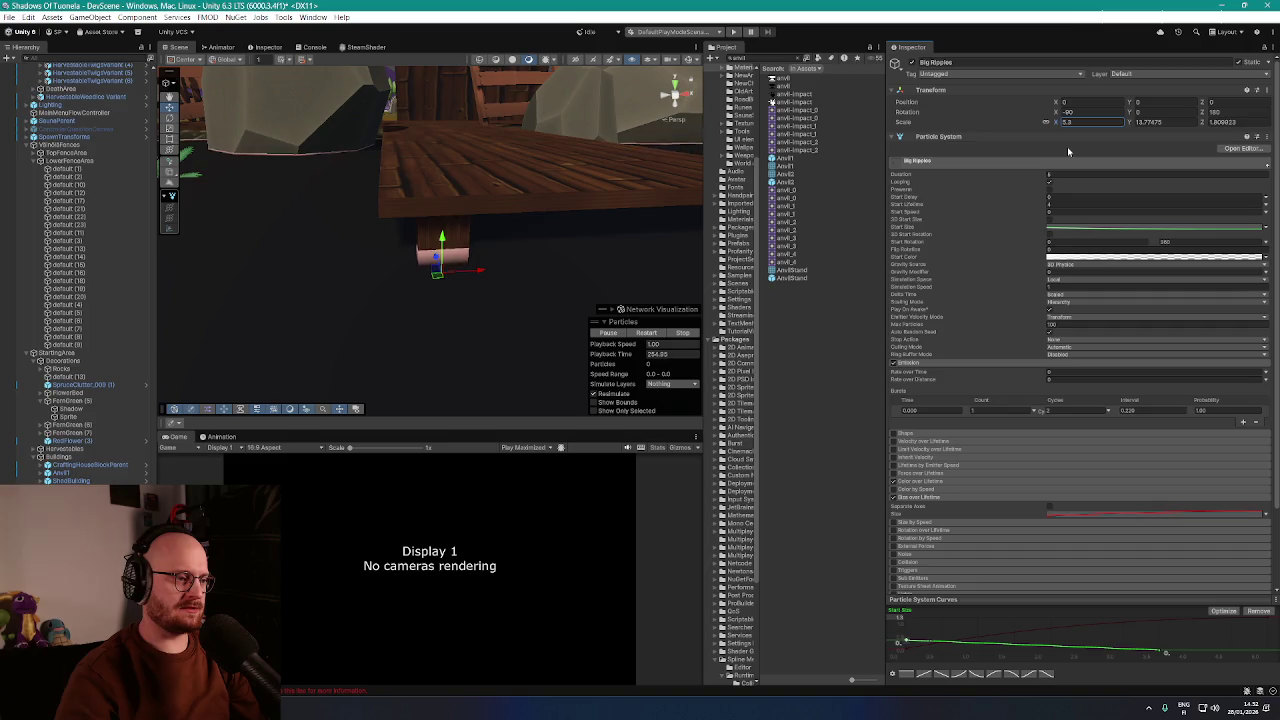
pyautogui.moveTo(560, 200)
pyautogui.mouseDown()
pyautogui.moveTo(569, 187)
pyautogui.moveTo(604, 208)
pyautogui.moveTo(664, 194)
pyautogui.moveTo(603, 196)
pyautogui.mouseUp()
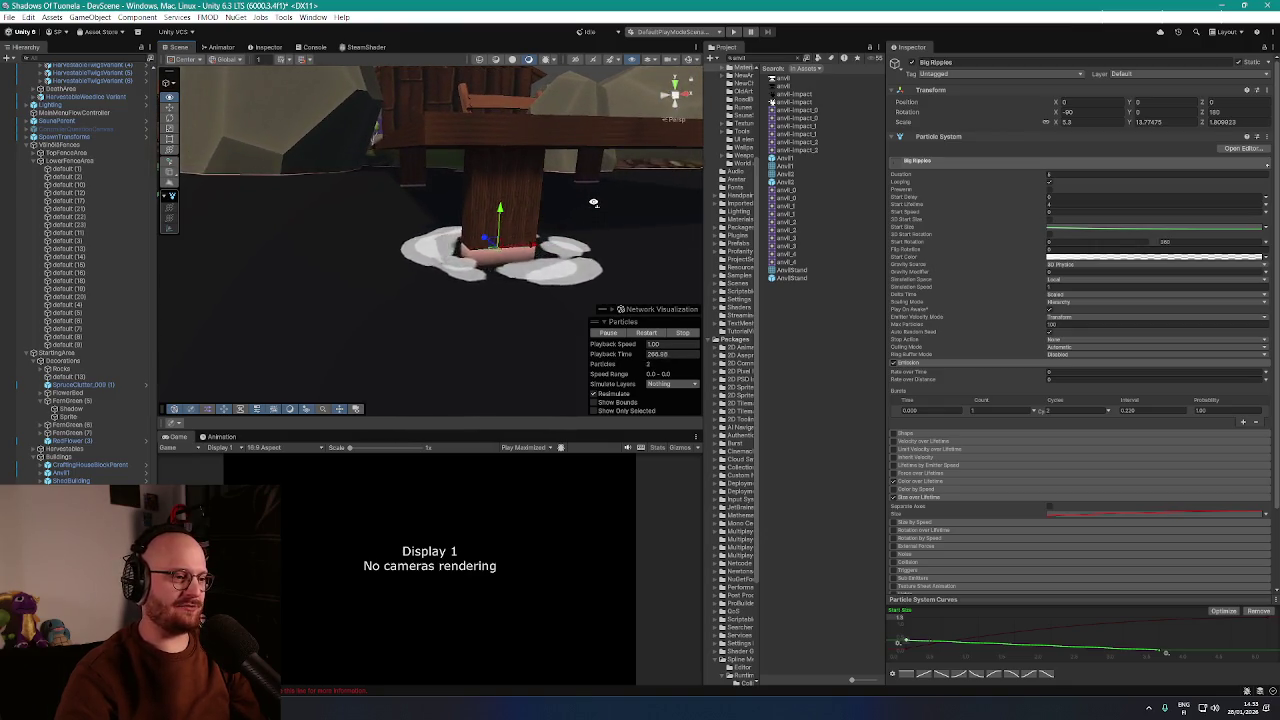
pyautogui.moveTo(573, 262); pyautogui.dragTo(573, 248)
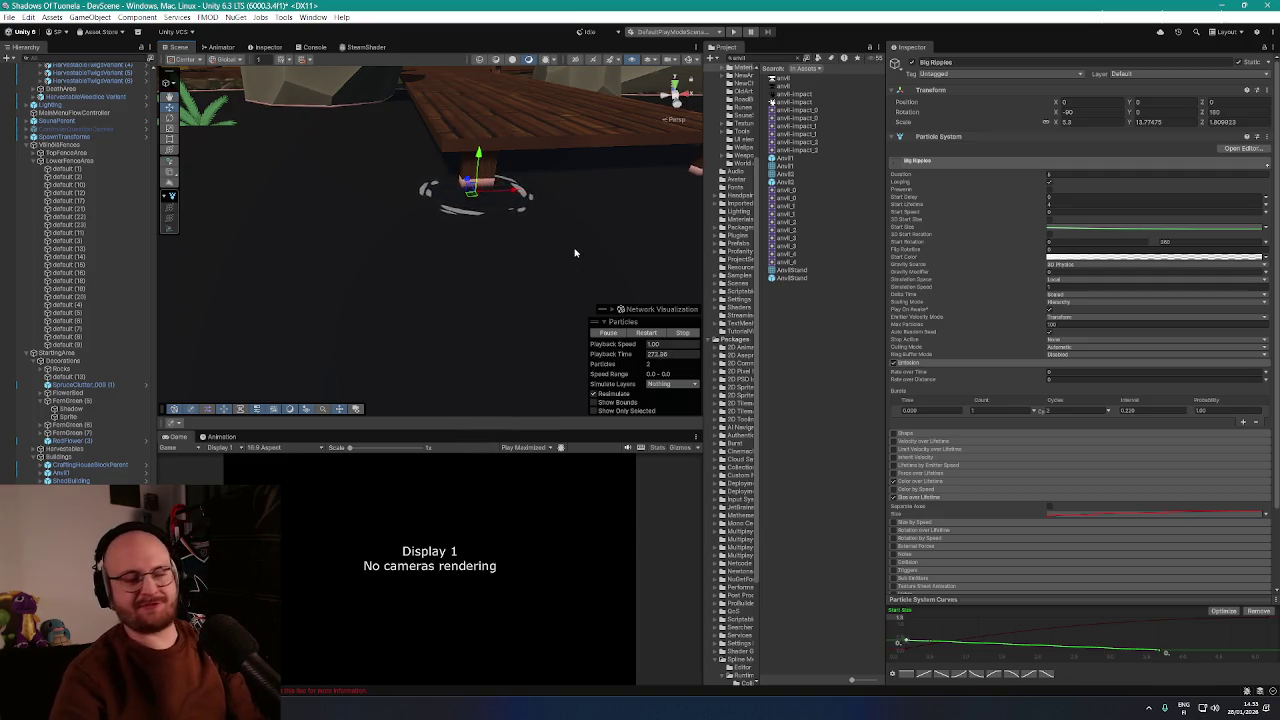
# Deselect Big Ripples and orbit the view out under the dock toward the farm
pyautogui.click(575, 253)
pyautogui.moveTo(443, 263)
pyautogui.mouseDown()
pyautogui.moveTo(431, 217)
pyautogui.moveTo(393, 226)
pyautogui.moveTo(409, 220)
pyautogui.moveTo(480, 287)
pyautogui.moveTo(472, 296)
pyautogui.moveTo(634, 331)
pyautogui.moveTo(557, 354)
pyautogui.moveTo(534, 354)
pyautogui.moveTo(518, 332)
pyautogui.moveTo(503, 341)
pyautogui.moveTo(529, 334)
pyautogui.mouseUp()
# Fold up the TorParent and VillidiParent groups in the Hierarchy
pyautogui.scroll(-10, 90, 280)
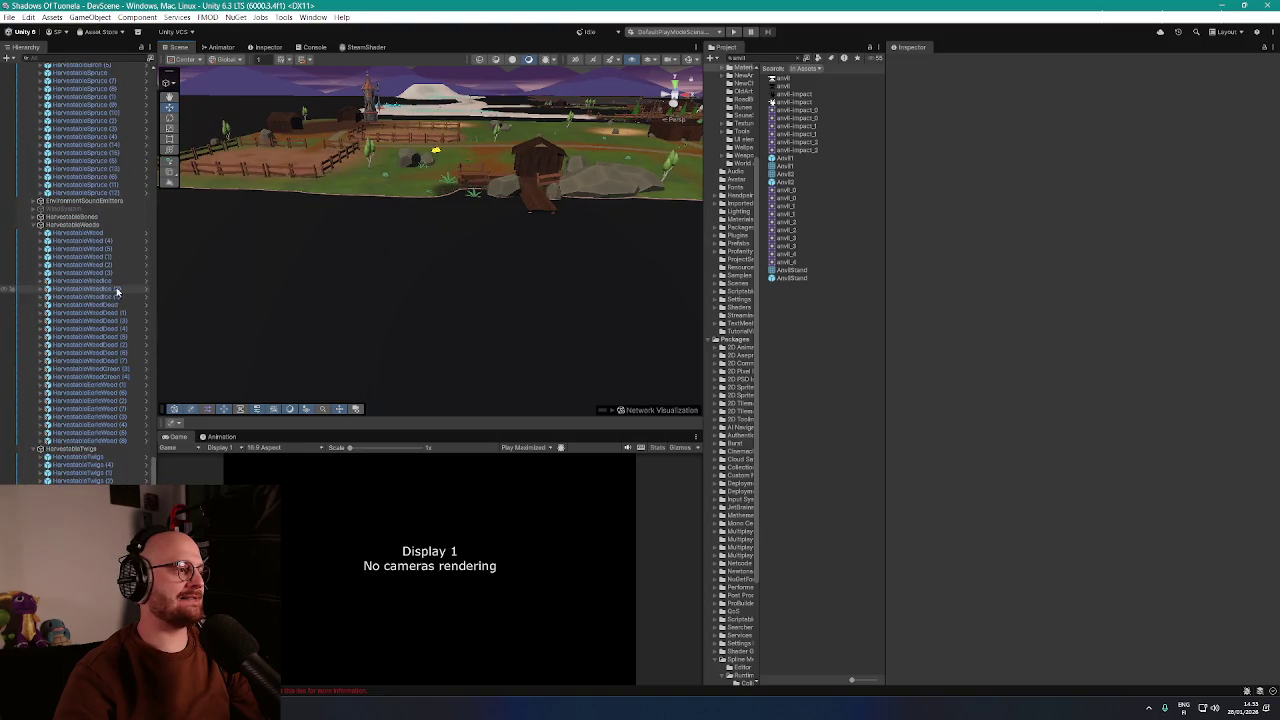
pyautogui.moveTo(155, 478); pyautogui.dragTo(156, 62)
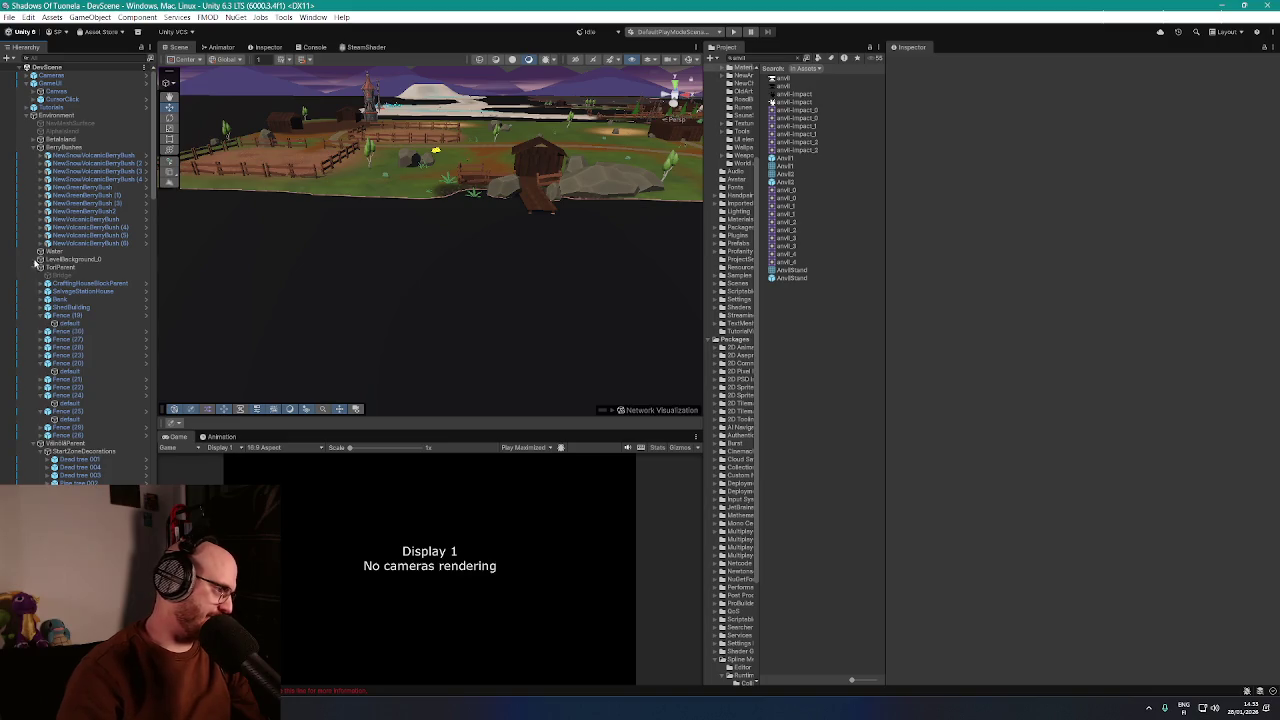
pyautogui.click(35, 268)
pyautogui.click(35, 276)
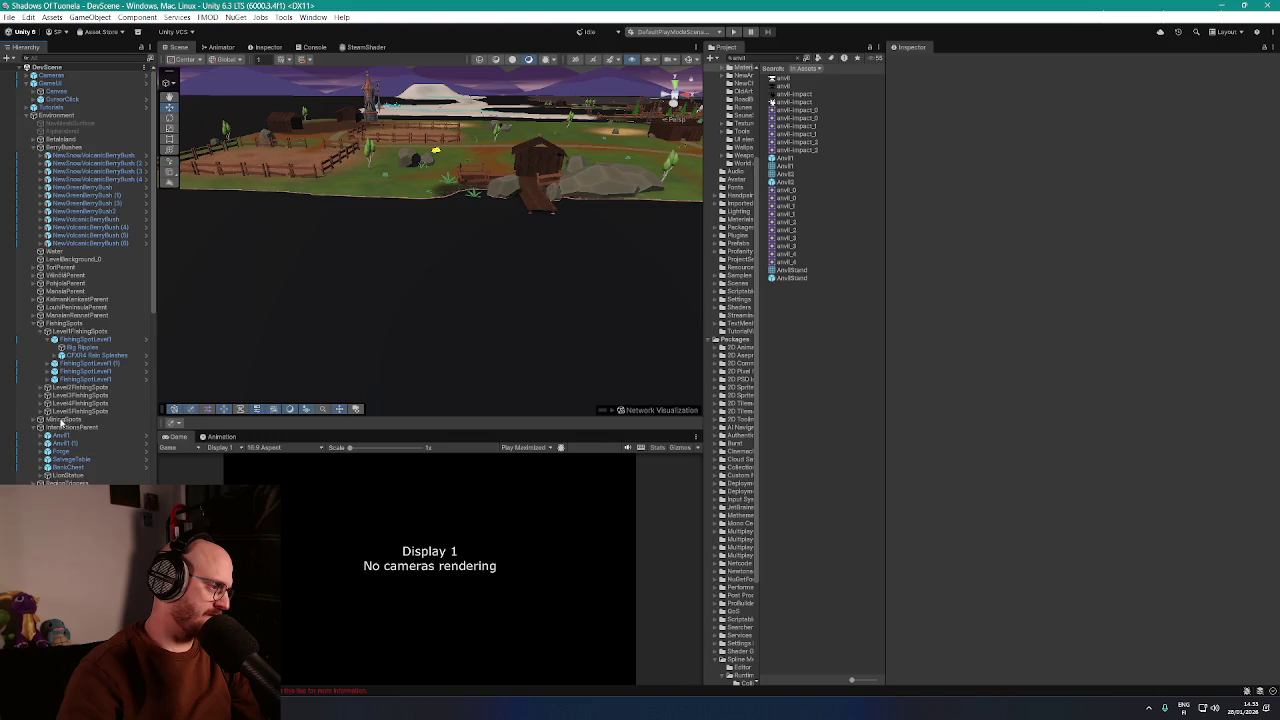
# Scroll down the Hierarchy and select the LakeSound sound emitter
pyautogui.scroll(-2, 85, 459)
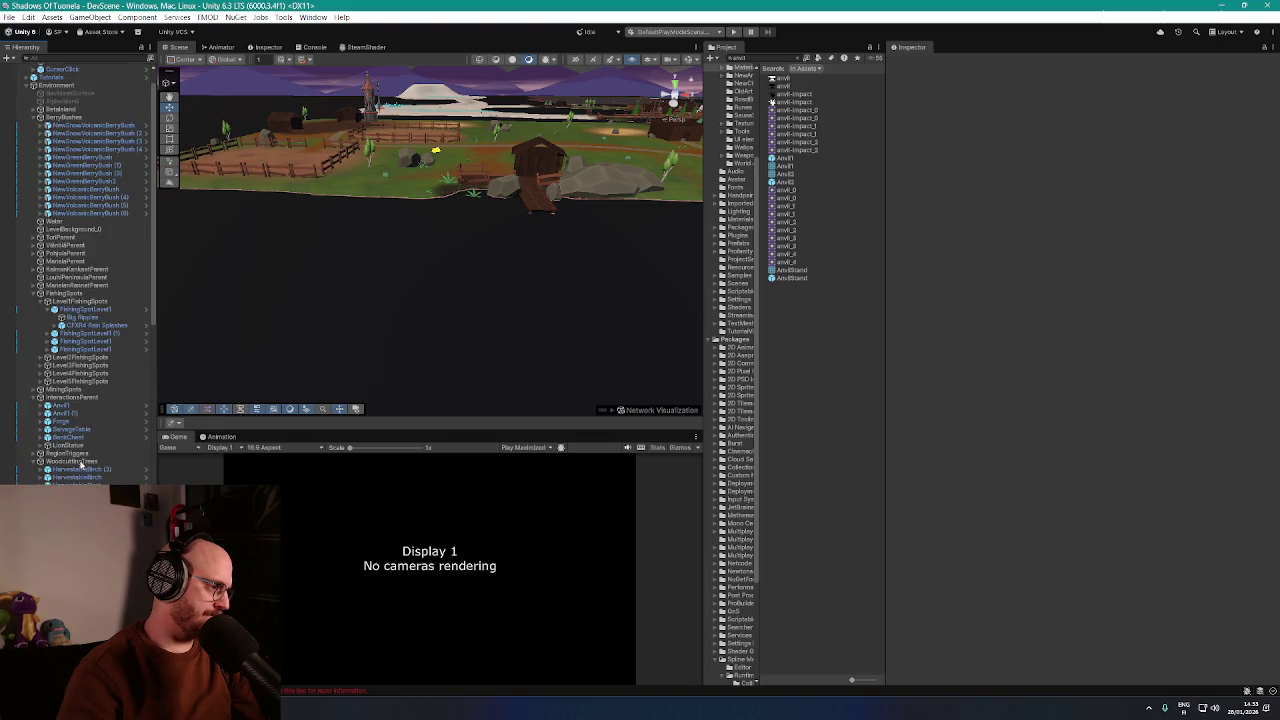
pyautogui.scroll(-5, 70, 475)
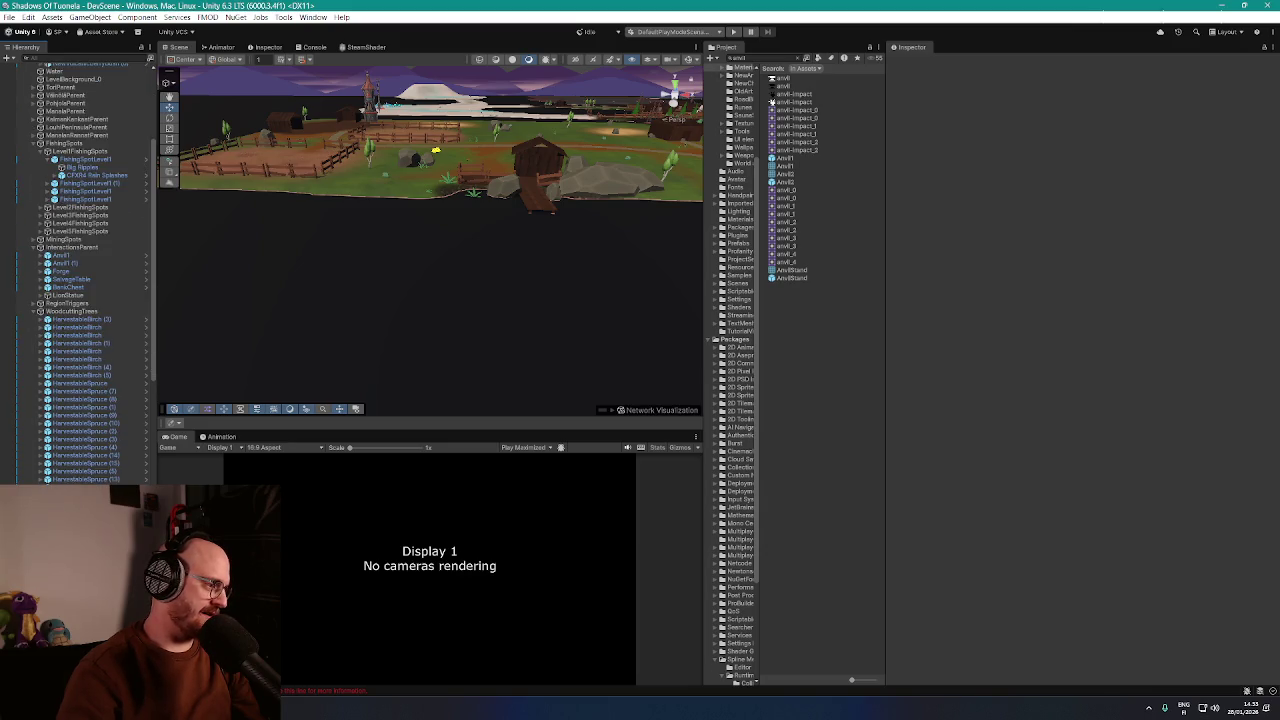
pyautogui.scroll(-4, 85, 300)
pyautogui.click(63, 403)
# Frame LakeSound and LakeSound (21), nudging (21) slightly along the river
pyautogui.moveTo(615, 235); pyautogui.dragTo(590, 265)
pyautogui.press('f')
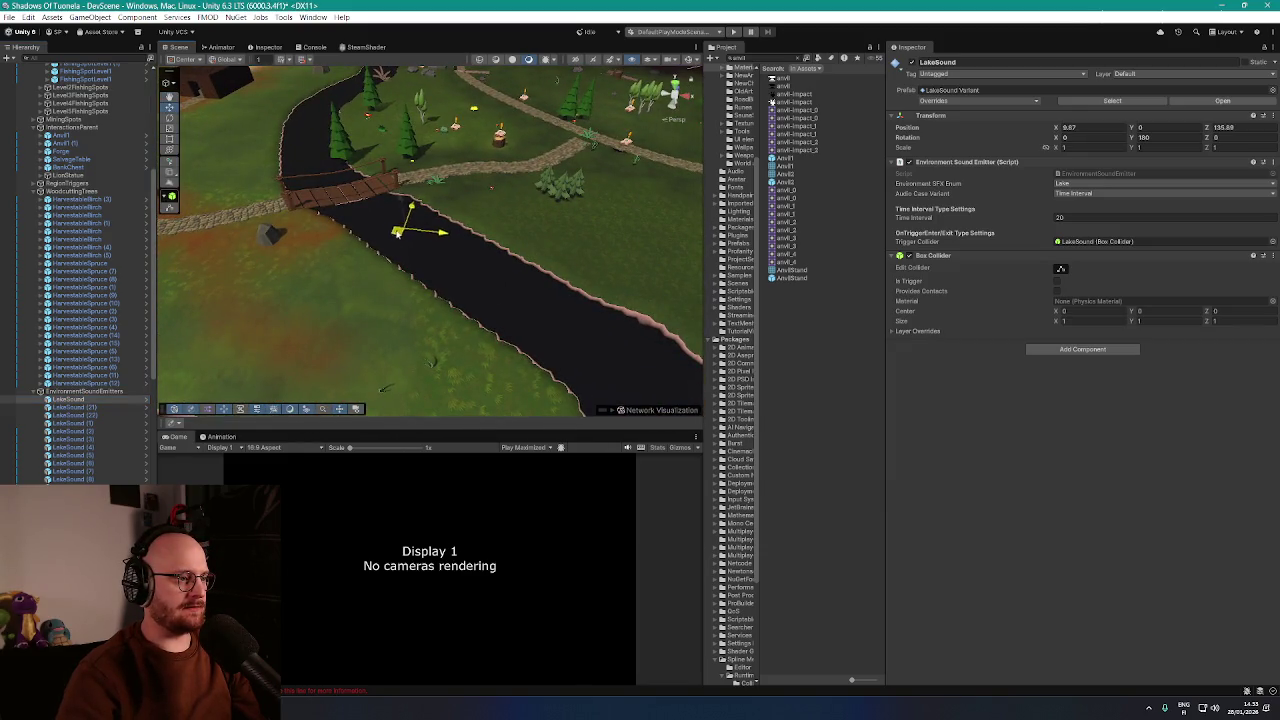
pyautogui.click(95, 408)
pyautogui.press('f')
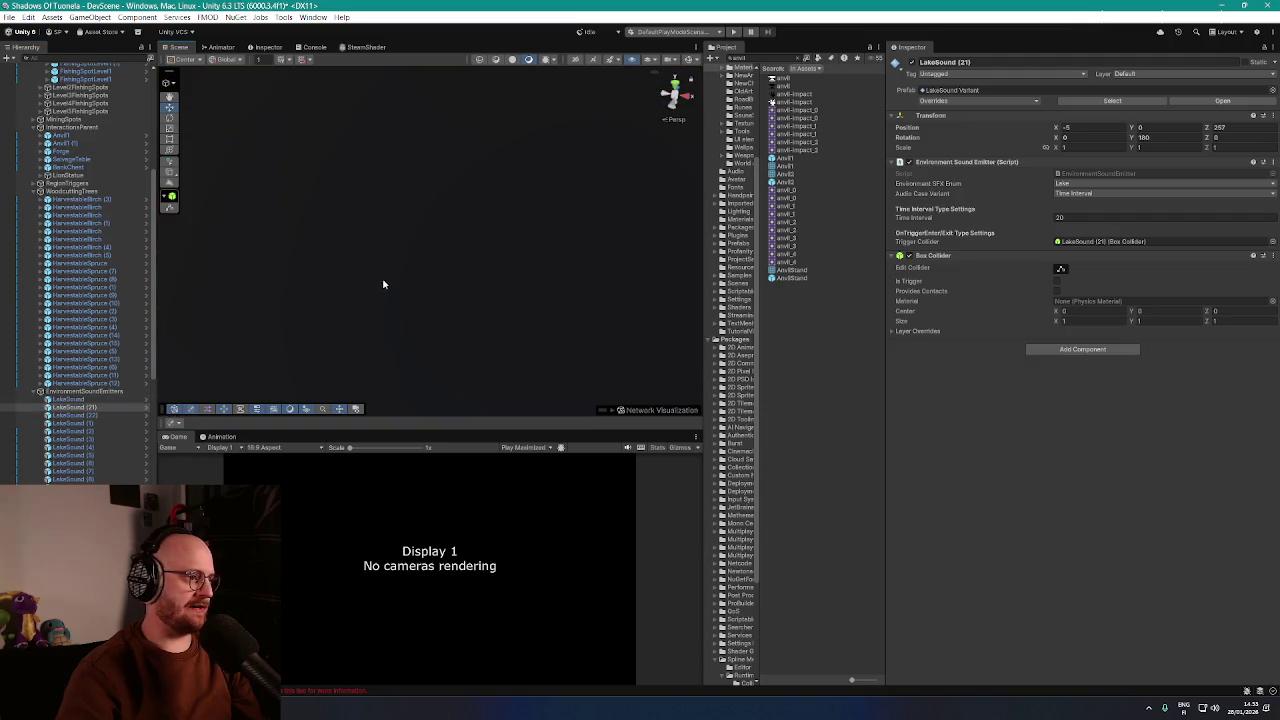
pyautogui.moveTo(408, 288)
pyautogui.mouseDown()
pyautogui.moveTo(383, 209)
pyautogui.moveTo(409, 274)
pyautogui.moveTo(445, 309)
pyautogui.moveTo(585, 385)
pyautogui.moveTo(348, 192)
pyautogui.mouseUp()
pyautogui.press('f')
pyautogui.moveTo(463, 244)
pyautogui.mouseDown()
pyautogui.moveTo(415, 240)
pyautogui.moveTo(390, 262)
pyautogui.moveTo(520, 235)
pyautogui.moveTo(577, 171)
pyautogui.moveTo(556, 199)
pyautogui.mouseUp()
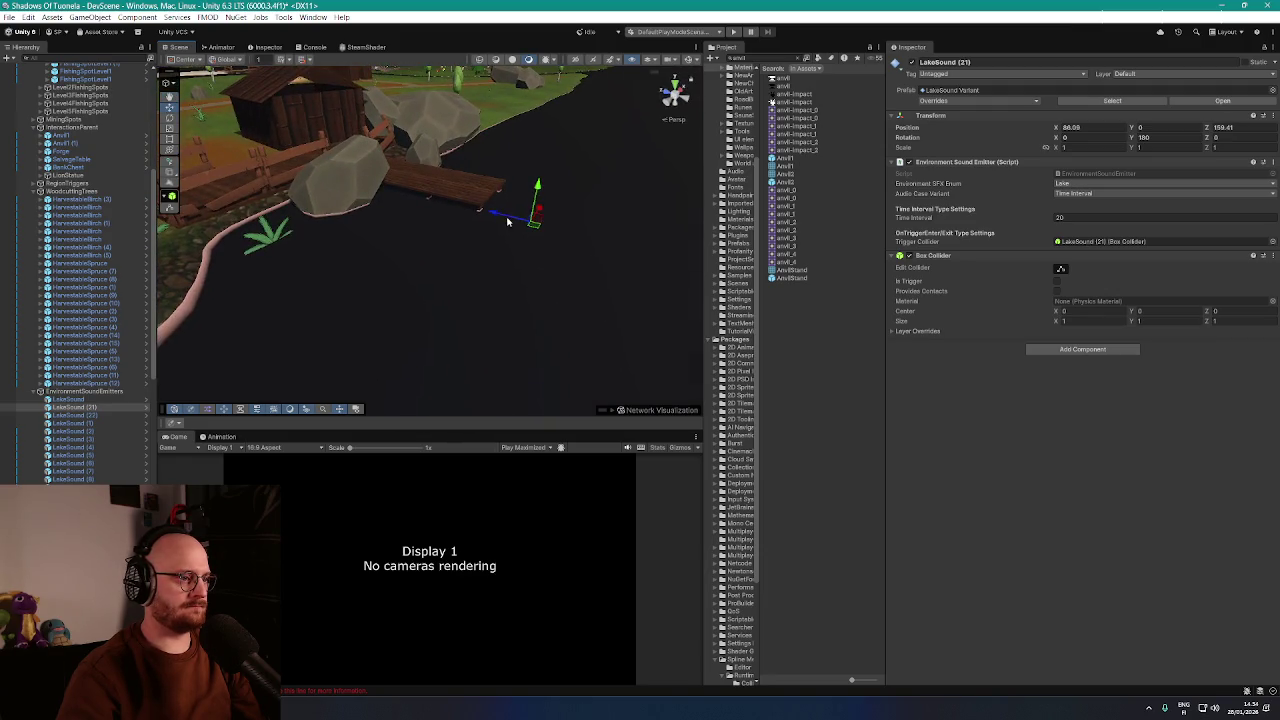
pyautogui.moveTo(480, 248)
pyautogui.mouseDown()
pyautogui.moveTo(350, 254)
pyautogui.moveTo(274, 306)
pyautogui.mouseUp()
# Select LakeSound (22), frame it and orbit around it
pyautogui.click(72, 415)
pyautogui.press('f')
pyautogui.moveTo(457, 309)
pyautogui.mouseDown()
pyautogui.moveTo(429, 297)
pyautogui.moveTo(441, 331)
pyautogui.moveTo(405, 141)
pyautogui.mouseUp()
pyautogui.scroll(-5, 441, 331)
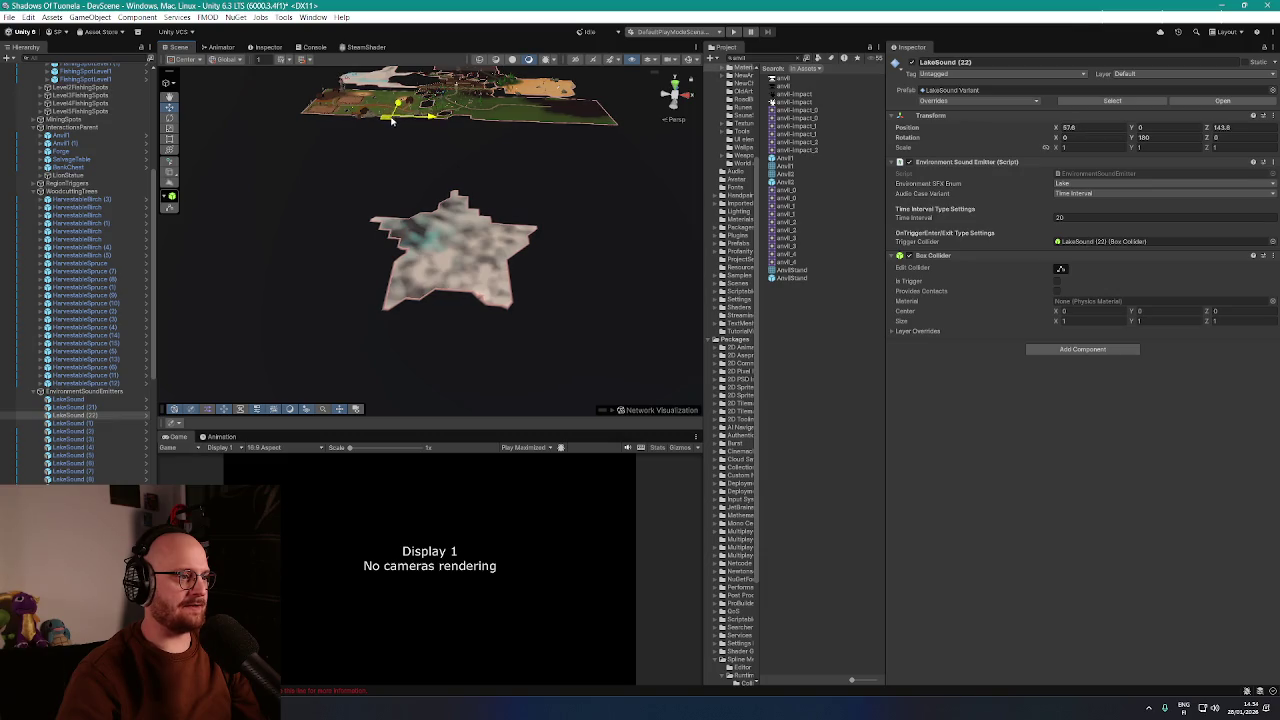
pyautogui.press('f')
pyautogui.moveTo(391, 244)
pyautogui.mouseDown()
pyautogui.moveTo(445, 305)
pyautogui.moveTo(440, 281)
pyautogui.mouseUp()
# Frame LakeSound (1) and LakeSound (2), checking (2) at its moved position
pyautogui.doubleClick(100, 423)
pyautogui.moveTo(432, 268)
pyautogui.mouseDown()
pyautogui.moveTo(428, 290)
pyautogui.moveTo(422, 258)
pyautogui.mouseUp()
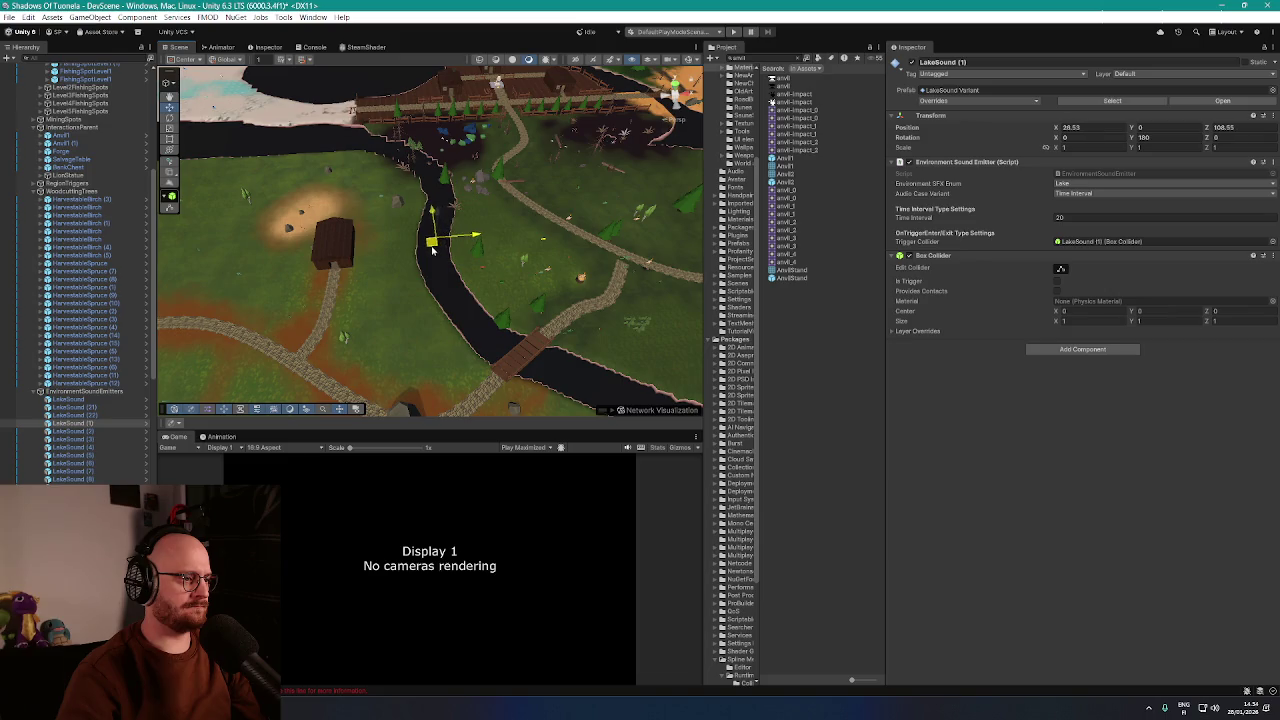
pyautogui.click(70, 431)
pyautogui.press('f')
pyautogui.moveTo(443, 284)
pyautogui.mouseDown()
pyautogui.moveTo(428, 243)
pyautogui.moveTo(443, 251)
pyautogui.moveTo(393, 256)
pyautogui.moveTo(445, 235)
pyautogui.moveTo(457, 206)
pyautogui.moveTo(405, 243)
pyautogui.moveTo(388, 232)
pyautogui.mouseUp()
pyautogui.press('f')
pyautogui.scroll(-5, 350, 270)
# Select and frame LakeSound (3) through (7) one after another
pyautogui.click(82, 440)
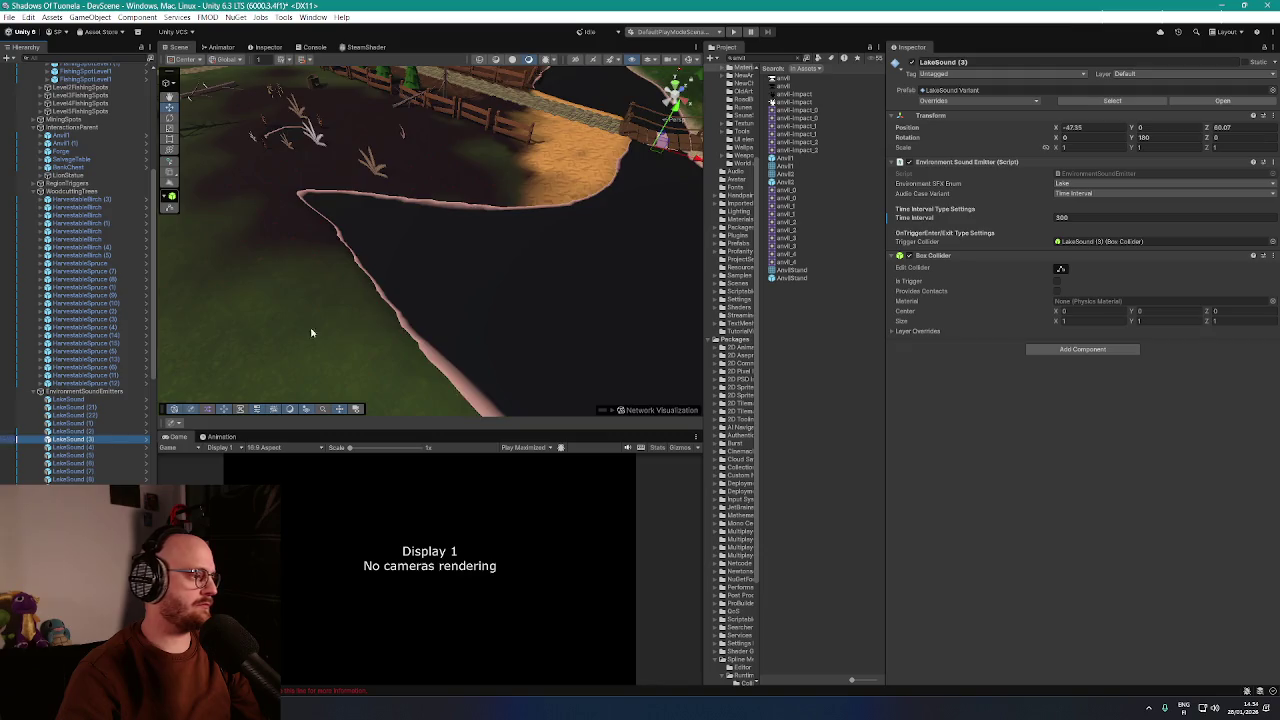
pyautogui.press('f')
pyautogui.scroll(-8, 386, 309)
pyautogui.click(72, 447)
pyautogui.press('f')
pyautogui.scroll(-6, 448, 237)
pyautogui.click(72, 455)
pyautogui.press('f')
pyautogui.scroll(-8, 379, 305)
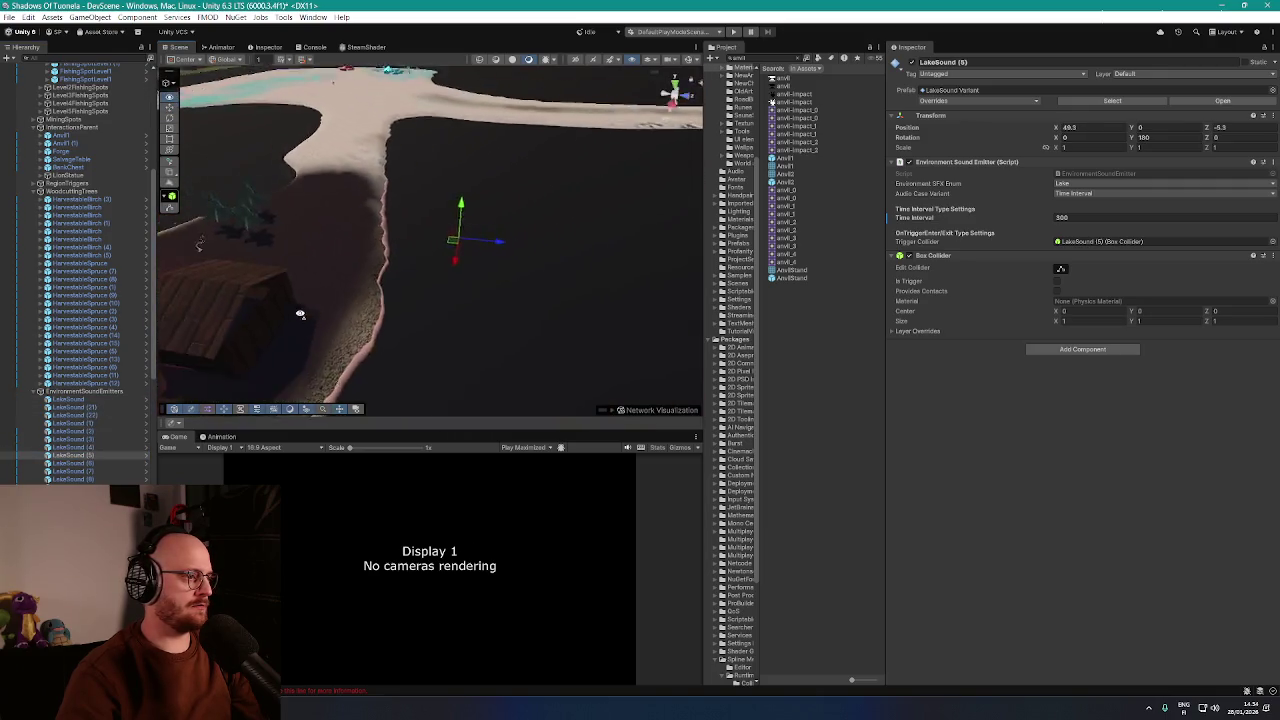
pyautogui.click(72, 463)
pyautogui.press('f')
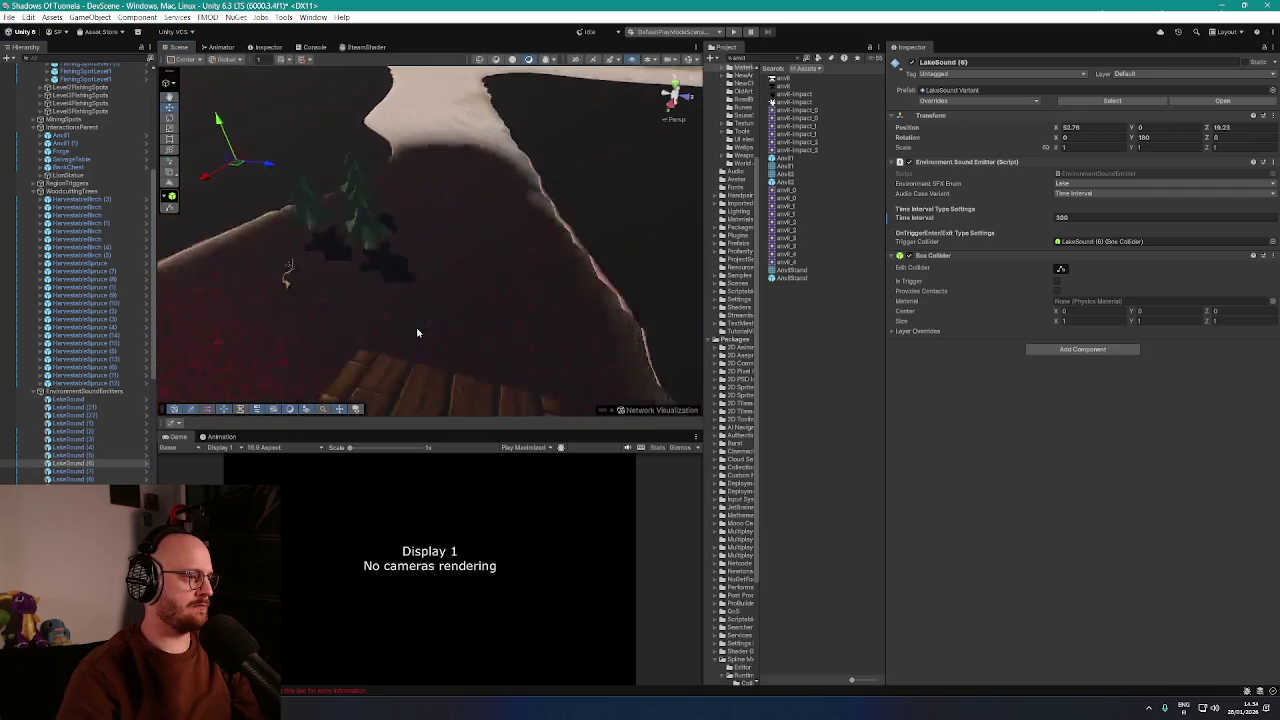
pyautogui.click(72, 471)
pyautogui.press('f')
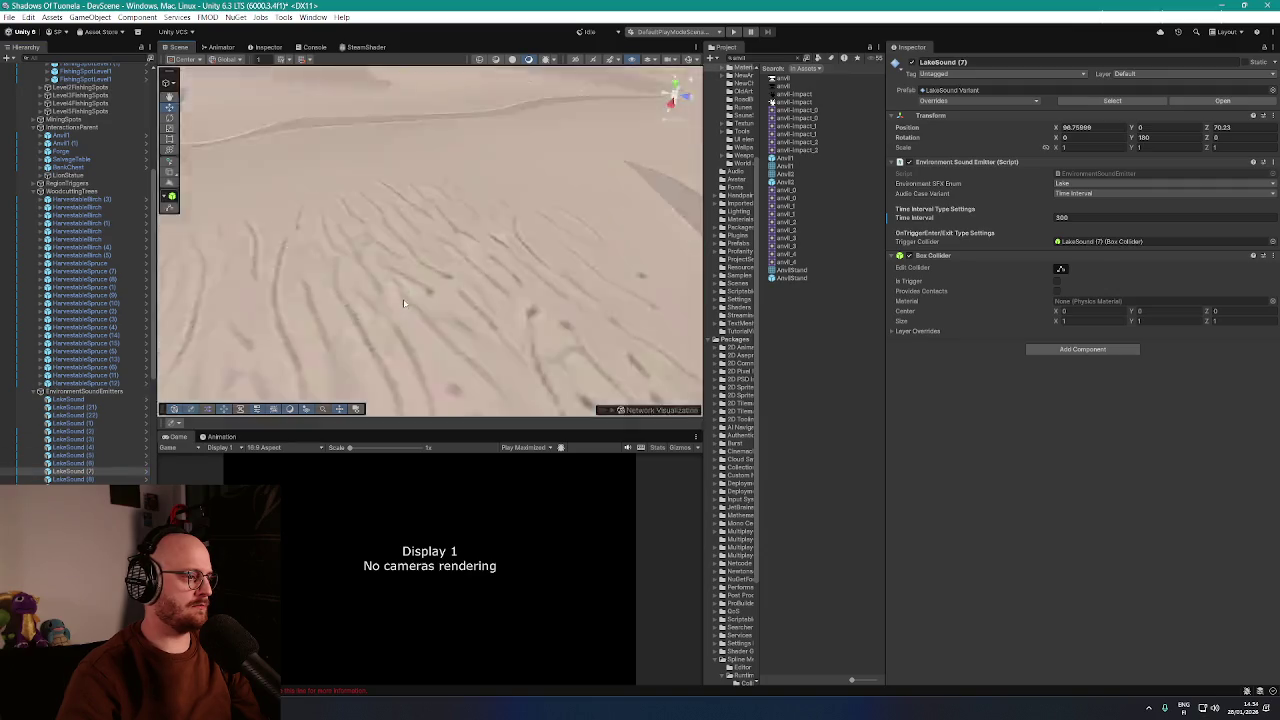
# Frame LakeSound (8) and move it left along the lake shore
pyautogui.moveTo(380, 314); pyautogui.dragTo(617, 283)
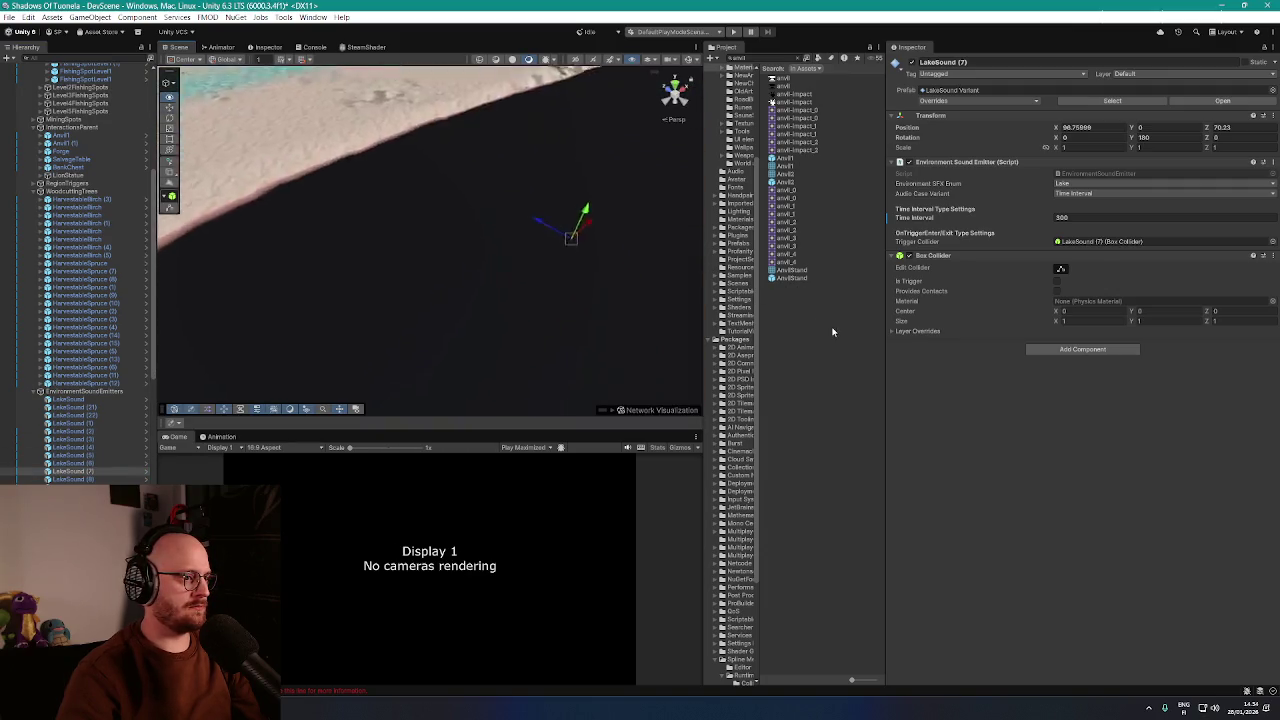
pyautogui.click(94, 480)
pyautogui.press('f')
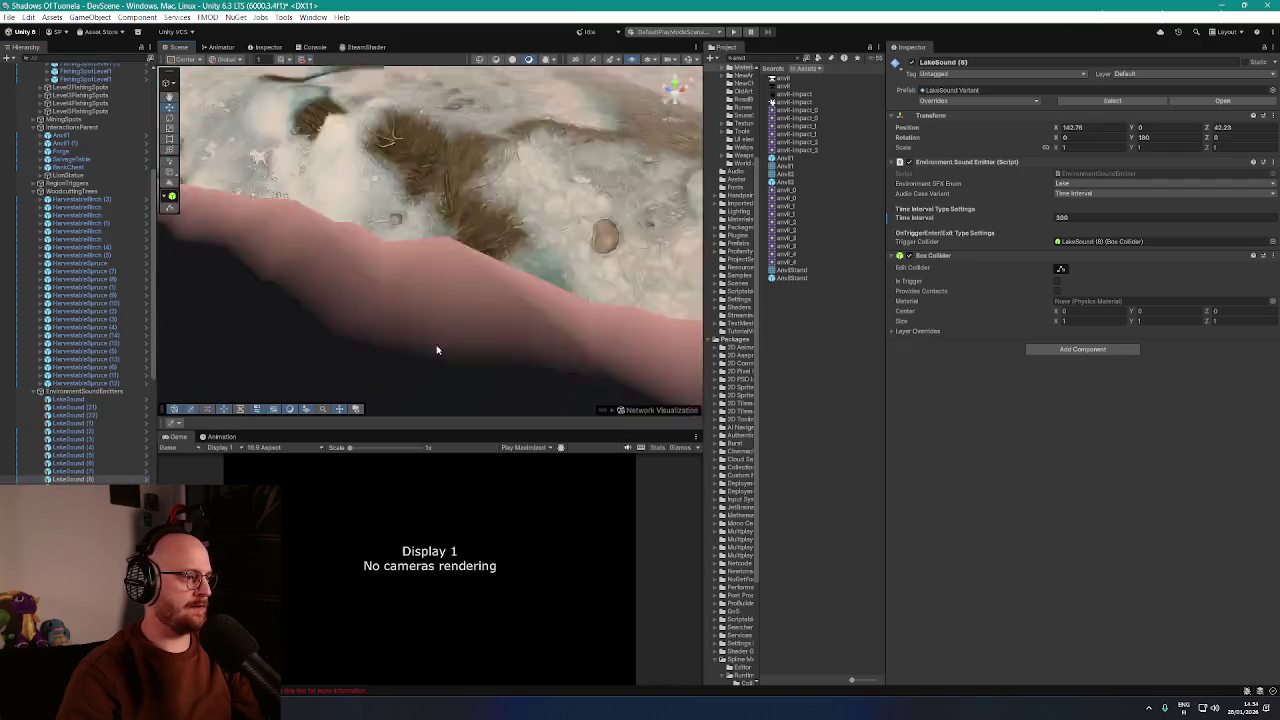
pyautogui.scroll(-5, 500, 290)
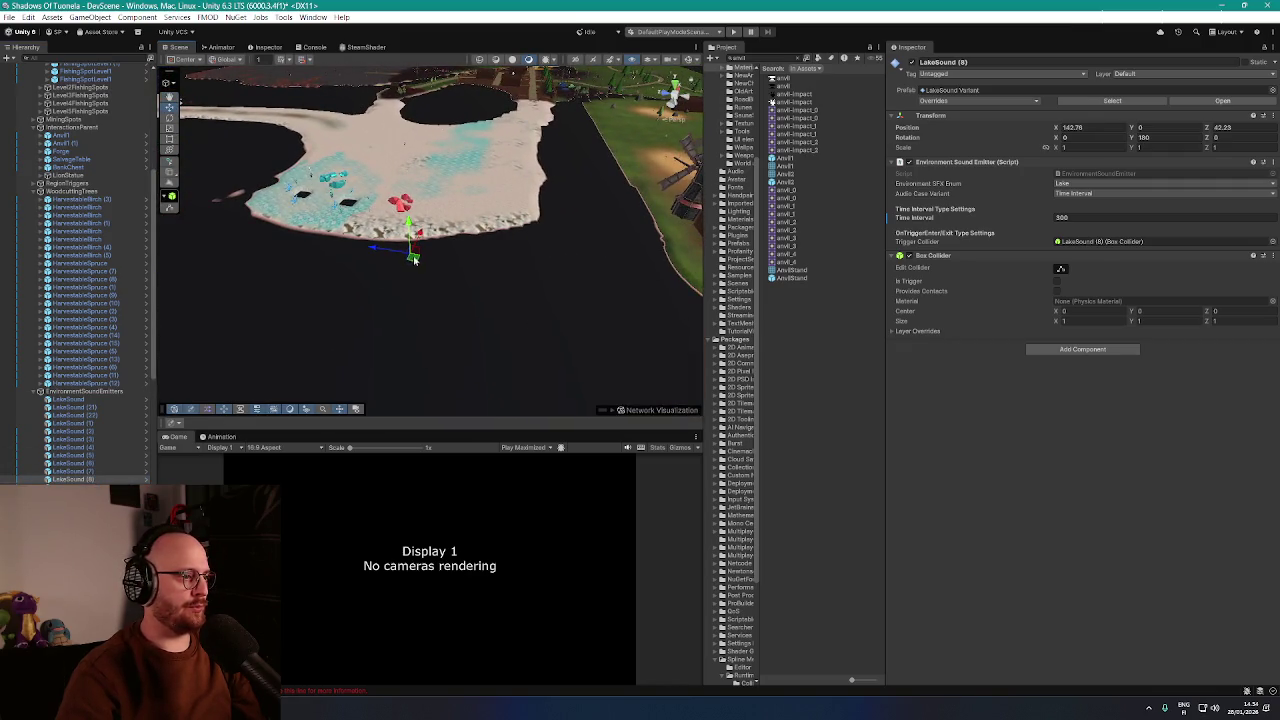
pyautogui.moveTo(412, 256)
pyautogui.mouseDown()
pyautogui.moveTo(313, 249)
pyautogui.moveTo(456, 285)
pyautogui.mouseUp()
pyautogui.press('f')
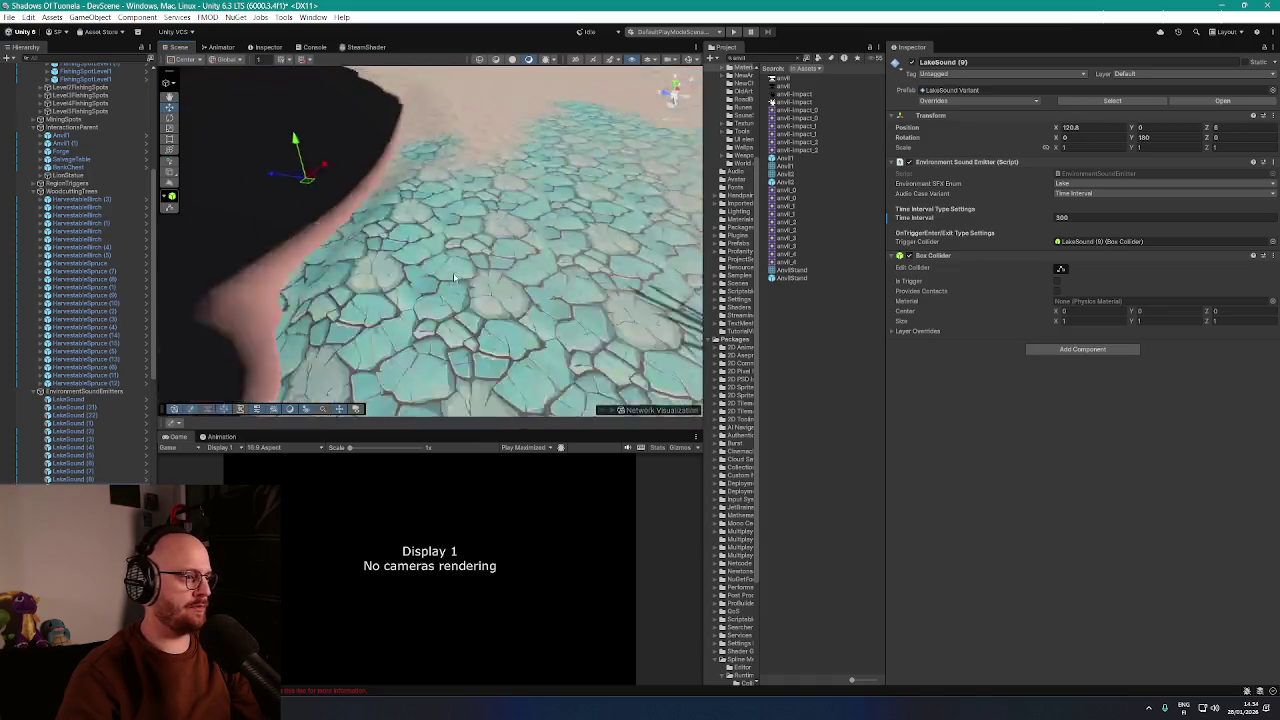
pyautogui.scroll(-5, 456, 285)
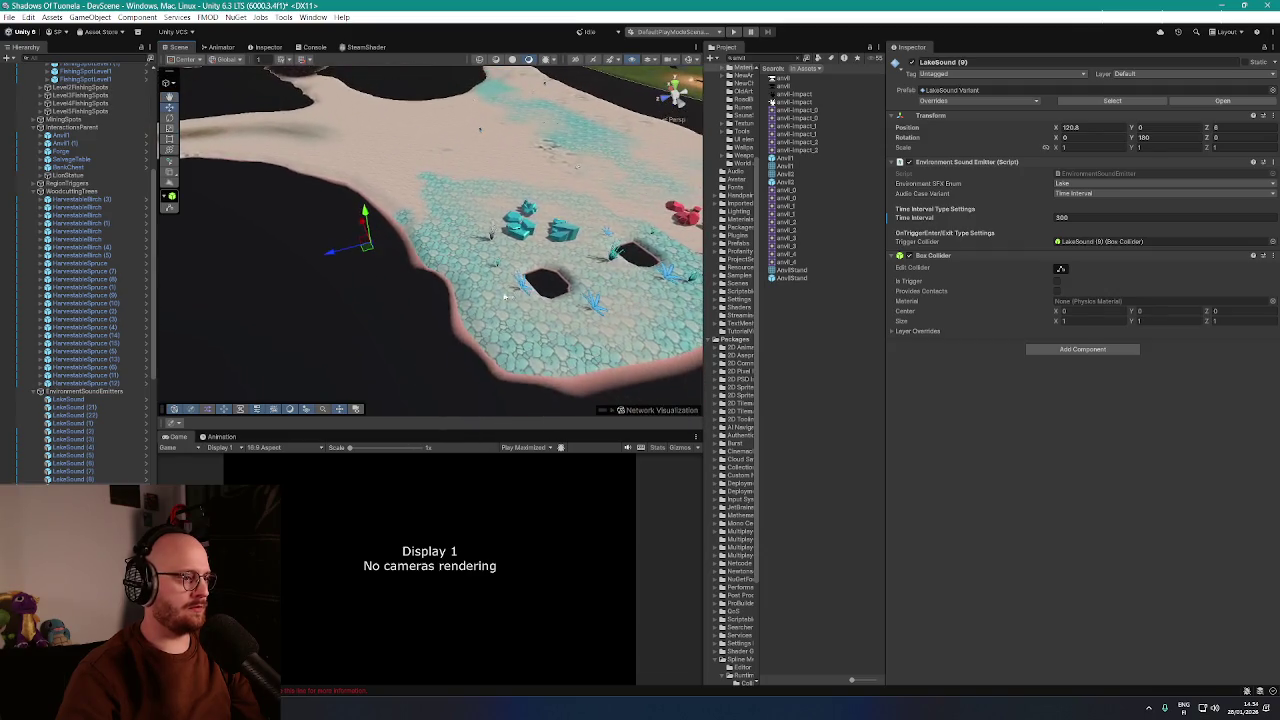
# Move LakeSound (20) over to the village edge and frame its new spot
pyautogui.click(317, 391)
pyautogui.press('f')
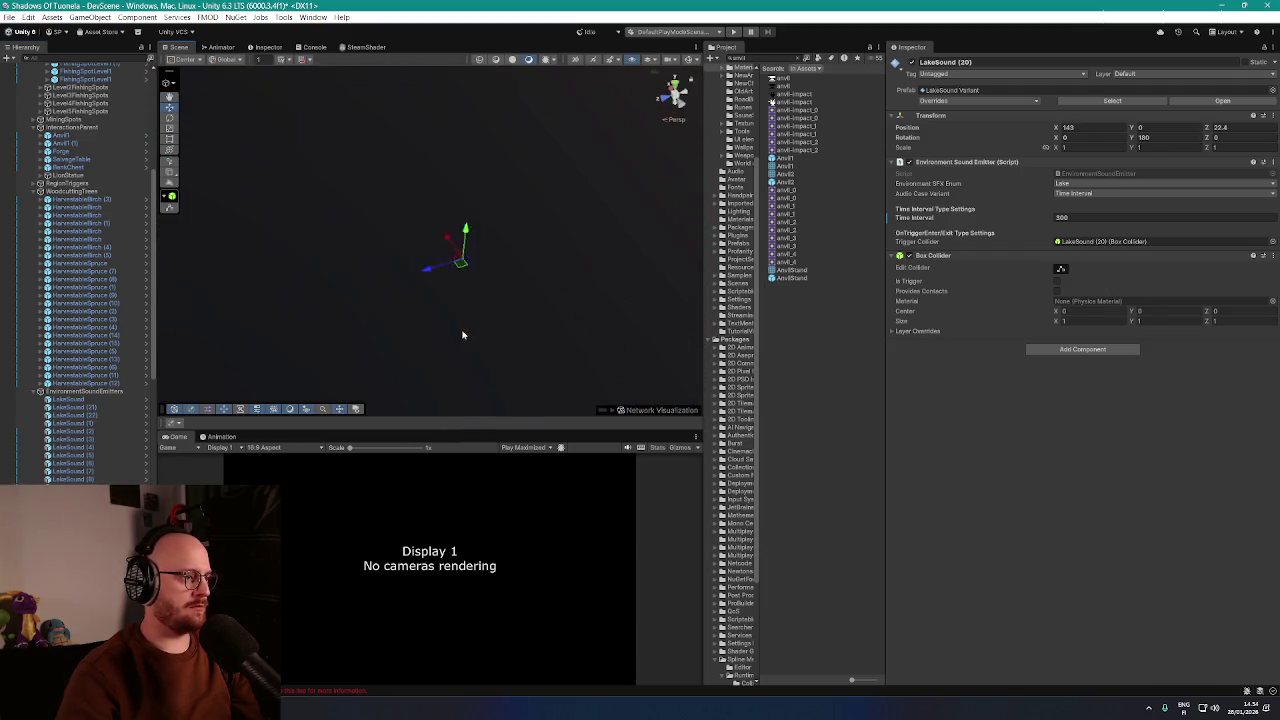
pyautogui.scroll(-3, 453, 300)
pyautogui.scroll(-5, 453, 300)
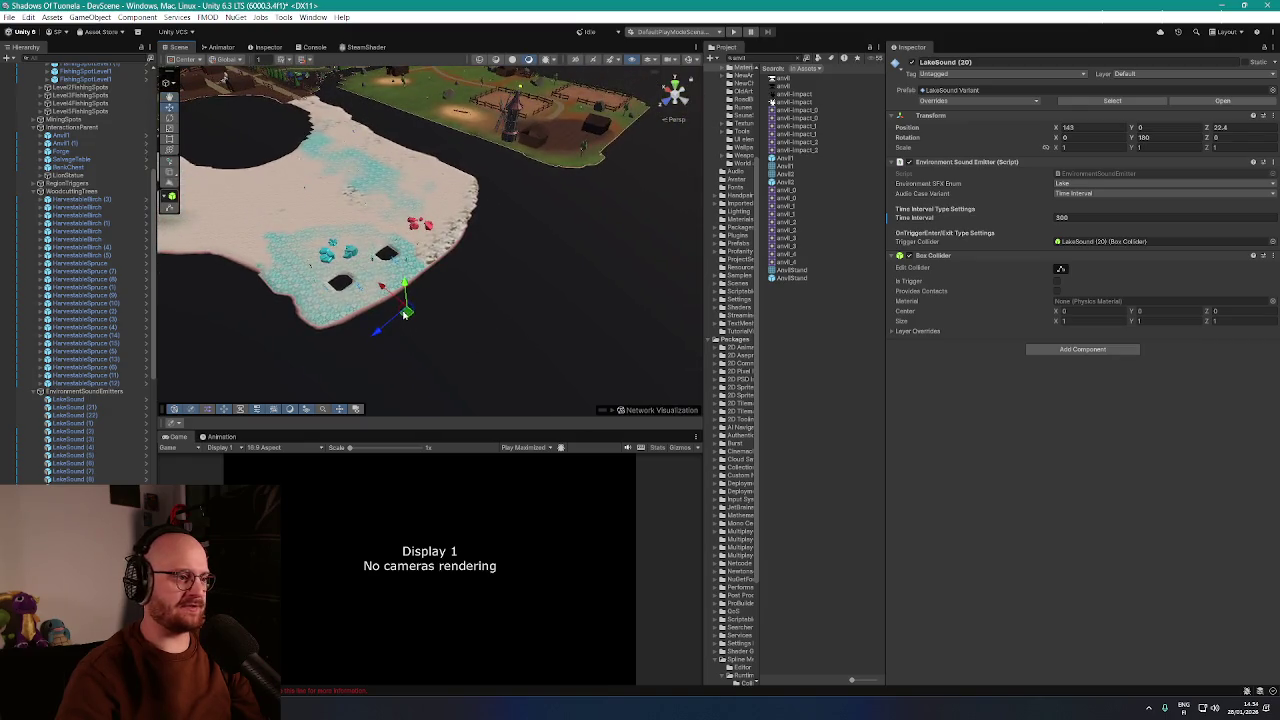
pyautogui.moveTo(408, 314)
pyautogui.mouseDown()
pyautogui.moveTo(592, 215)
pyautogui.moveTo(545, 150)
pyautogui.moveTo(488, 137)
pyautogui.moveTo(636, 145)
pyautogui.moveTo(612, 170)
pyautogui.moveTo(605, 160)
pyautogui.mouseUp()
pyautogui.press('f')
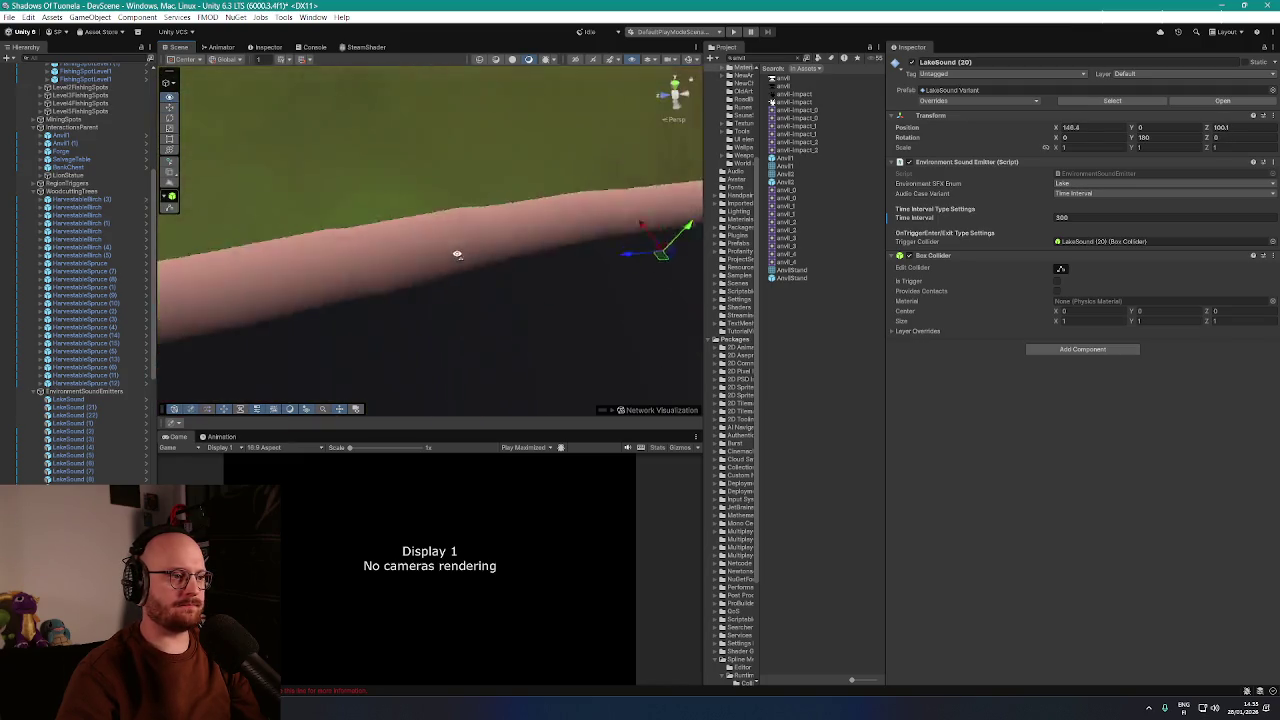
# Step through LakeSound (10) to (14), framing each emitter
pyautogui.hotkey('ctrl', 'z')
pyautogui.hotkey('ctrl', 'z')
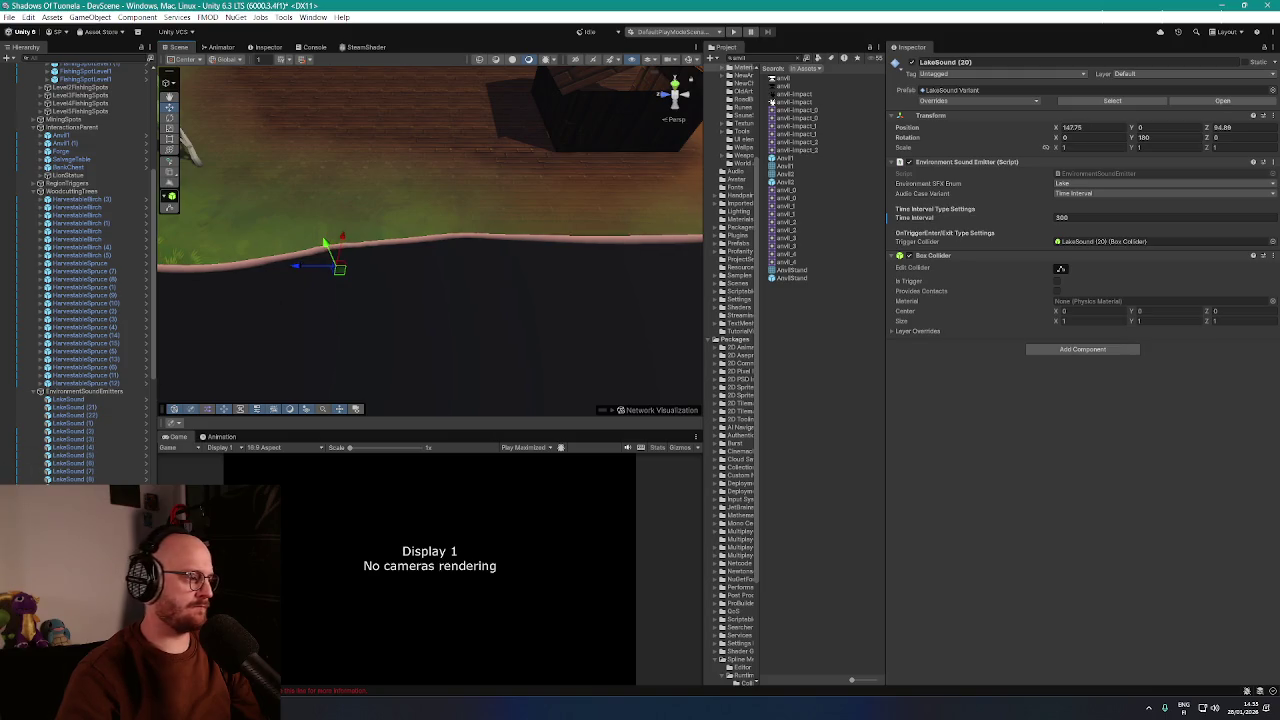
pyautogui.press('f')
pyautogui.scroll(-5, 477, 269)
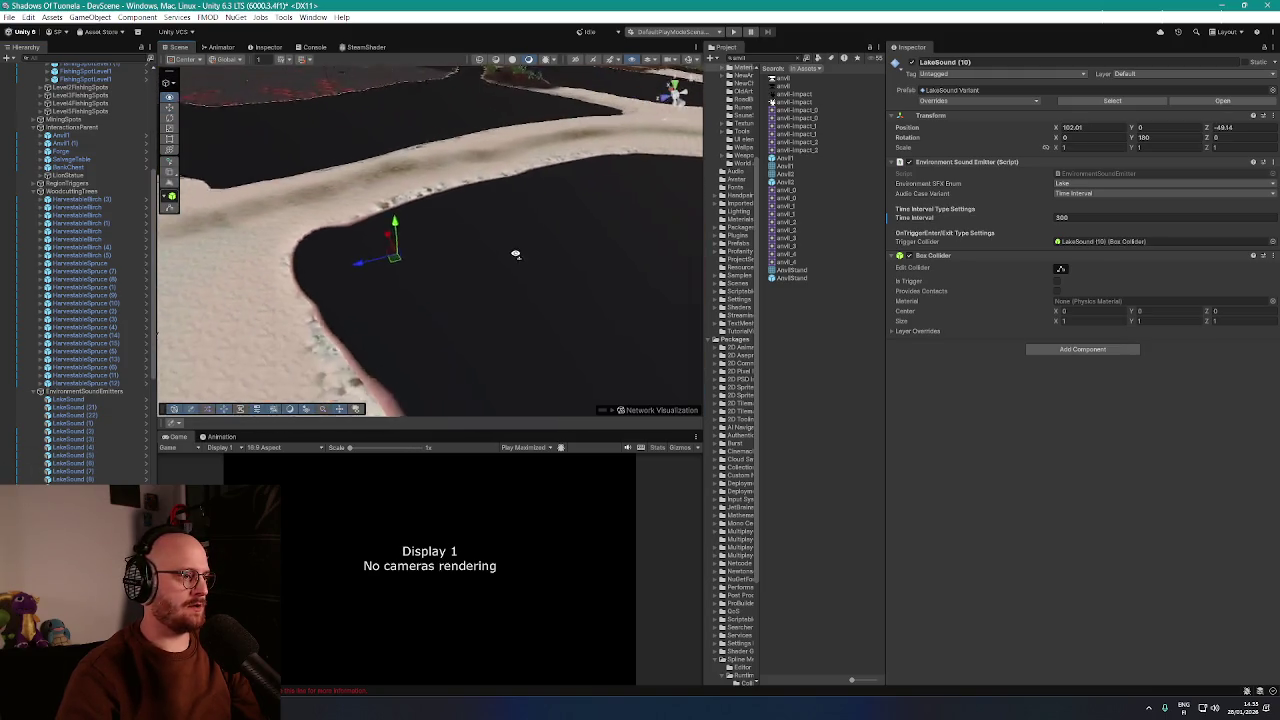
pyautogui.scroll(-3, 511, 270)
pyautogui.hotkey('ctrl', 'z')
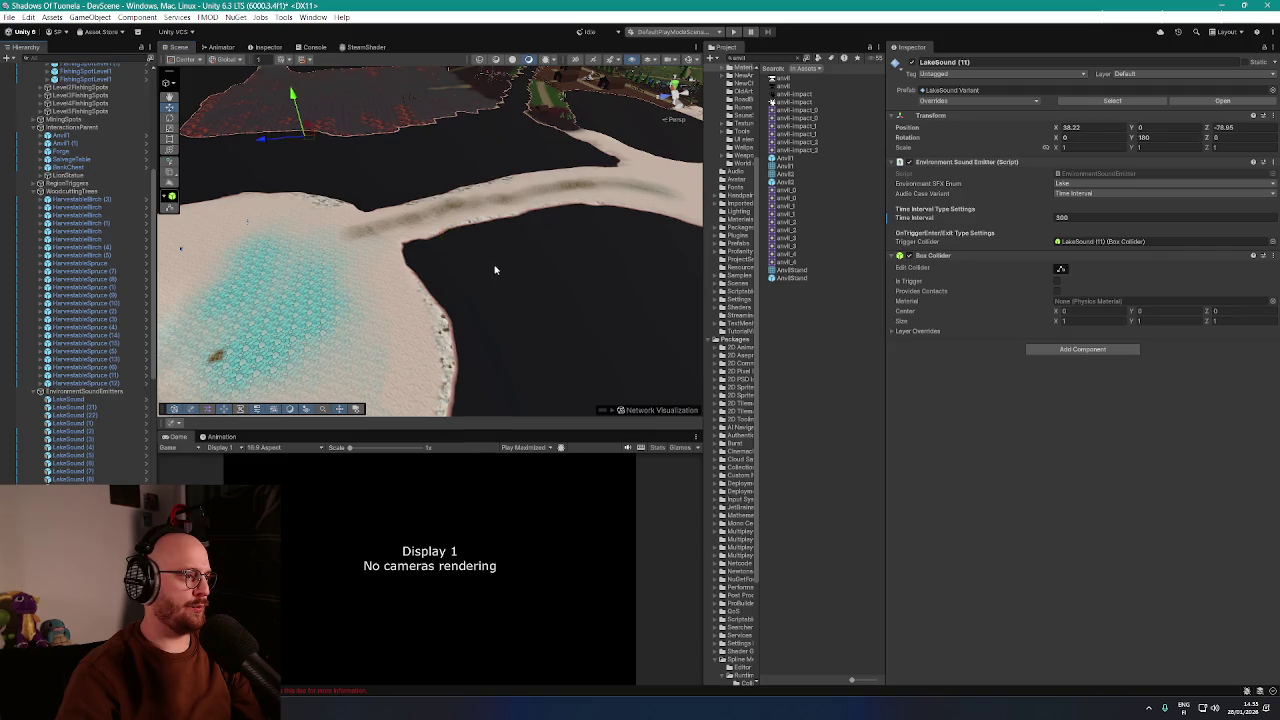
pyautogui.press('f')
pyautogui.press('Down')
pyautogui.press('f')
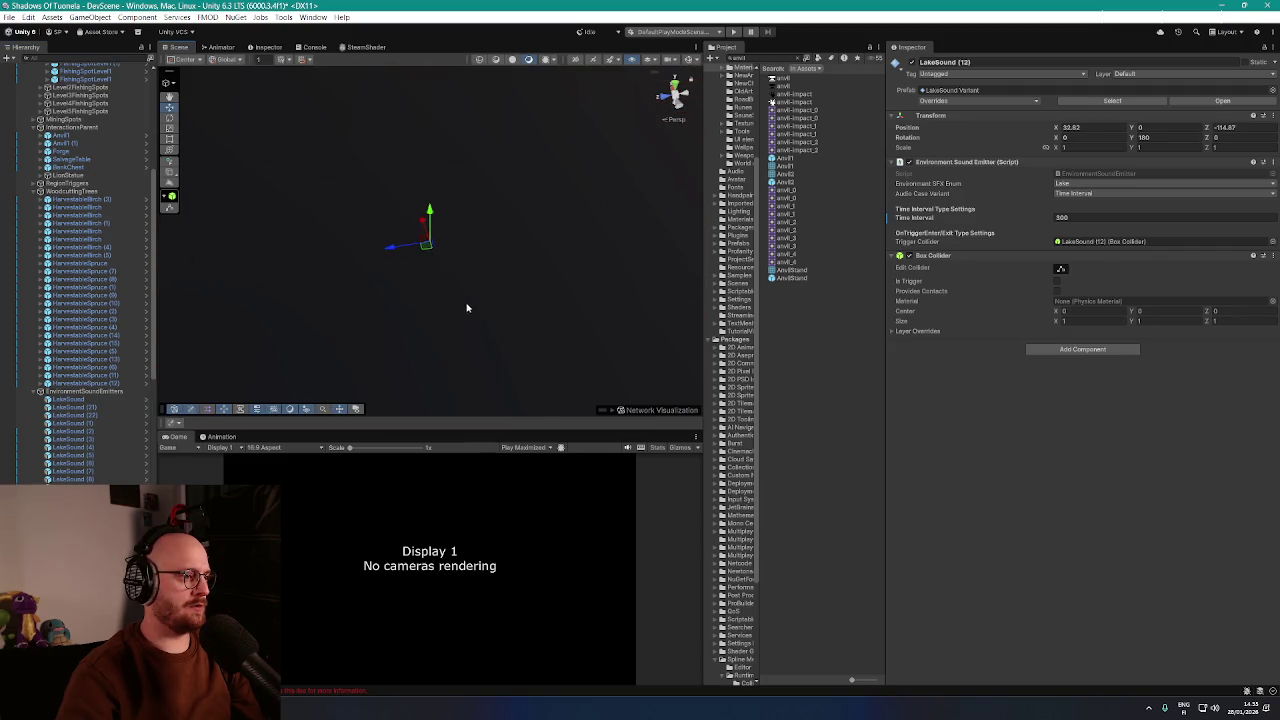
pyautogui.scroll(-5, 466, 306)
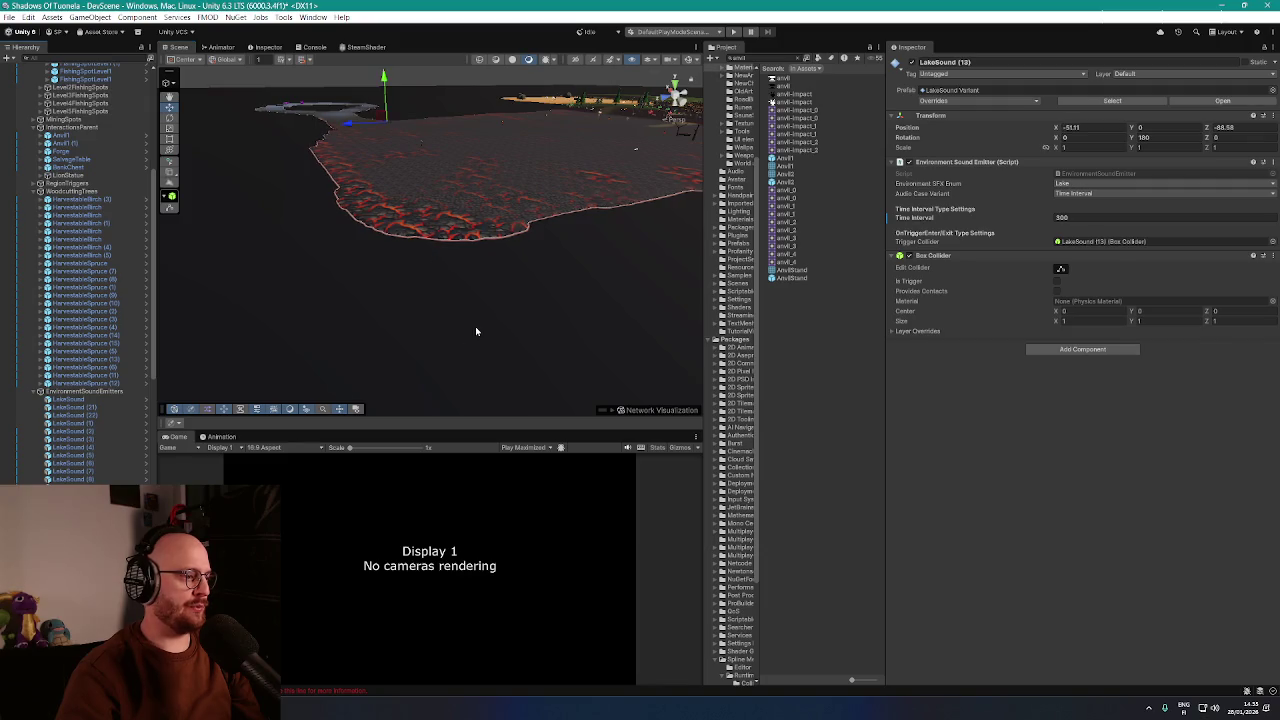
pyautogui.press('Down')
pyautogui.press('f')
pyautogui.scroll(-5, 460, 332)
pyautogui.press('Down')
pyautogui.press('f')
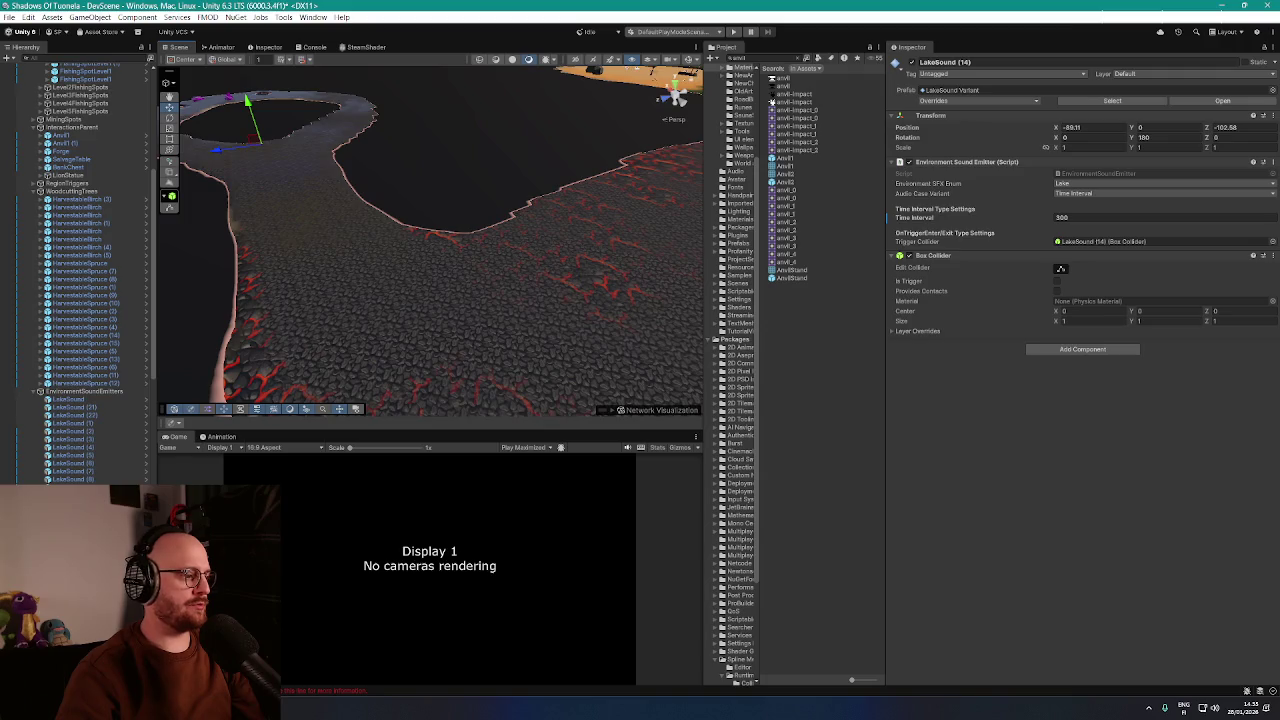
# Frame LakeSound (15) to (18), moving (18) up onto the river bank
pyautogui.press('Down')
pyautogui.press('Down')
pyautogui.press('f')
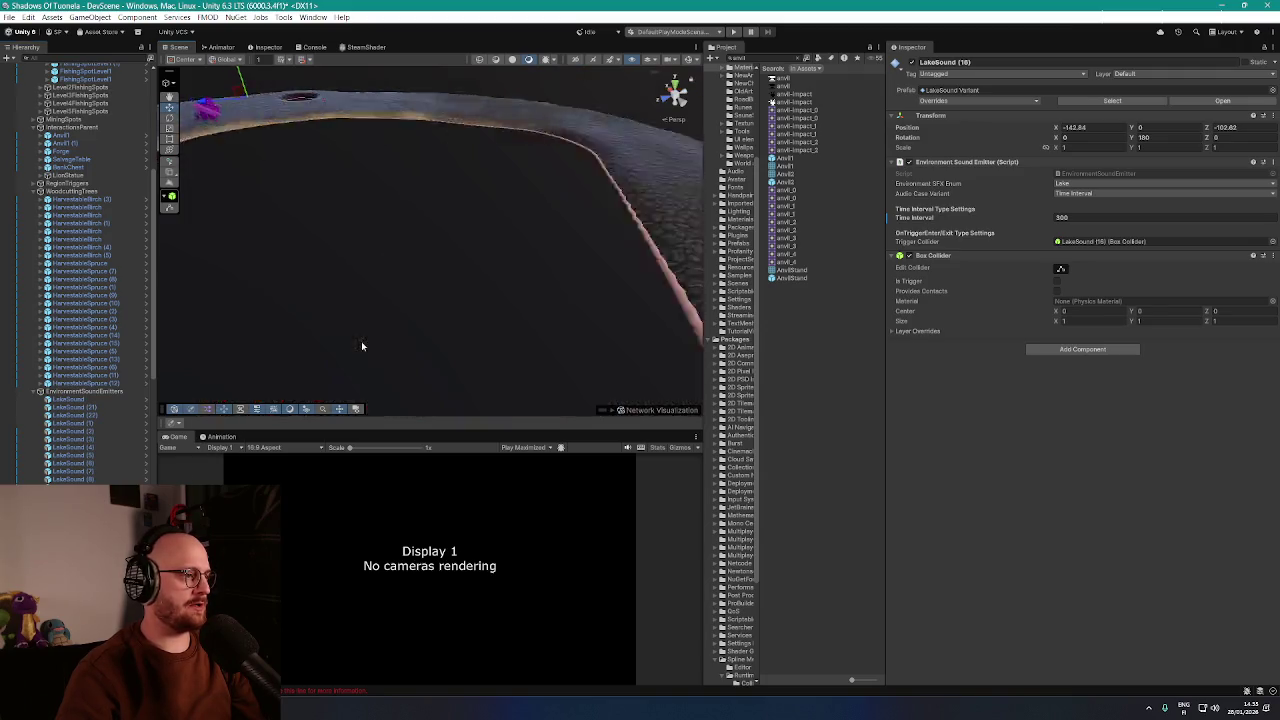
pyautogui.press('Down')
pyautogui.press('f')
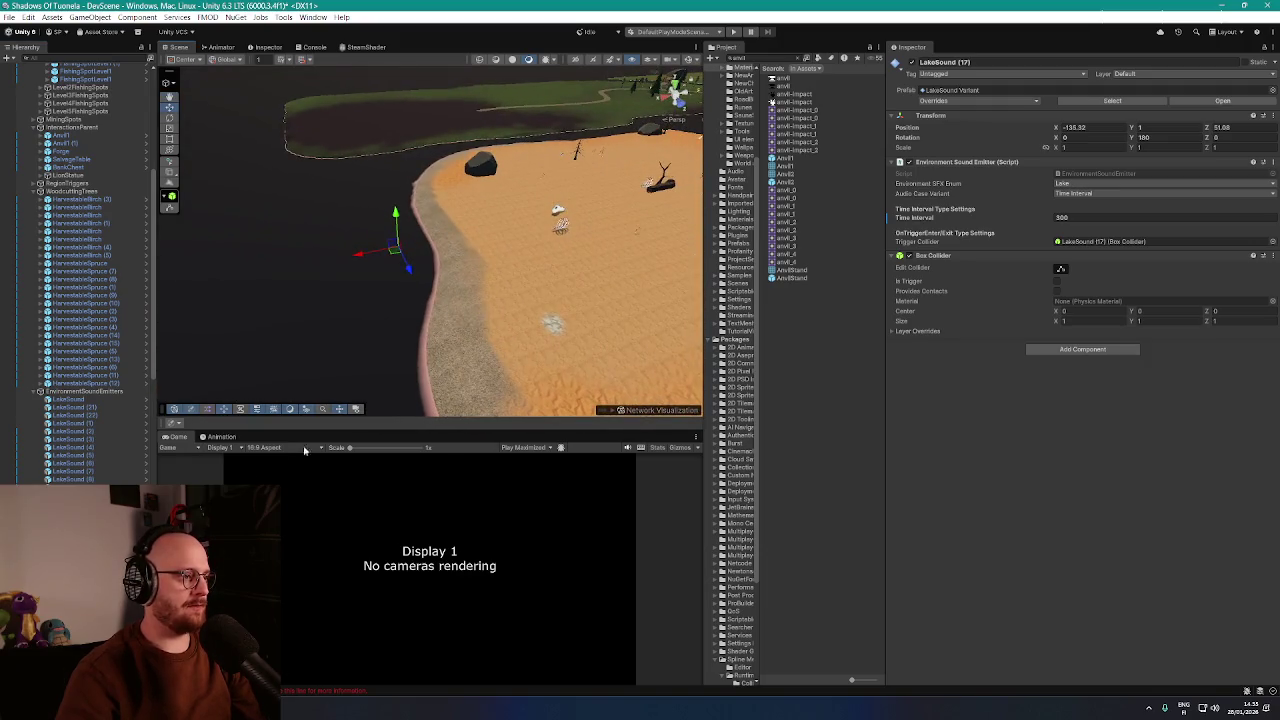
pyautogui.press('Down')
pyautogui.press('f')
pyautogui.moveTo(434, 320)
pyautogui.mouseDown()
pyautogui.moveTo(614, 292)
pyautogui.moveTo(532, 287)
pyautogui.mouseUp()
pyautogui.moveTo(461, 229); pyautogui.dragTo(487, 215)
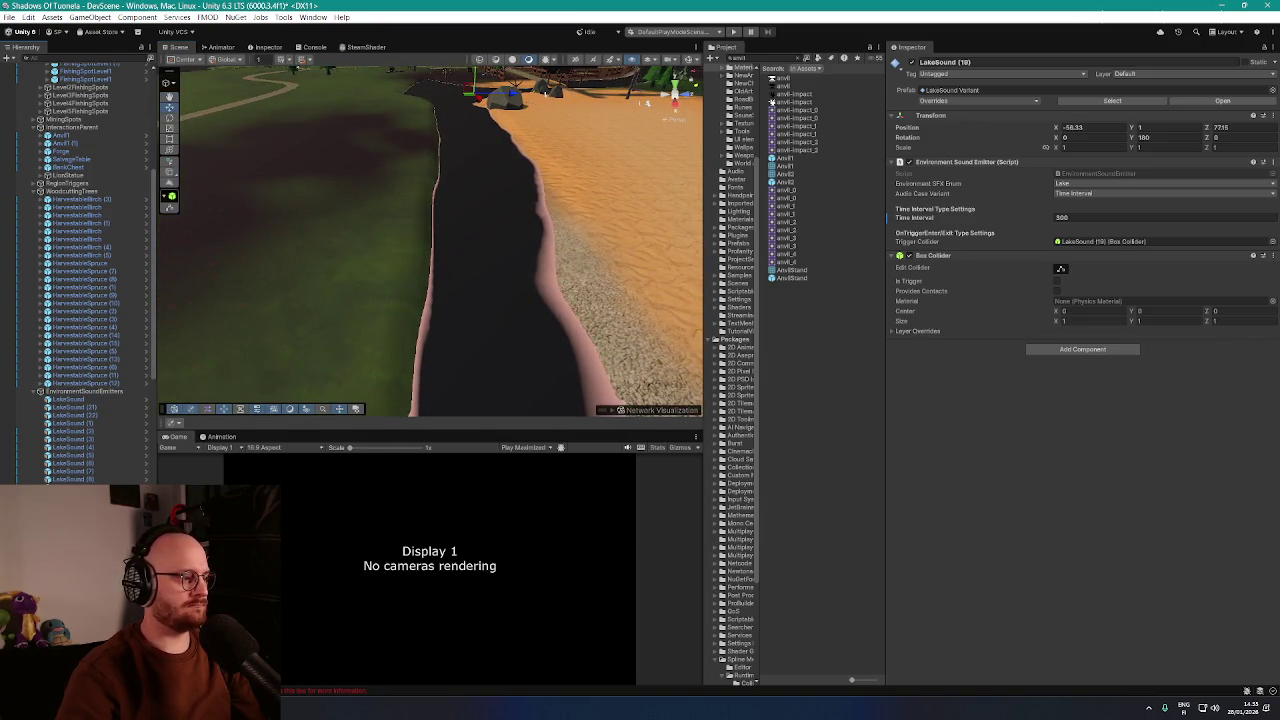
pyautogui.scroll(-5, 371, 346)
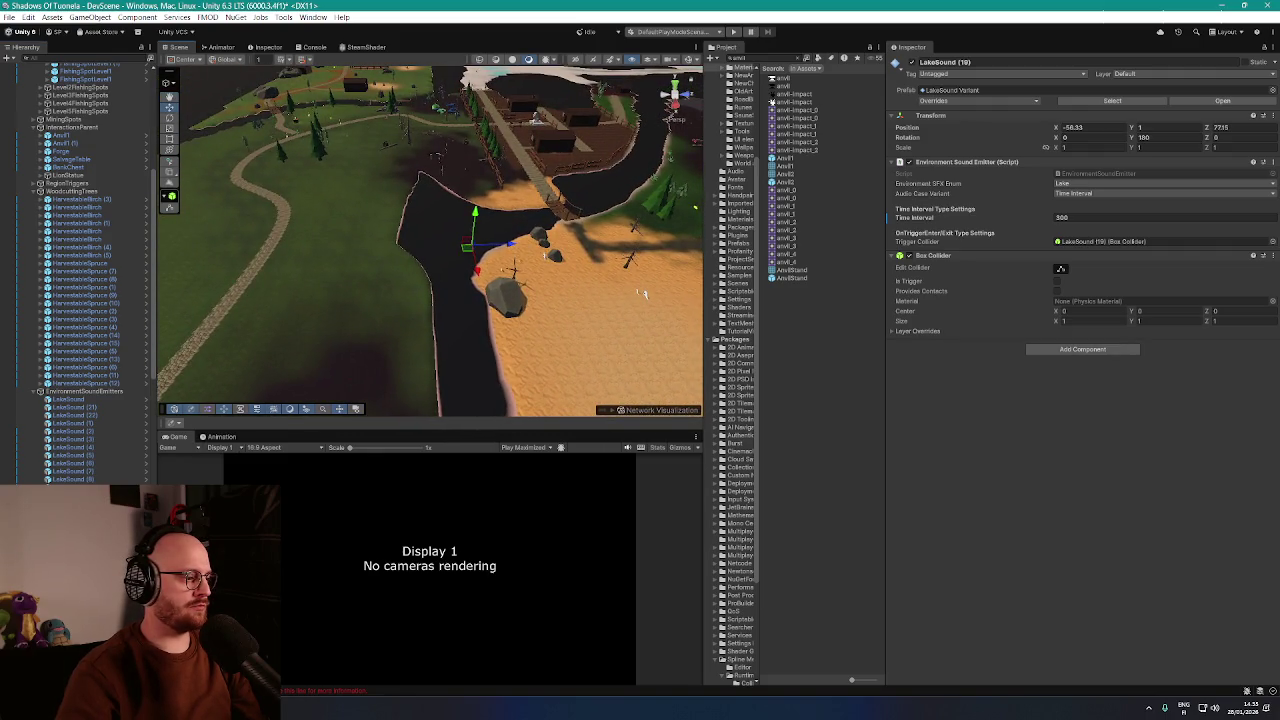
pyautogui.moveTo(644, 293)
pyautogui.mouseDown()
pyautogui.moveTo(411, 286)
pyautogui.moveTo(530, 287)
pyautogui.moveTo(649, 333)
pyautogui.moveTo(458, 278)
pyautogui.moveTo(490, 290)
pyautogui.moveTo(471, 286)
pyautogui.moveTo(517, 206)
pyautogui.moveTo(409, 168)
pyautogui.moveTo(465, 205)
pyautogui.mouseUp()
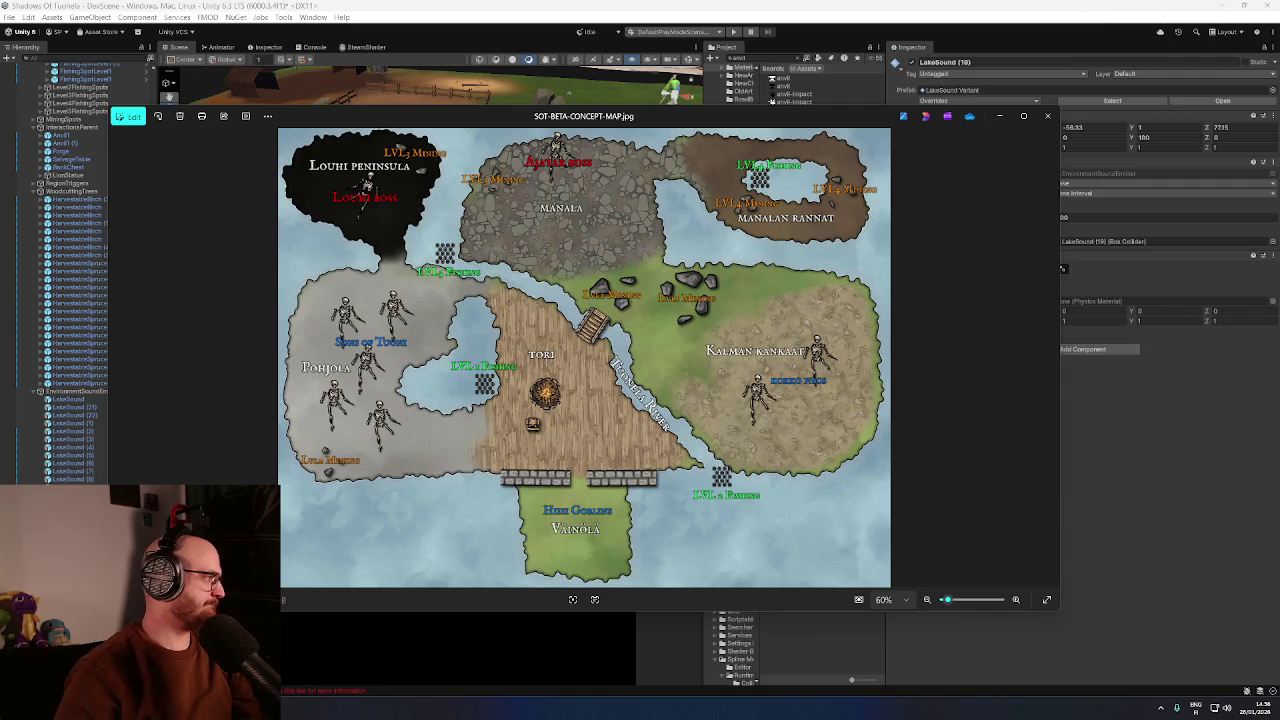
# View SOT DEMO CONCEPT MAP.jpg, nudge the Photos window up, then close it
pyautogui.press('Right')
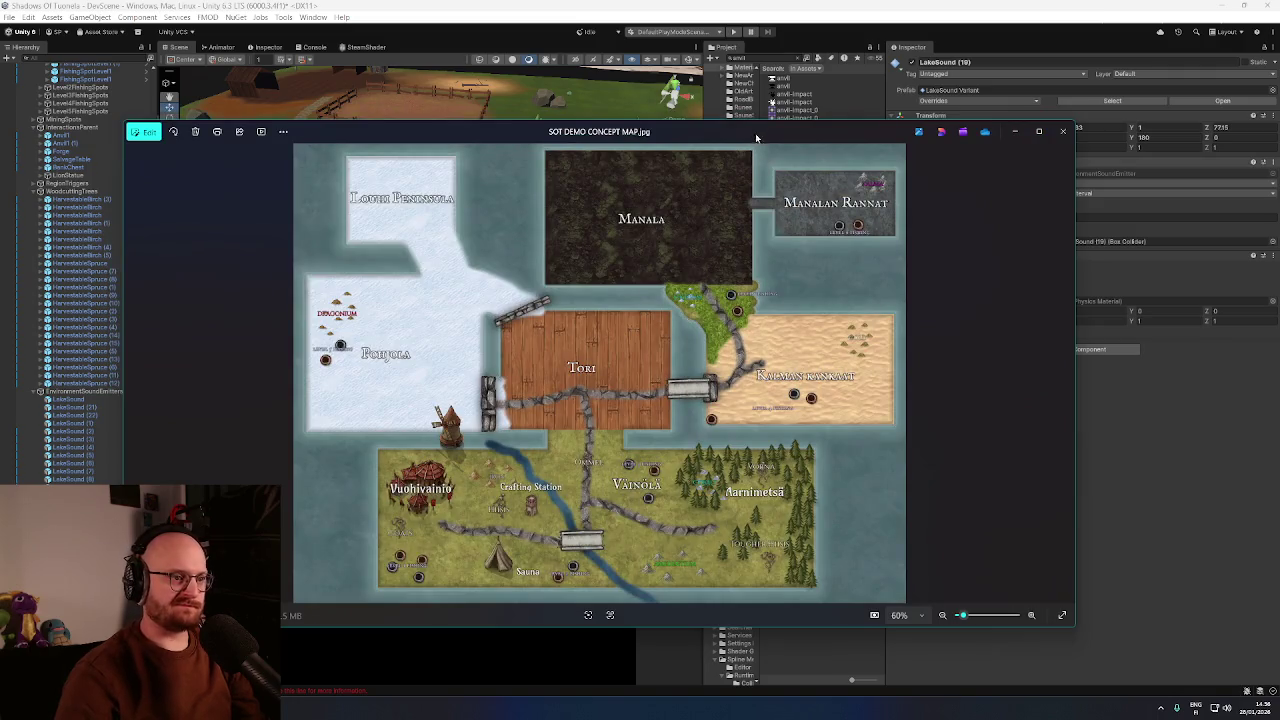
pyautogui.moveTo(756, 138); pyautogui.dragTo(775, 90)
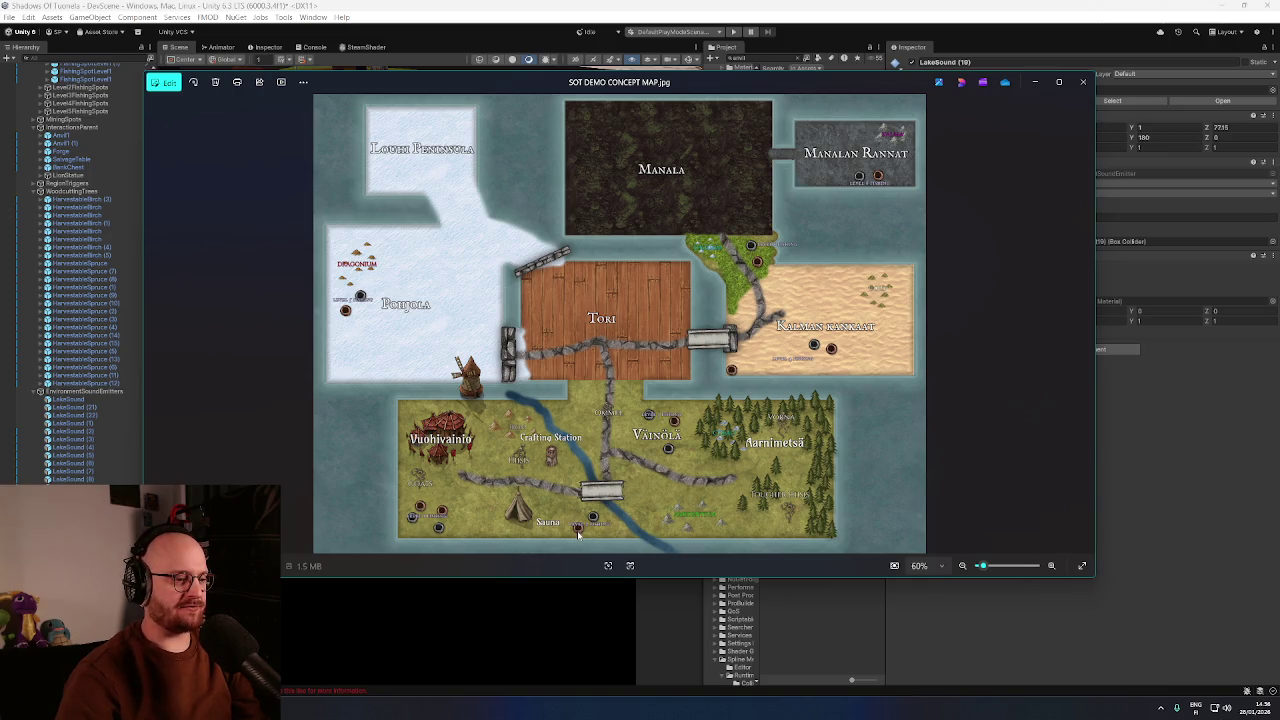
pyautogui.click(885, 8)
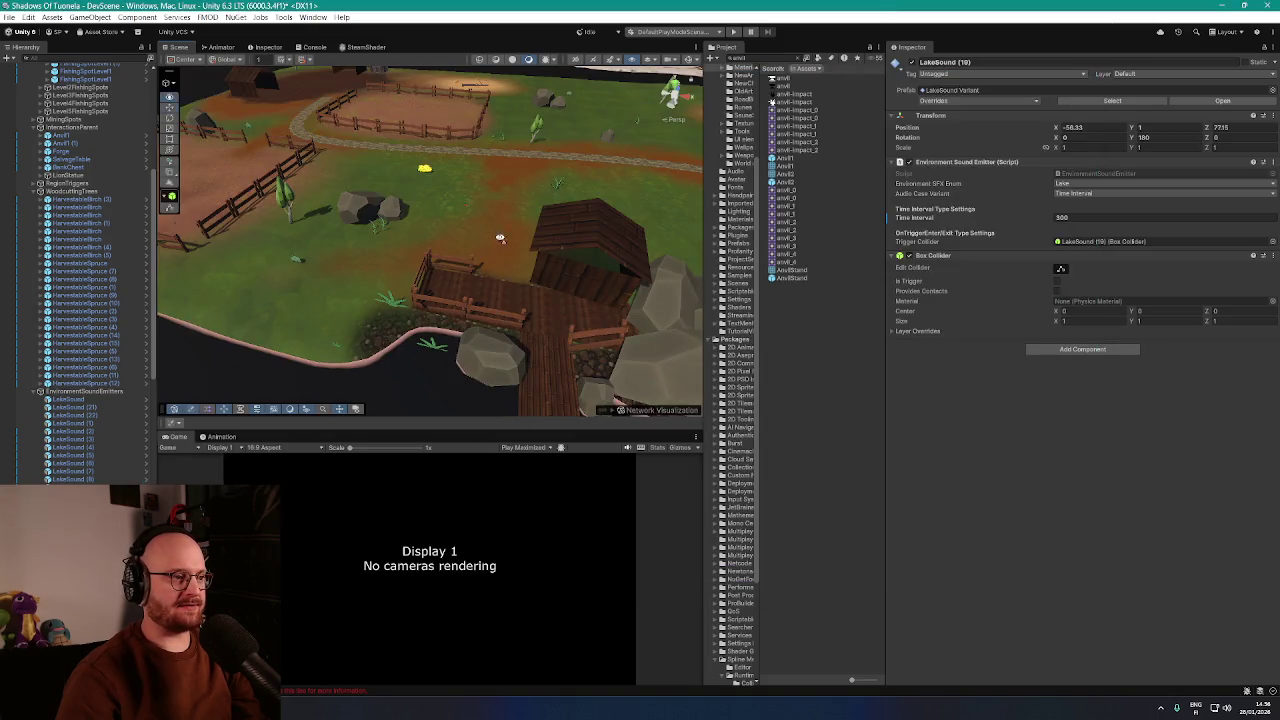
# Select the BetaIsland terrain and pick Set Height at 0 with a soft round brush
pyautogui.moveTo(615, 203)
pyautogui.mouseDown()
pyautogui.moveTo(566, 250)
pyautogui.moveTo(480, 236)
pyautogui.moveTo(525, 210)
pyautogui.moveTo(530, 222)
pyautogui.moveTo(450, 235)
pyautogui.moveTo(457, 263)
pyautogui.moveTo(401, 234)
pyautogui.mouseUp()
pyautogui.click(400, 234)
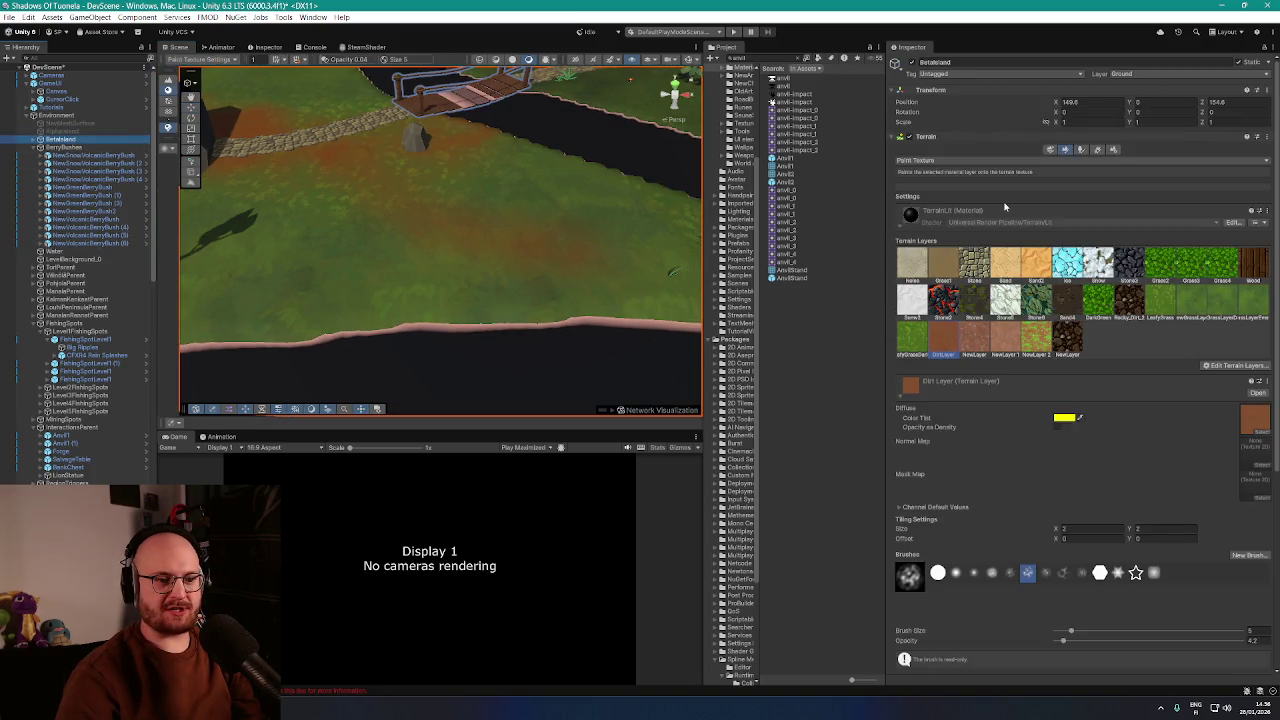
pyautogui.click(990, 160)
pyautogui.click(960, 208)
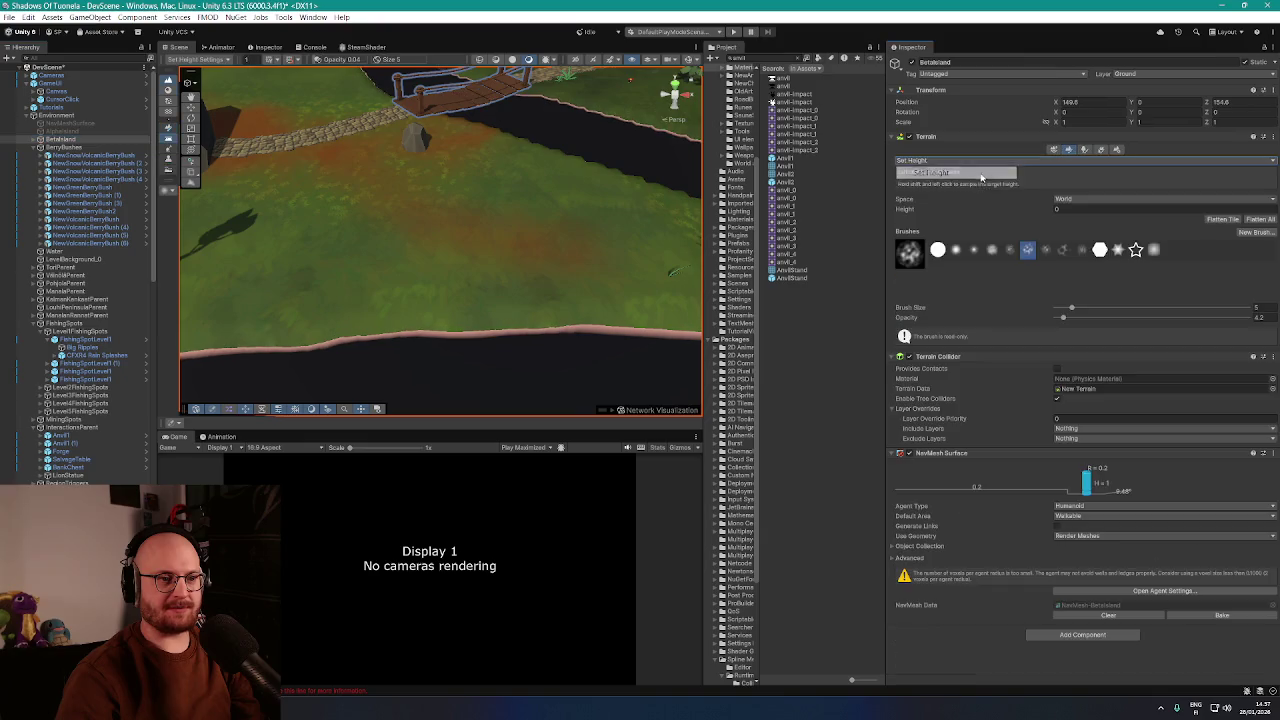
pyautogui.click(1062, 209)
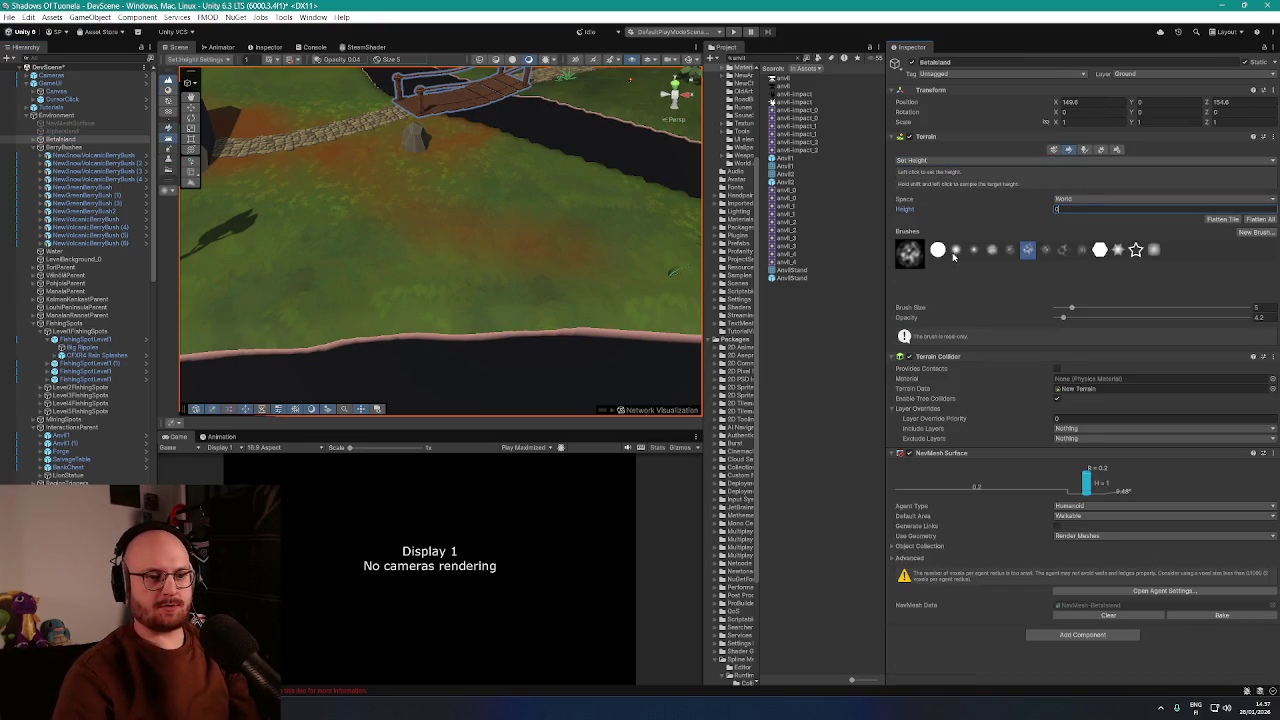
pyautogui.click(955, 250)
# Set brush size 1 and opacity 100, then carve a pit to height 0 in the grass
pyautogui.moveTo(1080, 306); pyautogui.dragTo(1062, 312)
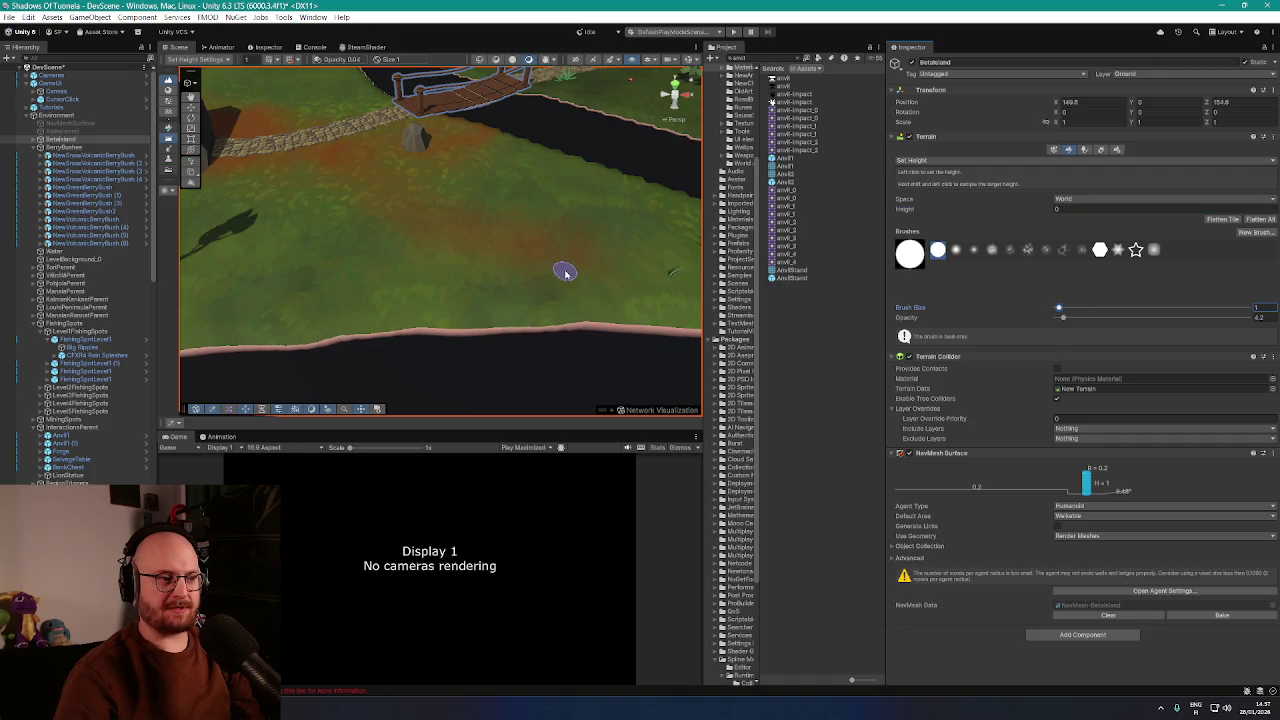
pyautogui.scroll(1, 580, 258)
pyautogui.moveTo(590, 210)
pyautogui.mouseDown()
pyautogui.moveTo(583, 200)
pyautogui.moveTo(600, 200)
pyautogui.moveTo(480, 171)
pyautogui.moveTo(499, 189)
pyautogui.moveTo(623, 194)
pyautogui.moveTo(560, 222)
pyautogui.mouseUp()
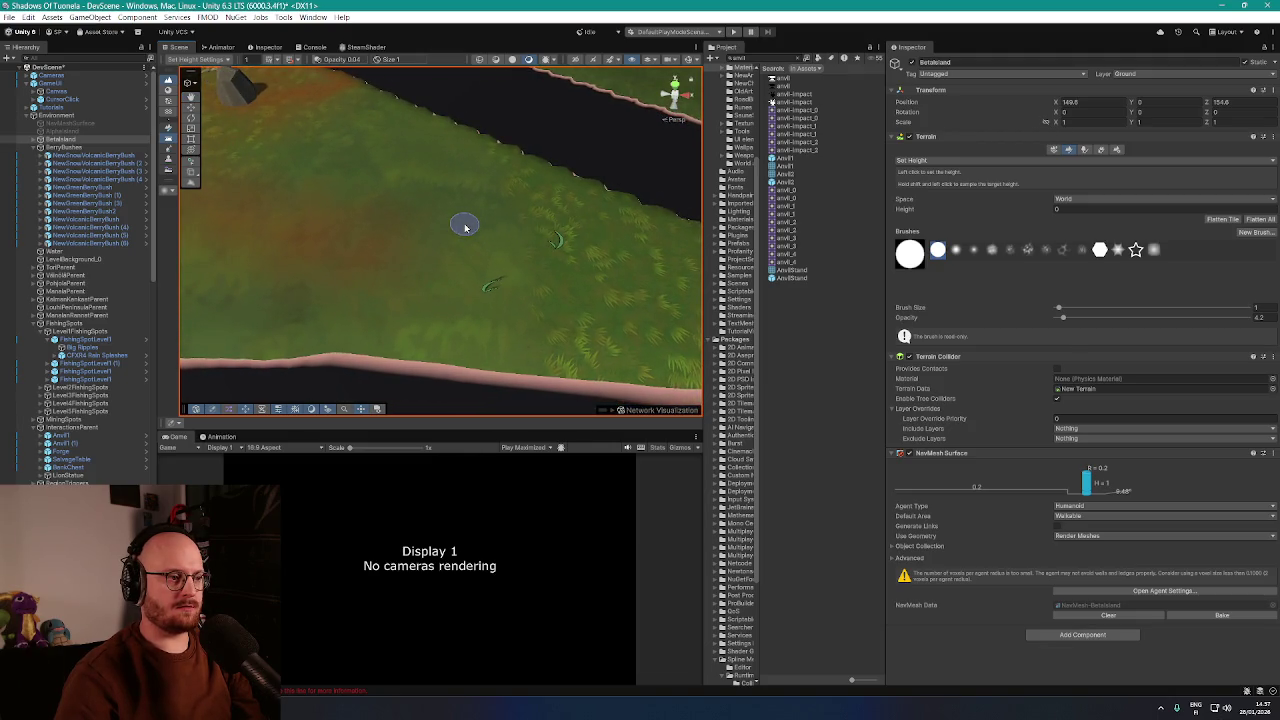
pyautogui.scroll(-5, 549, 275)
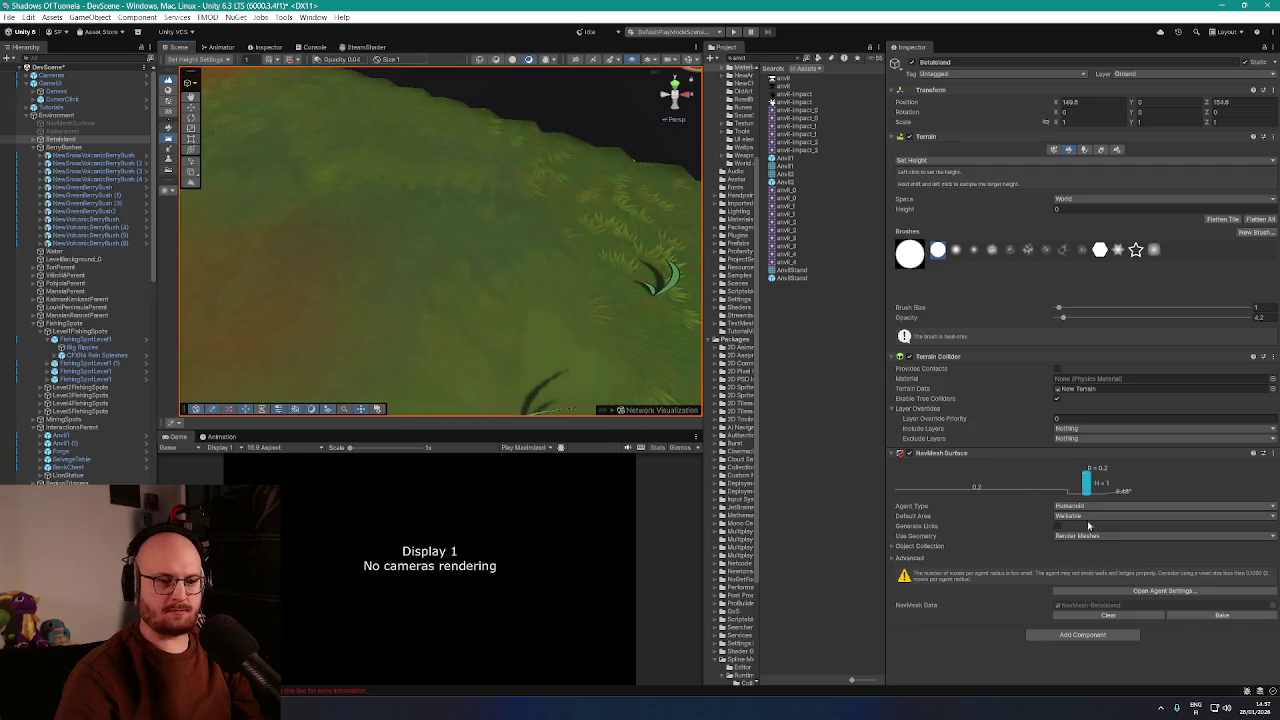
pyautogui.moveTo(1083, 317); pyautogui.dragTo(1250, 317)
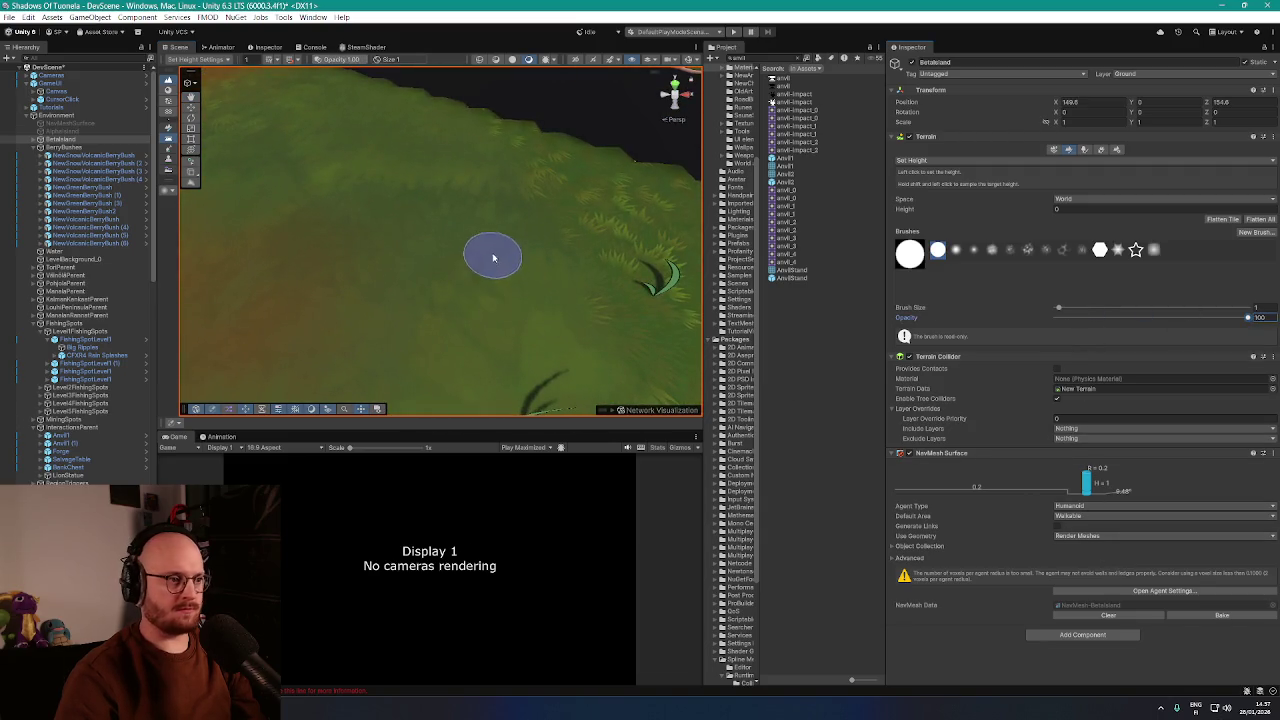
pyautogui.click(458, 256)
pyautogui.moveTo(458, 256); pyautogui.dragTo(457, 263)
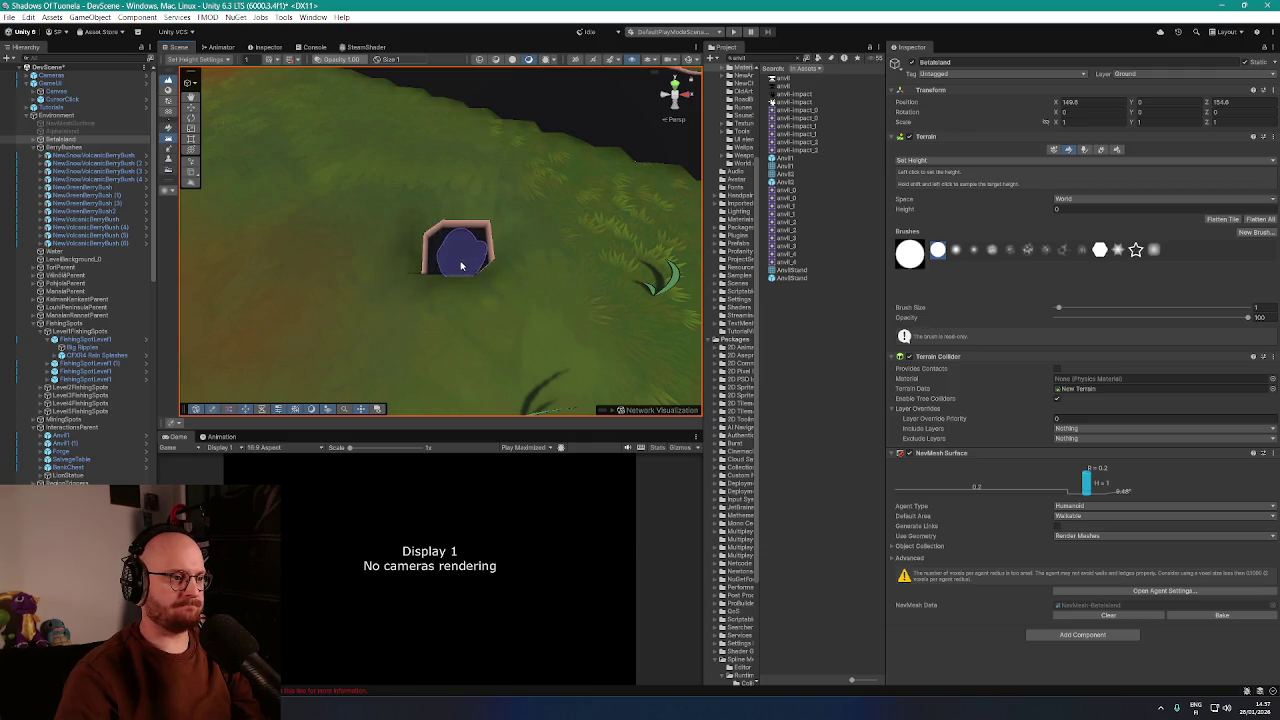
# Inspect the pit by the water's edge and paint again to widen it into a bigger hole
pyautogui.moveTo(443, 252)
pyautogui.mouseDown()
pyautogui.moveTo(520, 265)
pyautogui.moveTo(495, 285)
pyautogui.moveTo(523, 283)
pyautogui.moveTo(383, 237)
pyautogui.mouseUp()
pyautogui.scroll(-3, 522, 283)
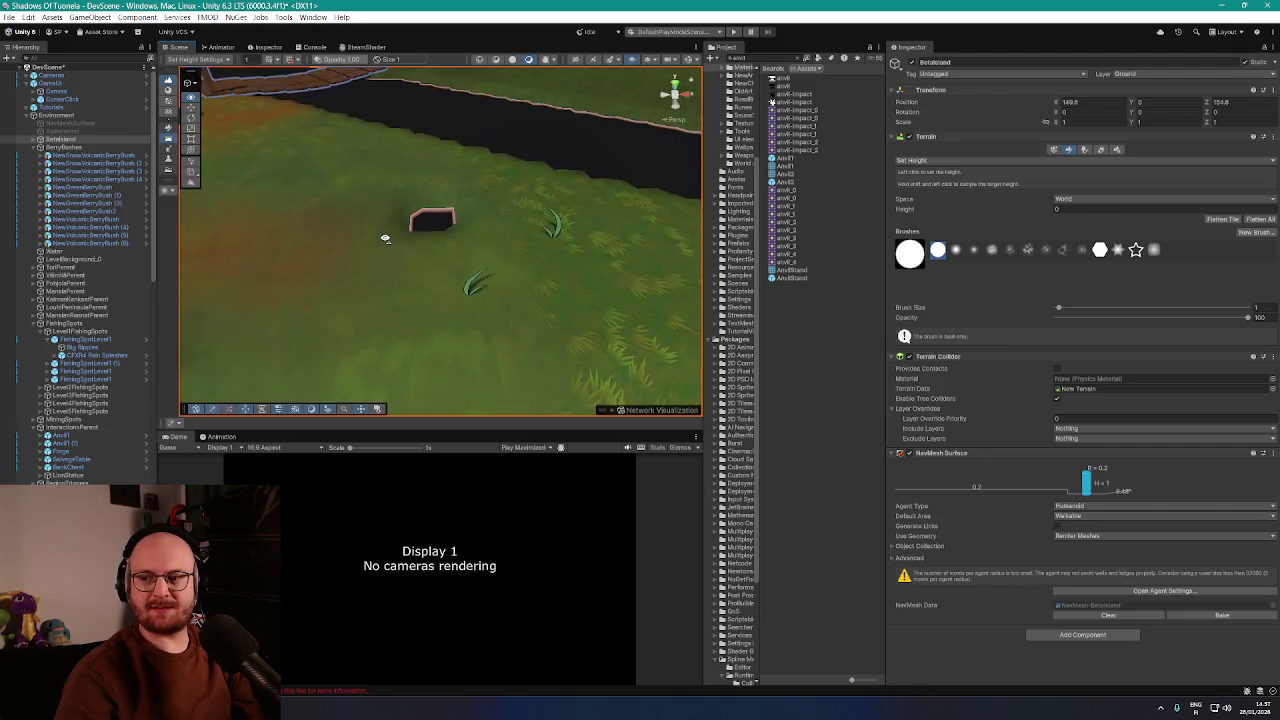
pyautogui.scroll(3, 445, 228)
pyautogui.moveTo(445, 228)
pyautogui.mouseDown()
pyautogui.moveTo(449, 249)
pyautogui.moveTo(386, 247)
pyautogui.moveTo(420, 250)
pyautogui.mouseUp()
pyautogui.scroll(-3, 400, 243)
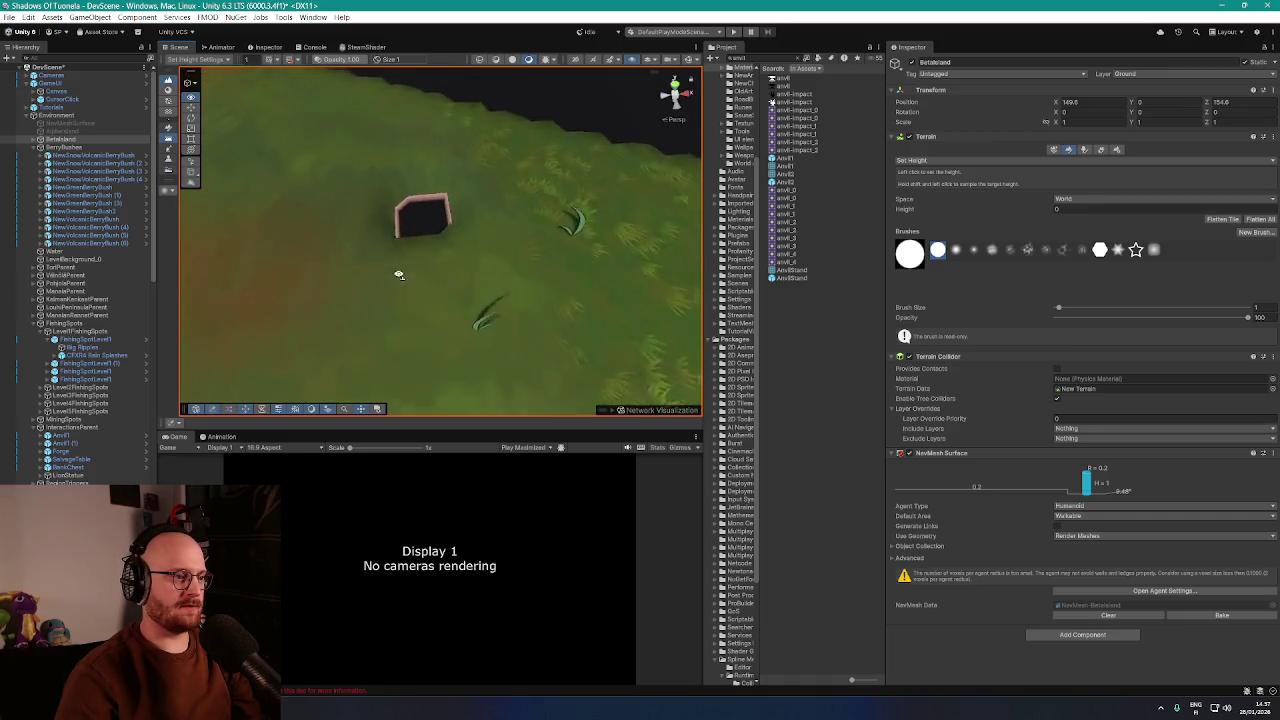
pyautogui.scroll(2, 429, 251)
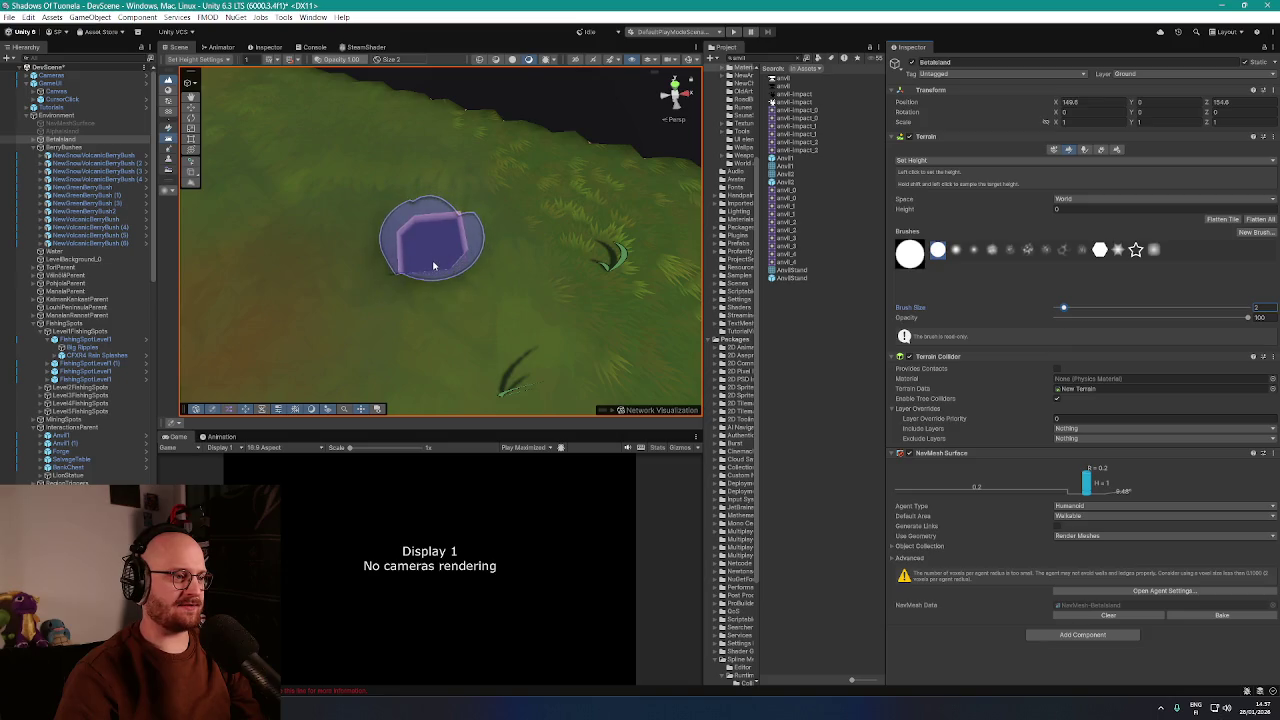
pyautogui.moveTo(435, 267)
pyautogui.mouseDown()
pyautogui.moveTo(424, 274)
pyautogui.moveTo(409, 255)
pyautogui.mouseUp()
# Zoom the Scene view in and out around the terrain pit
pyautogui.scroll(-5, 427, 269)
pyautogui.scroll(5, 409, 255)
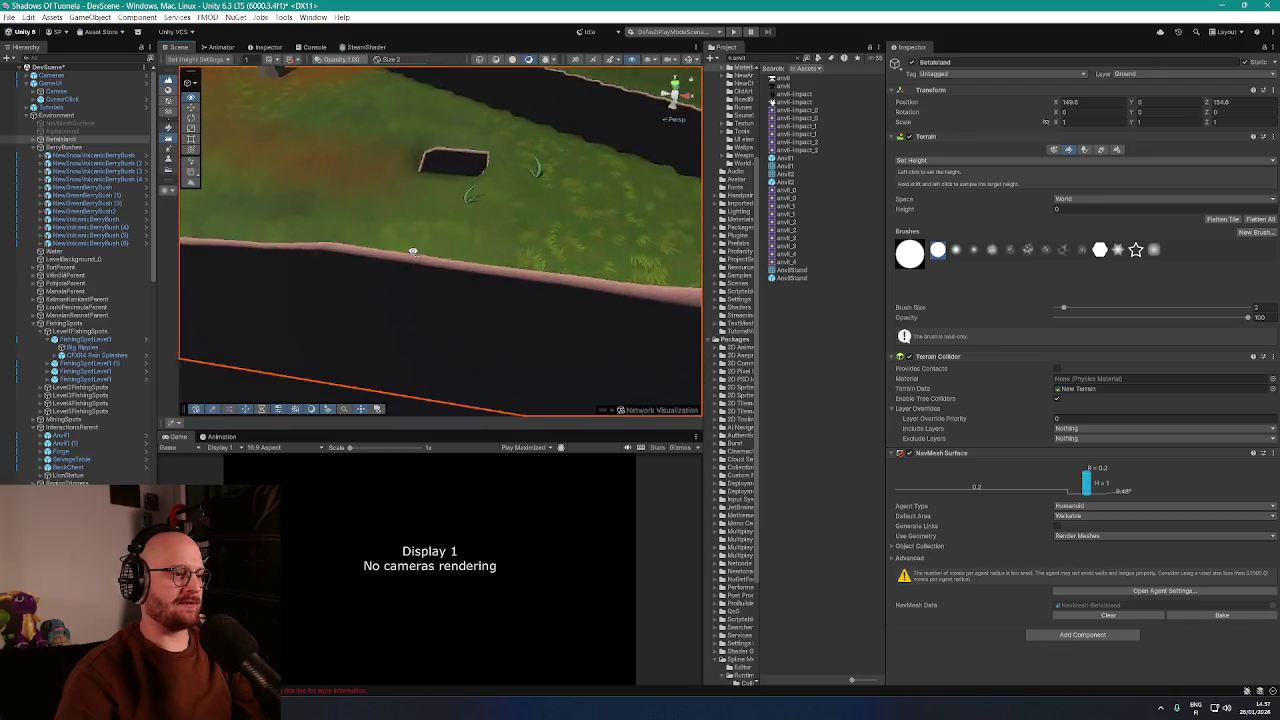
pyautogui.scroll(-5, 435, 272)
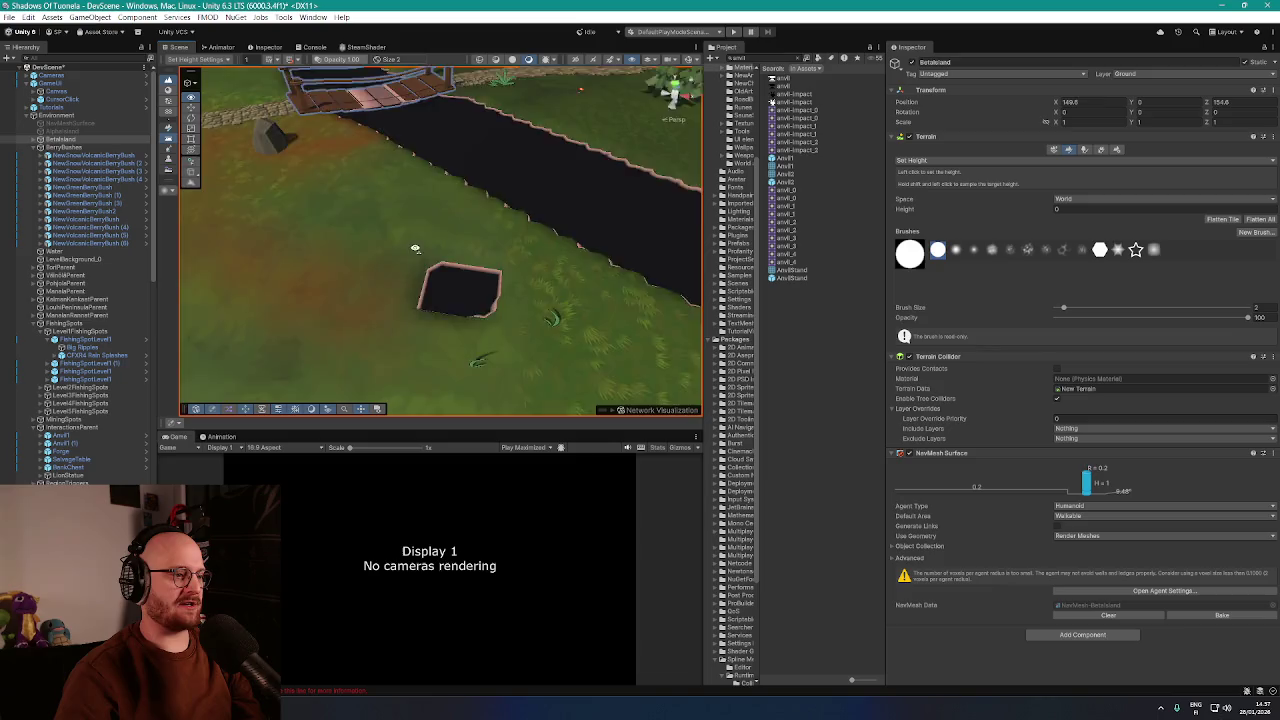
pyautogui.scroll(5, 436, 240)
pyautogui.scroll(-5, 436, 215)
pyautogui.scroll(5, 515, 215)
pyautogui.scroll(5, 466, 266)
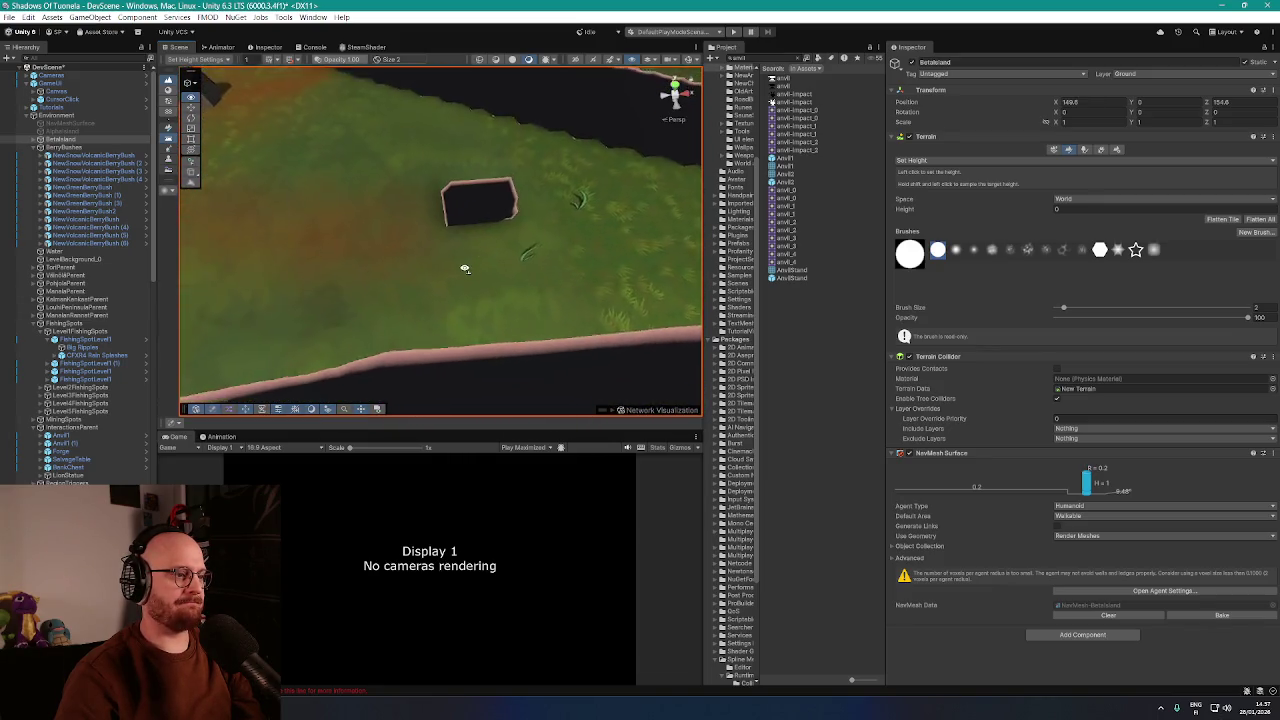
pyautogui.scroll(-5, 490, 288)
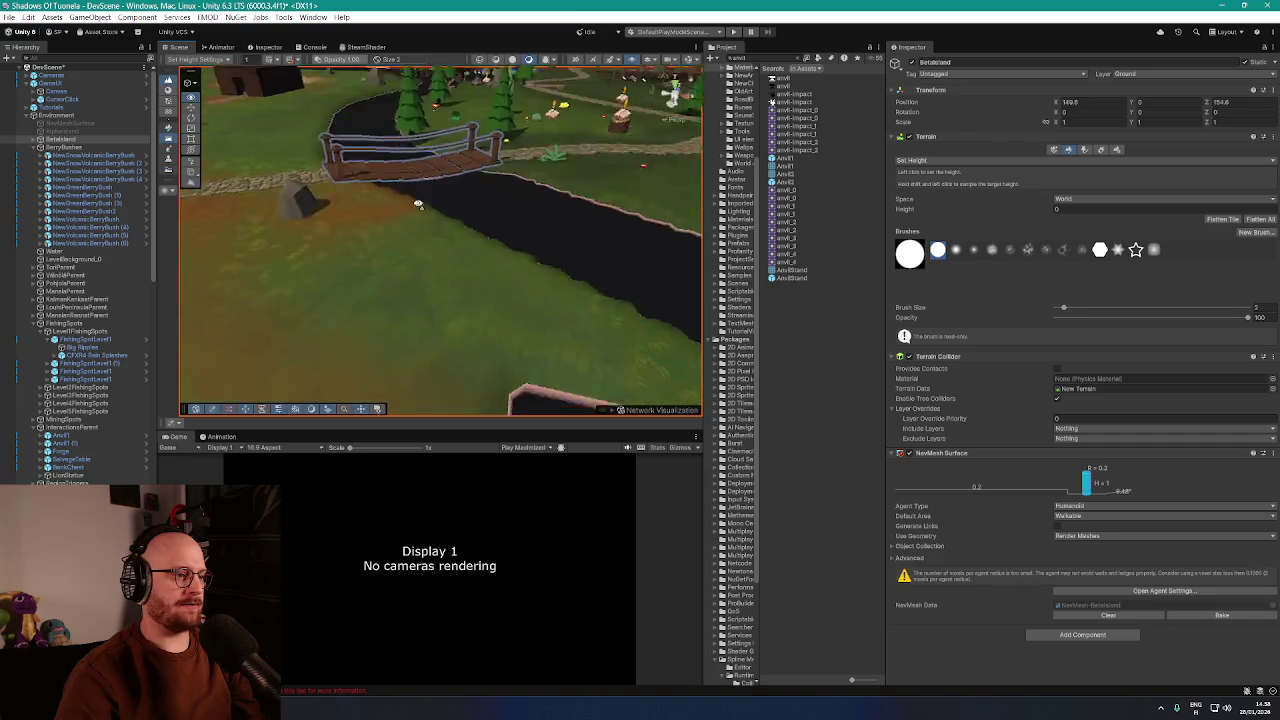
pyautogui.scroll(5, 427, 206)
pyautogui.scroll(5, 427, 206)
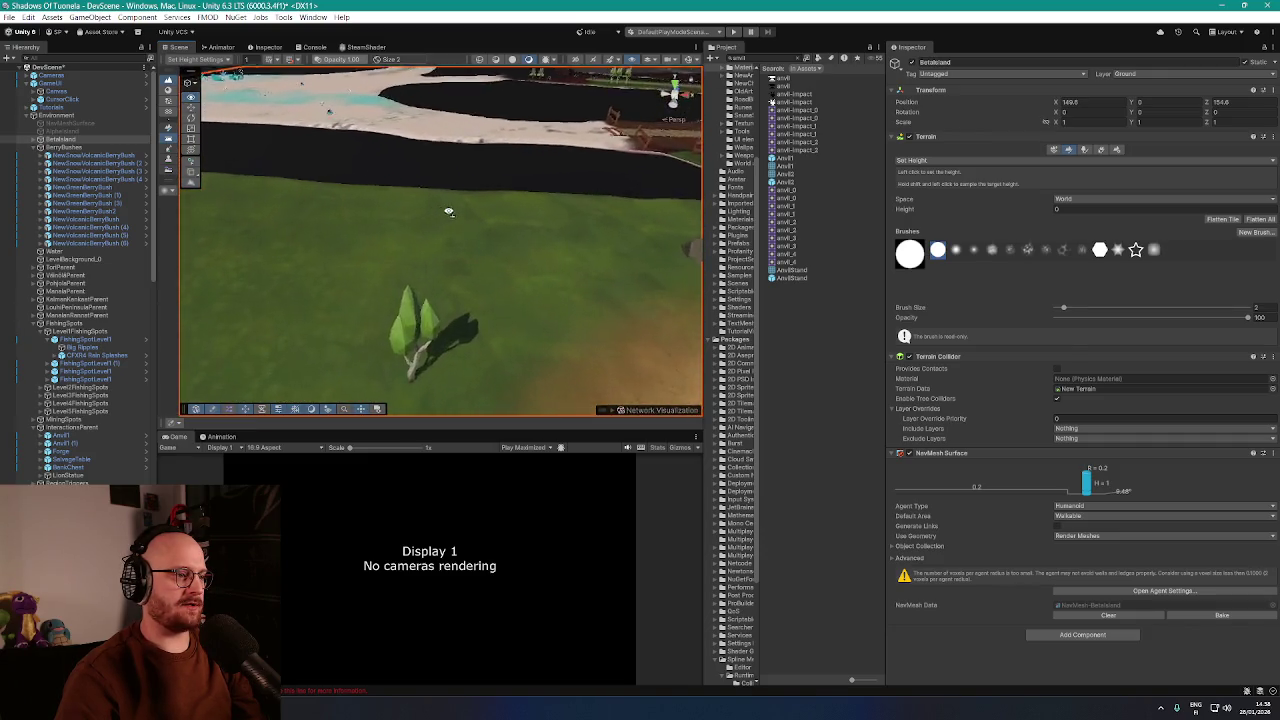
pyautogui.scroll(-5, 407, 247)
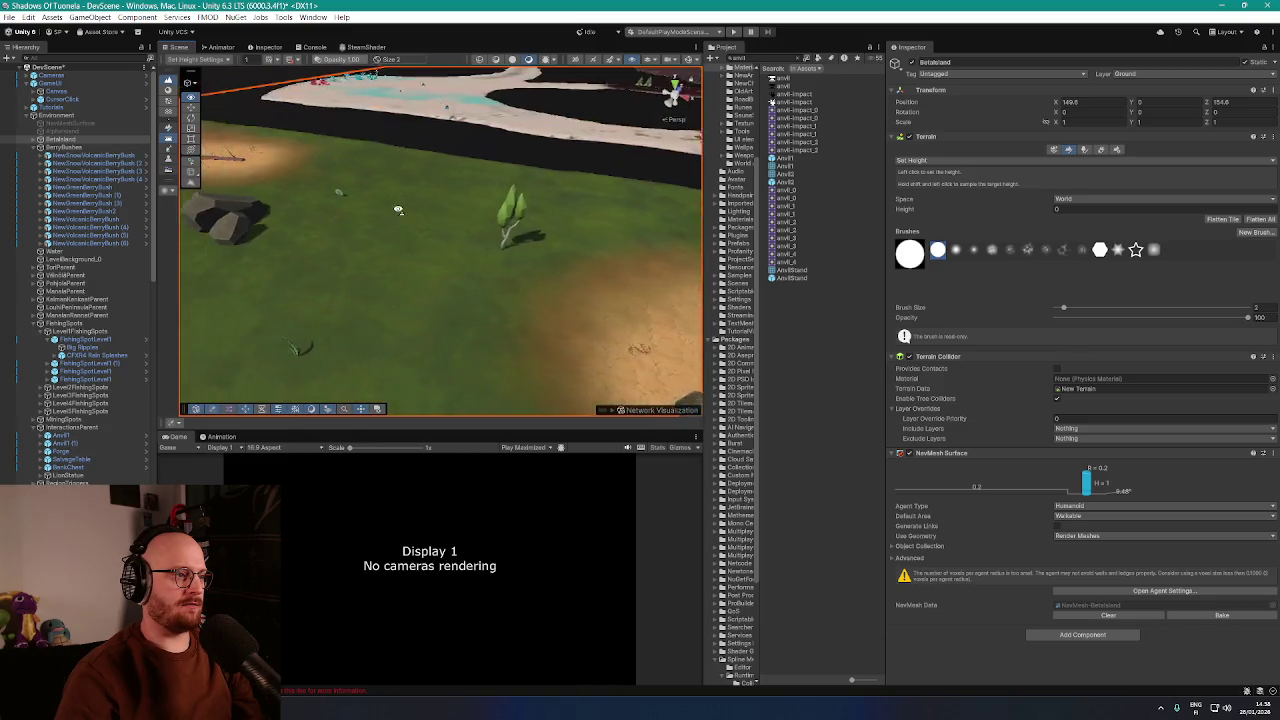
pyautogui.scroll(5, 533, 254)
pyautogui.scroll(-5, 533, 254)
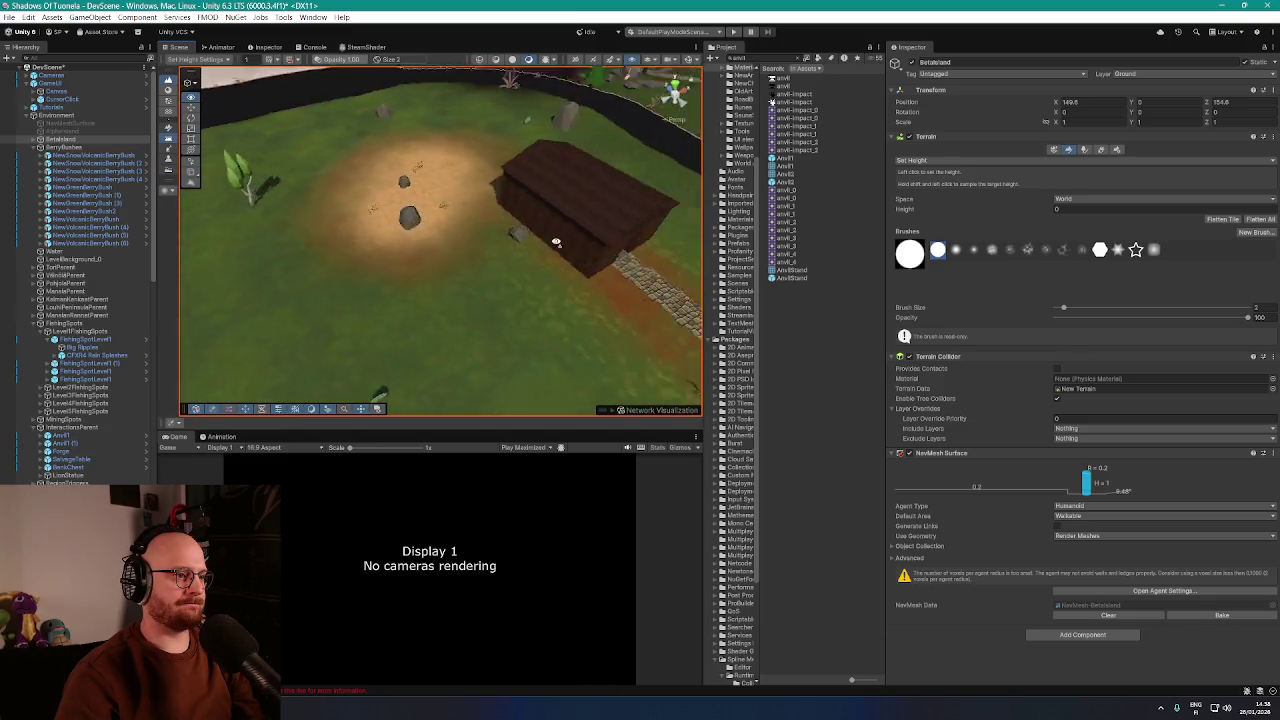
# Tilt the view over the grassy area, then select and frame FishingSpotLevel1 (1)
pyautogui.scroll(5, 459, 228)
pyautogui.scroll(2, 460, 228)
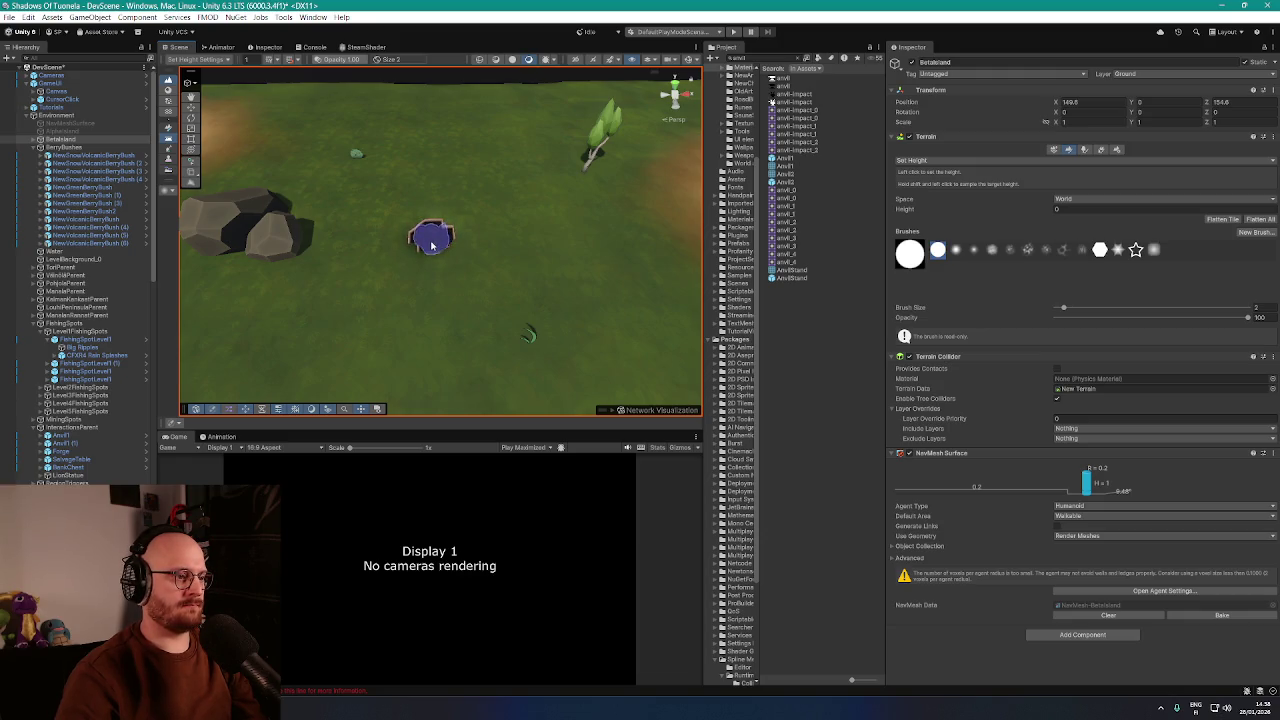
pyautogui.moveTo(433, 245); pyautogui.dragTo(427, 220)
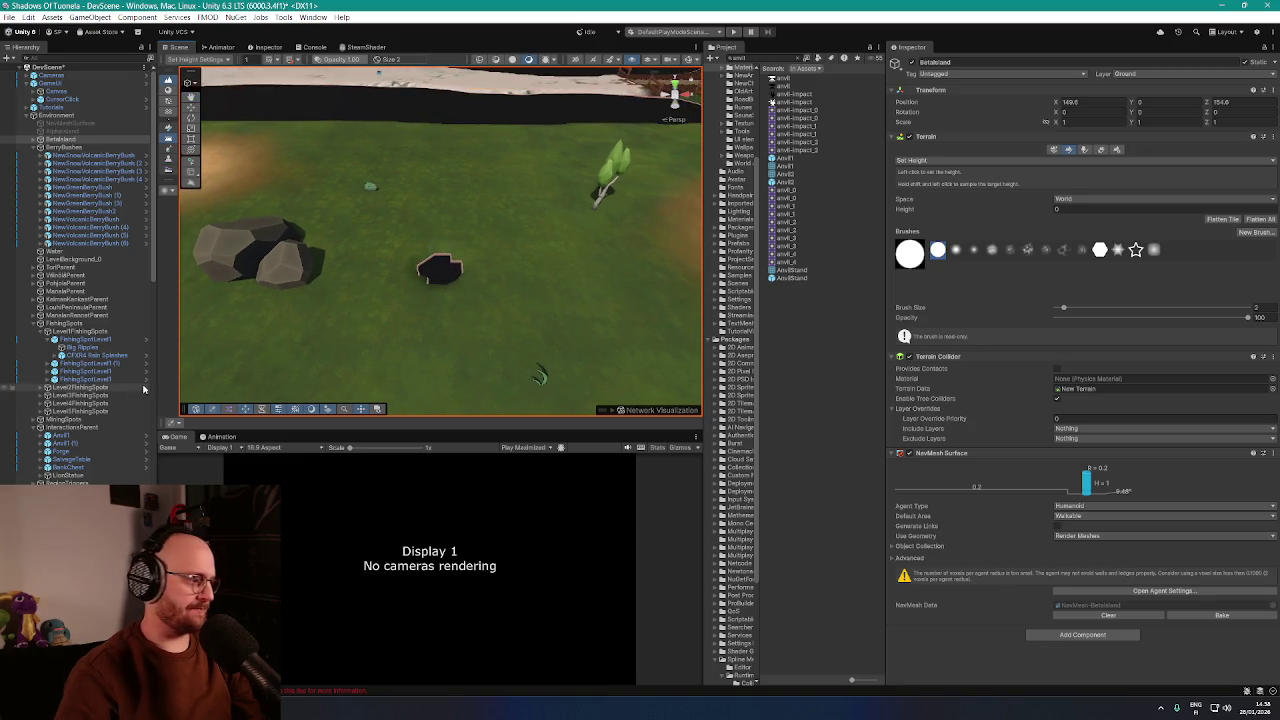
pyautogui.doubleClick(89, 365)
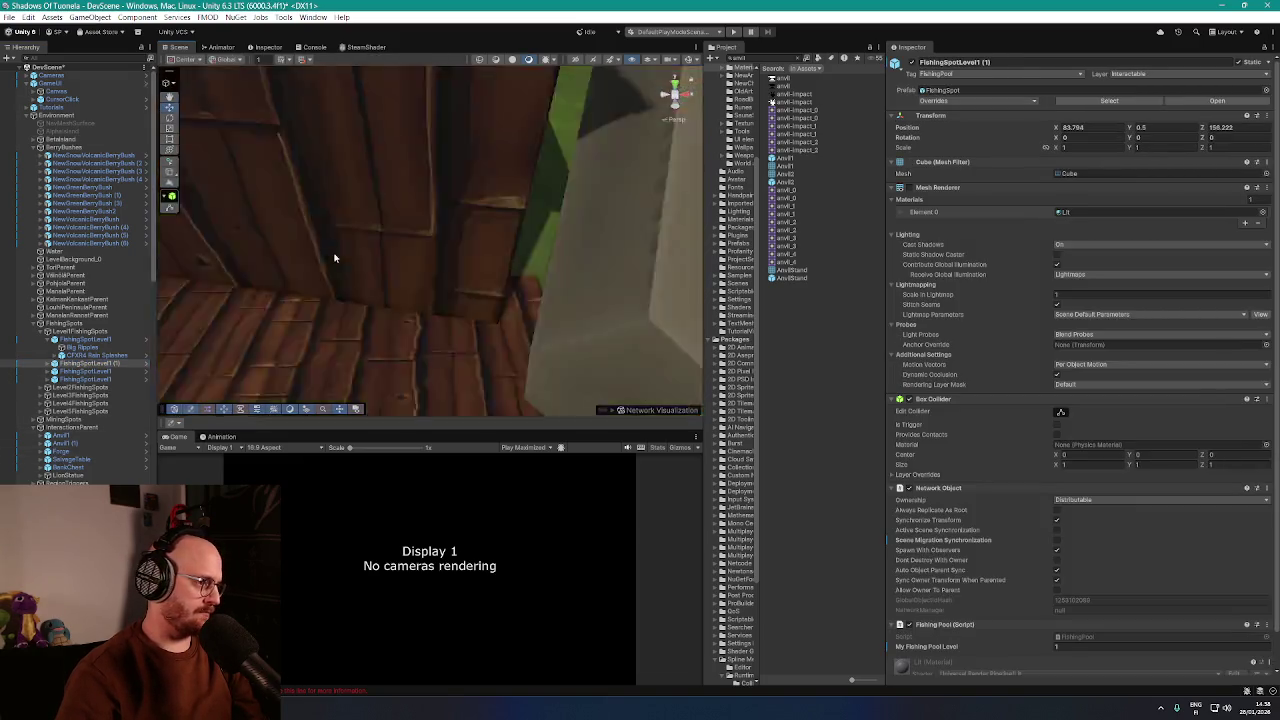
# Frame the selected fishing spot and move it over the carved pit
pyautogui.scroll(-10, 363, 295)
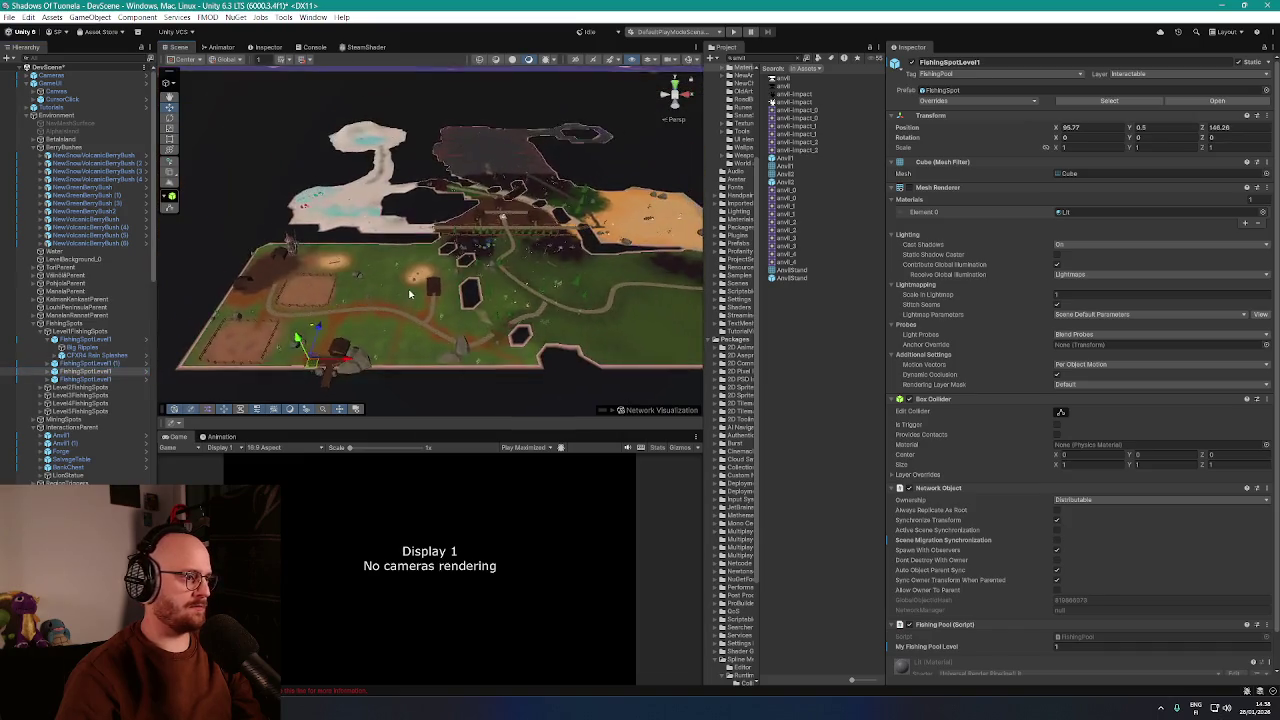
pyautogui.press('f')
pyautogui.scroll(-6, 410, 320)
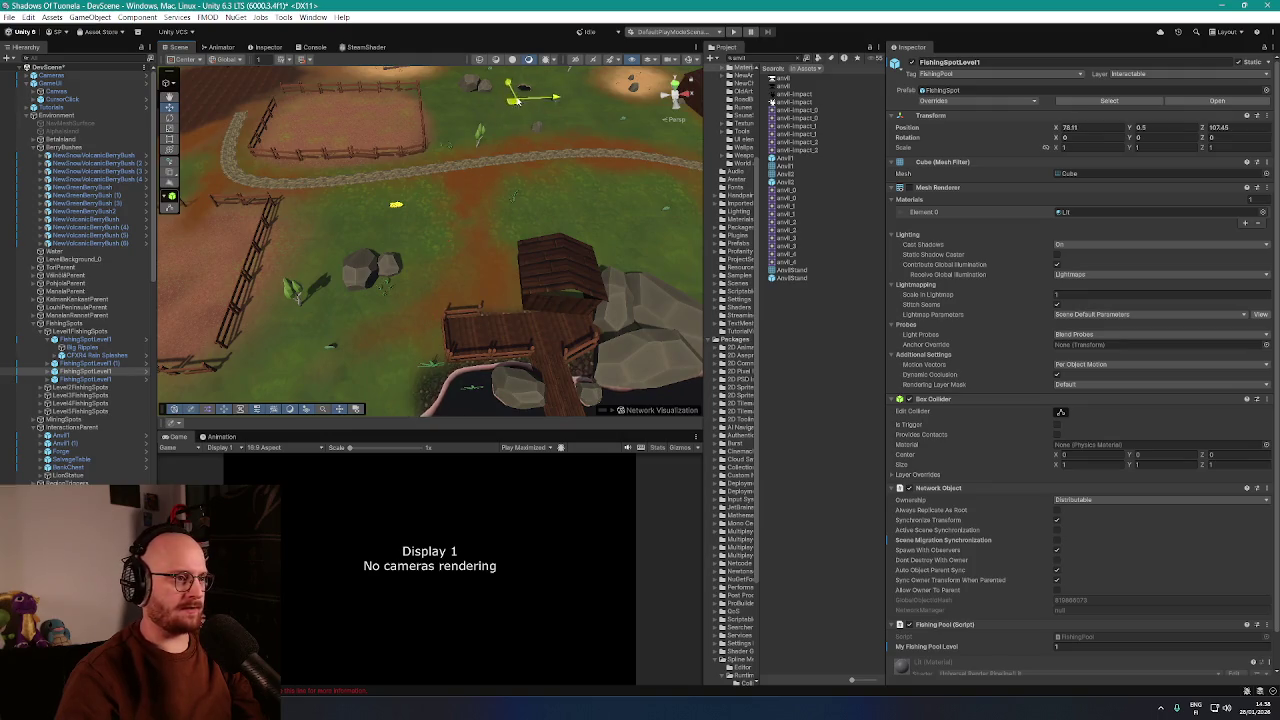
pyautogui.press('f')
pyautogui.scroll(5, 457, 281)
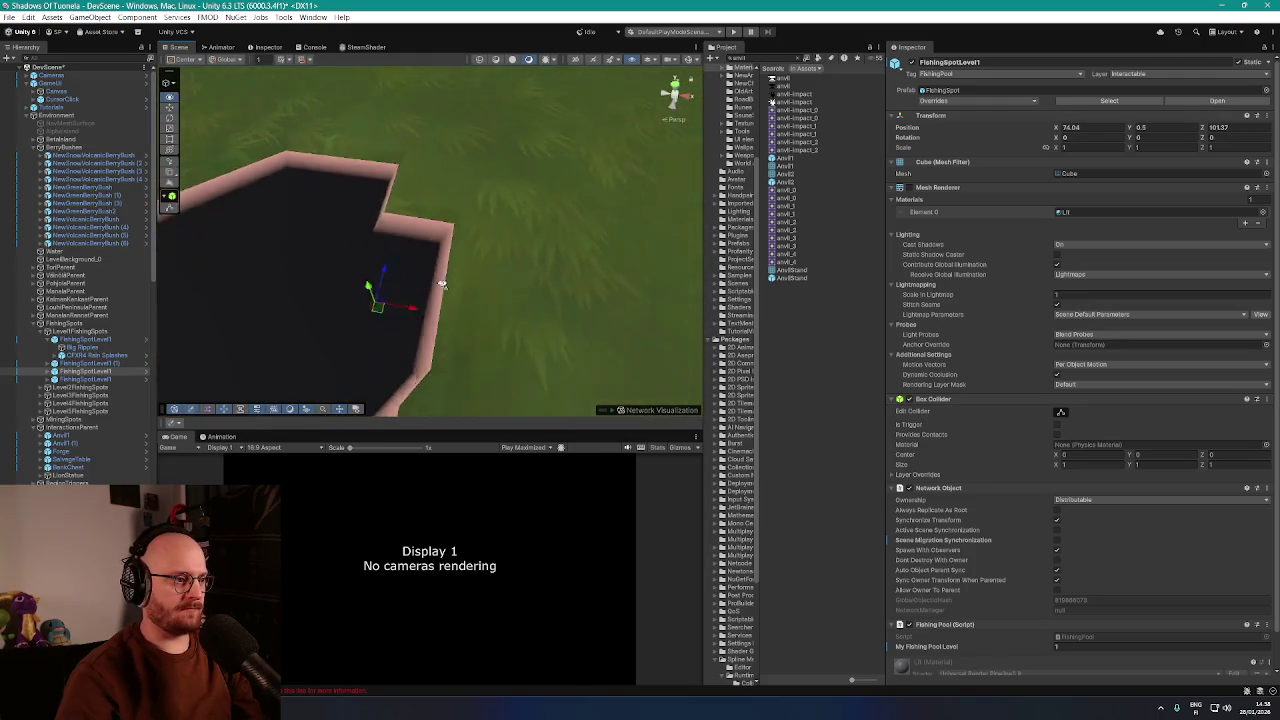
pyautogui.moveTo(436, 272)
pyautogui.mouseDown()
pyautogui.moveTo(396, 280)
pyautogui.moveTo(250, 230)
pyautogui.mouseUp()
pyautogui.moveTo(174, 213)
pyautogui.mouseDown()
pyautogui.moveTo(210, 250)
pyautogui.moveTo(185, 235)
pyautogui.moveTo(235, 205)
pyautogui.moveTo(230, 215)
pyautogui.mouseUp()
# Select another fishing spot object and frame it in the view
pyautogui.click(84, 380)
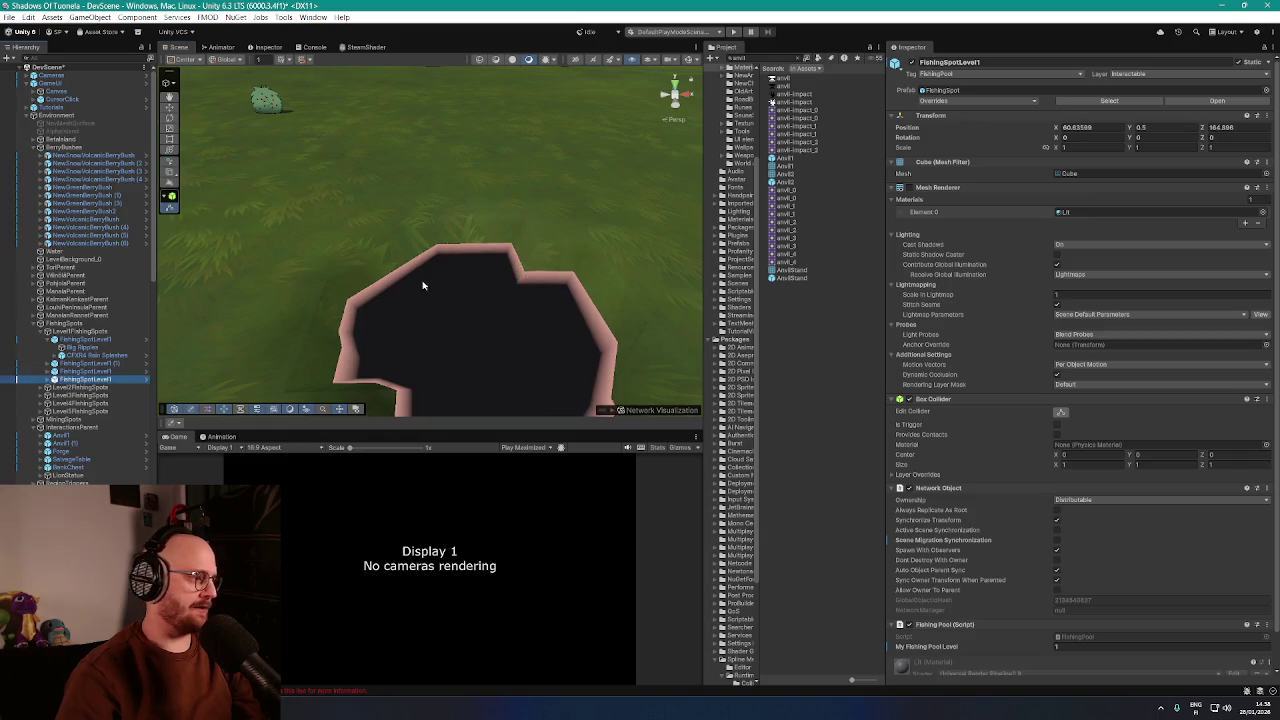
pyautogui.scroll(-5, 418, 285)
pyautogui.press('f')
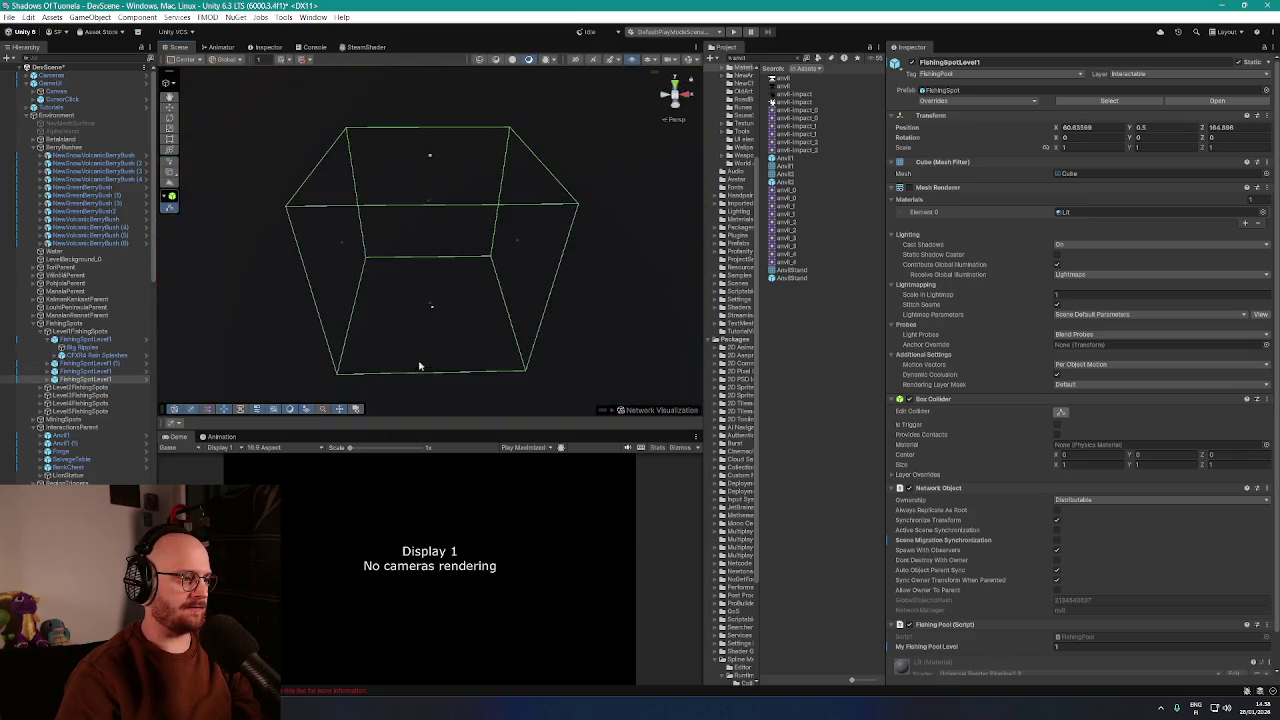
pyautogui.moveTo(546, 301); pyautogui.dragTo(404, 287)
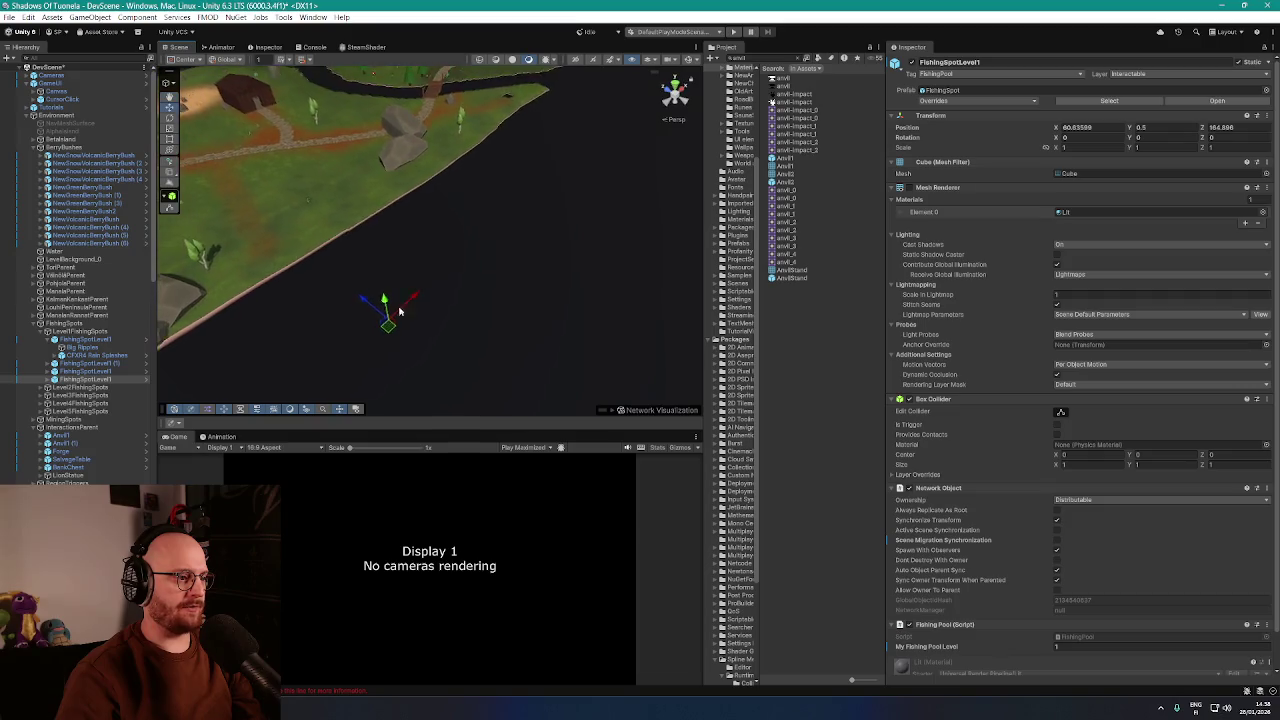
pyautogui.press('f')
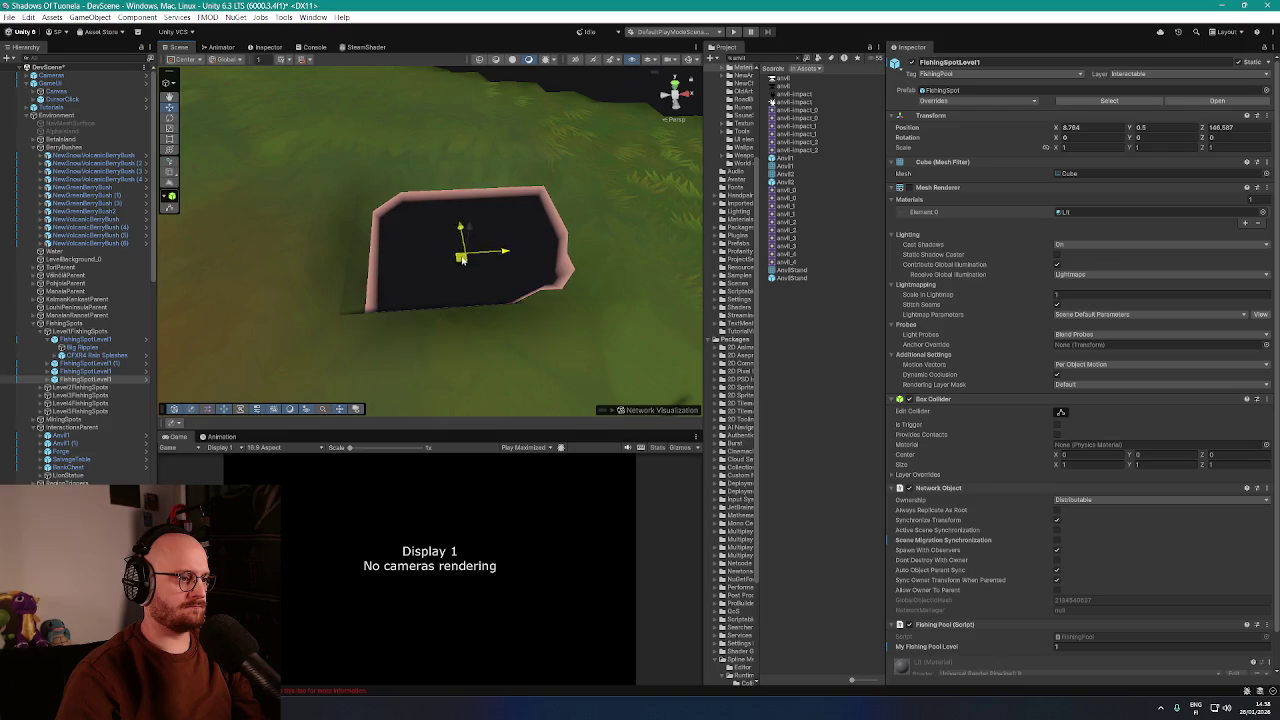
pyautogui.scroll(2, 465, 268)
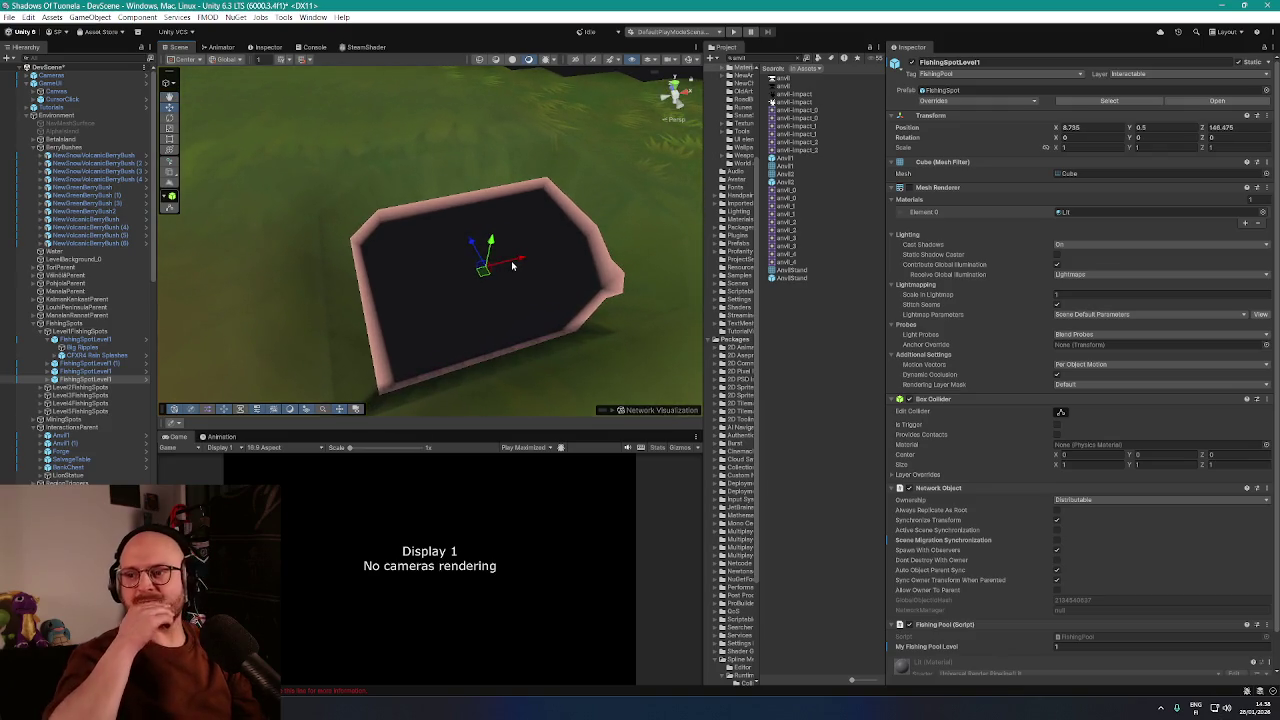
# Fly over the map to the path and frame a rock beside it
pyautogui.moveTo(512, 265)
pyautogui.mouseDown()
pyautogui.moveTo(437, 229)
pyautogui.moveTo(456, 243)
pyautogui.moveTo(589, 231)
pyautogui.moveTo(600, 257)
pyautogui.moveTo(359, 289)
pyautogui.moveTo(415, 311)
pyautogui.moveTo(606, 293)
pyautogui.moveTo(588, 312)
pyautogui.moveTo(540, 318)
pyautogui.moveTo(579, 330)
pyautogui.moveTo(586, 290)
pyautogui.moveTo(597, 343)
pyautogui.moveTo(509, 323)
pyautogui.moveTo(539, 313)
pyautogui.moveTo(417, 334)
pyautogui.moveTo(437, 178)
pyautogui.moveTo(480, 286)
pyautogui.moveTo(509, 286)
pyautogui.moveTo(483, 289)
pyautogui.mouseUp()
pyautogui.click(600, 257)
pyautogui.press('f')
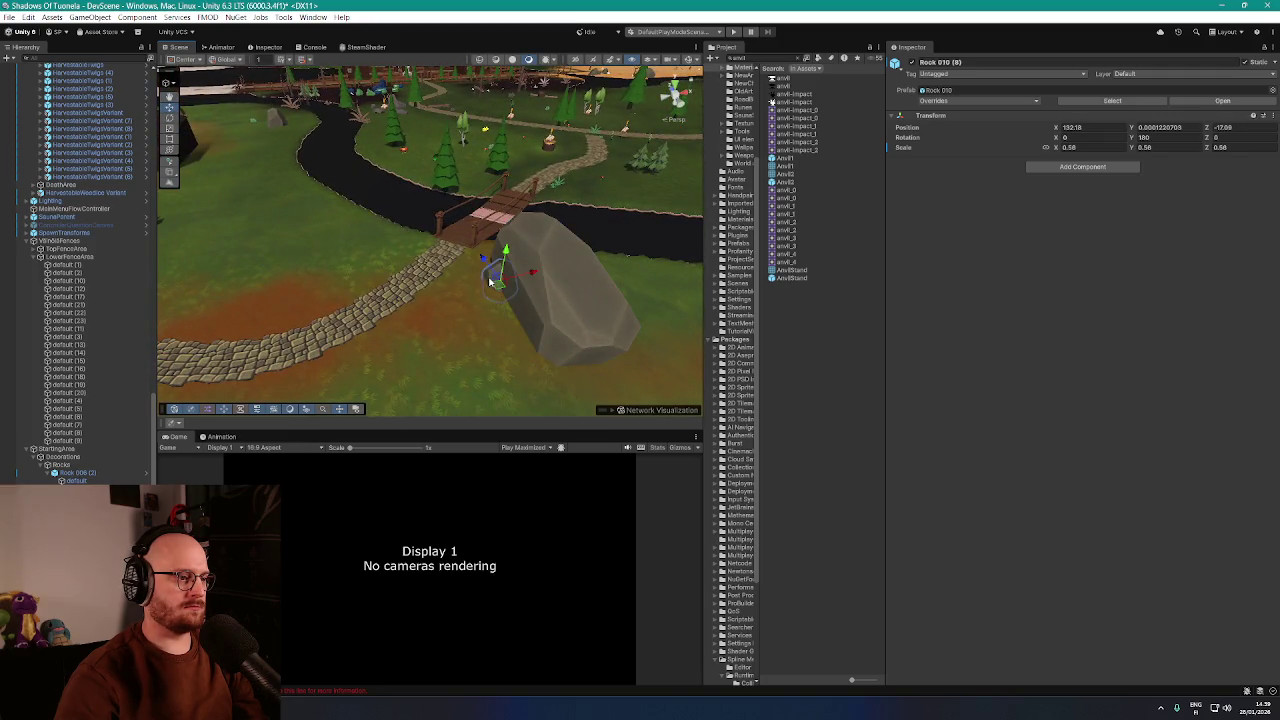
pyautogui.moveTo(549, 291)
pyautogui.mouseDown()
pyautogui.moveTo(486, 343)
pyautogui.moveTo(514, 300)
pyautogui.moveTo(428, 306)
pyautogui.mouseUp()
pyautogui.moveTo(437, 235)
pyautogui.mouseDown()
pyautogui.moveTo(580, 230)
pyautogui.moveTo(545, 215)
pyautogui.moveTo(569, 267)
pyautogui.moveTo(414, 320)
pyautogui.moveTo(537, 290)
pyautogui.moveTo(560, 300)
pyautogui.moveTo(471, 317)
pyautogui.moveTo(540, 290)
pyautogui.moveTo(389, 283)
pyautogui.moveTo(357, 268)
pyautogui.mouseUp()
pyautogui.scroll(5, 457, 271)
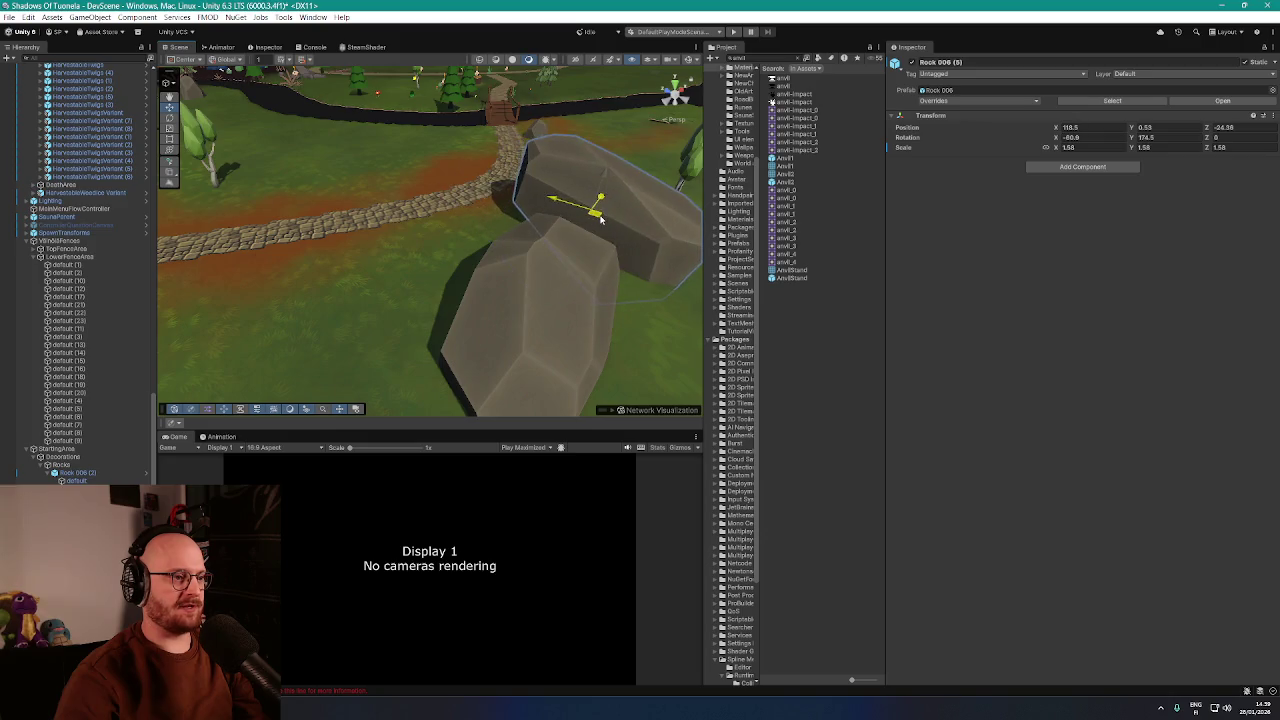
pyautogui.moveTo(534, 239)
pyautogui.mouseDown()
pyautogui.moveTo(430, 255)
pyautogui.moveTo(447, 243)
pyautogui.moveTo(436, 251)
pyautogui.moveTo(500, 281)
pyautogui.moveTo(540, 283)
pyautogui.moveTo(413, 251)
pyautogui.moveTo(402, 264)
pyautogui.mouseUp()
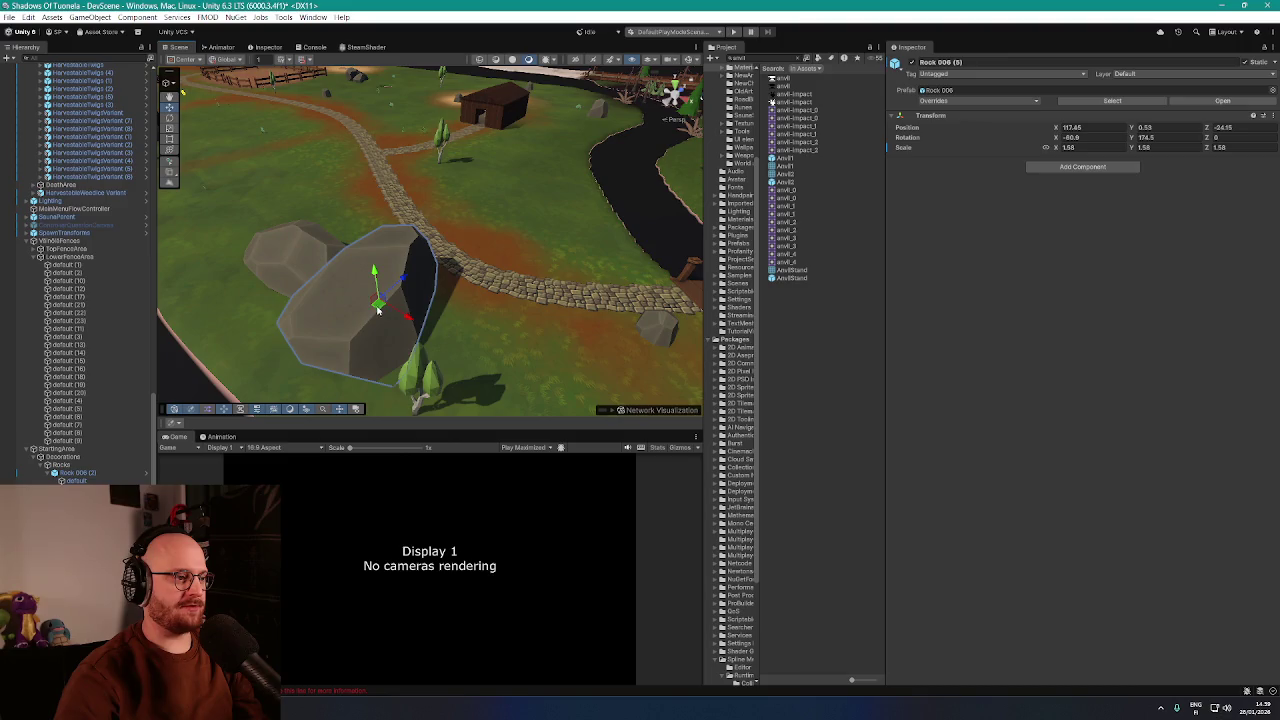
pyautogui.moveTo(384, 308)
pyautogui.mouseDown()
pyautogui.moveTo(486, 313)
pyautogui.moveTo(423, 351)
pyautogui.moveTo(600, 331)
pyautogui.moveTo(526, 320)
pyautogui.mouseUp()
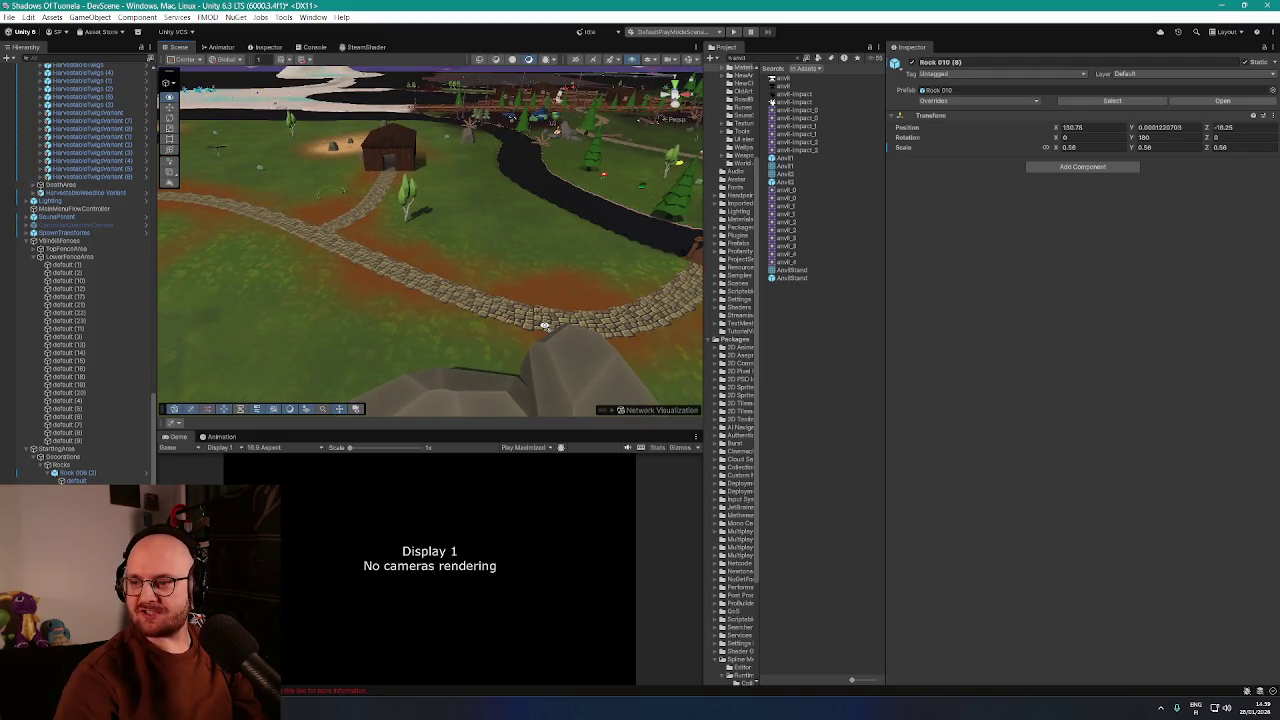
pyautogui.moveTo(543, 322)
pyautogui.mouseDown()
pyautogui.moveTo(543, 306)
pyautogui.moveTo(415, 296)
pyautogui.moveTo(606, 280)
pyautogui.moveTo(492, 309)
pyautogui.mouseUp()
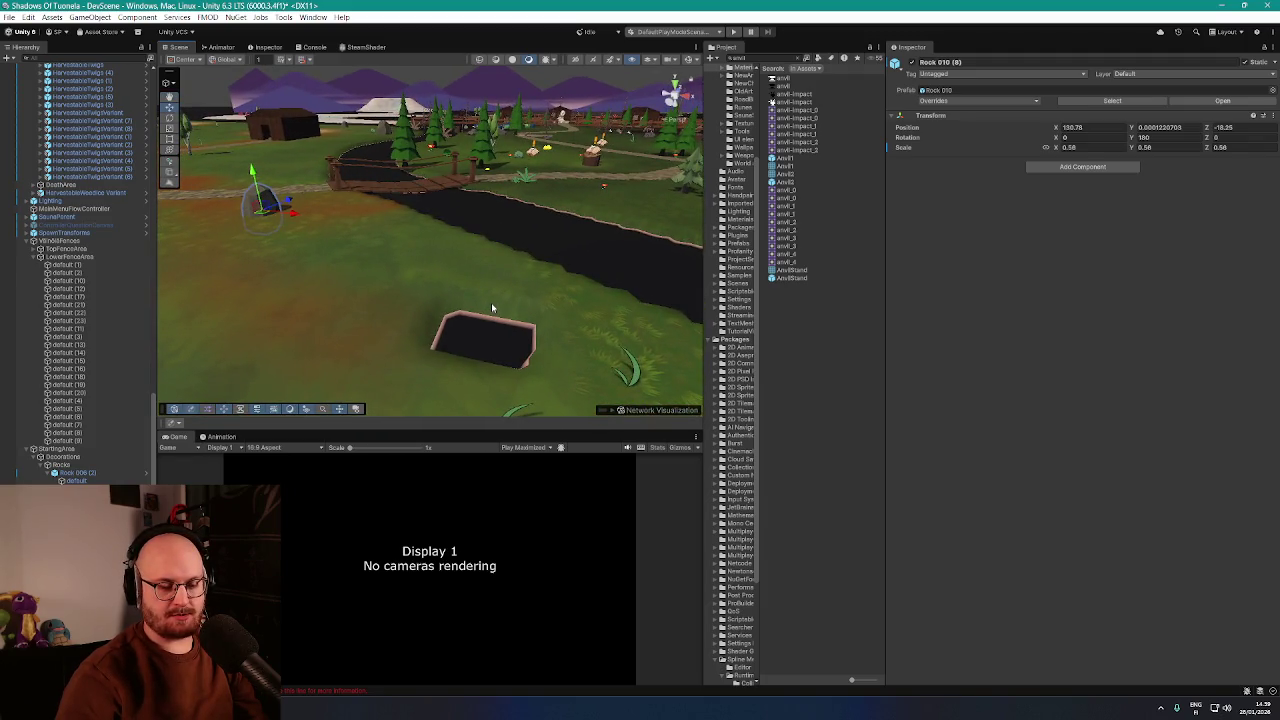
pyautogui.moveTo(491, 307)
pyautogui.mouseDown()
pyautogui.moveTo(546, 320)
pyautogui.moveTo(426, 394)
pyautogui.moveTo(685, 145)
pyautogui.mouseUp()
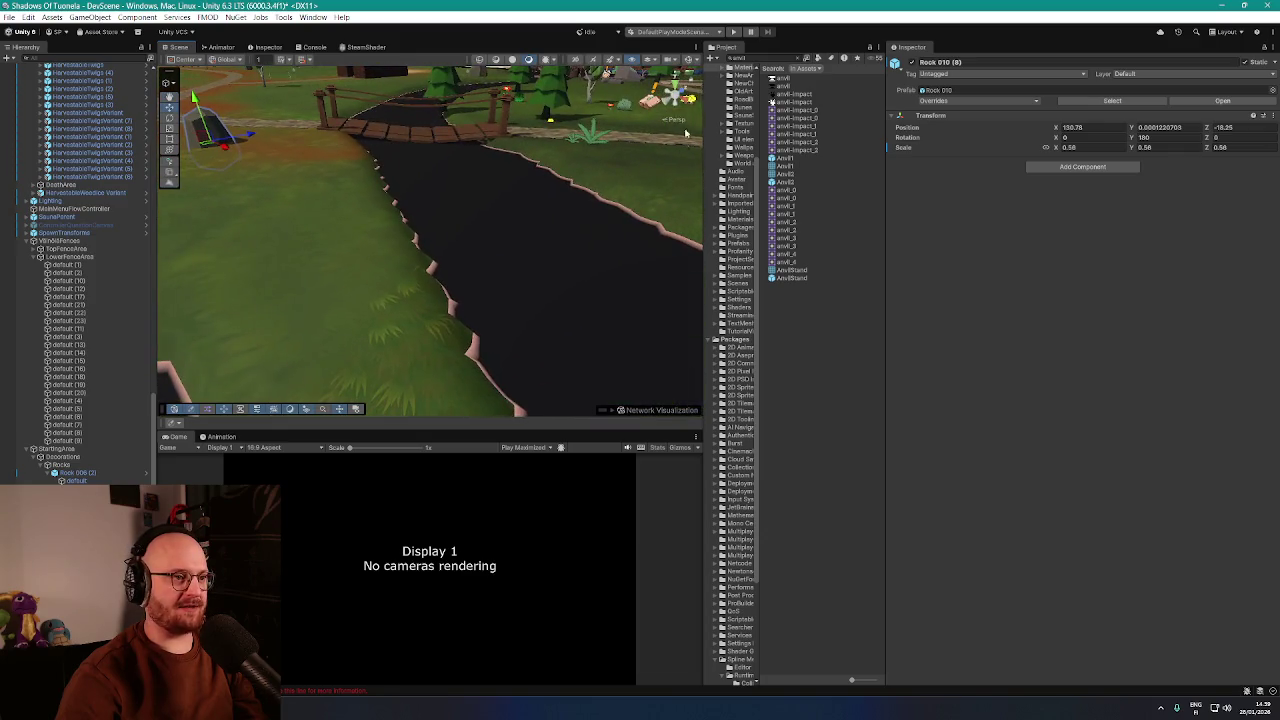
# Show the NavMesh overlay and rebake the NavMesh on the BetulaLand terrain
pyautogui.click(688, 60)
pyautogui.moveTo(508, 214); pyautogui.dragTo(424, 127)
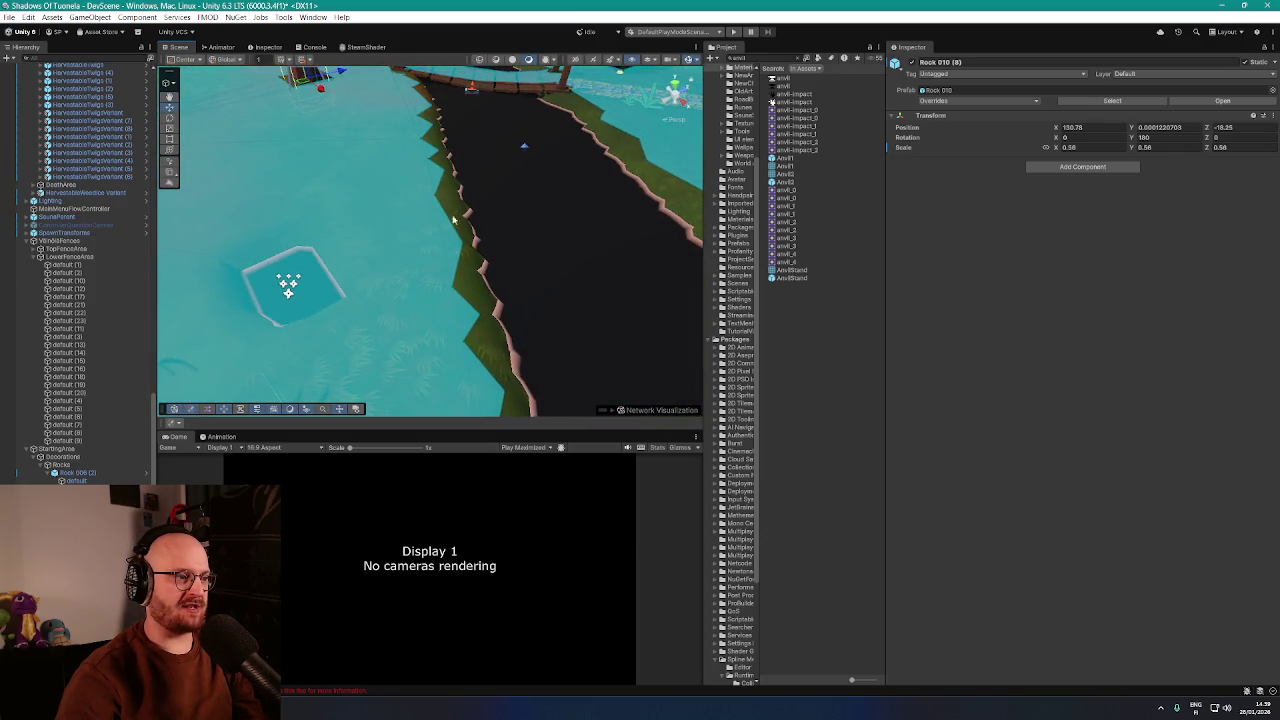
pyautogui.moveTo(494, 373); pyautogui.dragTo(455, 250)
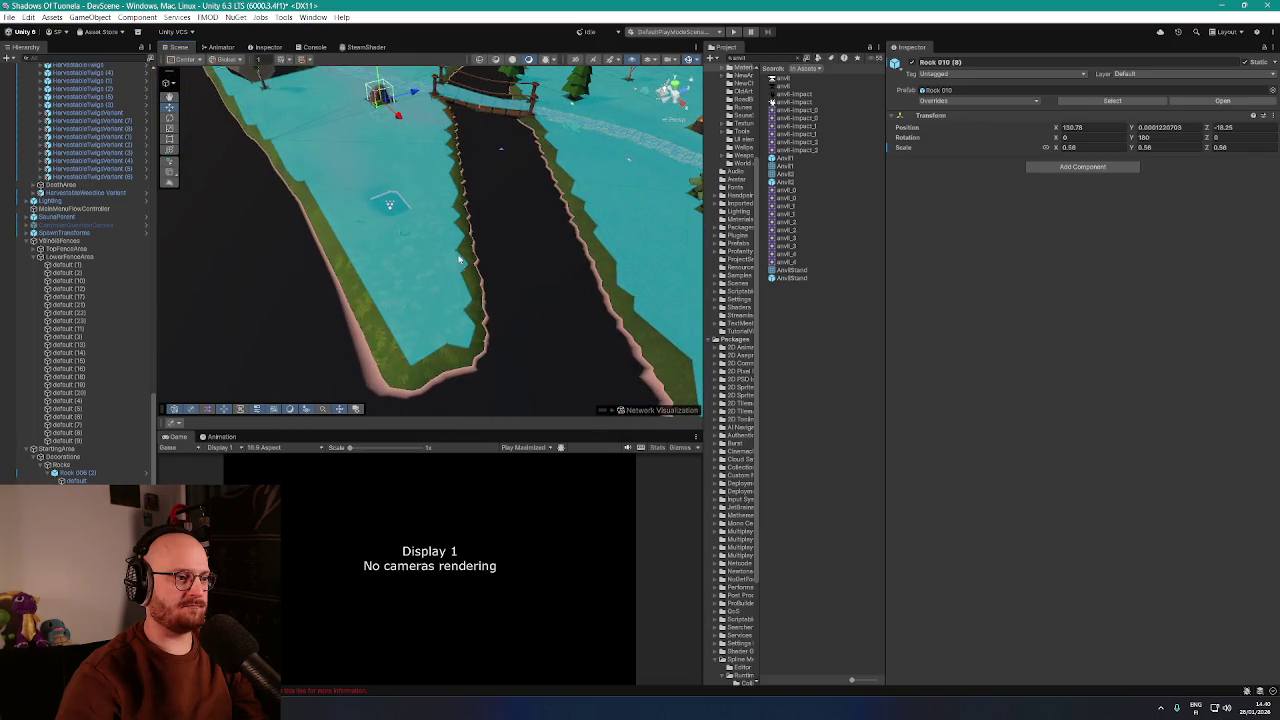
pyautogui.scroll(10, 100, 340)
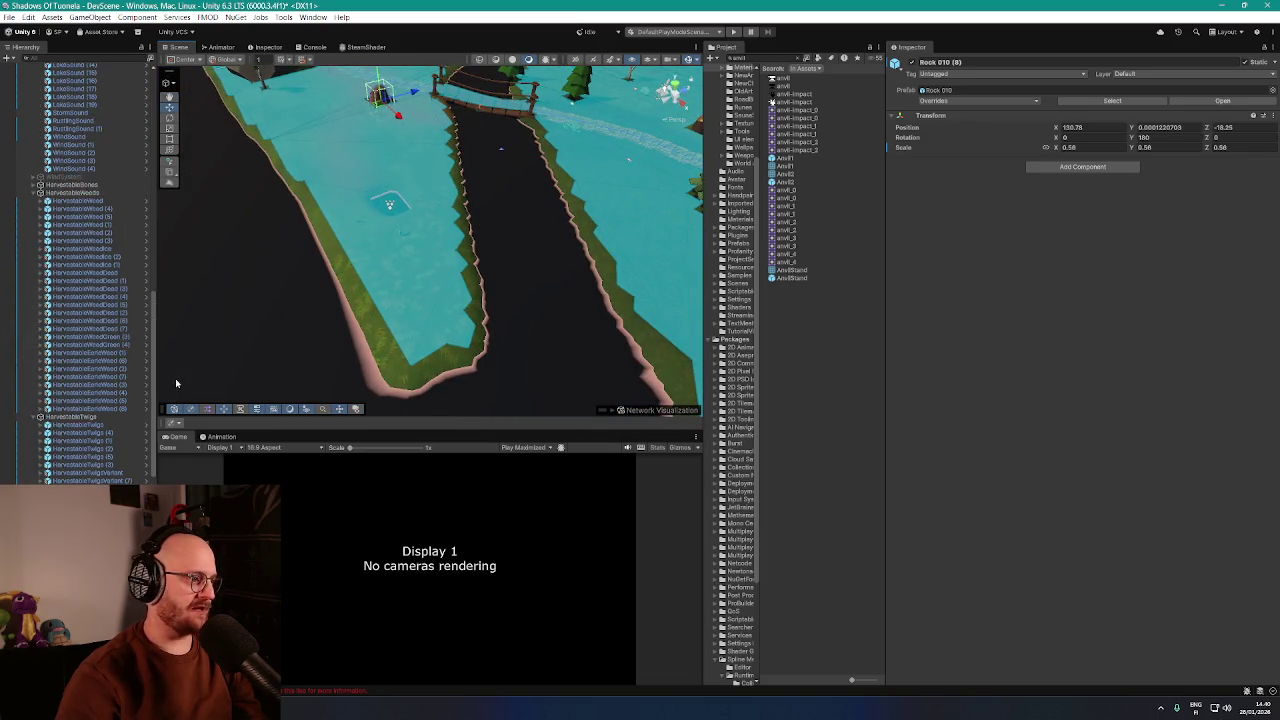
pyautogui.scroll(15, 134, 251)
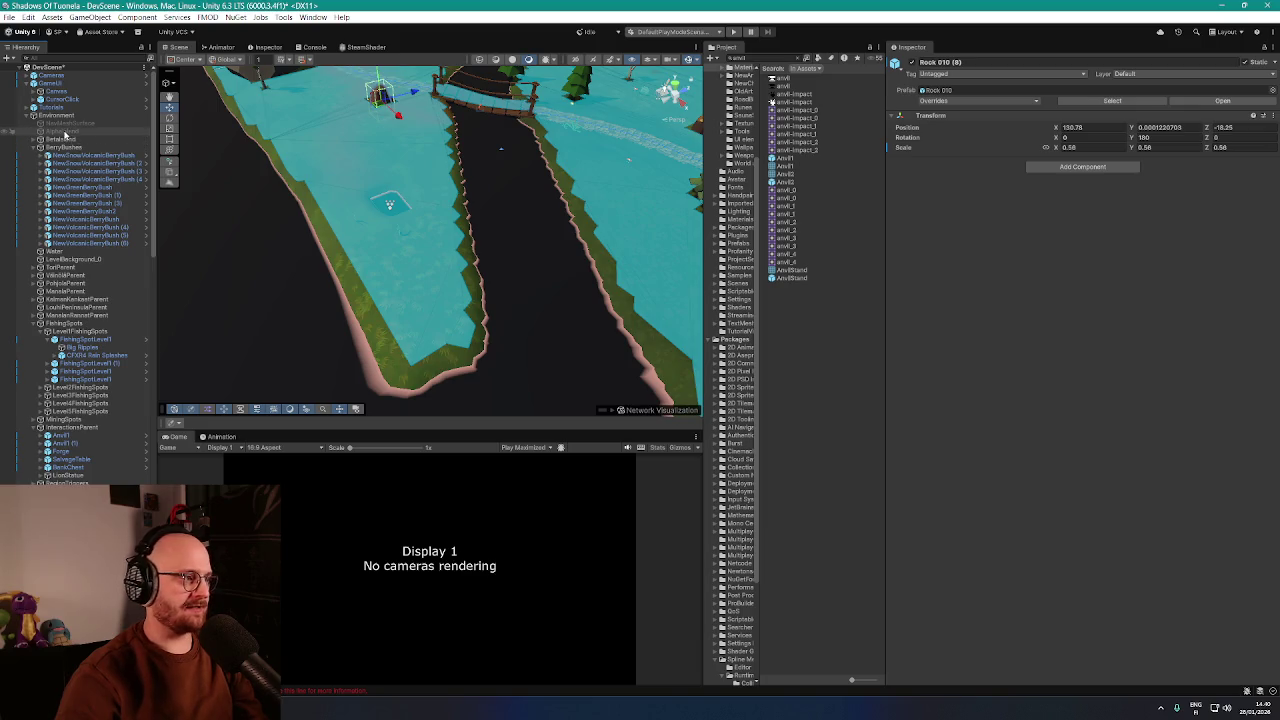
pyautogui.click(58, 140)
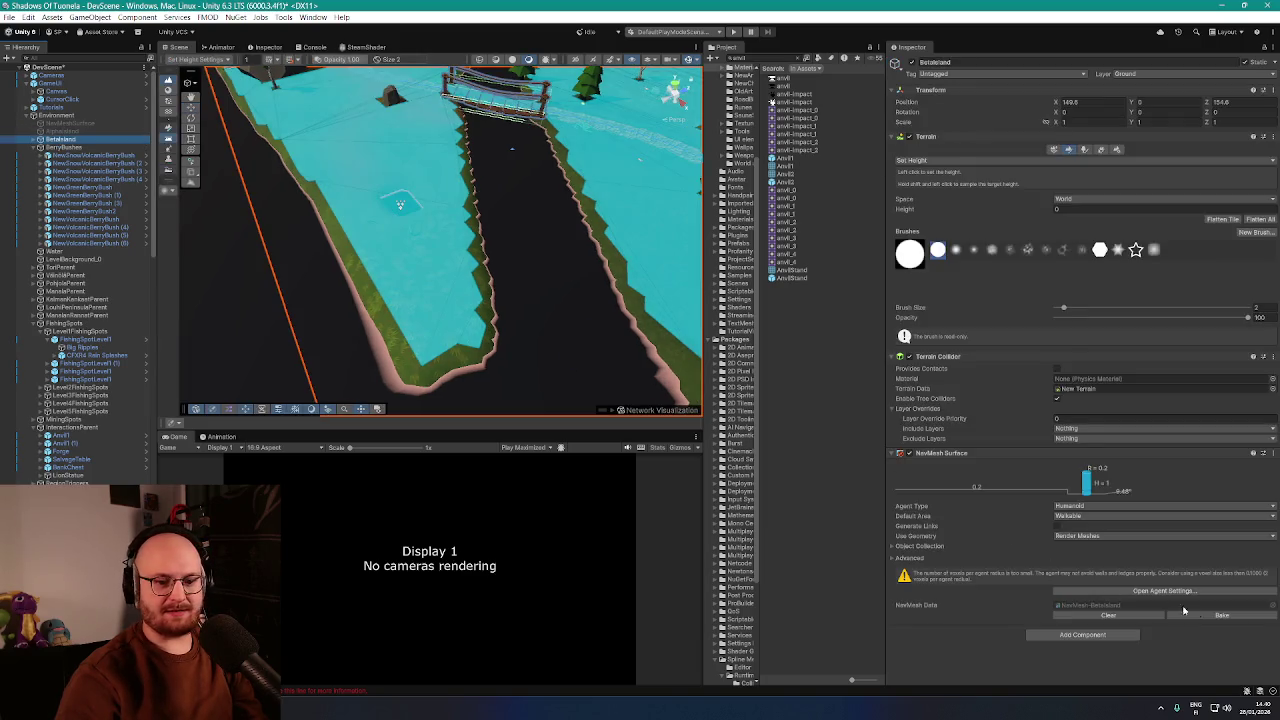
pyautogui.click(400, 200)
pyautogui.scroll(5, 386, 263)
# Lower the terrain along the dark channel edge and frame the fishing-spot island
pyautogui.moveTo(540, 268)
pyautogui.mouseDown()
pyautogui.moveTo(460, 140)
pyautogui.moveTo(408, 110)
pyautogui.mouseUp()
pyautogui.moveTo(452, 207)
pyautogui.mouseDown()
pyautogui.moveTo(514, 343)
pyautogui.moveTo(432, 168)
pyautogui.mouseUp()
pyautogui.moveTo(458, 225)
pyautogui.mouseDown()
pyautogui.moveTo(540, 400)
pyautogui.moveTo(529, 309)
pyautogui.moveTo(481, 309)
pyautogui.moveTo(523, 291)
pyautogui.moveTo(591, 189)
pyautogui.moveTo(517, 329)
pyautogui.moveTo(481, 128)
pyautogui.moveTo(574, 317)
pyautogui.moveTo(620, 343)
pyautogui.moveTo(560, 317)
pyautogui.mouseUp()
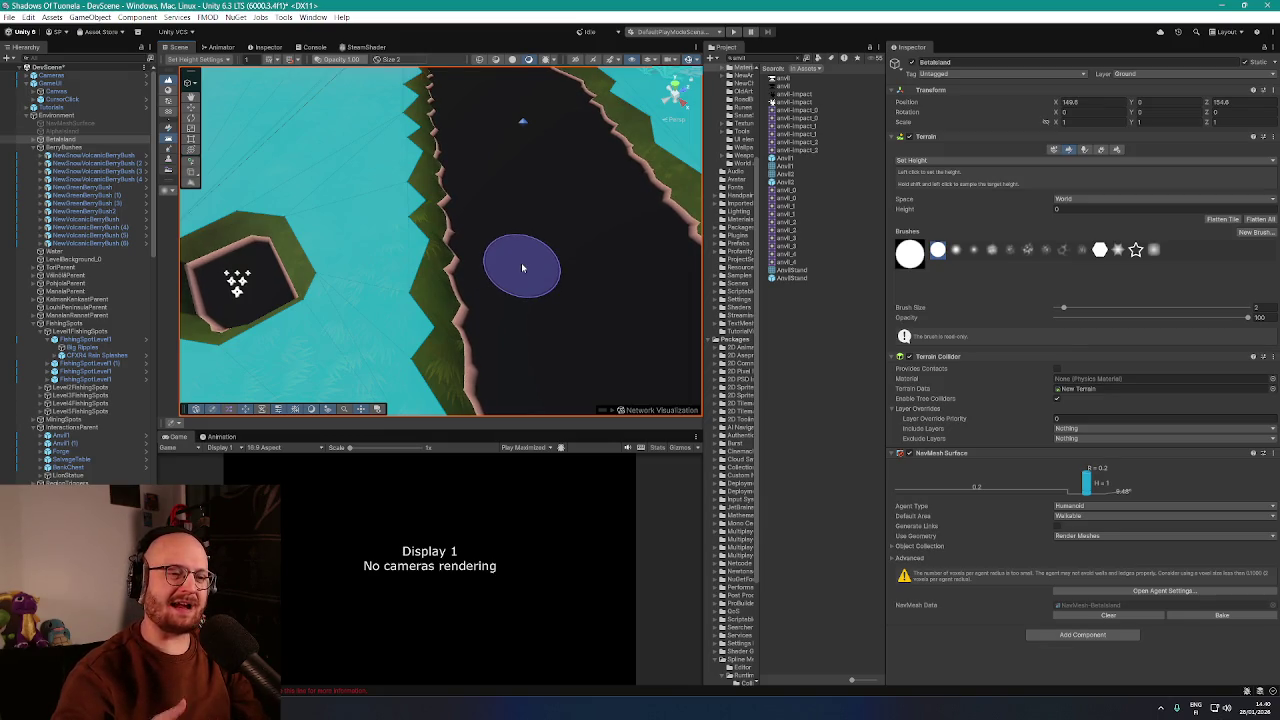
pyautogui.press('f')
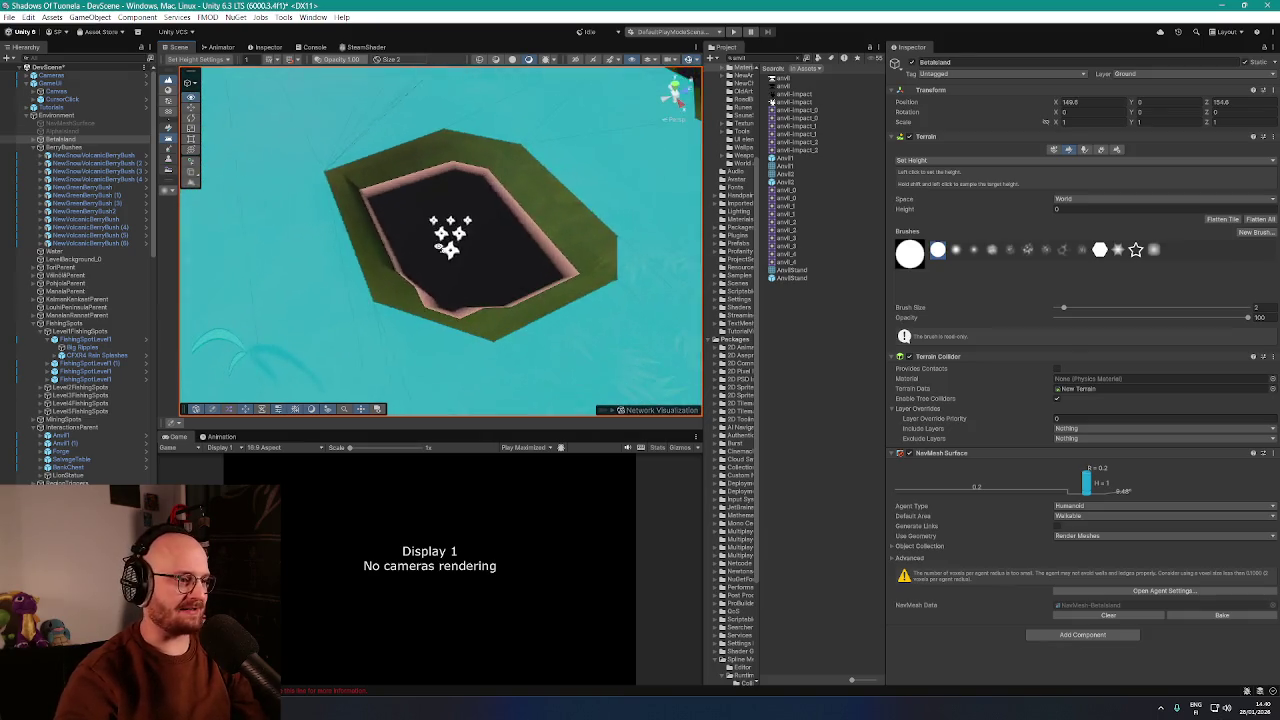
pyautogui.click(82, 347)
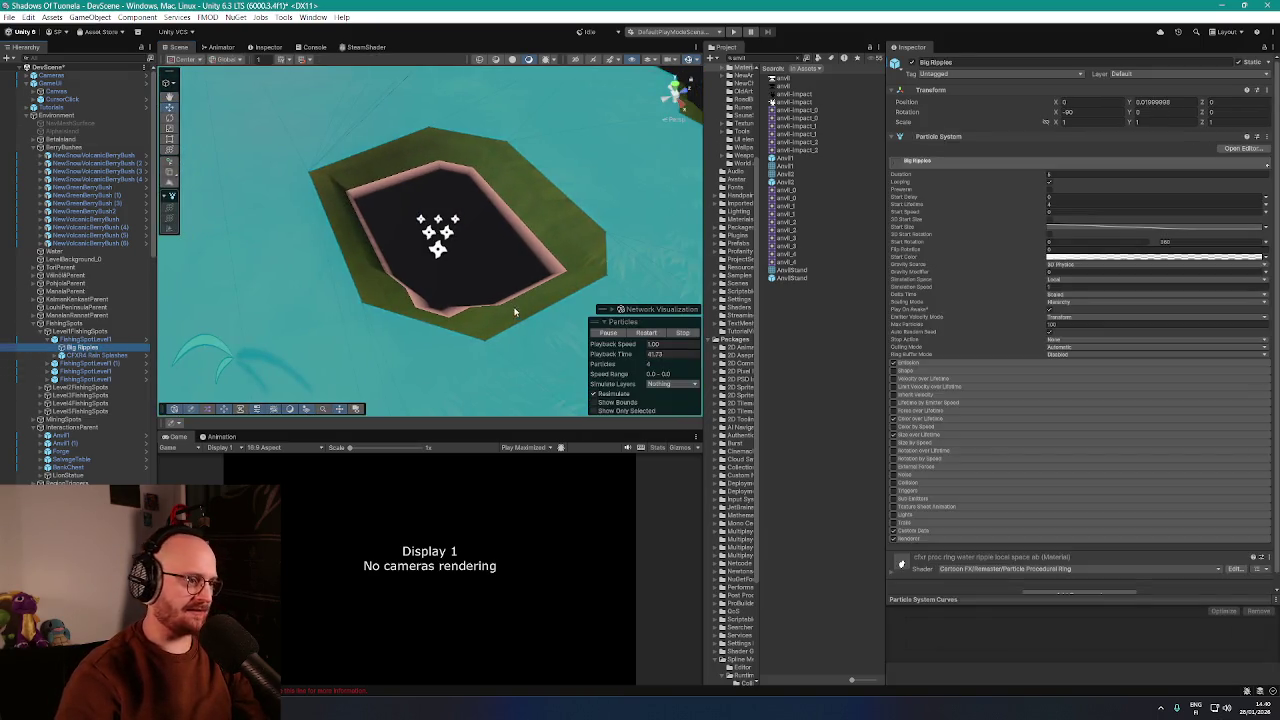
pyautogui.press('f')
pyautogui.moveTo(474, 315)
pyautogui.mouseDown()
pyautogui.moveTo(517, 309)
pyautogui.moveTo(548, 235)
pyautogui.moveTo(275, 307)
pyautogui.mouseUp()
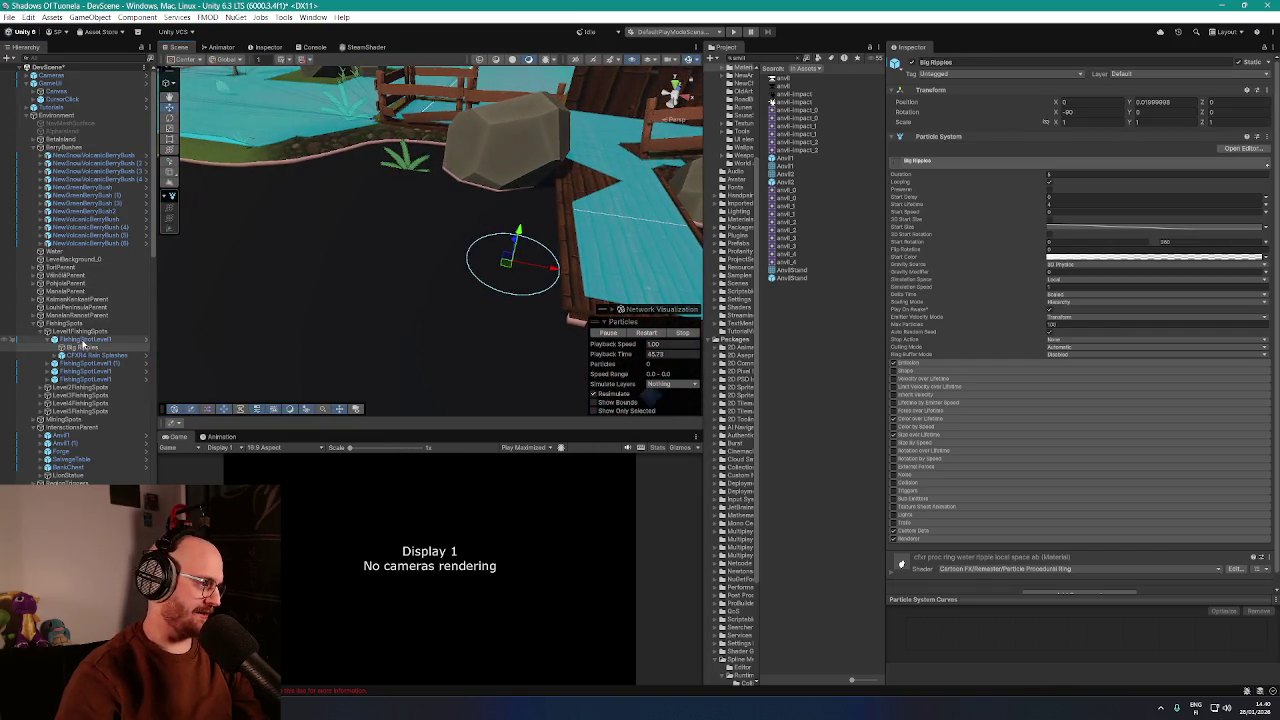
pyautogui.click(552, 275)
pyautogui.moveTo(320, 175); pyautogui.dragTo(457, 229)
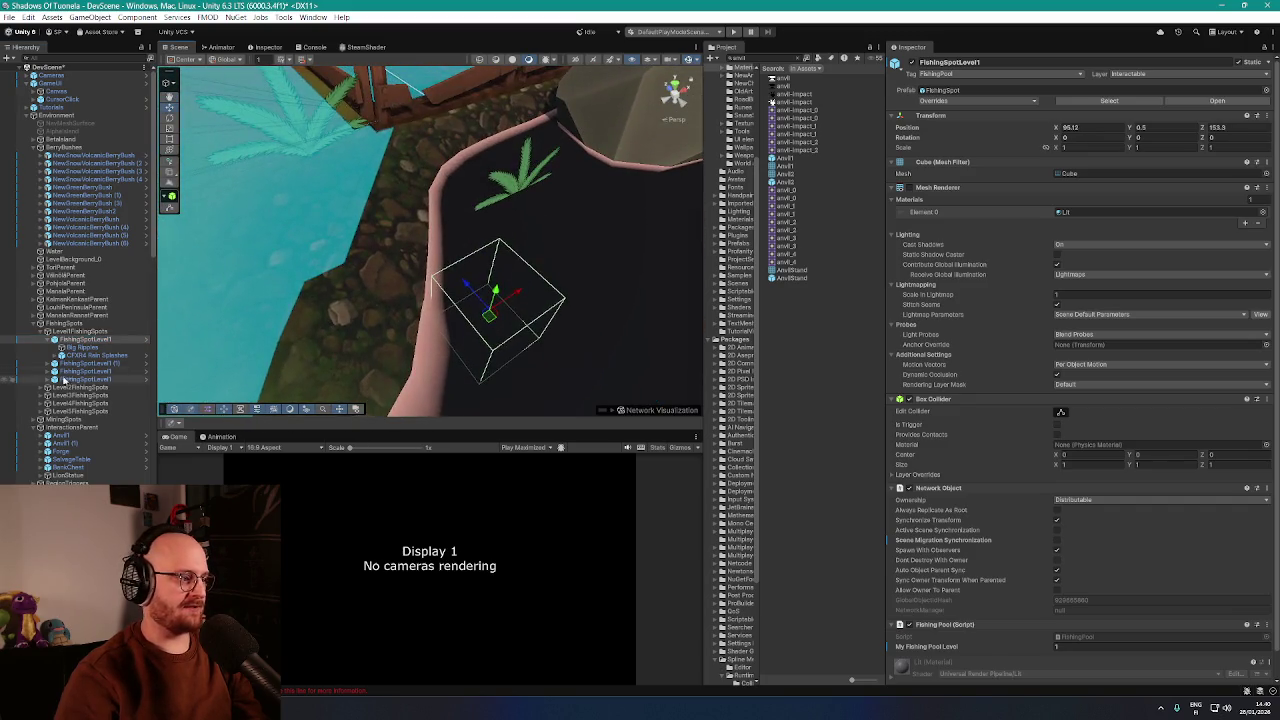
pyautogui.click(88, 348)
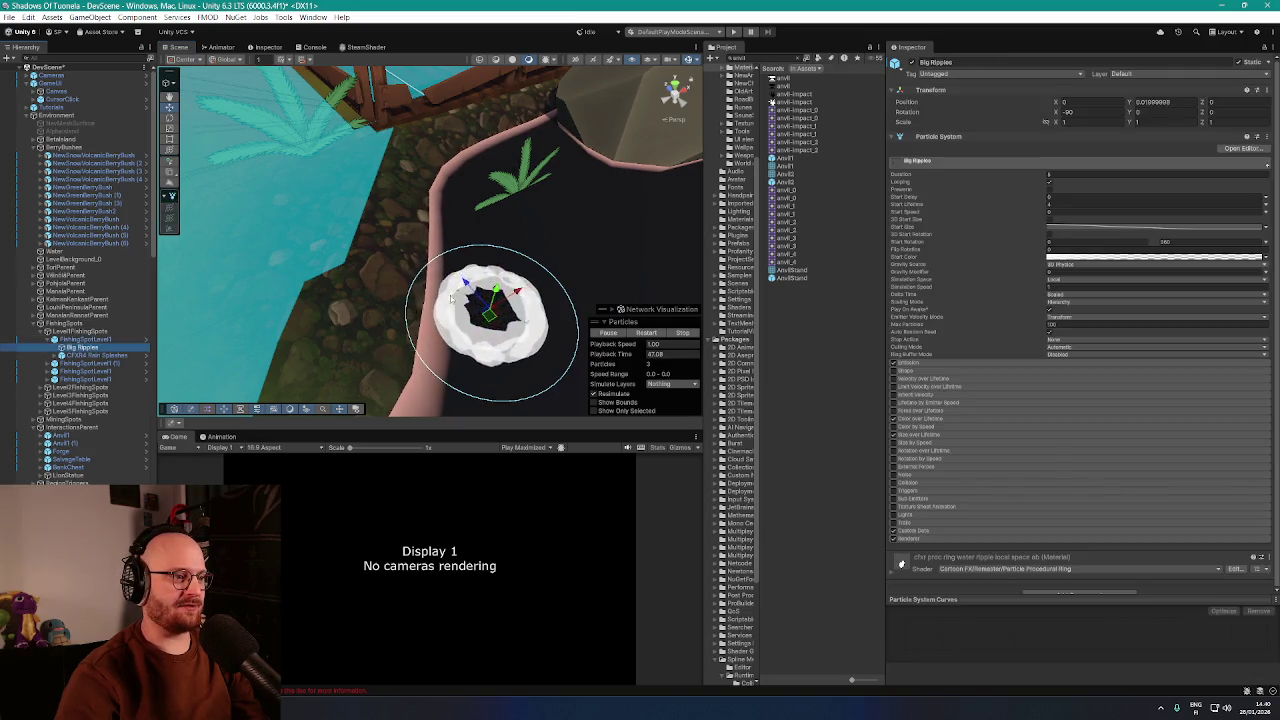
pyautogui.moveTo(425, 313)
pyautogui.mouseDown()
pyautogui.moveTo(451, 310)
pyautogui.moveTo(500, 245)
pyautogui.moveTo(533, 248)
pyautogui.mouseUp()
pyautogui.click(451, 310)
pyautogui.press('f')
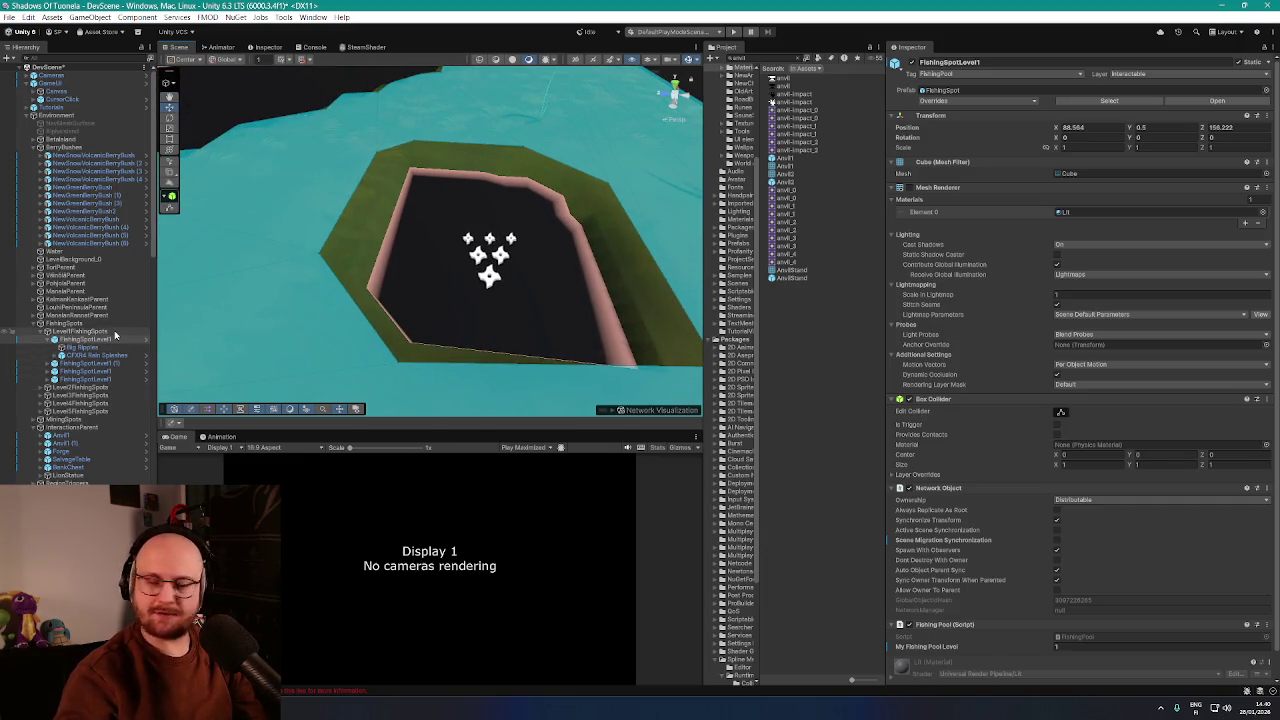
pyautogui.scroll(1, 419, 308)
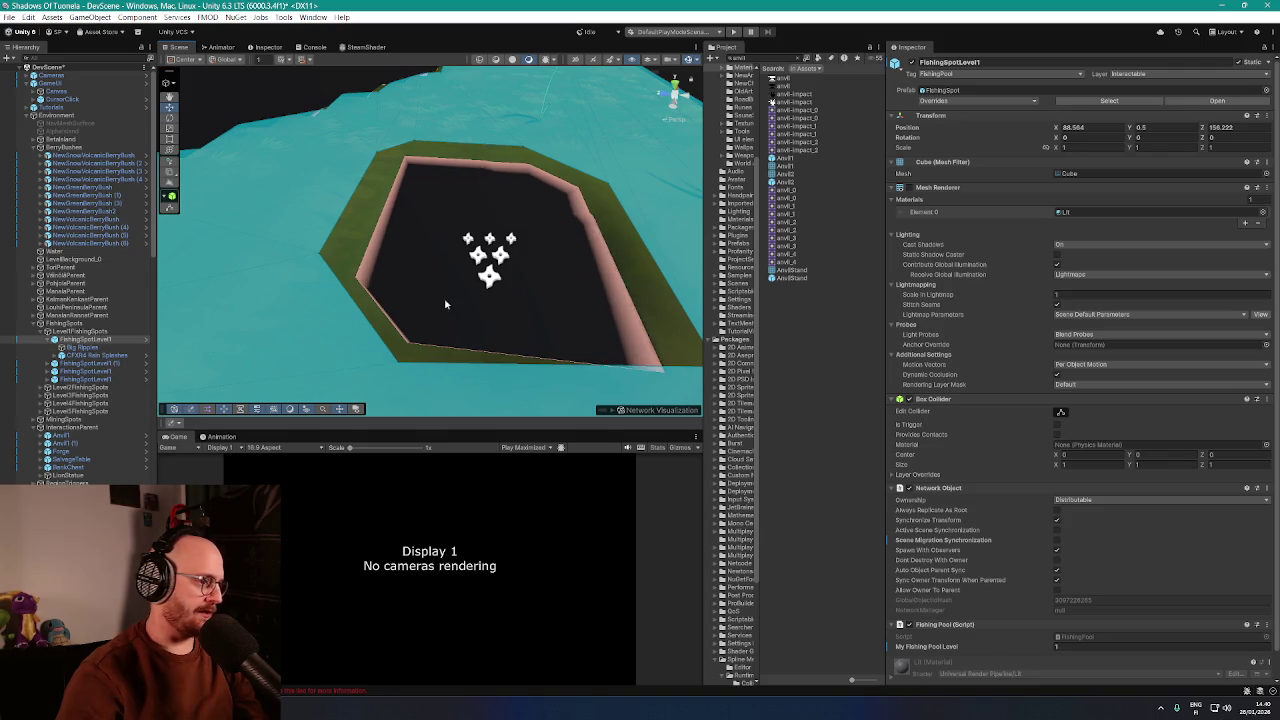
pyautogui.click(493, 264)
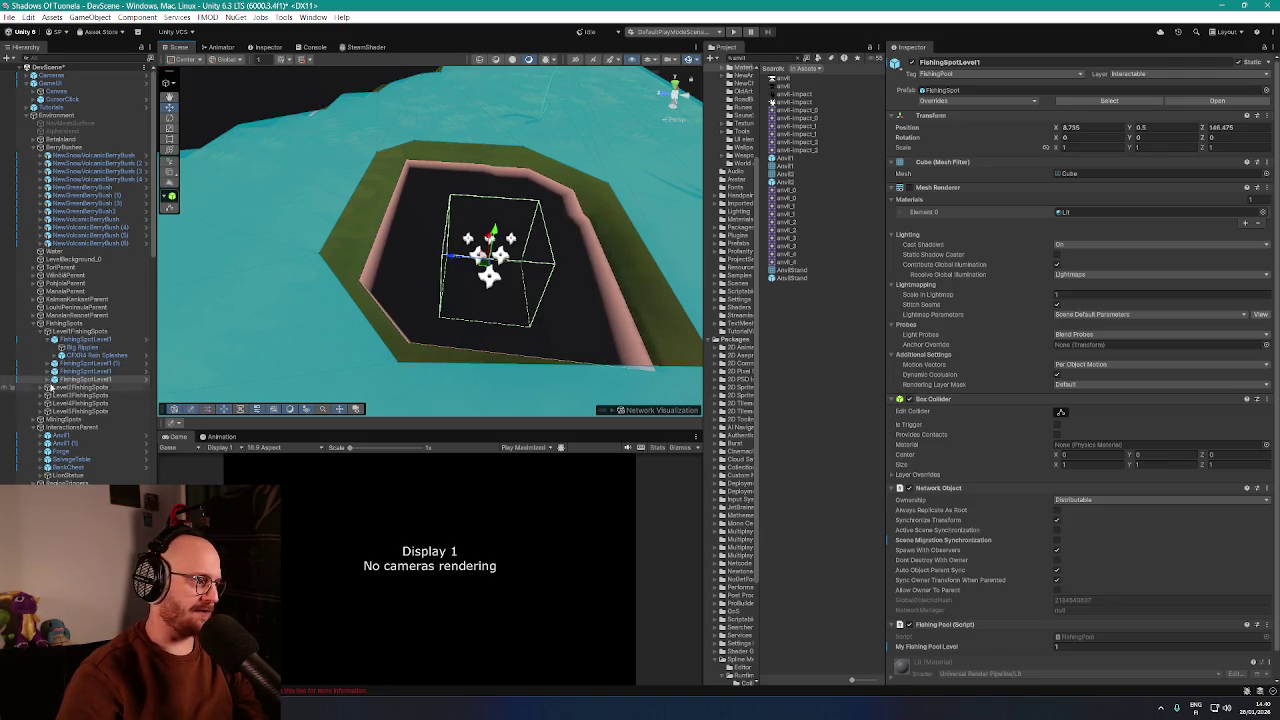
pyautogui.click(48, 380)
pyautogui.click(75, 390)
pyautogui.moveTo(470, 250)
pyautogui.mouseDown()
pyautogui.moveTo(500, 235)
pyautogui.moveTo(485, 232)
pyautogui.mouseUp()
pyautogui.scroll(-3, 415, 213)
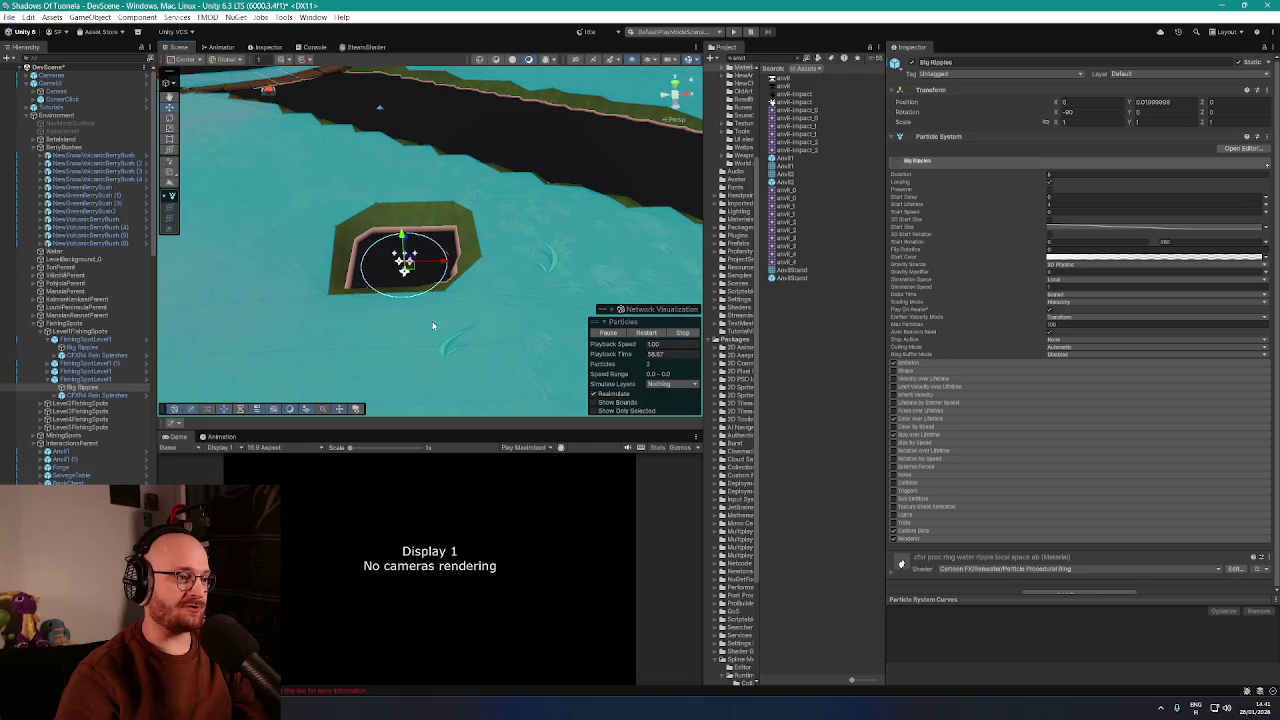
pyautogui.moveTo(361, 317)
pyautogui.mouseDown()
pyautogui.moveTo(276, 303)
pyautogui.moveTo(438, 258)
pyautogui.moveTo(457, 280)
pyautogui.moveTo(443, 294)
pyautogui.mouseUp()
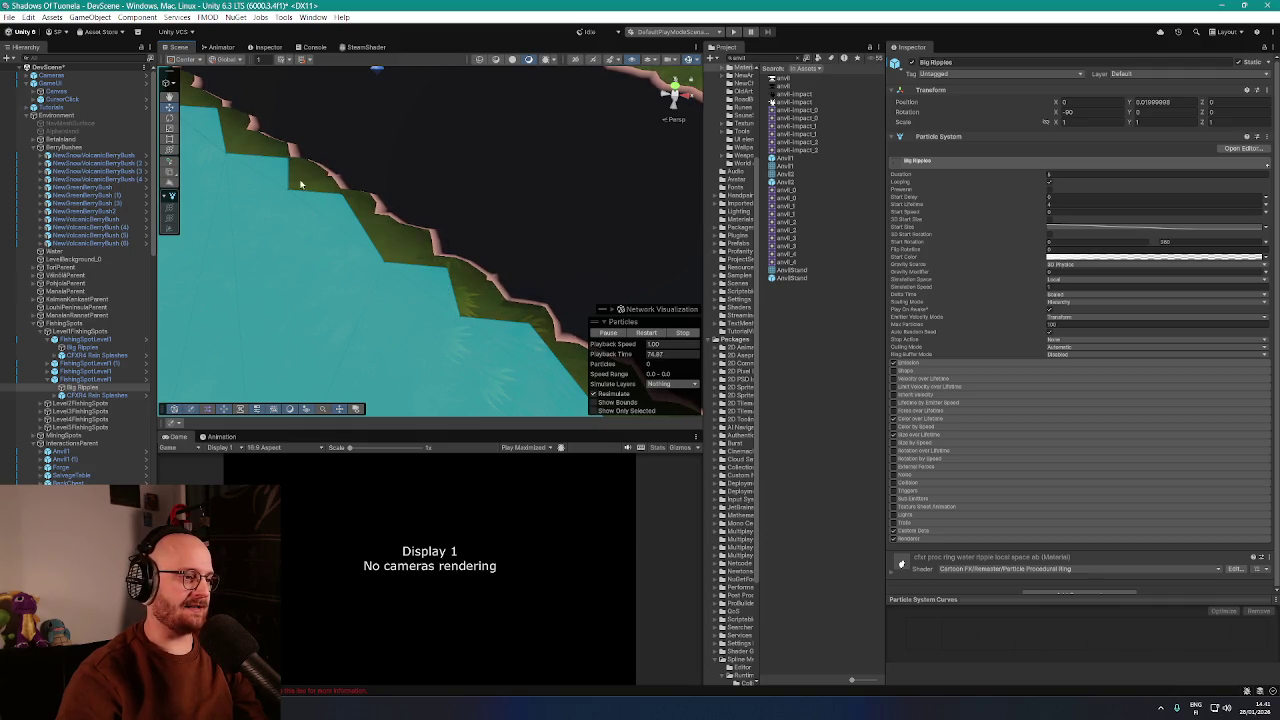
pyautogui.moveTo(578, 404); pyautogui.dragTo(387, 254)
pyautogui.scroll(-3, 387, 252)
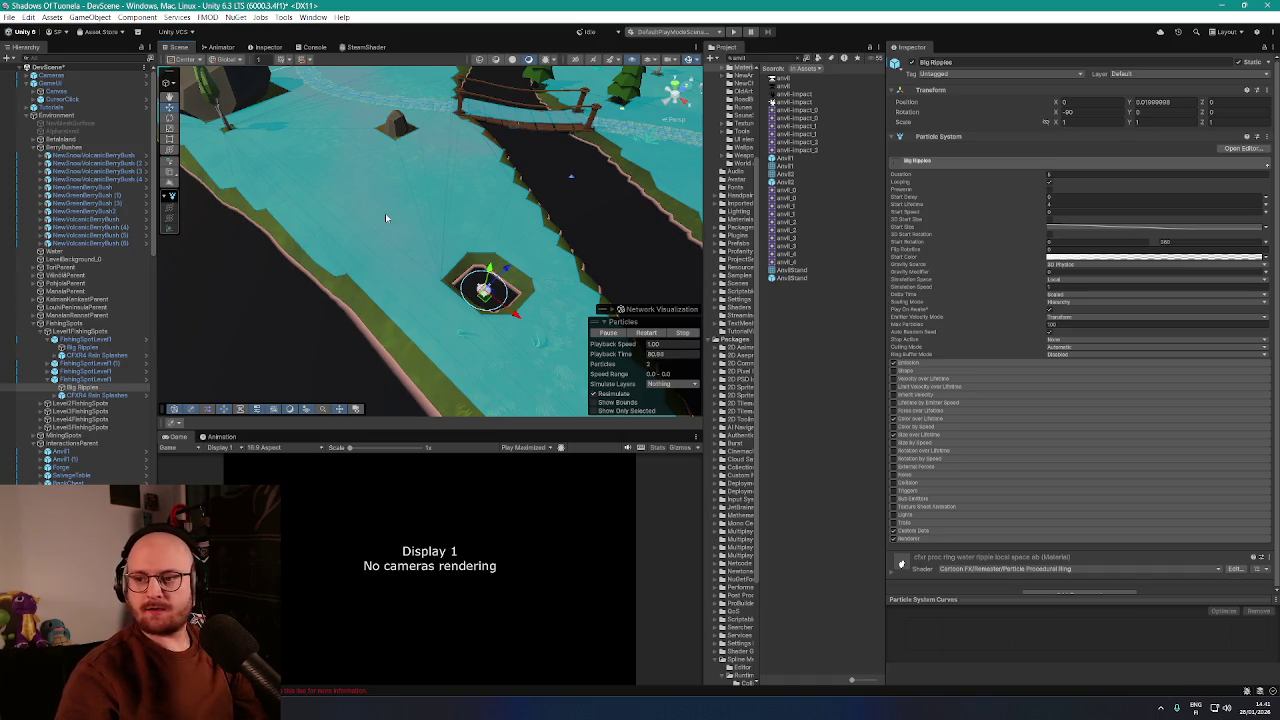
pyautogui.moveTo(381, 281)
pyautogui.mouseDown()
pyautogui.moveTo(366, 229)
pyautogui.moveTo(386, 223)
pyautogui.moveTo(373, 239)
pyautogui.moveTo(438, 214)
pyautogui.moveTo(384, 171)
pyautogui.mouseUp()
pyautogui.press('f')
# Select Rock 010 (6) beside the fence and frame it
pyautogui.click(384, 171)
pyautogui.press('f')
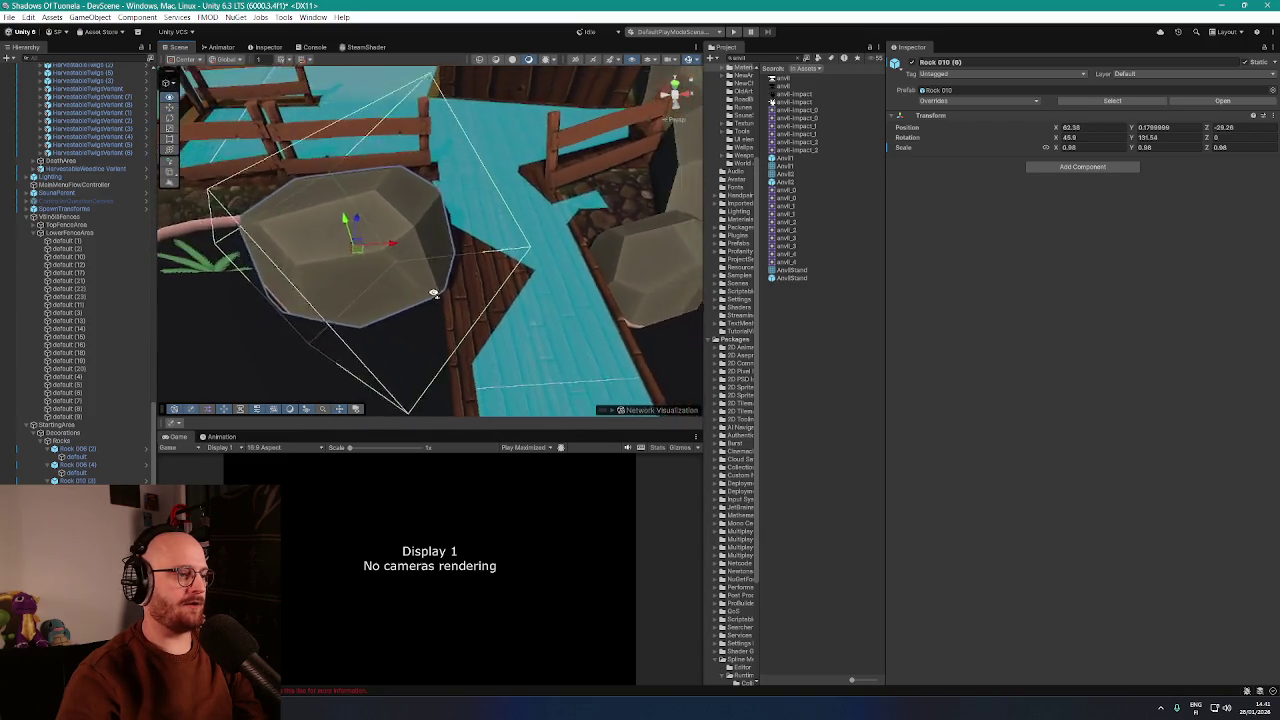
pyautogui.moveTo(432, 293)
pyautogui.mouseDown()
pyautogui.moveTo(389, 266)
pyautogui.moveTo(413, 270)
pyautogui.moveTo(174, 320)
pyautogui.mouseUp()
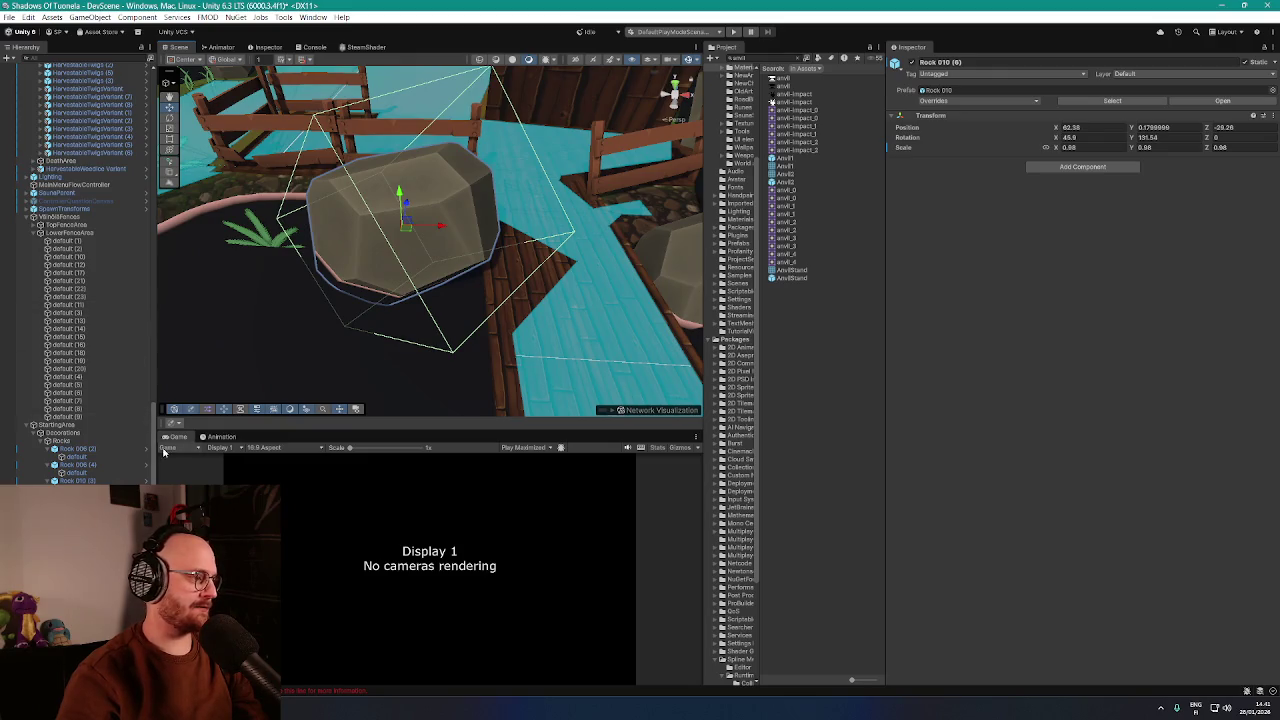
pyautogui.scroll(-10, 155, 455)
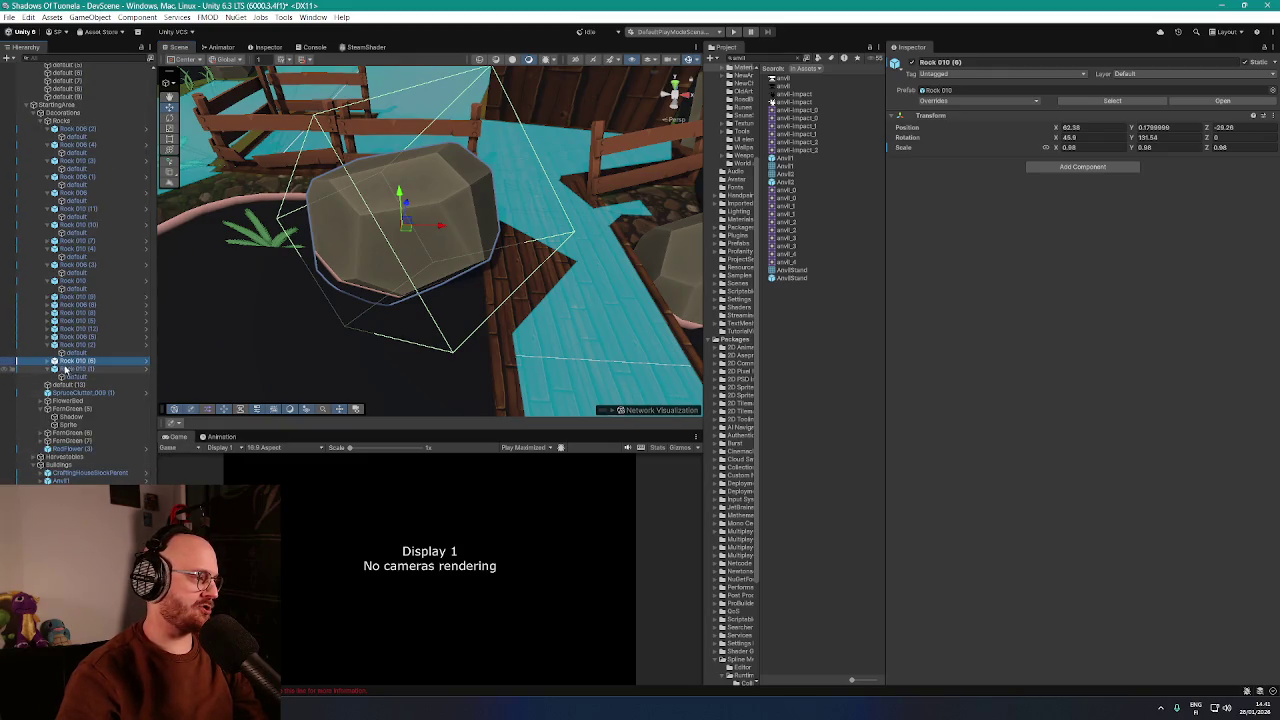
# Disable the Nav Mesh Obstacle on the rock's 'default' mesh child
pyautogui.click(66, 369)
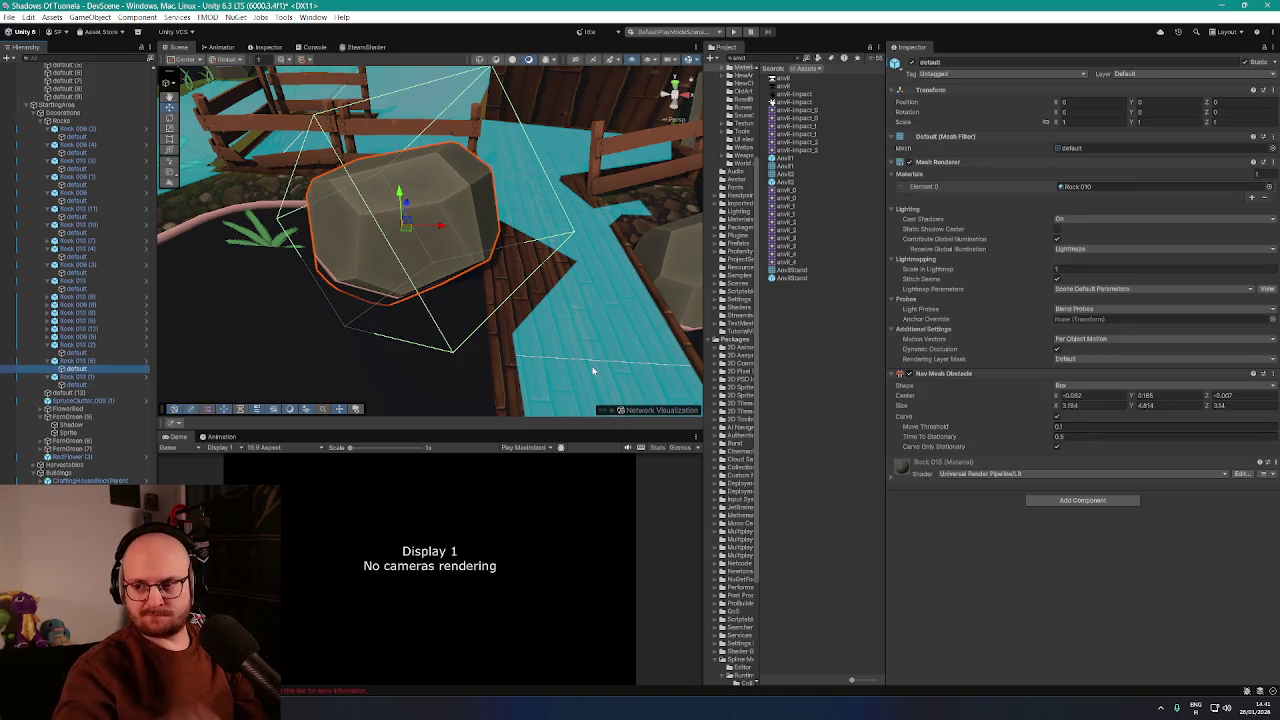
pyautogui.moveTo(557, 364); pyautogui.dragTo(529, 287)
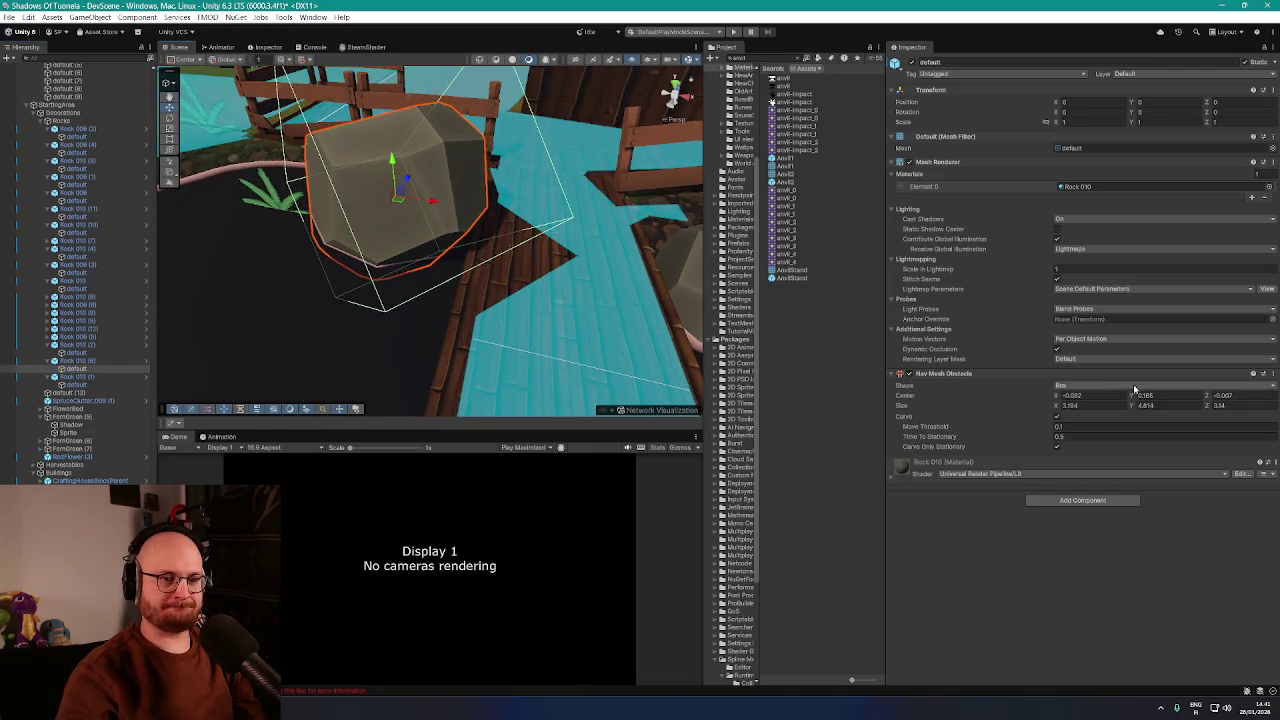
pyautogui.click(909, 375)
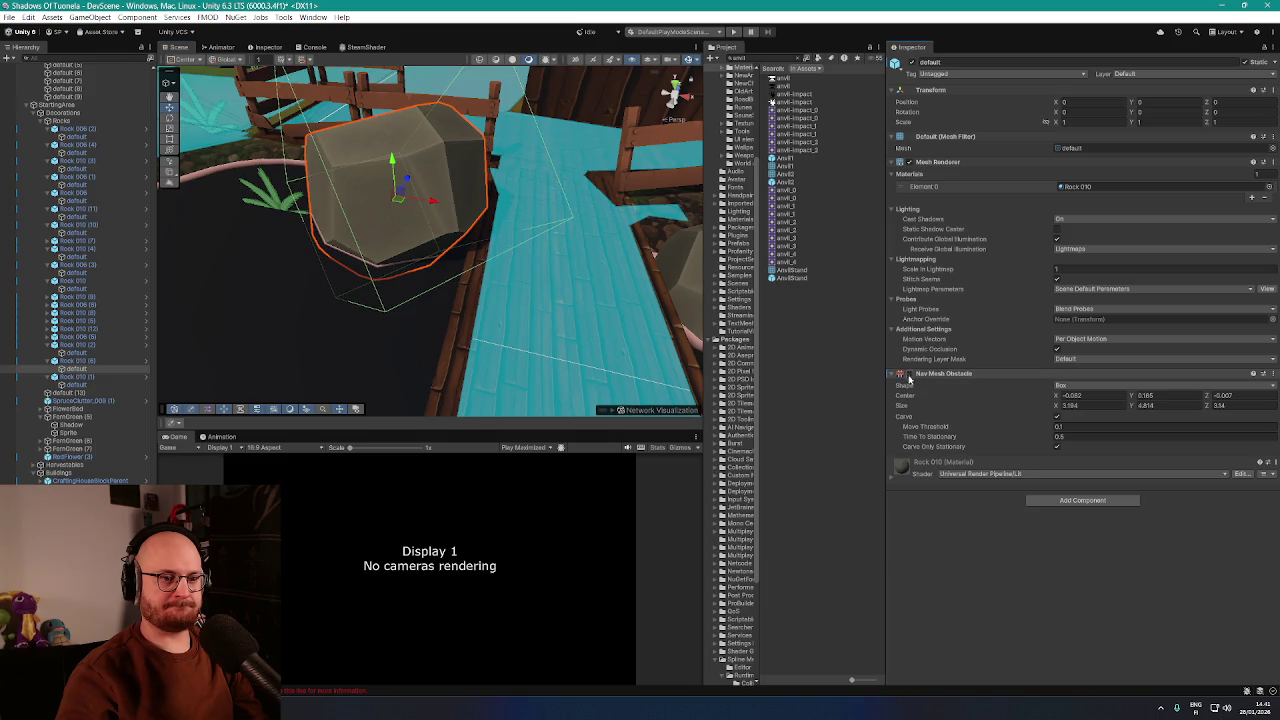
pyautogui.scroll(-10, 95, 214)
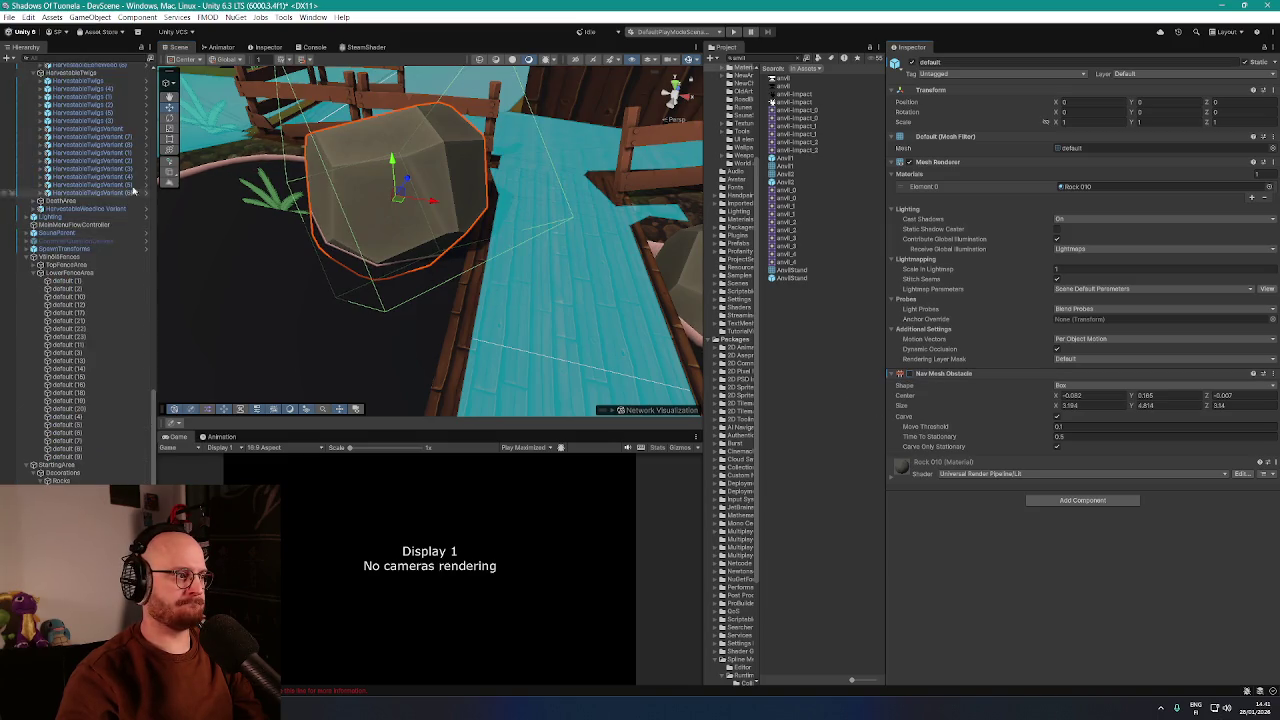
pyautogui.scroll(10, 154, 110)
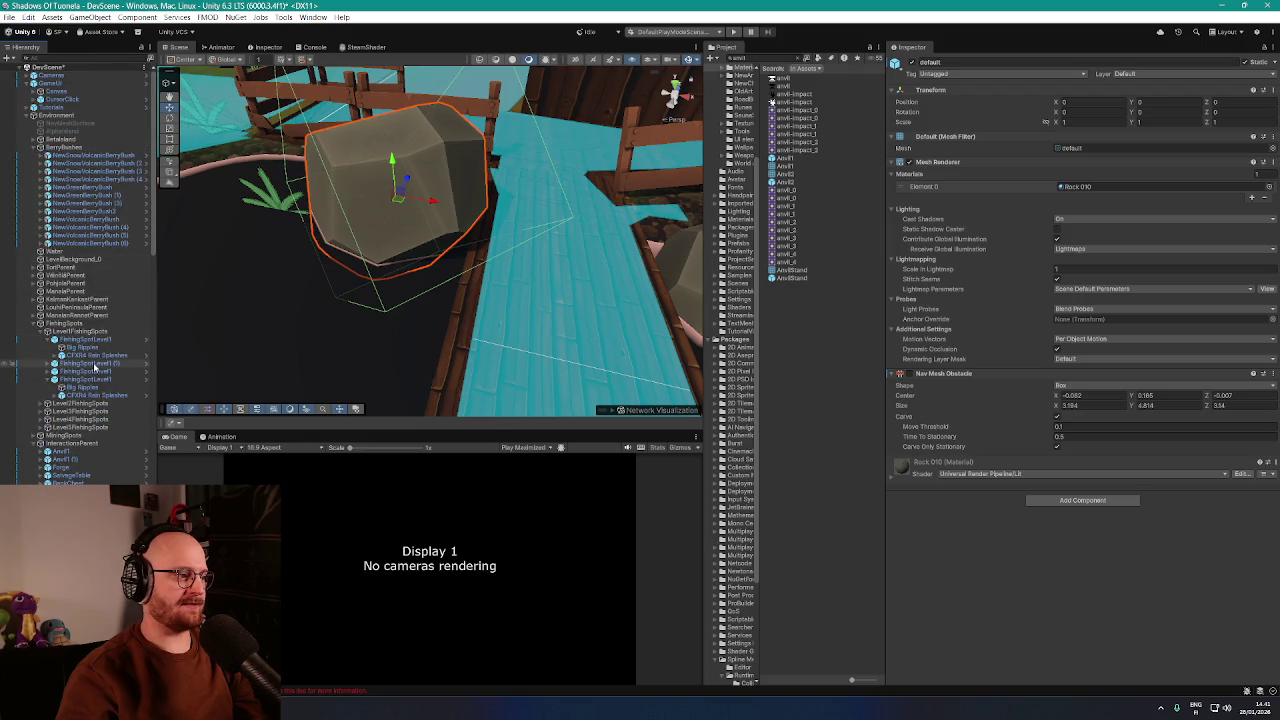
pyautogui.moveTo(394, 401)
pyautogui.mouseDown()
pyautogui.moveTo(443, 380)
pyautogui.moveTo(389, 340)
pyautogui.moveTo(381, 288)
pyautogui.moveTo(420, 366)
pyautogui.moveTo(414, 349)
pyautogui.moveTo(464, 317)
pyautogui.moveTo(480, 246)
pyautogui.moveTo(491, 296)
pyautogui.moveTo(563, 289)
pyautogui.moveTo(463, 294)
pyautogui.moveTo(440, 320)
pyautogui.moveTo(479, 311)
pyautogui.moveTo(486, 206)
pyautogui.moveTo(349, 209)
pyautogui.moveTo(486, 246)
pyautogui.moveTo(449, 234)
pyautogui.moveTo(510, 222)
pyautogui.moveTo(428, 250)
pyautogui.moveTo(403, 283)
pyautogui.moveTo(406, 303)
pyautogui.moveTo(363, 243)
pyautogui.moveTo(340, 290)
pyautogui.moveTo(286, 286)
pyautogui.moveTo(430, 245)
pyautogui.moveTo(341, 412)
pyautogui.mouseUp()
pyautogui.hotkey('alt', 'Tab')
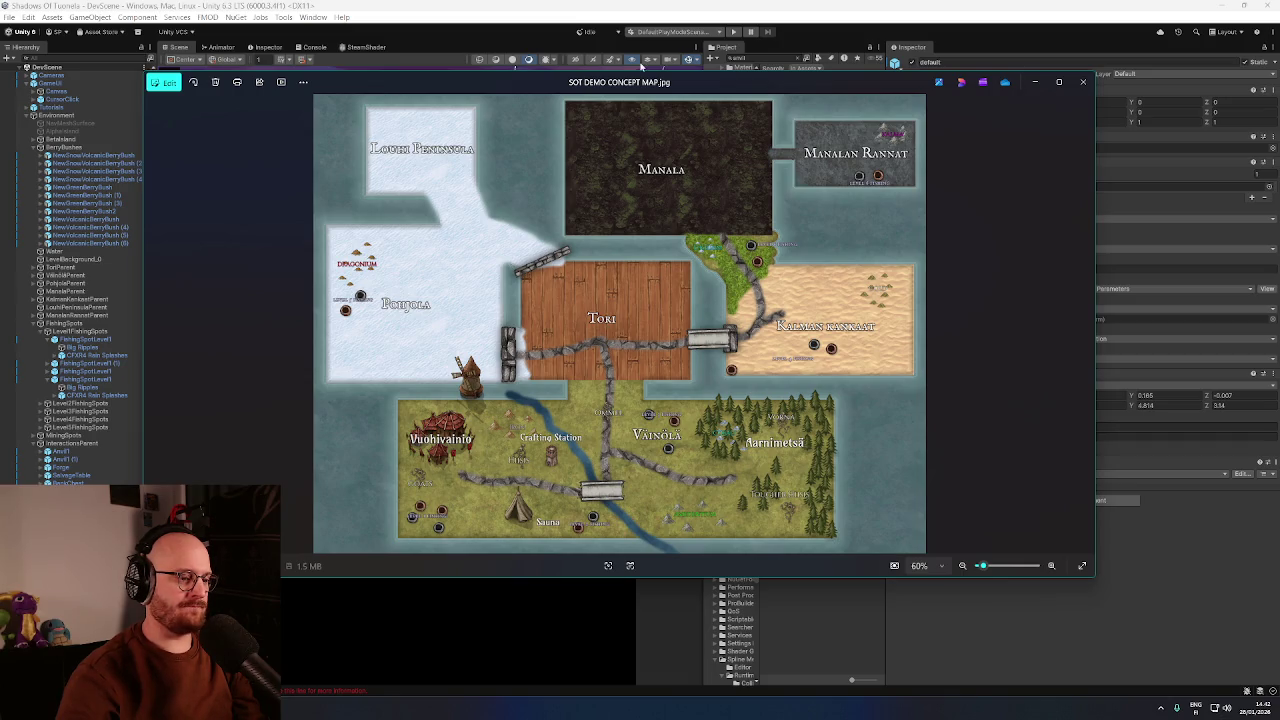
pyautogui.click(687, 8)
pyautogui.moveTo(471, 250)
pyautogui.mouseDown()
pyautogui.moveTo(437, 229)
pyautogui.moveTo(471, 268)
pyautogui.moveTo(435, 172)
pyautogui.moveTo(476, 286)
pyautogui.mouseUp()
pyautogui.moveTo(536, 324); pyautogui.dragTo(525, 300)
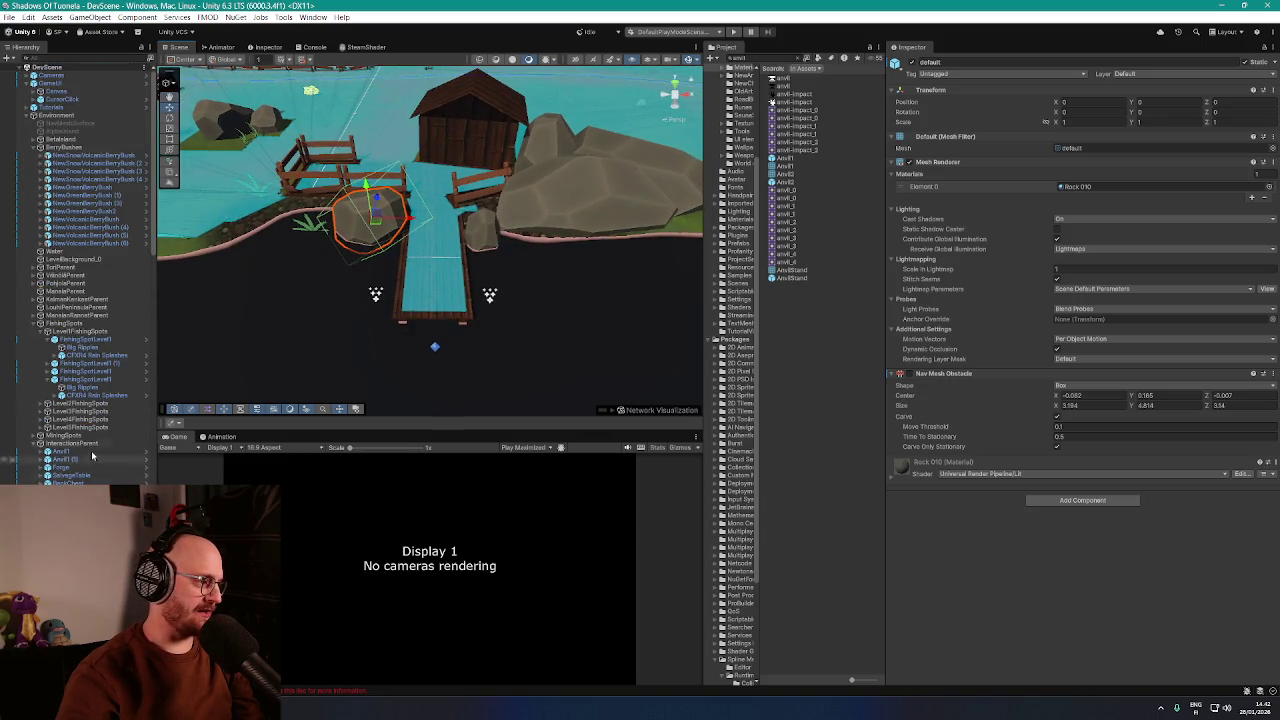
# Delete the duplicate FishingSpotLevel1 copies
pyautogui.doubleClick(85, 371)
pyautogui.press('f')
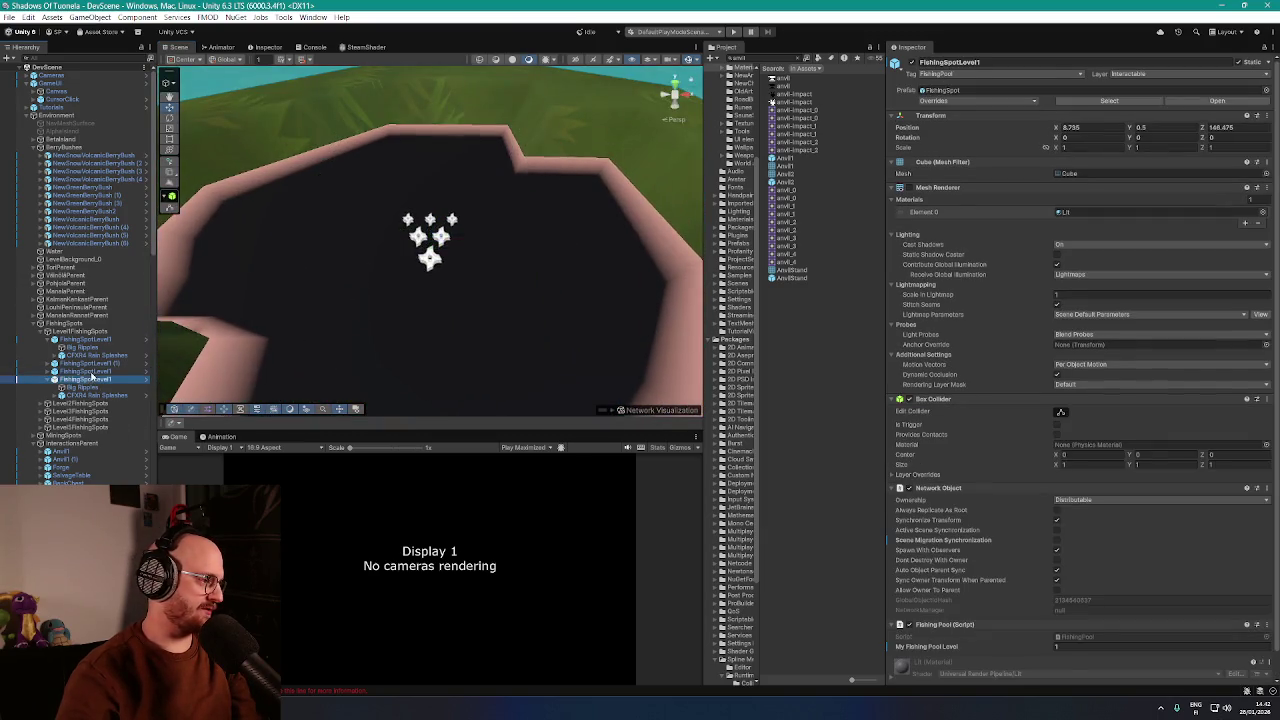
pyautogui.press('Delete')
pyautogui.doubleClick(92, 372)
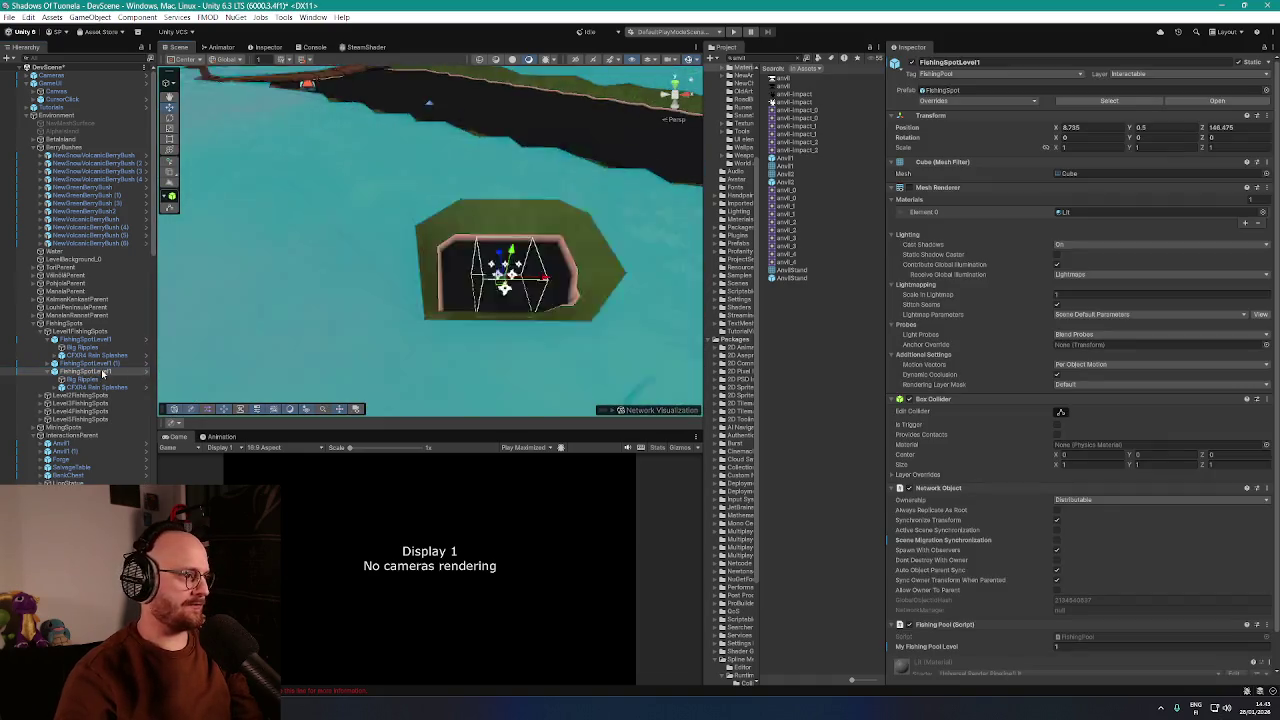
pyautogui.press('Delete')
# Move the first FishingSpotLevel2 into the centre of its dark pool
pyautogui.click(92, 373)
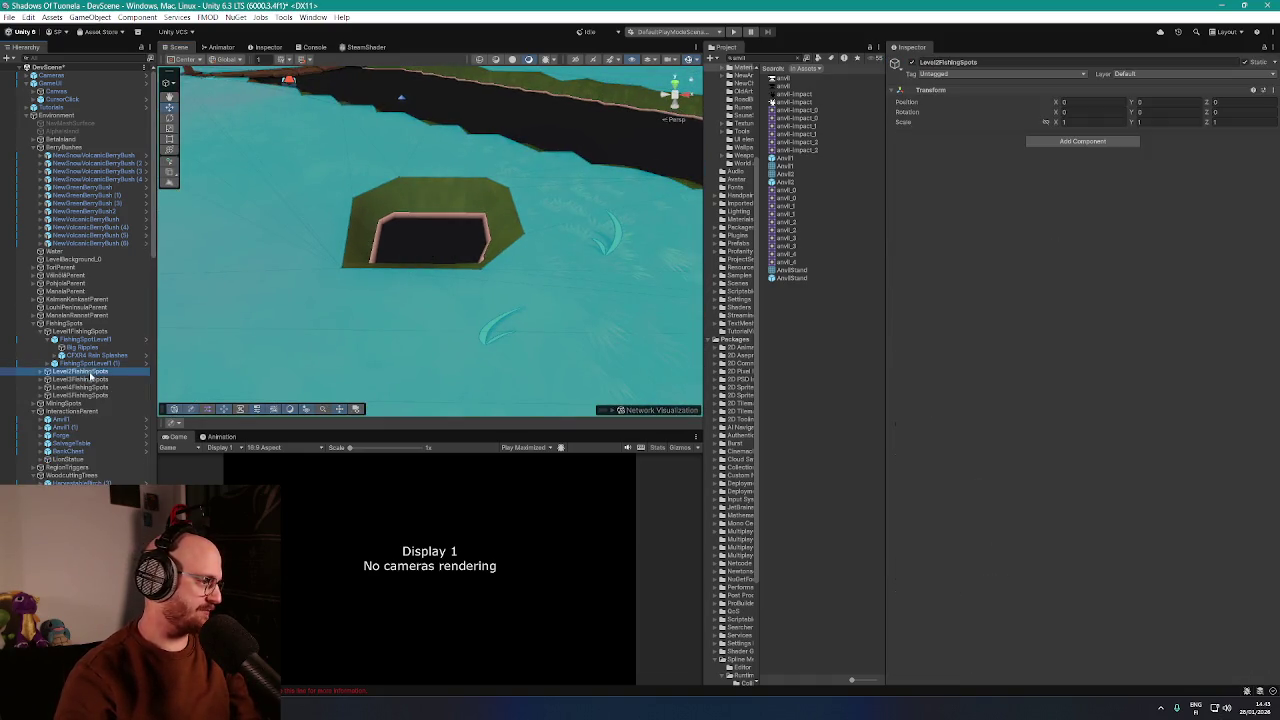
pyautogui.doubleClick(73, 383)
pyautogui.scroll(-5, 445, 380)
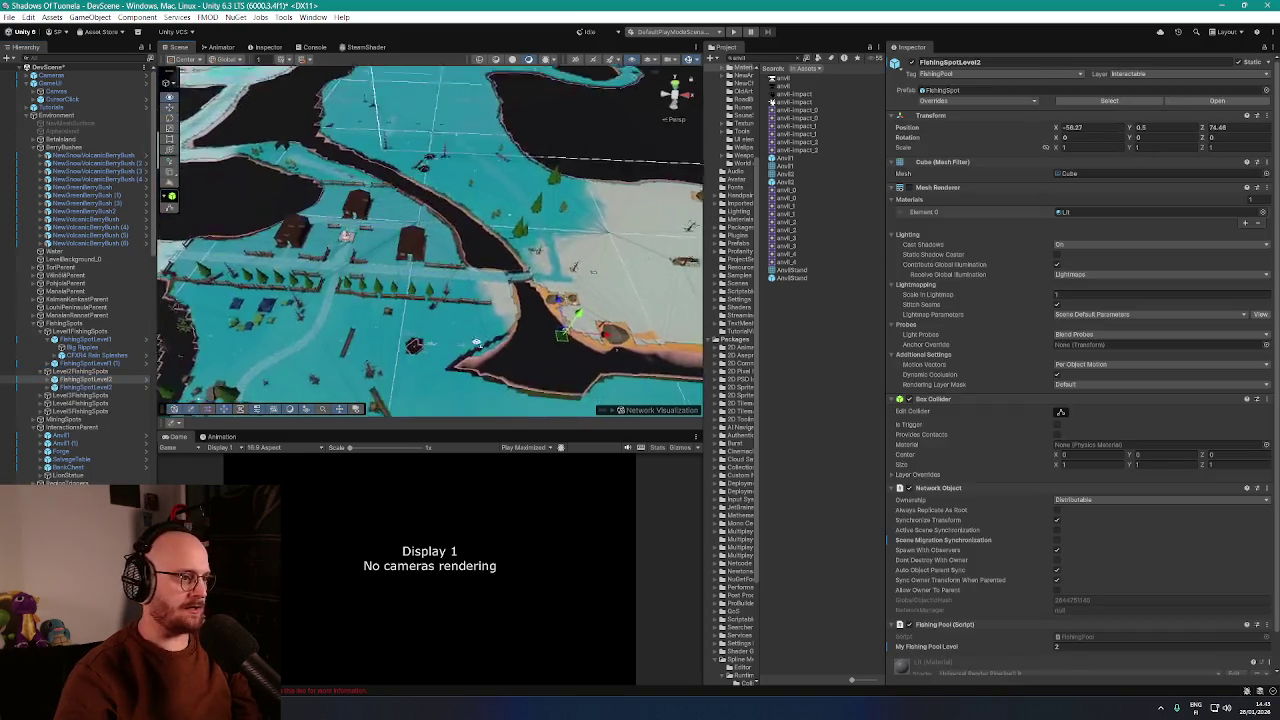
pyautogui.scroll(-3, 452, 374)
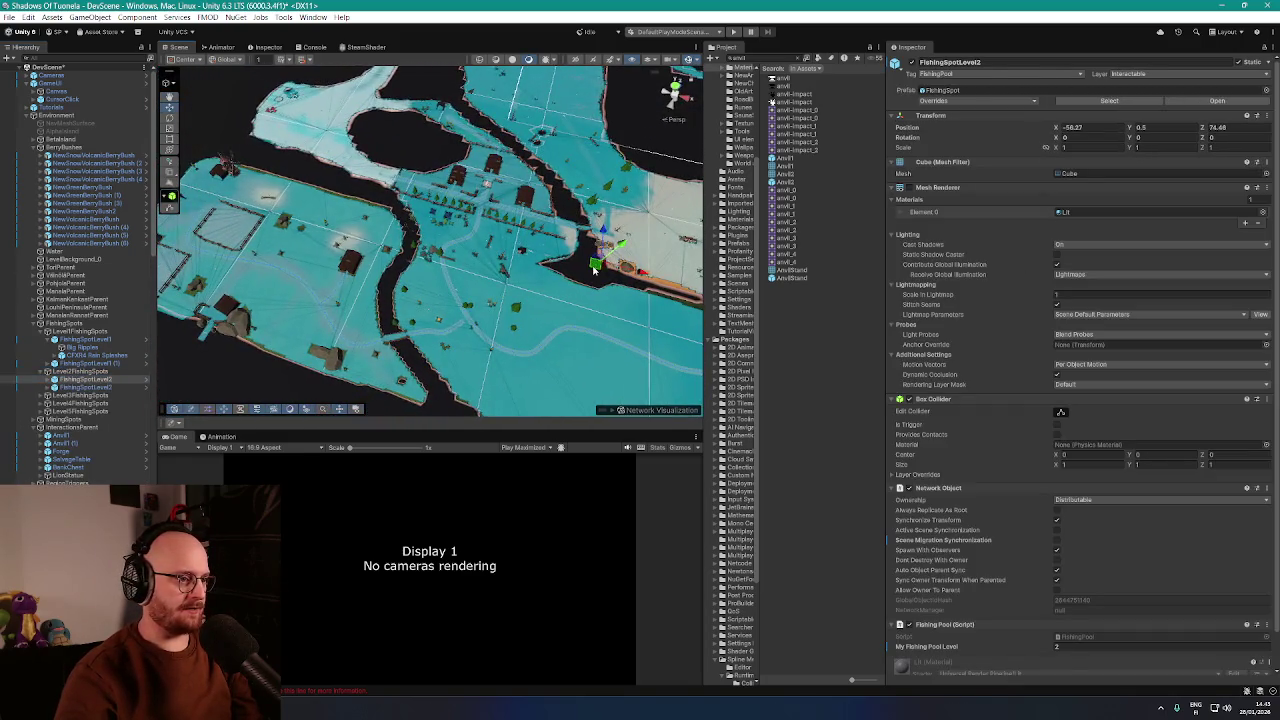
pyautogui.press('f')
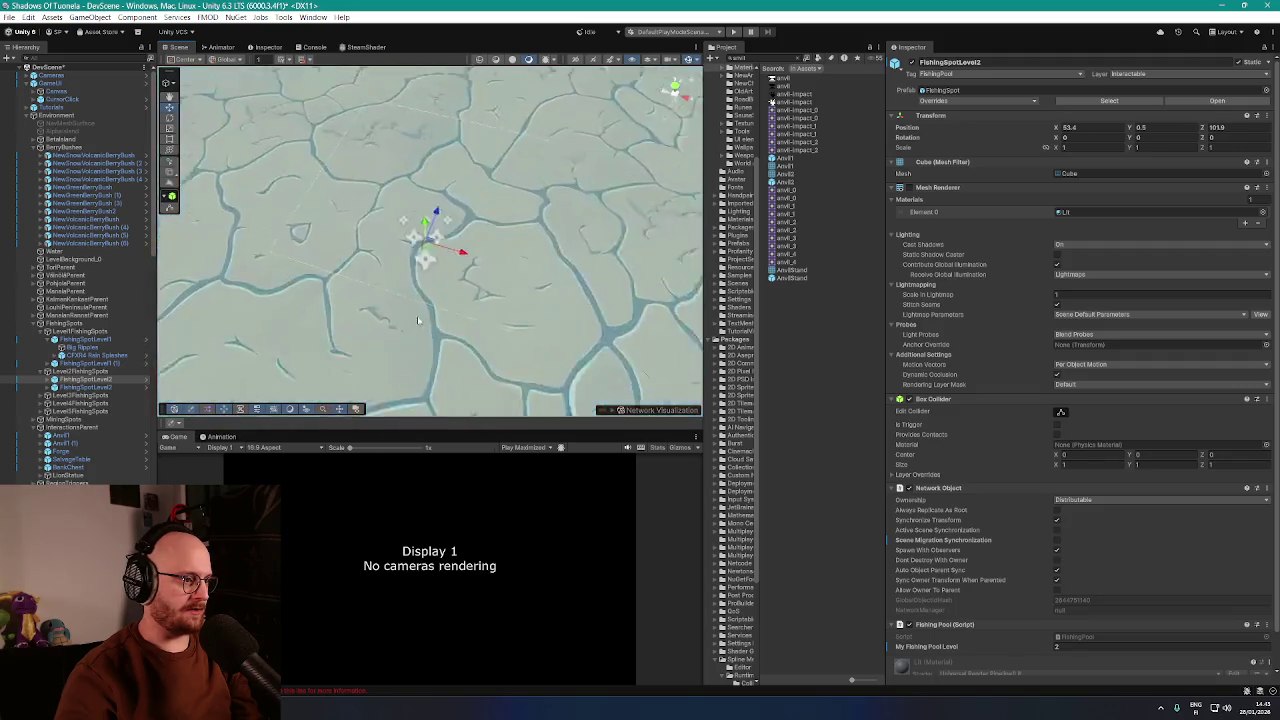
pyautogui.scroll(-3, 577, 251)
pyautogui.scroll(-10, 557, 296)
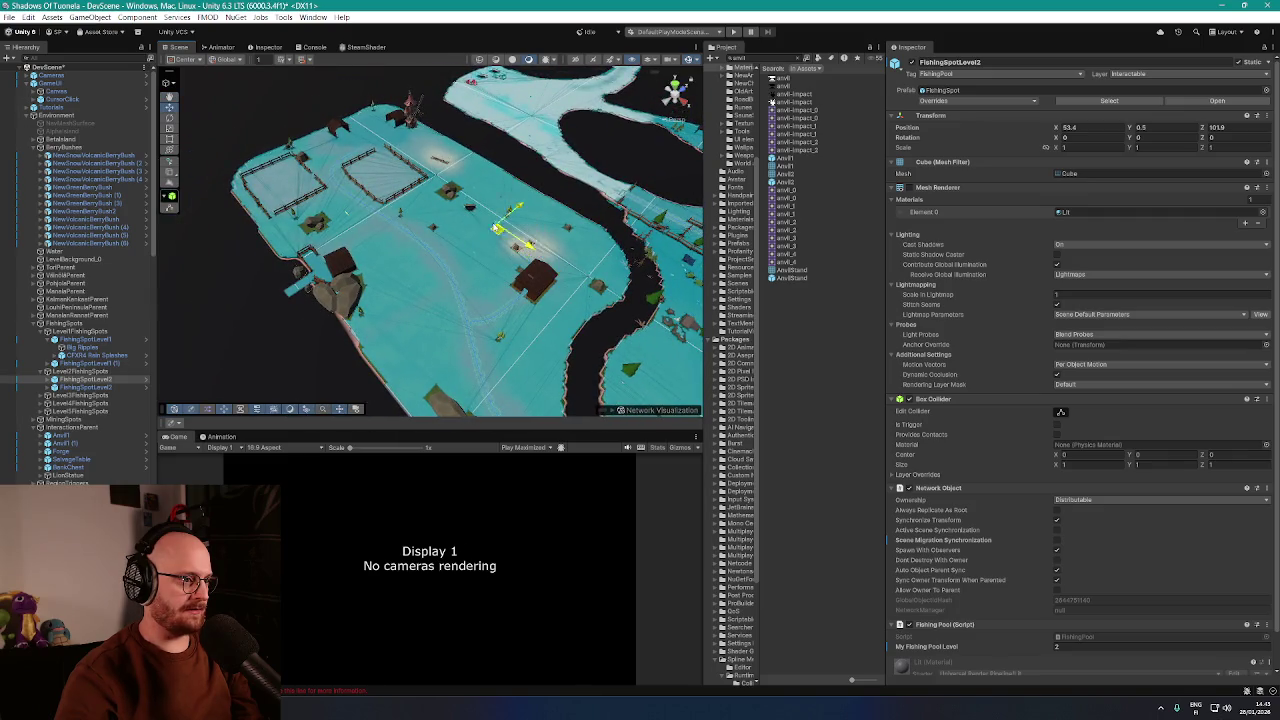
pyautogui.press('f')
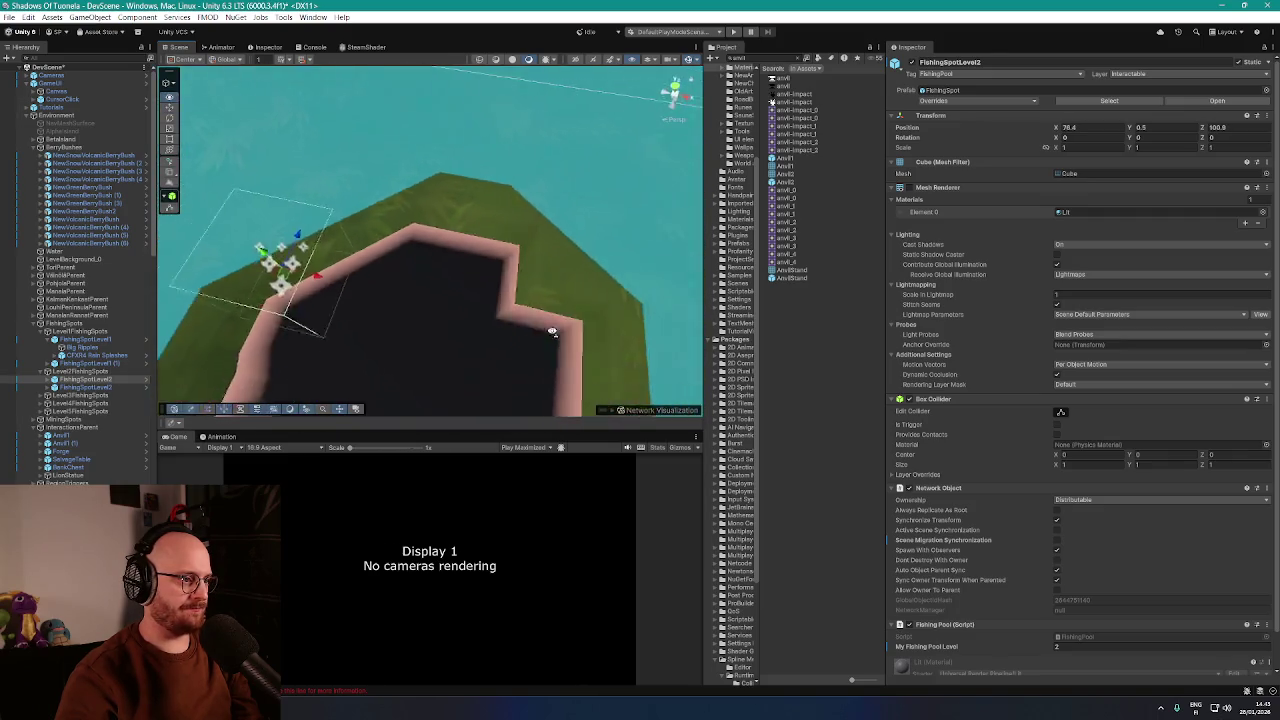
pyautogui.scroll(-3, 432, 282)
pyautogui.moveTo(405, 242); pyautogui.dragTo(481, 283)
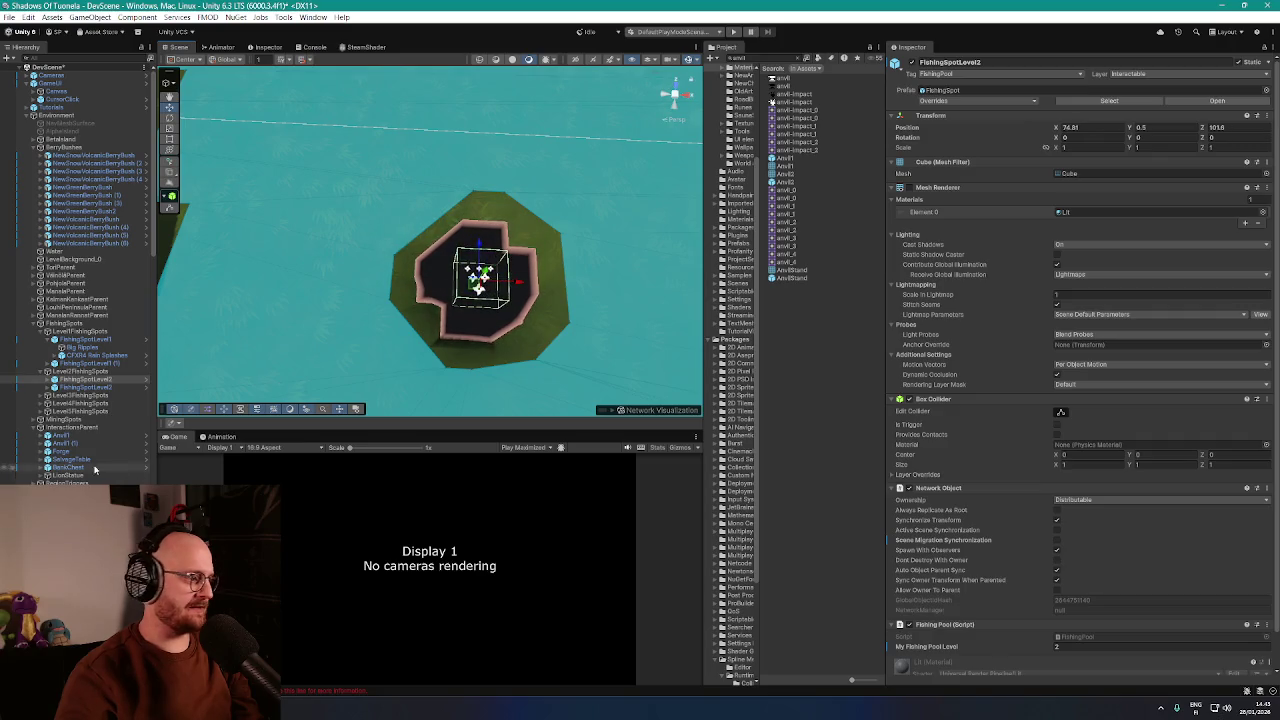
# Centre the other FishingSpotLevel2 in its pool and survey the surrounding landscape
pyautogui.doubleClick(84, 387)
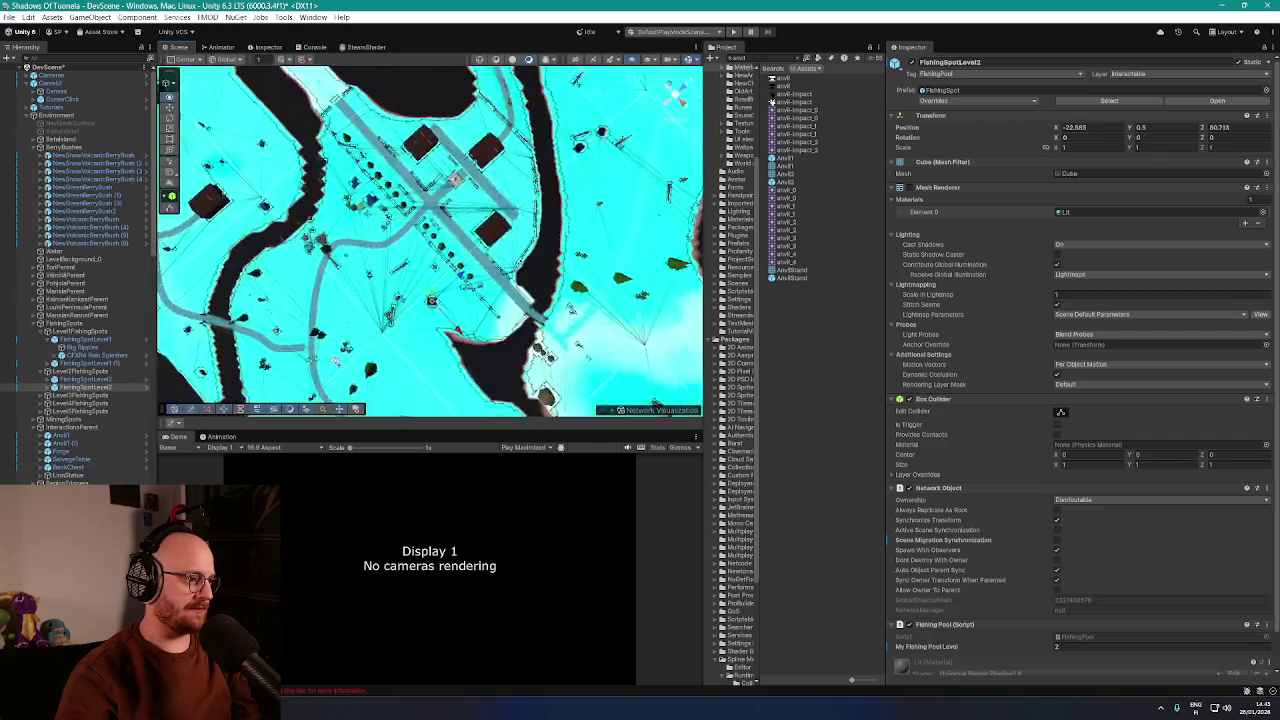
pyautogui.moveTo(254, 341); pyautogui.dragTo(500, 349)
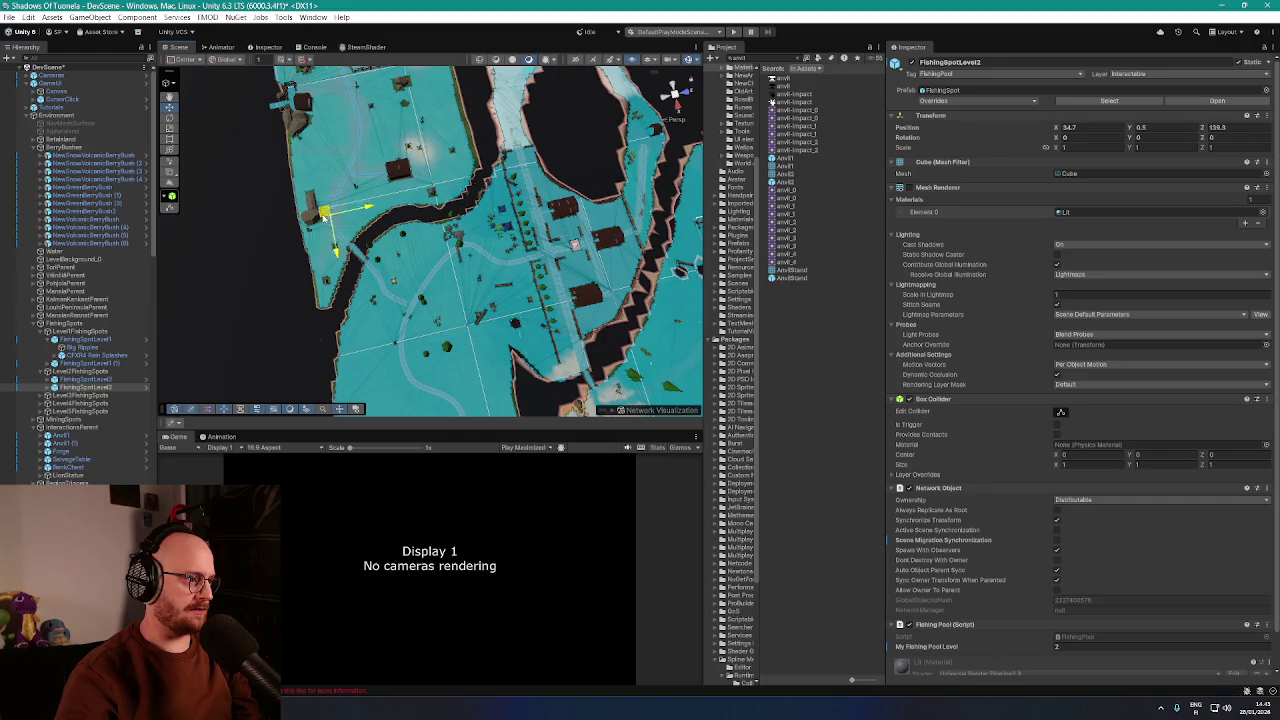
pyautogui.scroll(10, 330, 284)
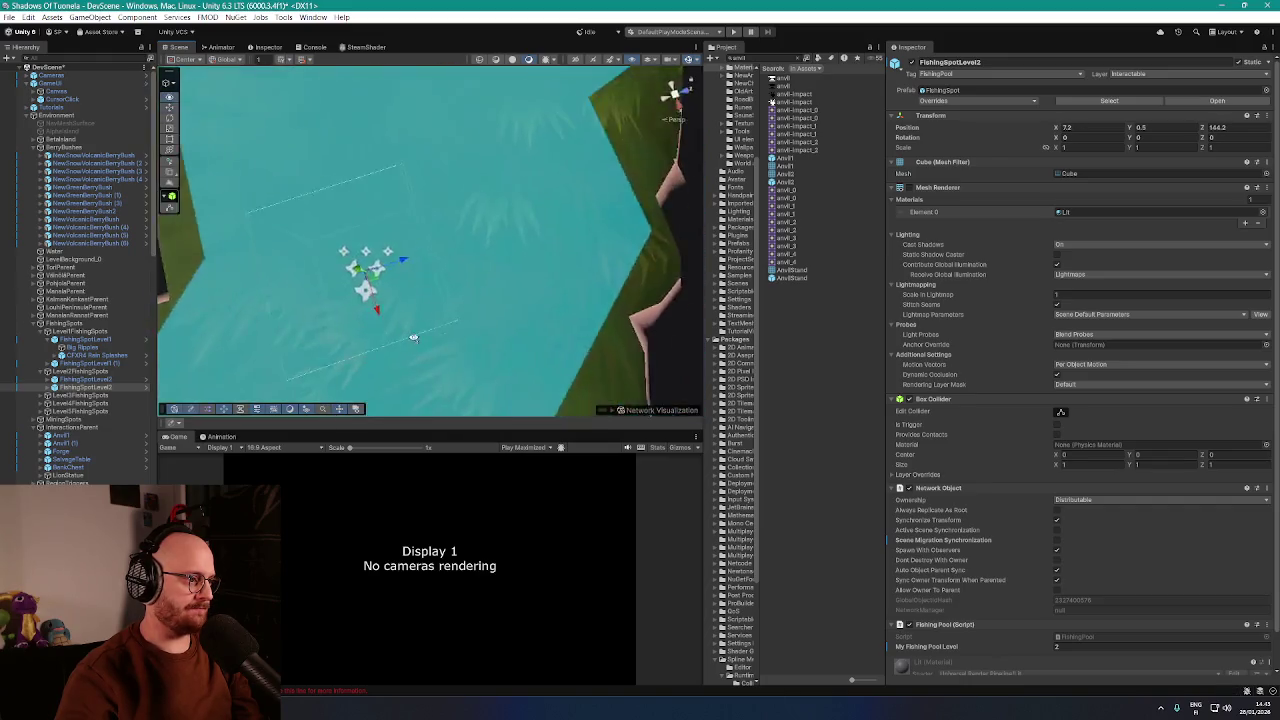
pyautogui.moveTo(474, 366); pyautogui.dragTo(478, 366)
pyautogui.scroll(-5, 466, 320)
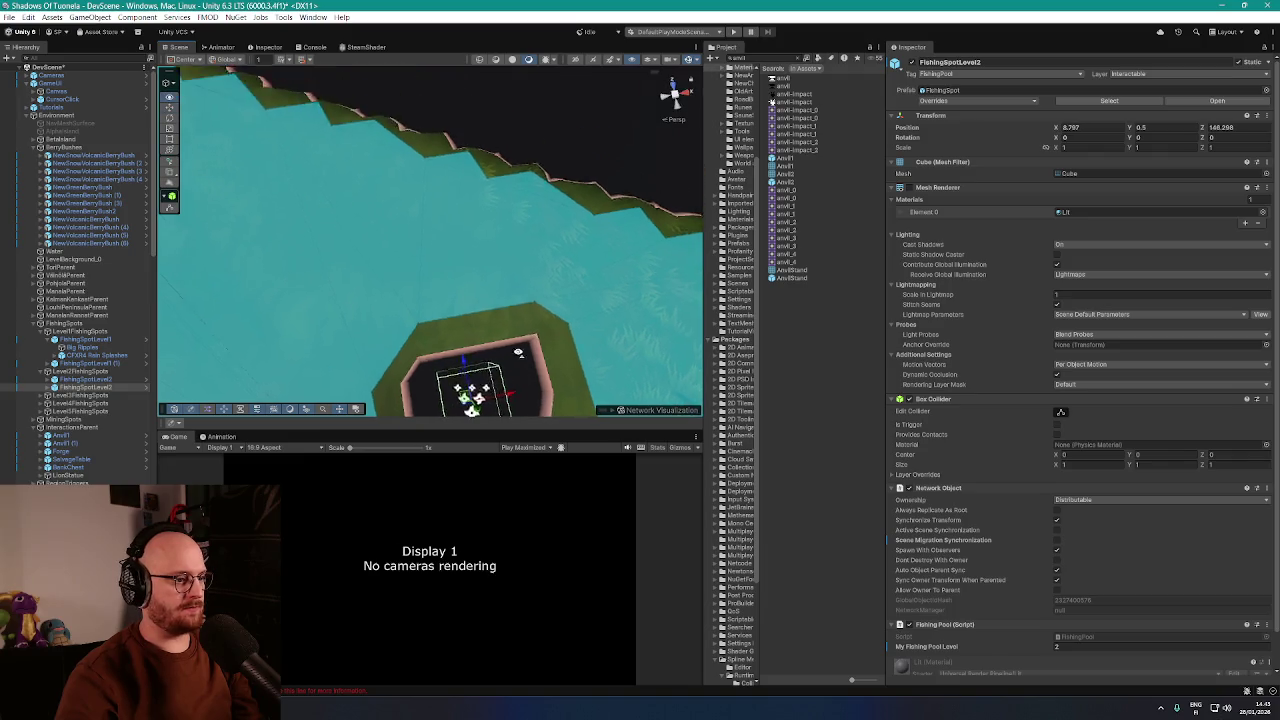
pyautogui.moveTo(455, 253); pyautogui.dragTo(497, 258)
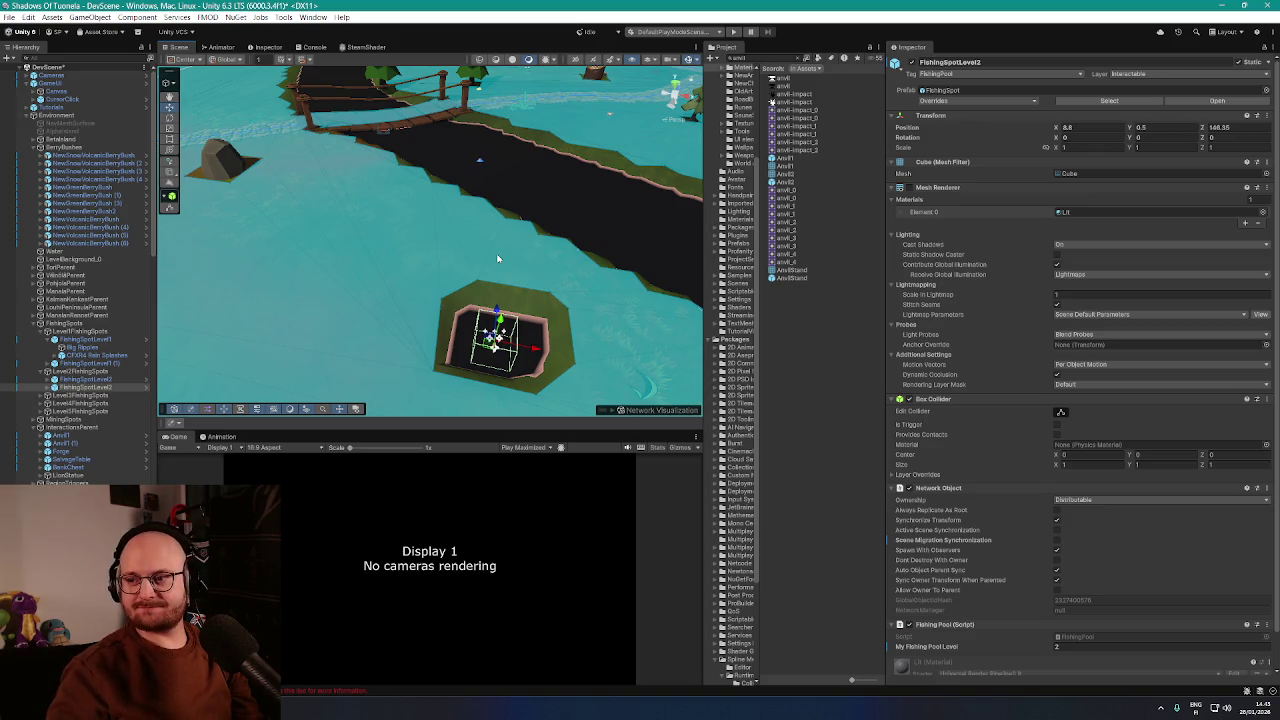
pyautogui.moveTo(457, 248)
pyautogui.mouseDown()
pyautogui.moveTo(610, 249)
pyautogui.moveTo(600, 263)
pyautogui.moveTo(615, 275)
pyautogui.mouseUp()
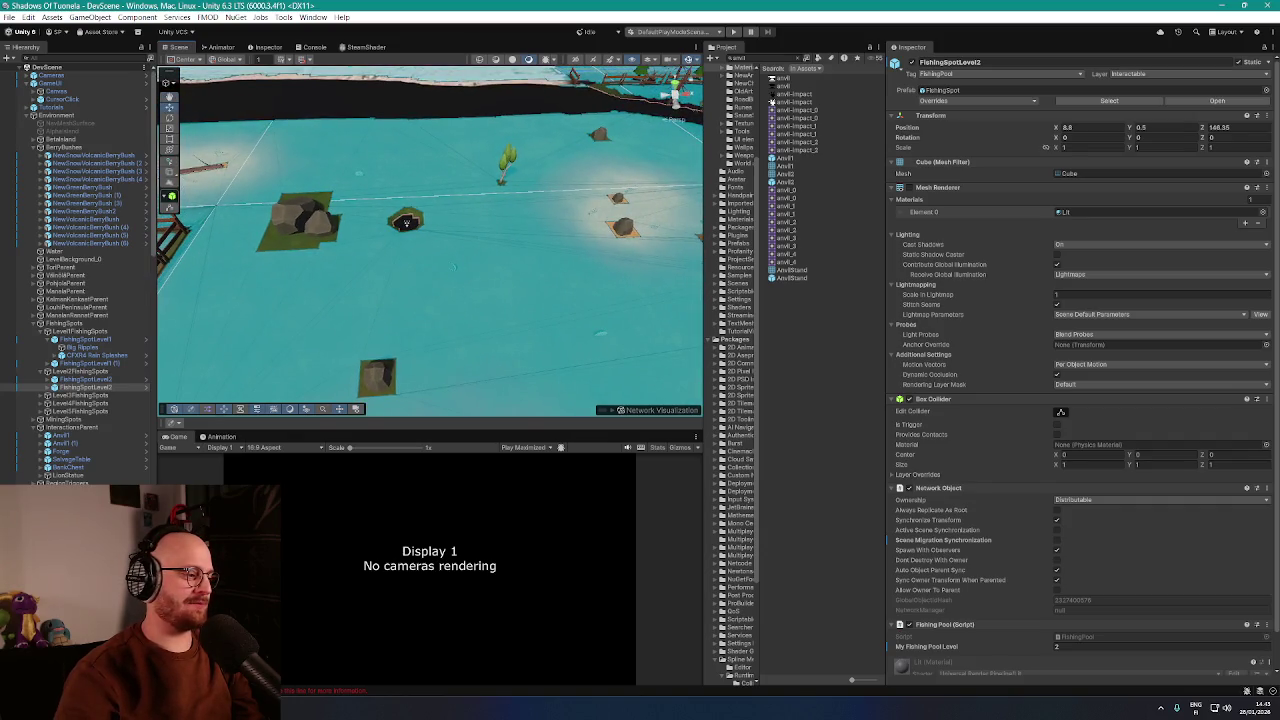
pyautogui.scroll(3, 586, 465)
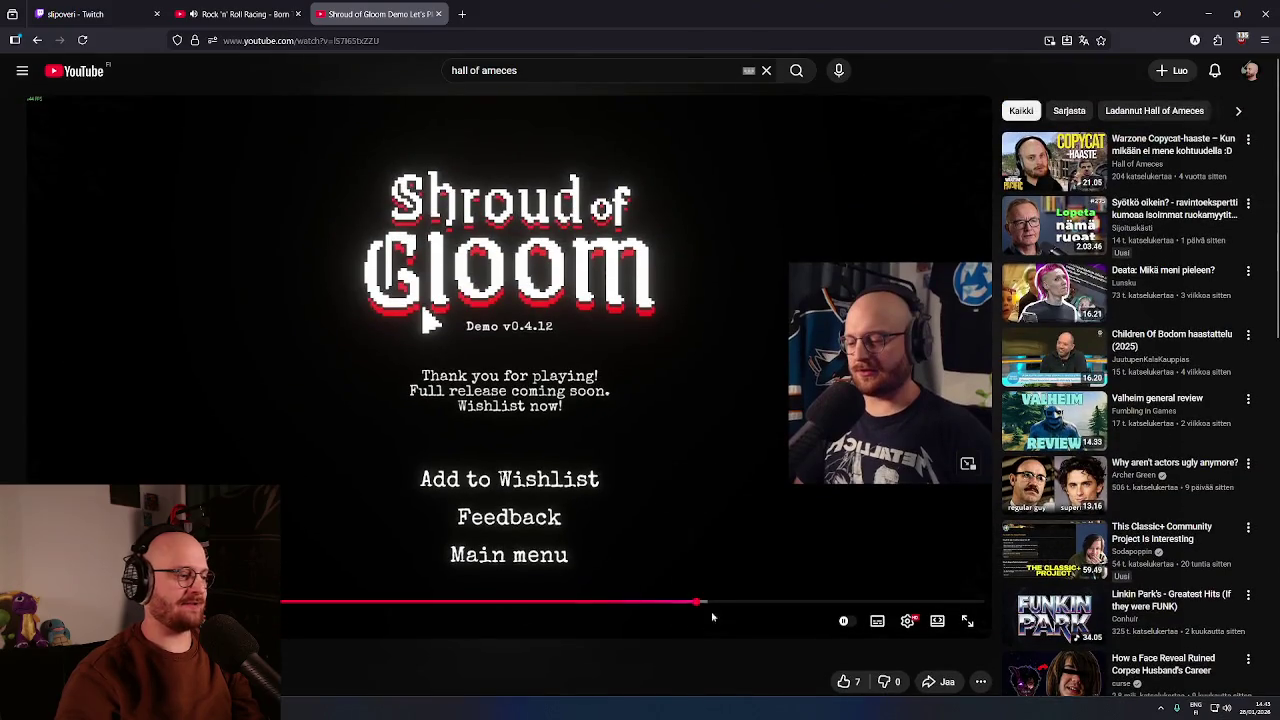
# Minimize the YouTube browser, orbit the scene, and bring up SOT DEMO CONCEPT MAP.jpg
pyautogui.click(1208, 13)
pyautogui.moveTo(680, 255); pyautogui.dragTo(633, 279)
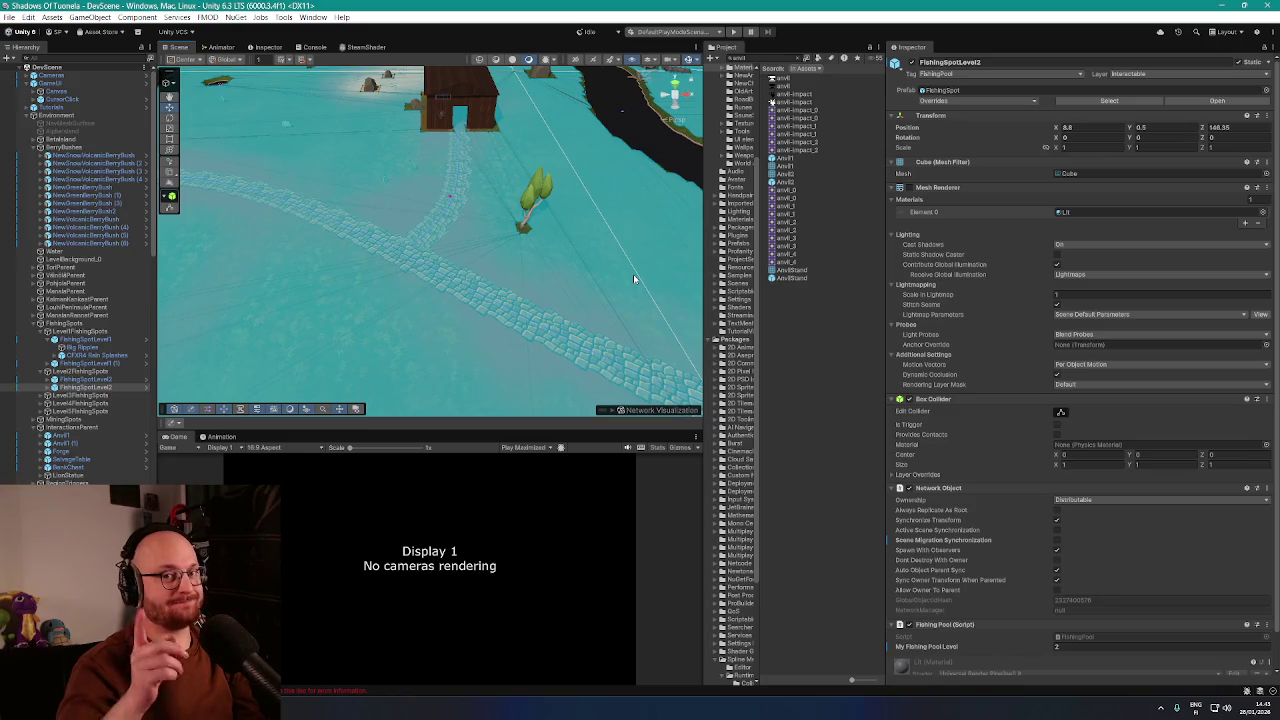
pyautogui.moveTo(534, 297)
pyautogui.mouseDown()
pyautogui.moveTo(686, 294)
pyautogui.moveTo(457, 254)
pyautogui.moveTo(558, 346)
pyautogui.moveTo(536, 277)
pyautogui.moveTo(685, 243)
pyautogui.moveTo(534, 271)
pyautogui.moveTo(528, 250)
pyautogui.mouseUp()
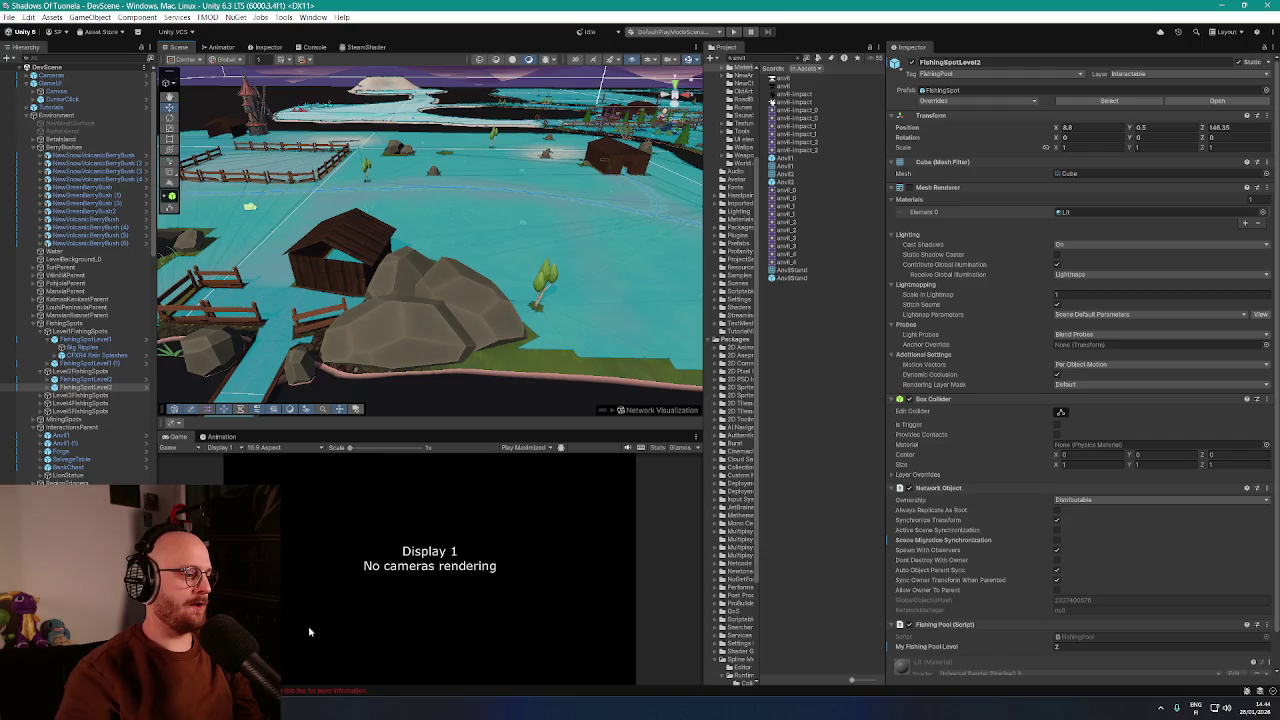
pyautogui.hotkey('alt', 'Tab')
pyautogui.scroll(2, 532, 451)
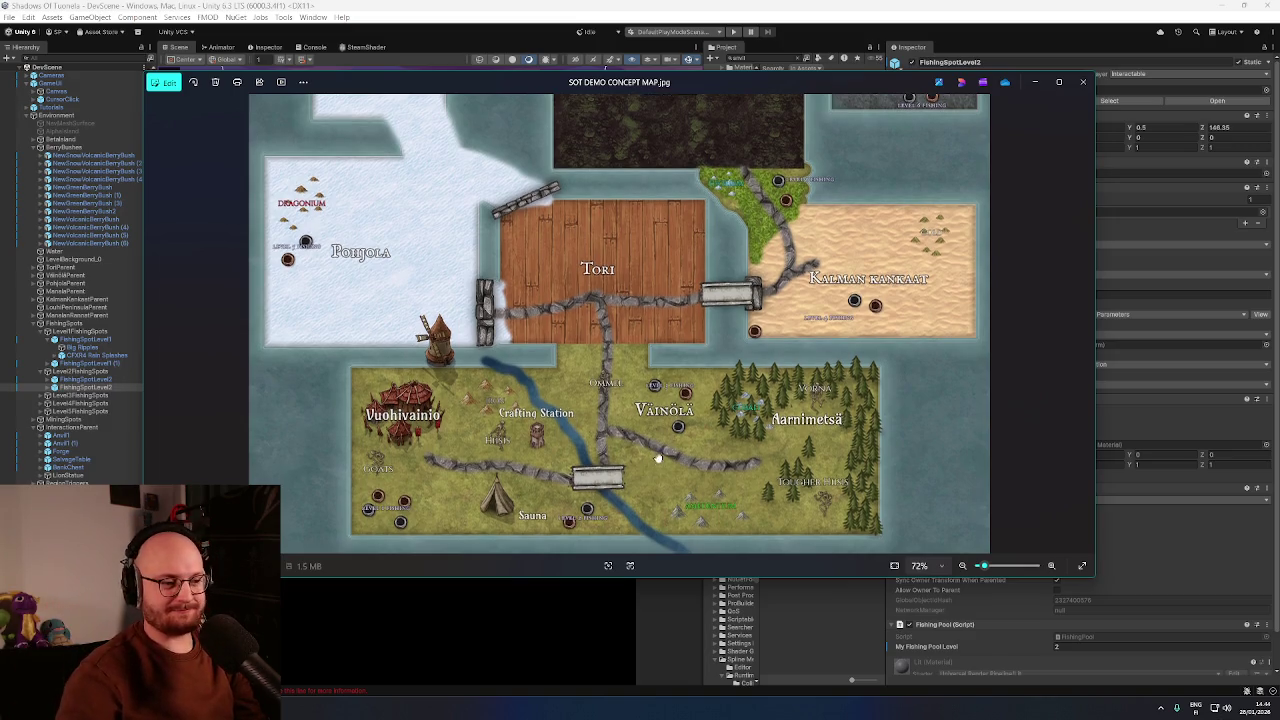
# Zoom the concept map to 110%, pan its lower areas, then return to Unity
pyautogui.scroll(-2, 969, 412)
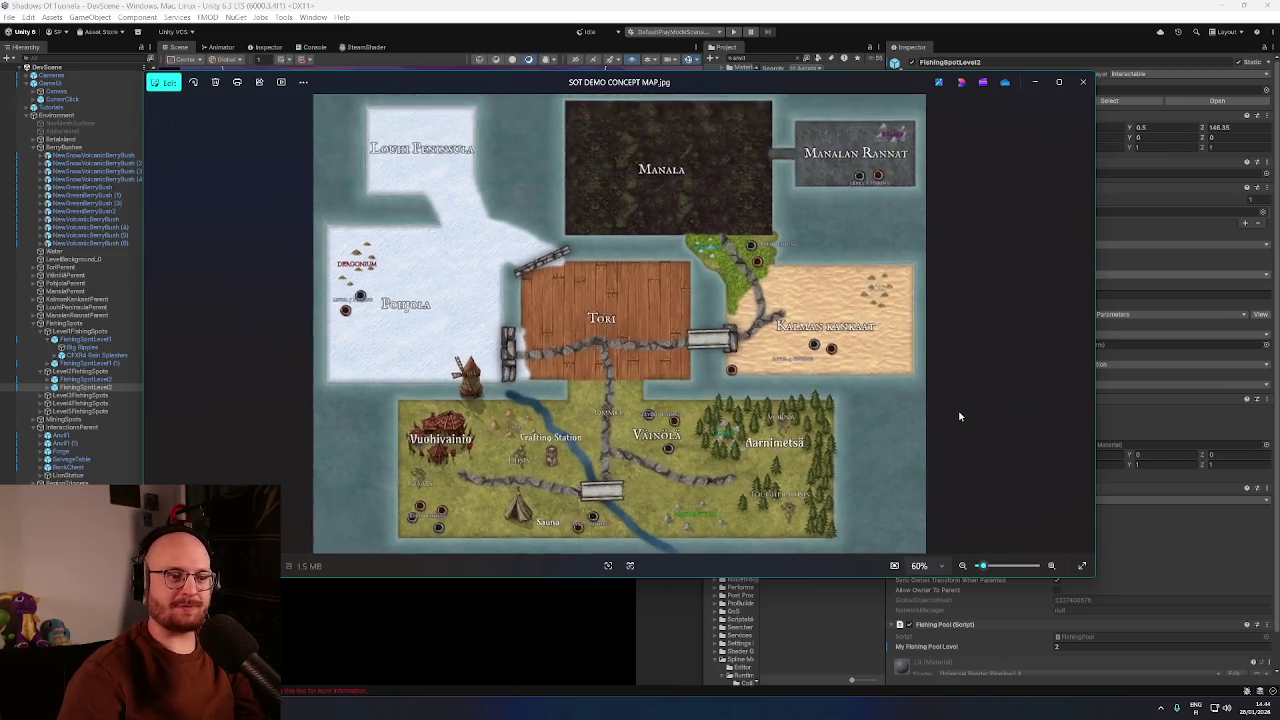
pyautogui.scroll(5, 673, 485)
pyautogui.scroll(-3, 673, 485)
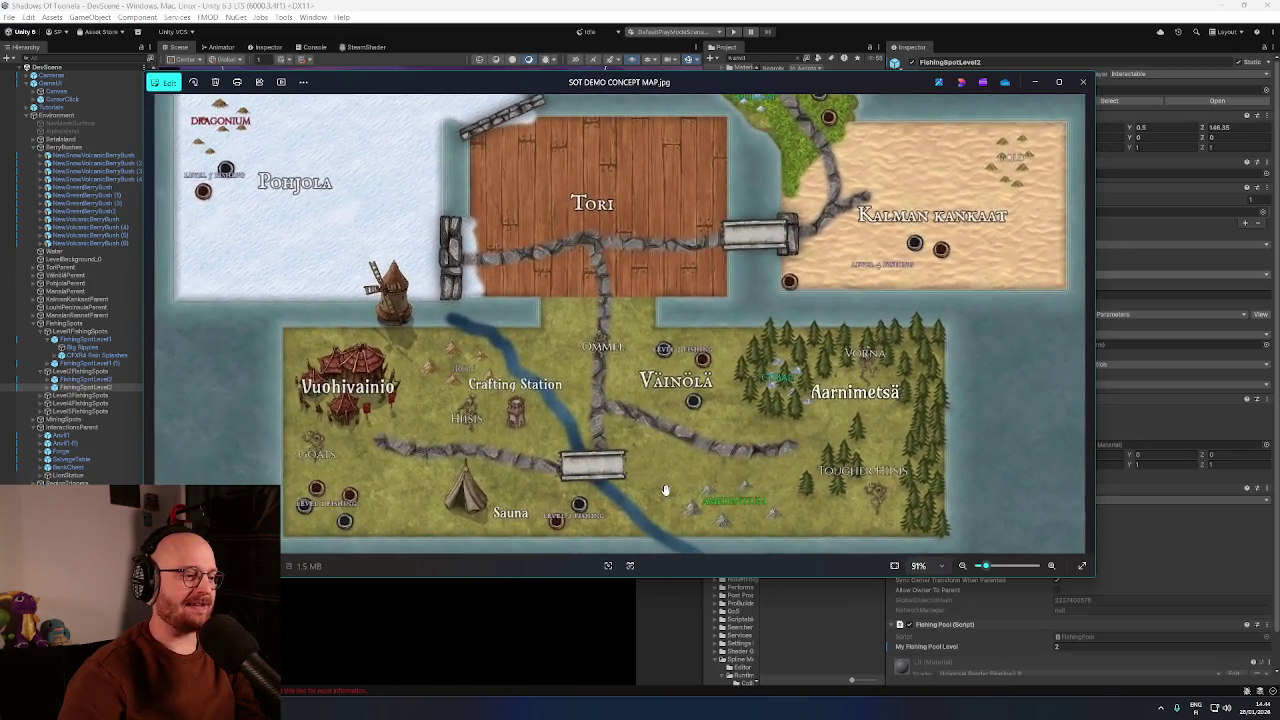
pyautogui.scroll(2, 667, 454)
pyautogui.moveTo(667, 454); pyautogui.dragTo(705, 399)
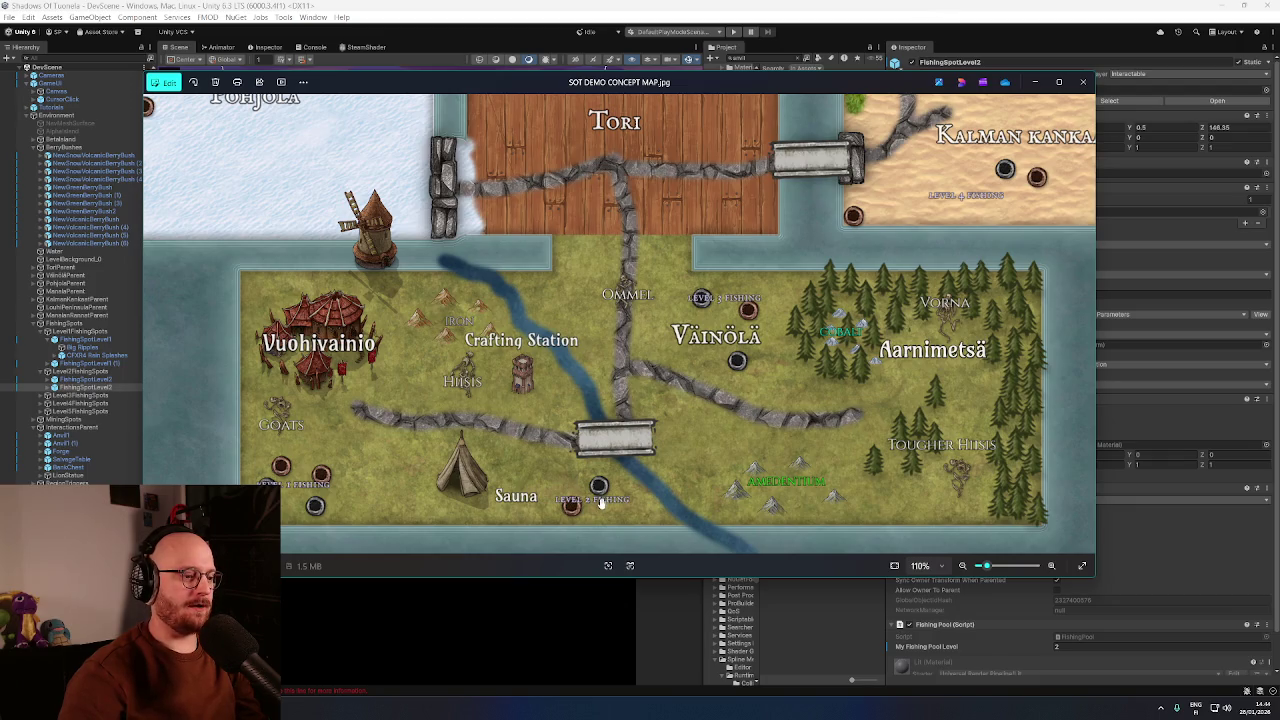
pyautogui.click(870, 5)
pyautogui.moveTo(608, 215)
pyautogui.mouseDown()
pyautogui.moveTo(668, 233)
pyautogui.moveTo(531, 275)
pyautogui.moveTo(474, 183)
pyautogui.moveTo(500, 143)
pyautogui.moveTo(634, 214)
pyautogui.moveTo(611, 218)
pyautogui.moveTo(580, 266)
pyautogui.moveTo(539, 222)
pyautogui.moveTo(488, 227)
pyautogui.mouseUp()
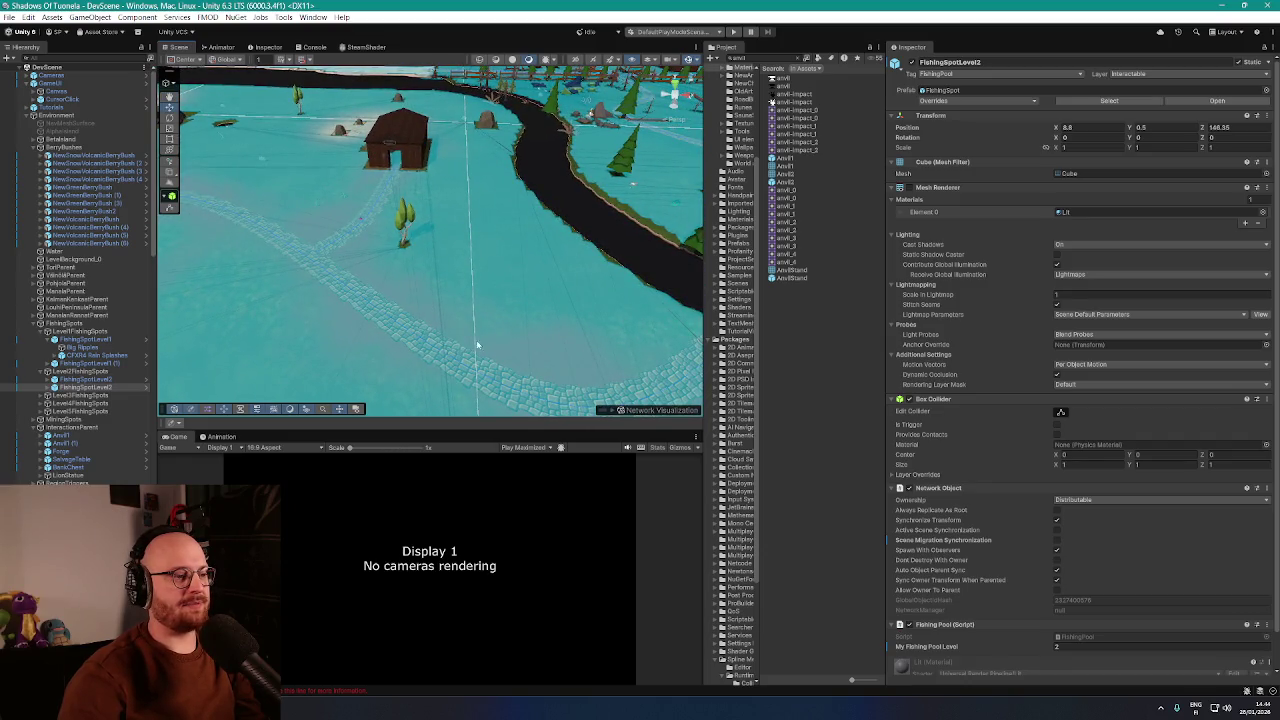
# Fly the Scene view across the farm to the rocks beside the stone path
pyautogui.moveTo(614, 346)
pyautogui.mouseDown()
pyautogui.moveTo(579, 289)
pyautogui.moveTo(547, 346)
pyautogui.moveTo(569, 331)
pyautogui.moveTo(569, 309)
pyautogui.moveTo(469, 271)
pyautogui.moveTo(503, 246)
pyautogui.moveTo(474, 280)
pyautogui.moveTo(457, 197)
pyautogui.moveTo(467, 225)
pyautogui.moveTo(430, 240)
pyautogui.moveTo(516, 241)
pyautogui.moveTo(314, 265)
pyautogui.mouseUp()
pyautogui.moveTo(463, 265)
pyautogui.mouseDown()
pyautogui.moveTo(435, 260)
pyautogui.moveTo(571, 260)
pyautogui.moveTo(543, 274)
pyautogui.moveTo(502, 260)
pyautogui.moveTo(238, 145)
pyautogui.mouseUp()
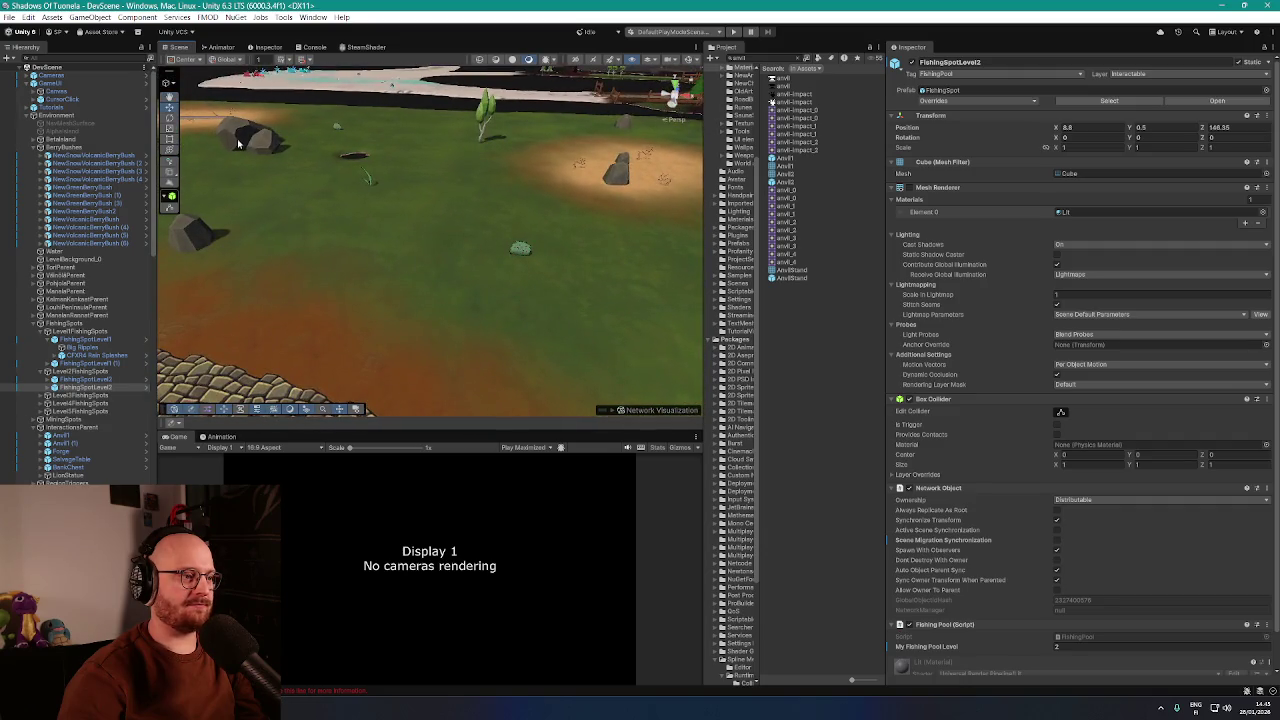
pyautogui.moveTo(405, 343)
pyautogui.mouseDown()
pyautogui.moveTo(441, 289)
pyautogui.moveTo(530, 324)
pyautogui.moveTo(423, 289)
pyautogui.moveTo(429, 306)
pyautogui.moveTo(537, 220)
pyautogui.mouseUp()
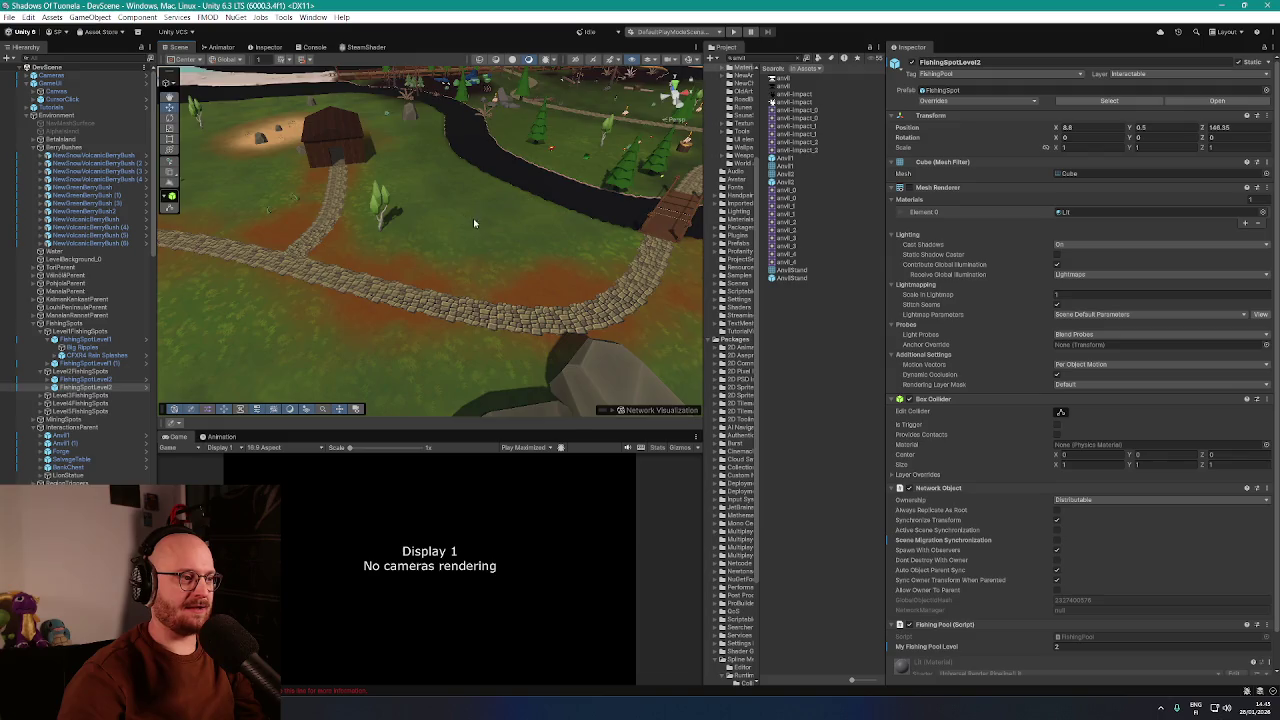
pyautogui.scroll(-5, 471, 222)
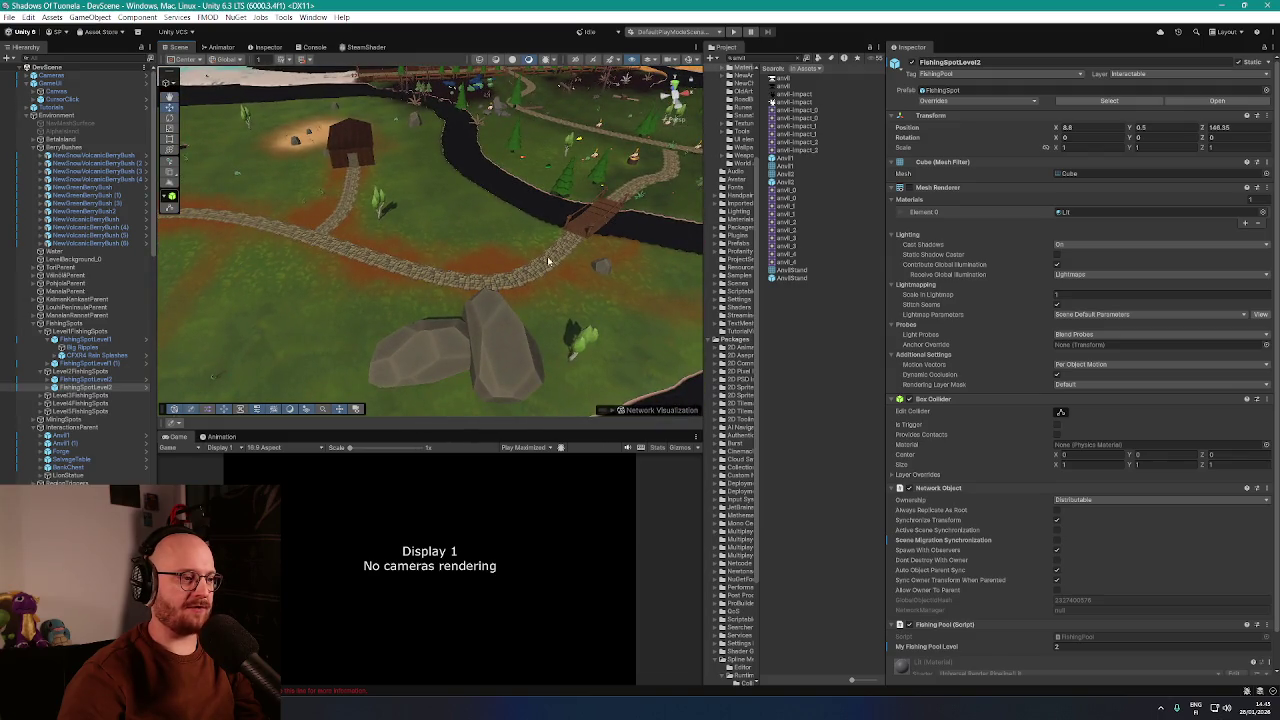
pyautogui.moveTo(450, 233); pyautogui.dragTo(427, 217)
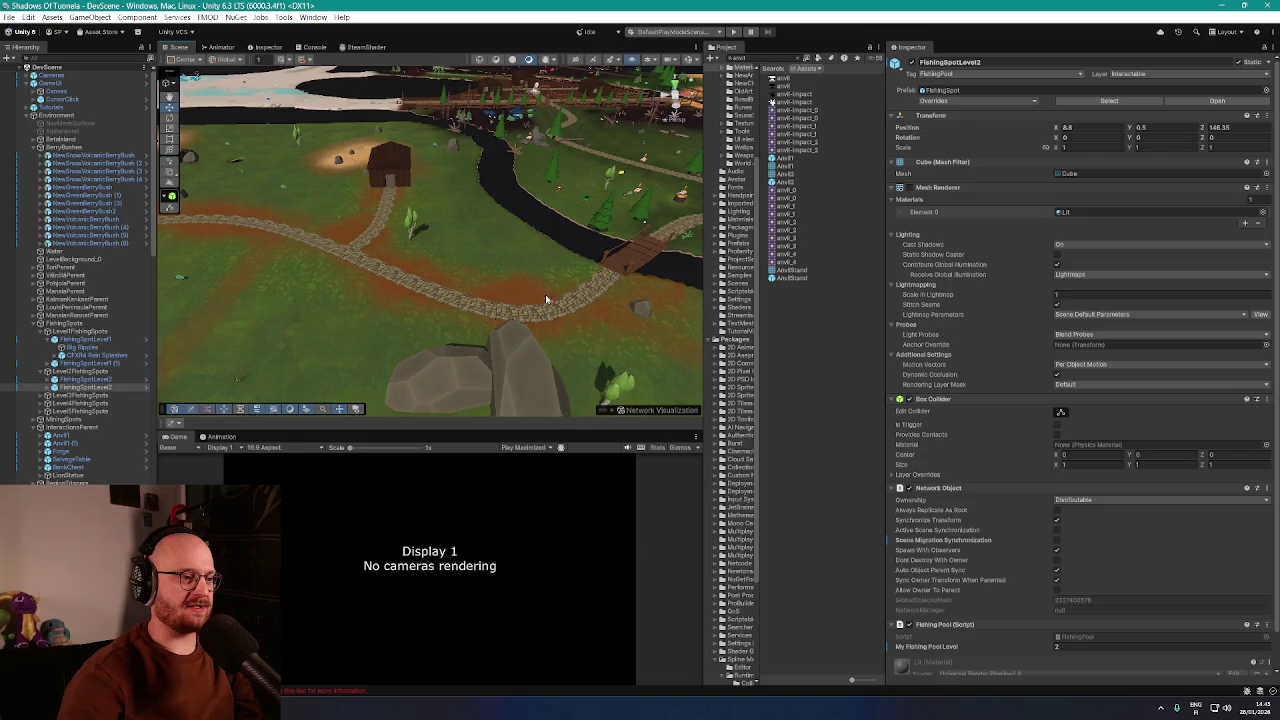
pyautogui.scroll(10, 519, 300)
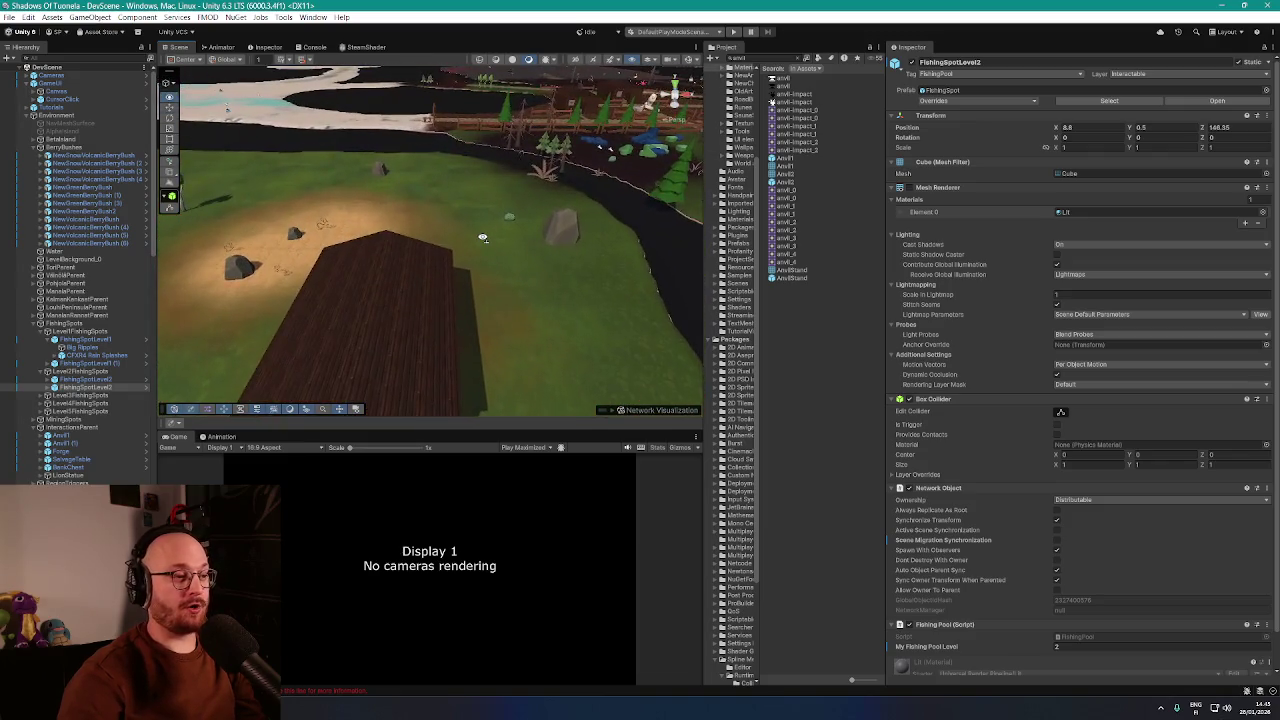
pyautogui.scroll(8, 627, 255)
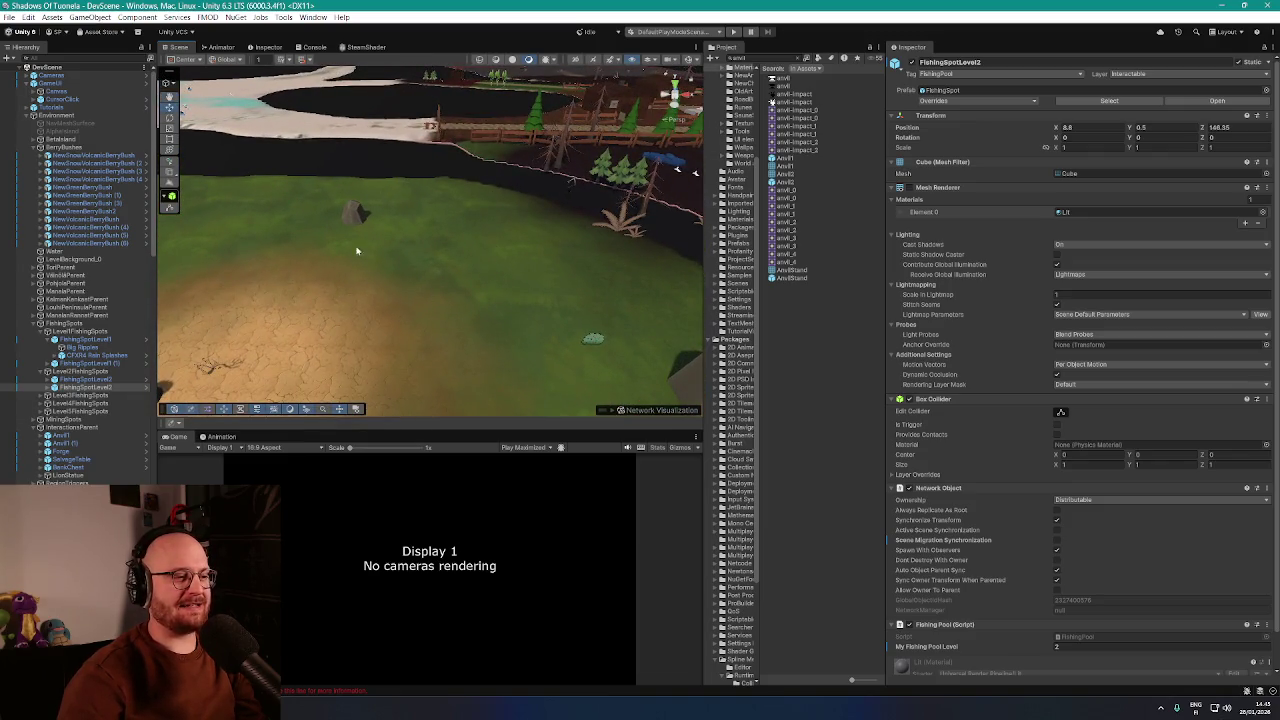
pyautogui.moveTo(433, 261)
pyautogui.mouseDown()
pyautogui.moveTo(366, 263)
pyautogui.moveTo(391, 274)
pyautogui.moveTo(403, 274)
pyautogui.moveTo(245, 252)
pyautogui.moveTo(455, 269)
pyautogui.mouseUp()
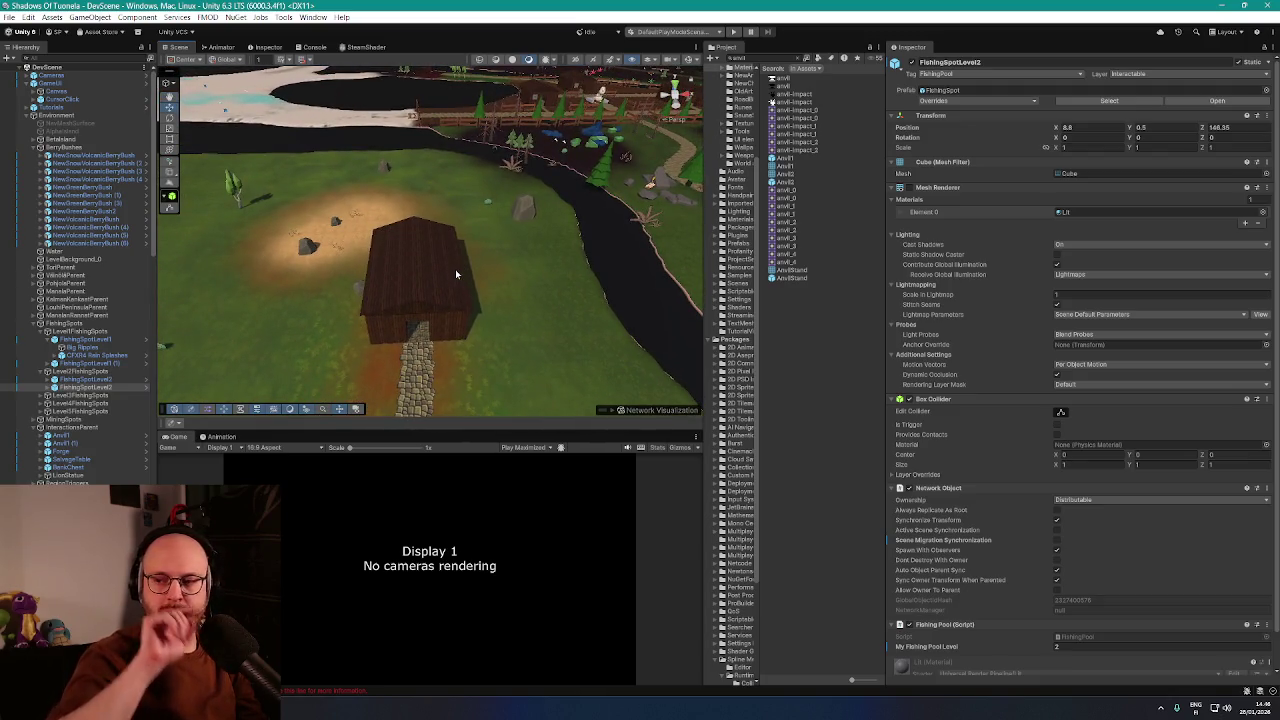
pyautogui.moveTo(447, 269)
pyautogui.mouseDown()
pyautogui.moveTo(522, 287)
pyautogui.moveTo(487, 265)
pyautogui.mouseUp()
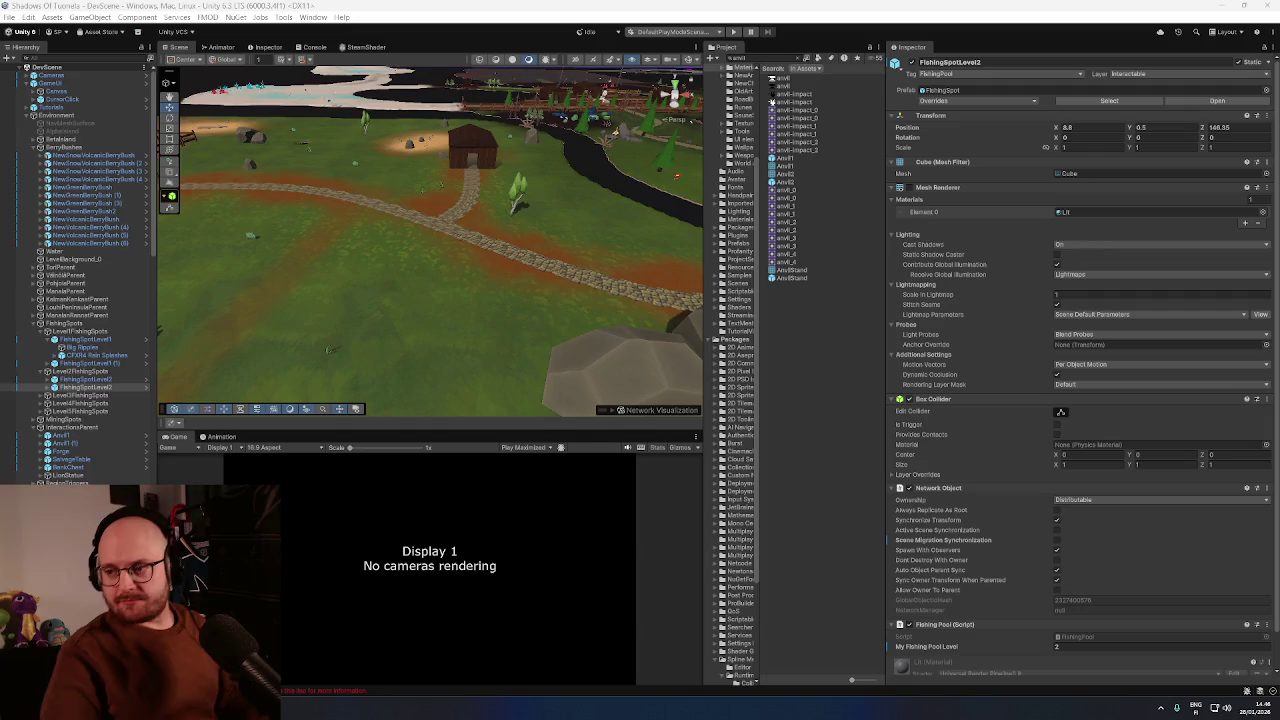
pyautogui.moveTo(356, 170); pyautogui.dragTo(434, 226)
# Move Rock 006 (2) and Rock 010 (5) back beside the stone path
pyautogui.click(514, 300)
pyautogui.moveTo(481, 350)
pyautogui.mouseDown()
pyautogui.moveTo(505, 182)
pyautogui.moveTo(527, 178)
pyautogui.mouseUp()
pyautogui.click(304, 359)
pyautogui.moveTo(312, 365)
pyautogui.mouseDown()
pyautogui.moveTo(442, 209)
pyautogui.moveTo(478, 202)
pyautogui.moveTo(506, 249)
pyautogui.moveTo(583, 240)
pyautogui.moveTo(197, 197)
pyautogui.mouseUp()
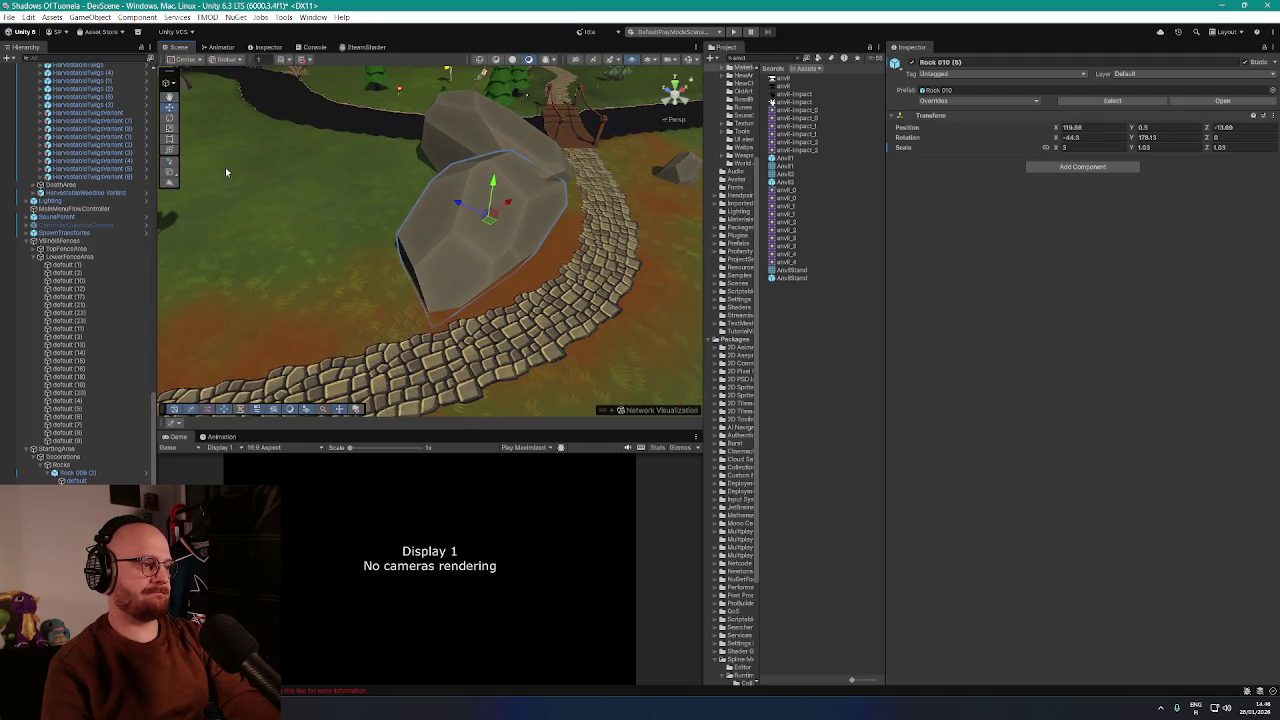
# Select the rock's 'default' mesh child and show the NavMesh overlay
pyautogui.scroll(-5, 84, 332)
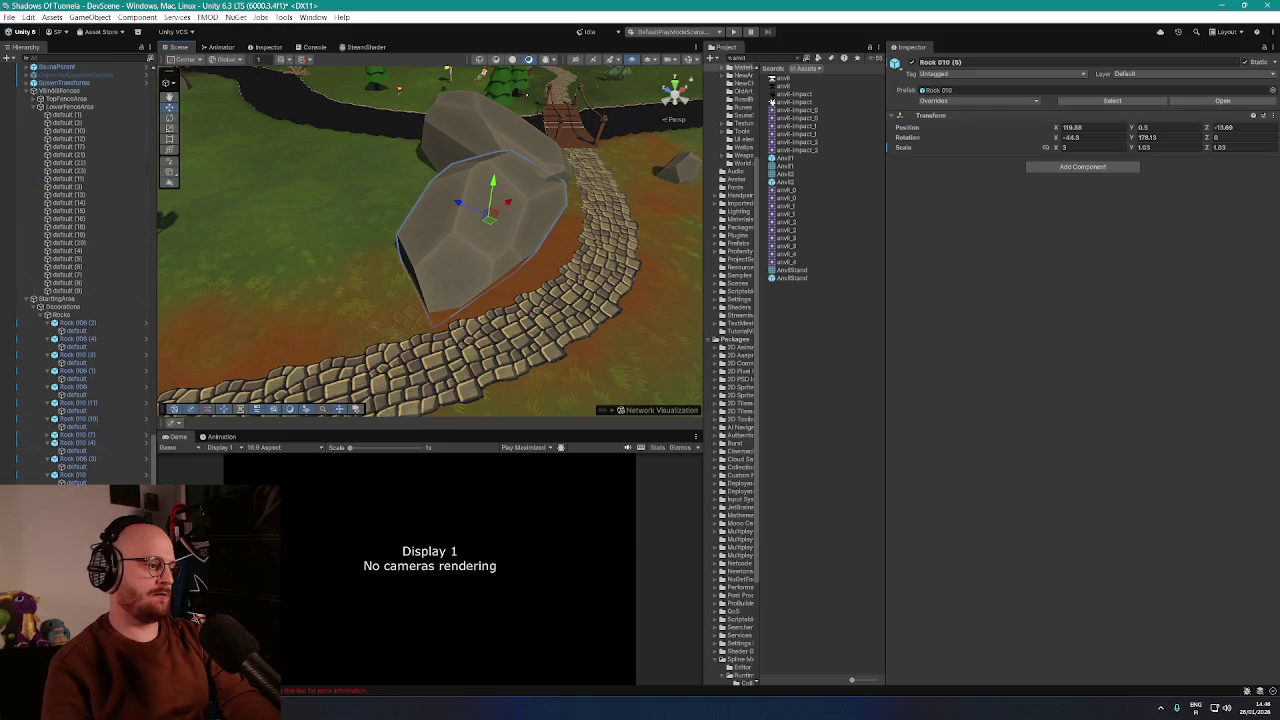
pyautogui.click(470, 250)
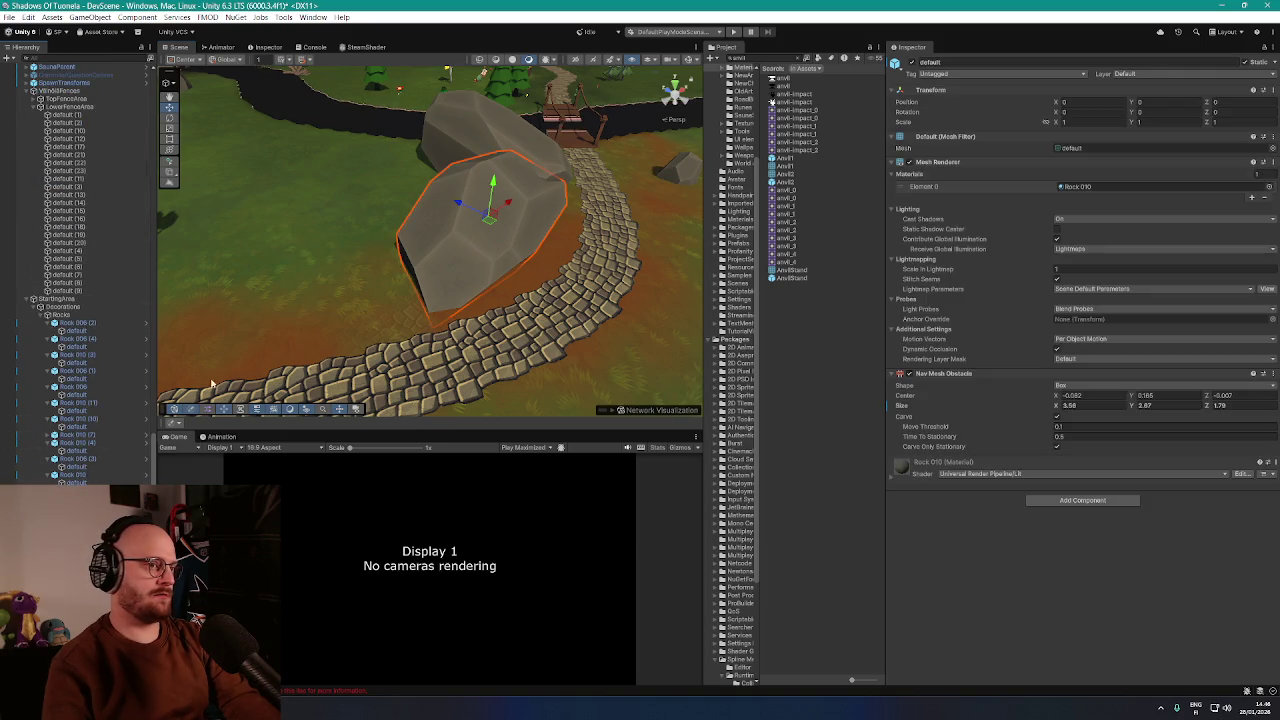
pyautogui.moveTo(251, 357)
pyautogui.mouseDown()
pyautogui.moveTo(363, 314)
pyautogui.moveTo(446, 259)
pyautogui.mouseUp()
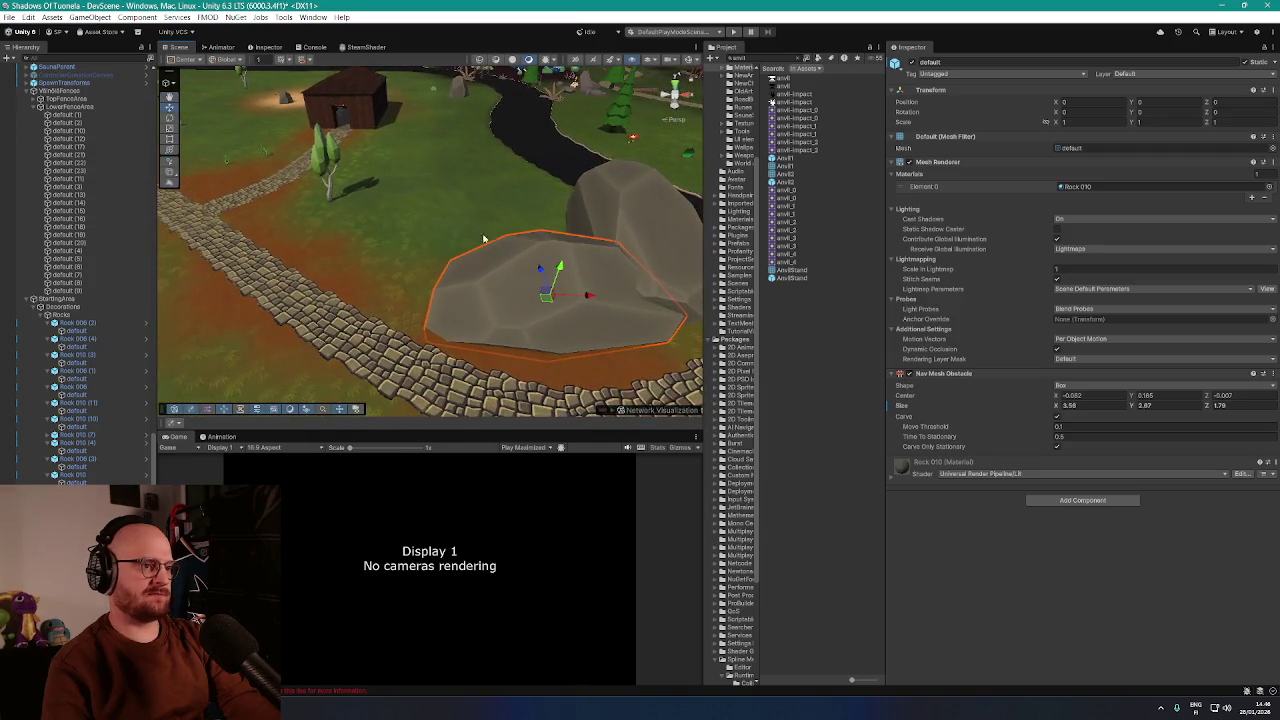
pyautogui.click(688, 62)
pyautogui.moveTo(688, 62)
pyautogui.mouseDown()
pyautogui.moveTo(497, 217)
pyautogui.moveTo(429, 177)
pyautogui.moveTo(466, 206)
pyautogui.moveTo(446, 201)
pyautogui.mouseUp()
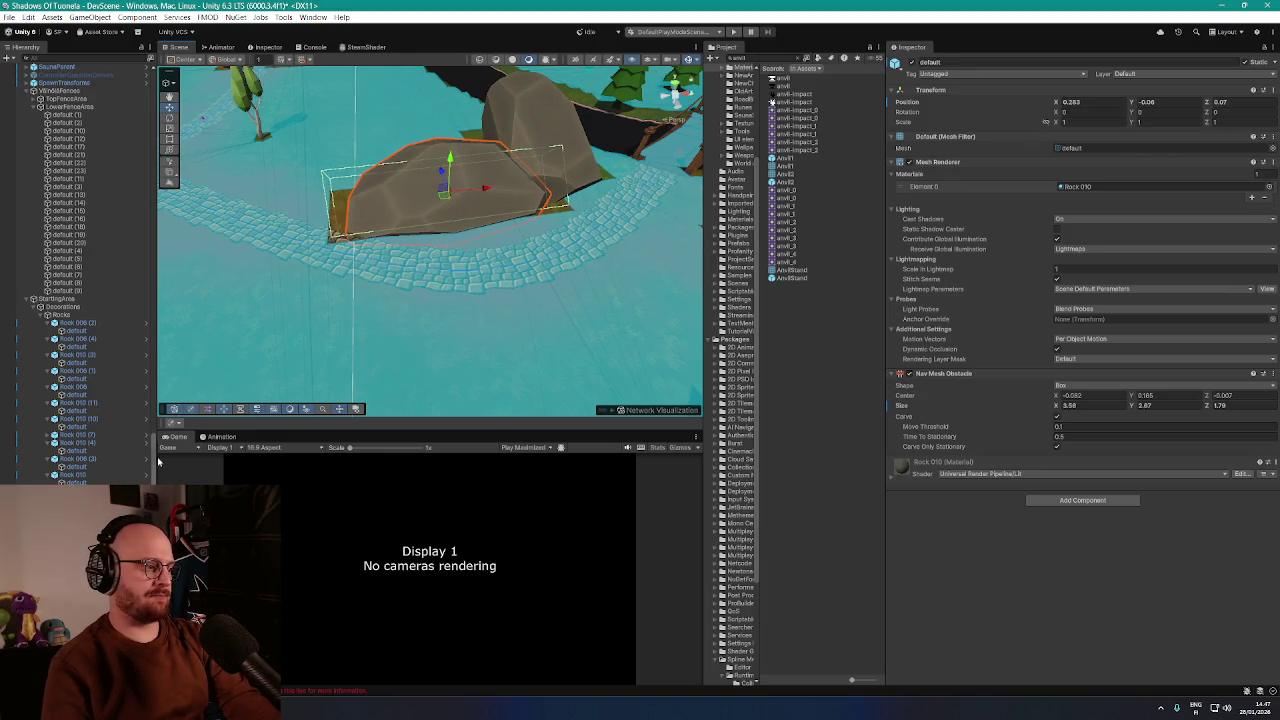
# Rotate Rock 010 (5) to about 195° and shift it left along the path
pyautogui.hotkey('ctrl', 'z')
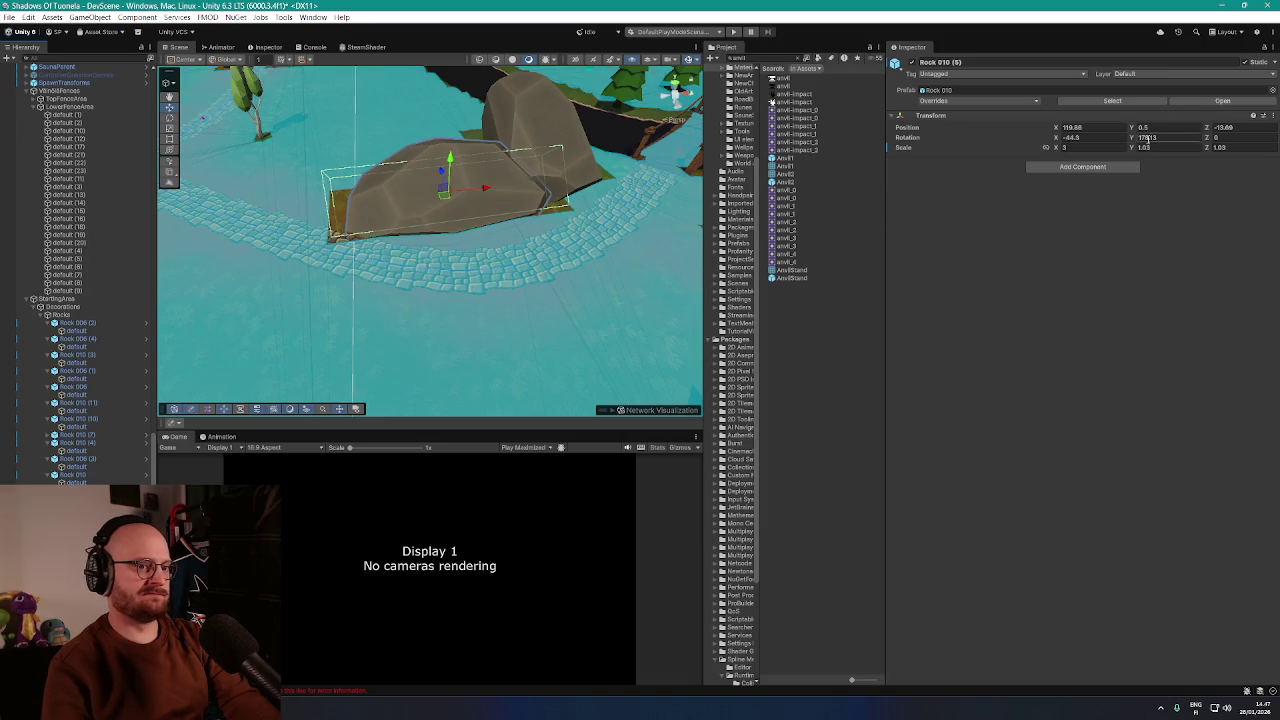
pyautogui.moveTo(1131, 140)
pyautogui.mouseDown()
pyautogui.moveTo(1270, 145)
pyautogui.moveTo(15, 170)
pyautogui.mouseUp()
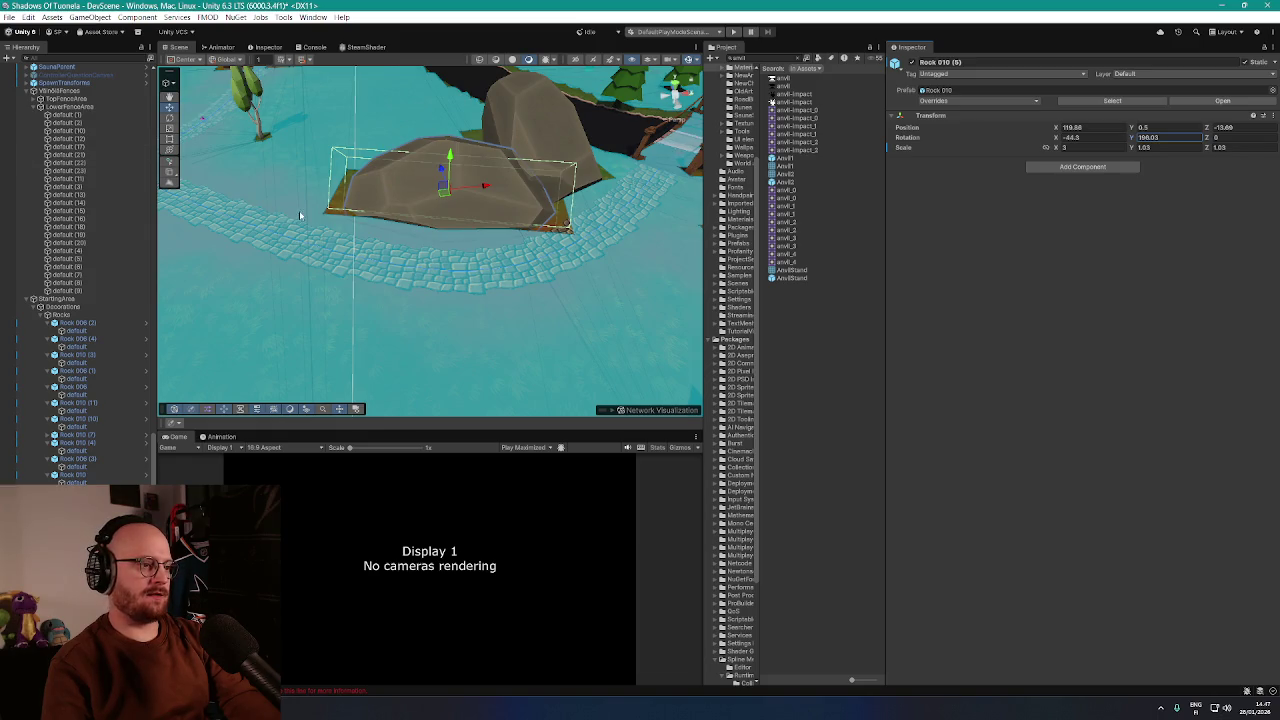
pyautogui.moveTo(441, 199)
pyautogui.mouseDown()
pyautogui.moveTo(383, 197)
pyautogui.moveTo(396, 192)
pyautogui.moveTo(417, 217)
pyautogui.moveTo(404, 243)
pyautogui.moveTo(449, 251)
pyautogui.moveTo(435, 246)
pyautogui.moveTo(464, 228)
pyautogui.mouseUp()
pyautogui.scroll(4, 410, 200)
# Nudge the left rock Rock 010 slightly right and frame it in view
pyautogui.click(459, 247)
pyautogui.click(317, 314)
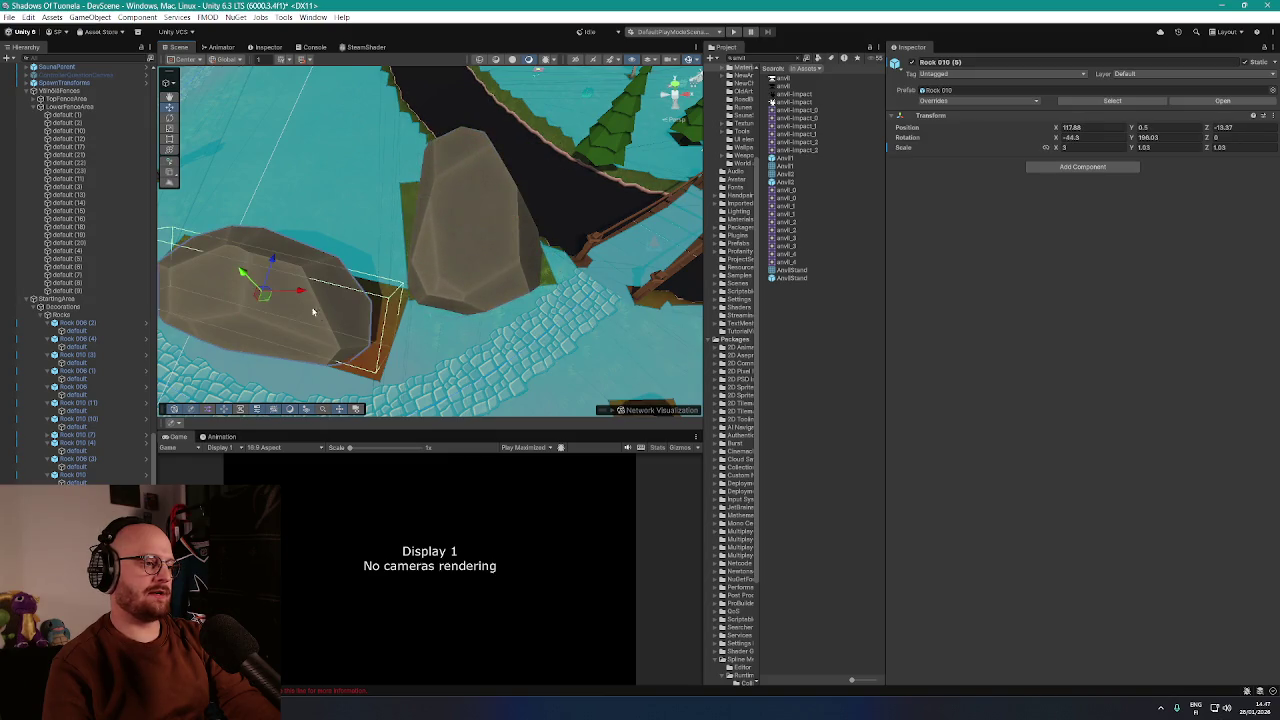
pyautogui.moveTo(267, 299); pyautogui.dragTo(305, 291)
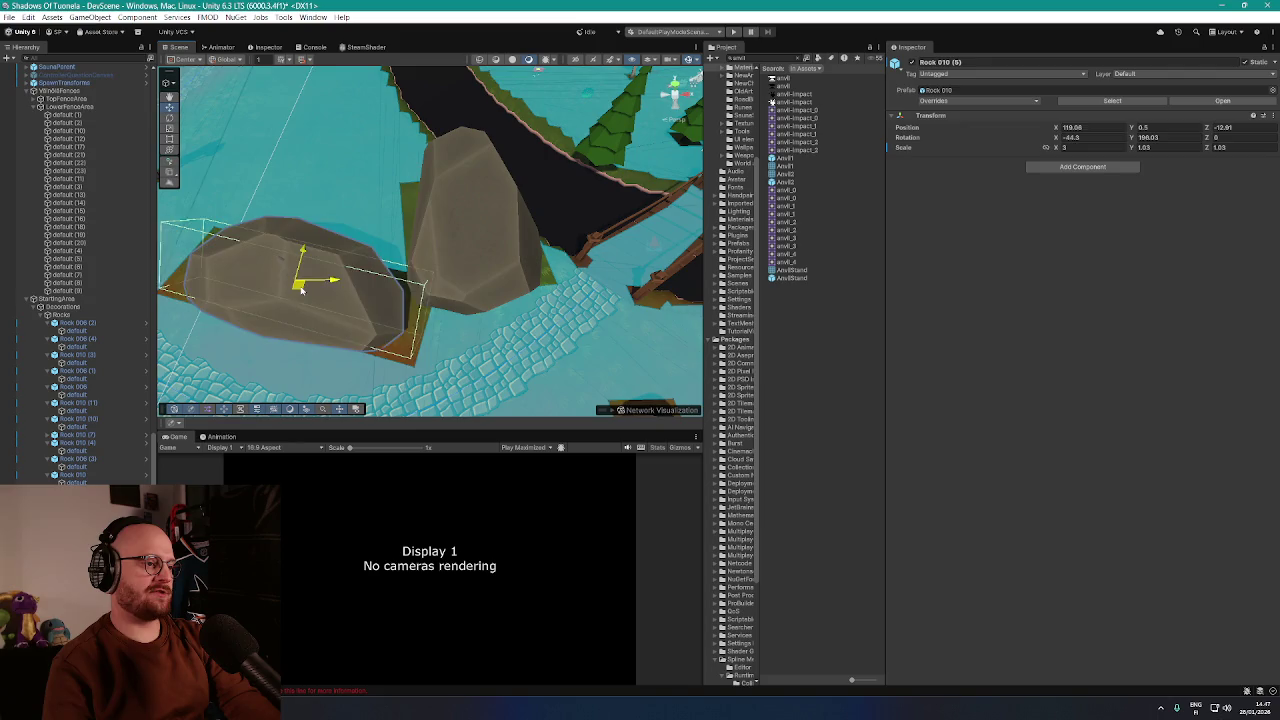
pyautogui.scroll(-3, 395, 256)
pyautogui.press('f')
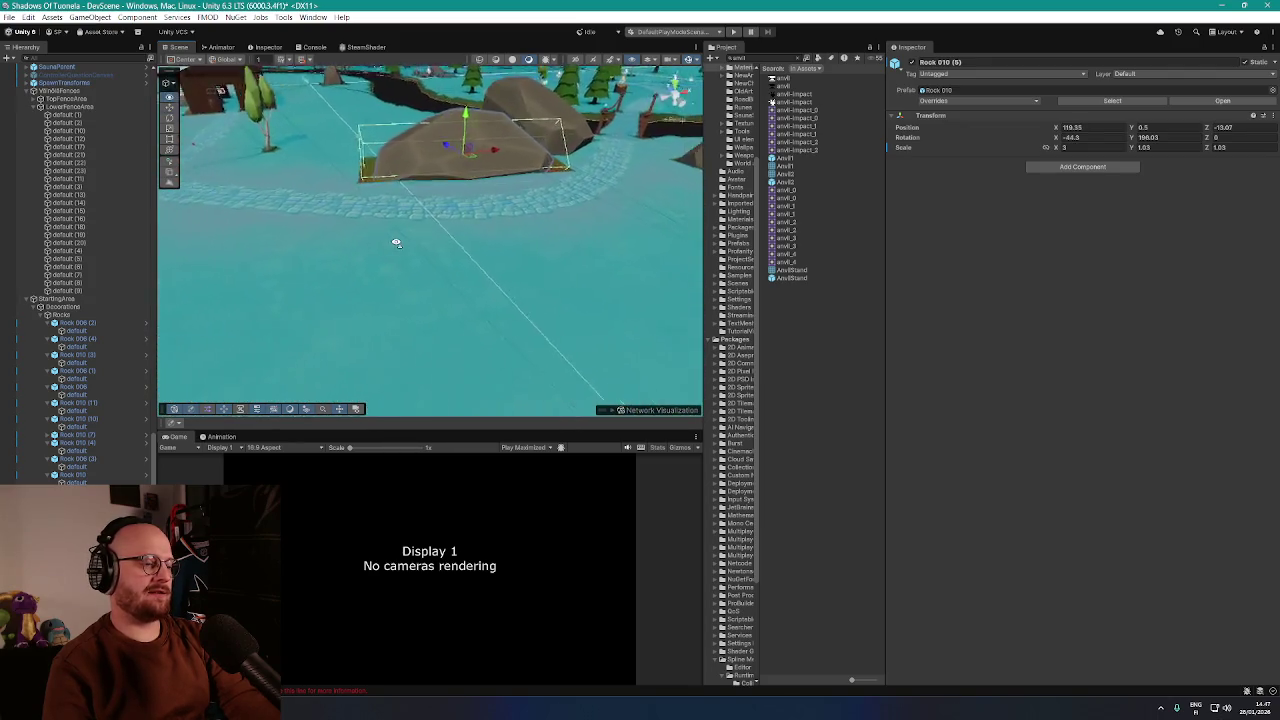
pyautogui.scroll(-2, 390, 250)
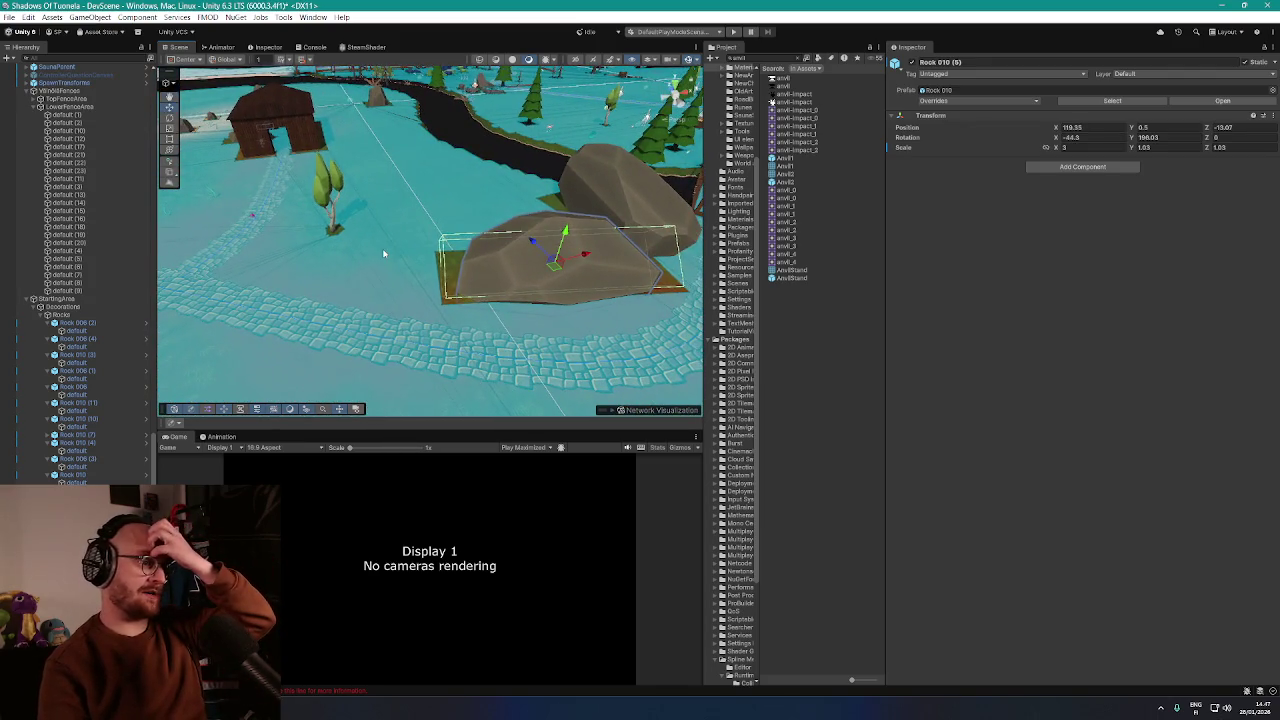
pyautogui.moveTo(383, 253)
pyautogui.mouseDown()
pyautogui.moveTo(358, 239)
pyautogui.moveTo(415, 273)
pyautogui.moveTo(314, 258)
pyautogui.mouseUp()
pyautogui.scroll(-2, 458, 290)
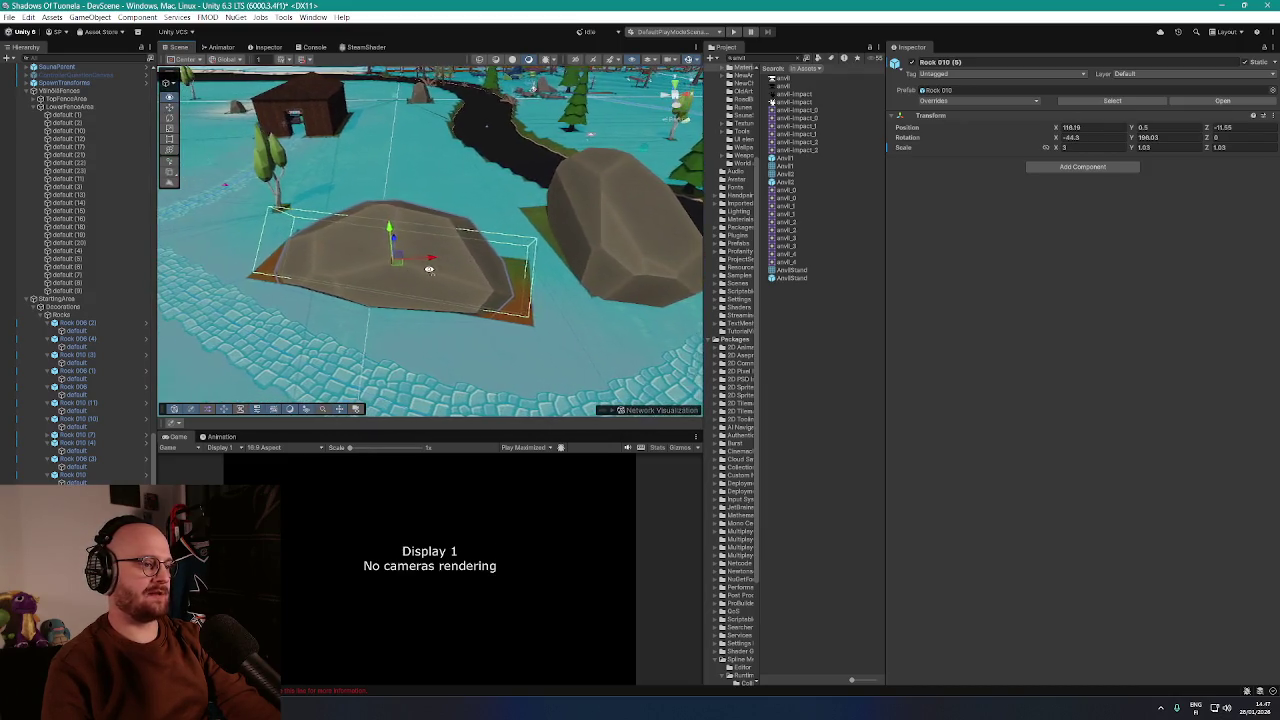
pyautogui.scroll(-5, 468, 298)
pyautogui.scroll(2, 468, 299)
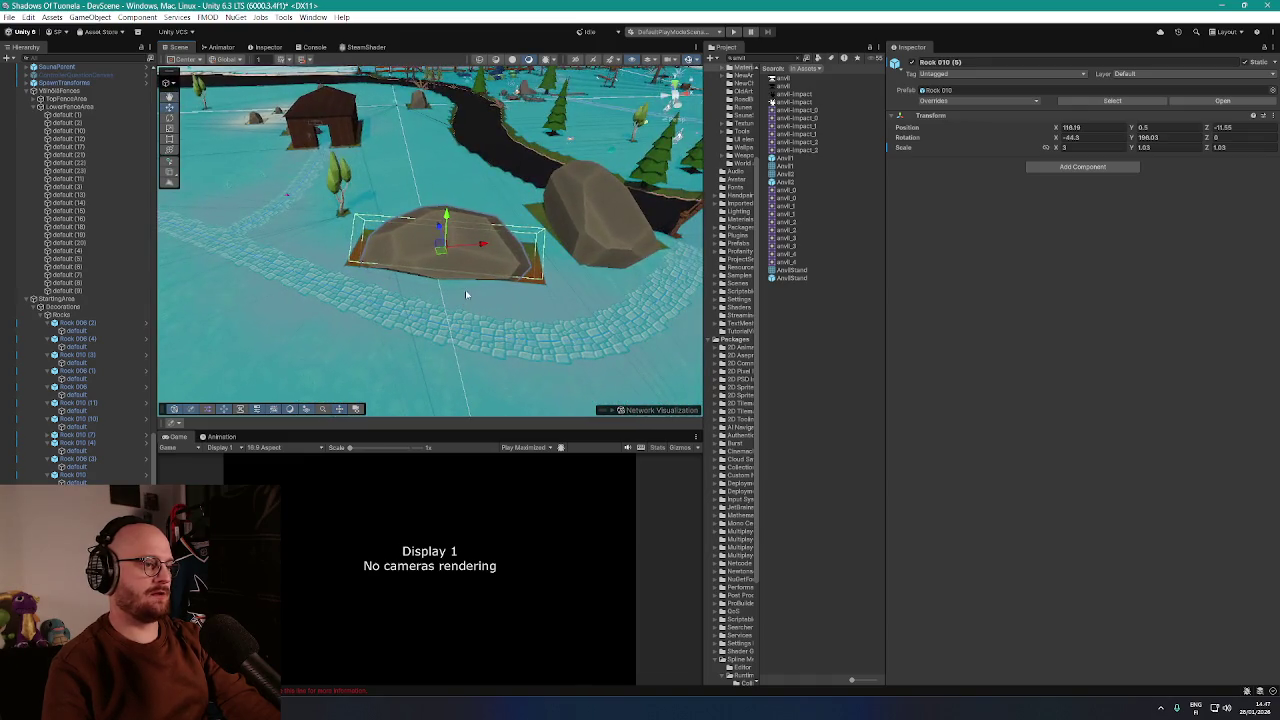
pyautogui.moveTo(560, 150)
pyautogui.mouseDown()
pyautogui.moveTo(490, 185)
pyautogui.moveTo(517, 211)
pyautogui.mouseUp()
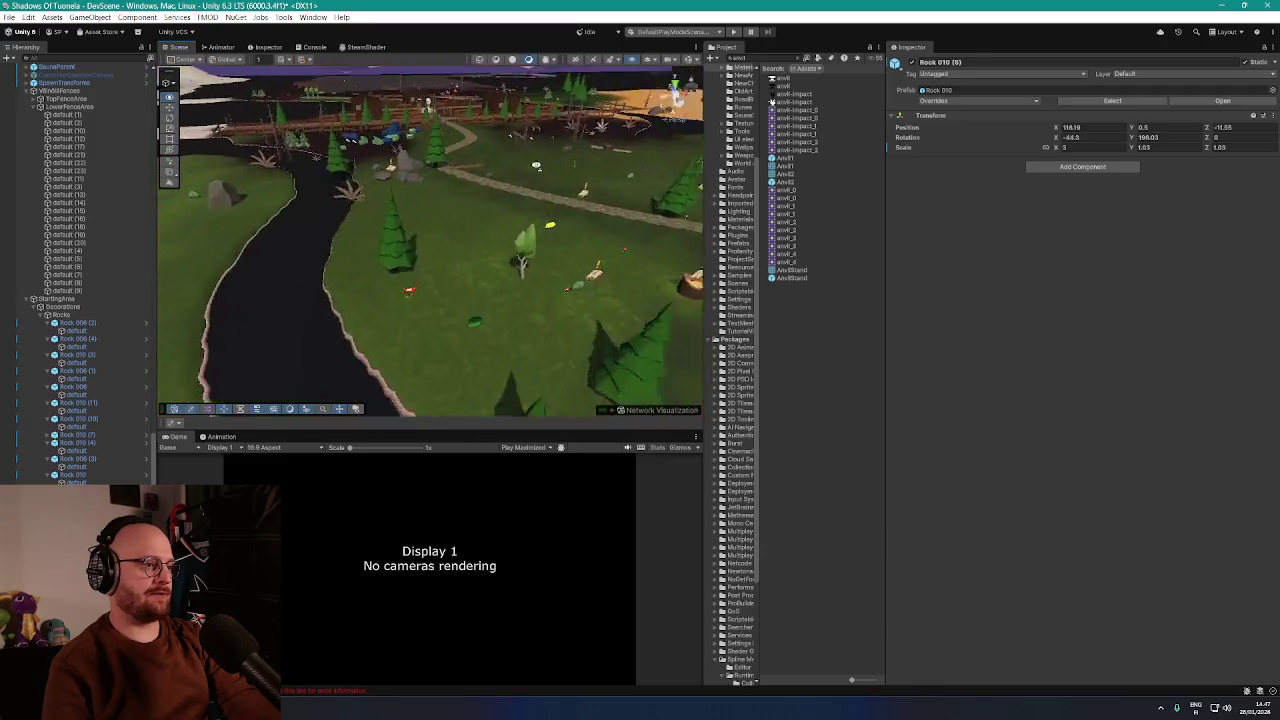
# Move the IronNodes rock group onto the grass near the barn
pyautogui.click(472, 226)
pyautogui.scroll(-5, 120, 292)
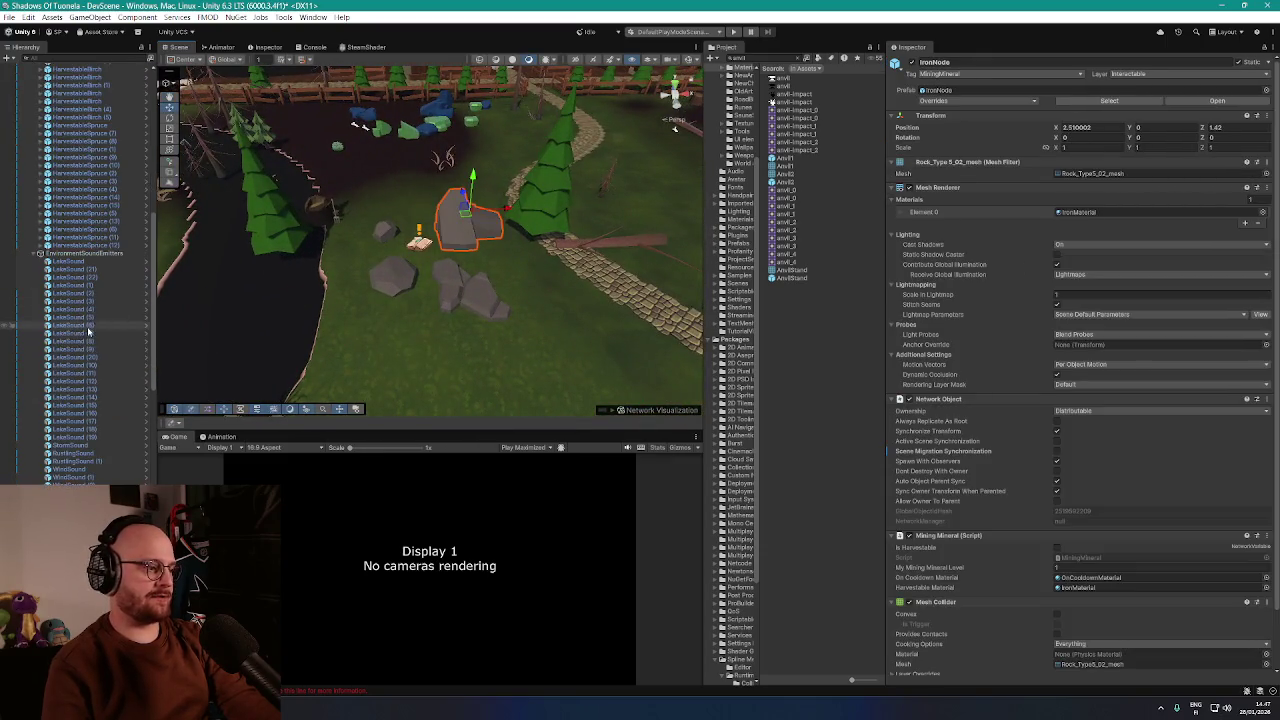
pyautogui.scroll(-5, 100, 340)
pyautogui.scroll(-5, 55, 406)
pyautogui.press('f')
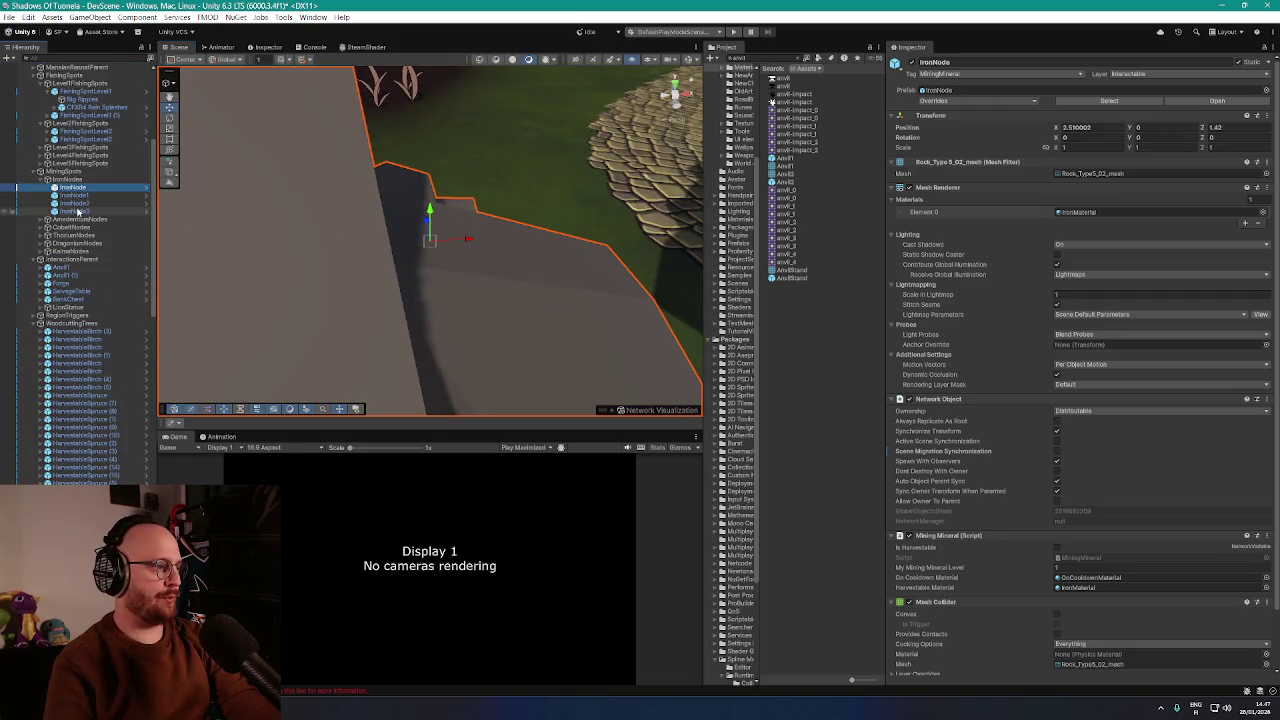
pyautogui.click(70, 179)
pyautogui.press('f')
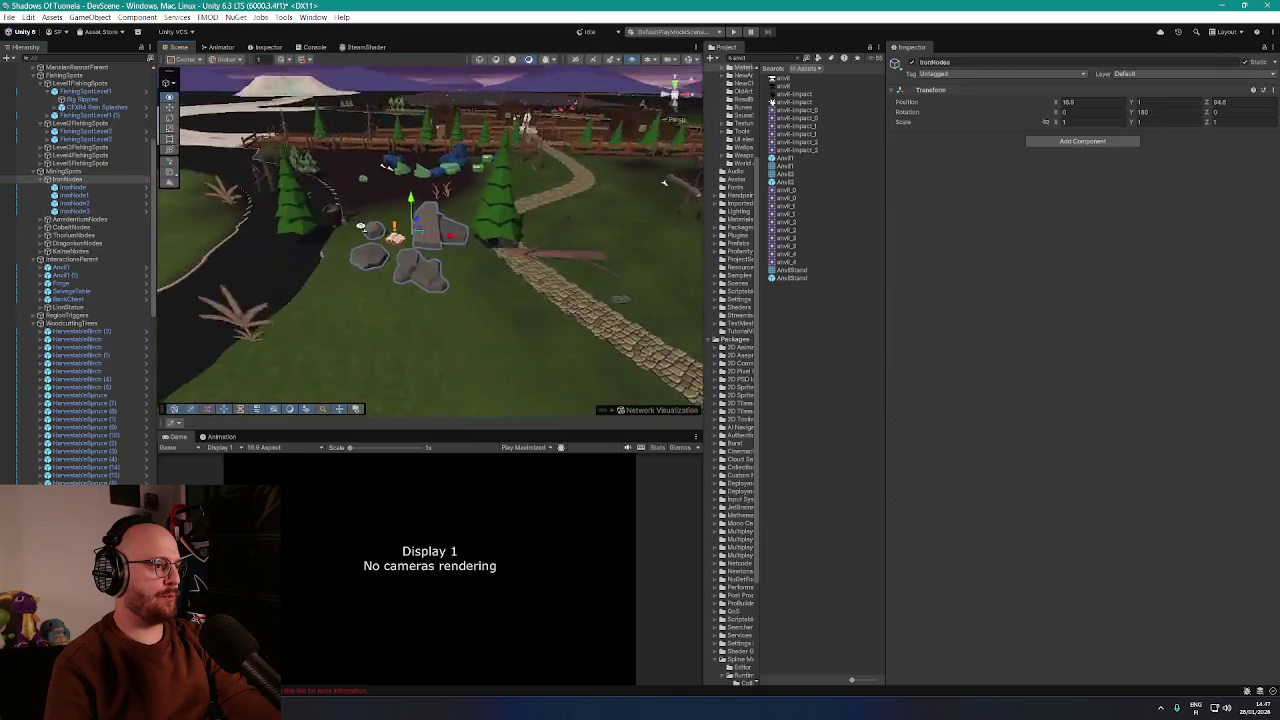
pyautogui.moveTo(555, 200); pyautogui.dragTo(451, 369)
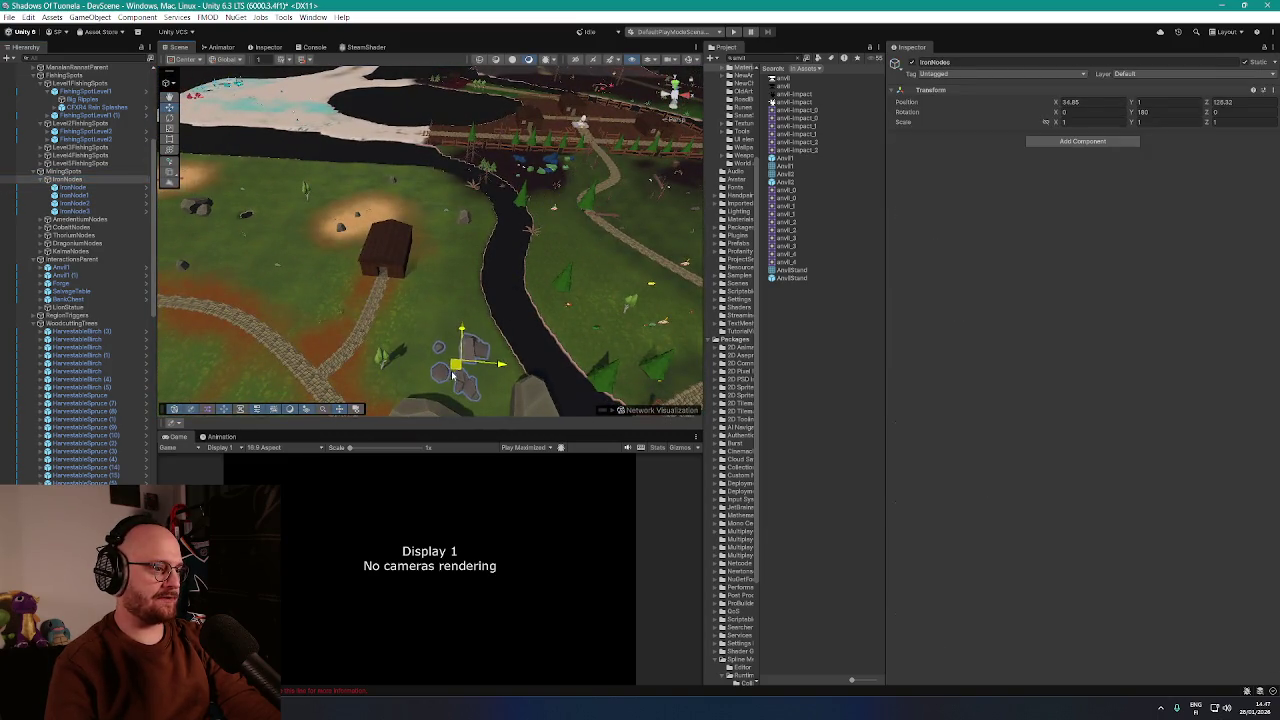
pyautogui.scroll(10, 455, 385)
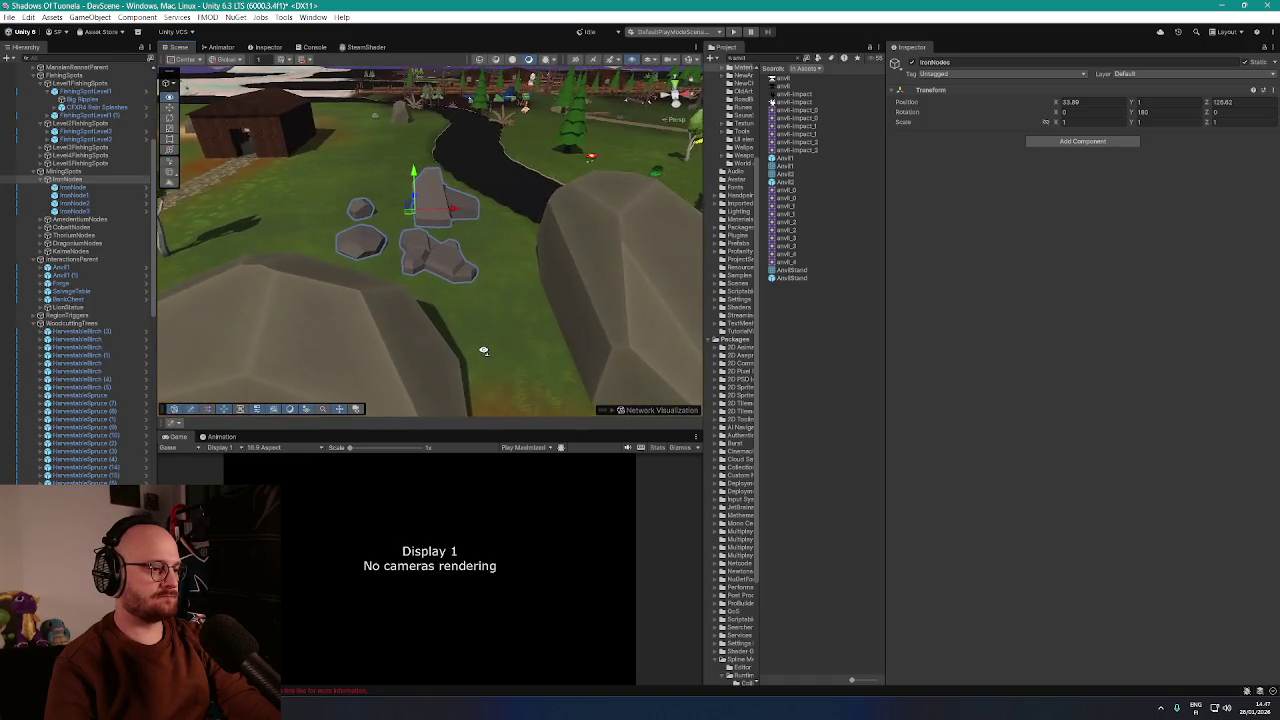
pyautogui.moveTo(483, 351); pyautogui.dragTo(490, 354)
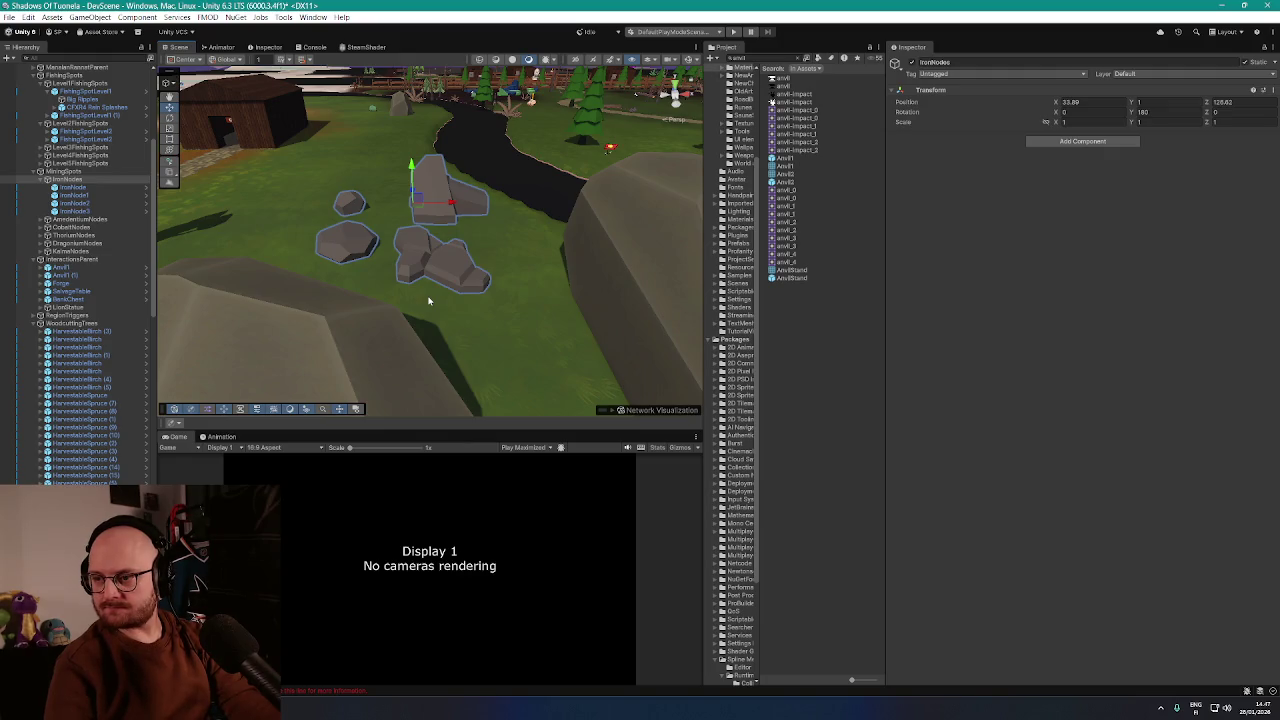
pyautogui.moveTo(418, 314)
pyautogui.mouseDown()
pyautogui.moveTo(420, 300)
pyautogui.moveTo(471, 326)
pyautogui.mouseUp()
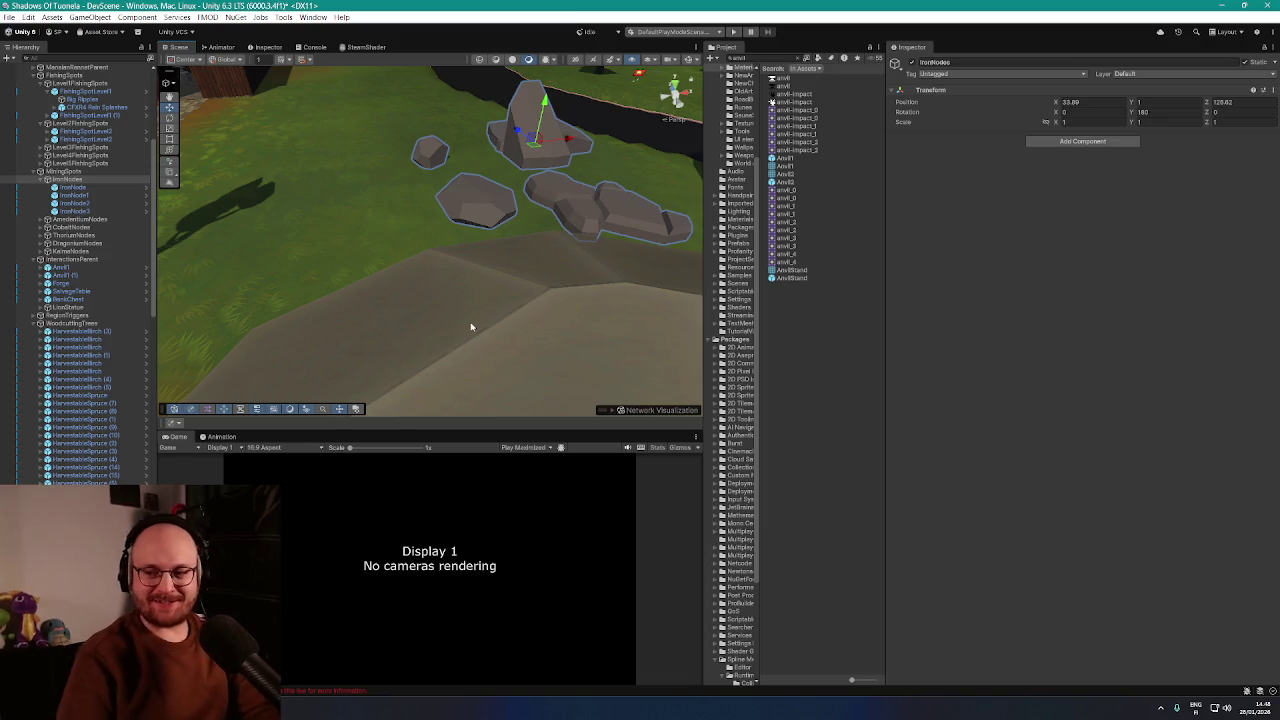
# Duplicate IronNode3 and place the IronNode3 (1) copy up-right of the other rocks
pyautogui.doubleClick(80, 204)
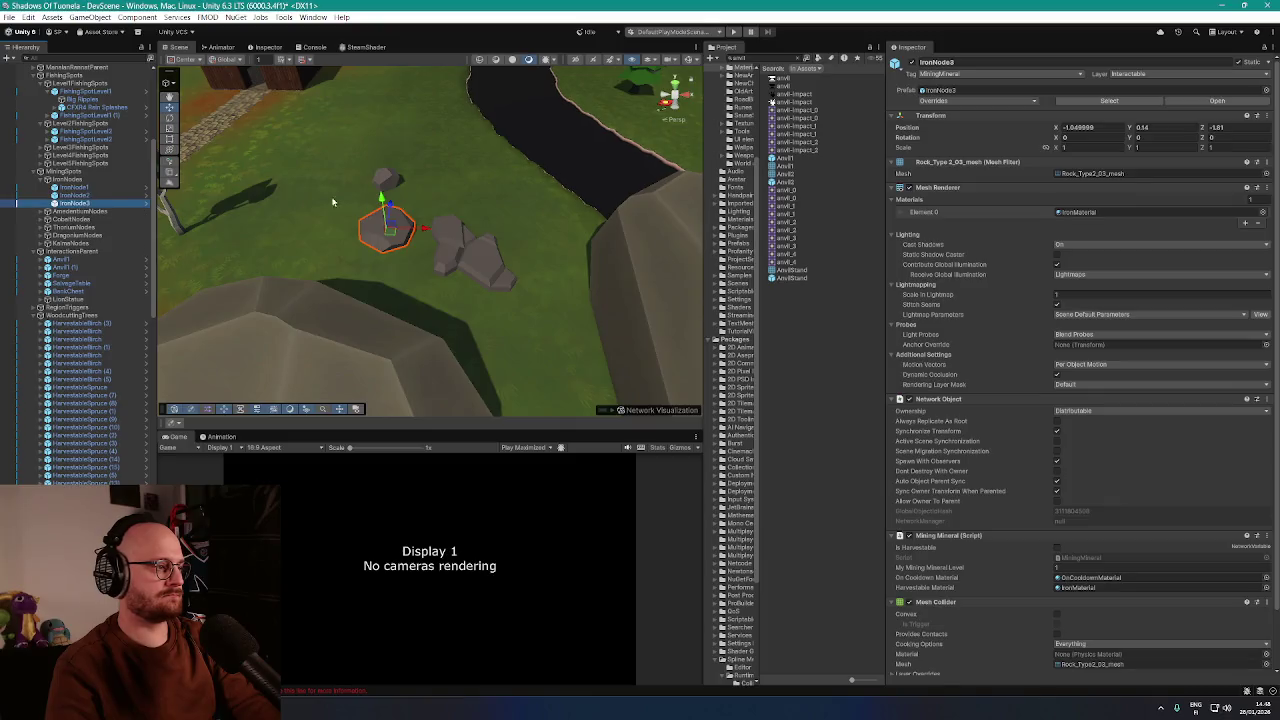
pyautogui.hotkey('ctrl', 'd')
pyautogui.moveTo(390, 245); pyautogui.dragTo(460, 208)
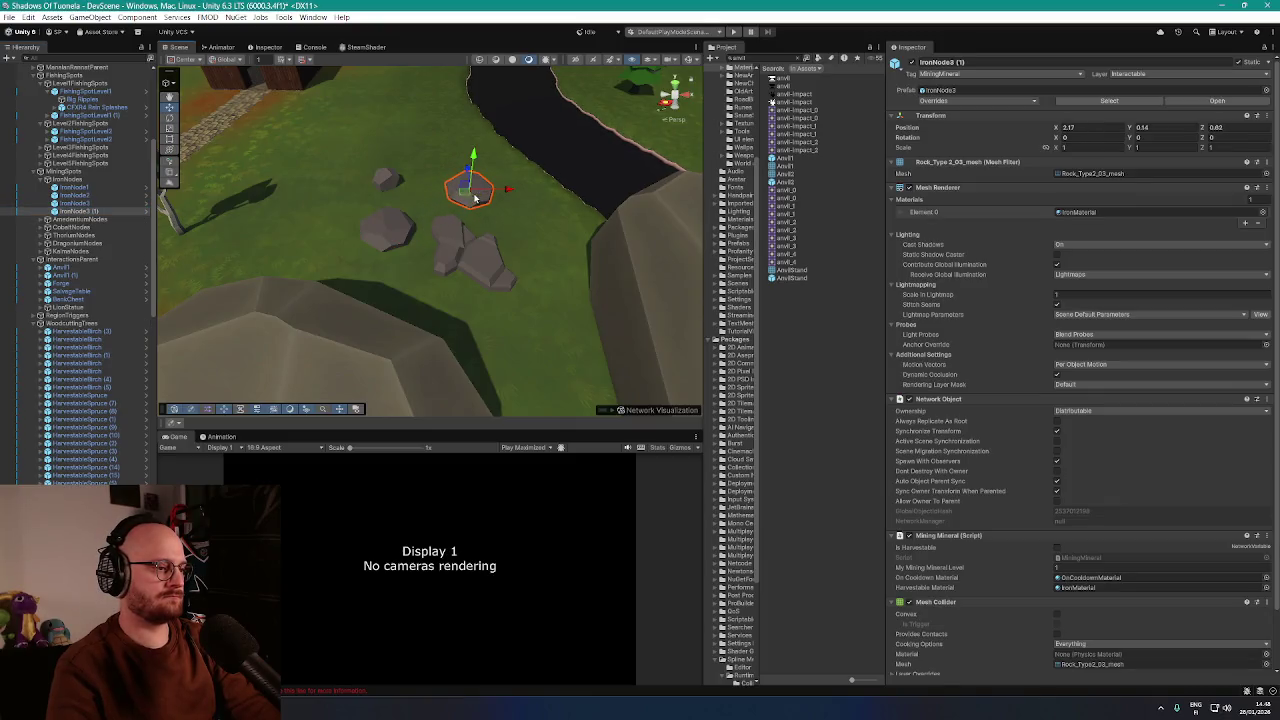
# Select the IronNode1 rock cluster and open its IronMaterial settings
pyautogui.click(432, 226)
pyautogui.scroll(-5, 438, 228)
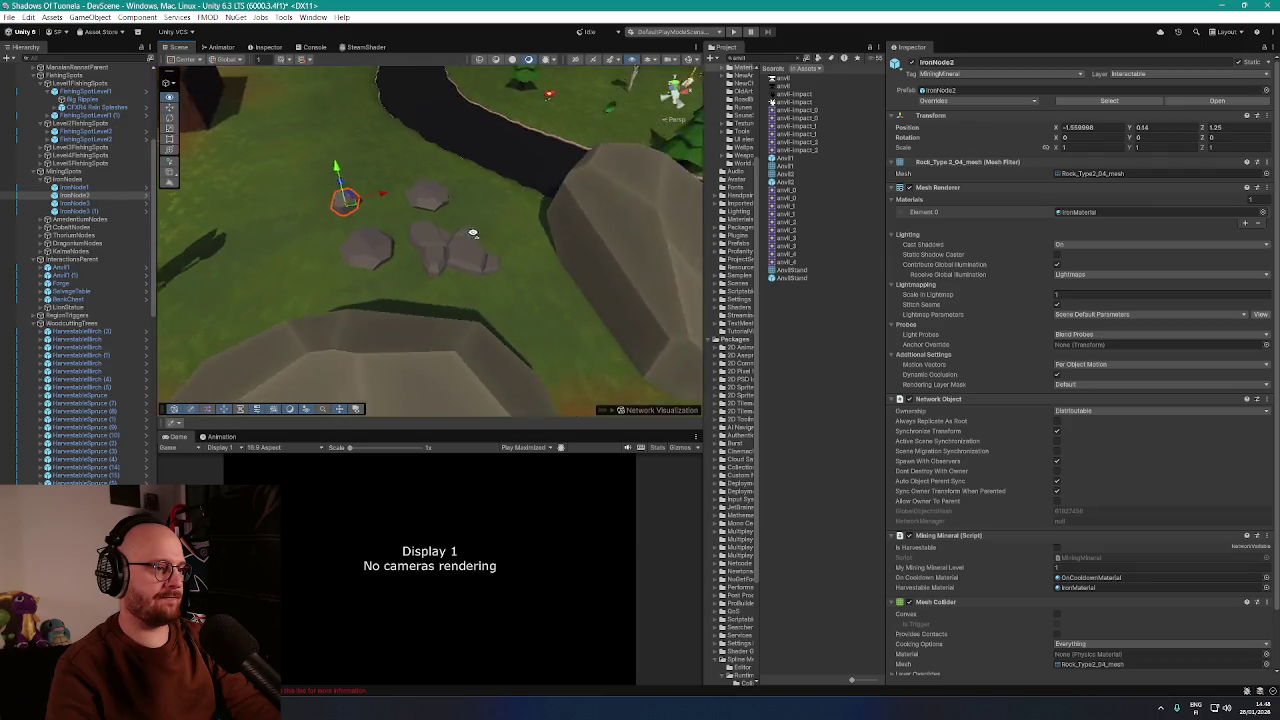
pyautogui.scroll(5, 443, 214)
pyautogui.scroll(-5, 457, 214)
pyautogui.scroll(2, 471, 212)
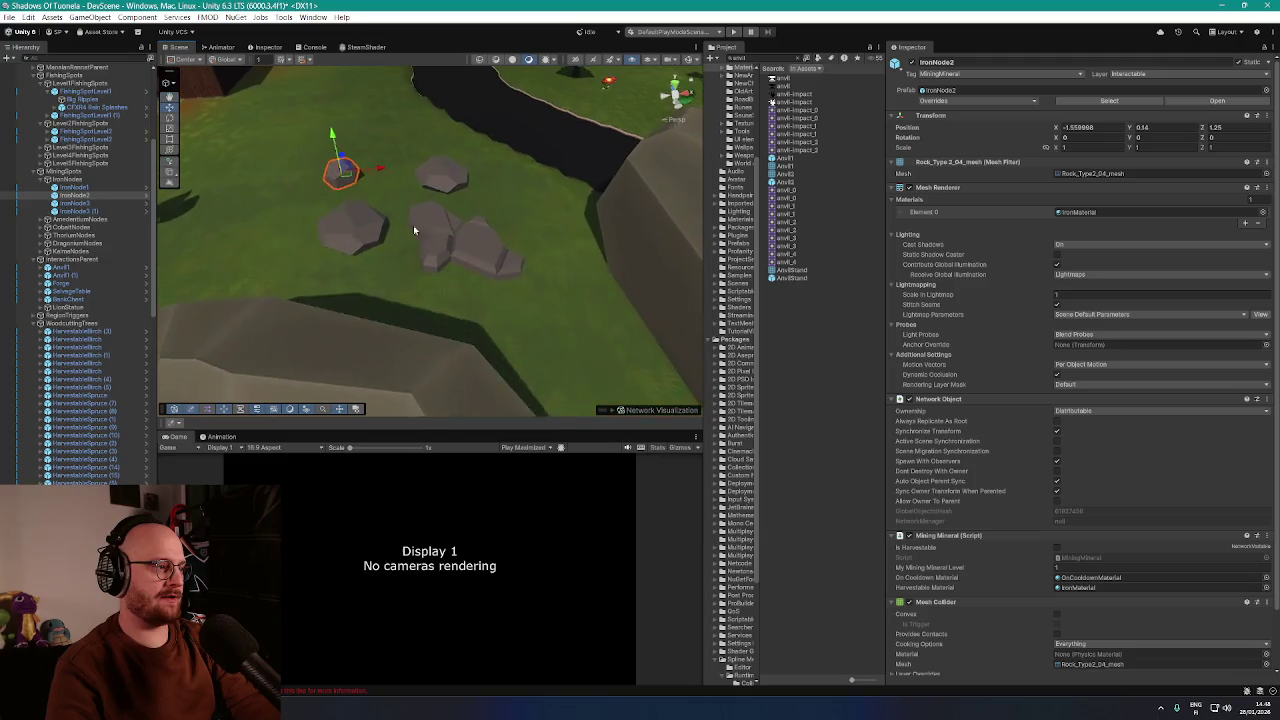
pyautogui.click(89, 190)
pyautogui.click(460, 250)
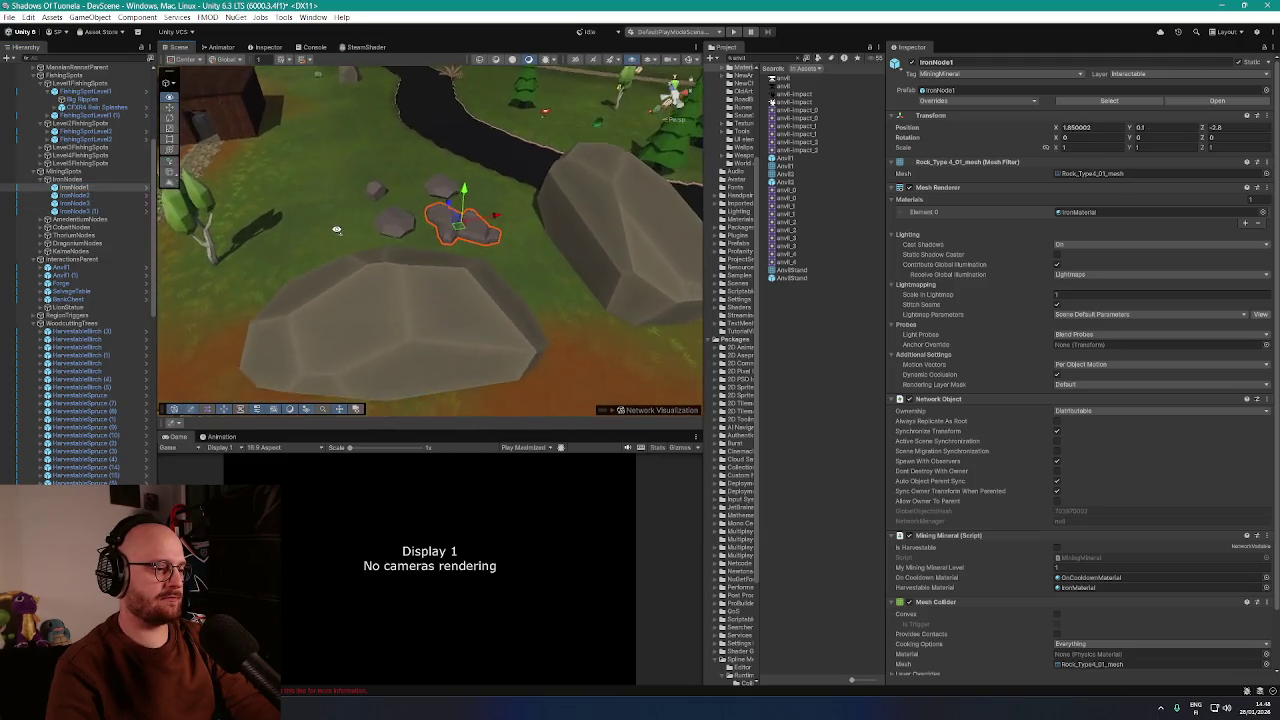
pyautogui.scroll(3, 332, 230)
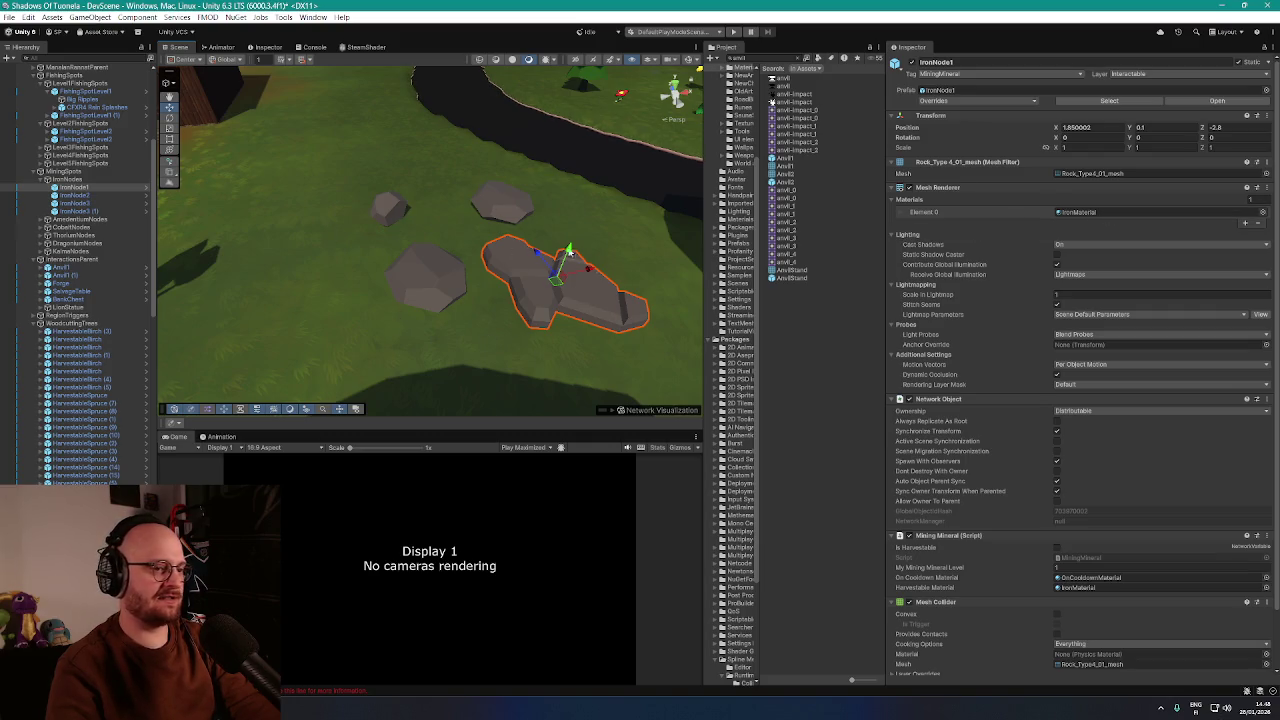
pyautogui.click(1090, 212)
pyautogui.click(795, 110)
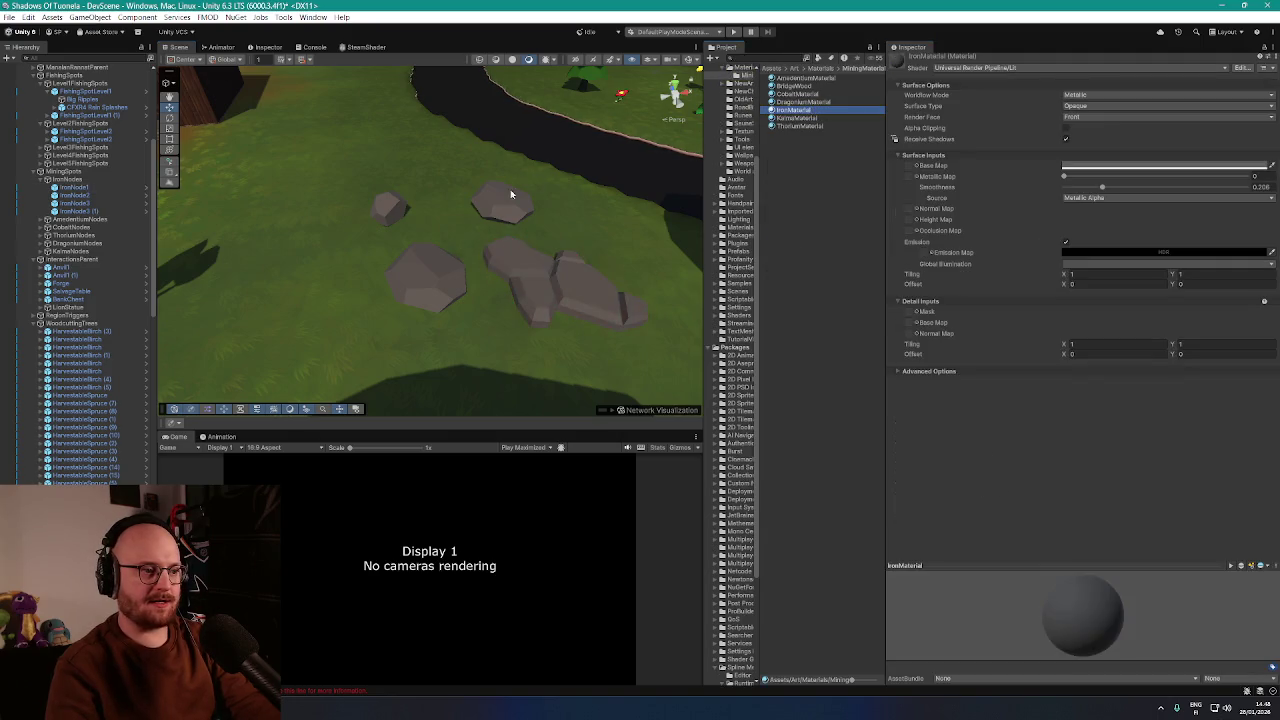
# Lighten IronMaterial's base colour to ABA7A7 and view the rocks from a steeper angle
pyautogui.scroll(-2, 457, 207)
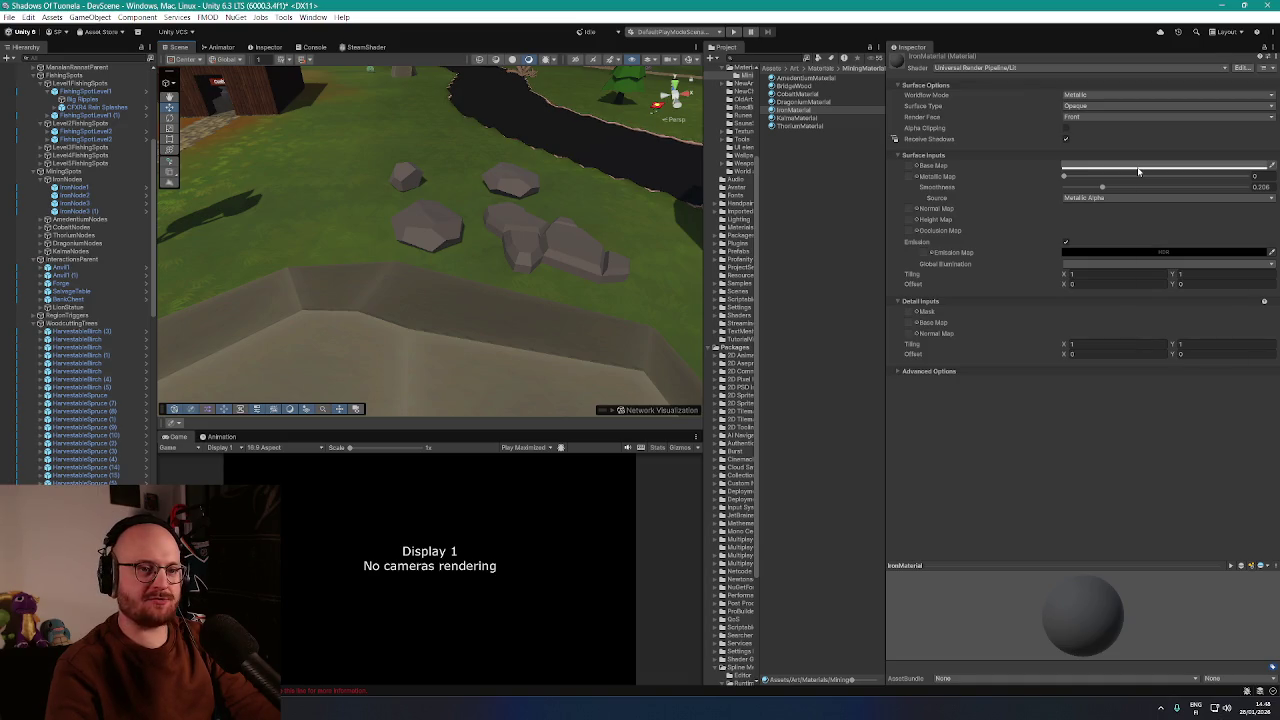
pyautogui.click(1139, 167)
pyautogui.moveTo(1168, 252); pyautogui.dragTo(1167, 246)
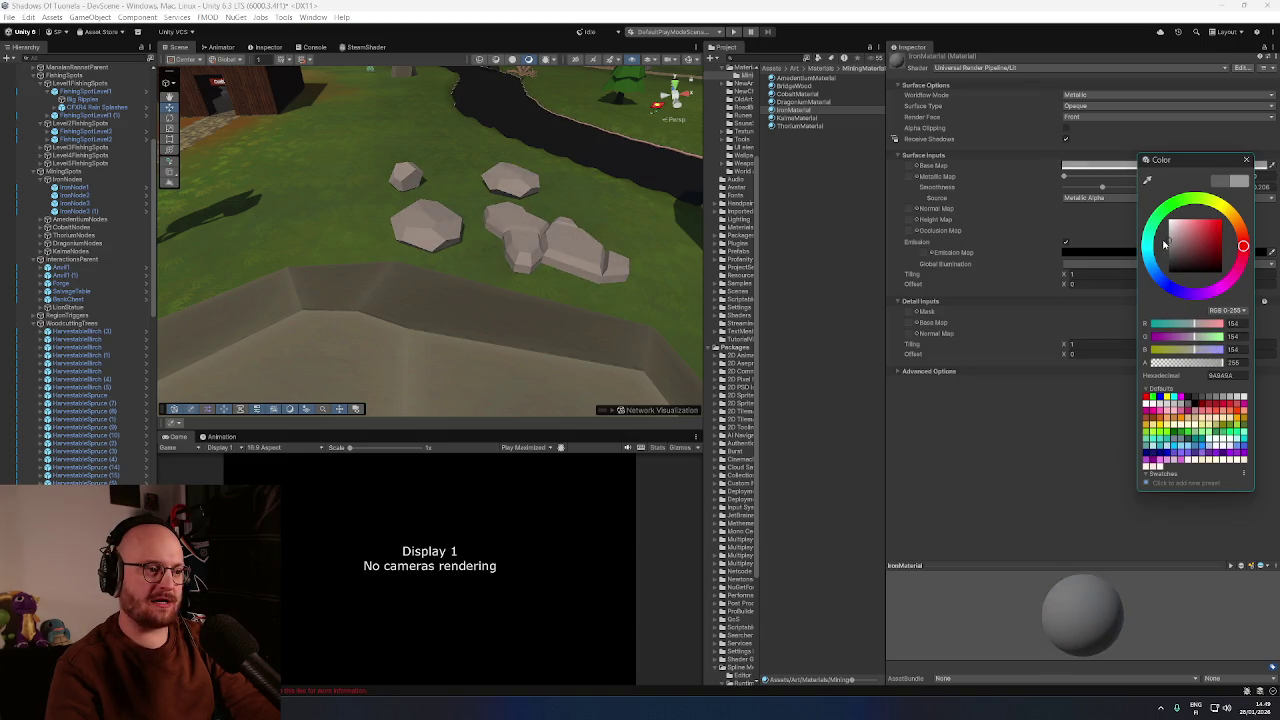
pyautogui.click(1246, 160)
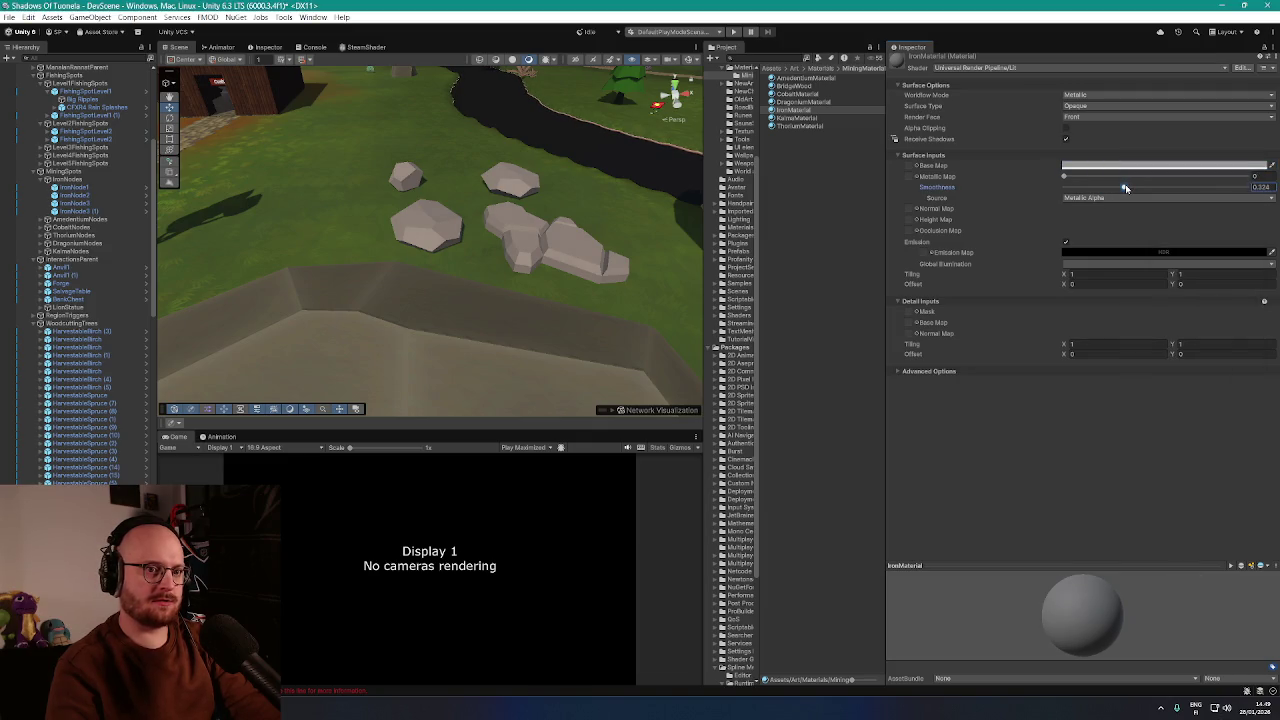
pyautogui.moveTo(470, 270)
pyautogui.mouseDown()
pyautogui.moveTo(420, 271)
pyautogui.moveTo(490, 279)
pyautogui.mouseUp()
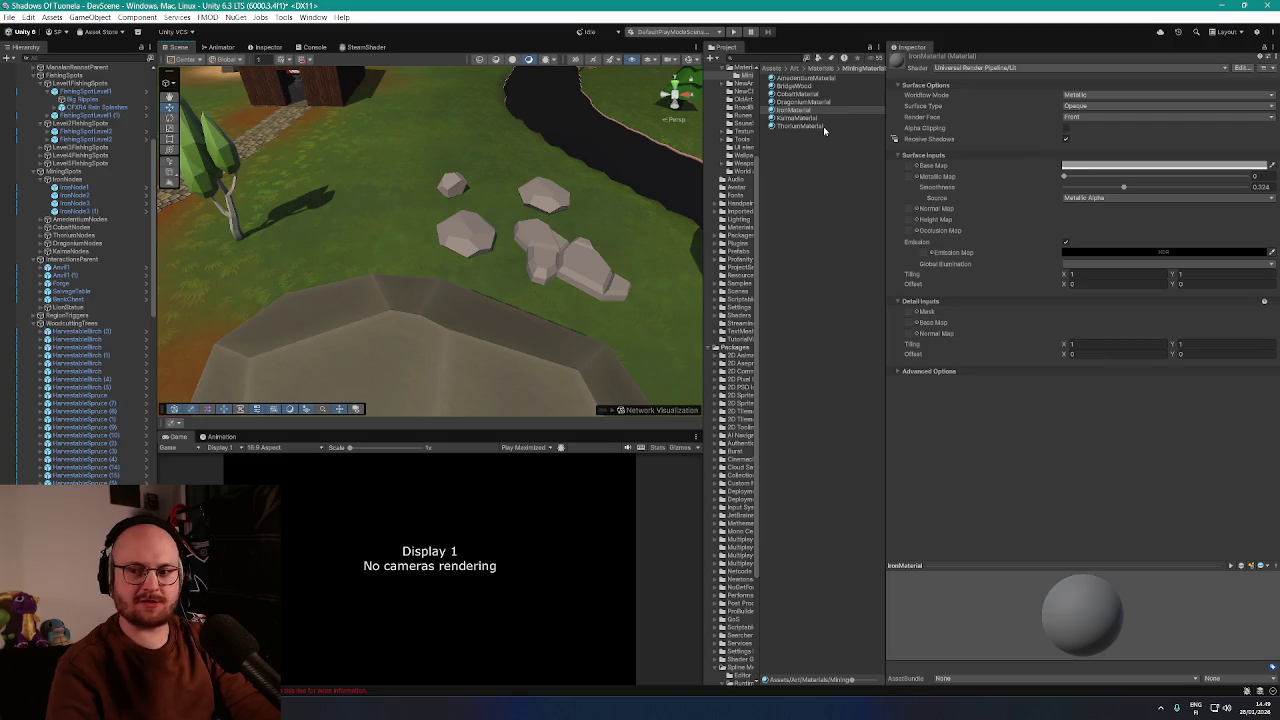
pyautogui.moveTo(440, 232)
pyautogui.mouseDown()
pyautogui.moveTo(457, 223)
pyautogui.moveTo(423, 249)
pyautogui.moveTo(470, 255)
pyautogui.mouseUp()
# Retint the IronMaterial base colour to a muted reddish 826E6E
pyautogui.click(1108, 166)
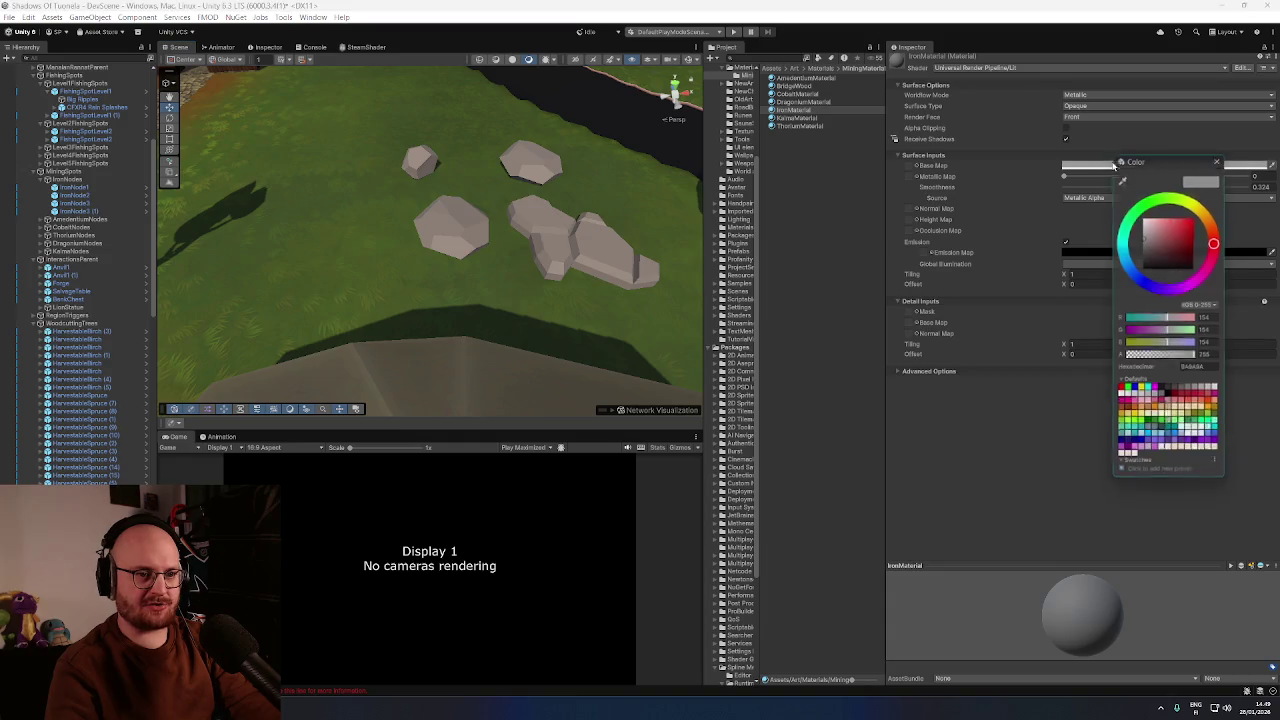
pyautogui.moveTo(1146, 244); pyautogui.dragTo(1157, 246)
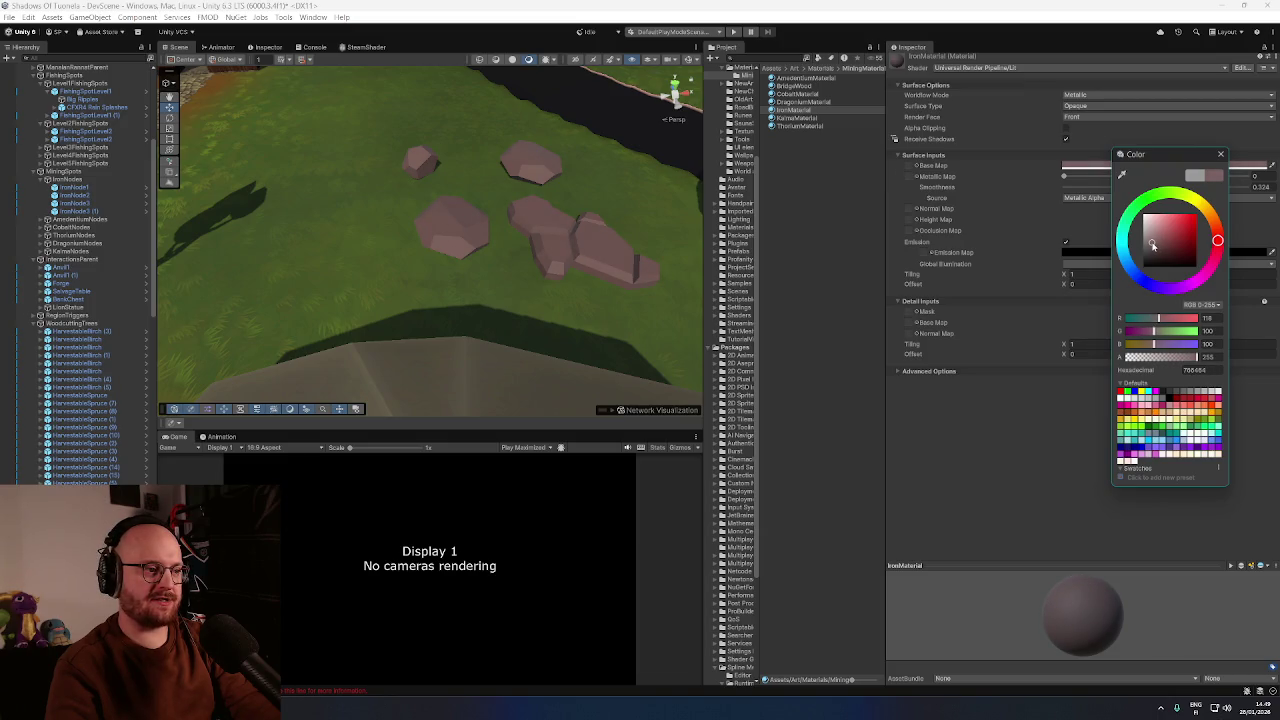
pyautogui.moveTo(1153, 245); pyautogui.dragTo(1153, 242)
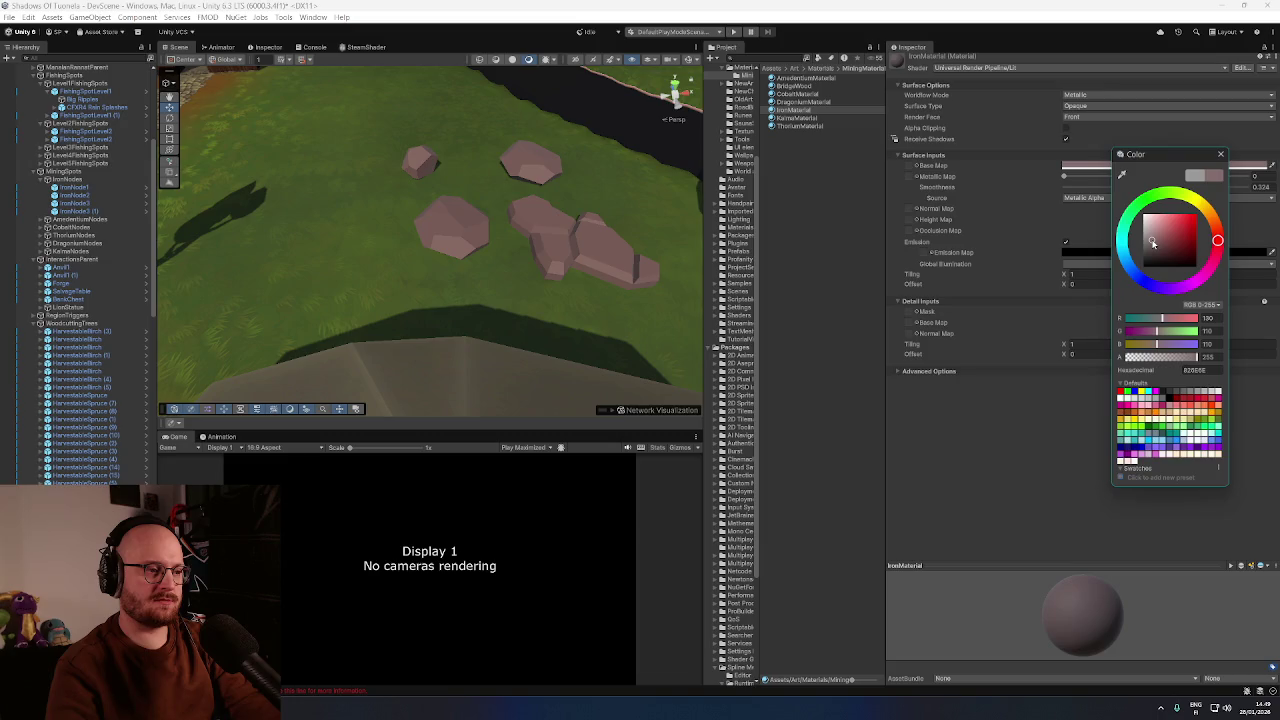
pyautogui.click(1222, 156)
pyautogui.moveTo(530, 222); pyautogui.dragTo(509, 222)
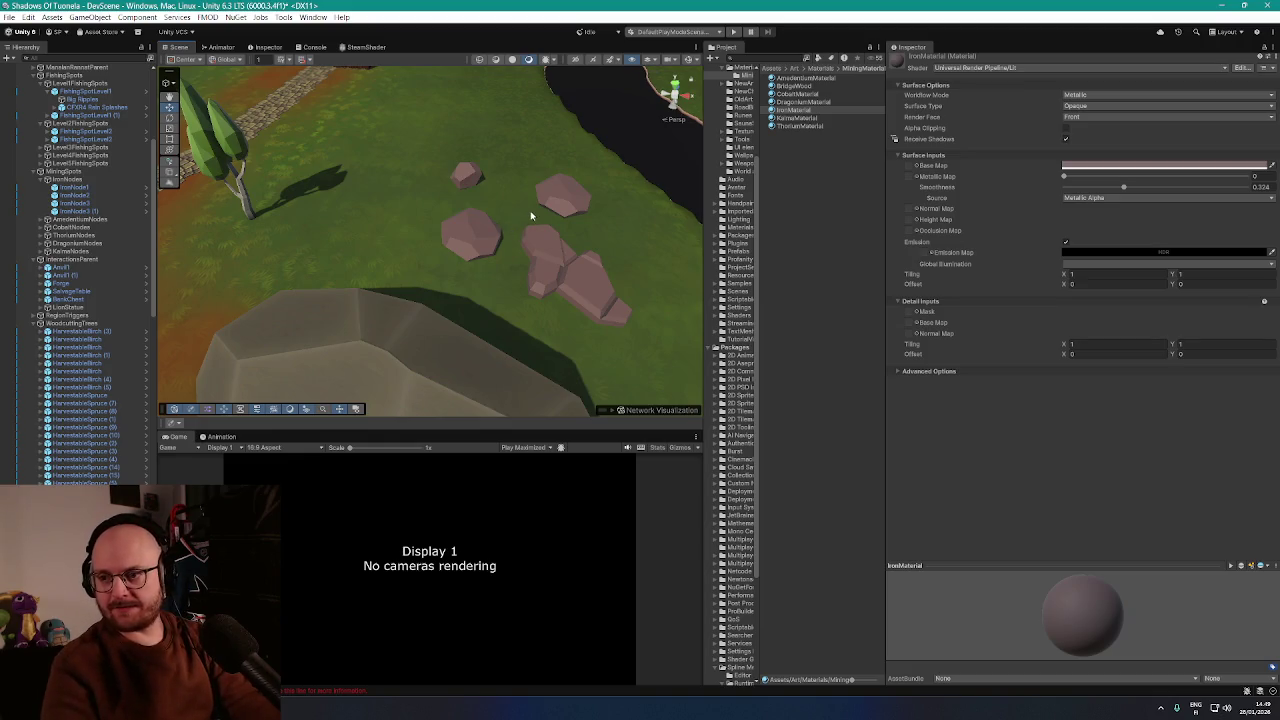
pyautogui.moveTo(603, 231)
pyautogui.mouseDown()
pyautogui.moveTo(617, 200)
pyautogui.moveTo(669, 186)
pyautogui.moveTo(651, 236)
pyautogui.mouseUp()
# Flatten a gap through BetaIsland's terrain ridge between the iron rocks with NavMesh shown
pyautogui.click(467, 222)
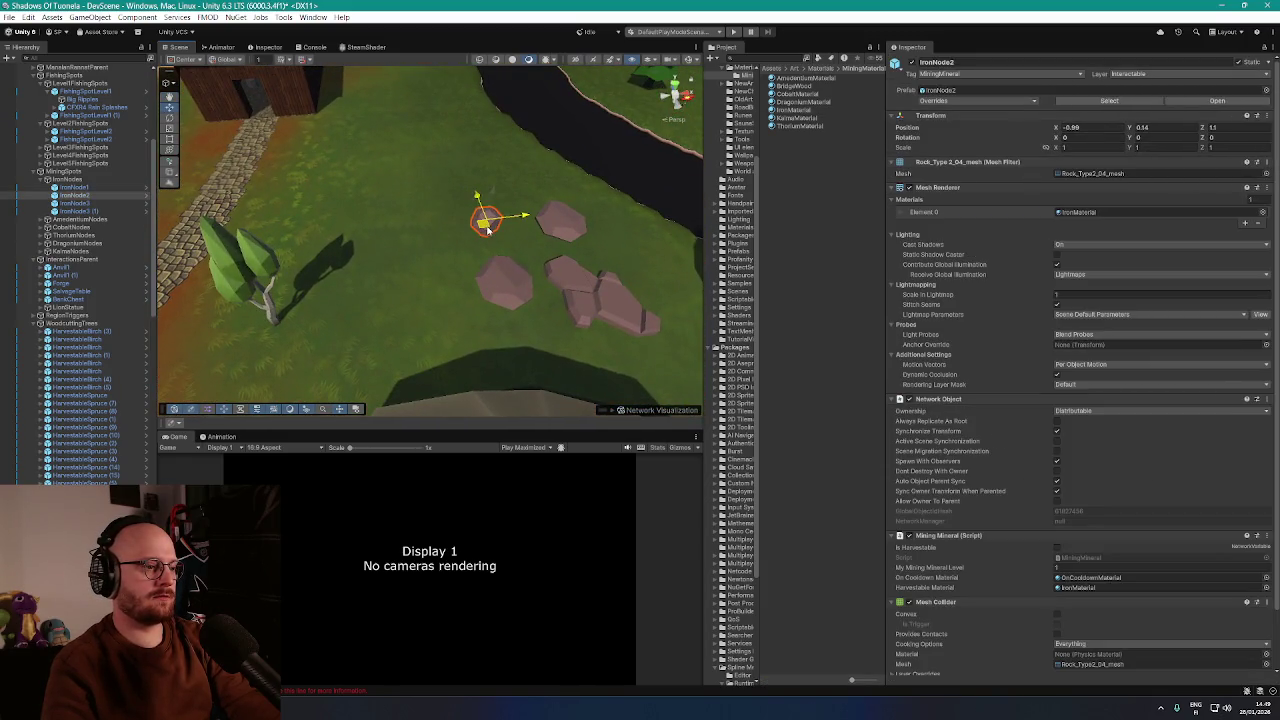
pyautogui.click(688, 60)
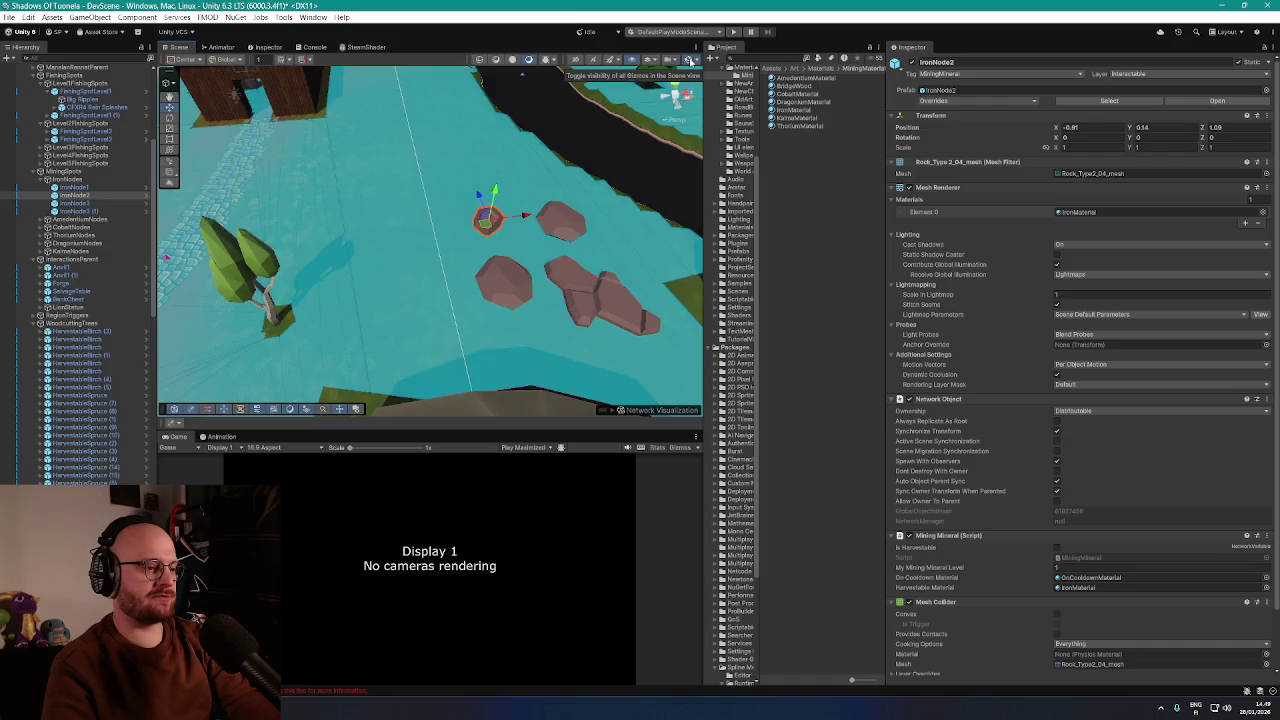
pyautogui.click(688, 60)
pyautogui.scroll(8, 84, 129)
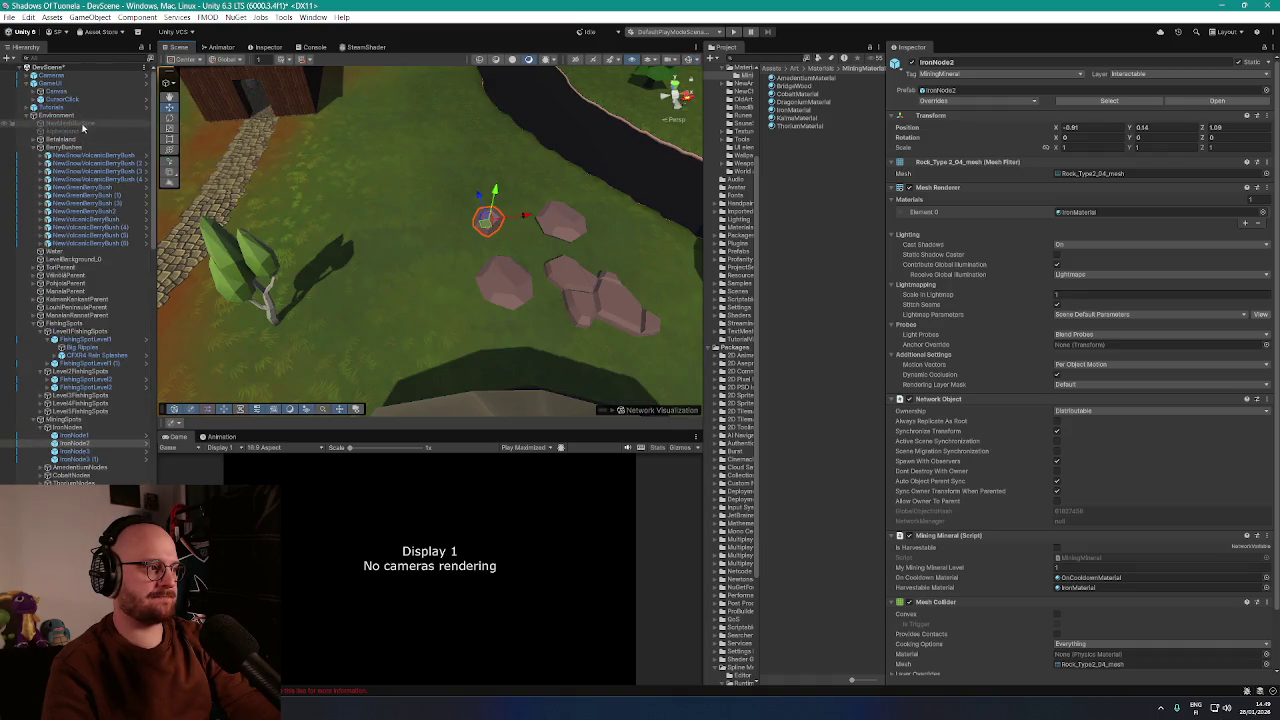
pyautogui.click(60, 139)
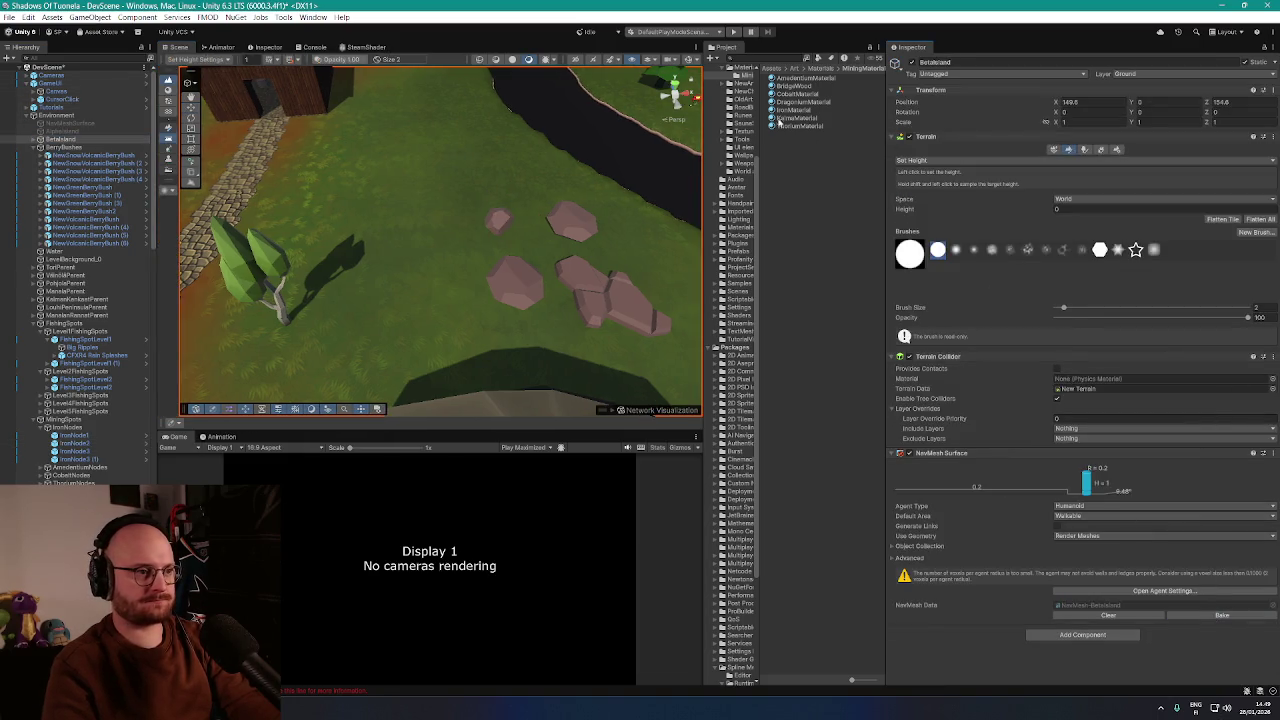
pyautogui.click(687, 59)
pyautogui.scroll(6, 541, 243)
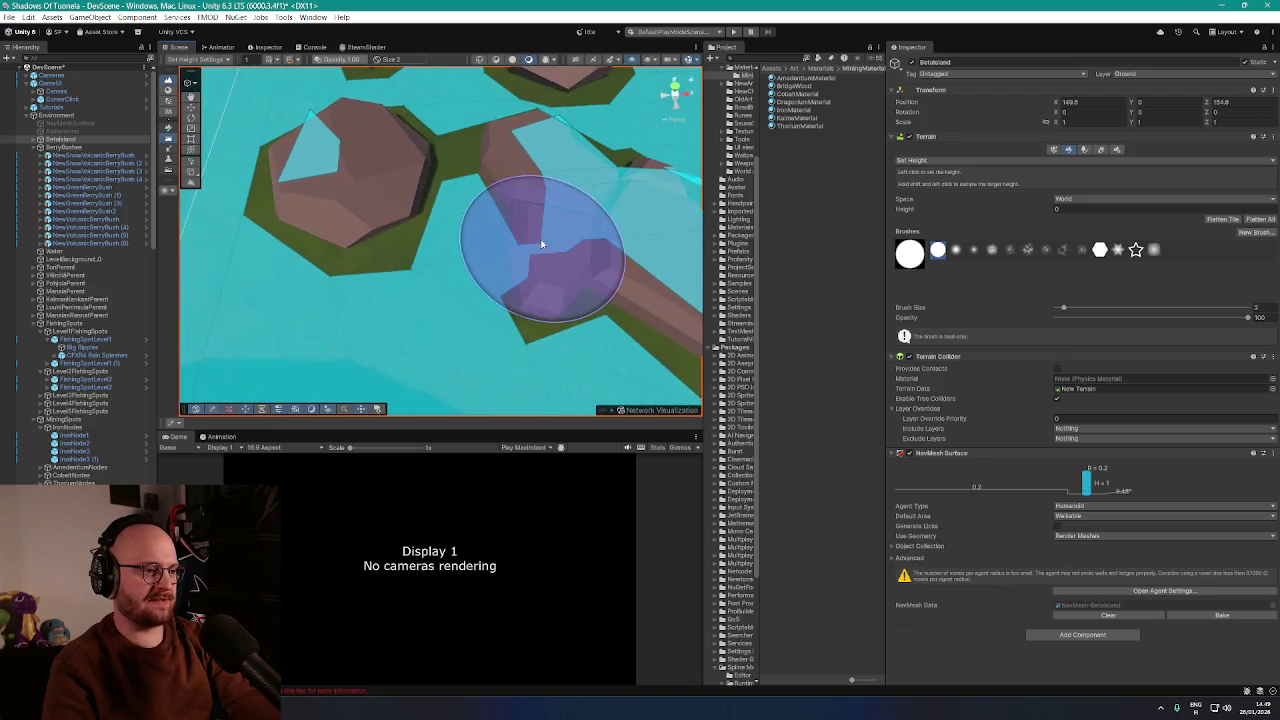
pyautogui.click(541, 243)
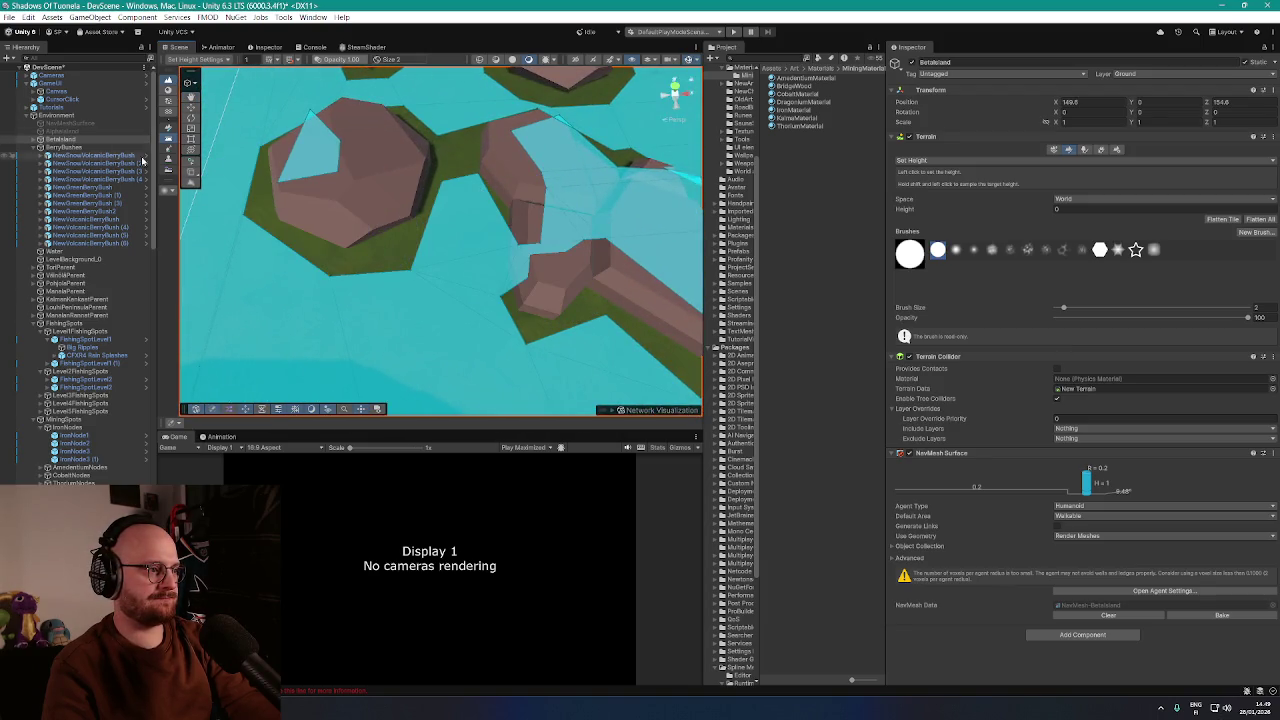
# Shift the IronNode1 rock sideways
pyautogui.click(508, 188)
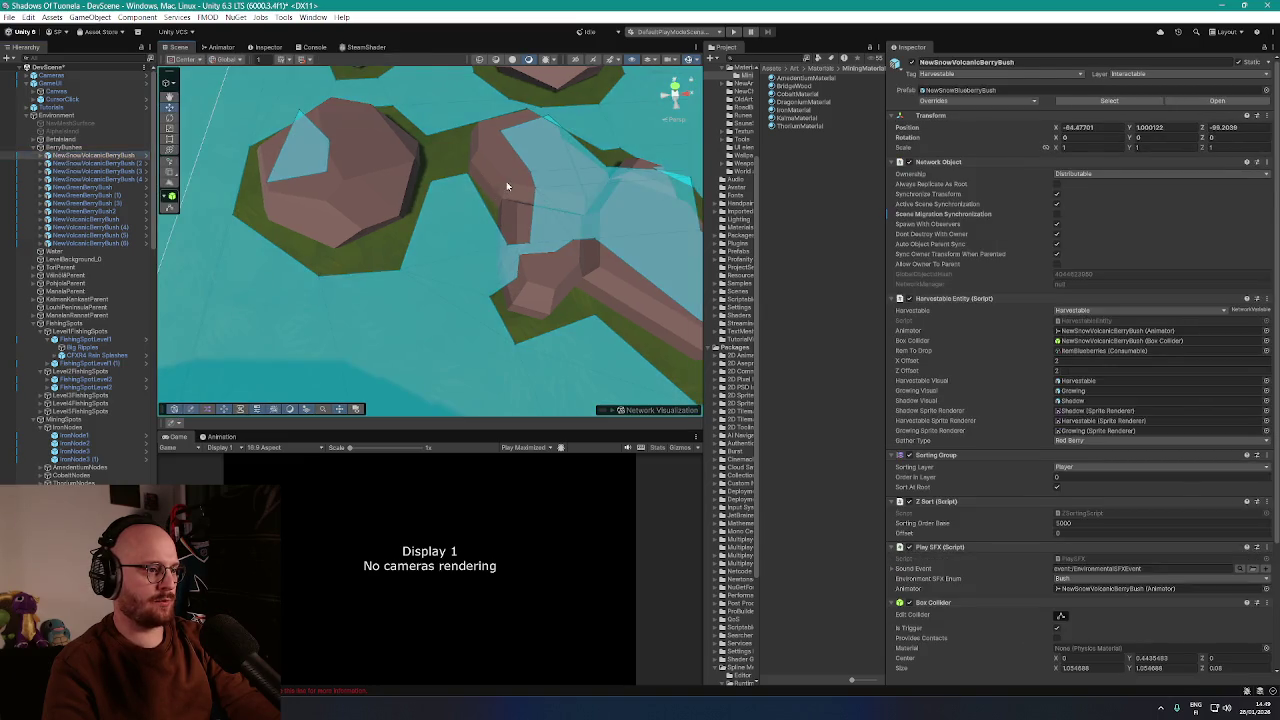
pyautogui.scroll(-3, 513, 218)
pyautogui.moveTo(538, 222)
pyautogui.mouseDown()
pyautogui.moveTo(570, 210)
pyautogui.moveTo(289, 198)
pyautogui.mouseUp()
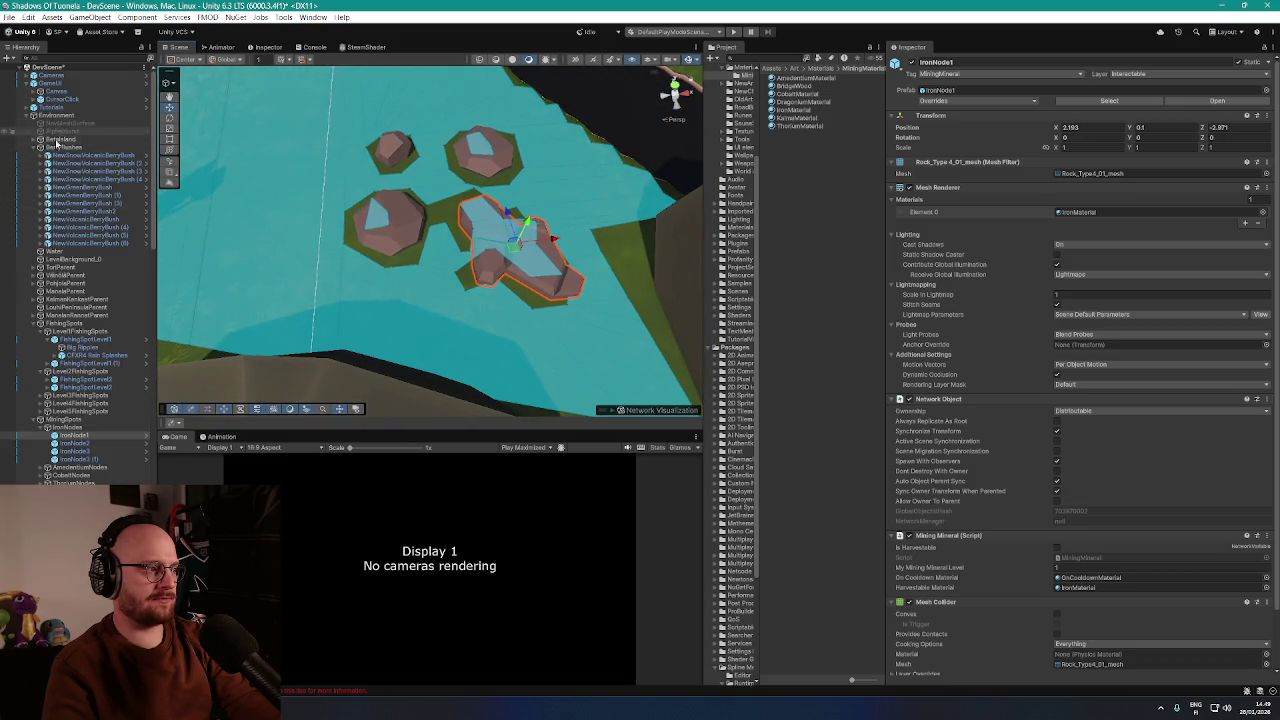
# Rebake the BetaIsland NavMesh and inspect the result around the rocks
pyautogui.click(60, 140)
pyautogui.click(1203, 618)
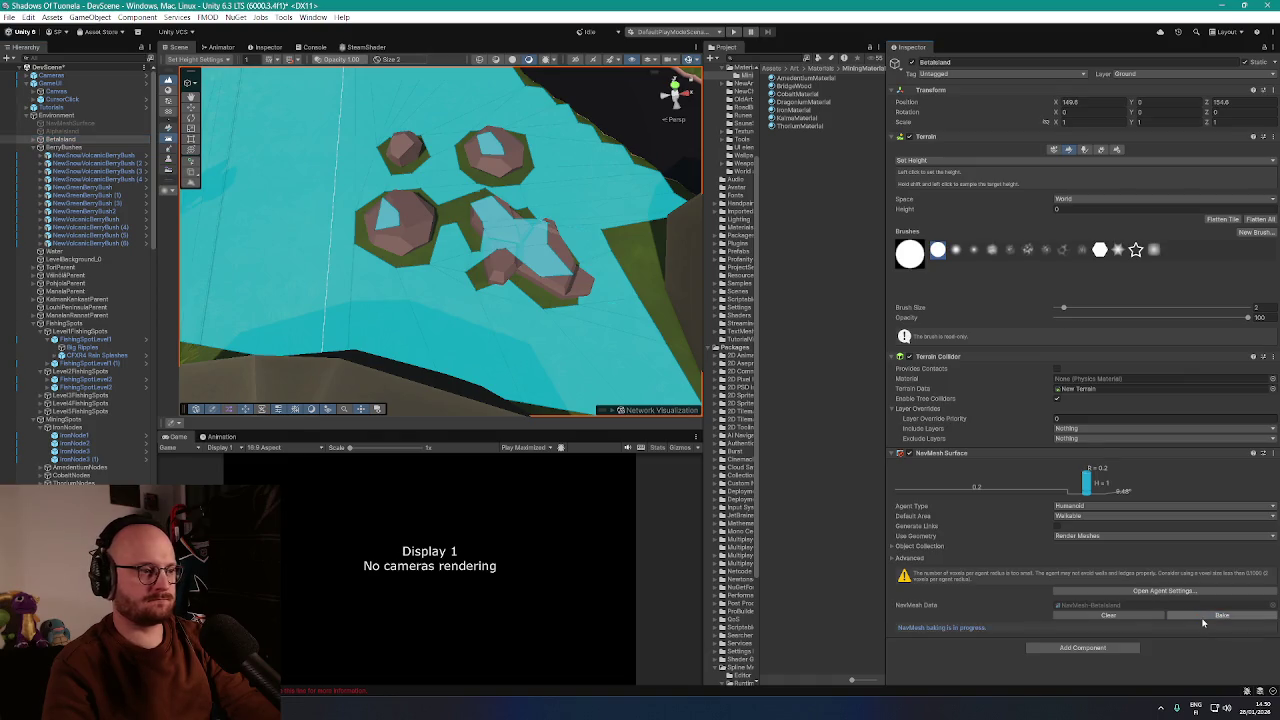
pyautogui.moveTo(560, 292)
pyautogui.mouseDown()
pyautogui.moveTo(571, 286)
pyautogui.moveTo(559, 280)
pyautogui.moveTo(566, 290)
pyautogui.mouseUp()
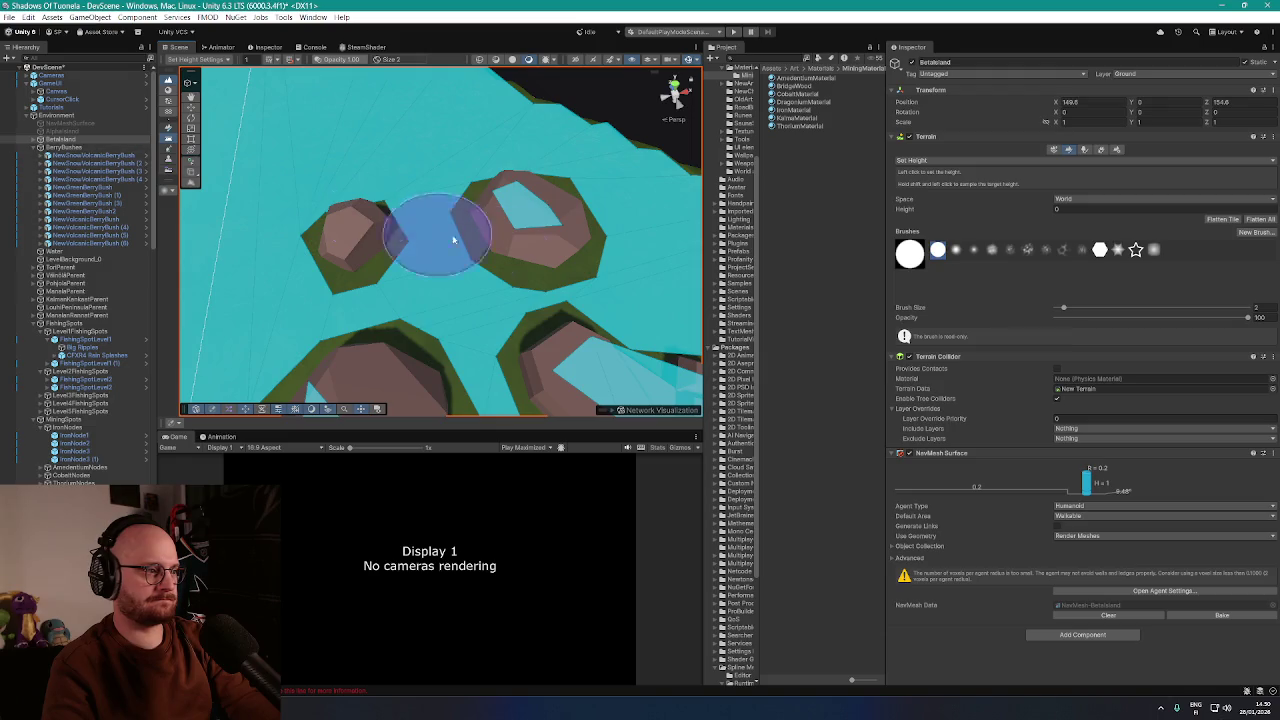
pyautogui.click(65, 147)
pyautogui.click(520, 250)
pyautogui.moveTo(609, 286)
pyautogui.mouseDown()
pyautogui.moveTo(586, 306)
pyautogui.moveTo(630, 314)
pyautogui.mouseUp()
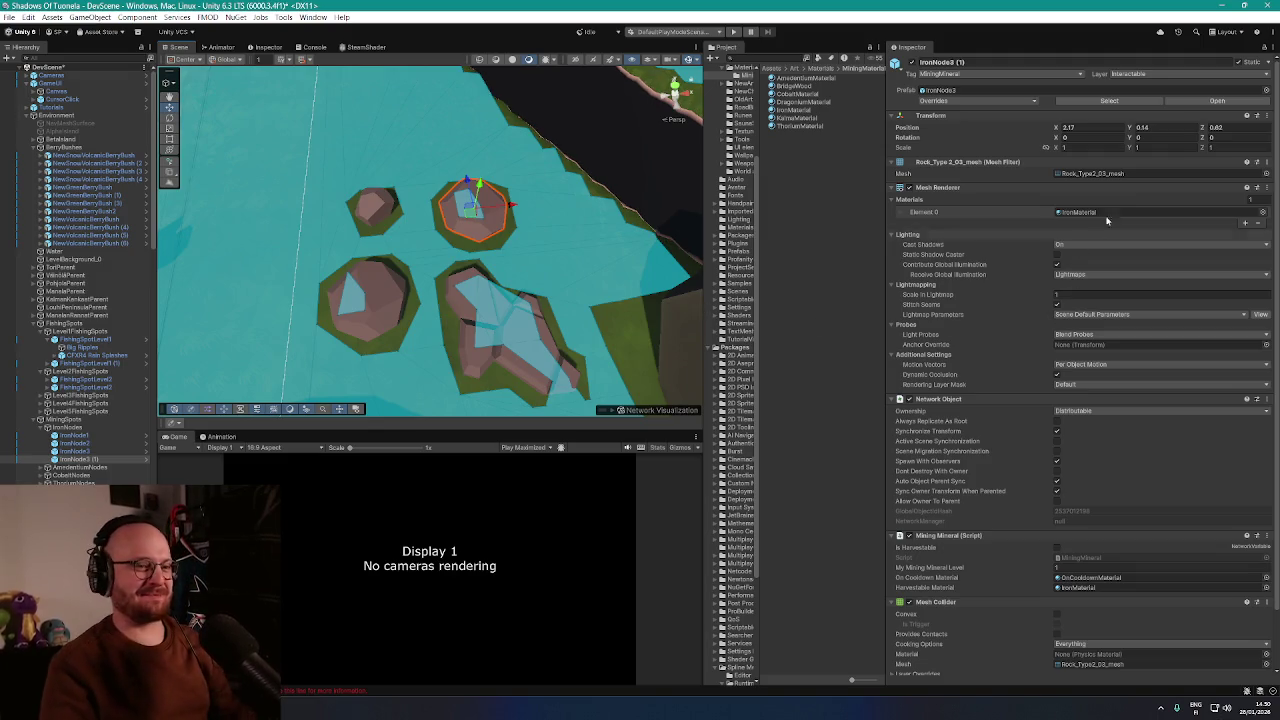
# Set IronNode3 (1)'s Y rotation to 50.8 and check it in the Scene view
pyautogui.click(1140, 137)
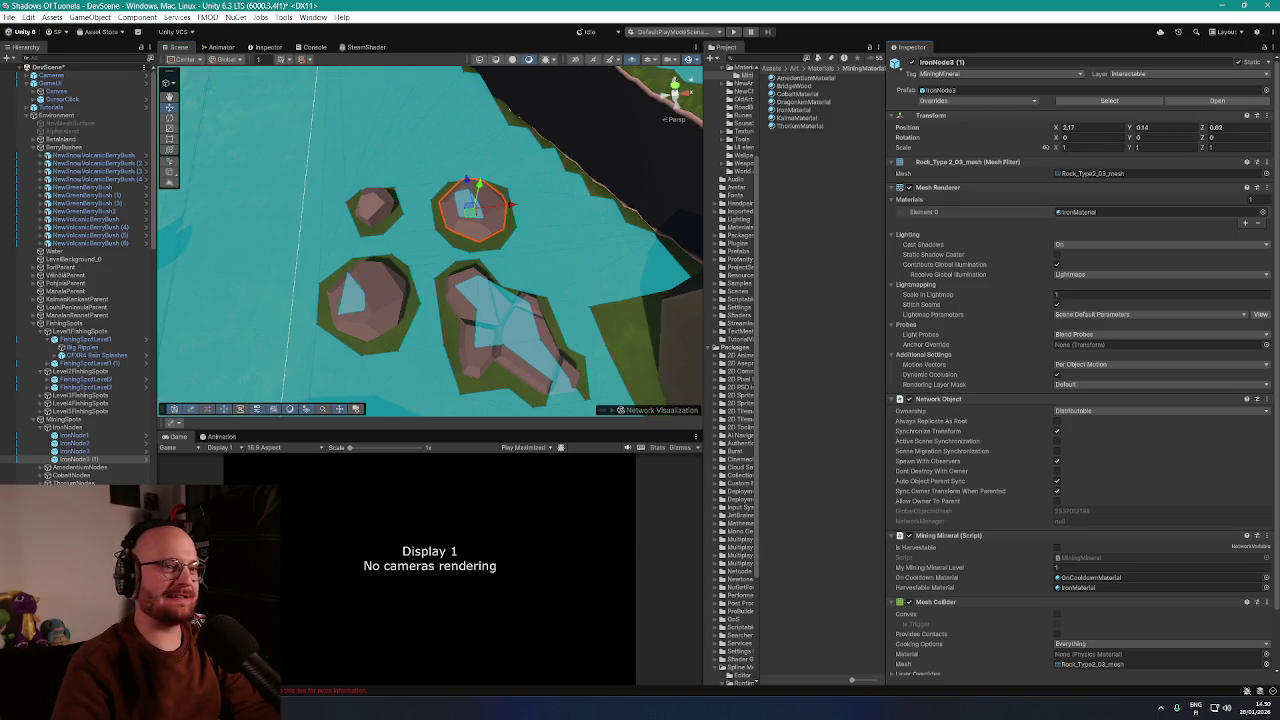
pyautogui.write('50.8')
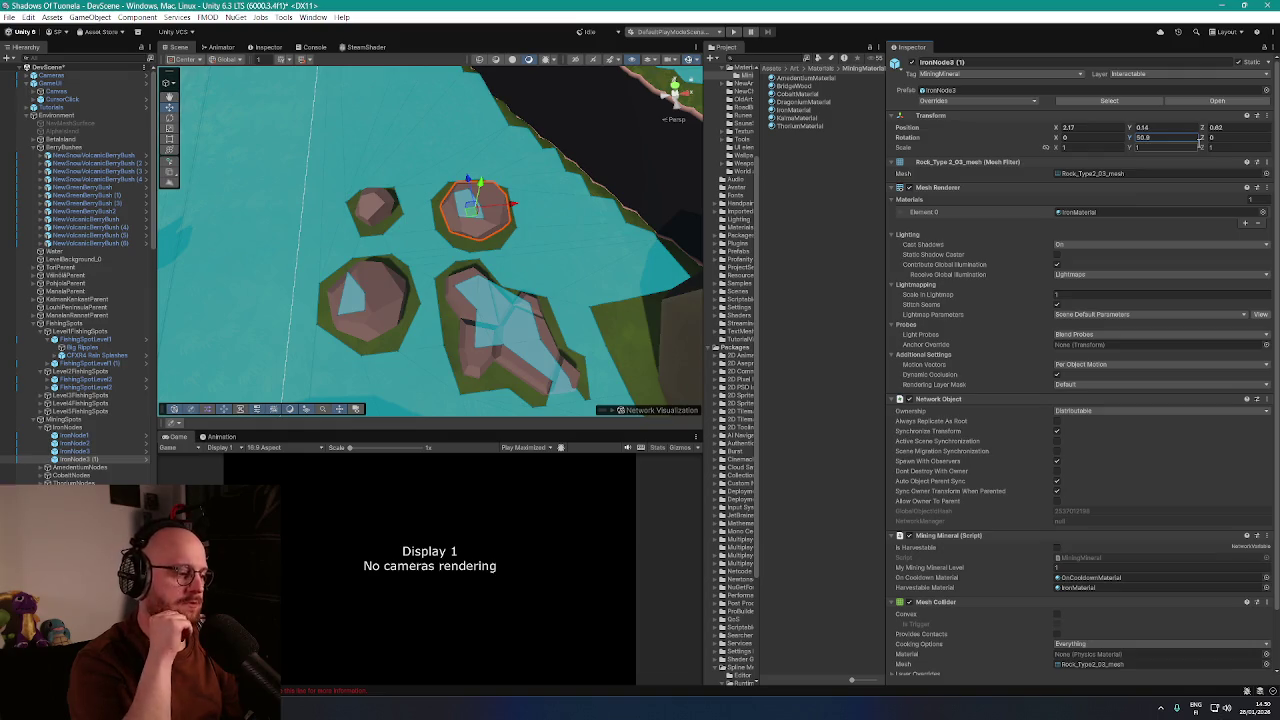
pyautogui.moveTo(593, 331)
pyautogui.mouseDown()
pyautogui.moveTo(690, 62)
pyautogui.moveTo(594, 194)
pyautogui.moveTo(717, 150)
pyautogui.moveTo(607, 145)
pyautogui.moveTo(593, 165)
pyautogui.moveTo(633, 190)
pyautogui.moveTo(643, 165)
pyautogui.moveTo(639, 186)
pyautogui.moveTo(608, 183)
pyautogui.mouseUp()
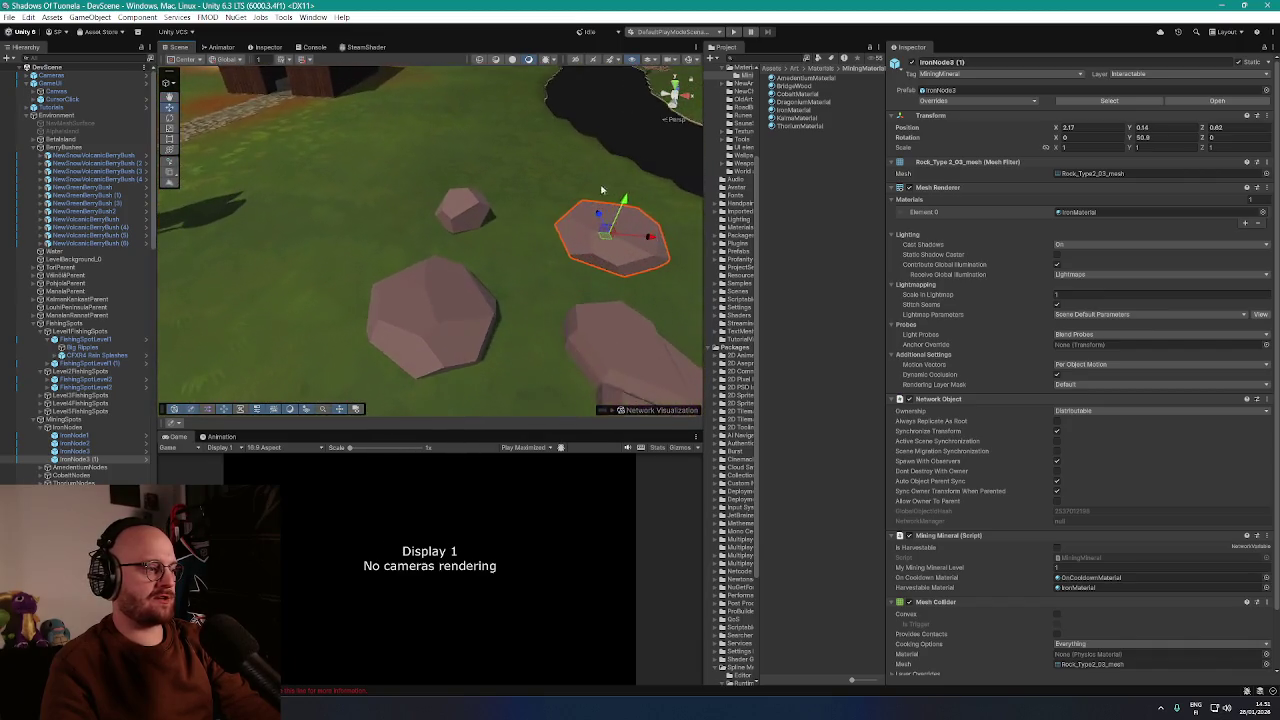
pyautogui.click(75, 428)
# Select IronNode1 through IronNode3, duplicate them, and frame the copies
pyautogui.click(75, 436)
pyautogui.press('Down')
pyautogui.press('Down')
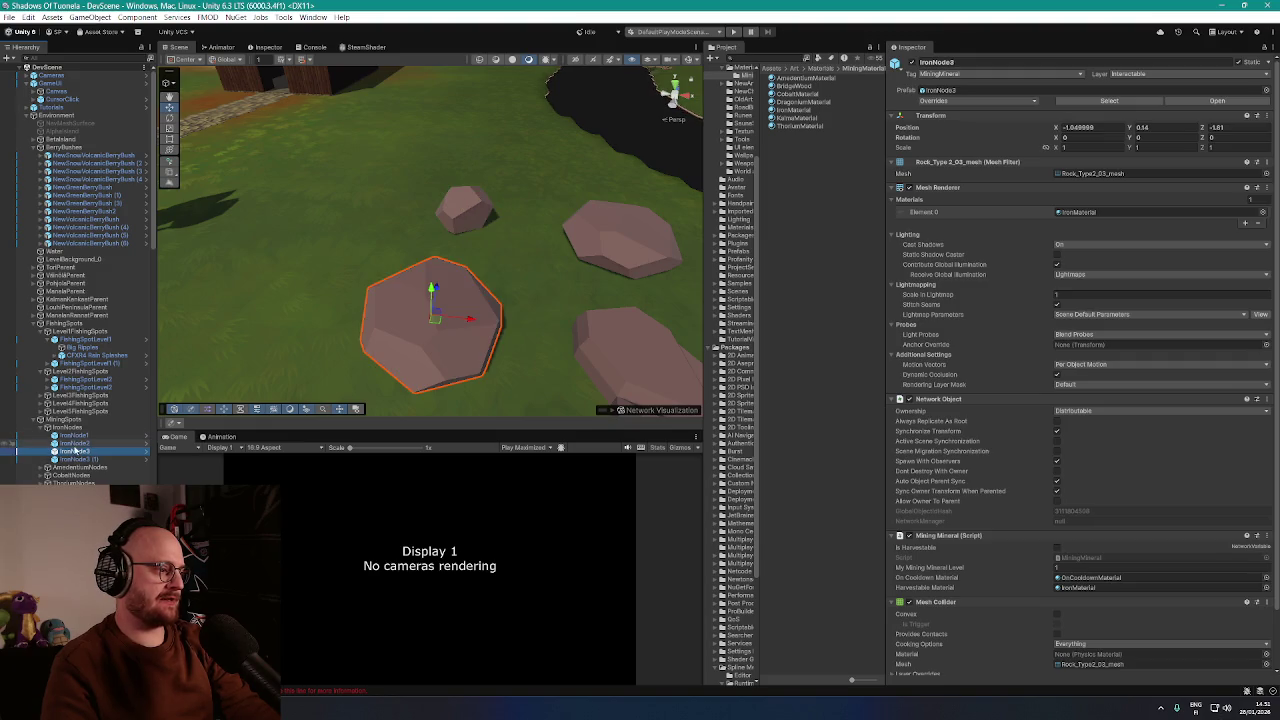
pyautogui.click(74, 436)
pyautogui.keyDown('shift'); pyautogui.click(74, 451); pyautogui.keyUp('shift')
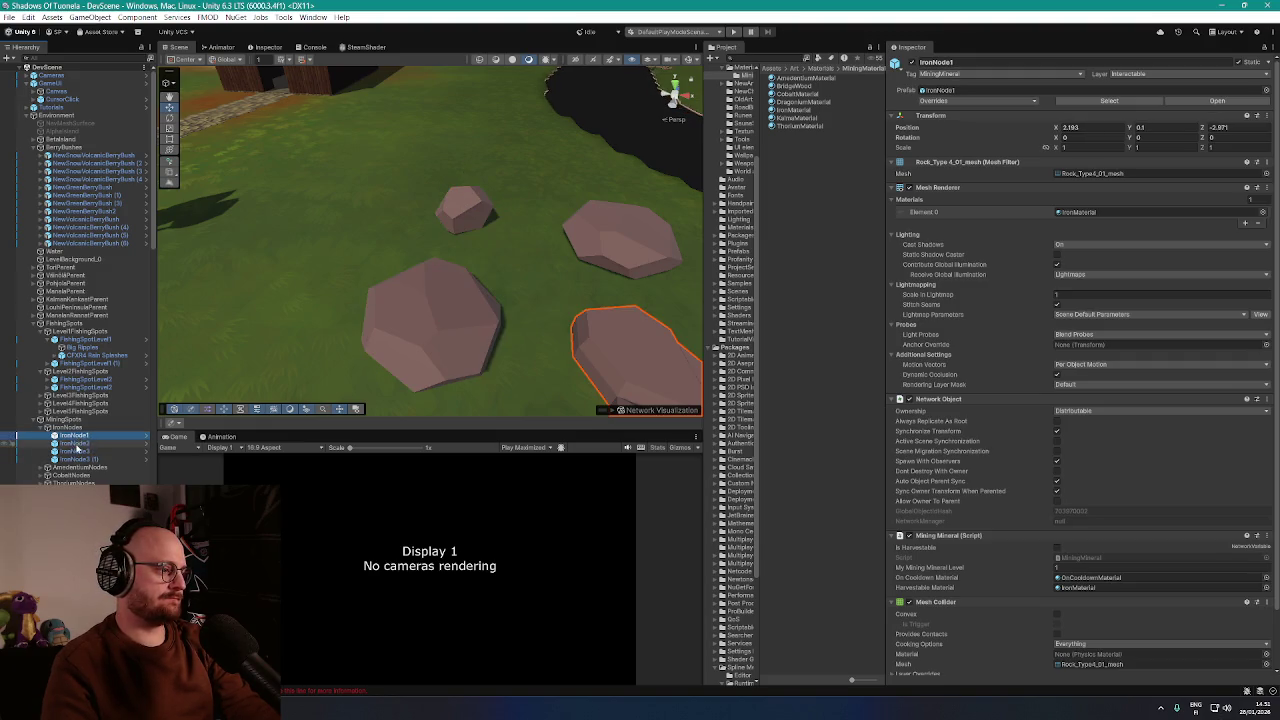
pyautogui.moveTo(333, 276)
pyautogui.mouseDown()
pyautogui.moveTo(446, 249)
pyautogui.moveTo(332, 271)
pyautogui.mouseUp()
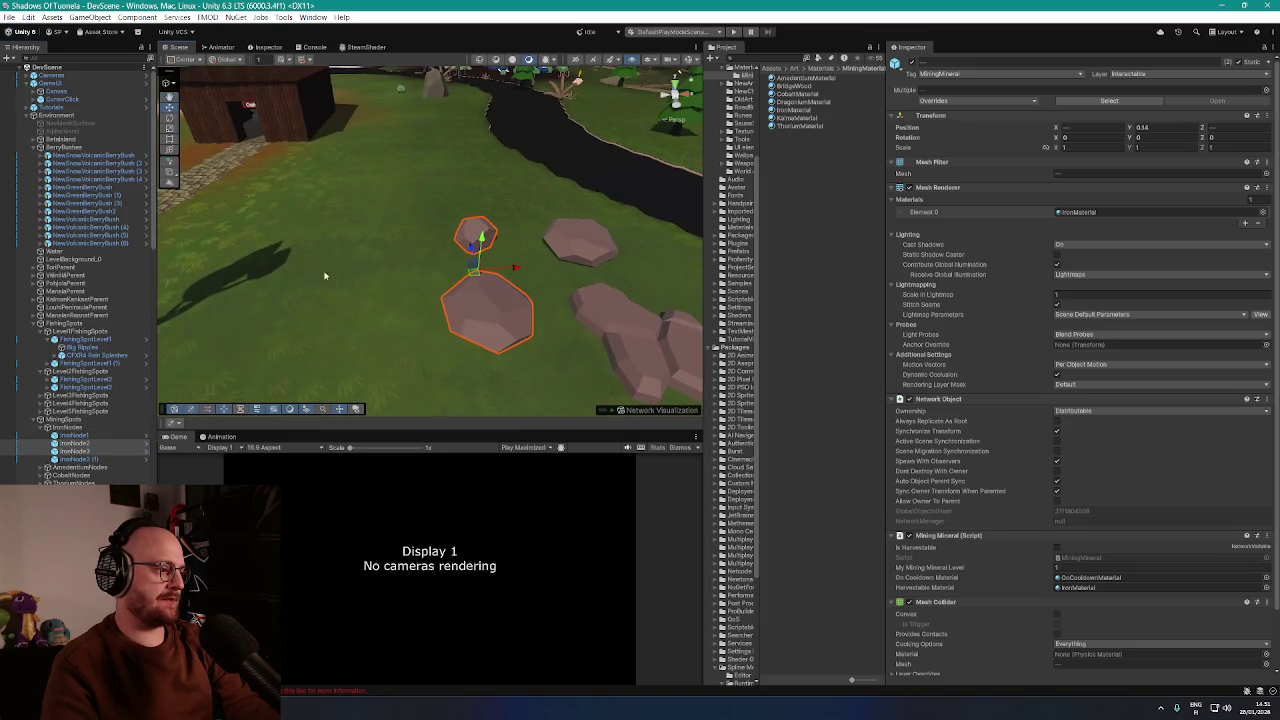
pyautogui.hotkey('ctrl', 'd')
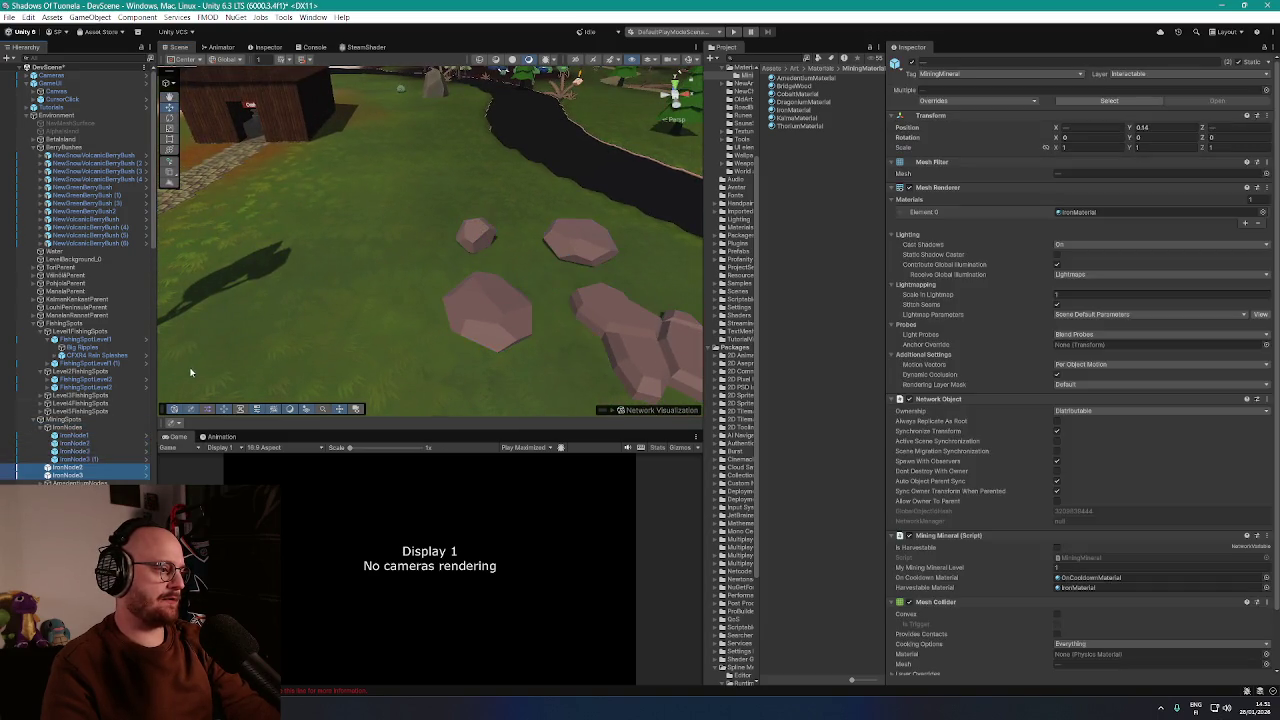
pyautogui.click(75, 430)
pyautogui.press('f')
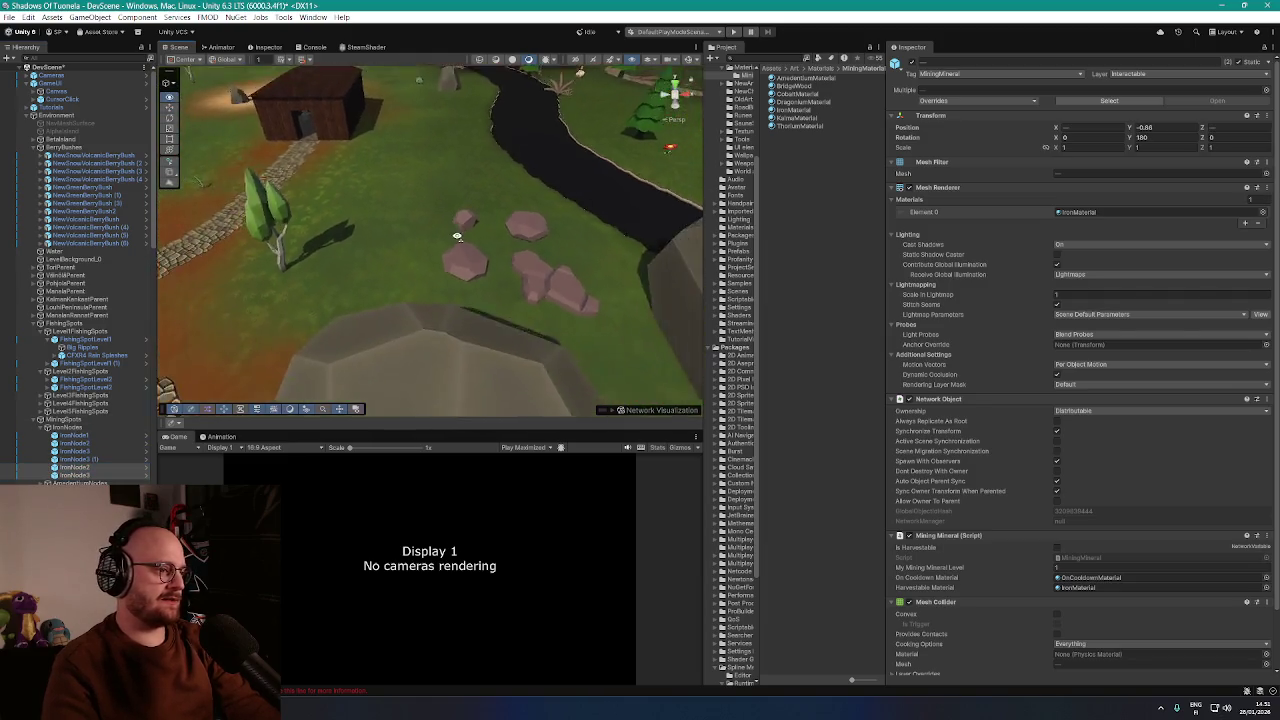
# Survey the village and the grassy area around the selected iron node
pyautogui.moveTo(190, 128); pyautogui.dragTo(510, 148)
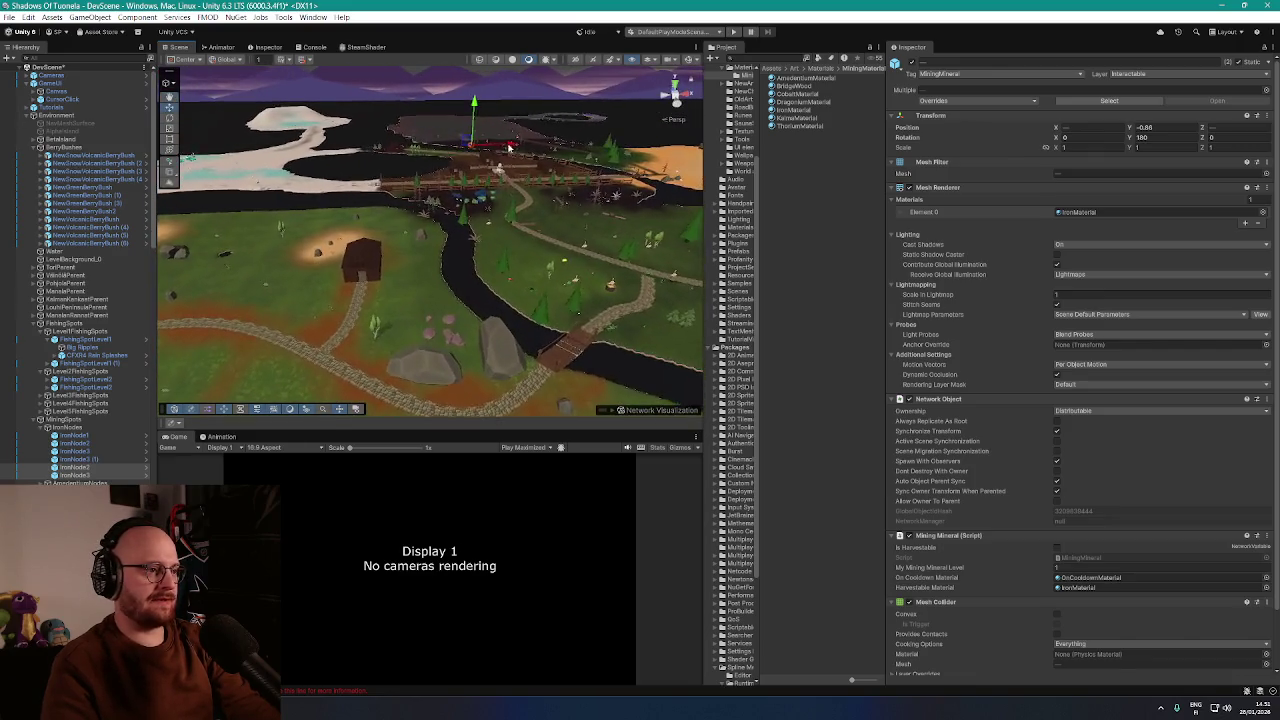
pyautogui.press('f')
pyautogui.moveTo(552, 222)
pyautogui.mouseDown()
pyautogui.moveTo(517, 249)
pyautogui.moveTo(550, 212)
pyautogui.moveTo(589, 203)
pyautogui.moveTo(610, 243)
pyautogui.moveTo(516, 248)
pyautogui.moveTo(312, 292)
pyautogui.moveTo(329, 338)
pyautogui.moveTo(496, 318)
pyautogui.mouseUp()
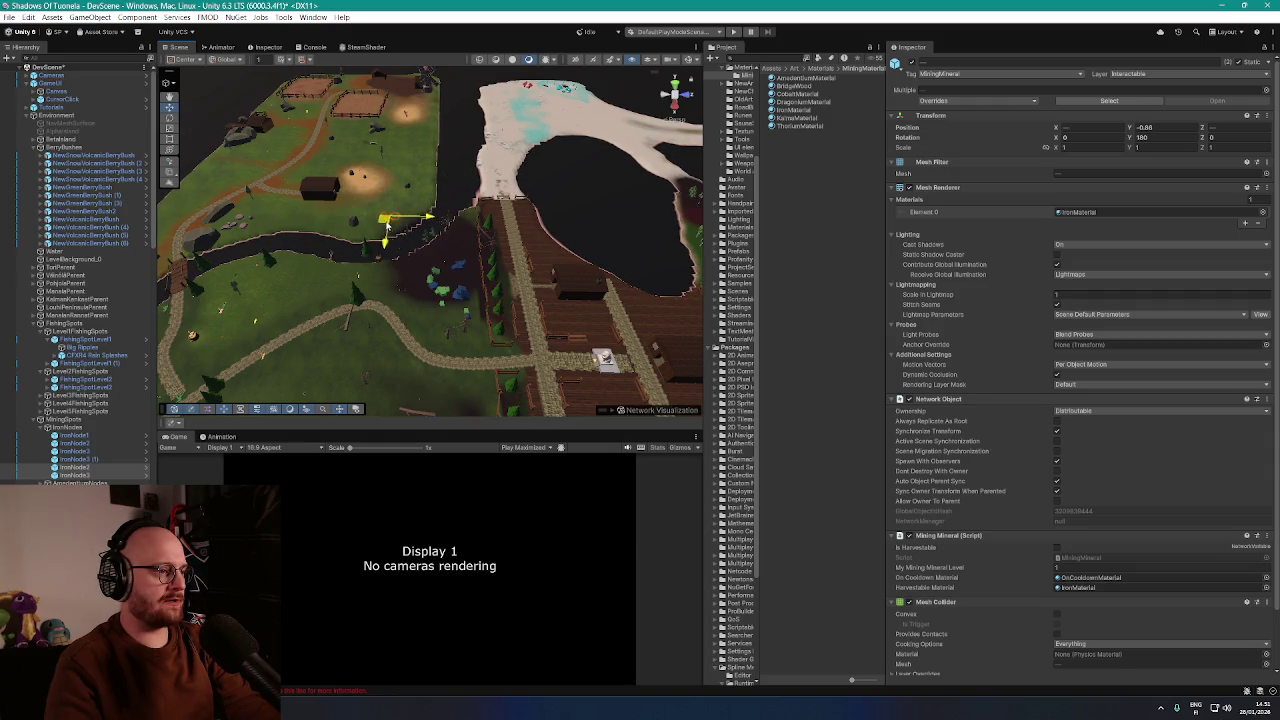
pyautogui.scroll(5, 383, 233)
pyautogui.moveTo(403, 277)
pyautogui.mouseDown()
pyautogui.moveTo(591, 253)
pyautogui.moveTo(452, 223)
pyautogui.moveTo(520, 289)
pyautogui.moveTo(506, 278)
pyautogui.moveTo(600, 314)
pyautogui.moveTo(609, 300)
pyautogui.moveTo(645, 300)
pyautogui.mouseUp()
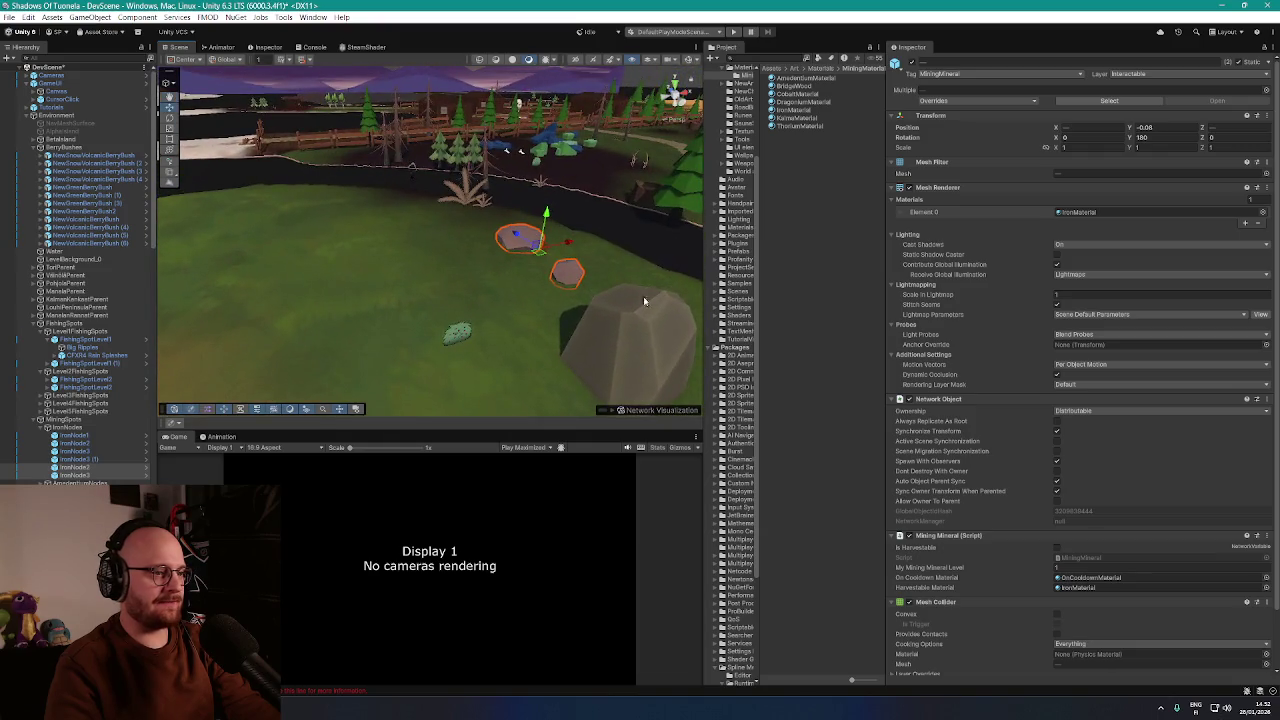
# Restart the Rock'N'Roll Racing soundtrack playlist from its first track in Firefox
pyautogui.hotkey('alt', 'Tab')
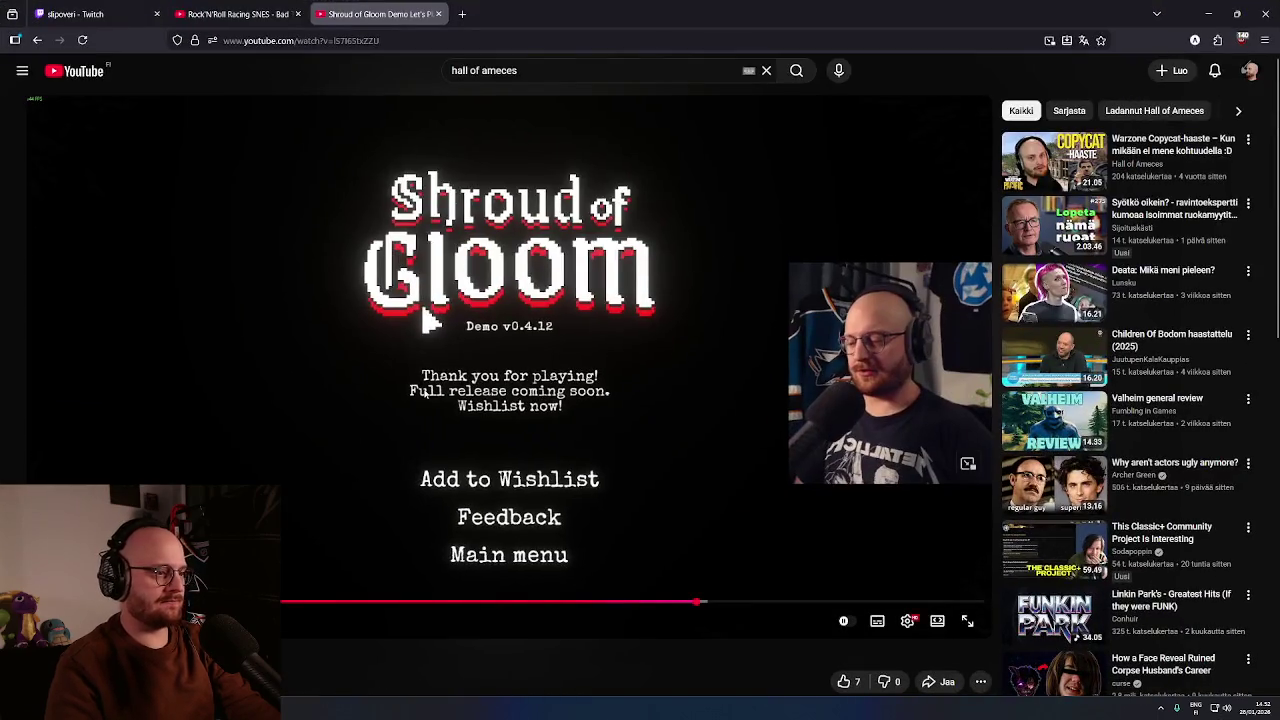
pyautogui.click(245, 14)
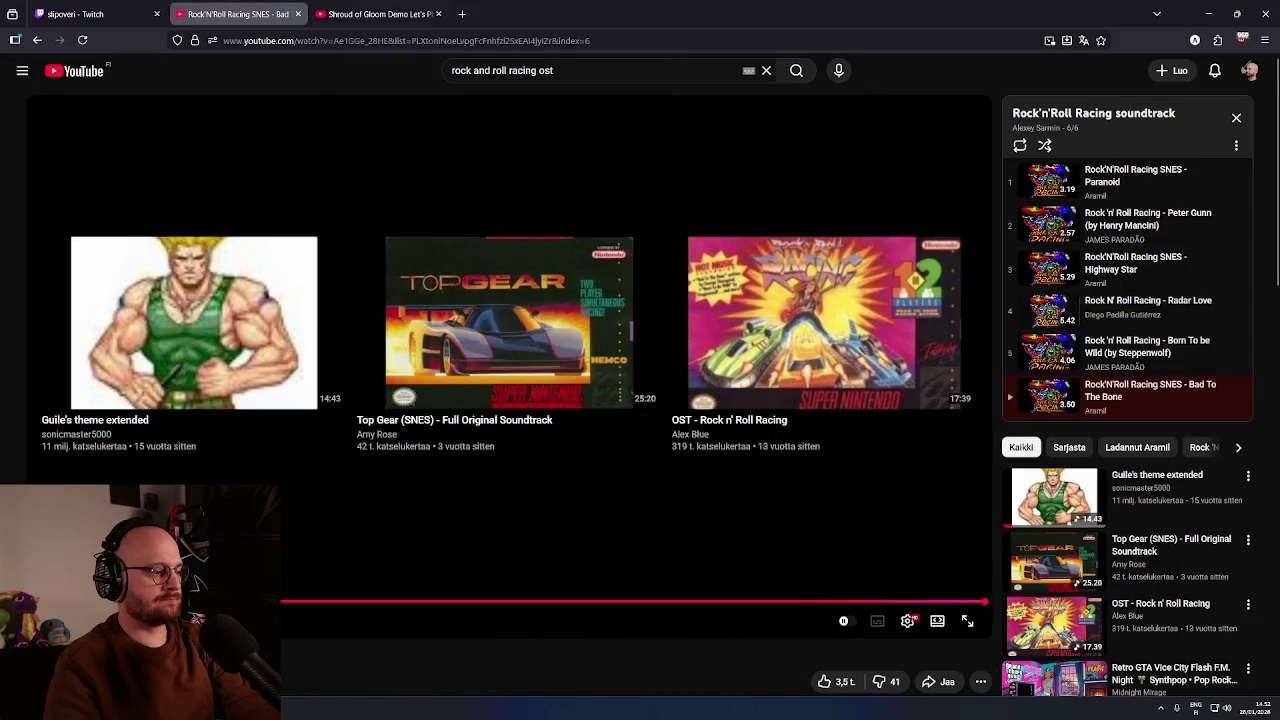
pyautogui.click(1123, 177)
pyautogui.click(1208, 14)
# Shift the iron nodes and move the neighbouring rock to a new spot on the grass
pyautogui.press('f')
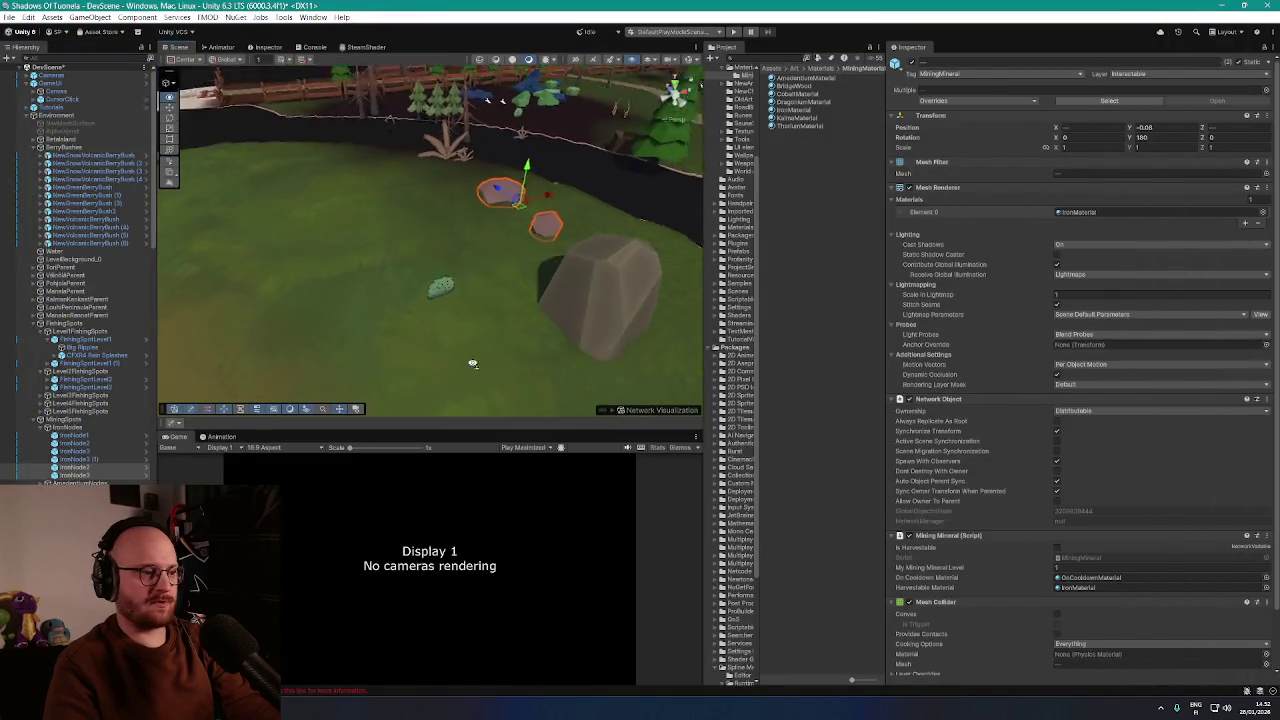
pyautogui.moveTo(456, 207)
pyautogui.mouseDown()
pyautogui.moveTo(398, 218)
pyautogui.moveTo(490, 216)
pyautogui.mouseUp()
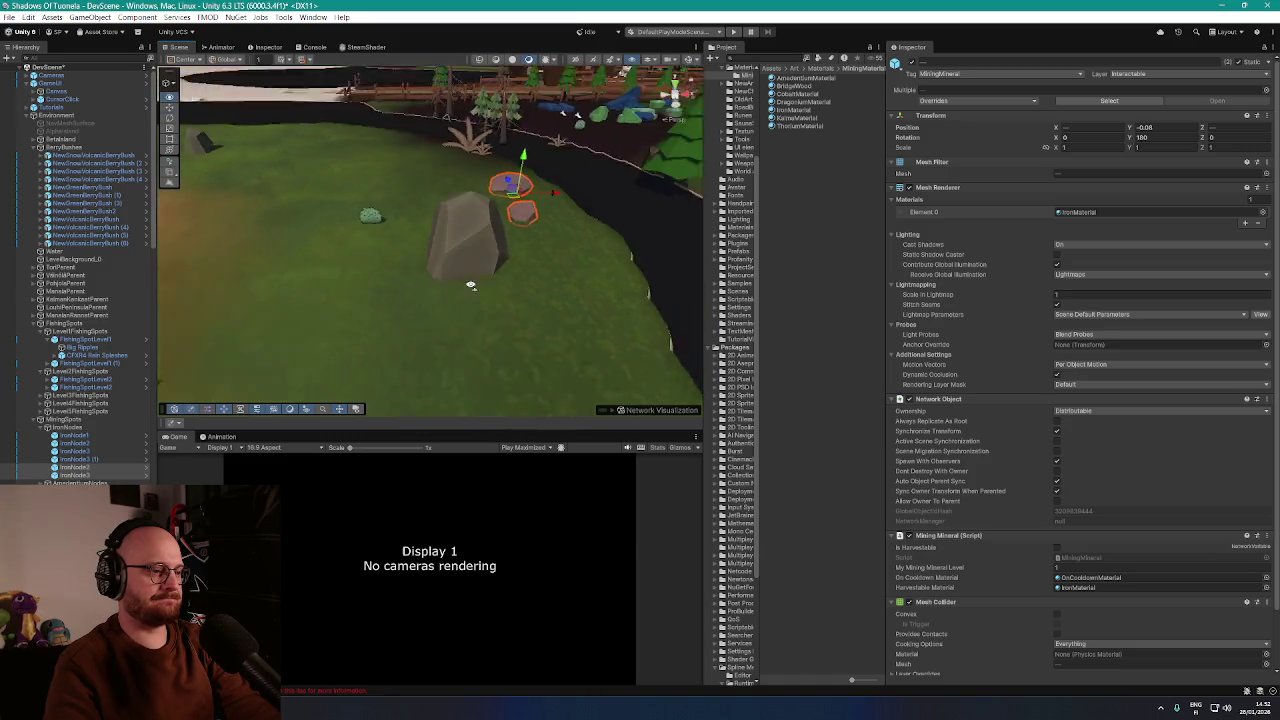
pyautogui.click(480, 294)
pyautogui.scroll(-5, 430, 345)
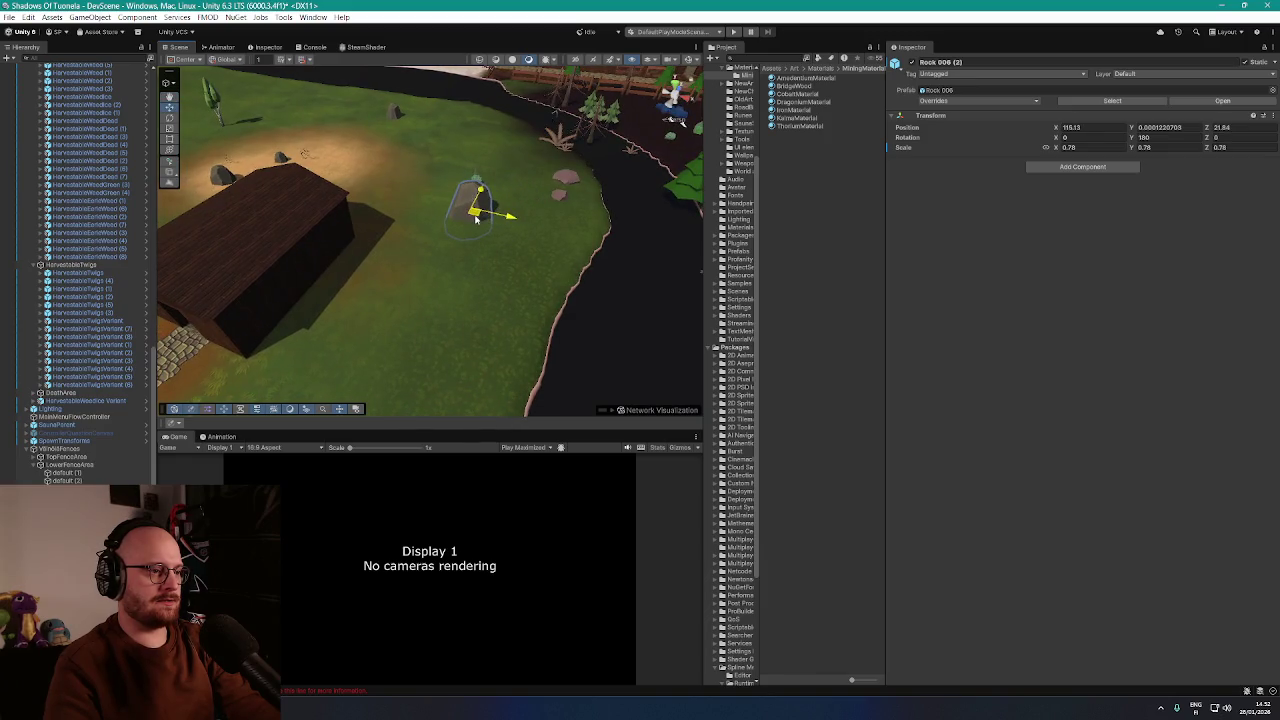
pyautogui.moveTo(476, 220)
pyautogui.mouseDown()
pyautogui.moveTo(522, 256)
pyautogui.moveTo(489, 224)
pyautogui.moveTo(519, 211)
pyautogui.moveTo(488, 232)
pyautogui.mouseUp()
pyautogui.scroll(5, 495, 240)
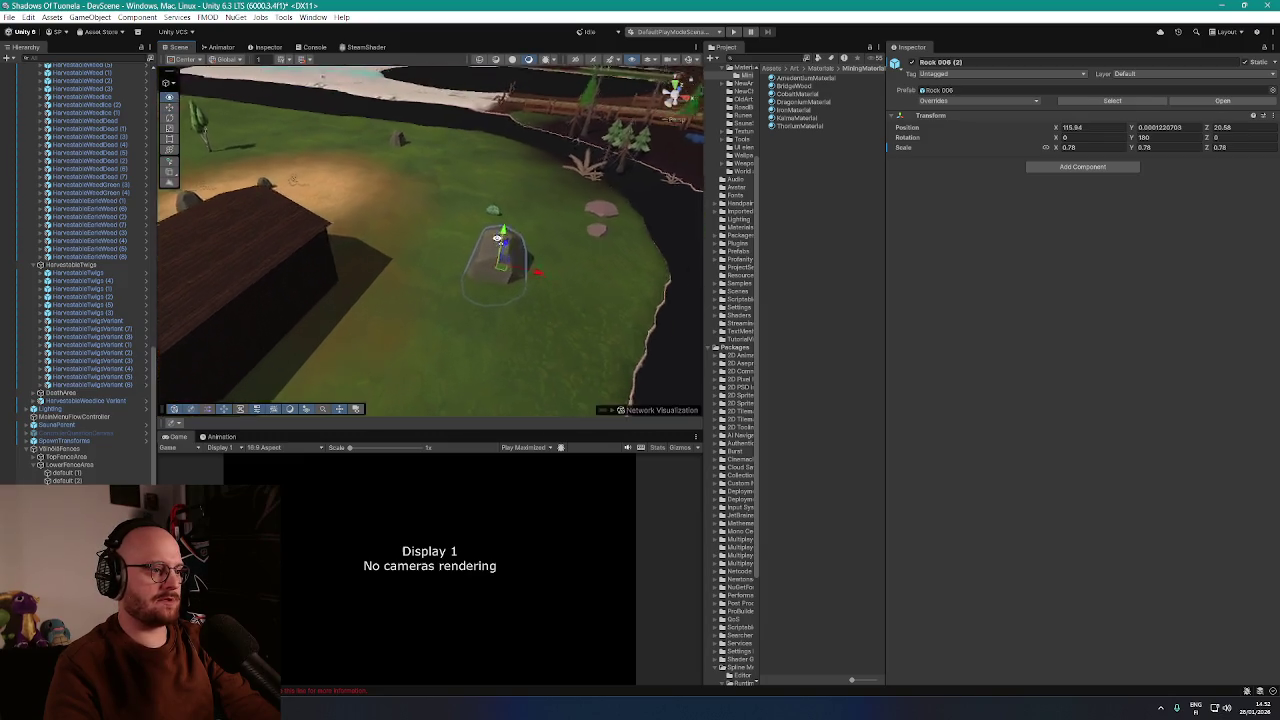
# Nudge the red flower beneath the fern slightly downward
pyautogui.click(492, 245)
pyautogui.moveTo(460, 180)
pyautogui.mouseDown()
pyautogui.moveTo(489, 234)
pyautogui.moveTo(509, 251)
pyautogui.moveTo(529, 240)
pyautogui.moveTo(482, 253)
pyautogui.moveTo(417, 220)
pyautogui.mouseUp()
pyautogui.click(455, 240)
pyautogui.click(469, 250)
pyautogui.moveTo(467, 263)
pyautogui.mouseDown()
pyautogui.moveTo(466, 281)
pyautogui.moveTo(514, 235)
pyautogui.mouseUp()
# Select and frame the HarvestableEerieWeed (1) plant by the riverbank
pyautogui.click(510, 245)
pyautogui.click(510, 245)
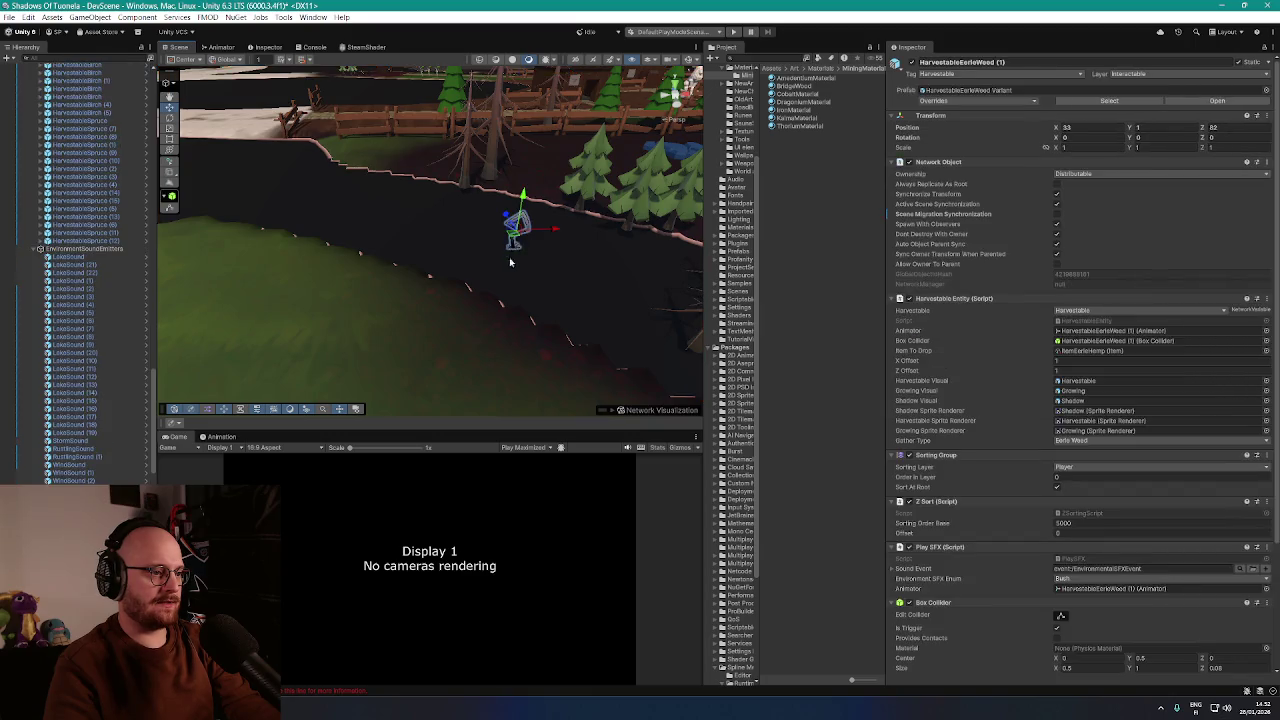
pyautogui.press('f')
pyautogui.moveTo(330, 340)
pyautogui.mouseDown()
pyautogui.moveTo(448, 318)
pyautogui.moveTo(360, 326)
pyautogui.moveTo(347, 274)
pyautogui.moveTo(356, 229)
pyautogui.moveTo(369, 228)
pyautogui.mouseUp()
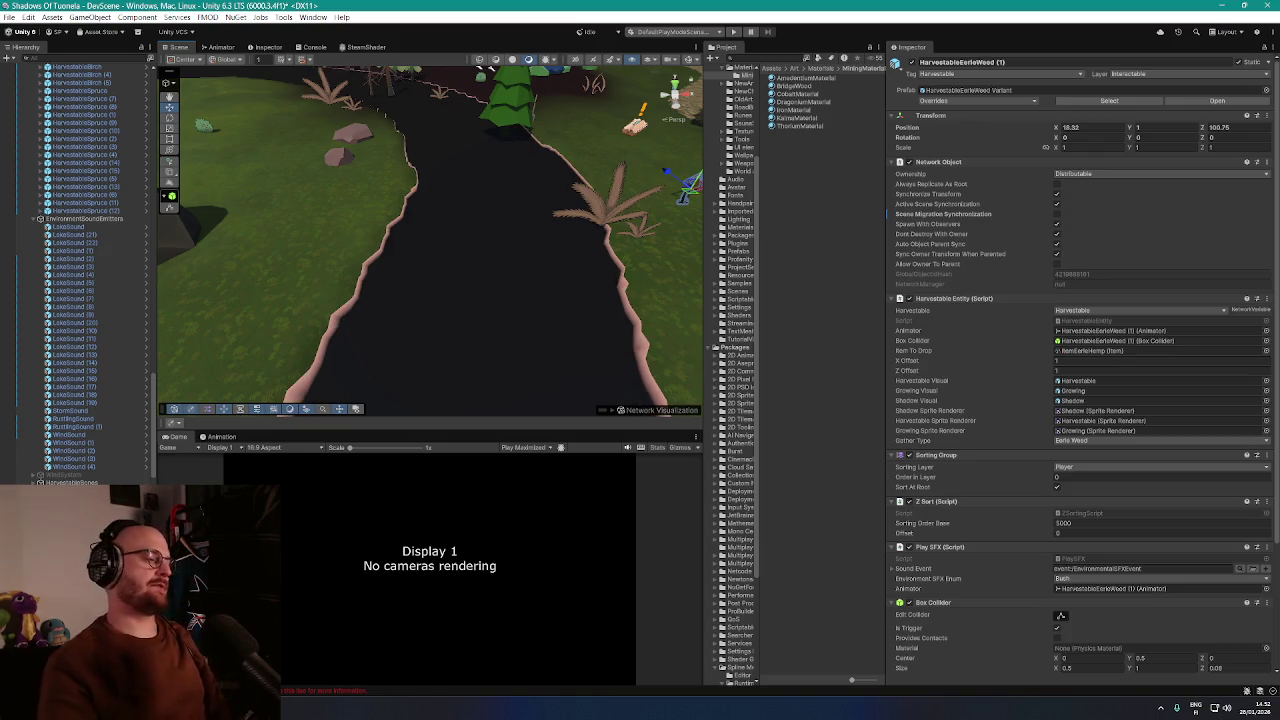
pyautogui.hotkey('alt', 'Tab')
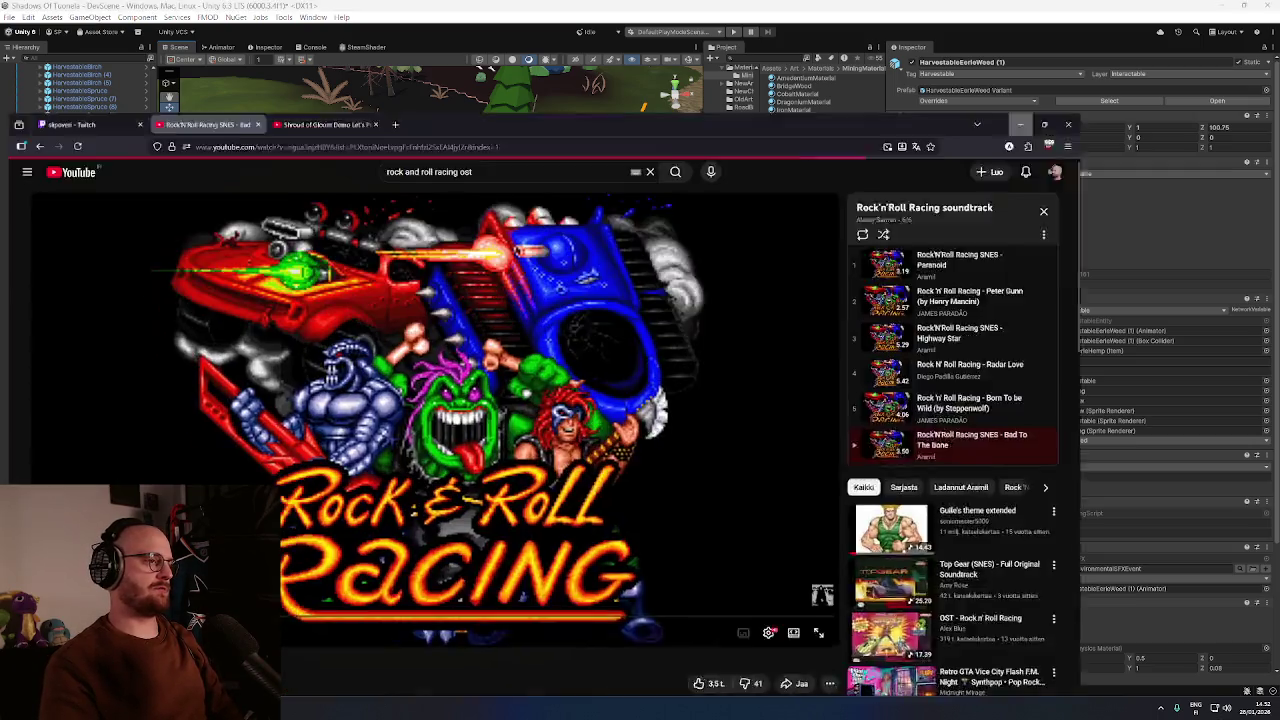
# Search Google Images for 'stardew valley minerals' and preview TheGamer's mining guide picture
pyautogui.hotkey('ctrl', 't')
pyautogui.write('starde')
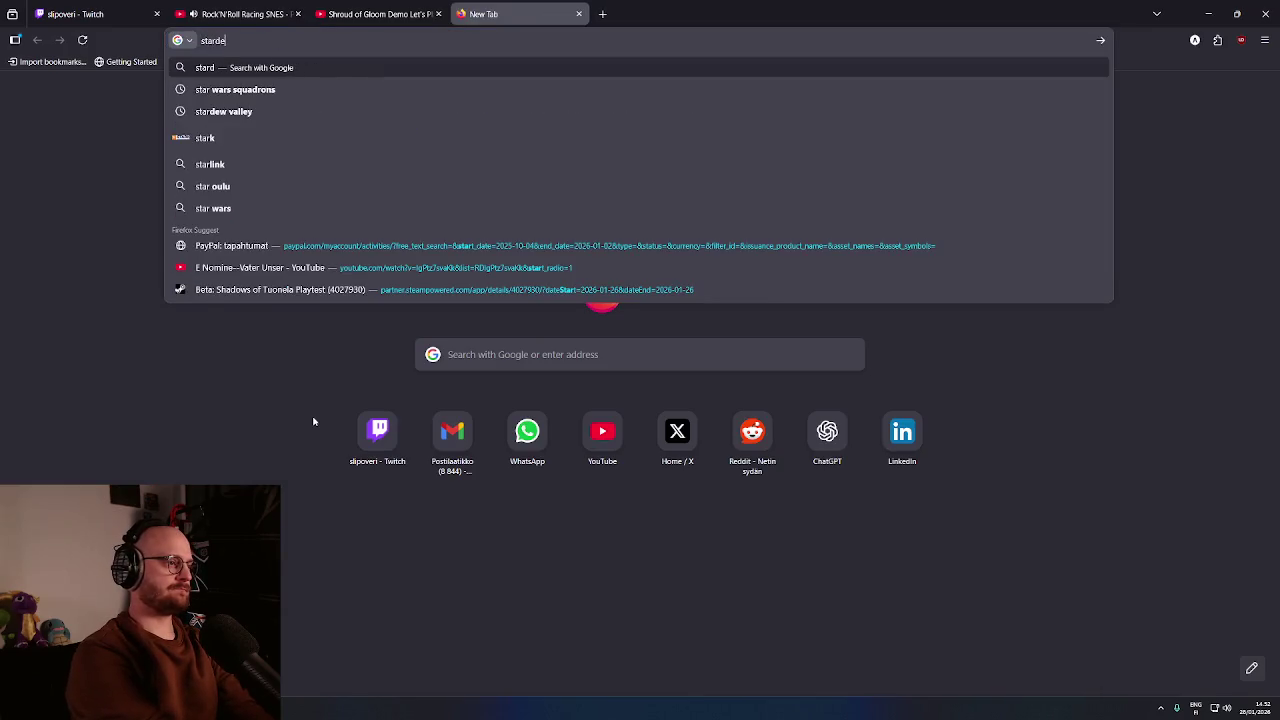
pyautogui.write('w valley minerals')
pyautogui.press('Return')
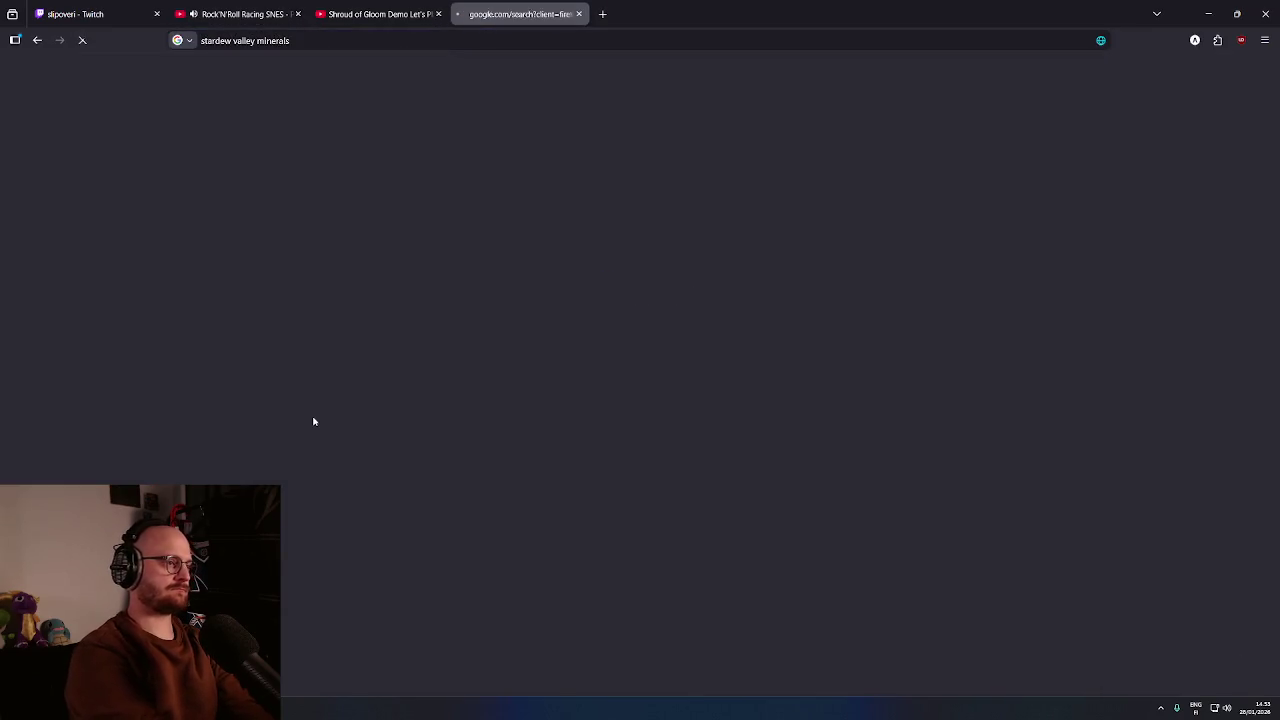
pyautogui.click(259, 130)
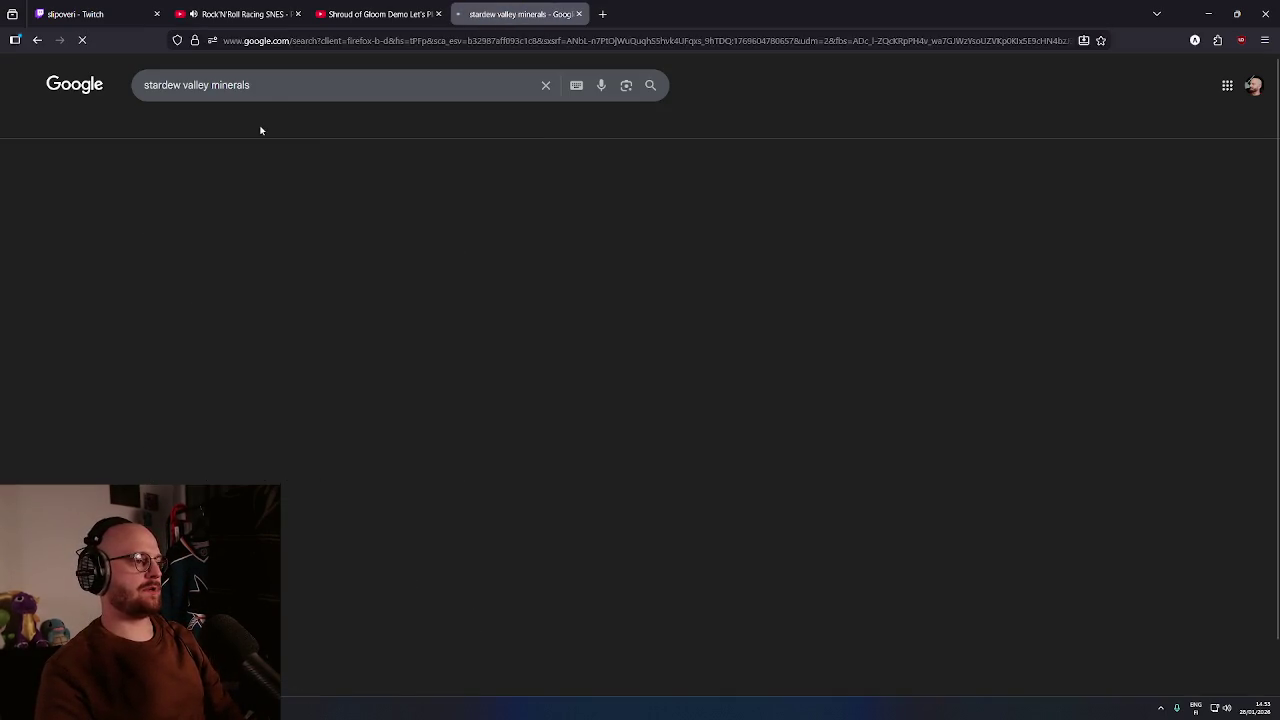
pyautogui.scroll(-1, 361, 350)
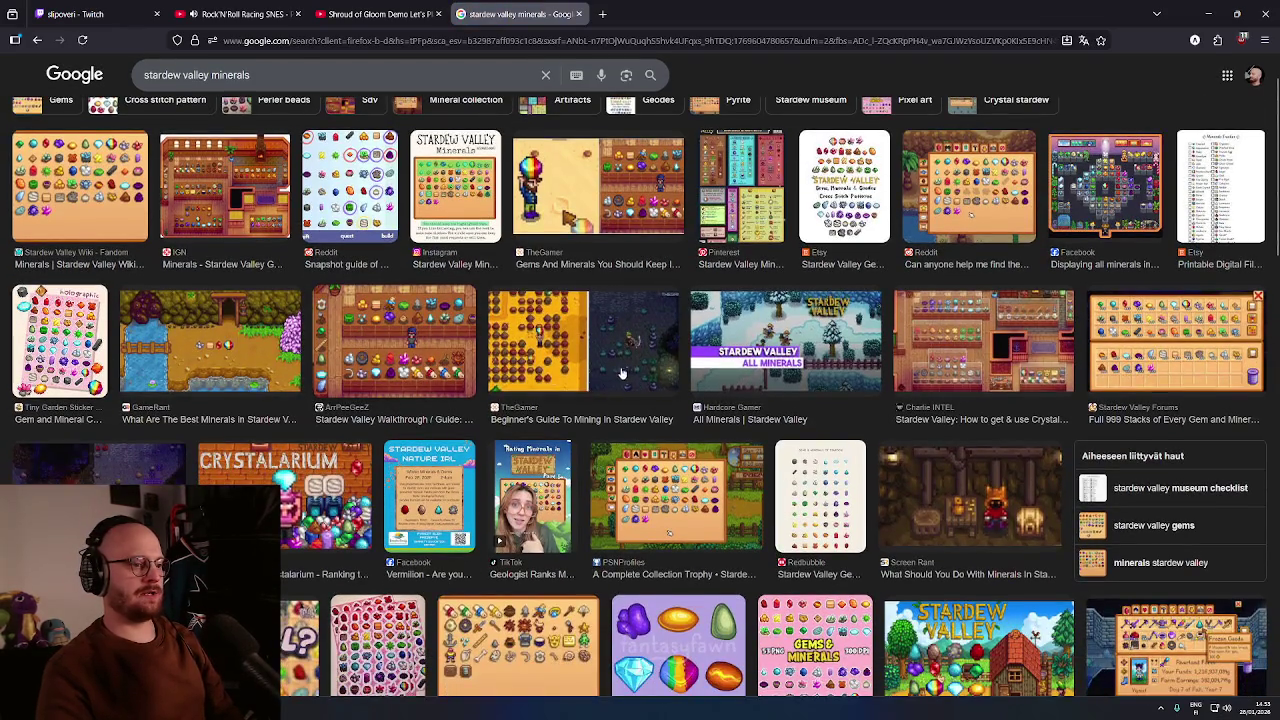
pyautogui.click(619, 372)
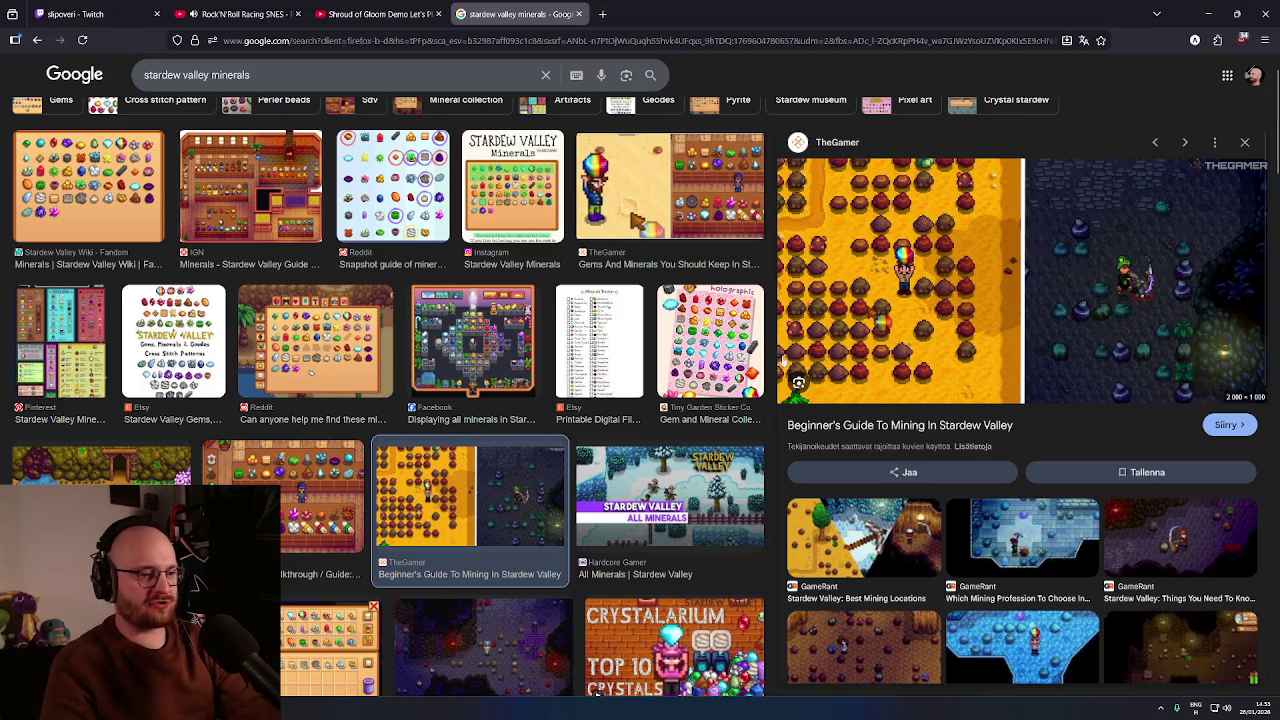
pyautogui.doubleClick(1185, 16)
pyautogui.click(1196, 20)
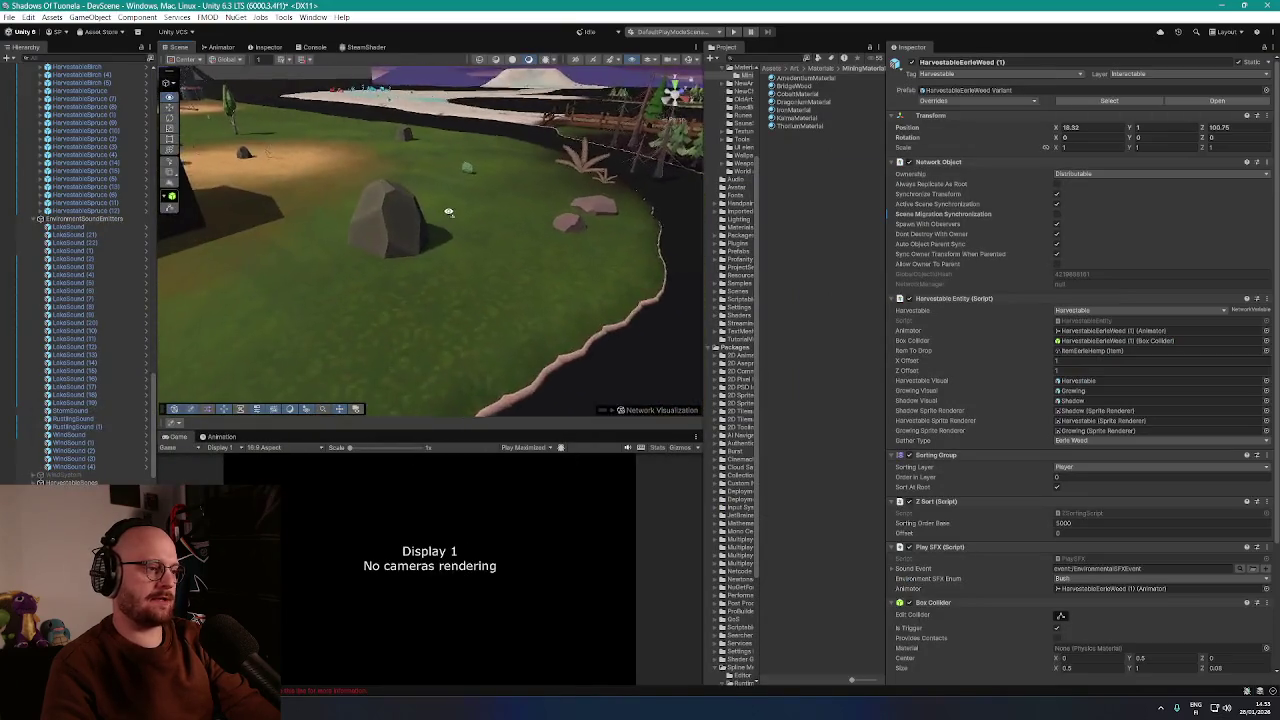
pyautogui.moveTo(547, 240)
pyautogui.mouseDown()
pyautogui.moveTo(600, 220)
pyautogui.moveTo(263, 481)
pyautogui.mouseUp()
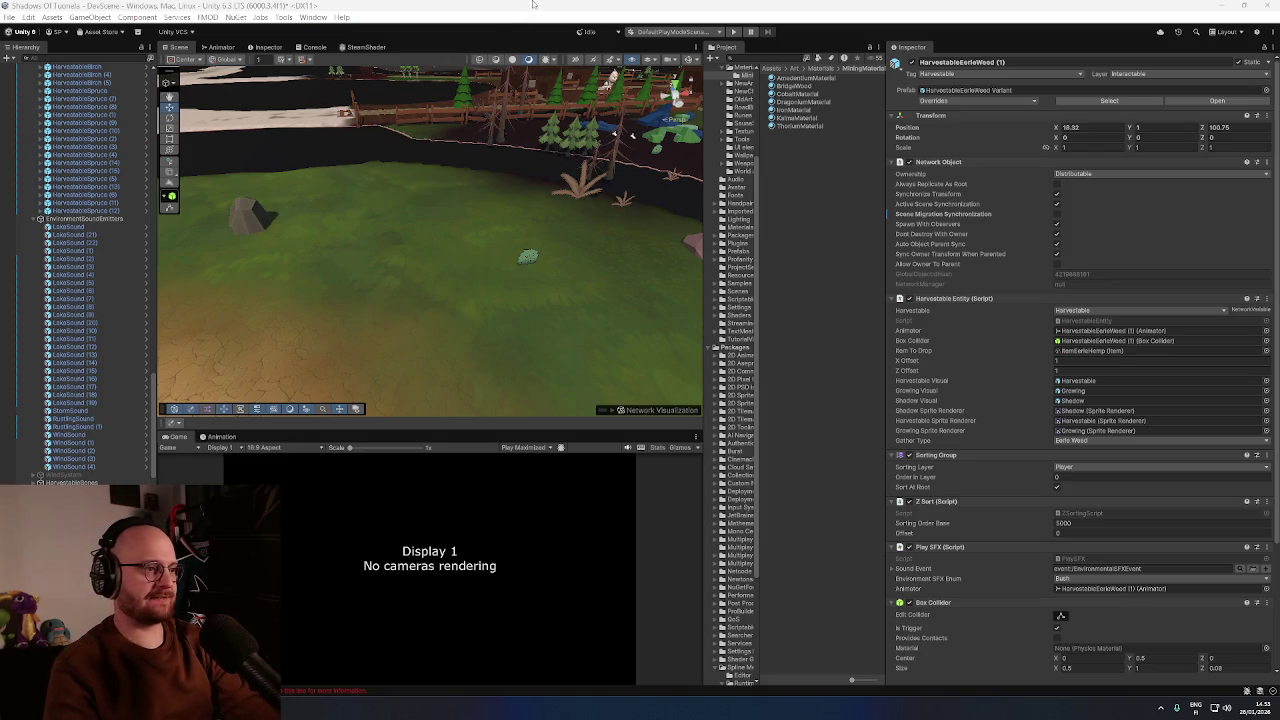
pyautogui.moveTo(409, 234)
pyautogui.mouseDown()
pyautogui.moveTo(494, 212)
pyautogui.moveTo(346, 209)
pyautogui.moveTo(334, 251)
pyautogui.moveTo(349, 254)
pyautogui.moveTo(330, 266)
pyautogui.moveTo(426, 196)
pyautogui.moveTo(311, 177)
pyautogui.mouseUp()
pyautogui.click(424, 199)
# Select the dead spruce and a small plant sprite near the forest, viewing toward the farm fences
pyautogui.scroll(5, 122, 463)
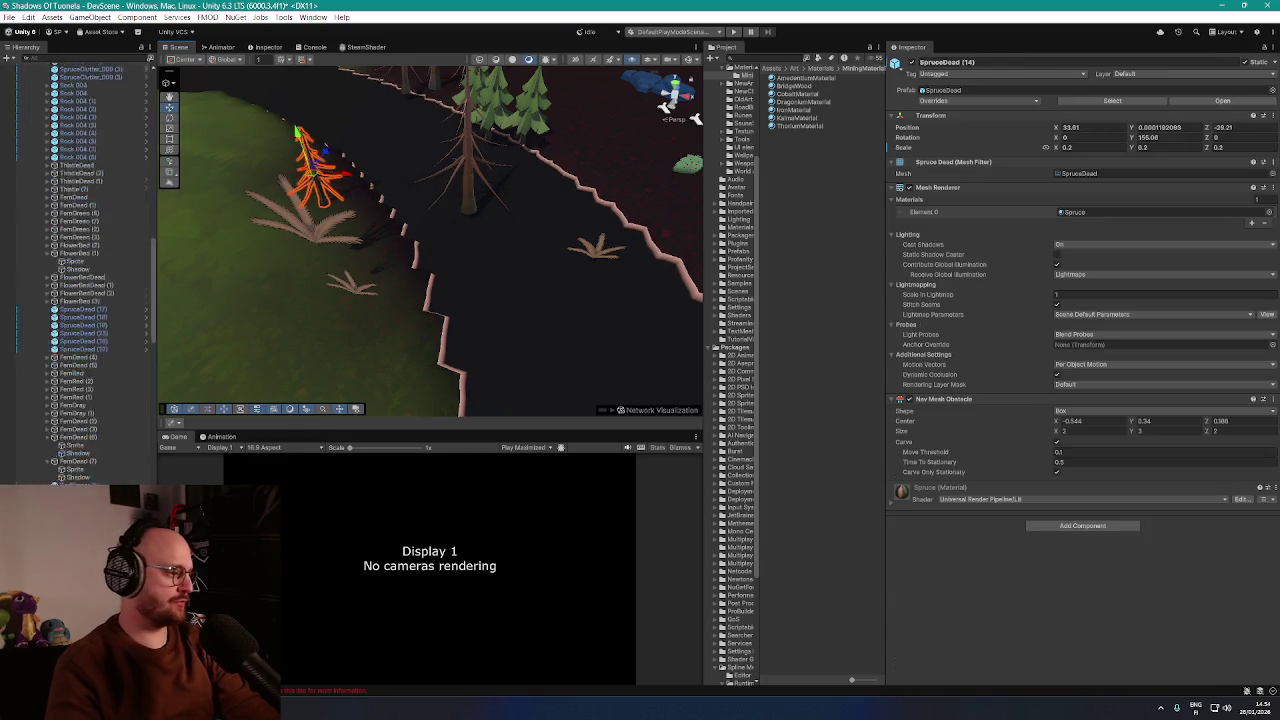
pyautogui.scroll(4, 122, 463)
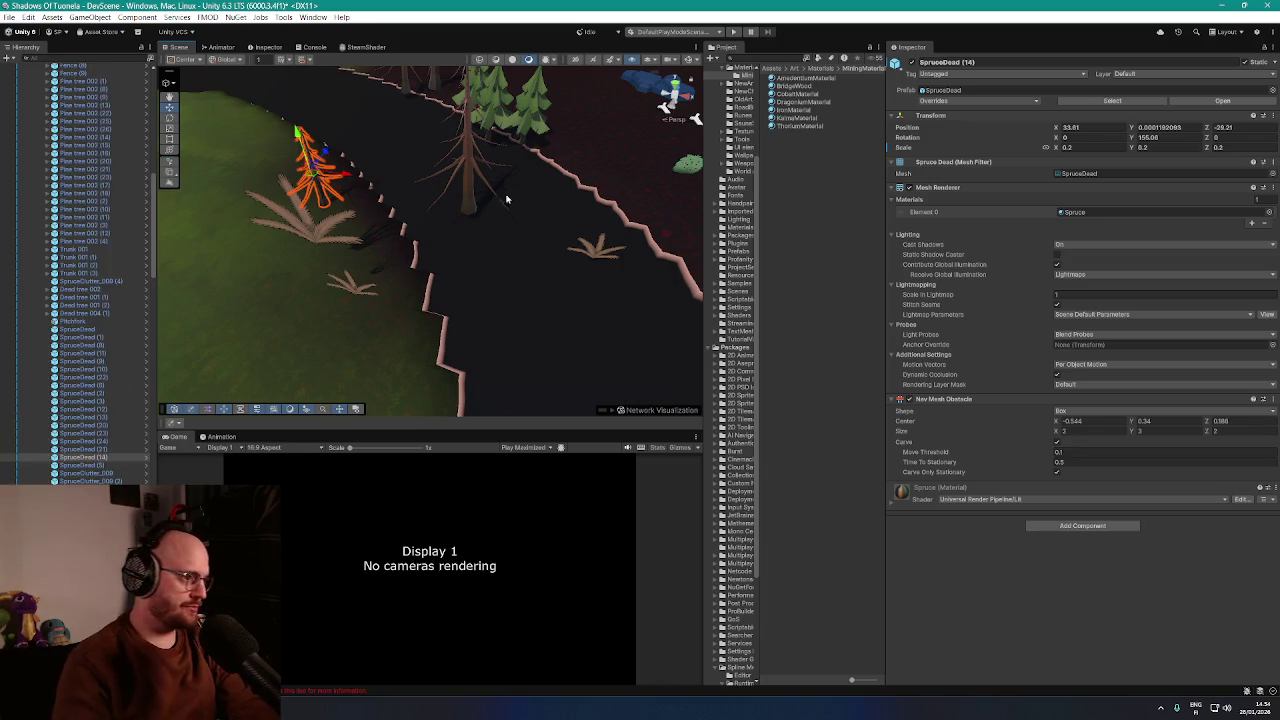
pyautogui.click(468, 160)
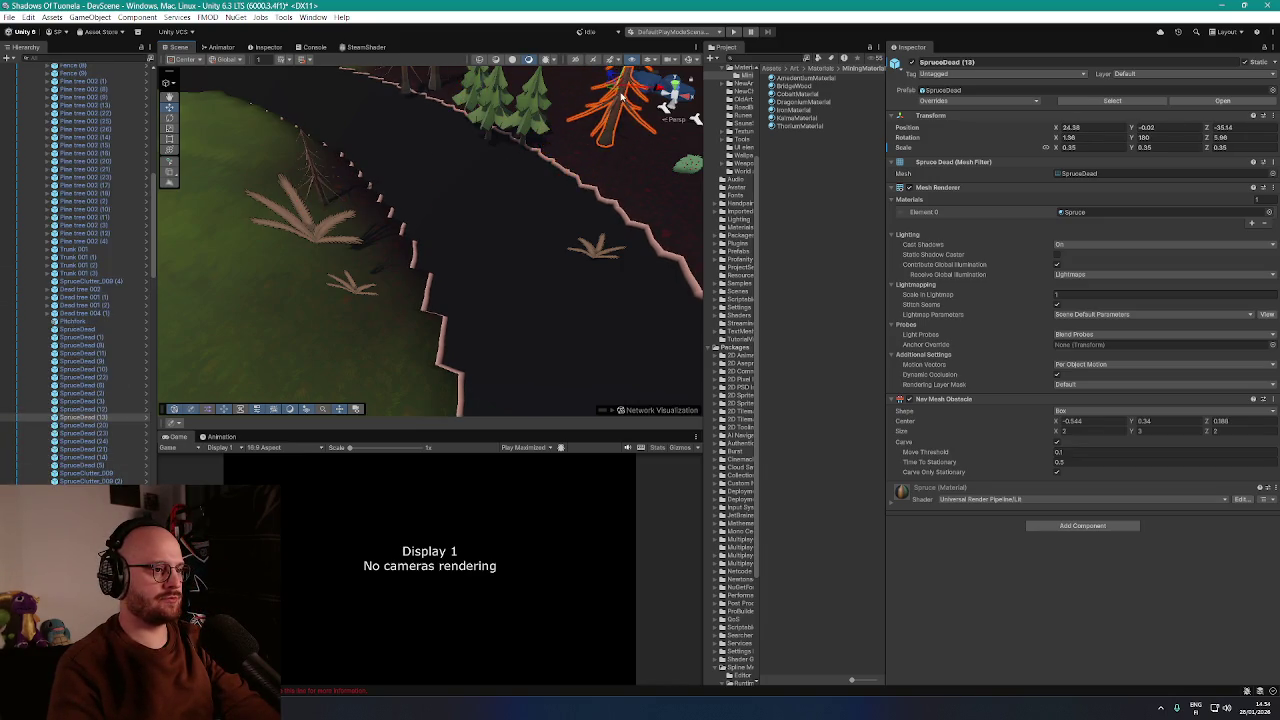
pyautogui.scroll(-5, 603, 254)
pyautogui.click(426, 245)
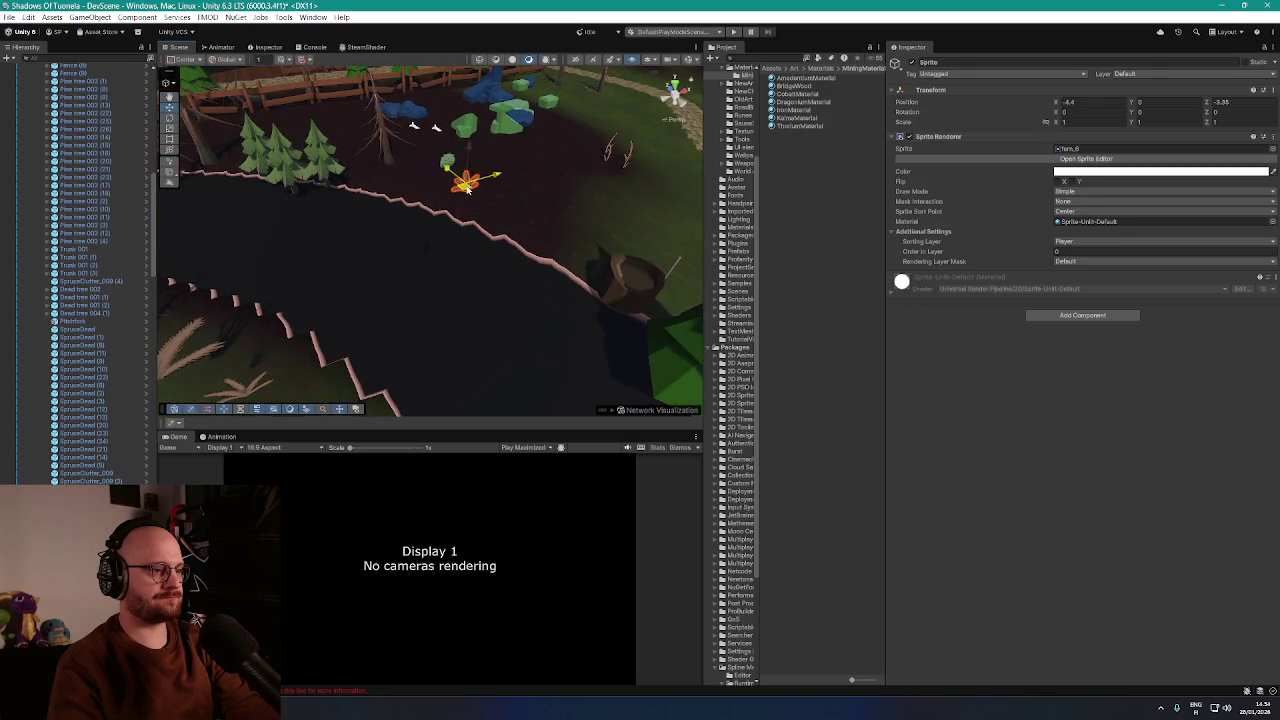
pyautogui.scroll(-10, 403, 260)
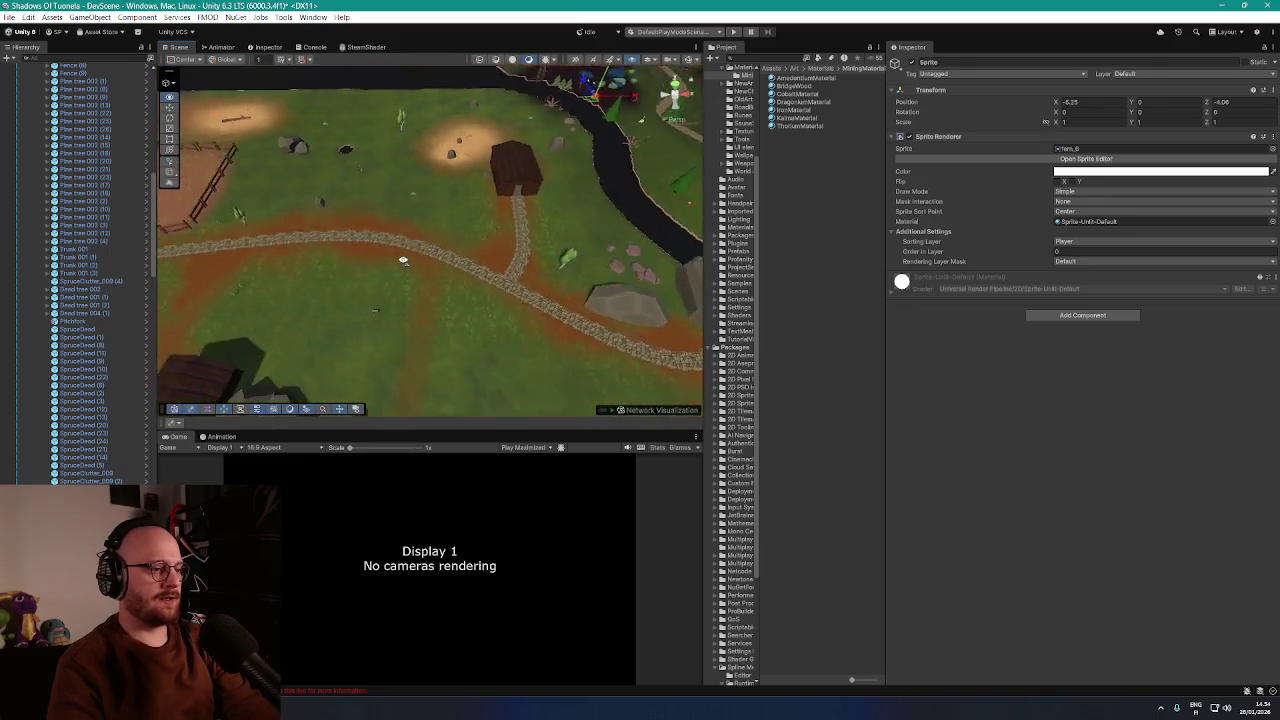
pyautogui.scroll(-8, 403, 260)
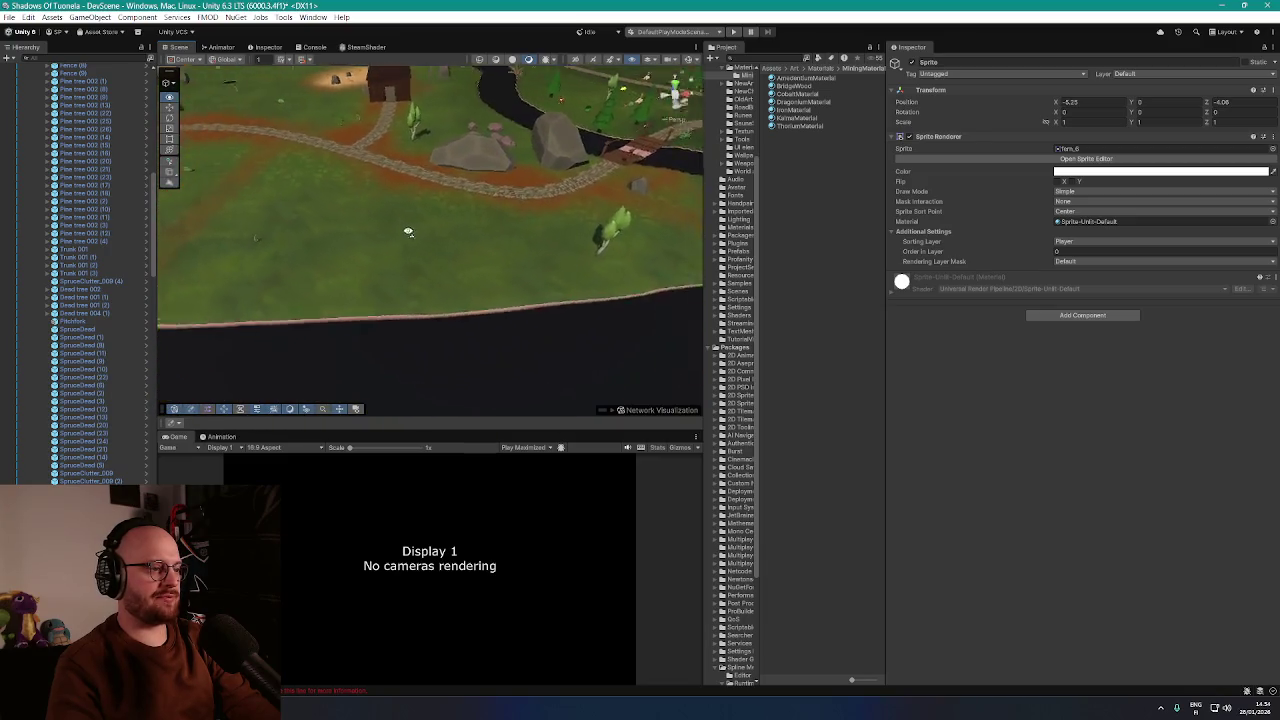
pyautogui.scroll(-8, 413, 233)
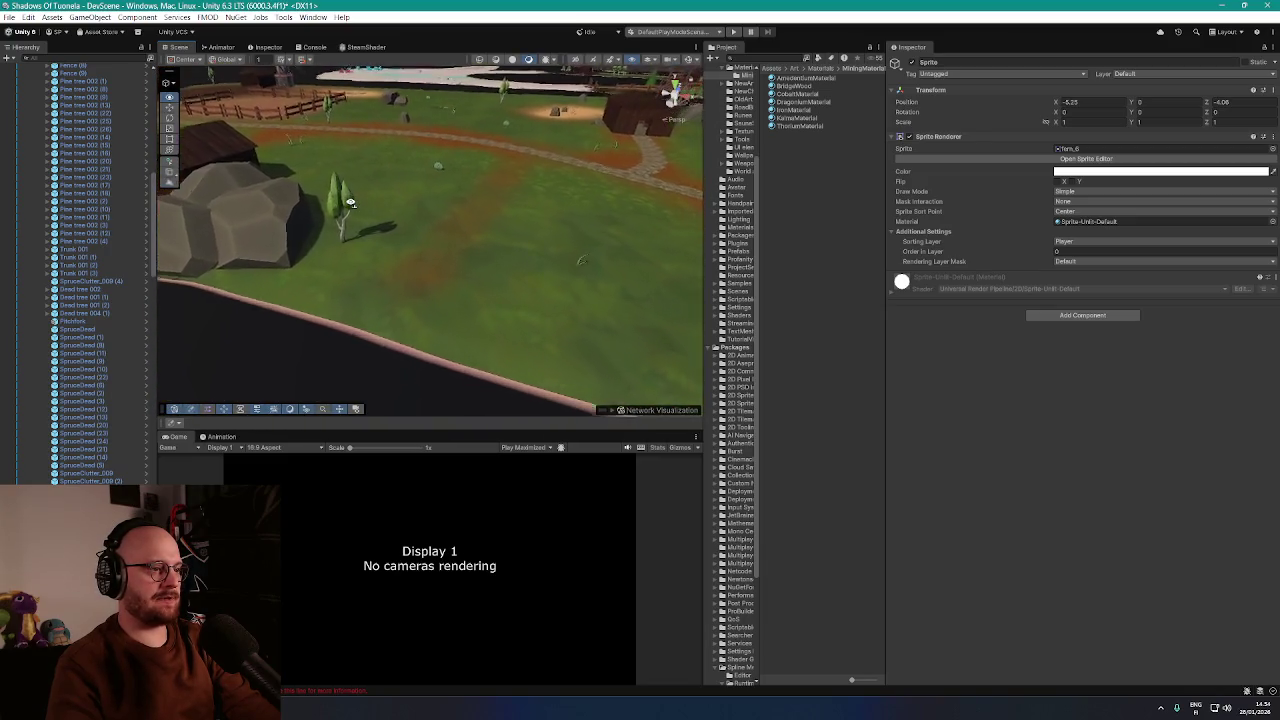
pyautogui.scroll(-8, 352, 204)
pyautogui.scroll(-8, 356, 206)
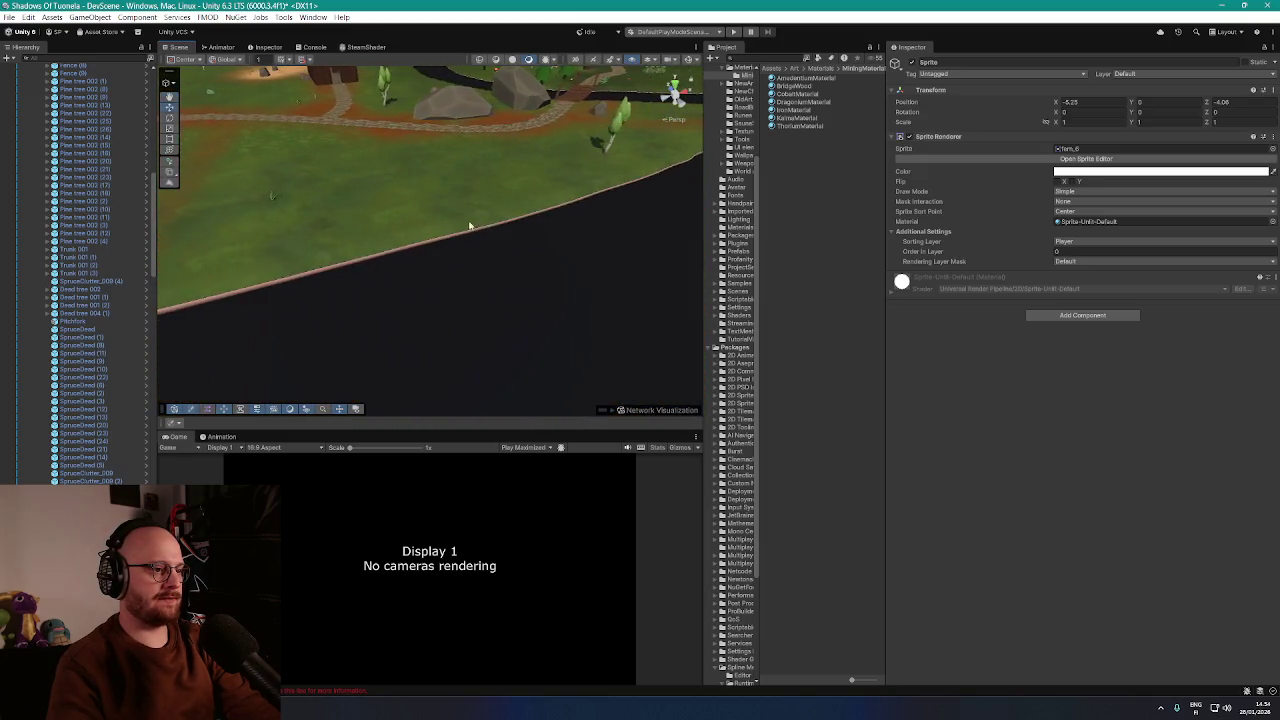
pyautogui.moveTo(544, 218)
pyautogui.mouseDown()
pyautogui.moveTo(370, 187)
pyautogui.moveTo(549, 212)
pyautogui.moveTo(531, 181)
pyautogui.moveTo(470, 190)
pyautogui.mouseUp()
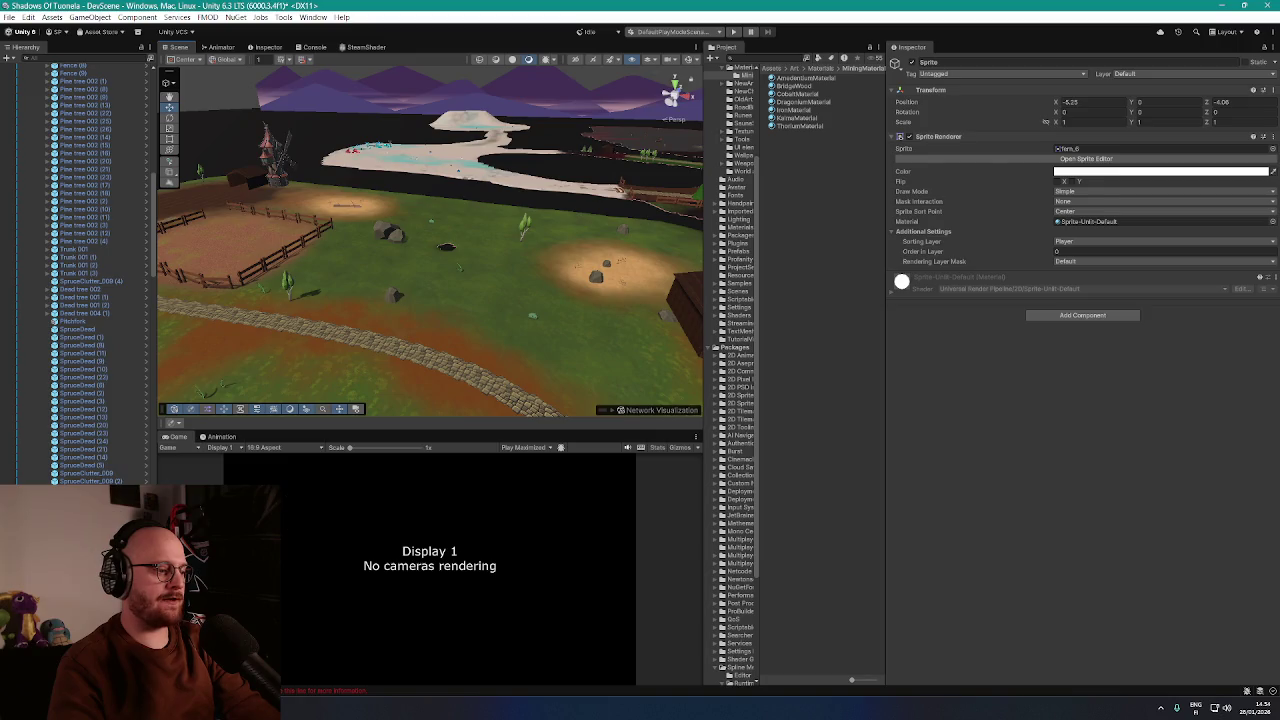
# Compare the level against the SOT DEMO CONCEPT MAP image, then return to Unity
pyautogui.hotkey('alt', 'Tab')
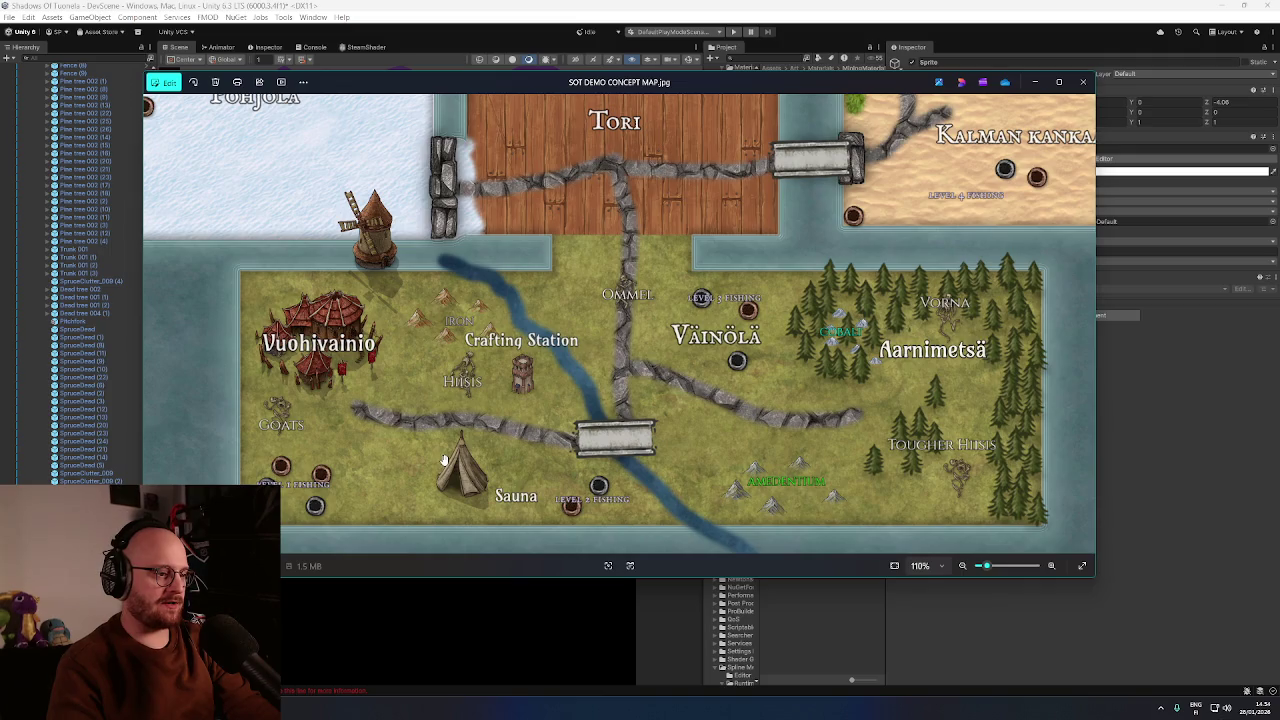
pyautogui.click(756, 4)
pyautogui.scroll(10, 110, 300)
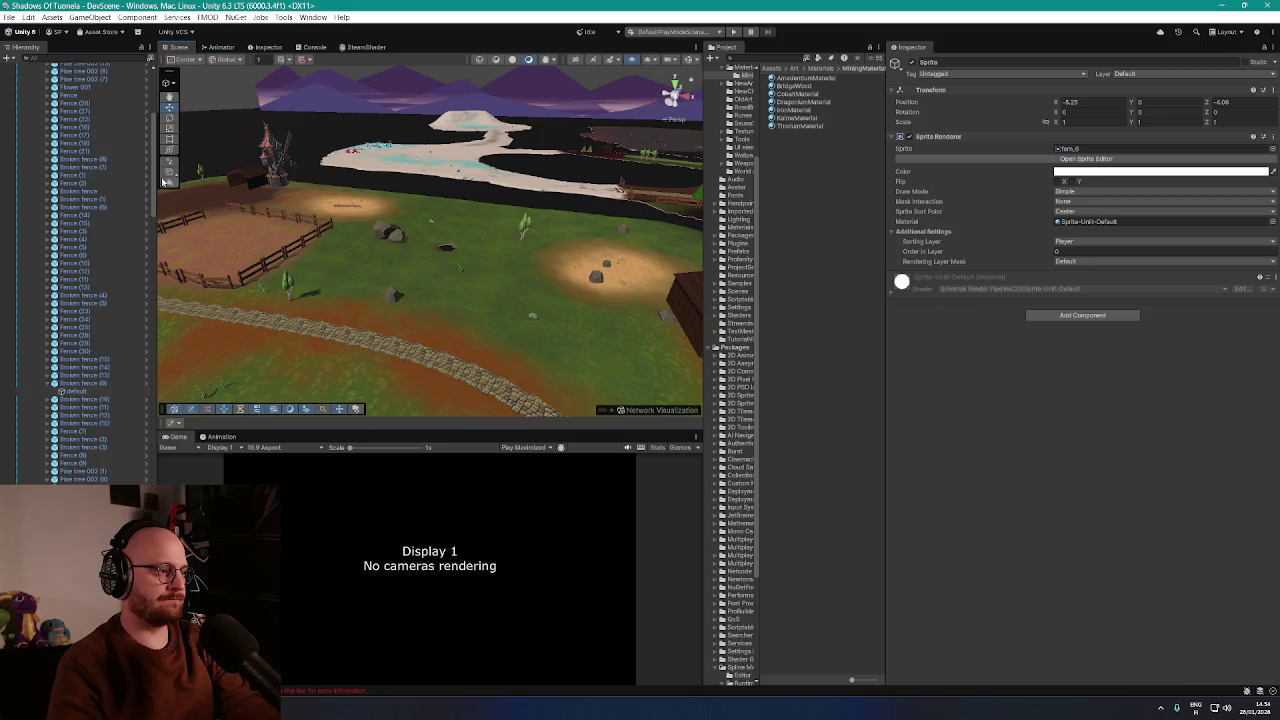
pyautogui.moveTo(153, 182); pyautogui.dragTo(165, 72)
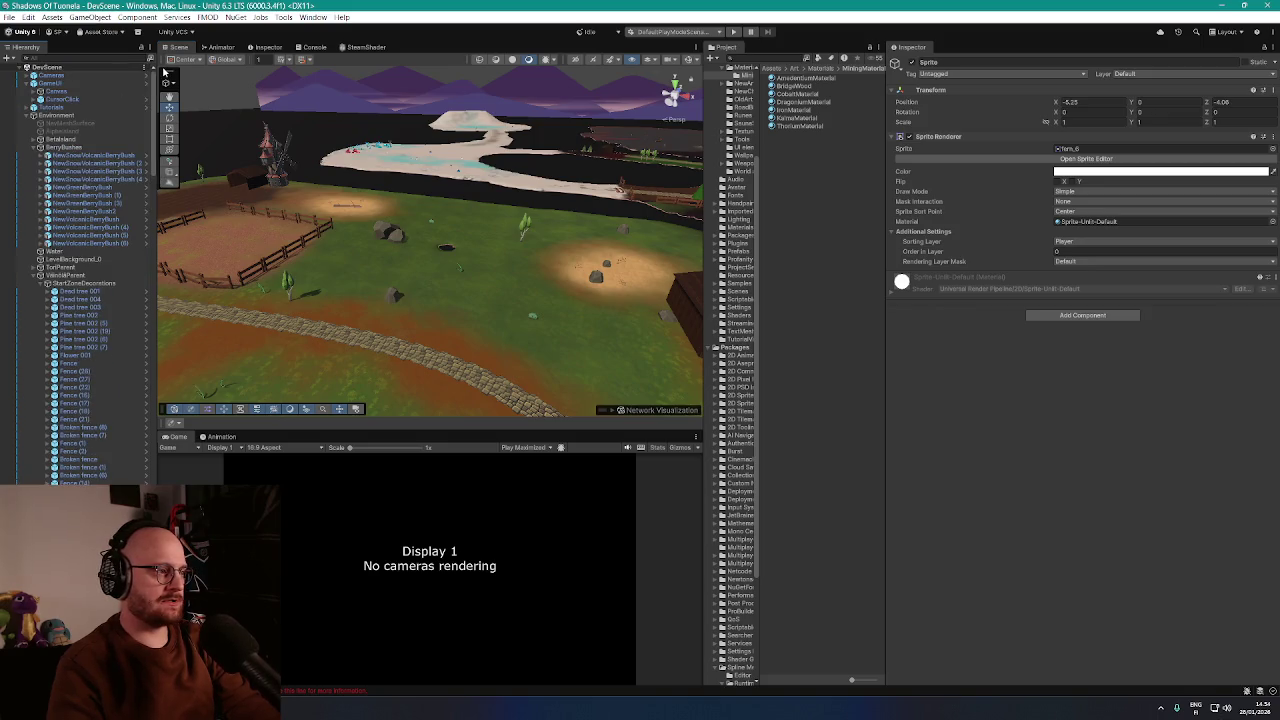
# Collapse the BerryBushes, WiltedParent, FishingSpots, MiningSpots, InteractionsParent and WoodcuttingTrees groups
pyautogui.click(40, 147)
pyautogui.click(40, 179)
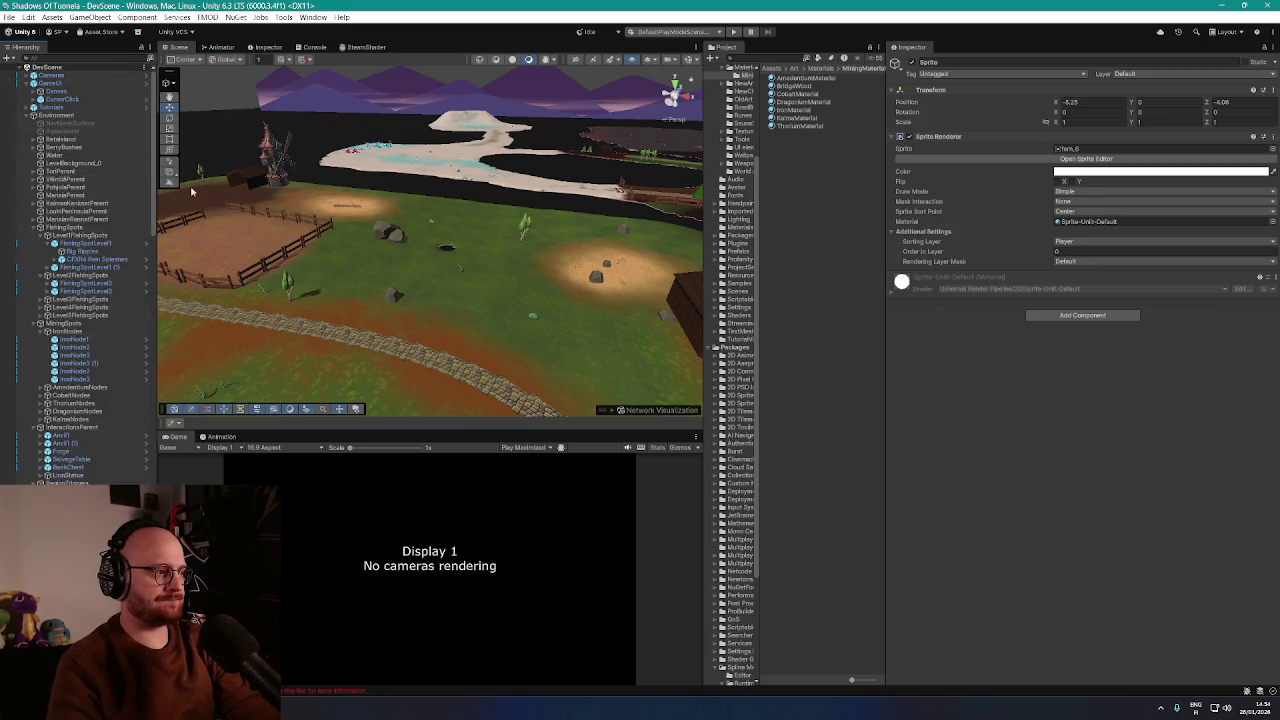
pyautogui.click(34, 228)
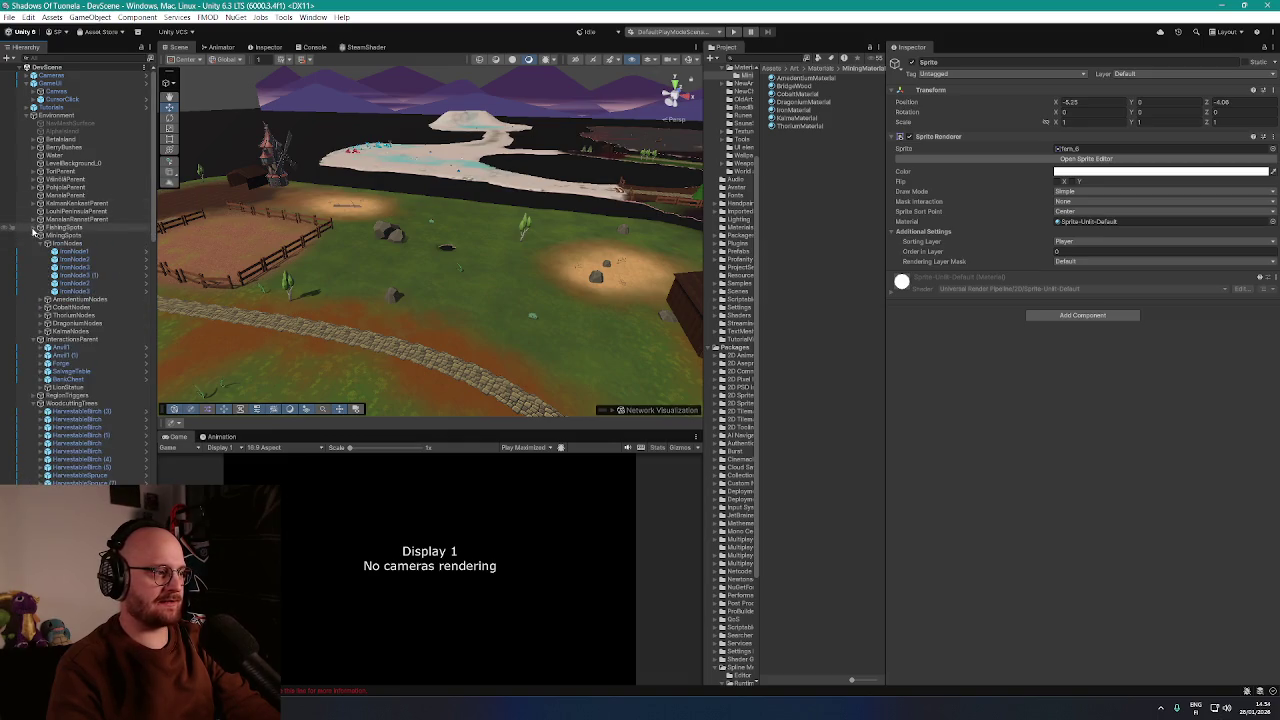
pyautogui.click(36, 236)
pyautogui.click(35, 243)
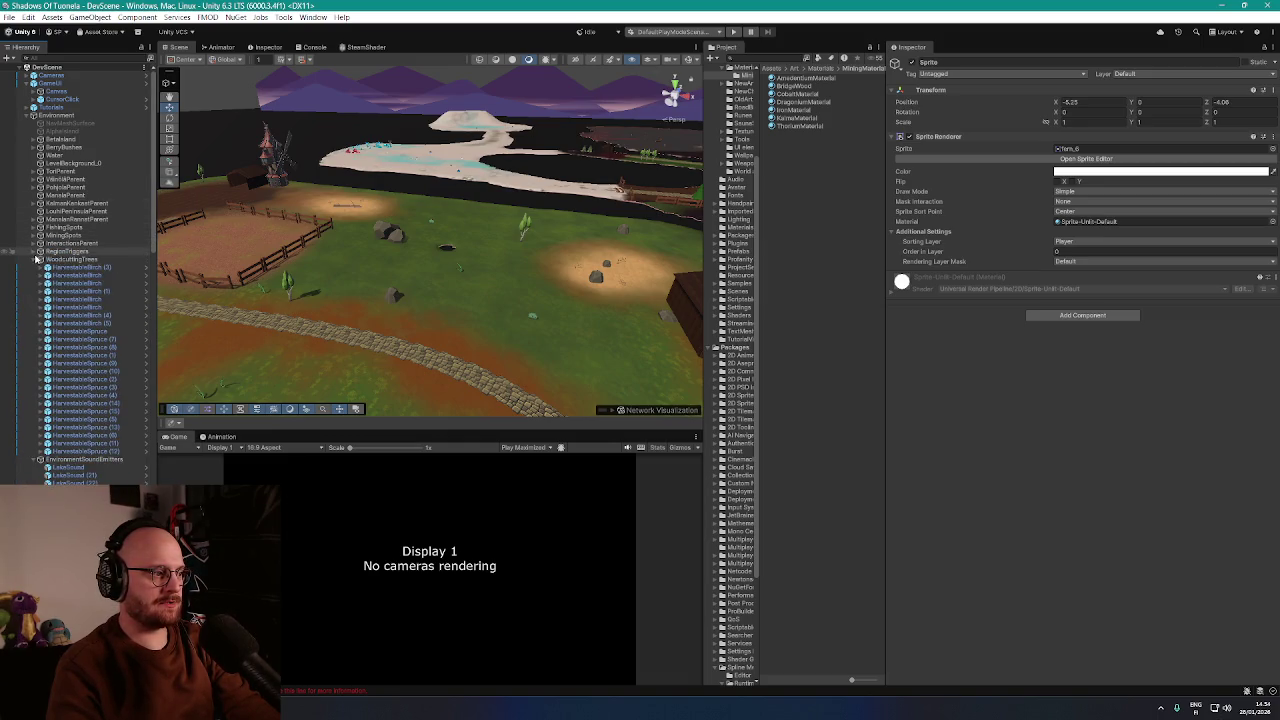
pyautogui.click(36, 259)
pyautogui.click(36, 267)
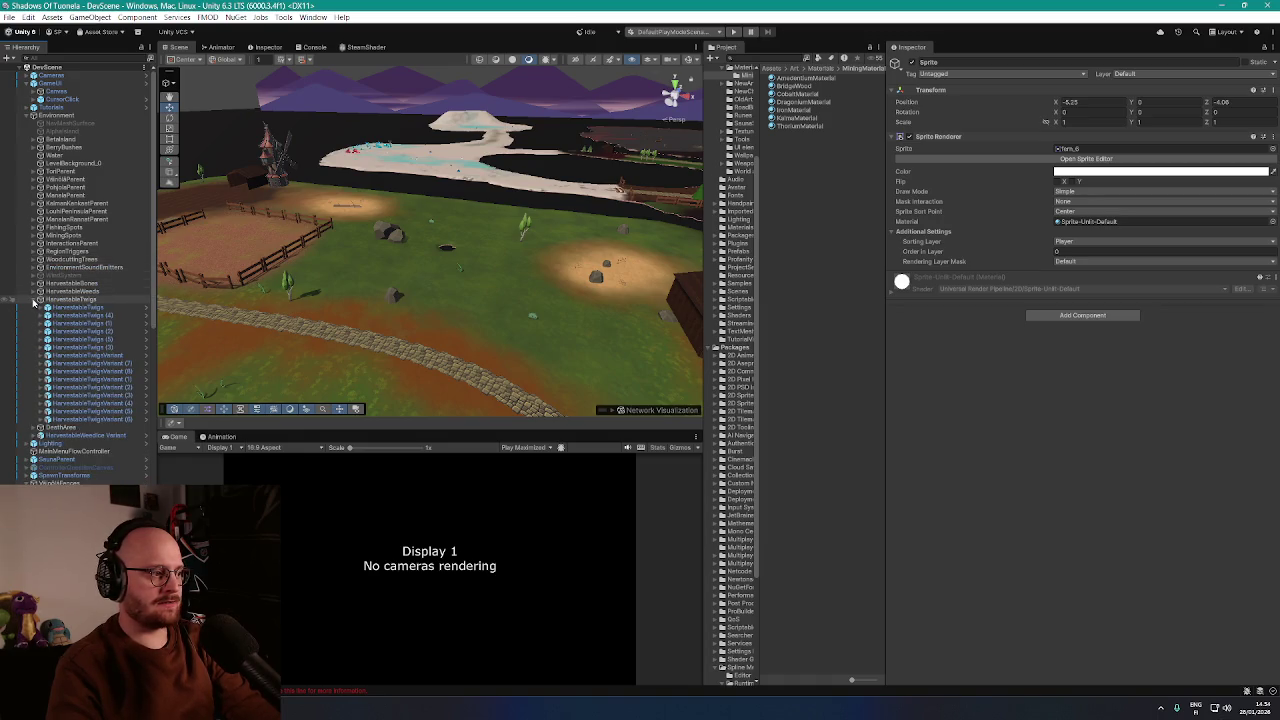
# Fold HarvestableTwigs, VilndilFences and StartingArea, view the village from above, and search 'npcr'
pyautogui.click(36, 300)
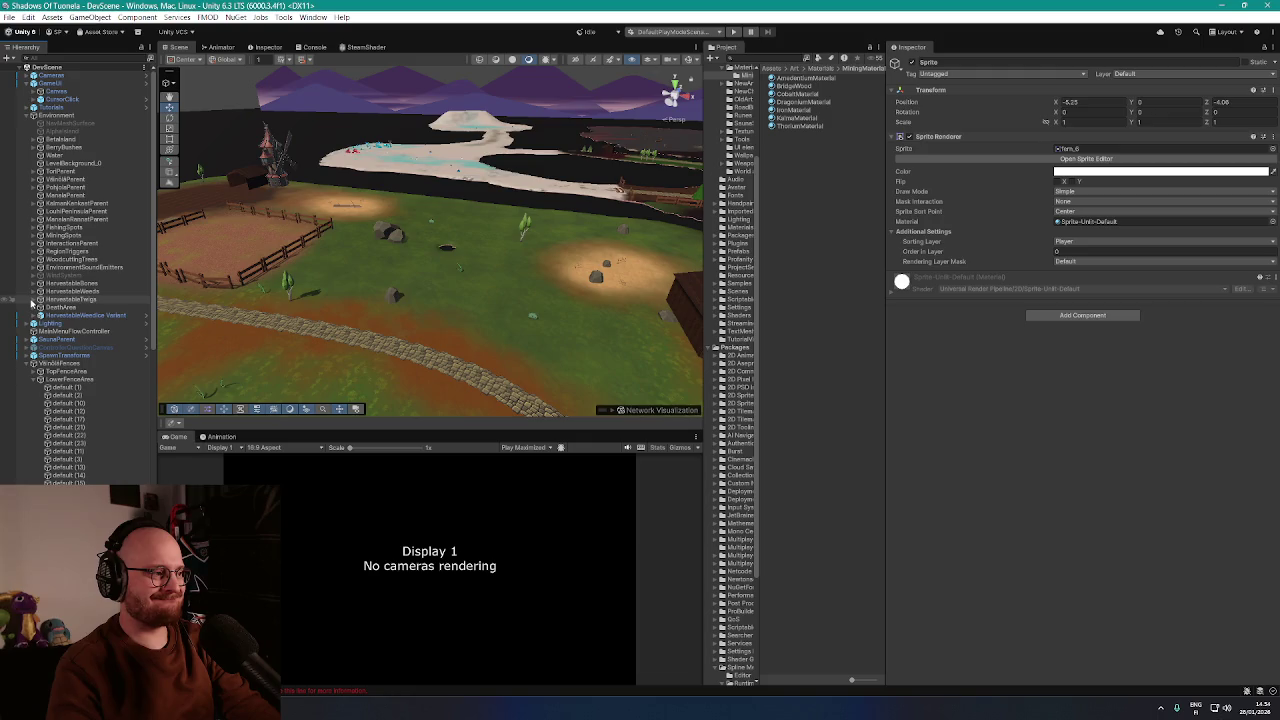
pyautogui.click(30, 363)
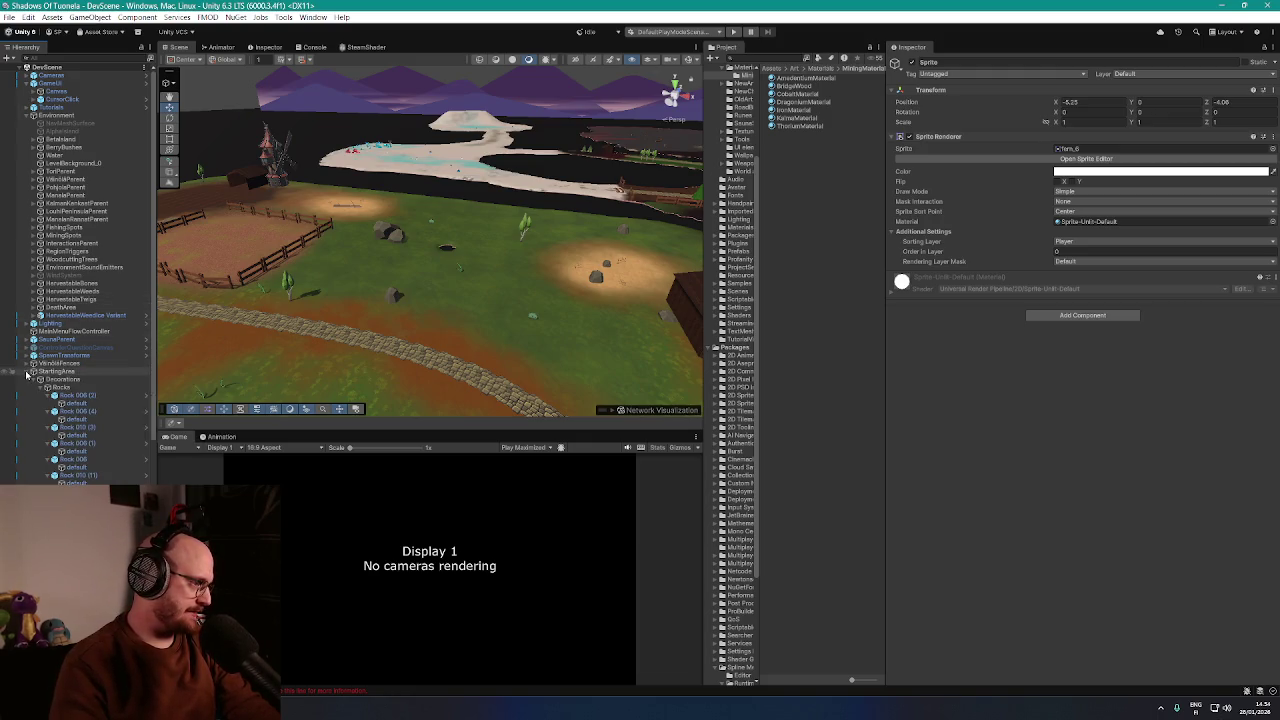
pyautogui.click(31, 379)
pyautogui.moveTo(186, 355); pyautogui.dragTo(449, 309)
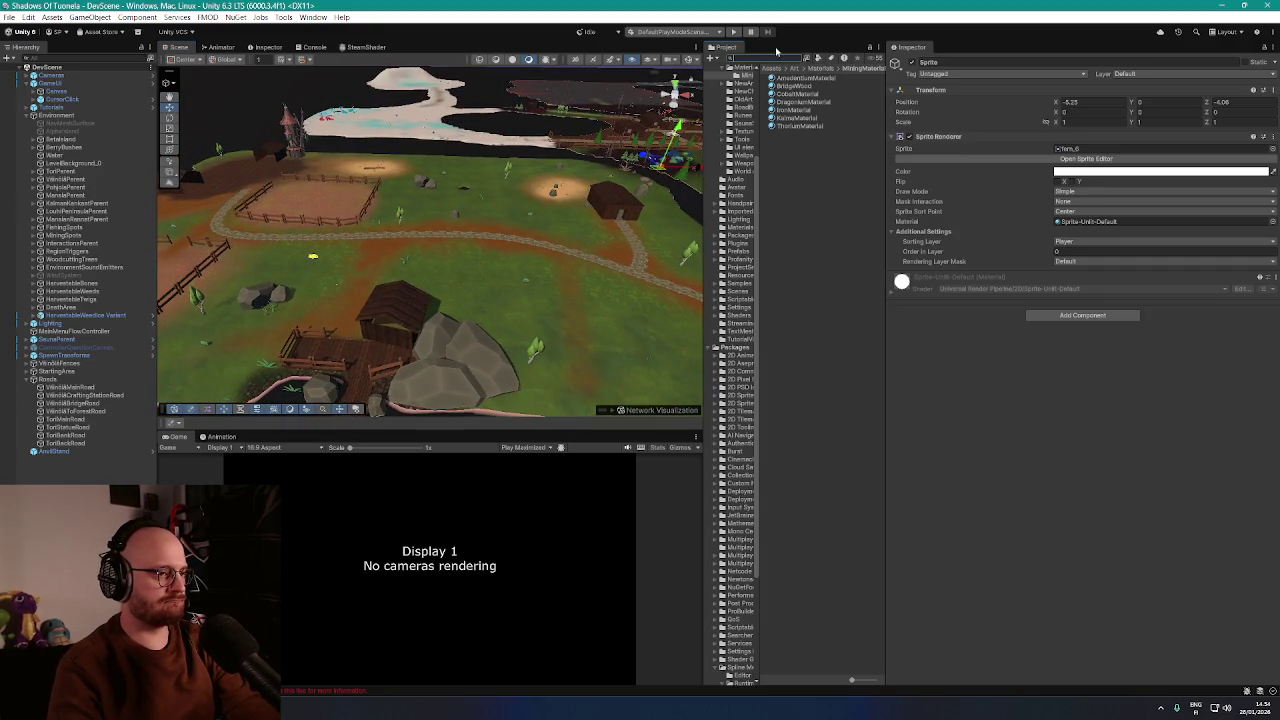
pyautogui.write('npcr')
# Place an NPCManager prefab instance in DevScene, edit its position, delete it, and enter Play mode
pyautogui.click(800, 86)
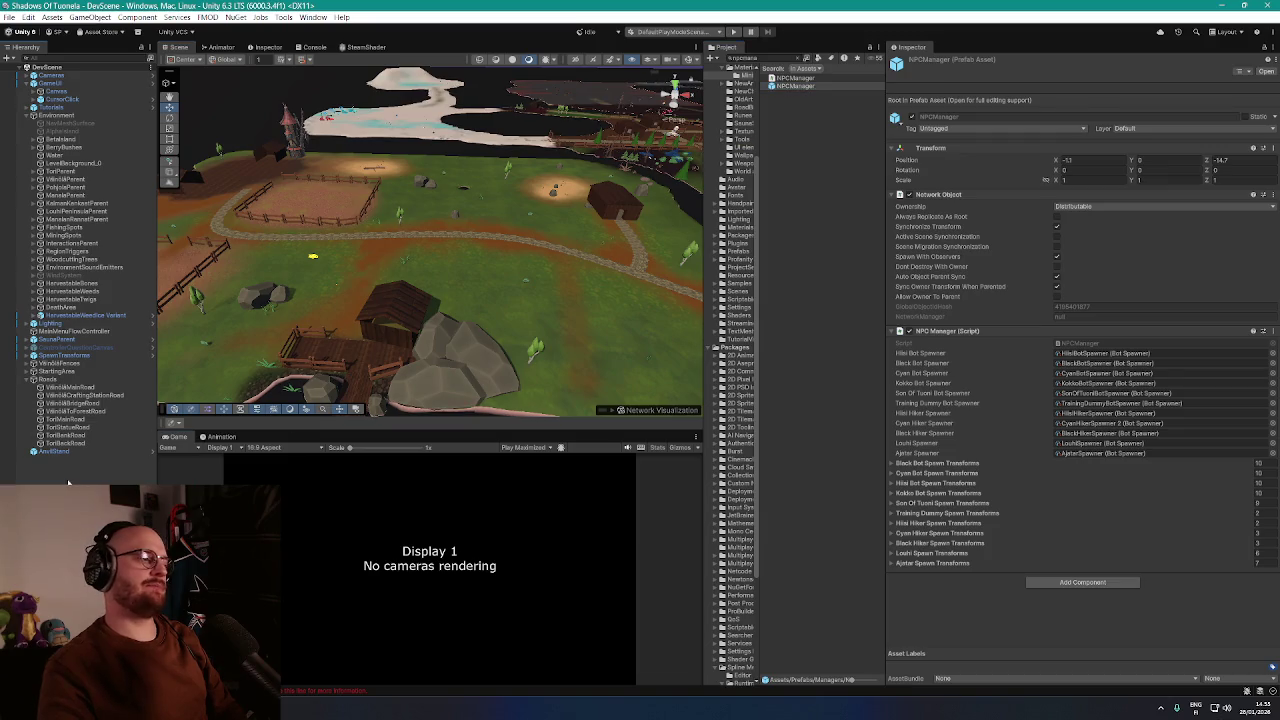
pyautogui.moveTo(70, 481); pyautogui.dragTo(62, 462)
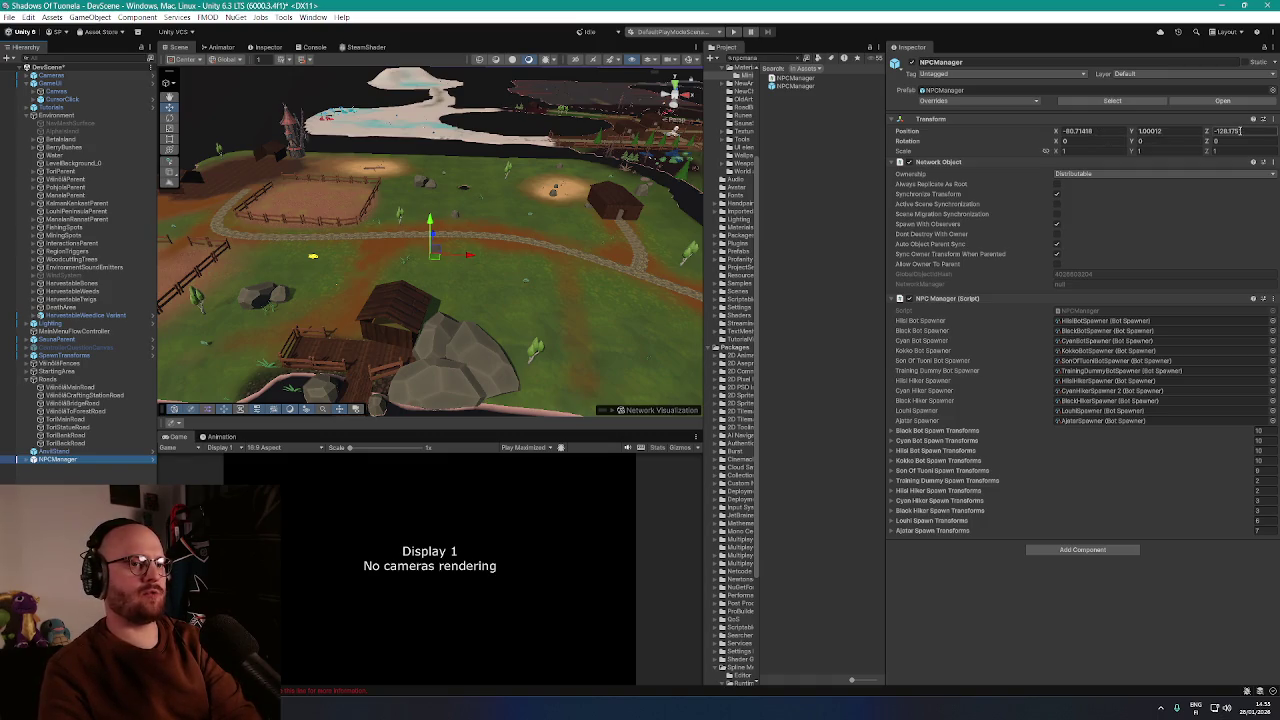
pyautogui.press('Return')
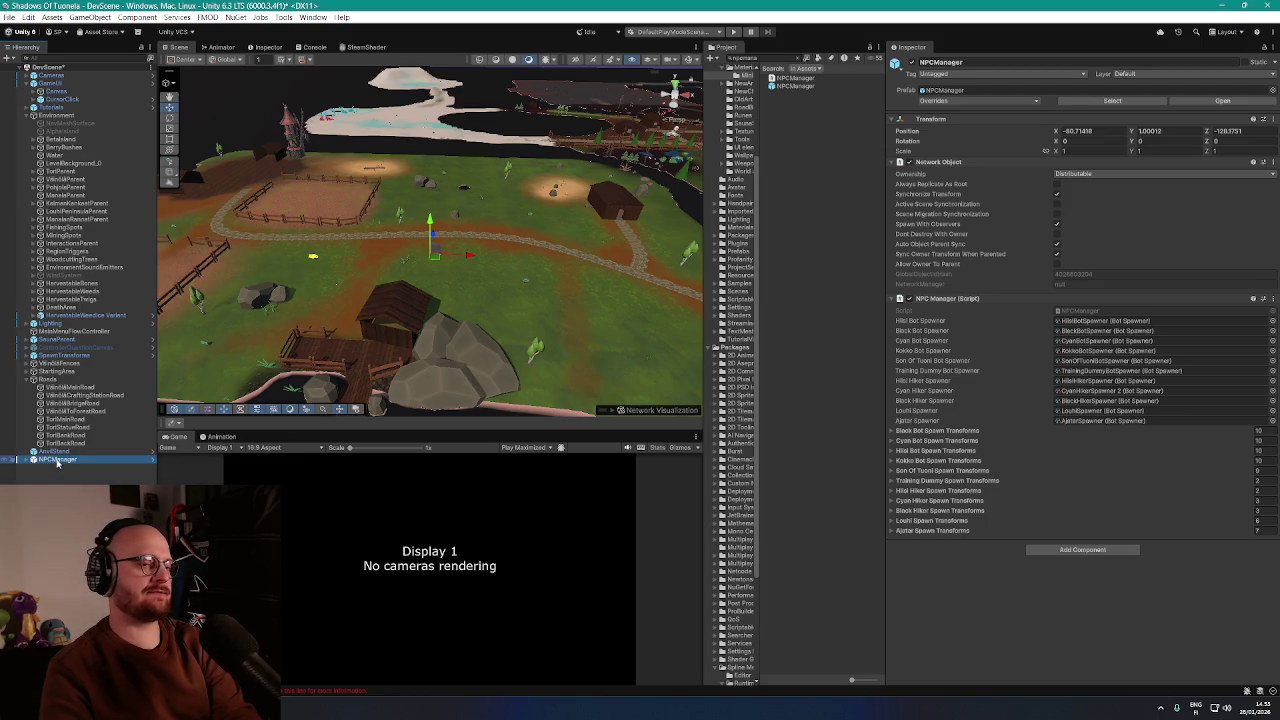
pyautogui.press('Delete')
pyautogui.moveTo(275, 305); pyautogui.dragTo(592, 143)
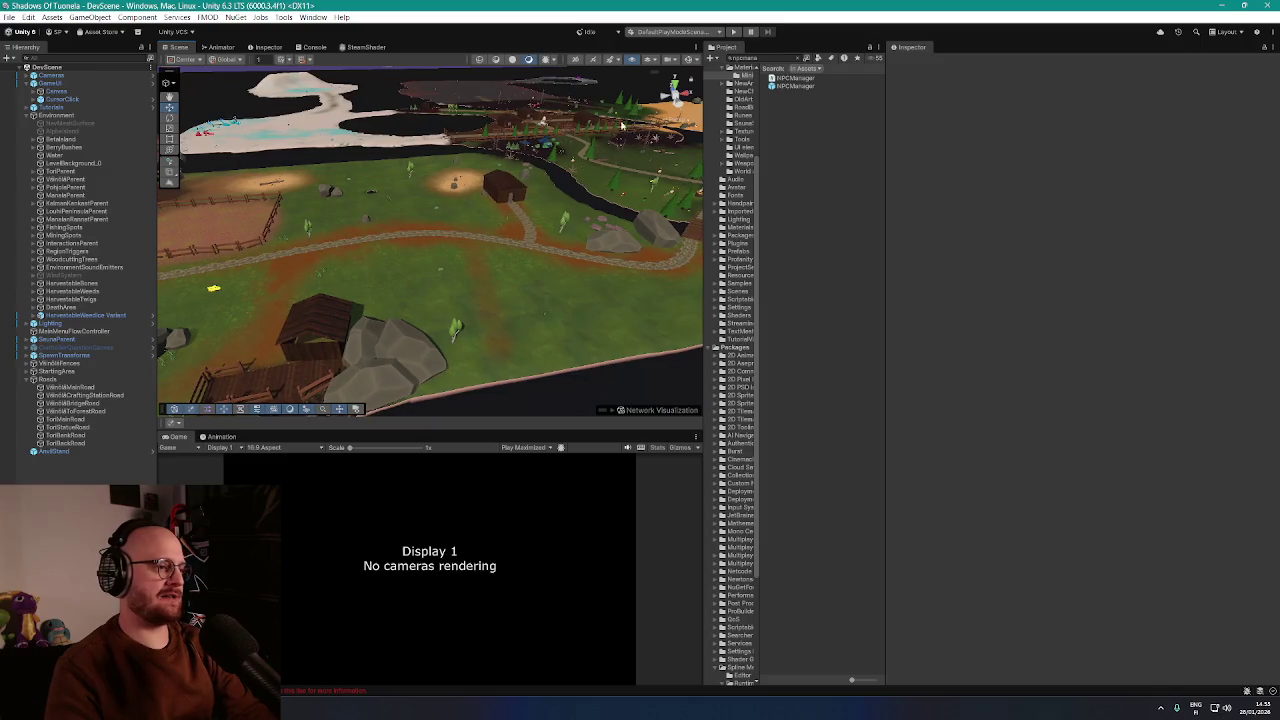
pyautogui.click(733, 32)
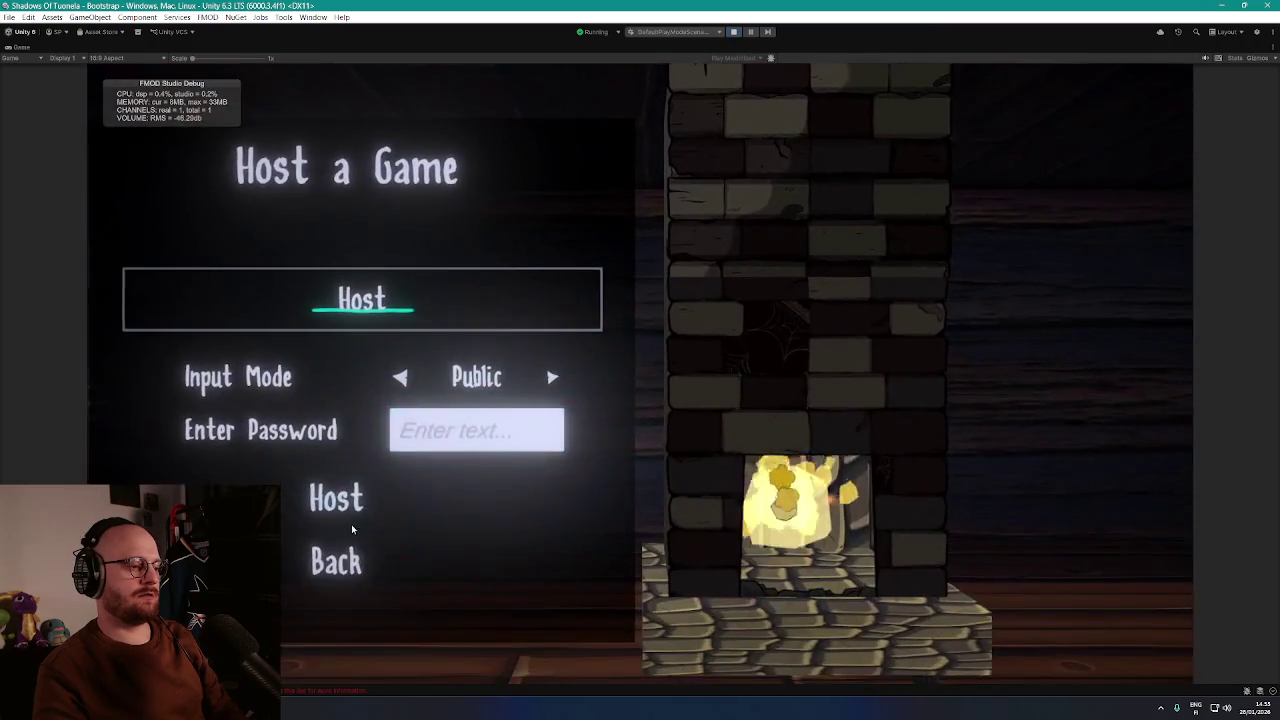
# Host the LAN game, walk the player up and down the cobblestone paths, then pause play
pyautogui.press('Return')
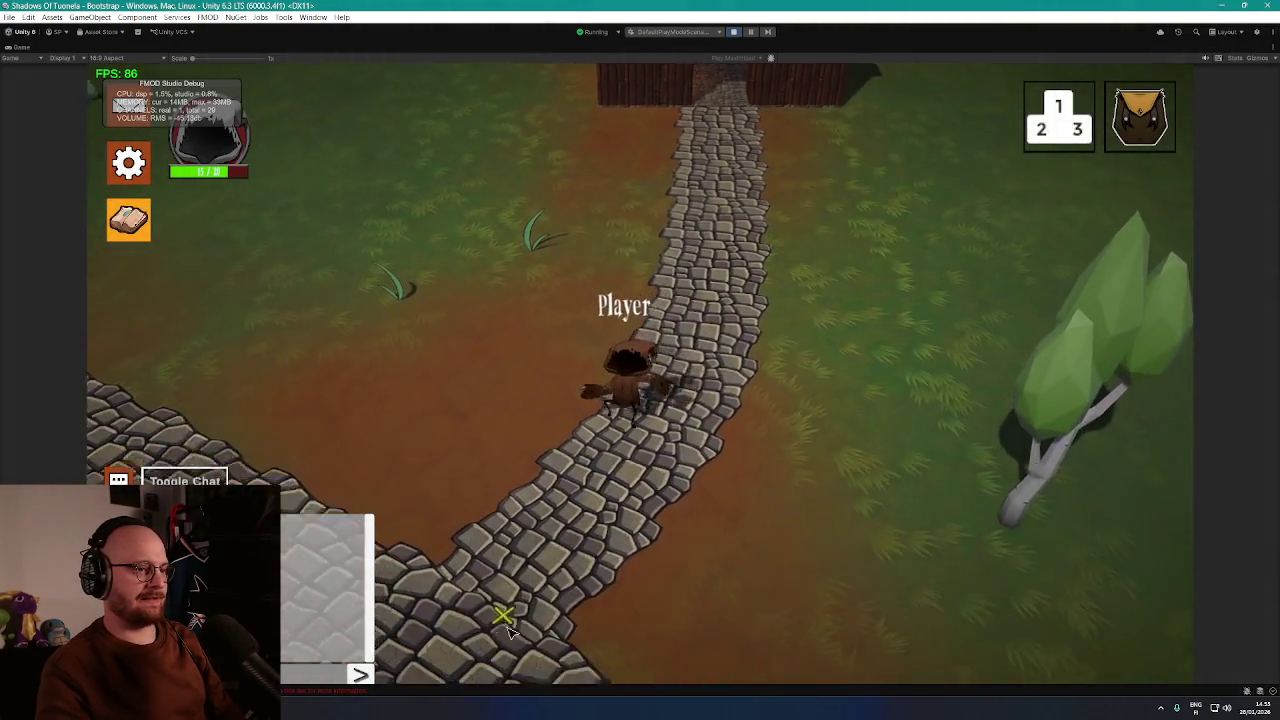
pyautogui.click(710, 298)
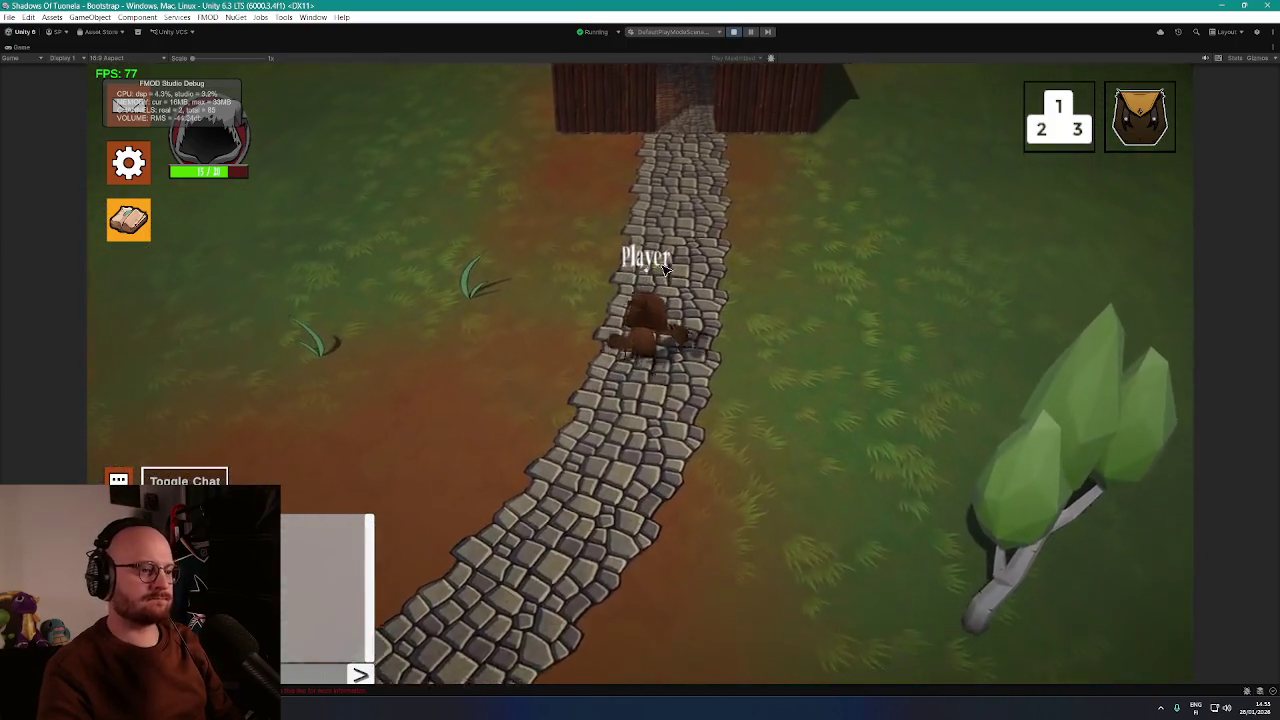
pyautogui.click(700, 330)
pyautogui.click(600, 534)
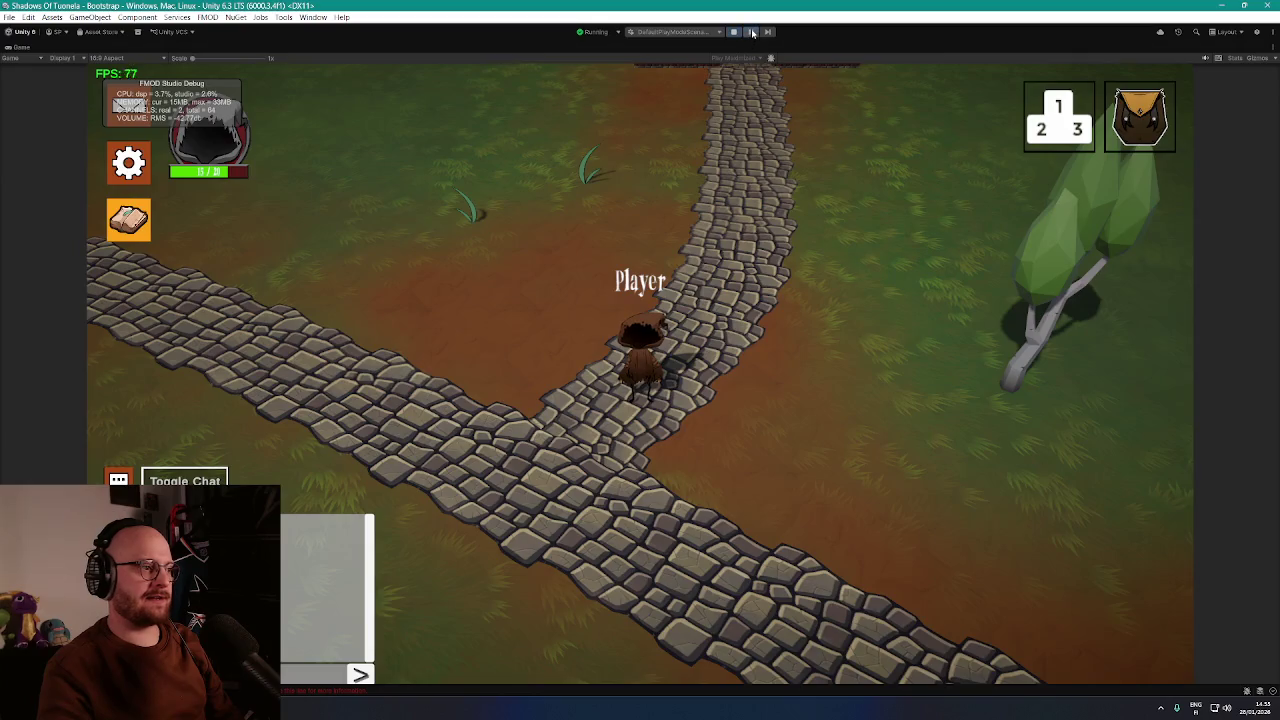
pyautogui.click(752, 32)
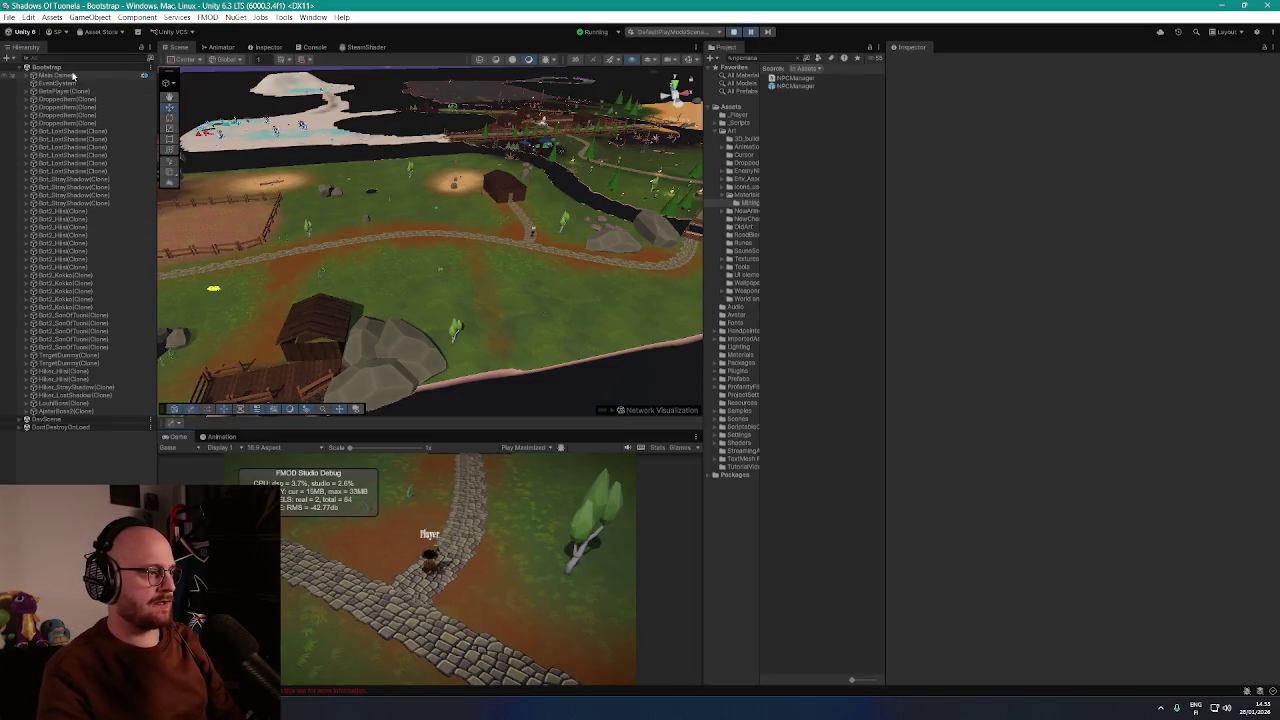
# Copy NPCManager(Clone)'s world transform from DontDestroyOnLoad, then exit Play mode
pyautogui.click(21, 428)
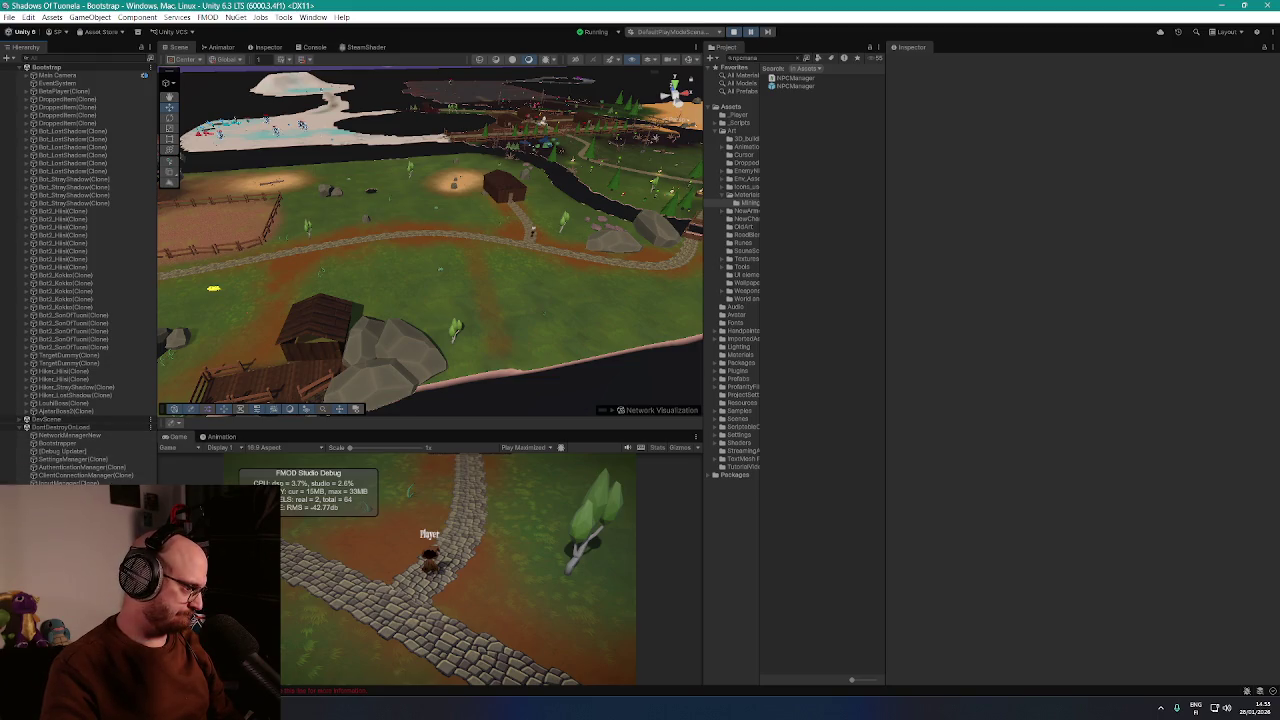
pyautogui.click(70, 491)
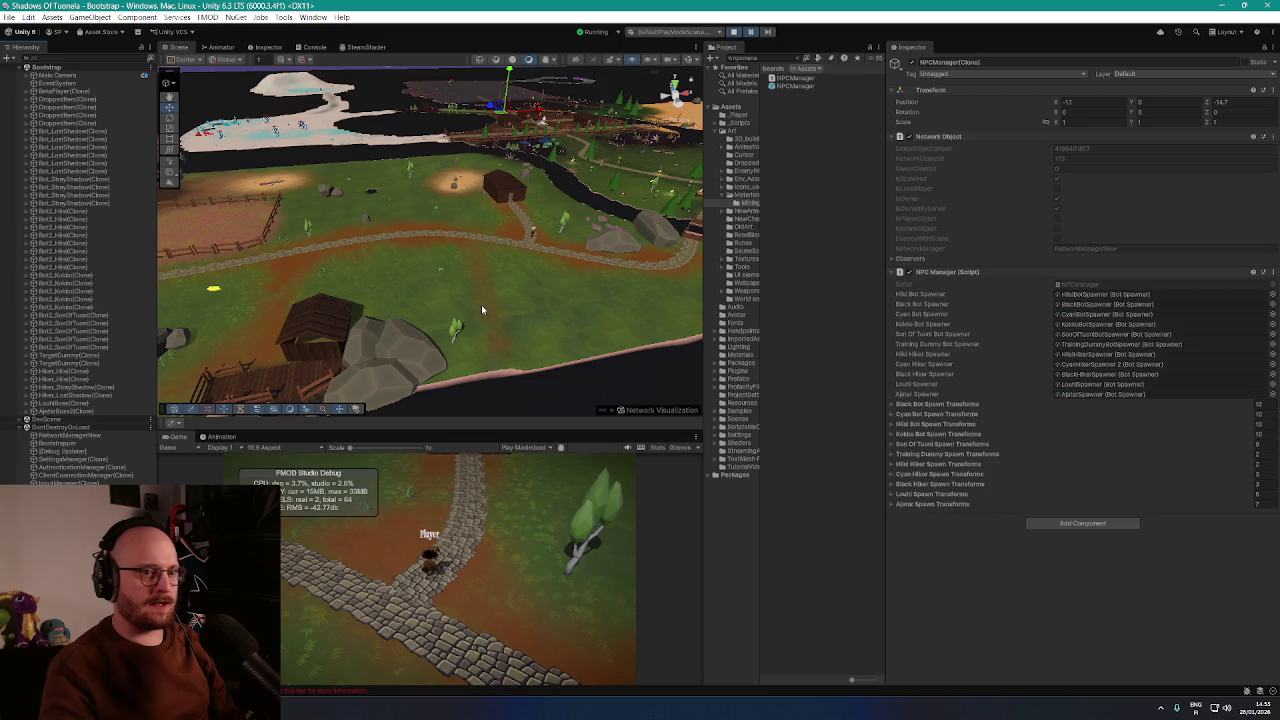
pyautogui.moveTo(490, 287); pyautogui.dragTo(544, 233)
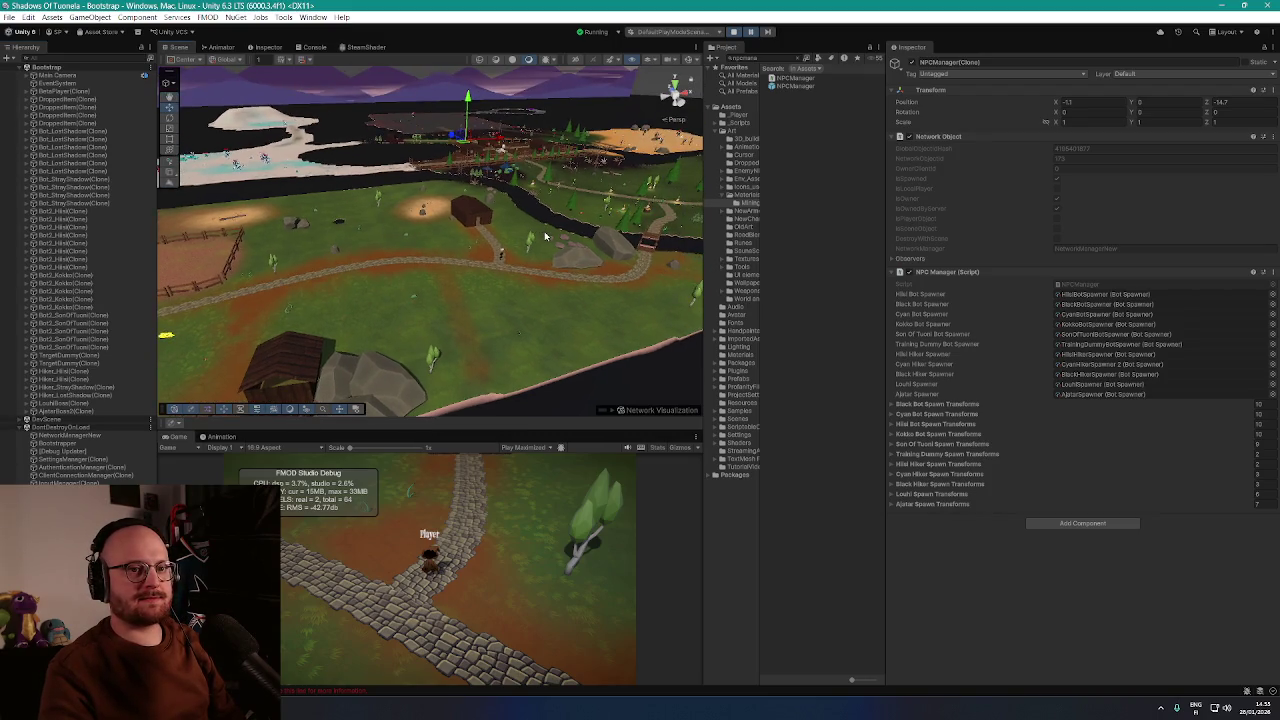
pyautogui.moveTo(507, 221); pyautogui.dragTo(487, 241)
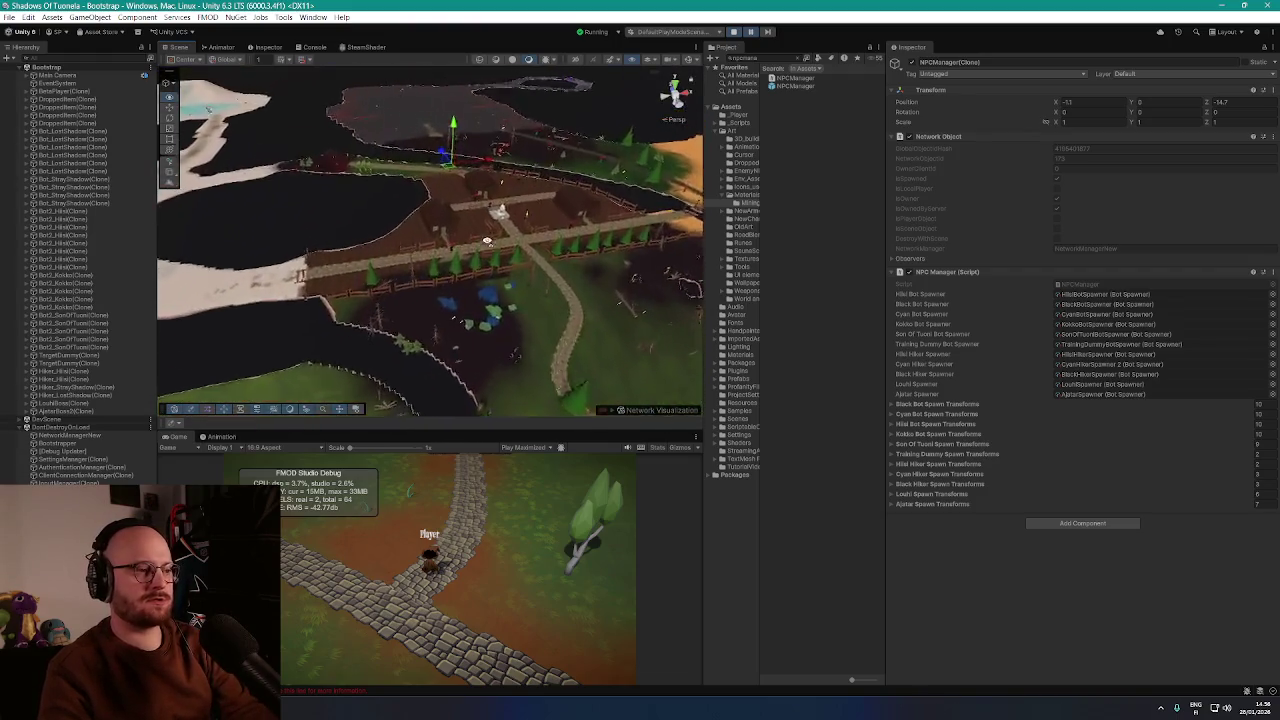
pyautogui.scroll(5, 487, 241)
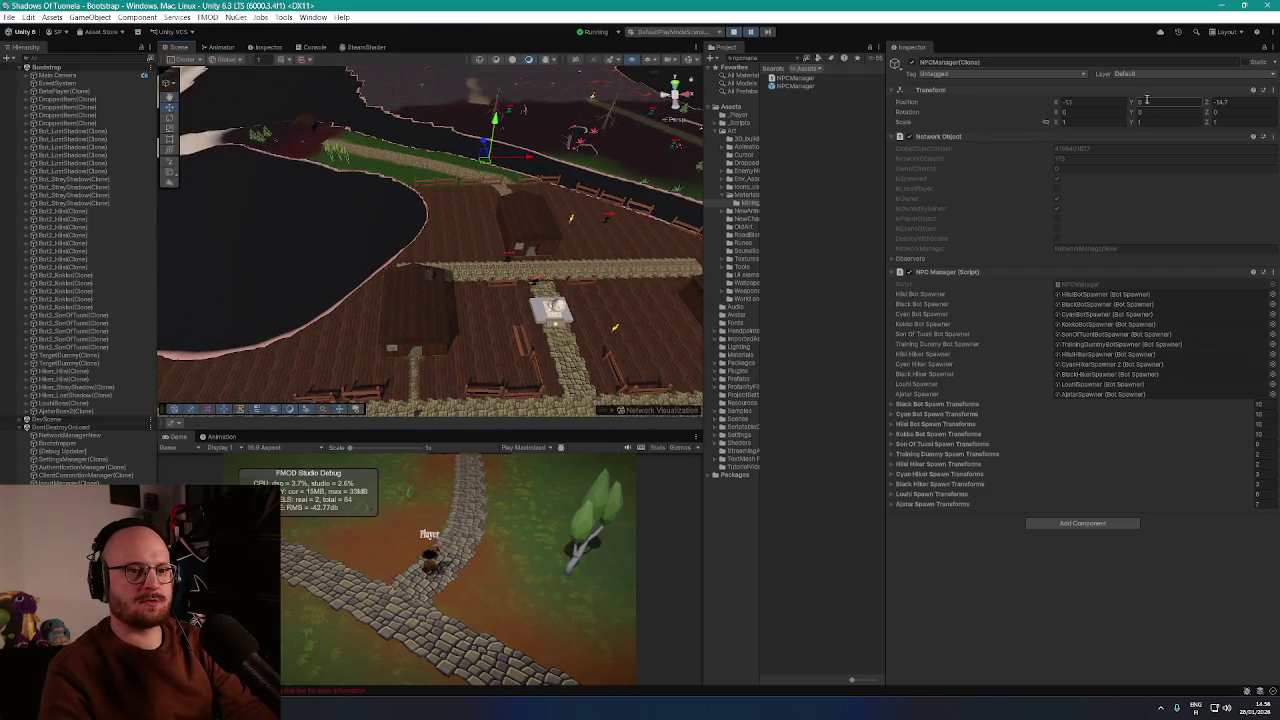
pyautogui.rightClick(1145, 98)
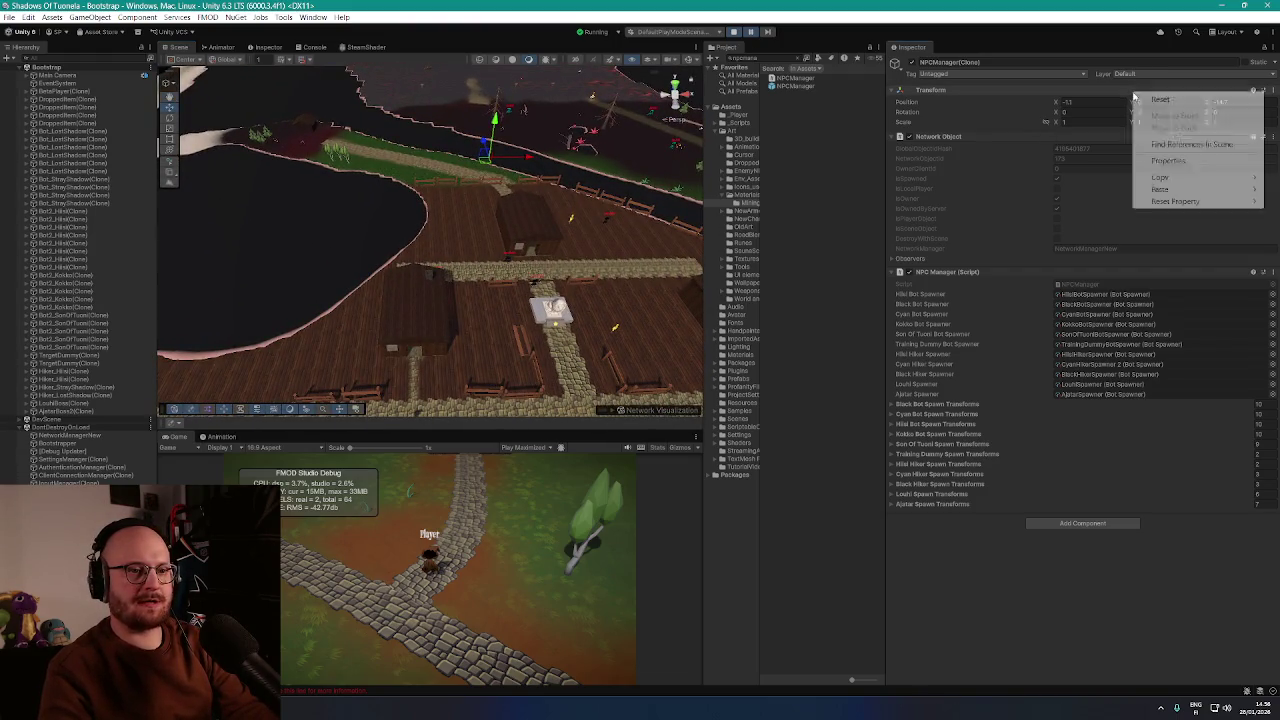
pyautogui.moveTo(1172, 177)
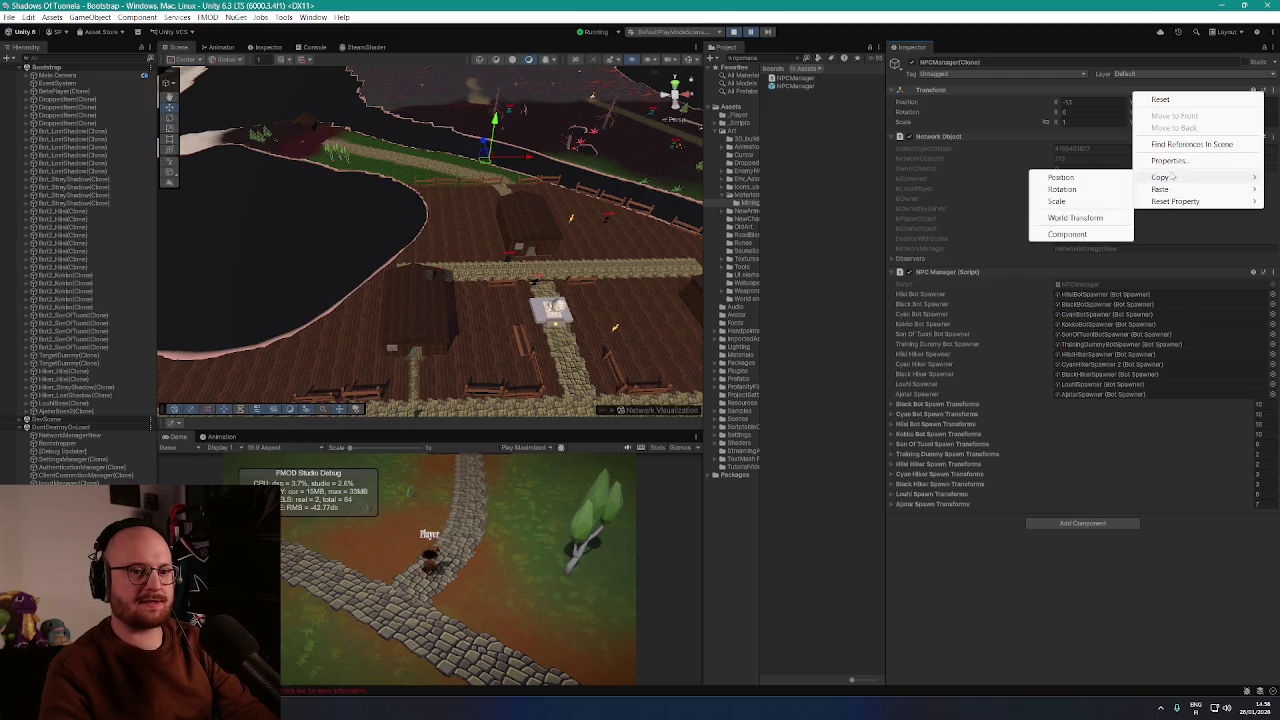
pyautogui.click(1078, 218)
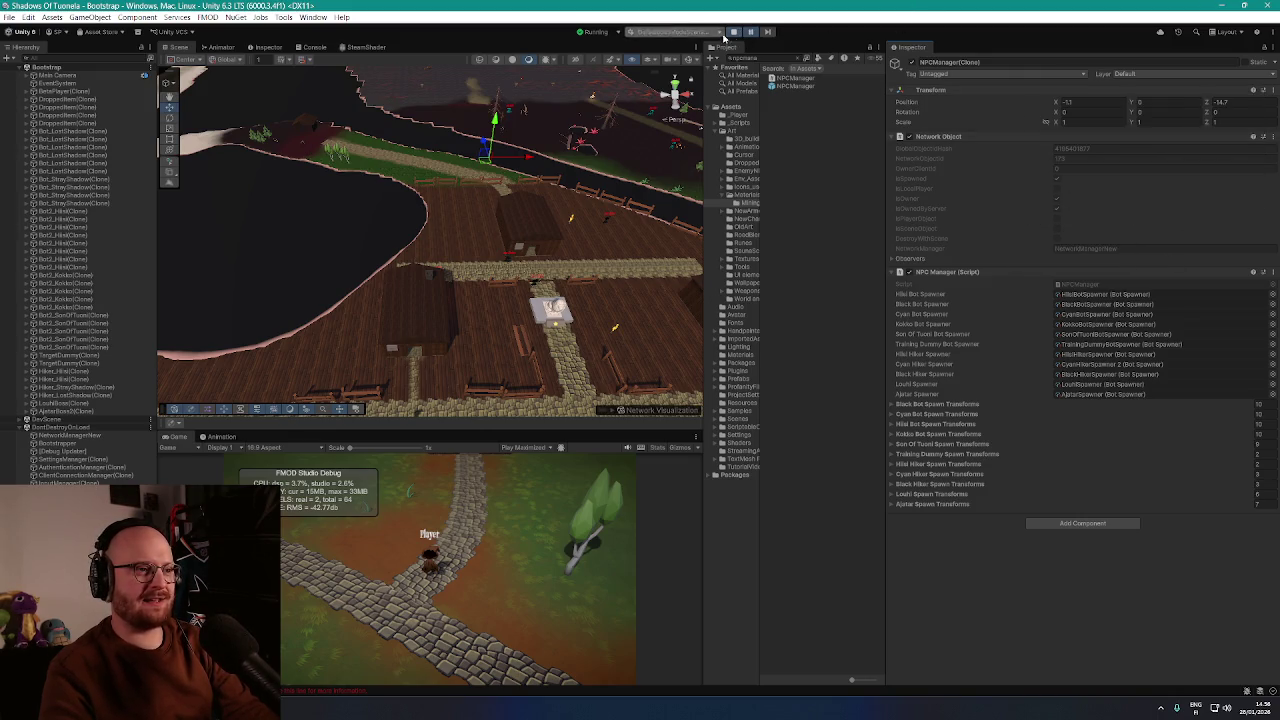
pyautogui.click(734, 33)
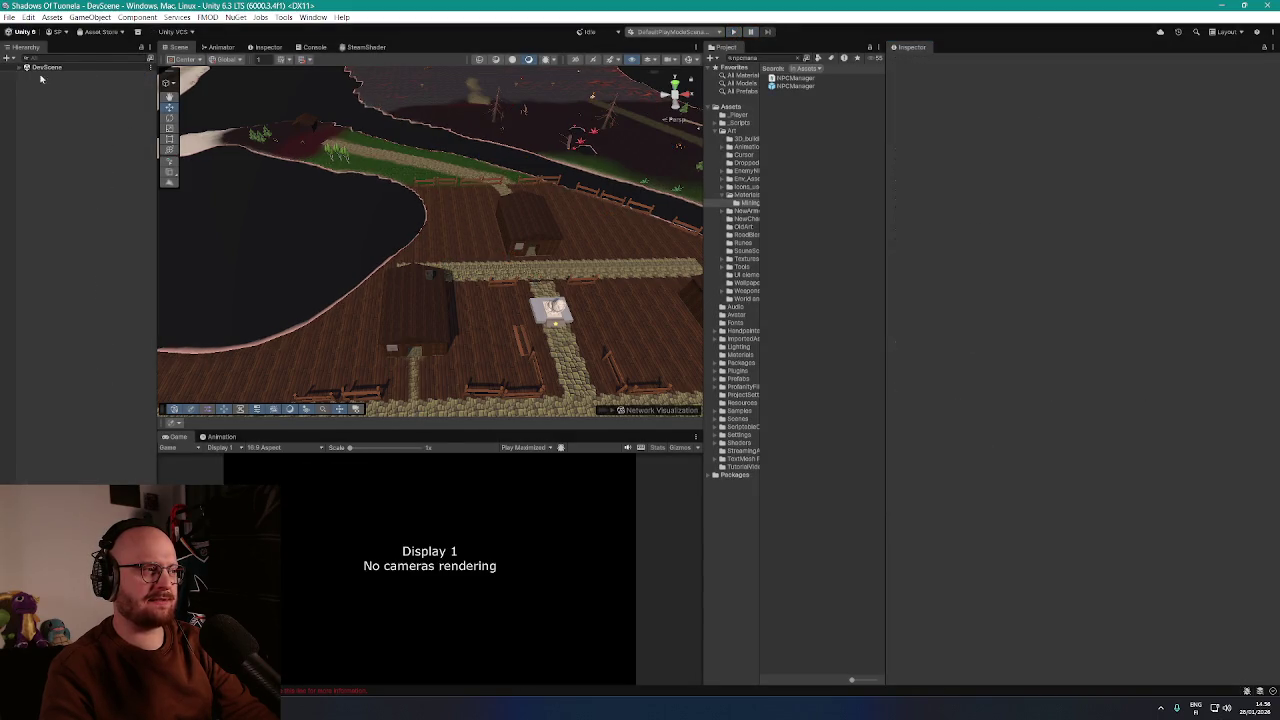
# Drop the NPCManager prefab into DevScene, paste the copied world transform, and expand its spawn parents
pyautogui.click(20, 67)
pyautogui.moveTo(167, 239); pyautogui.dragTo(70, 178)
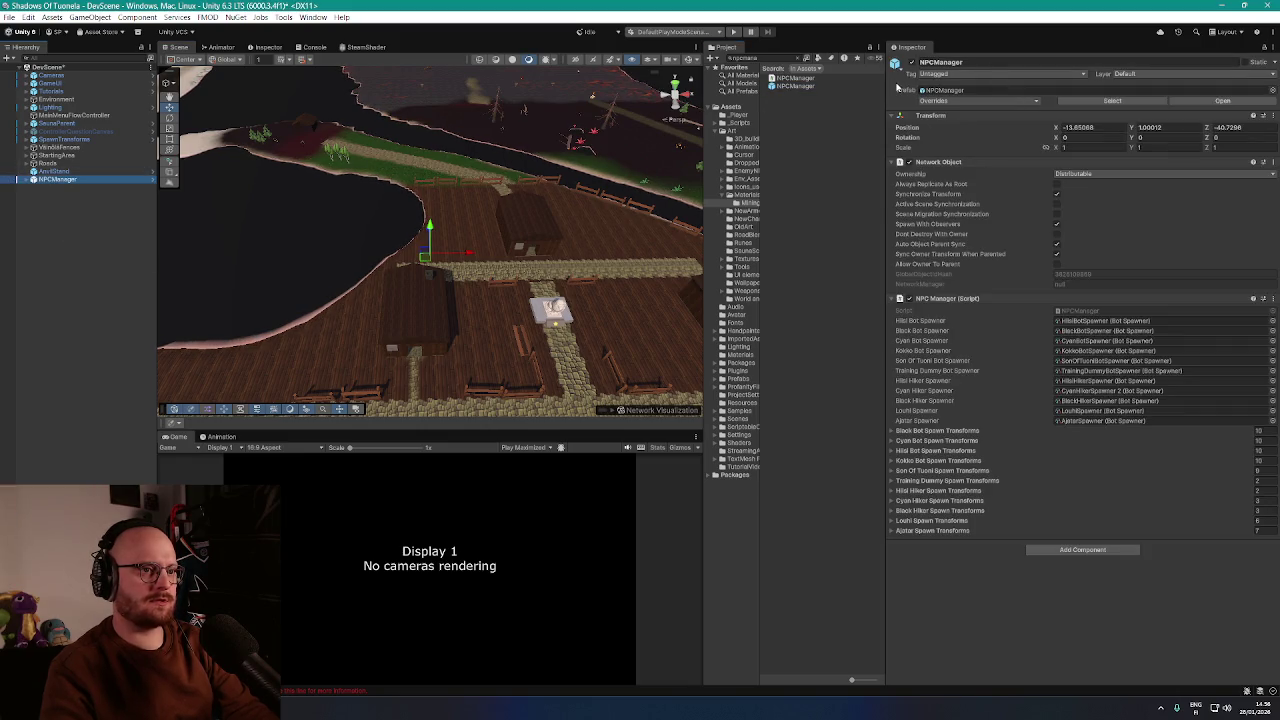
pyautogui.rightClick(912, 115)
pyautogui.moveTo(1000, 214)
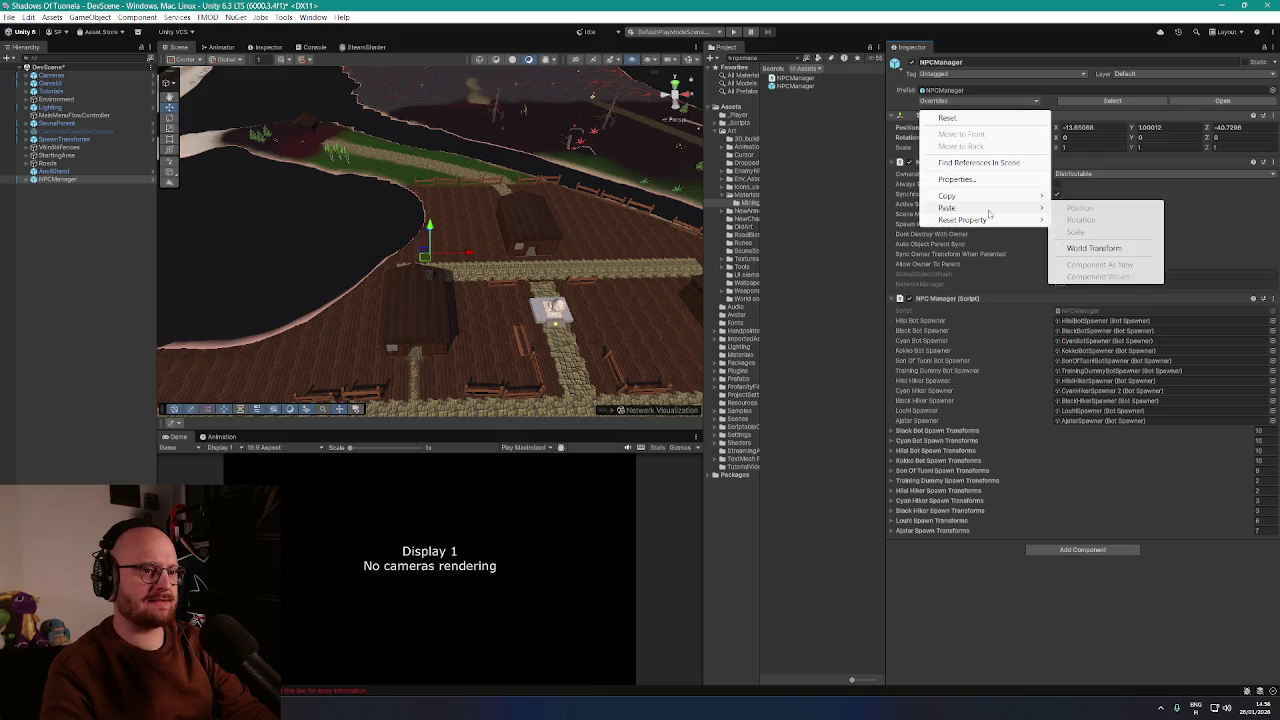
pyautogui.click(1098, 249)
pyautogui.moveTo(644, 194)
pyautogui.mouseDown()
pyautogui.moveTo(603, 185)
pyautogui.moveTo(380, 209)
pyautogui.moveTo(400, 210)
pyautogui.mouseUp()
pyautogui.click(27, 180)
pyautogui.moveTo(440, 280); pyautogui.dragTo(451, 284)
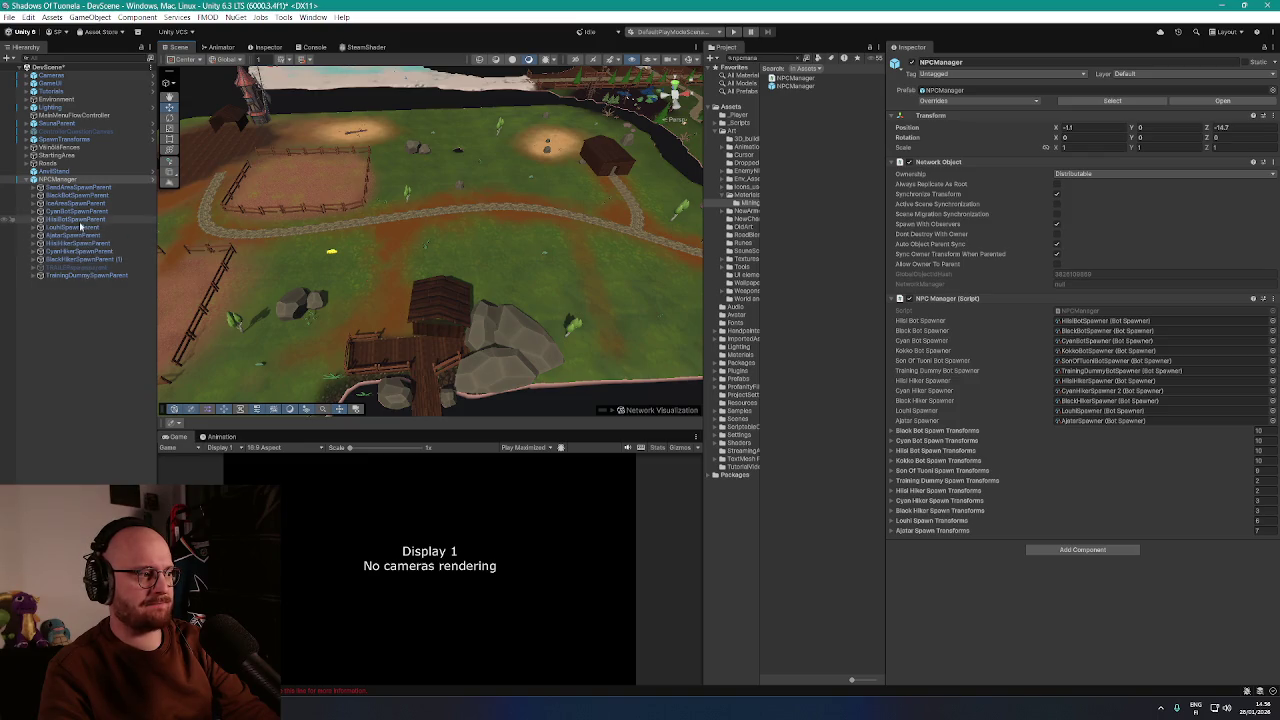
# Select HiisiBotSpawnParent, expand its spawn positions, and frame it in the Scene view
pyautogui.click(81, 220)
pyautogui.click(35, 220)
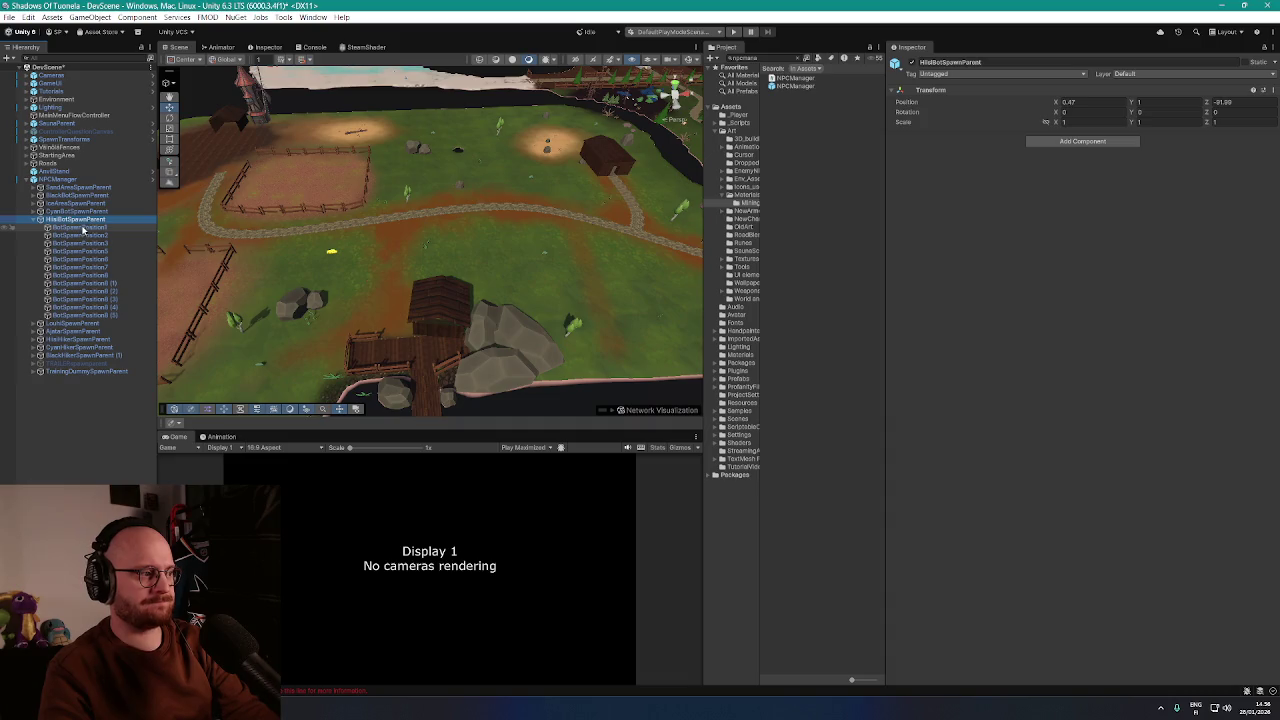
pyautogui.moveTo(165, 204); pyautogui.dragTo(630, 127)
pyautogui.scroll(10, 600, 135)
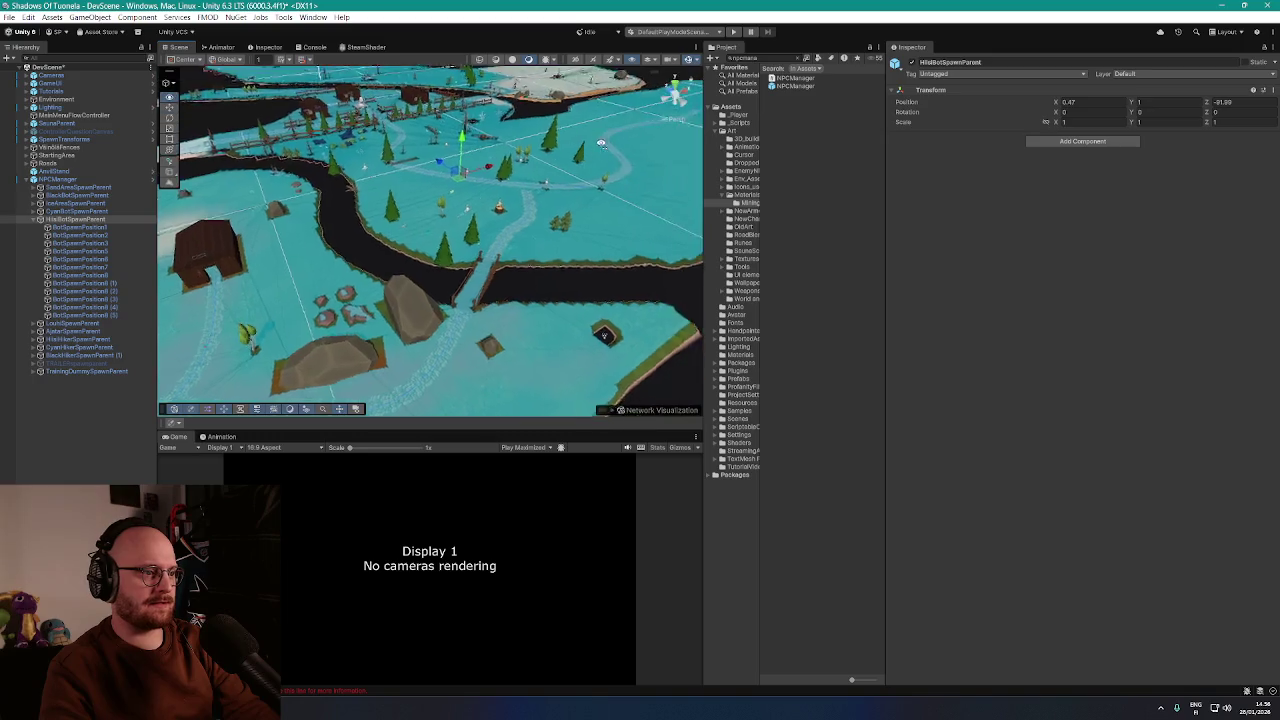
pyautogui.scroll(-10, 563, 143)
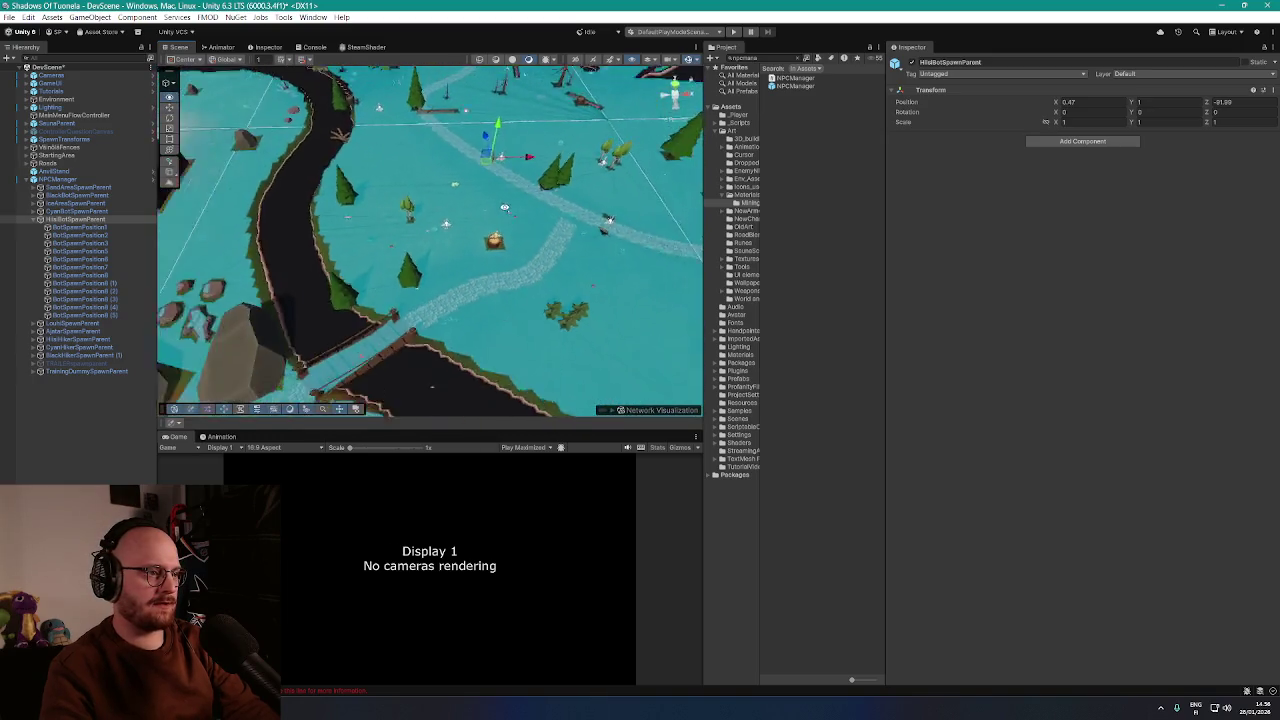
pyautogui.scroll(-3, 549, 221)
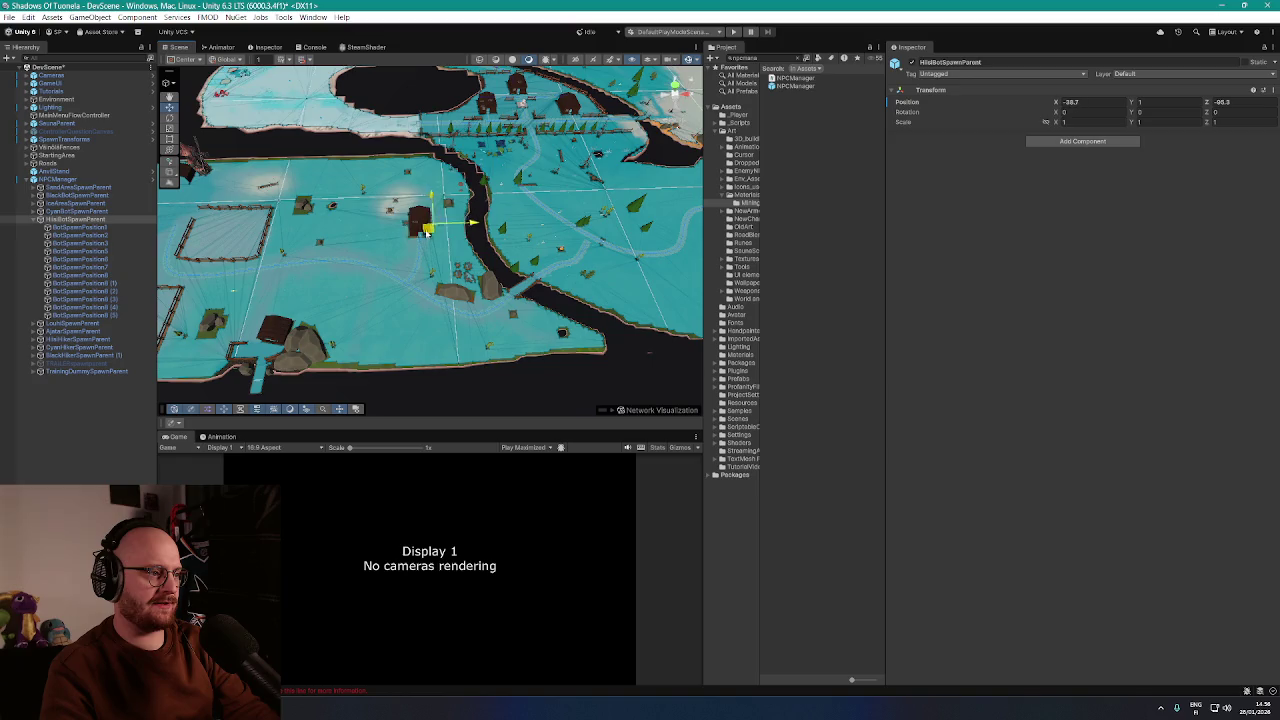
pyautogui.press('f')
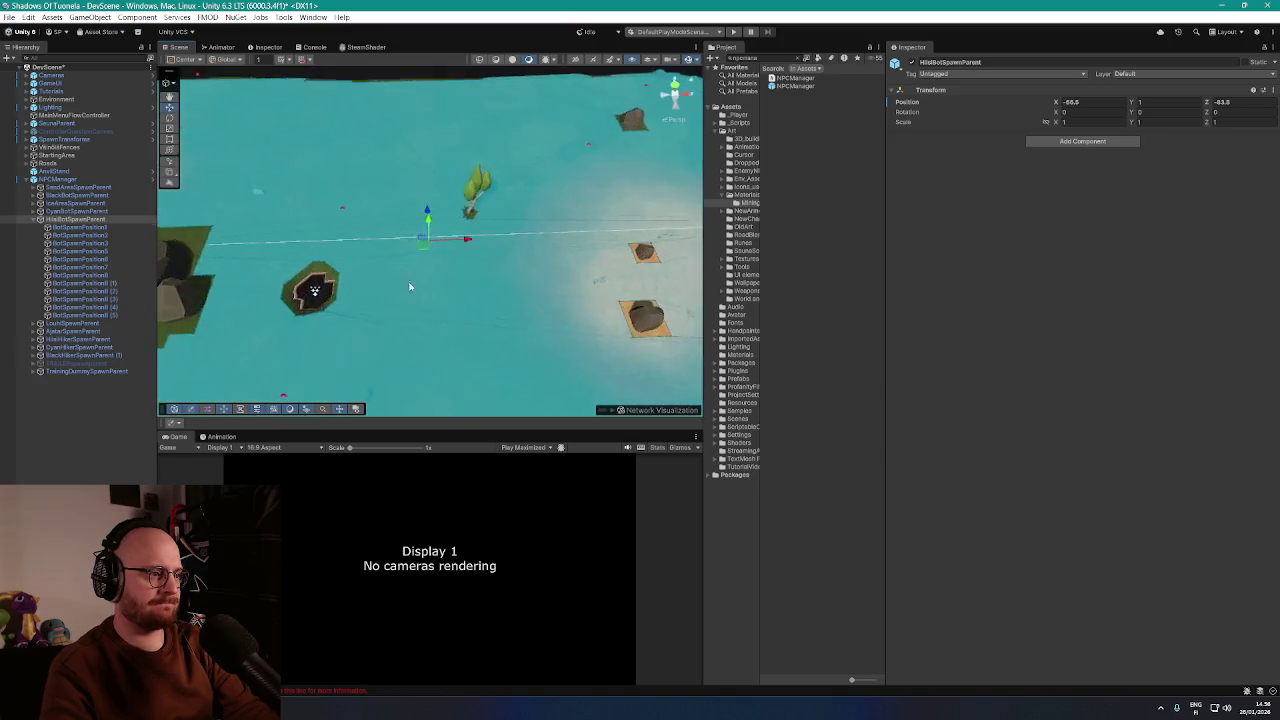
# Nudge the spawn parent slightly to about X -70.58, Z -90.16, and select BotSpawnPosition8 (5)
pyautogui.scroll(-5, 423, 230)
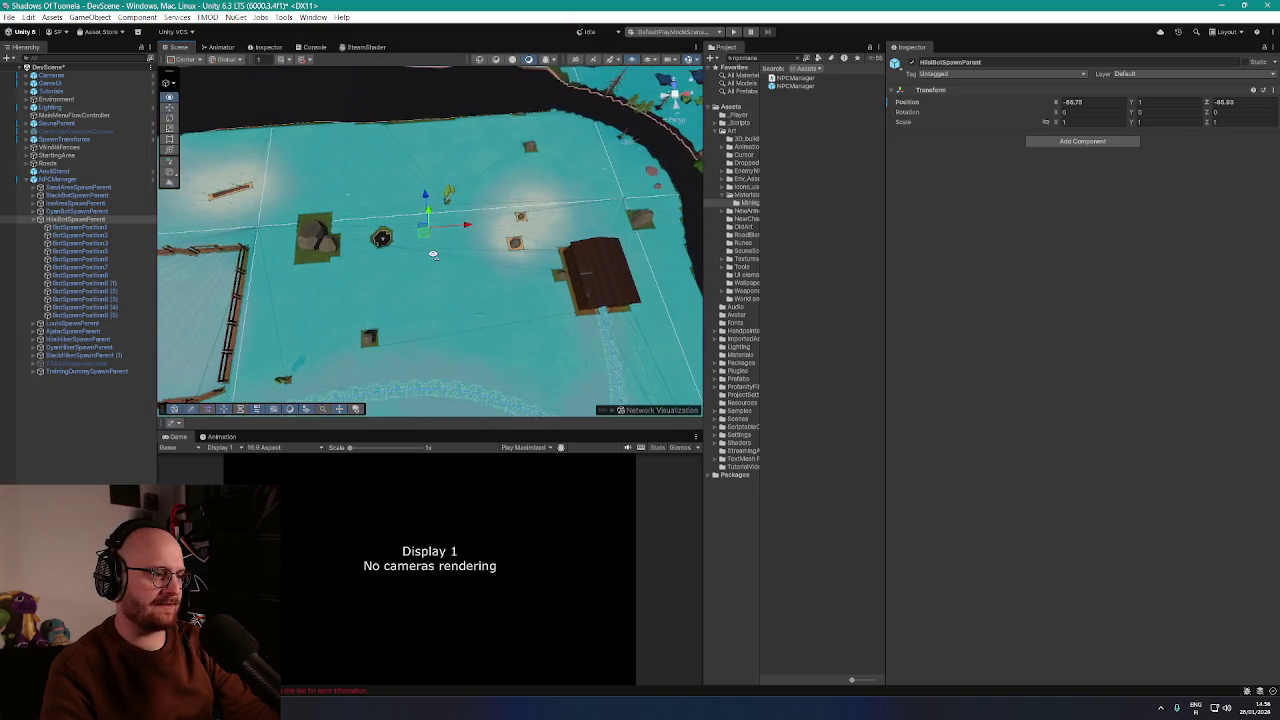
pyautogui.scroll(3, 428, 234)
pyautogui.scroll(6, 433, 239)
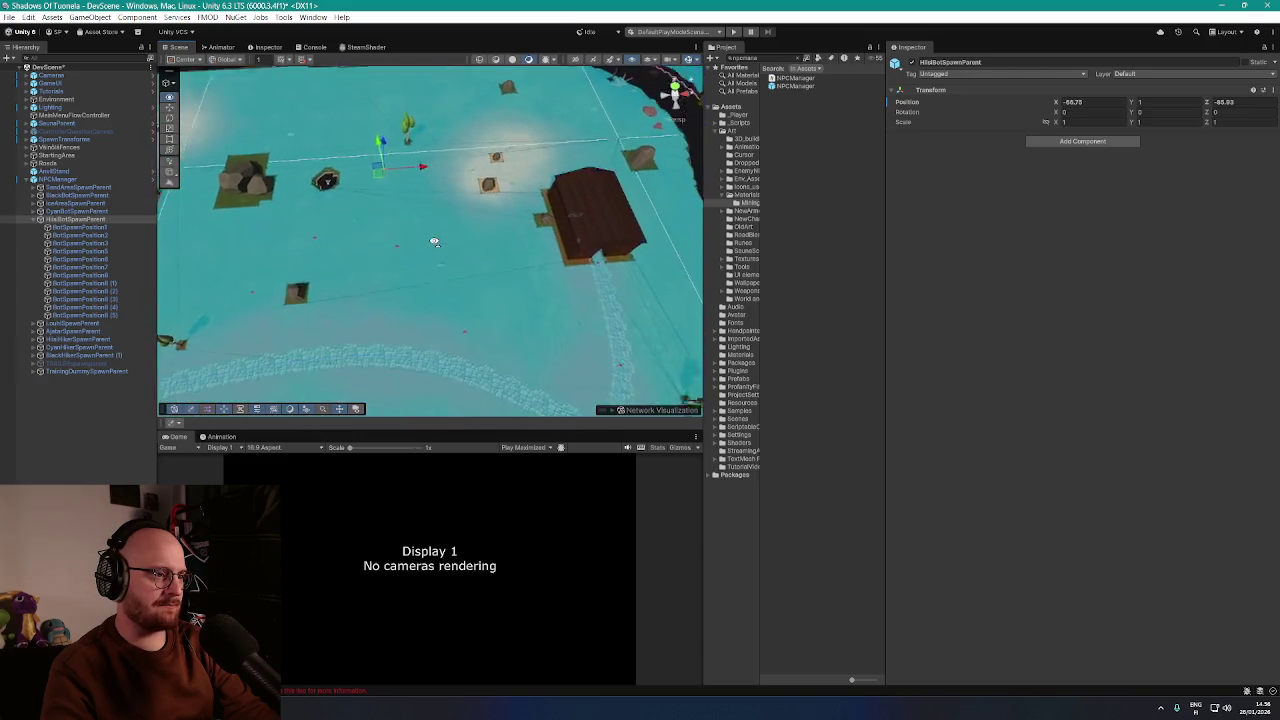
pyautogui.scroll(-5, 451, 233)
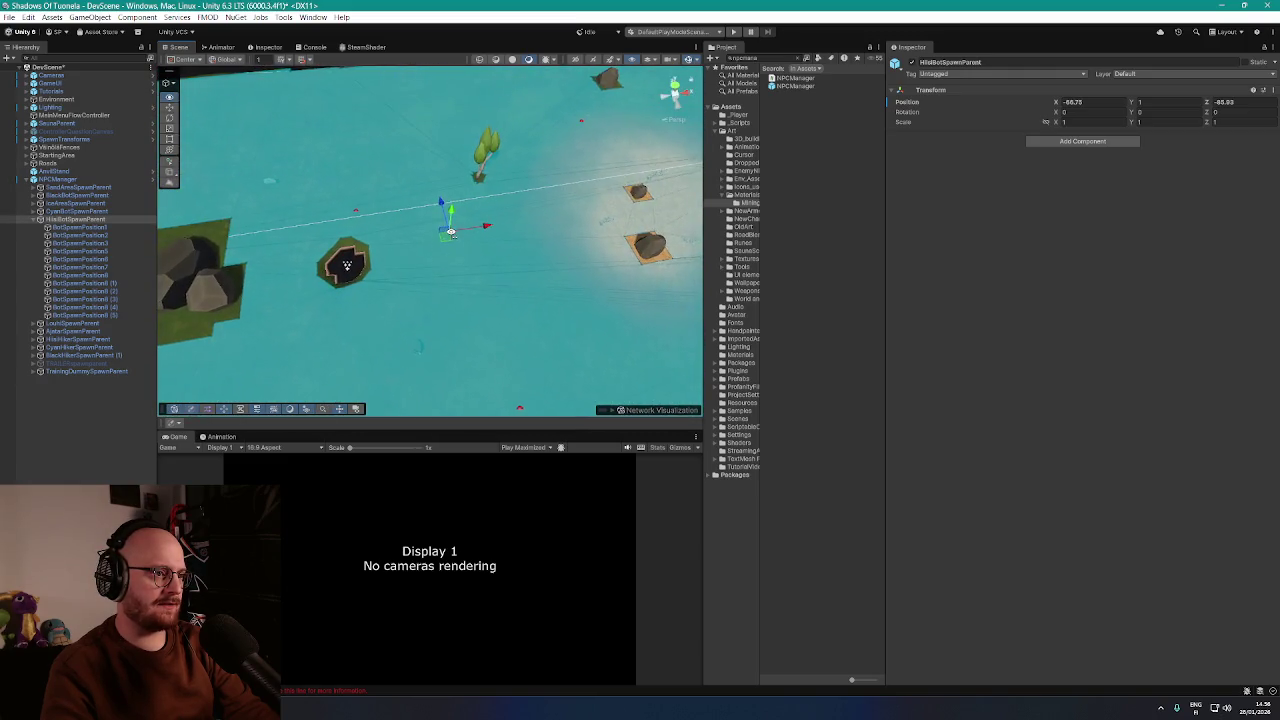
pyautogui.scroll(3, 422, 222)
pyautogui.scroll(-5, 422, 222)
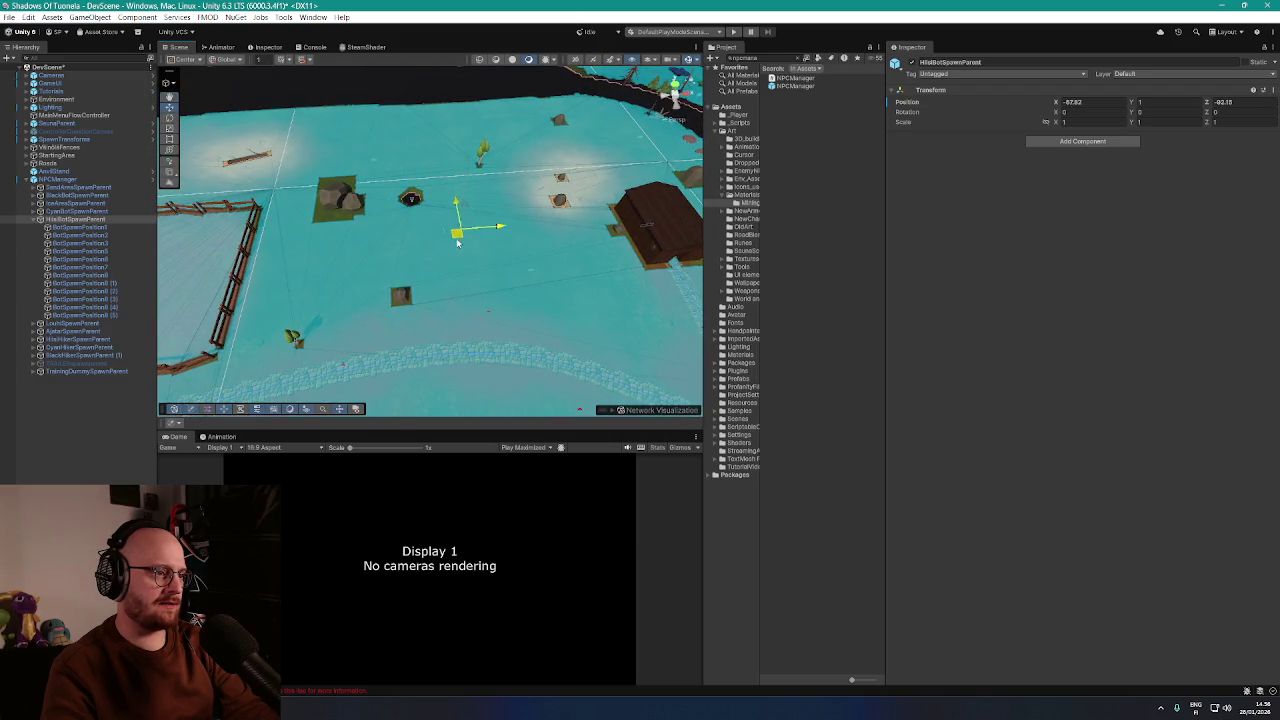
pyautogui.moveTo(448, 244)
pyautogui.mouseDown()
pyautogui.moveTo(450, 257)
pyautogui.moveTo(465, 237)
pyautogui.moveTo(414, 277)
pyautogui.moveTo(471, 266)
pyautogui.moveTo(428, 271)
pyautogui.moveTo(445, 278)
pyautogui.mouseUp()
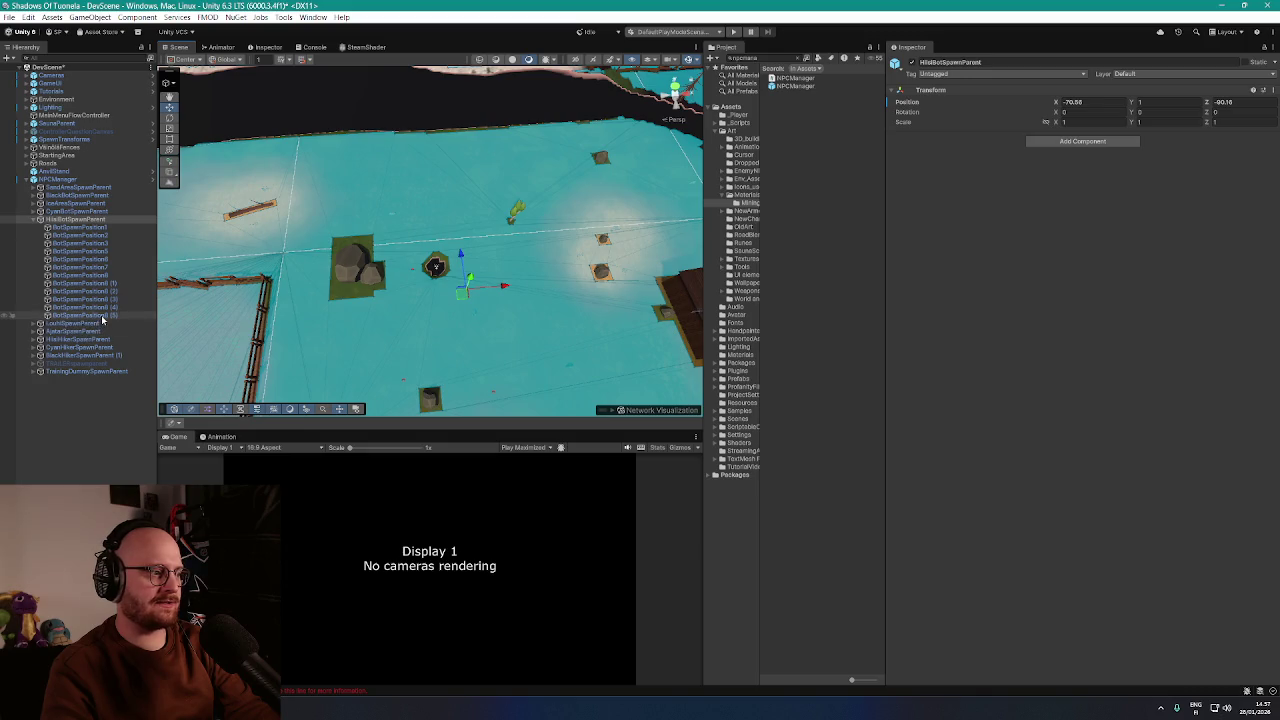
pyautogui.click(102, 316)
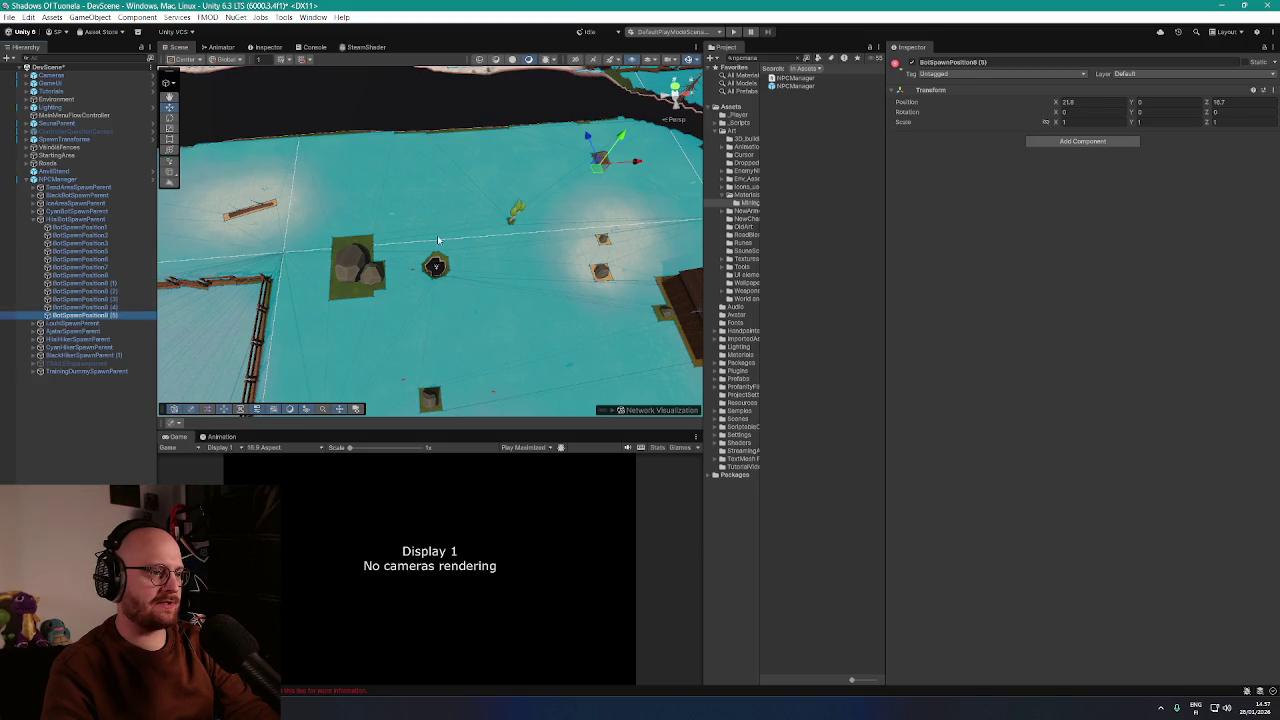
# Frame BotSpawnPosition8 (5), then shift BotSpawnPosition8 (4) to a new spot on the ground
pyautogui.press('f')
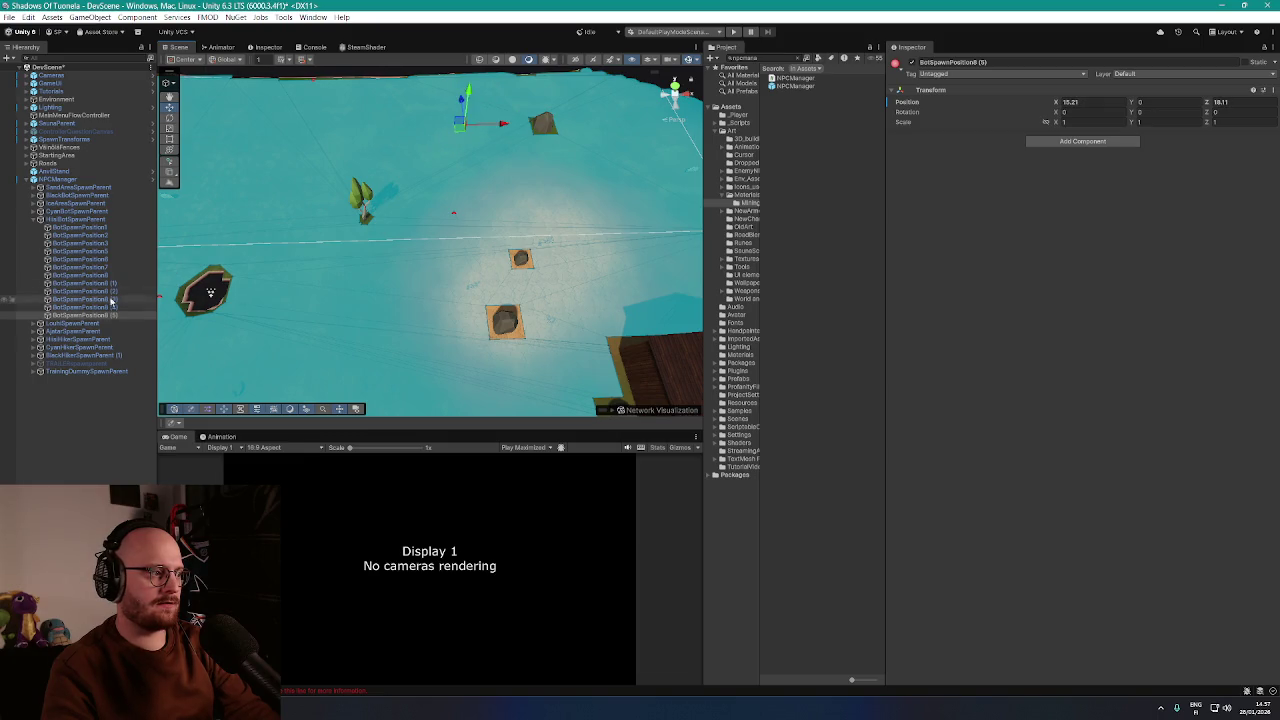
pyautogui.click(100, 307)
pyautogui.press('f')
pyautogui.scroll(-2, 404, 149)
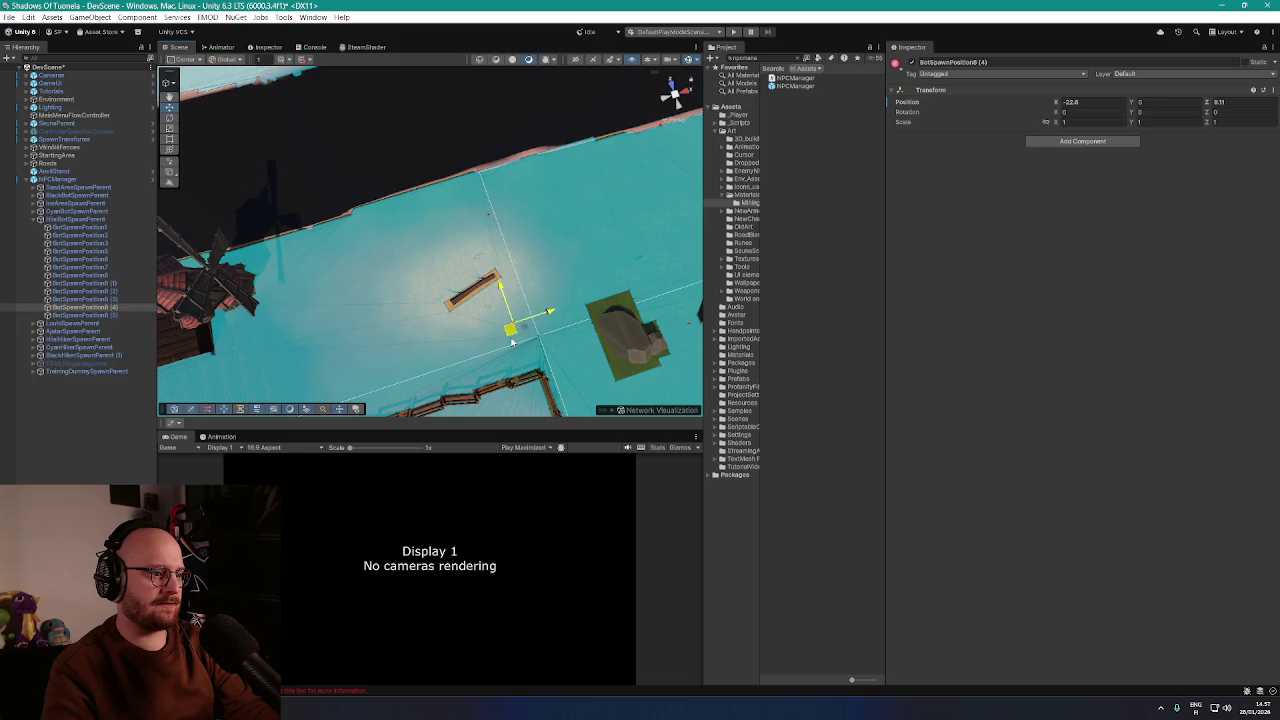
pyautogui.moveTo(510, 335)
pyautogui.mouseDown()
pyautogui.moveTo(528, 282)
pyautogui.moveTo(430, 240)
pyautogui.moveTo(435, 185)
pyautogui.moveTo(388, 160)
pyautogui.mouseUp()
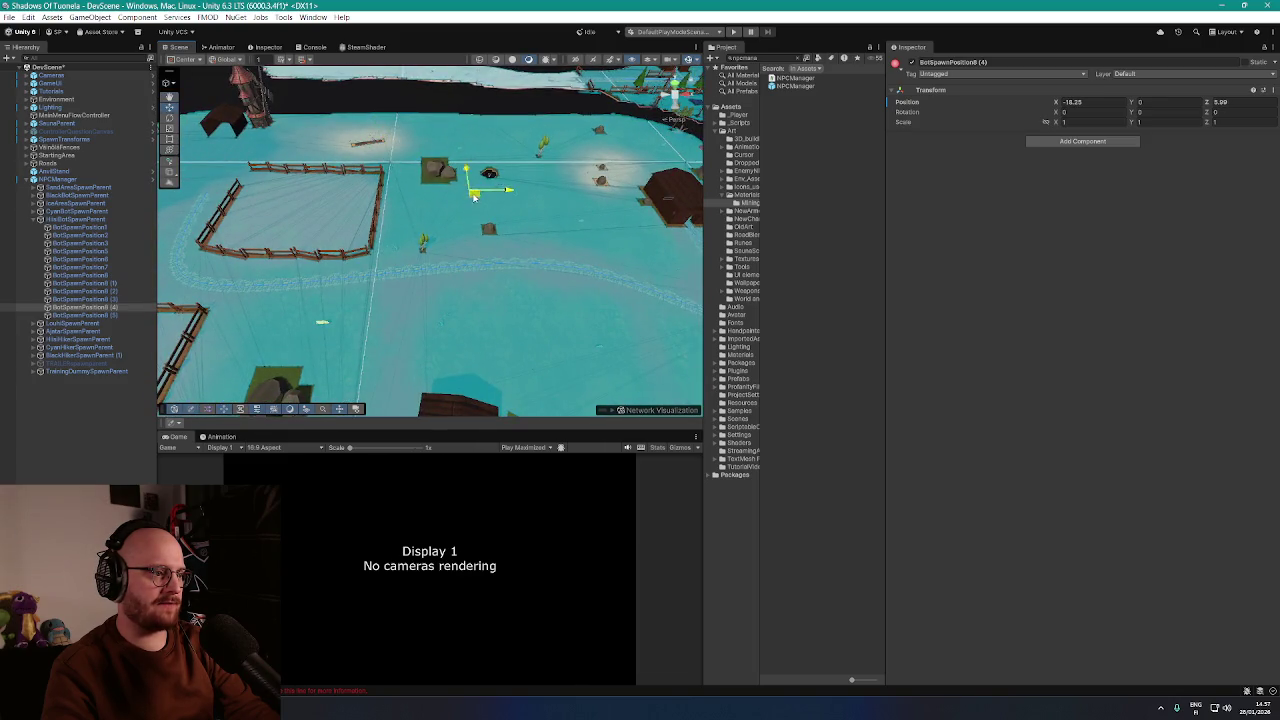
# Frame BotSpawnPosition8 (3) and move it down-left on the ground
pyautogui.click(85, 299)
pyautogui.press('f')
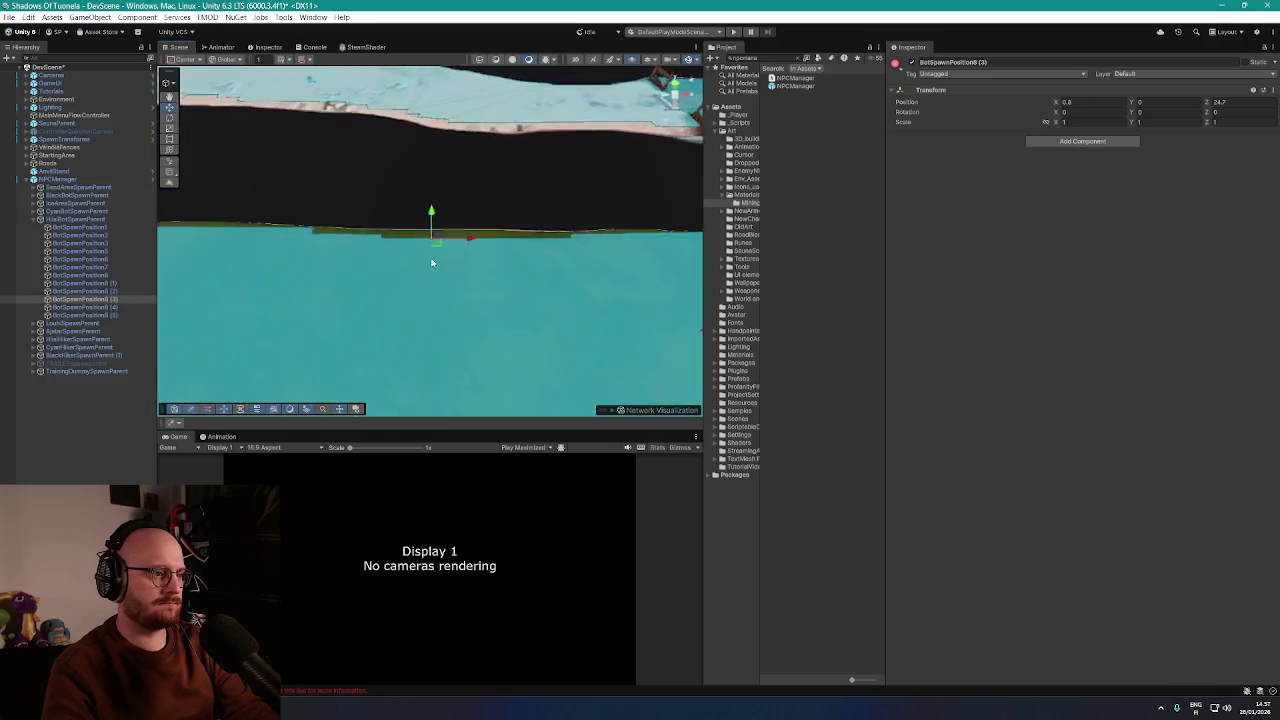
pyautogui.moveTo(421, 158); pyautogui.dragTo(414, 208)
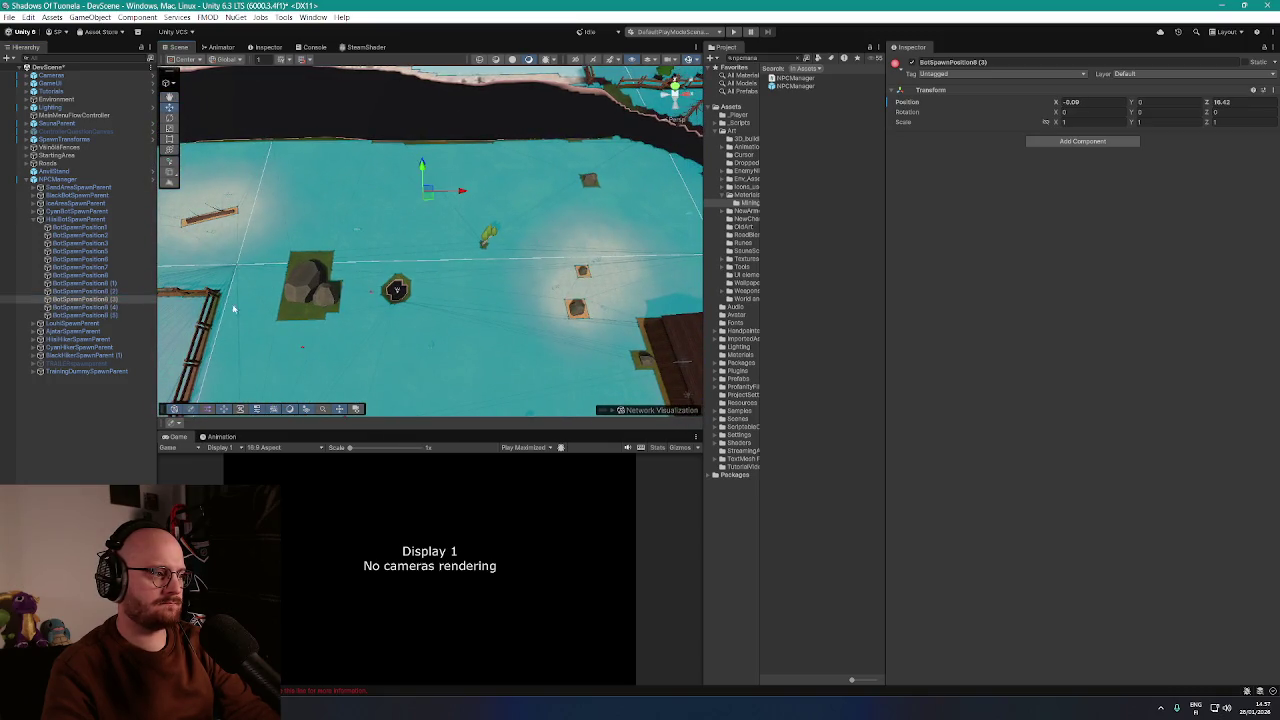
# Frame spawn points BotSpawnPosition8 (2) up through BotSpawnPosition6 in turn
pyautogui.doubleClick(112, 292)
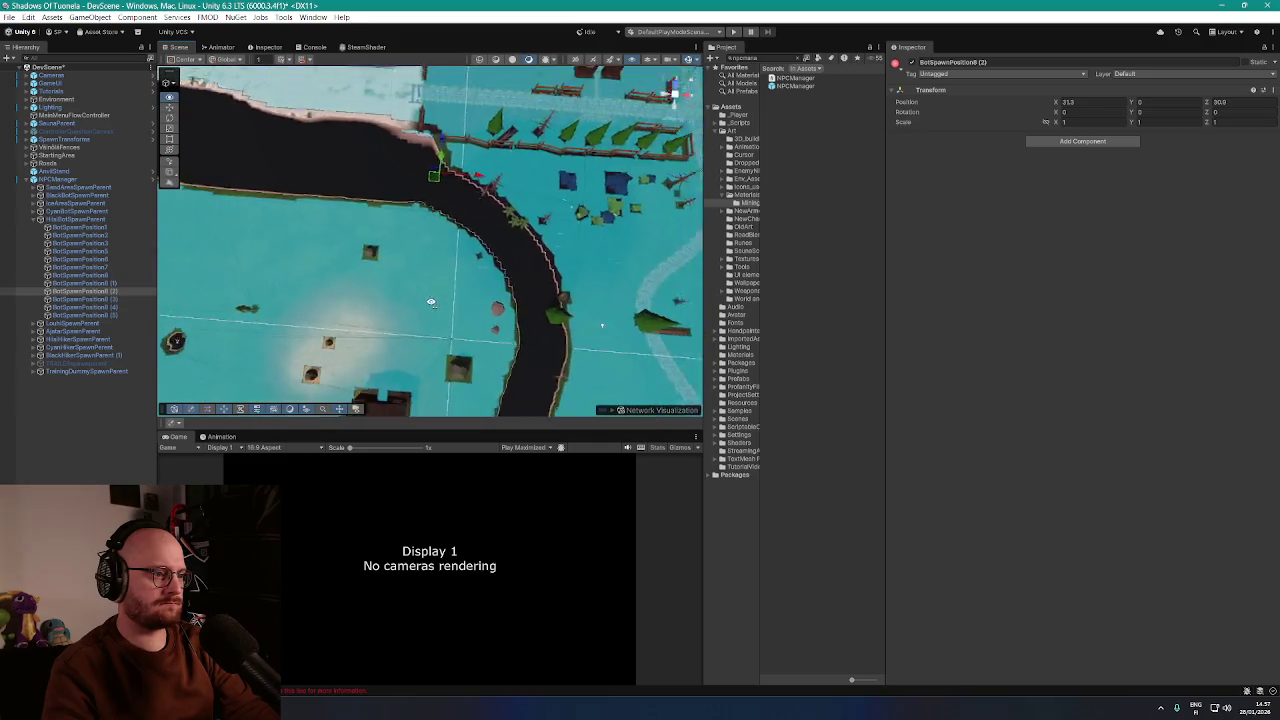
pyautogui.doubleClick(86, 283)
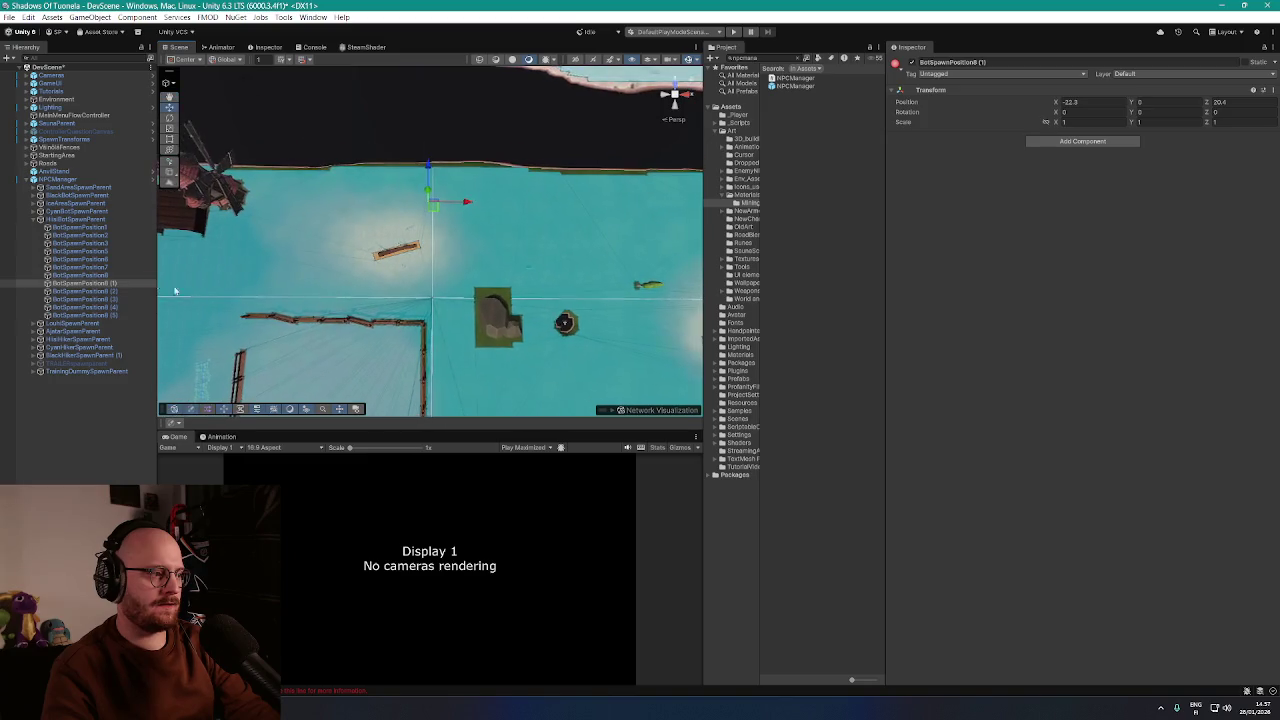
pyautogui.doubleClick(88, 275)
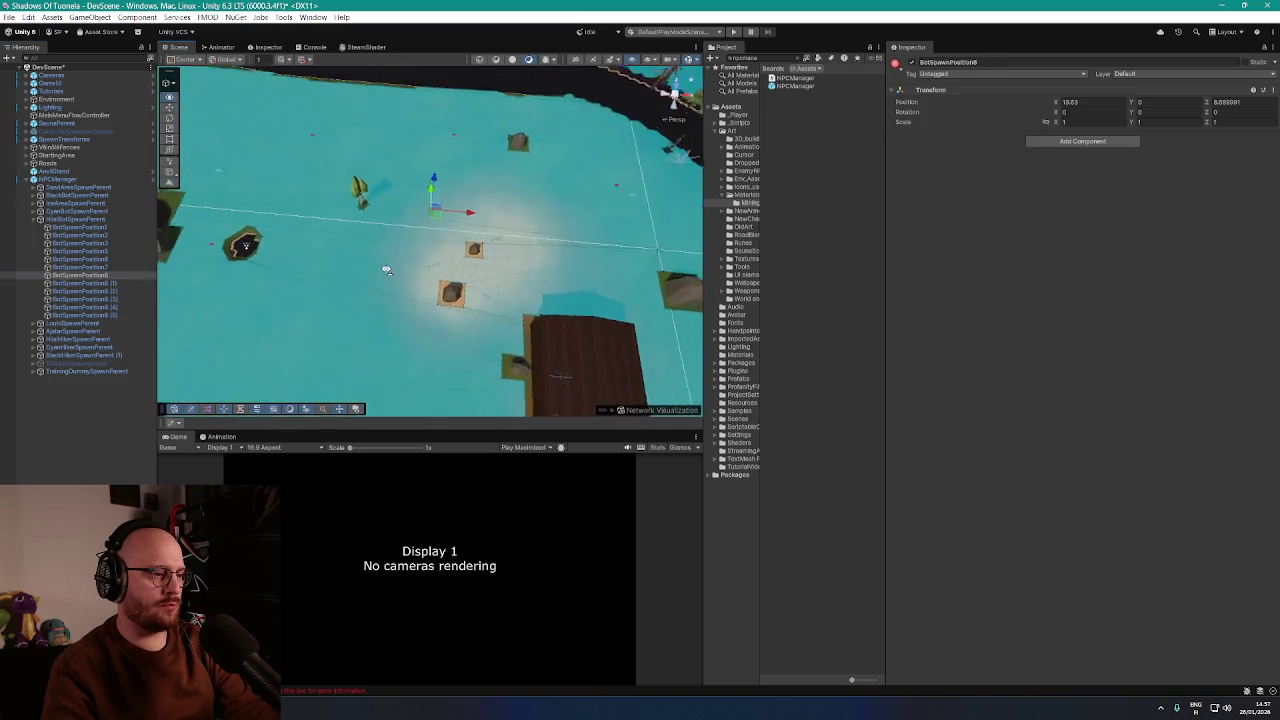
pyautogui.doubleClick(80, 267)
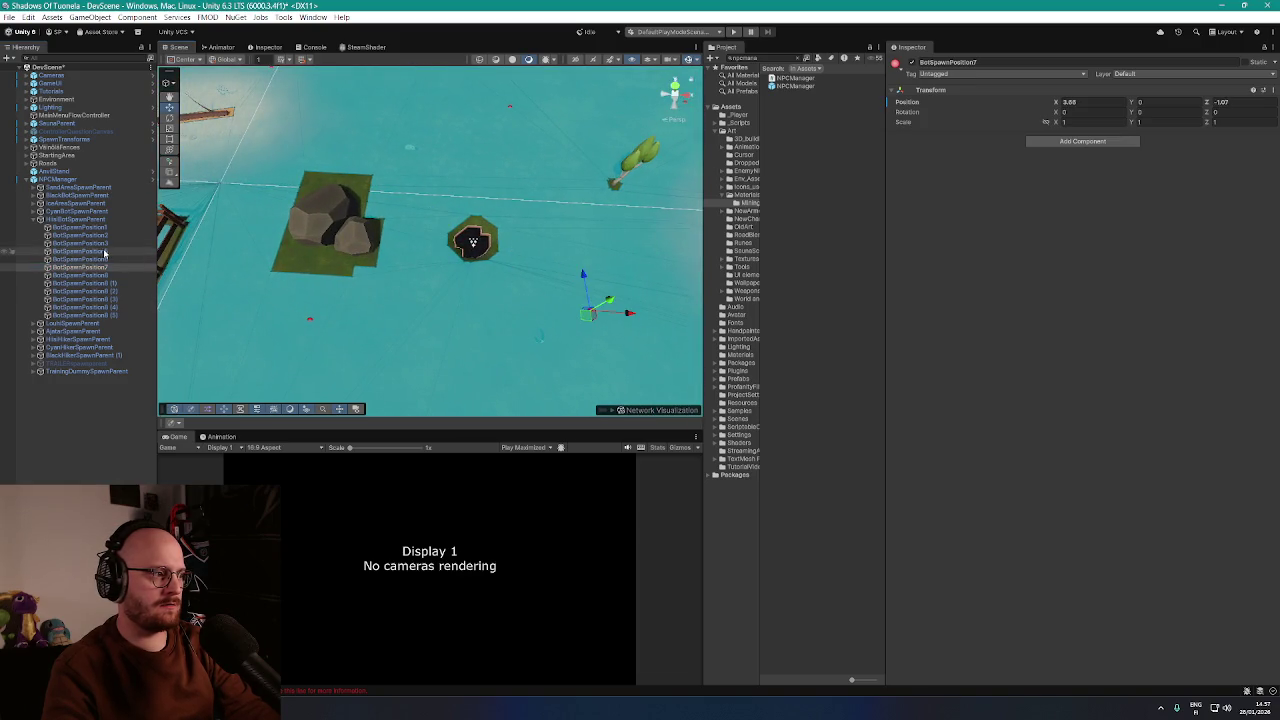
pyautogui.doubleClick(85, 259)
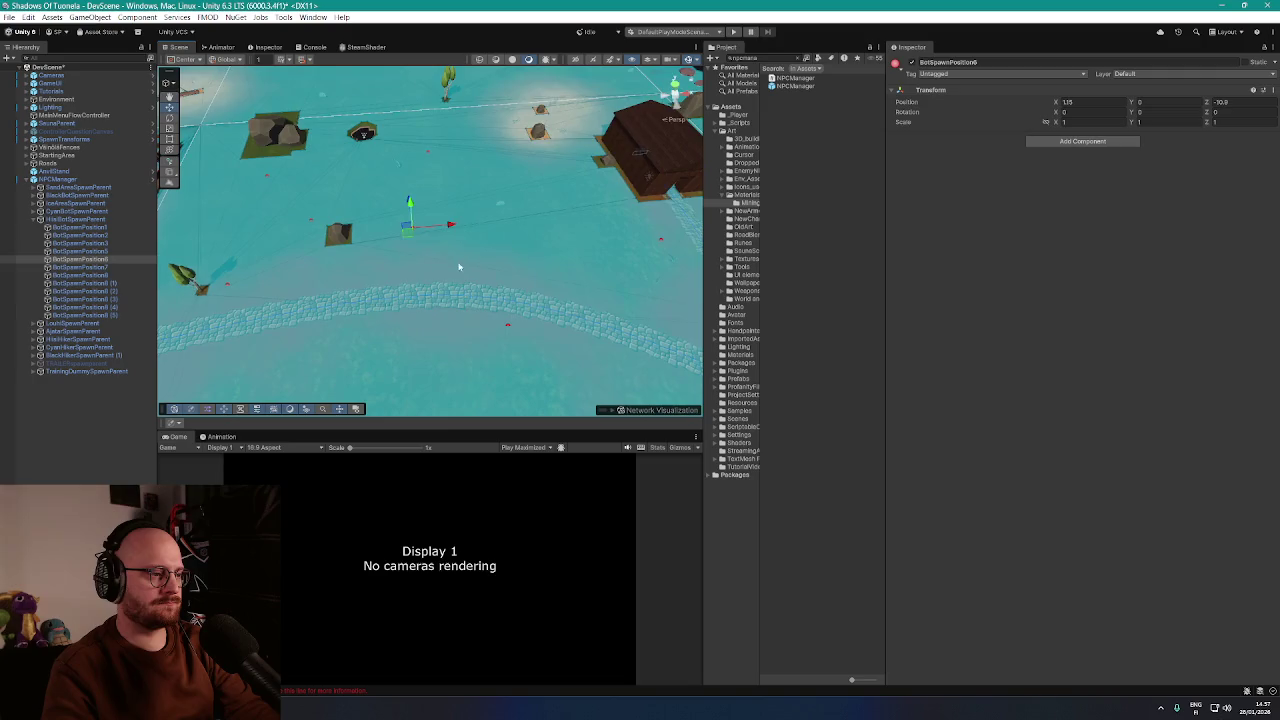
# Step down from BotSpawnPosition7 to BotSpawnPosition8 (5), checking each spawn point's position
pyautogui.click(100, 268)
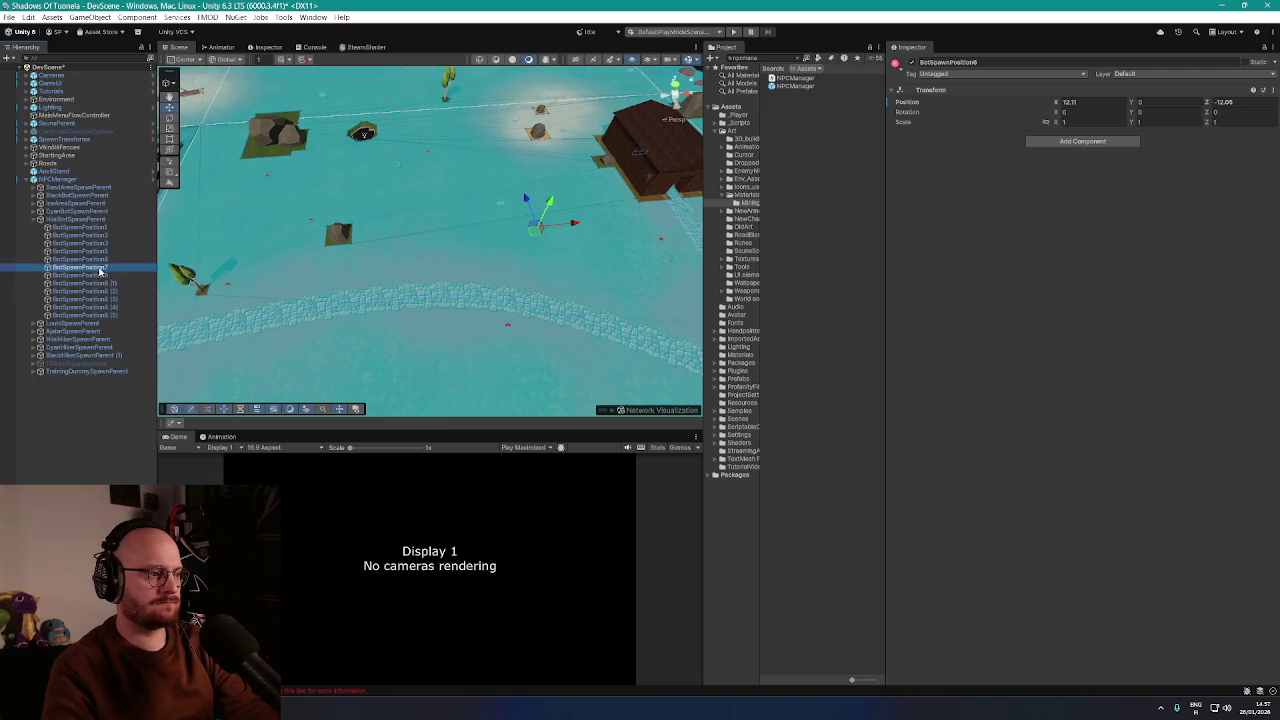
pyautogui.click(107, 276)
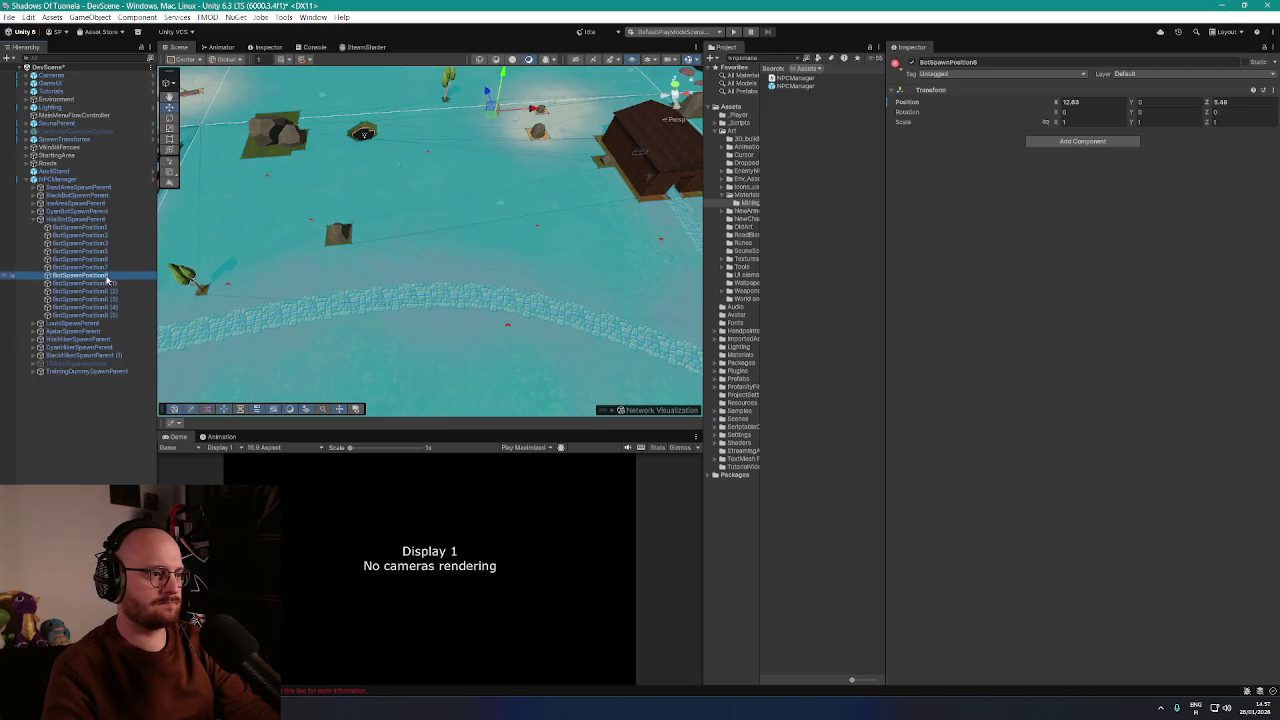
pyautogui.click(104, 284)
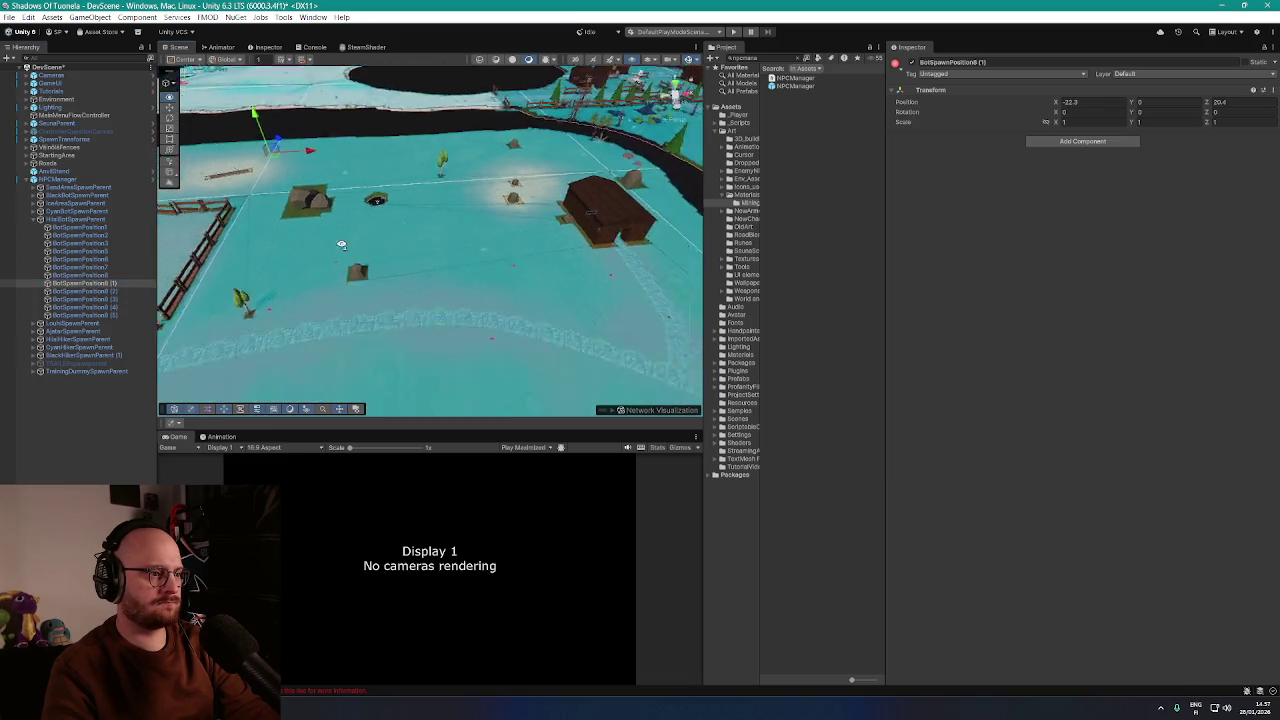
pyautogui.click(97, 291)
pyautogui.click(95, 299)
pyautogui.click(93, 307)
pyautogui.click(92, 315)
pyautogui.moveTo(210, 304); pyautogui.dragTo(371, 323)
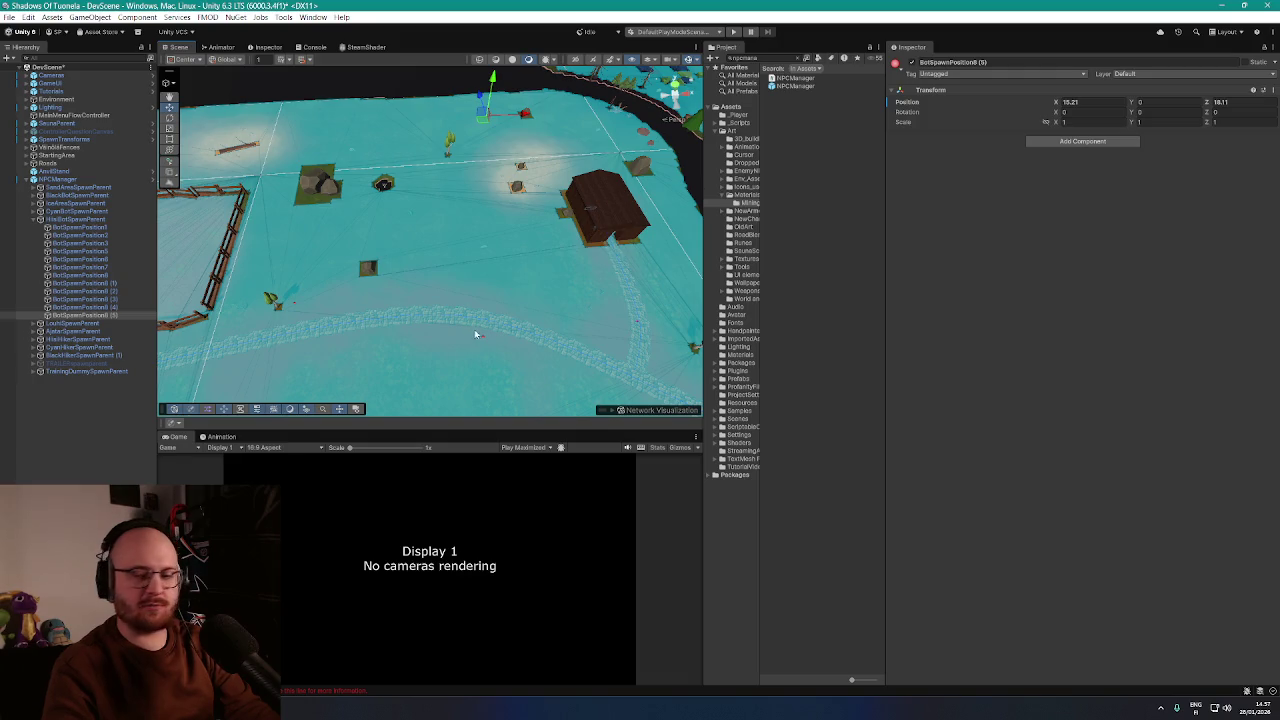
# Survey the river area and step up through the spawn points to BotSpawnPosition2
pyautogui.moveTo(397, 291)
pyautogui.mouseDown()
pyautogui.moveTo(517, 280)
pyautogui.moveTo(546, 251)
pyautogui.moveTo(470, 227)
pyautogui.moveTo(585, 236)
pyautogui.mouseUp()
pyautogui.moveTo(477, 287)
pyautogui.mouseDown()
pyautogui.moveTo(663, 303)
pyautogui.moveTo(634, 277)
pyautogui.moveTo(646, 257)
pyautogui.moveTo(639, 294)
pyautogui.moveTo(448, 279)
pyautogui.mouseUp()
pyautogui.click(96, 307)
pyautogui.click(96, 299)
pyautogui.click(96, 291)
pyautogui.press('Up')
pyautogui.press('Up')
pyautogui.press('Up')
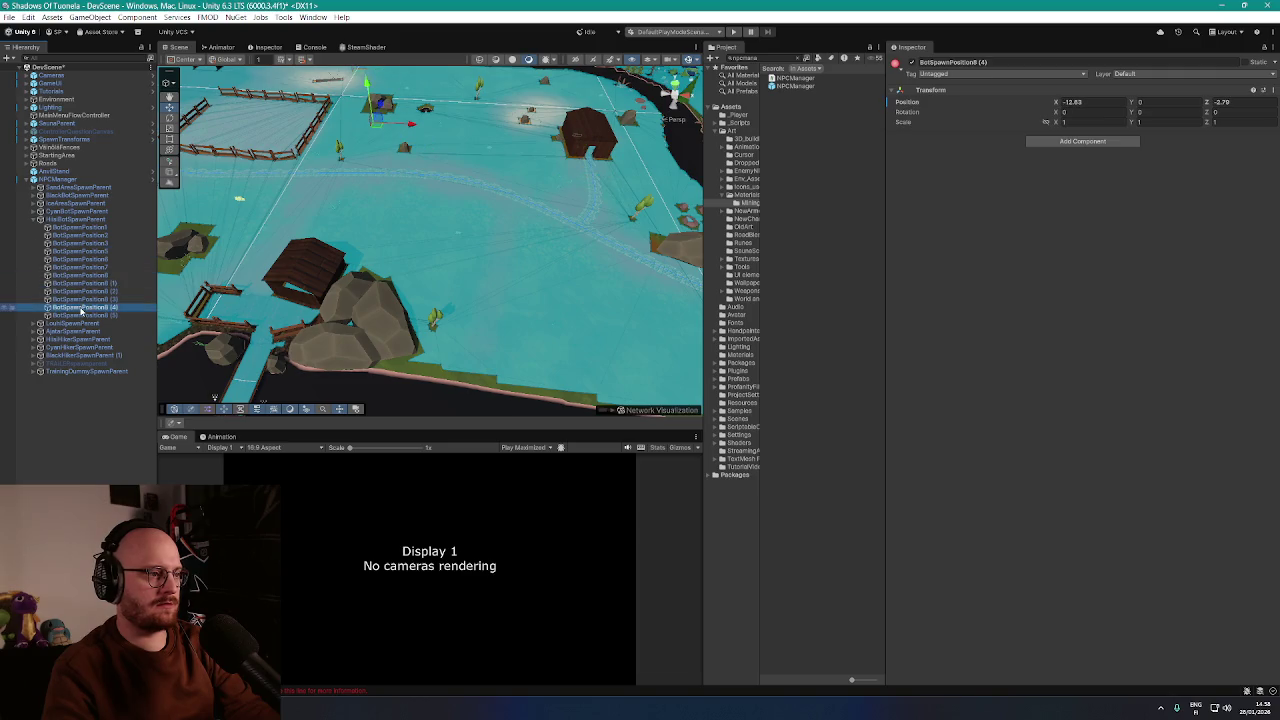
pyautogui.click(85, 228)
pyautogui.doubleClick(85, 235)
# Step back up the spawn list from BotSpawnPosition8 (5) and frame BotSpawnPosition7
pyautogui.press('d')
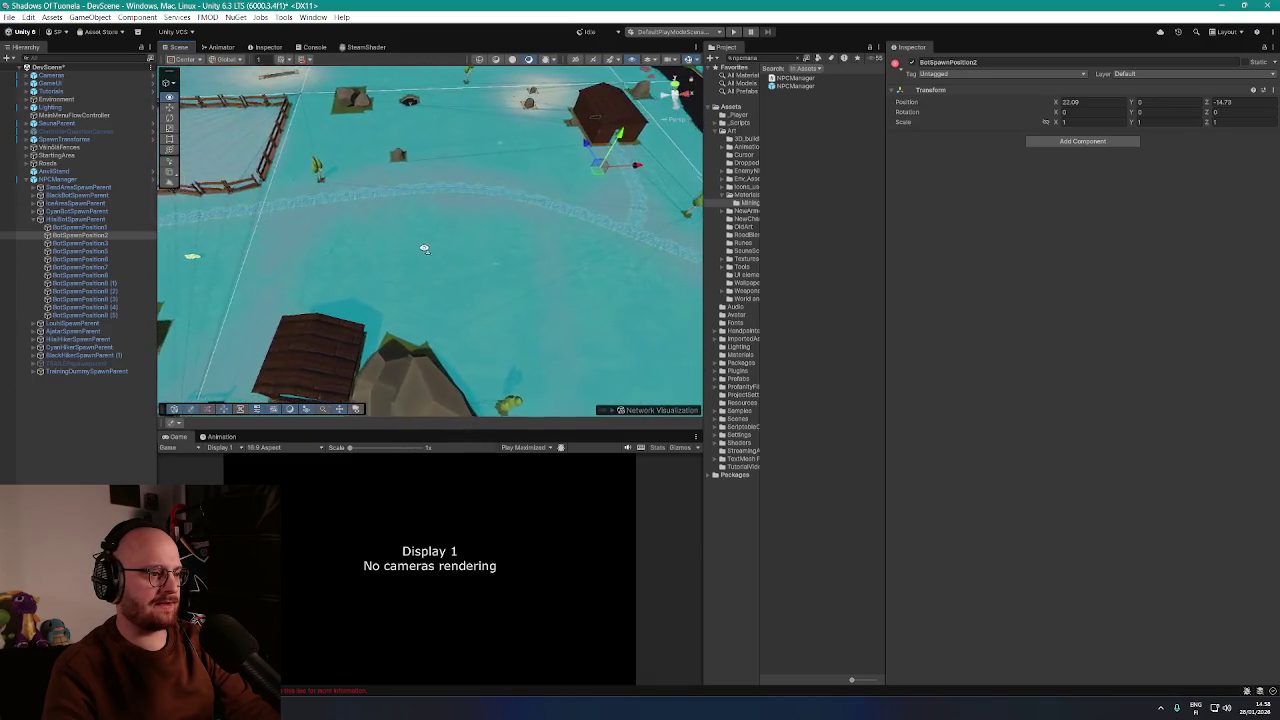
pyautogui.click(101, 316)
pyautogui.click(104, 308)
pyautogui.click(106, 300)
pyautogui.click(108, 292)
pyautogui.click(107, 284)
pyautogui.click(106, 276)
pyautogui.press('a')
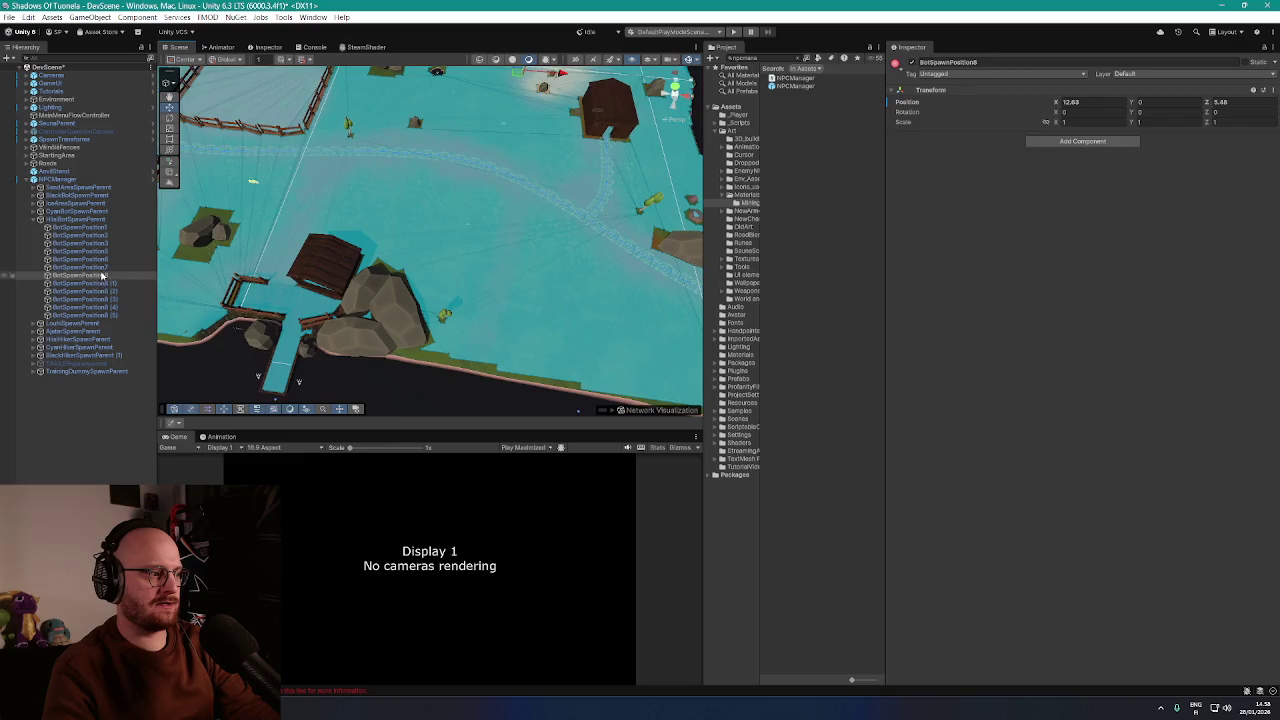
pyautogui.click(100, 268)
pyautogui.press('f')
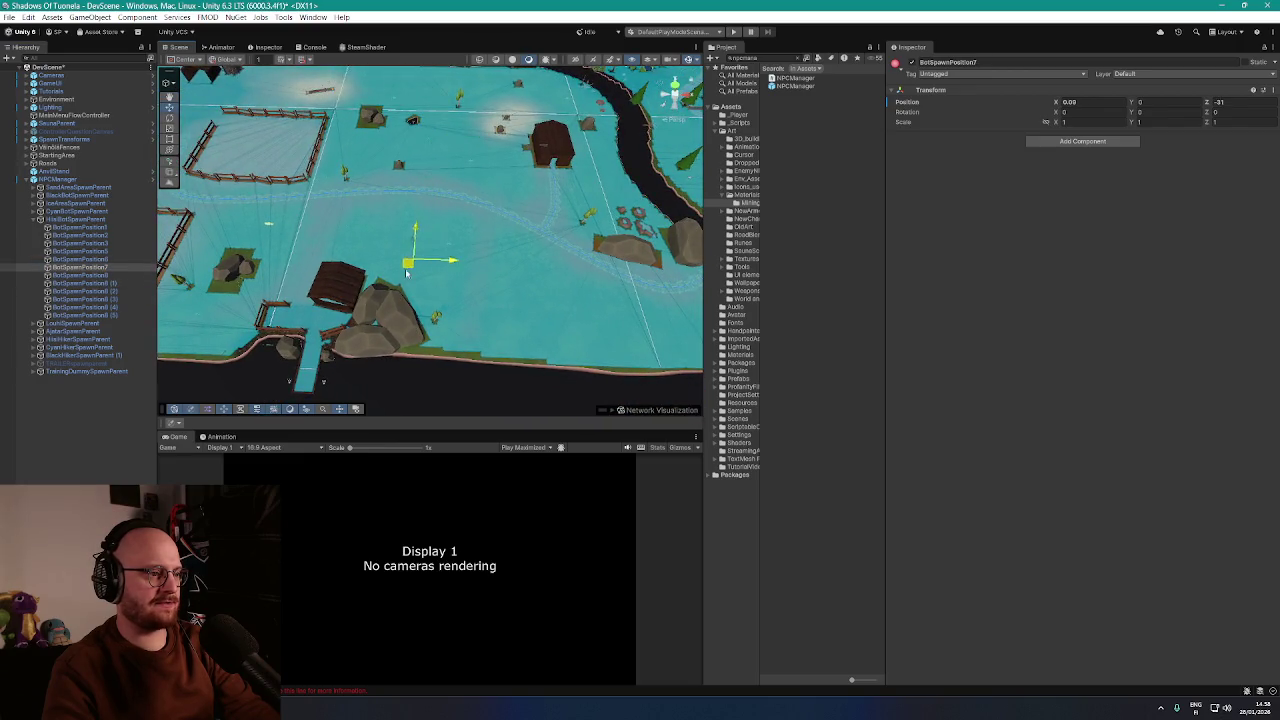
# Move BotSpawnPosition6 out to about X 21.67, Z -42.19, then inspect NPCManager's components
pyautogui.click(75, 261)
pyautogui.moveTo(486, 178); pyautogui.dragTo(562, 336)
pyautogui.moveTo(458, 289)
pyautogui.mouseDown()
pyautogui.moveTo(476, 288)
pyautogui.moveTo(513, 237)
pyautogui.mouseUp()
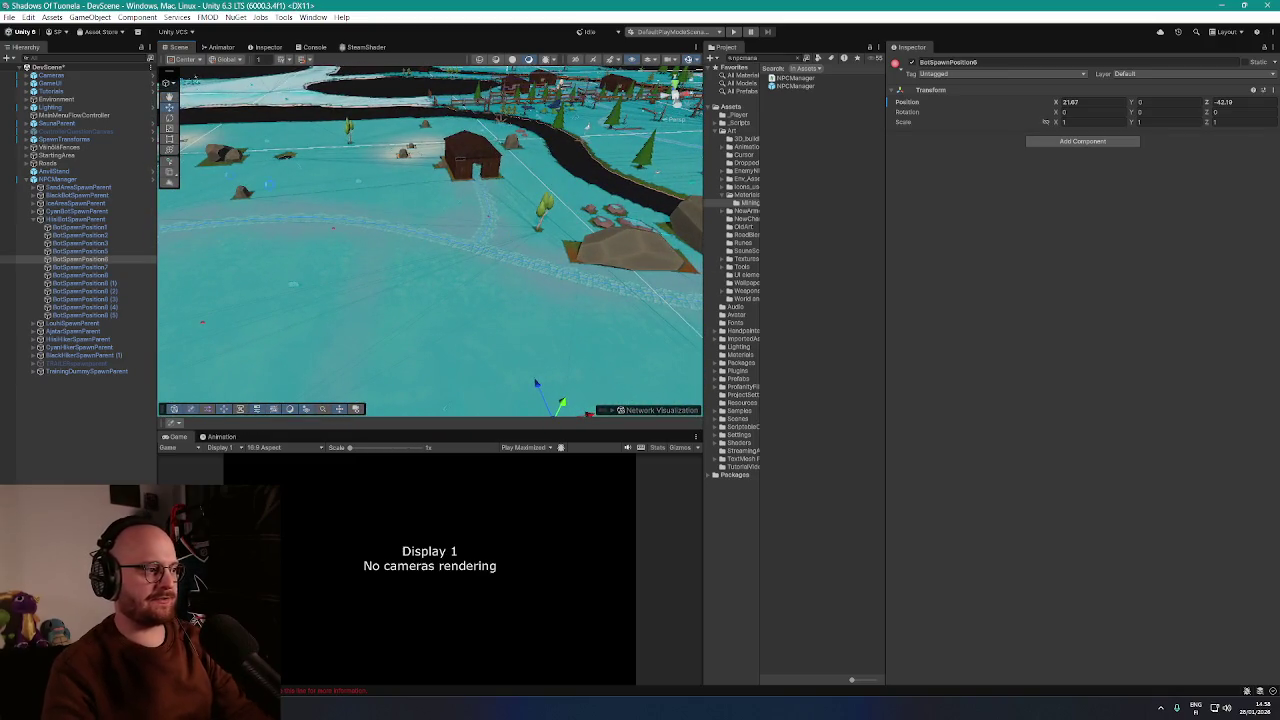
pyautogui.click(90, 179)
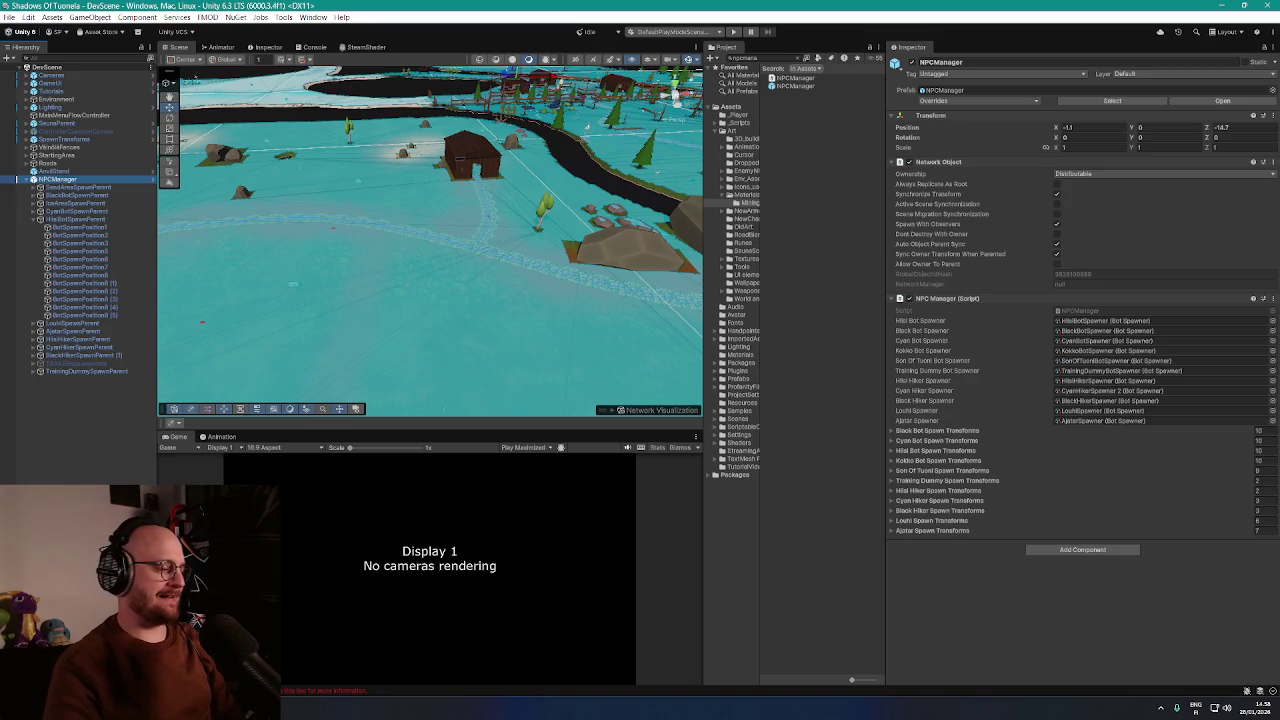
# Search the Start menu for 'krita' and launch Krita (x64)
pyautogui.press('super')
pyautogui.write('krita (x64')
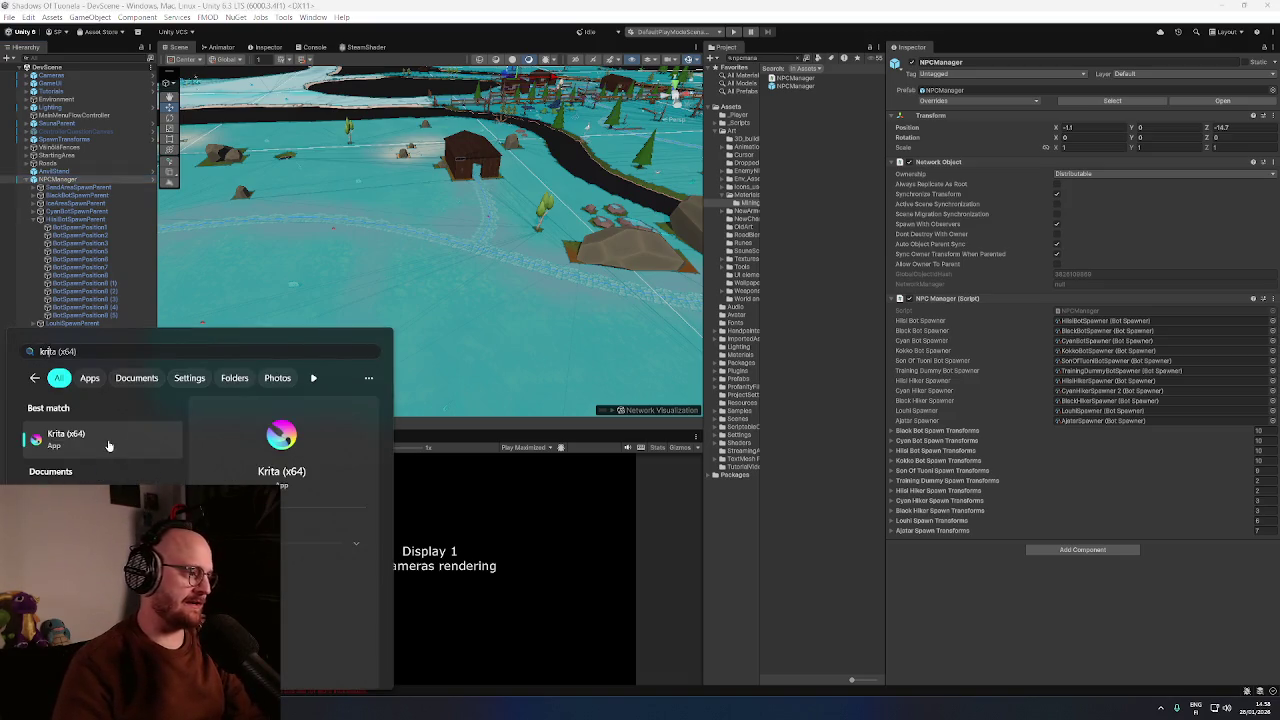
pyautogui.click(109, 443)
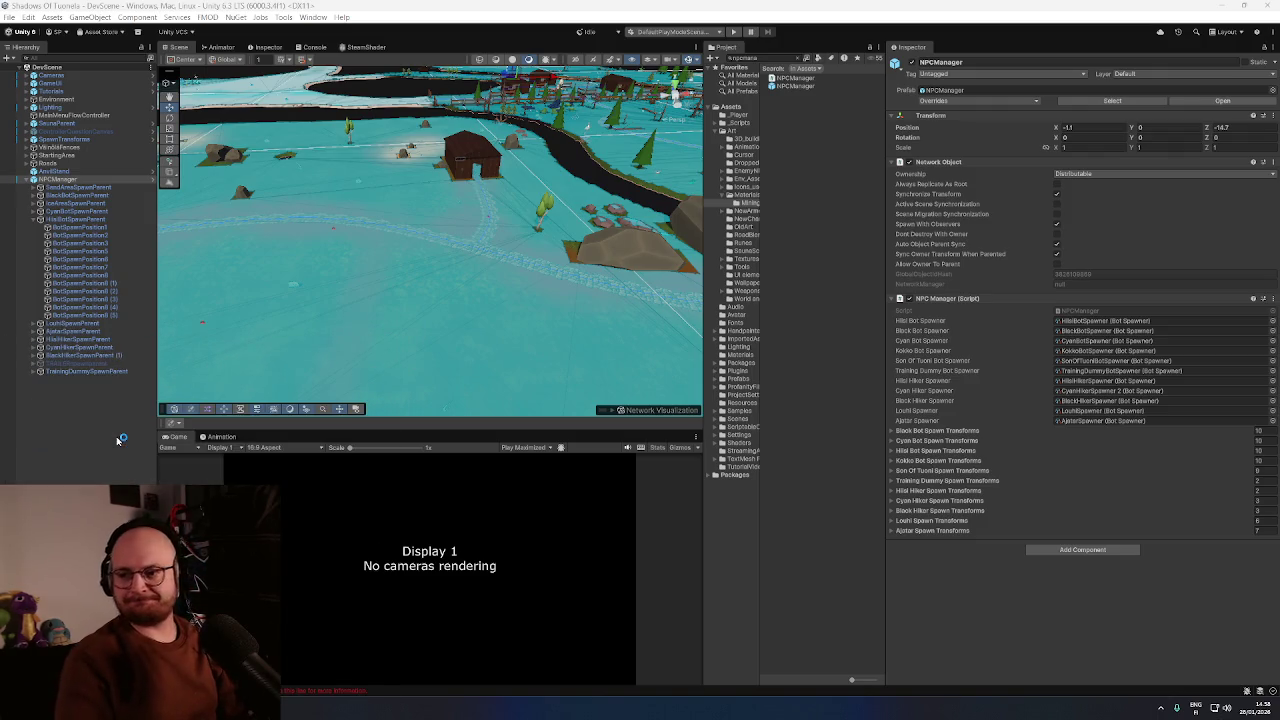
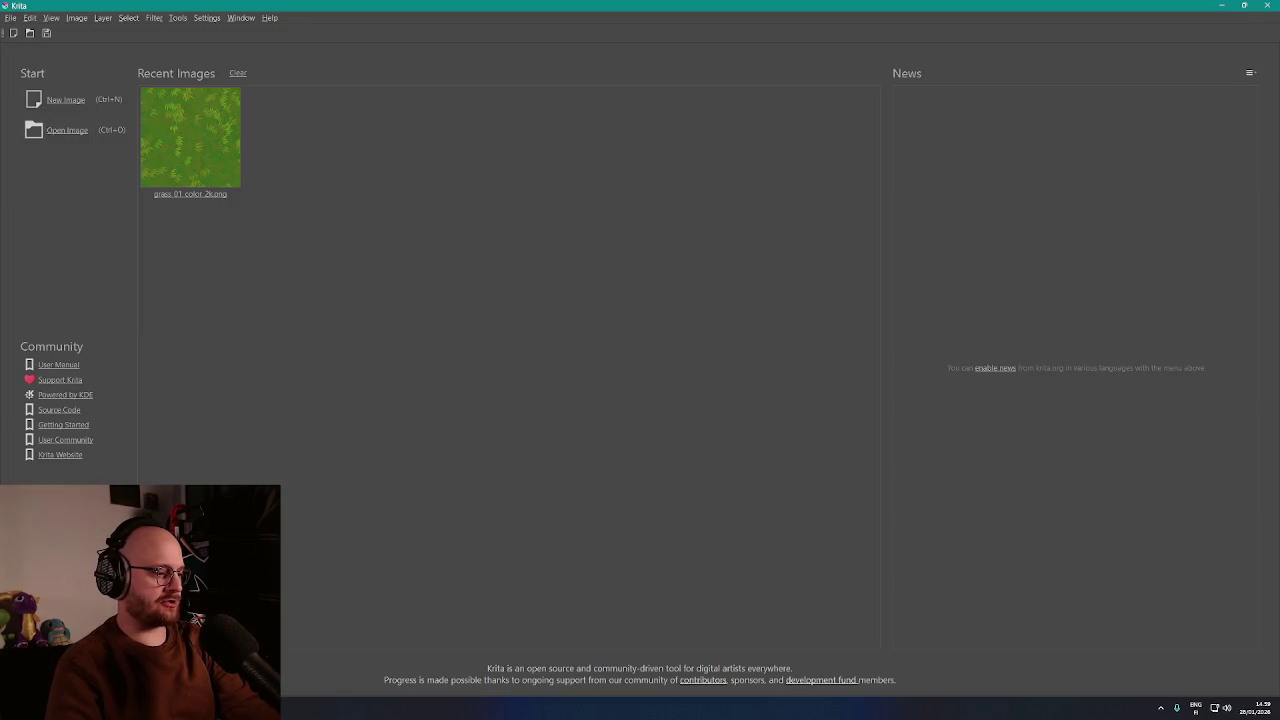
# Switch from Krita's empty welcome screen over to the Unity editor with Alt+Tab
pyautogui.hotkey('alt', 'Tab')
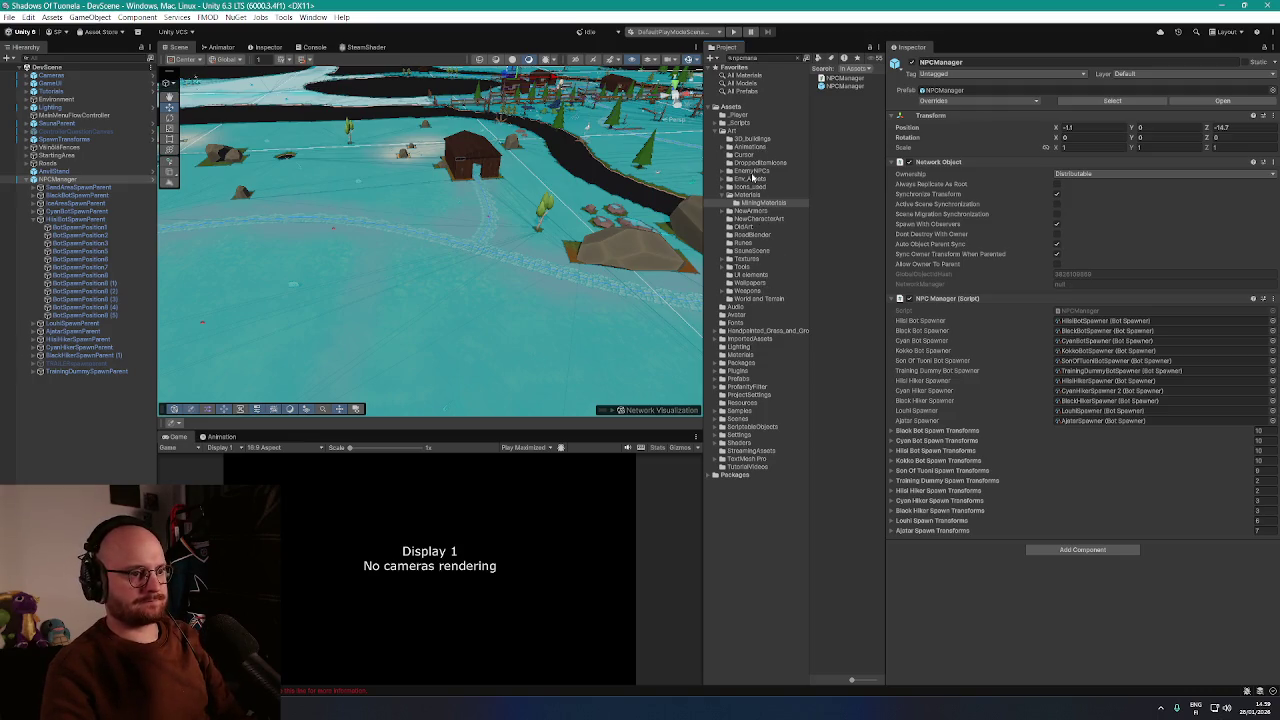
# Open the goblin2 asset from Unity's EnemyNPCs folder in the external image editor
pyautogui.click(758, 171)
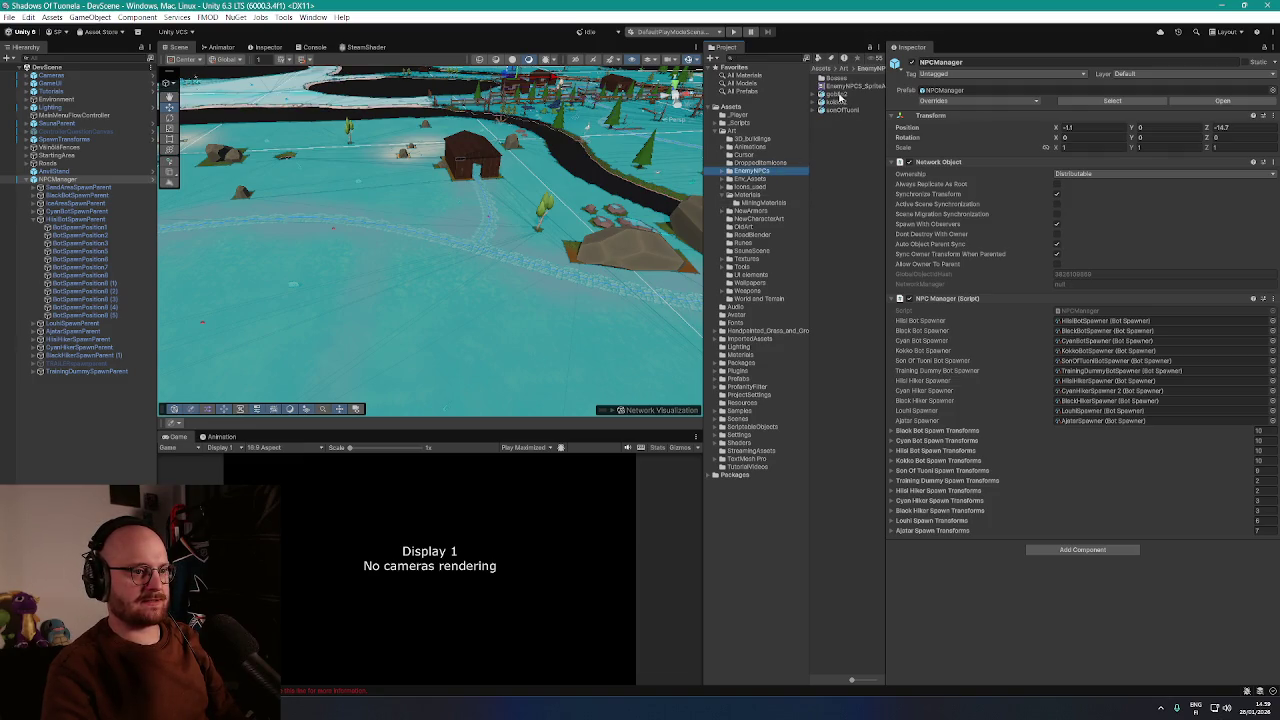
pyautogui.rightClick(839, 95)
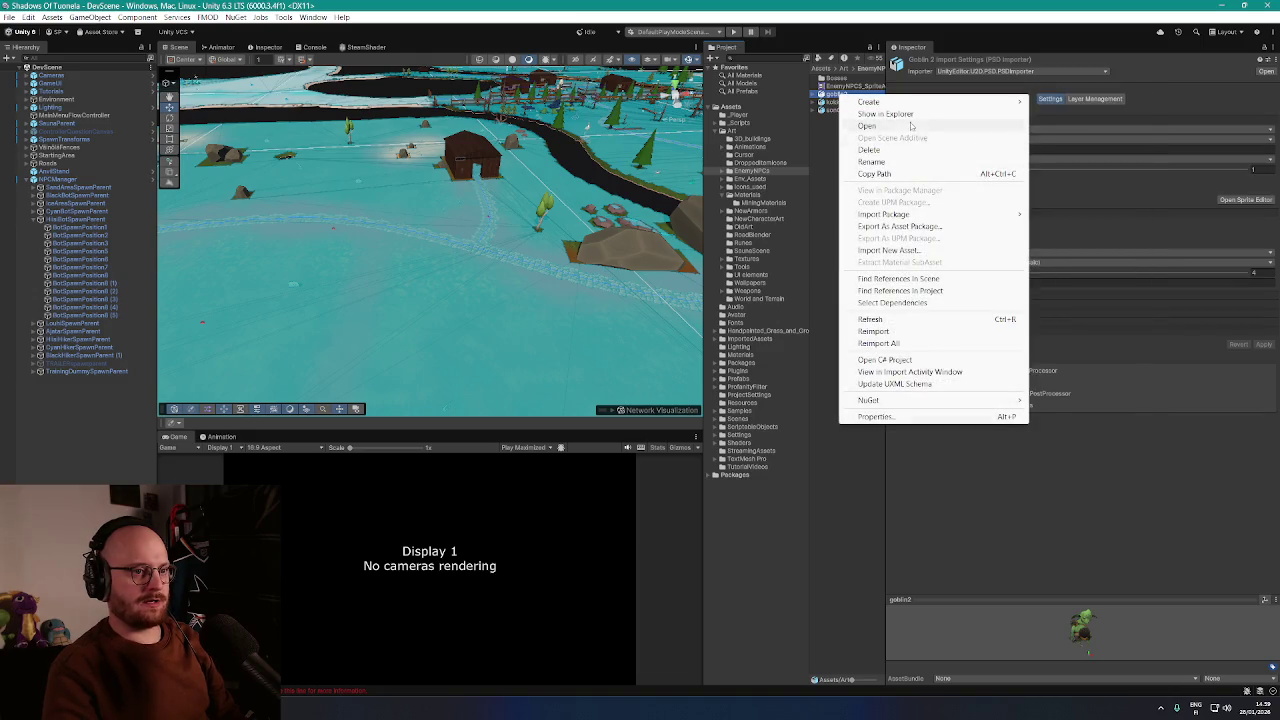
pyautogui.click(872, 123)
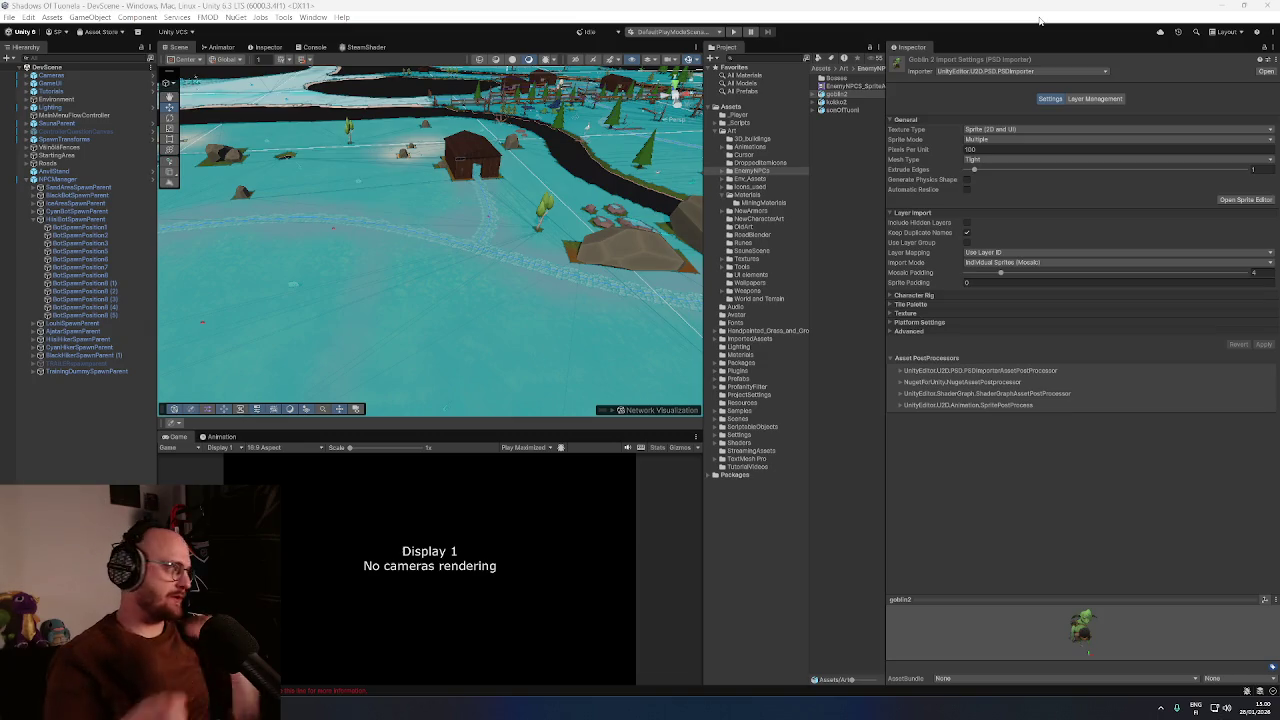
# Return to goblin2.psd in Krita, adjust the zoom and widen the side panels
pyautogui.hotkey('alt', 'Tab')
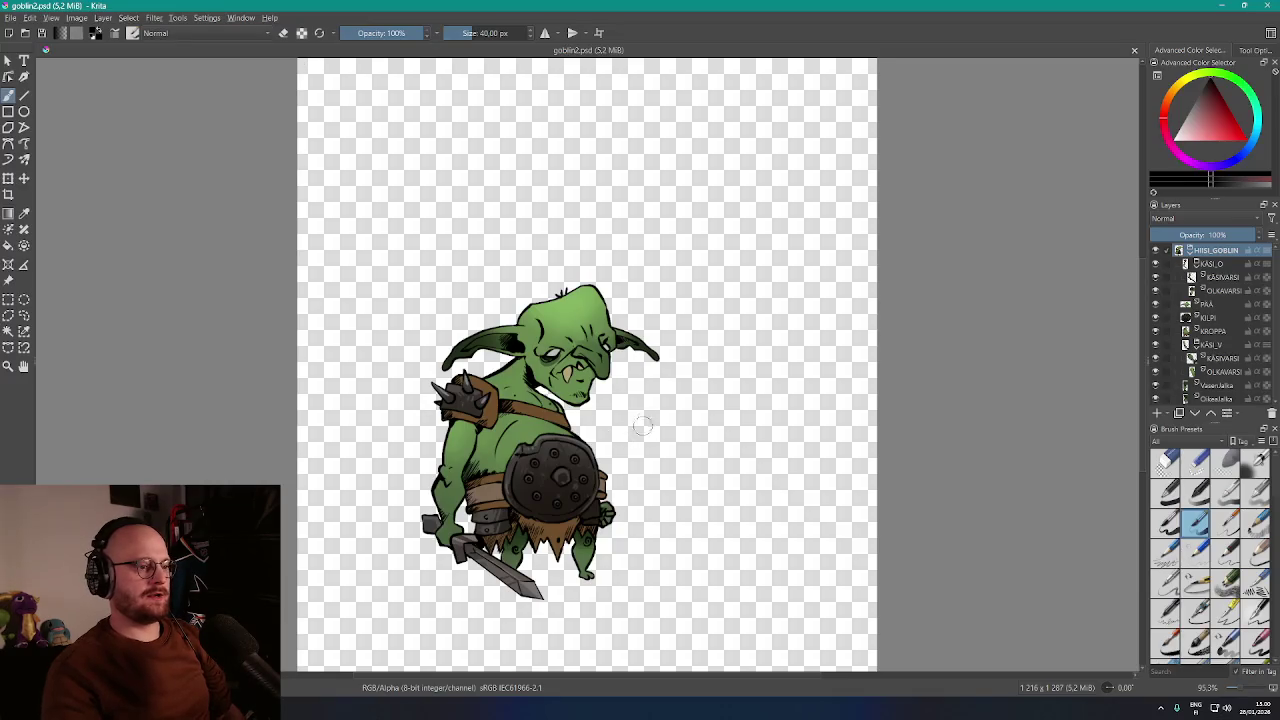
pyautogui.press('-')
pyautogui.press('+')
pyautogui.press('+')
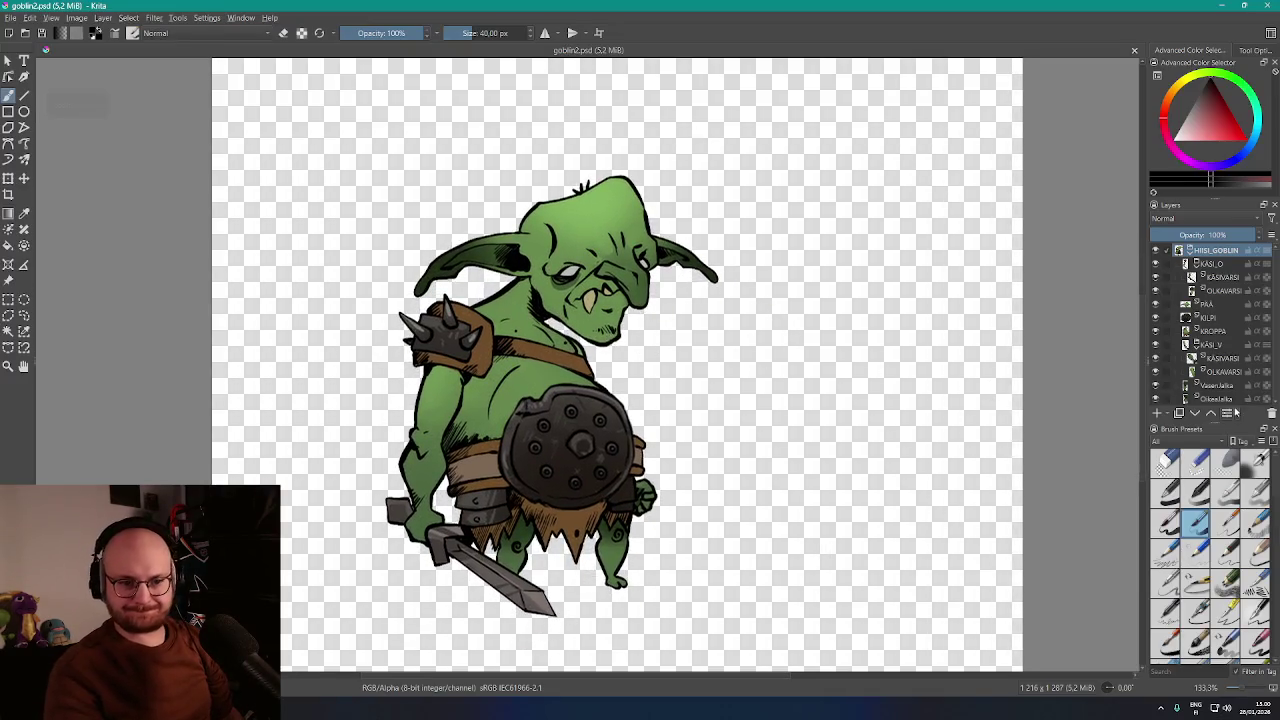
pyautogui.moveTo(1145, 358); pyautogui.dragTo(988, 364)
pyautogui.scroll(-2, 788, 368)
pyautogui.scroll(1, 770, 368)
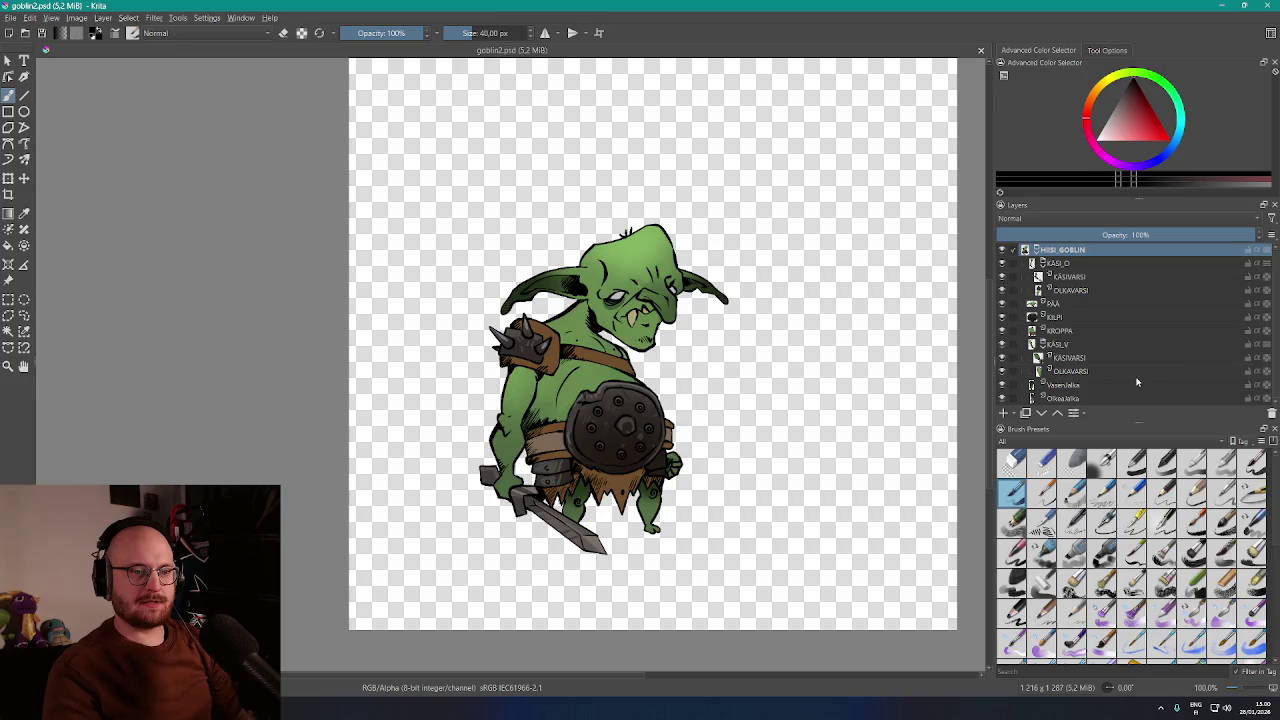
# Select the layers from KASI_O down to OikeaJalka, then browse the menus
pyautogui.click(1068, 263)
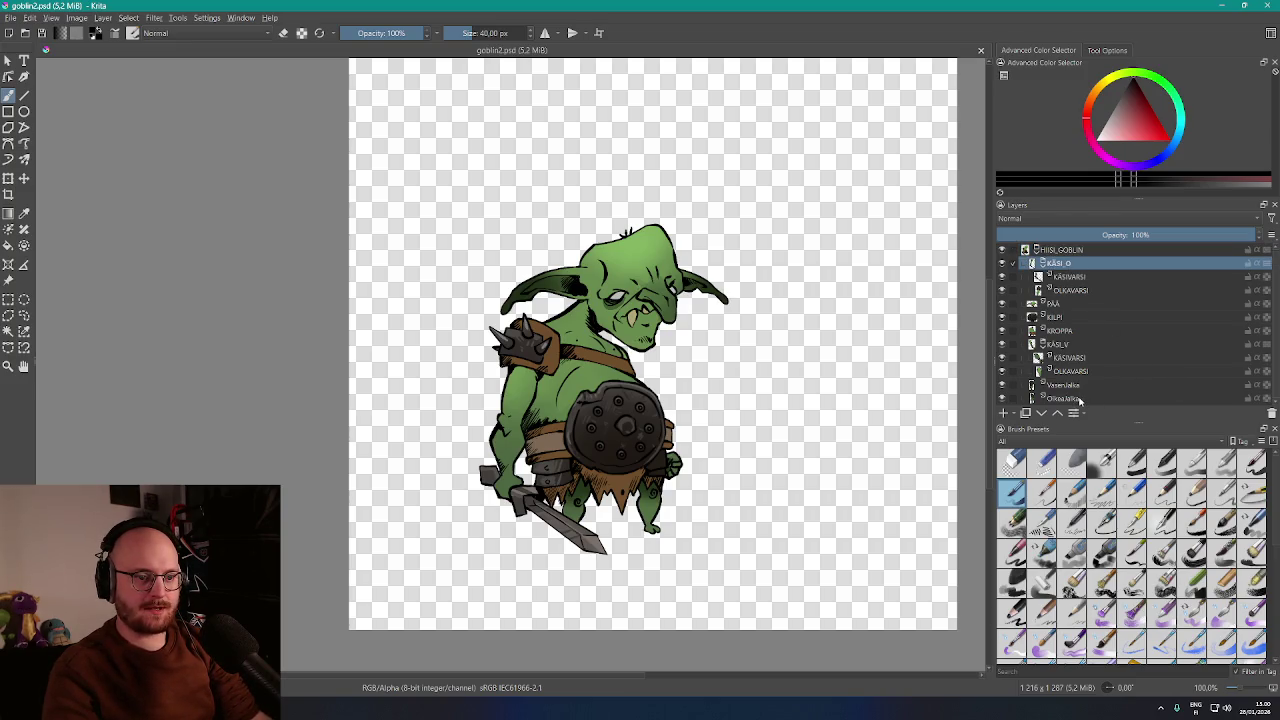
pyautogui.keyDown('shift'); pyautogui.click(1066, 398); pyautogui.keyUp('shift')
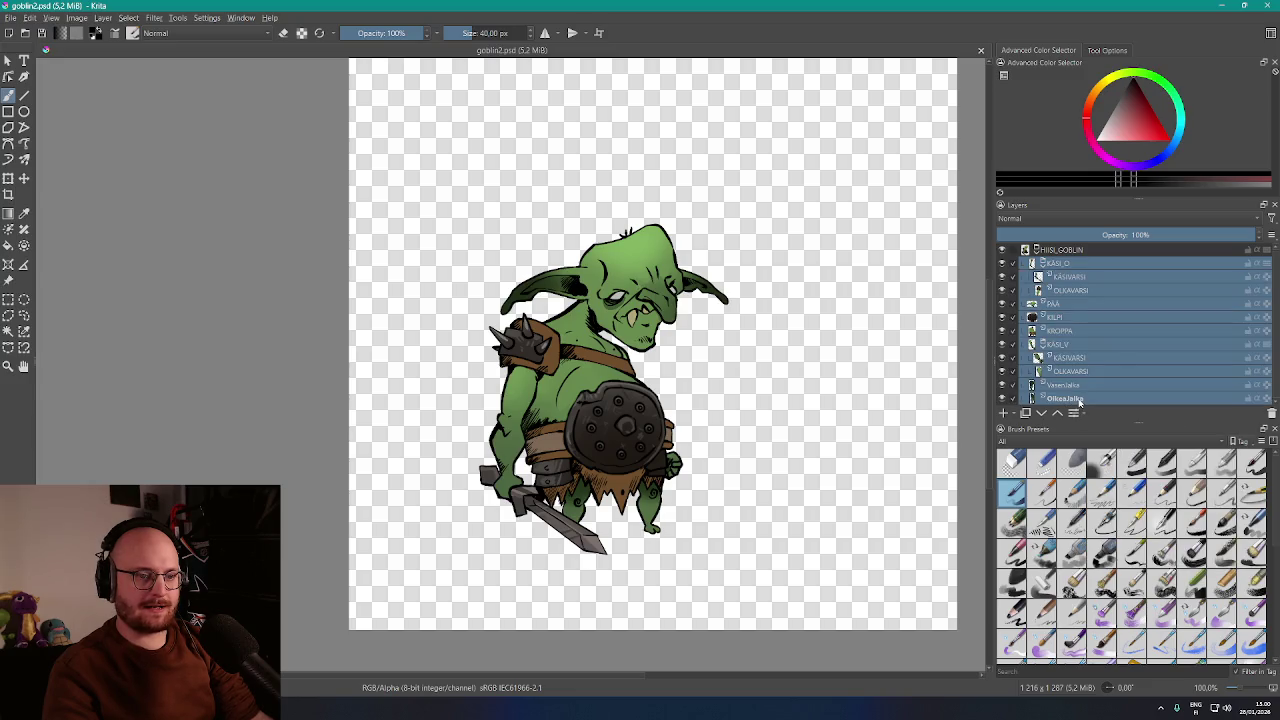
pyautogui.click(213, 18)
pyautogui.click(213, 18)
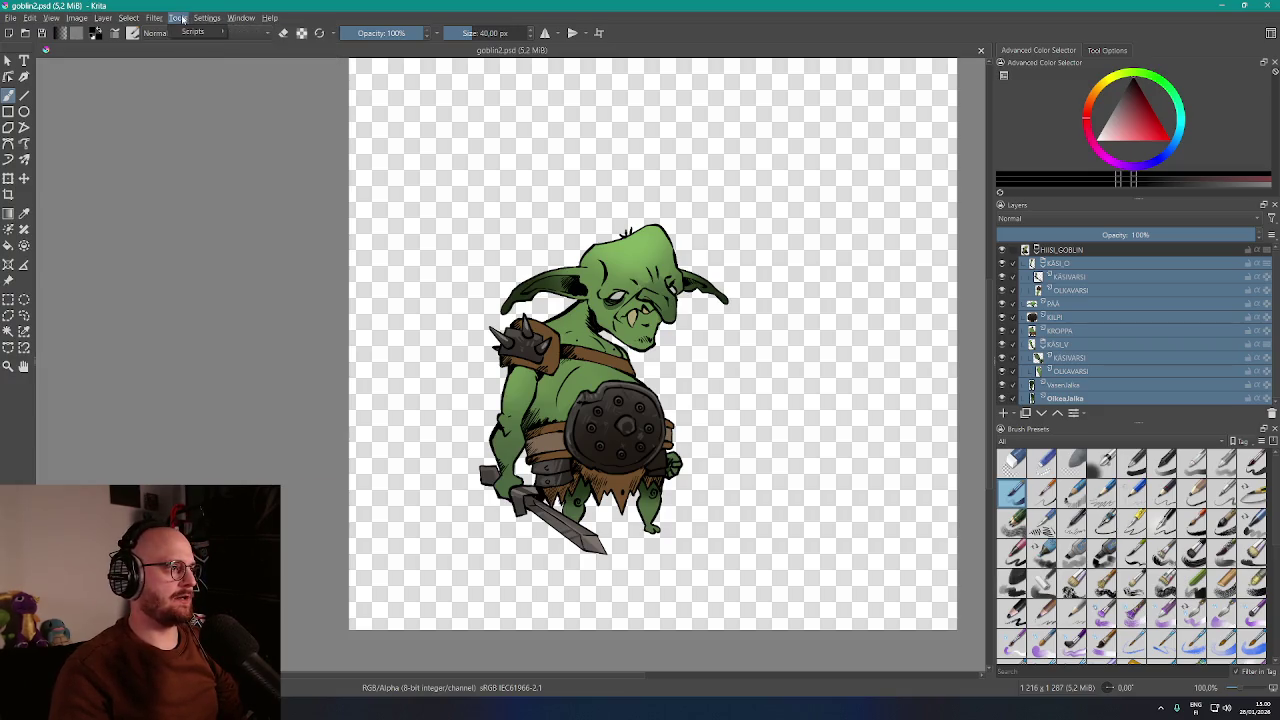
pyautogui.click(154, 18)
pyautogui.moveTo(132, 19)
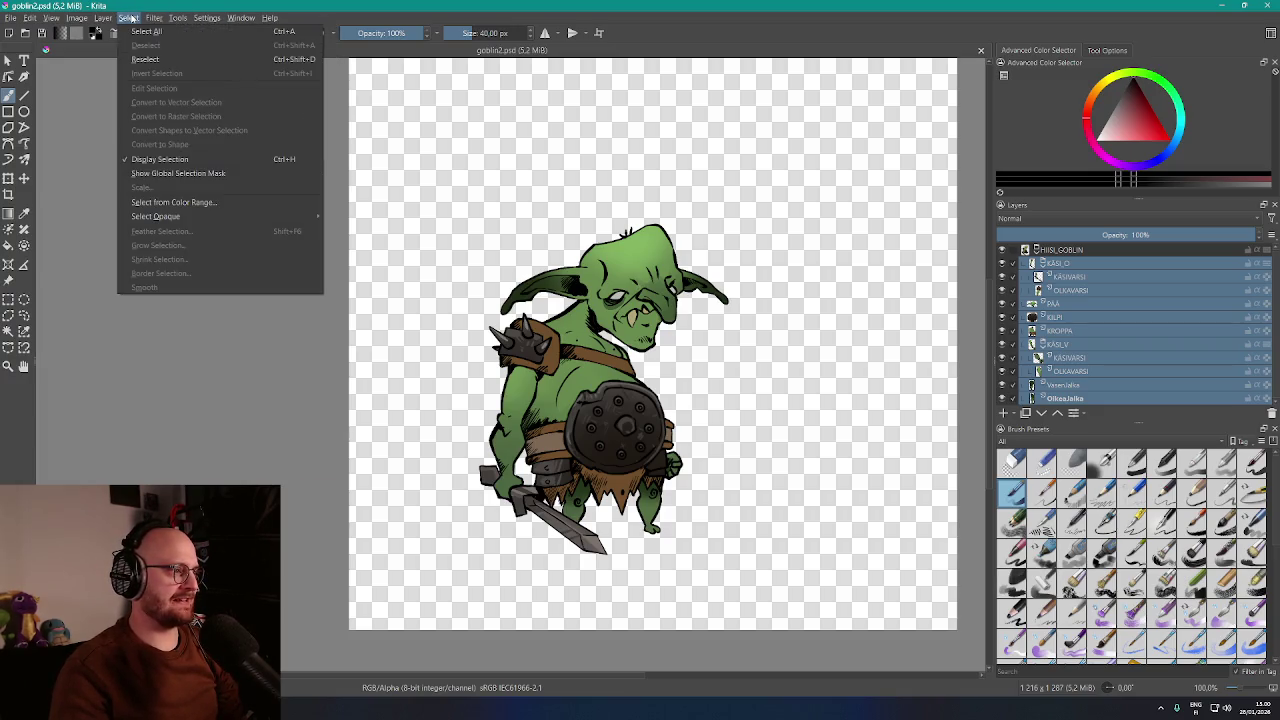
# Select the goblin's green areas with a Greens colour range at fuzziness 100
pyautogui.click(172, 202)
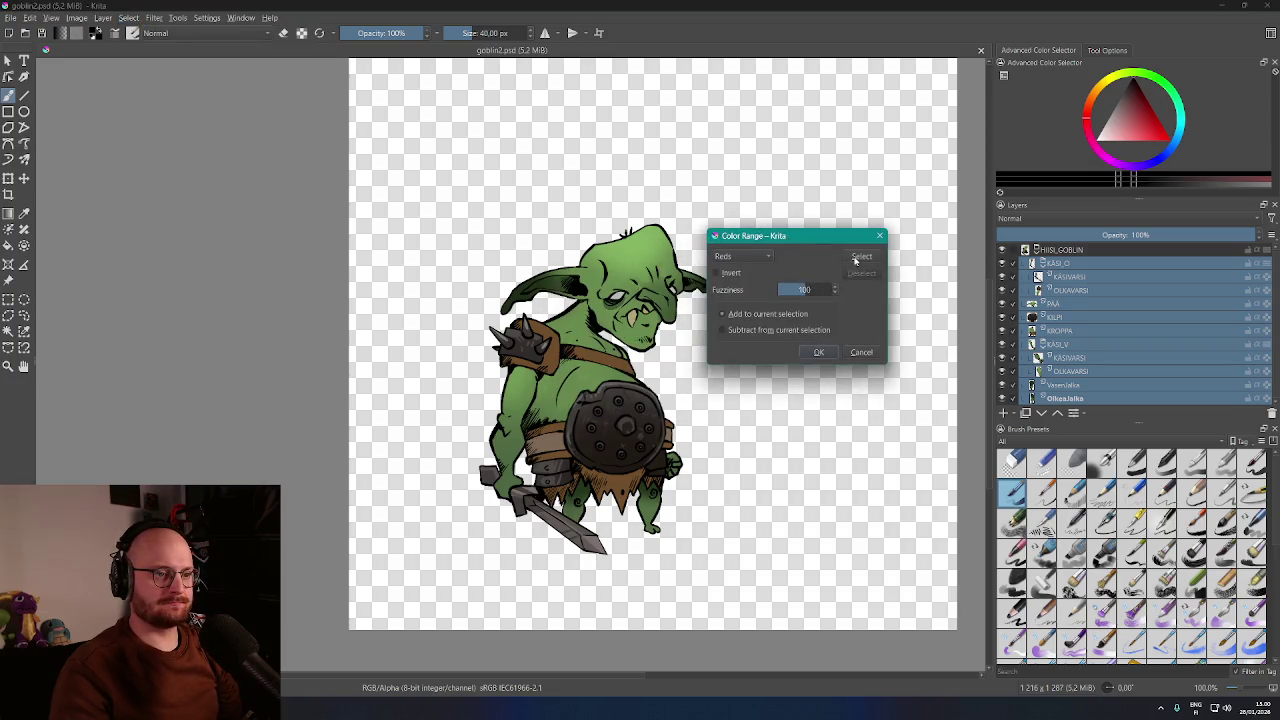
pyautogui.click(744, 258)
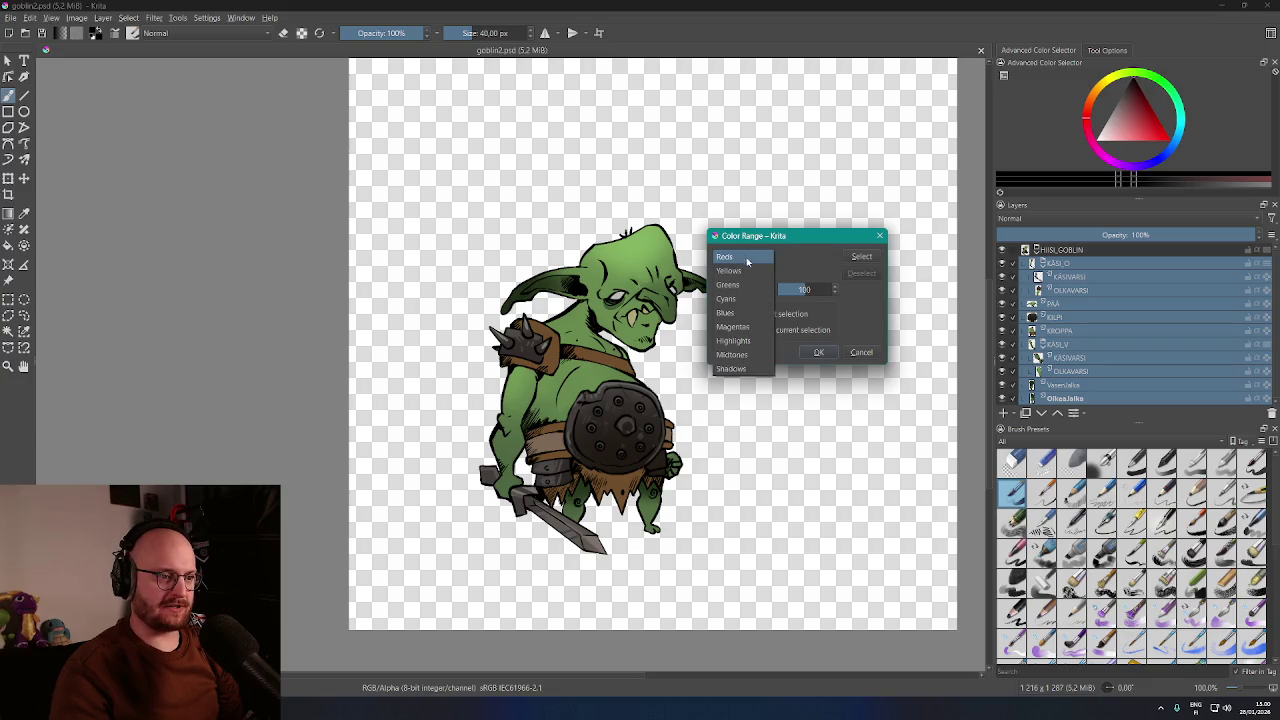
pyautogui.click(754, 287)
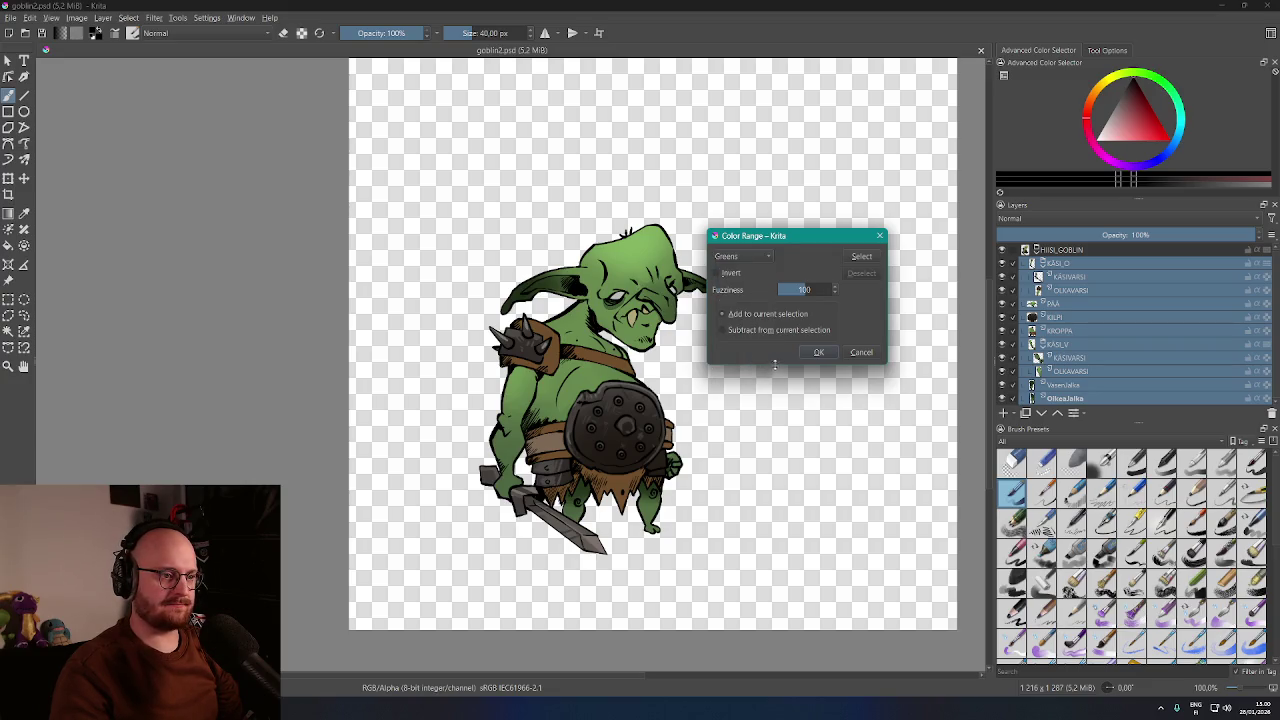
pyautogui.click(865, 262)
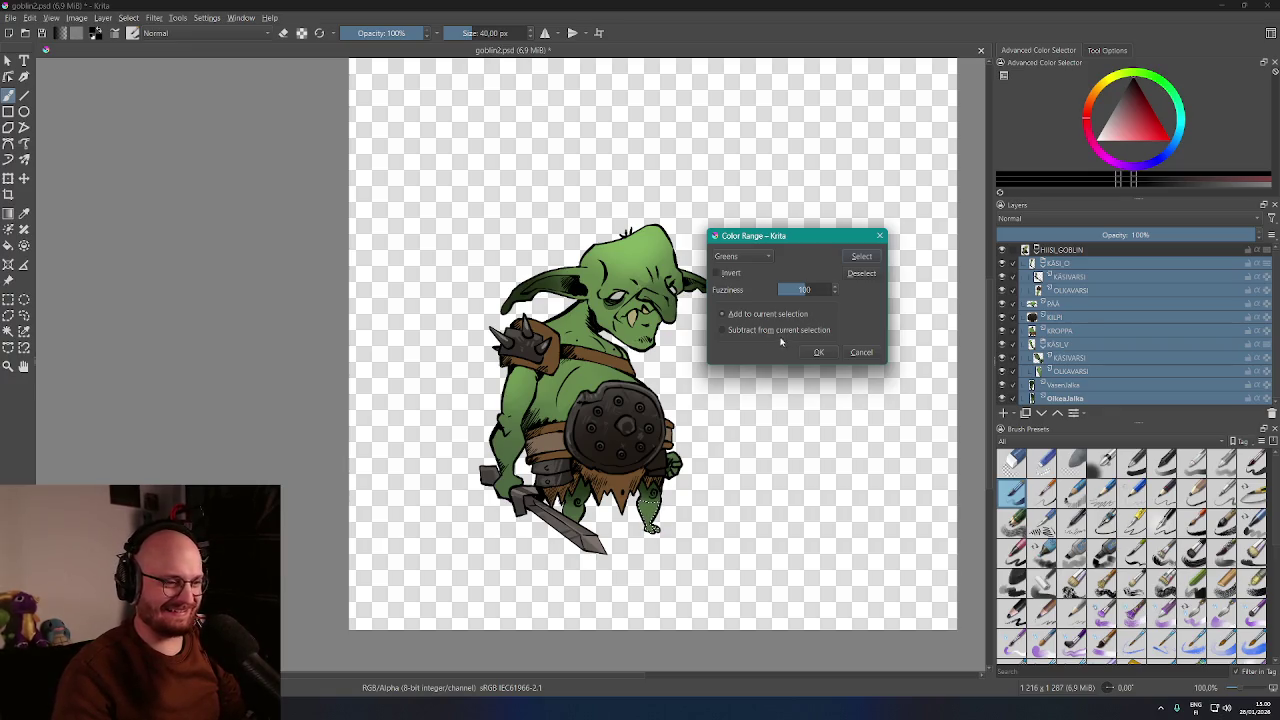
pyautogui.click(818, 352)
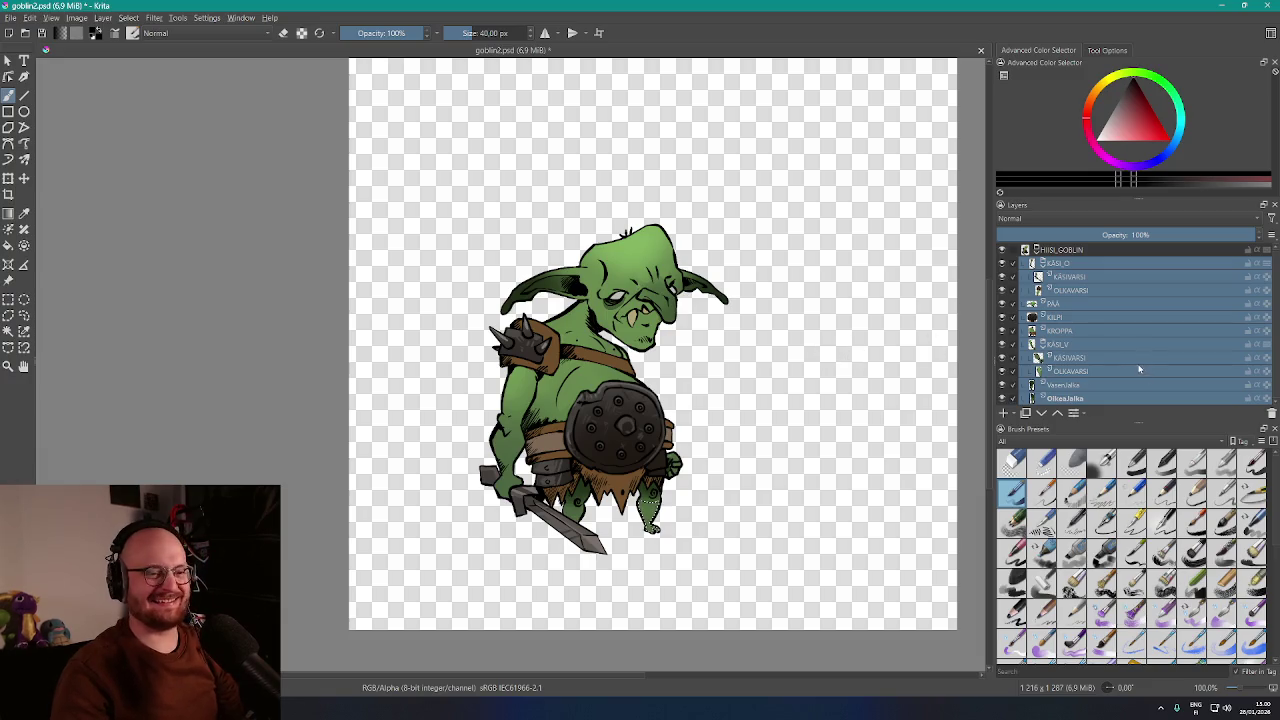
# Make only the HIISI_GOBLIN group layer active and look through the menus
pyautogui.click(1077, 261)
pyautogui.click(1078, 250)
pyautogui.click(155, 20)
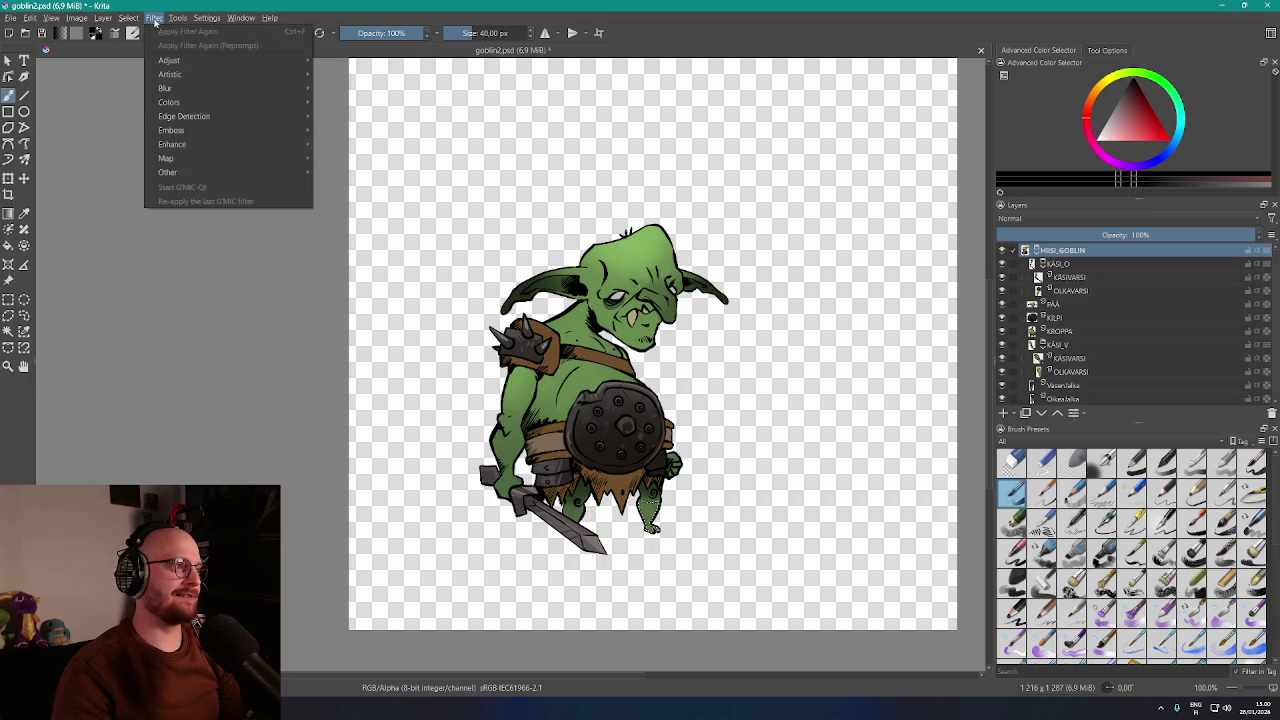
# Browse the Select menu options while picking the KASI_O layer
pyautogui.click(155, 20)
pyautogui.click(130, 18)
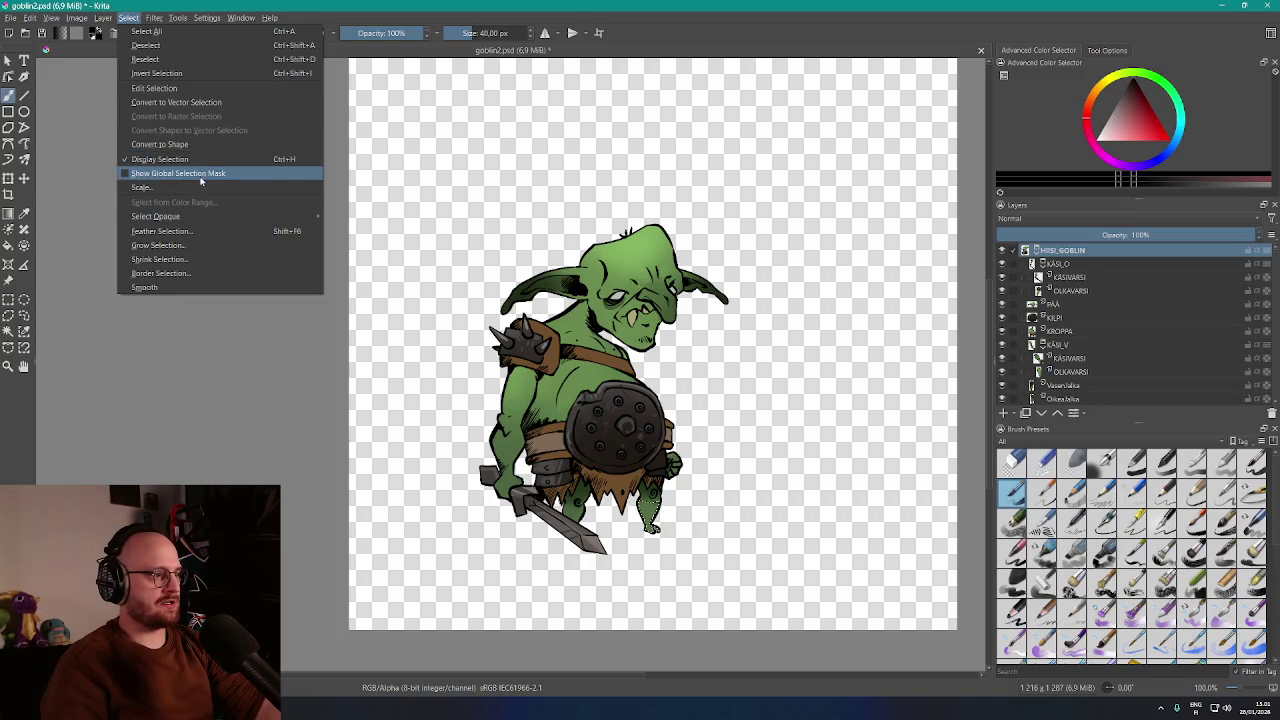
pyautogui.click(1100, 310)
pyautogui.click(1094, 266)
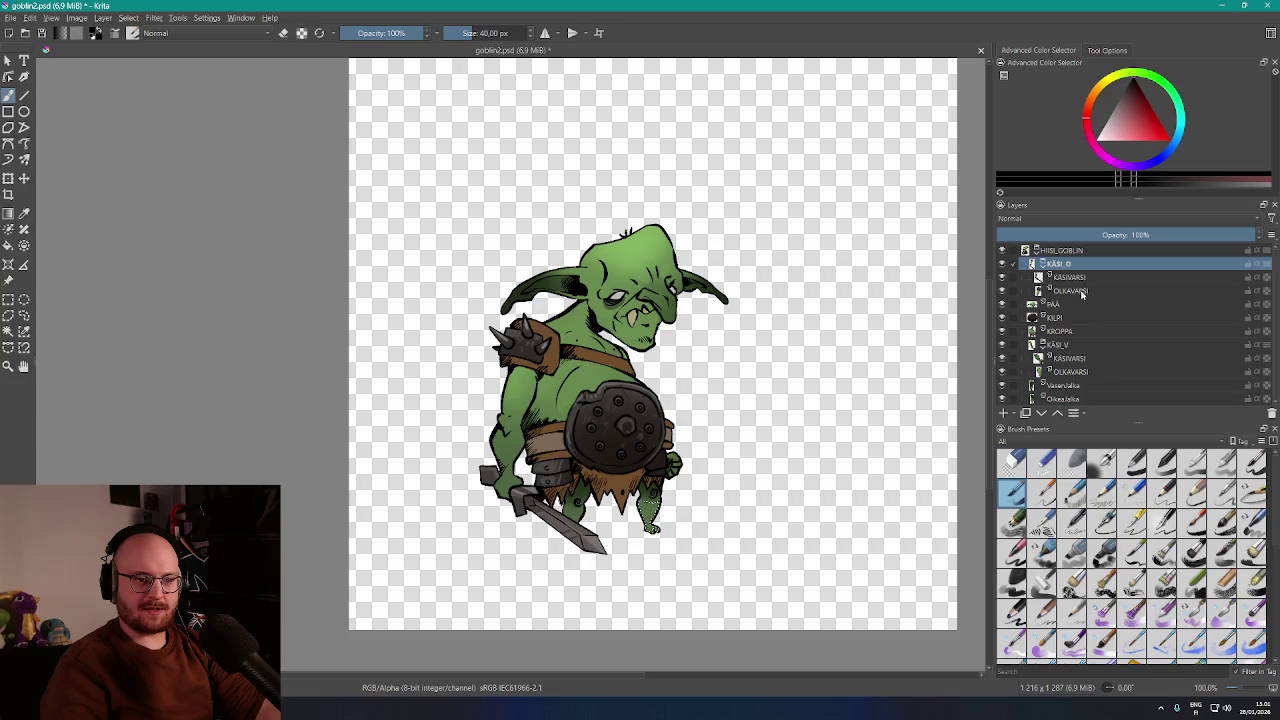
pyautogui.click(128, 17)
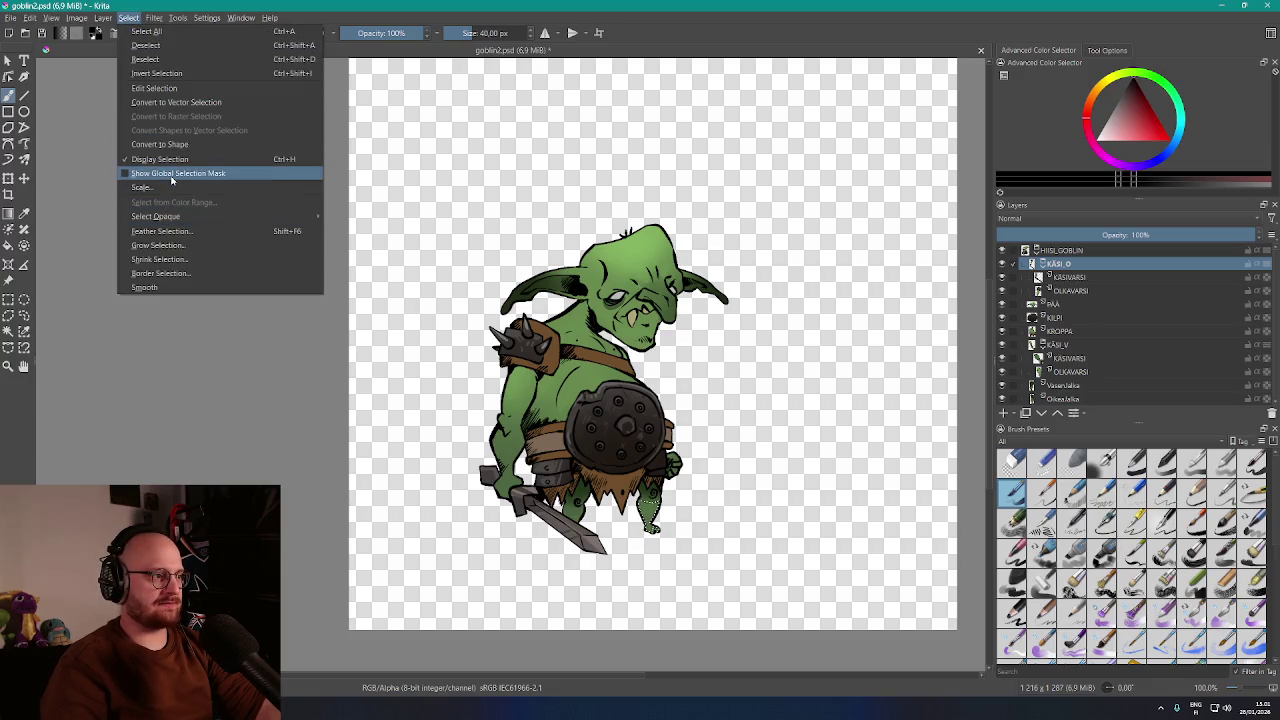
pyautogui.moveTo(182, 216)
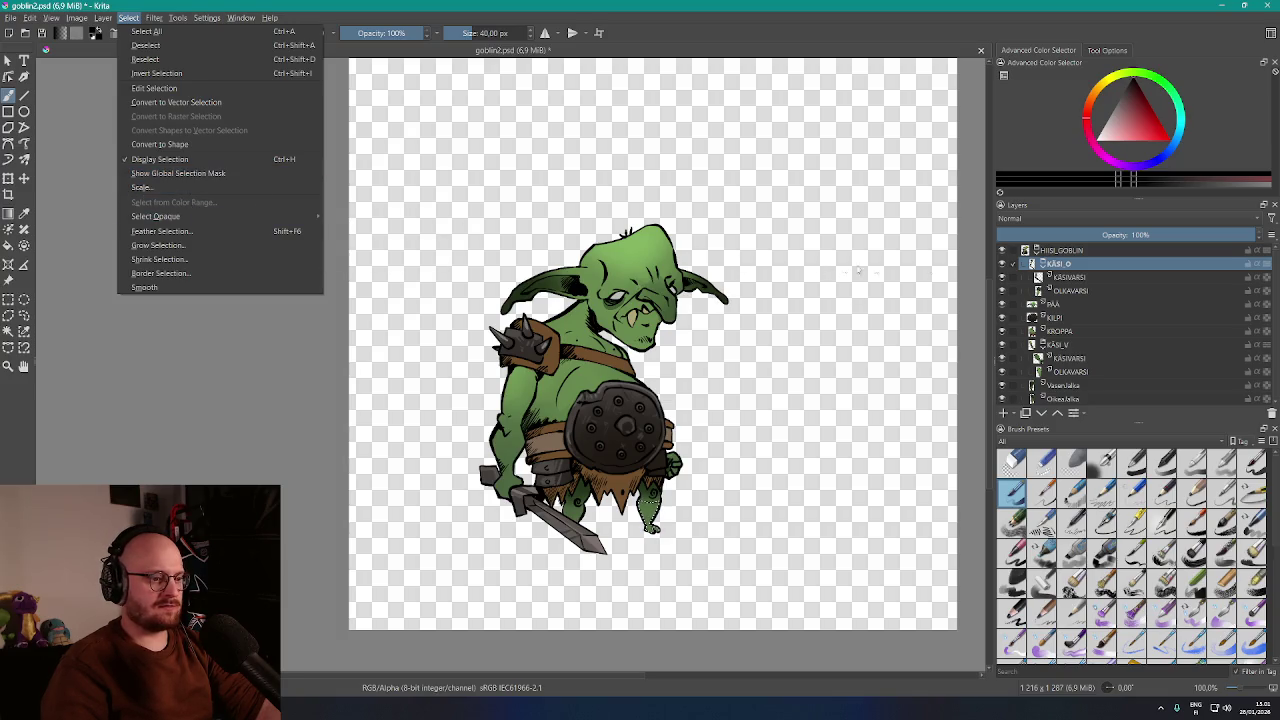
pyautogui.click(1069, 263)
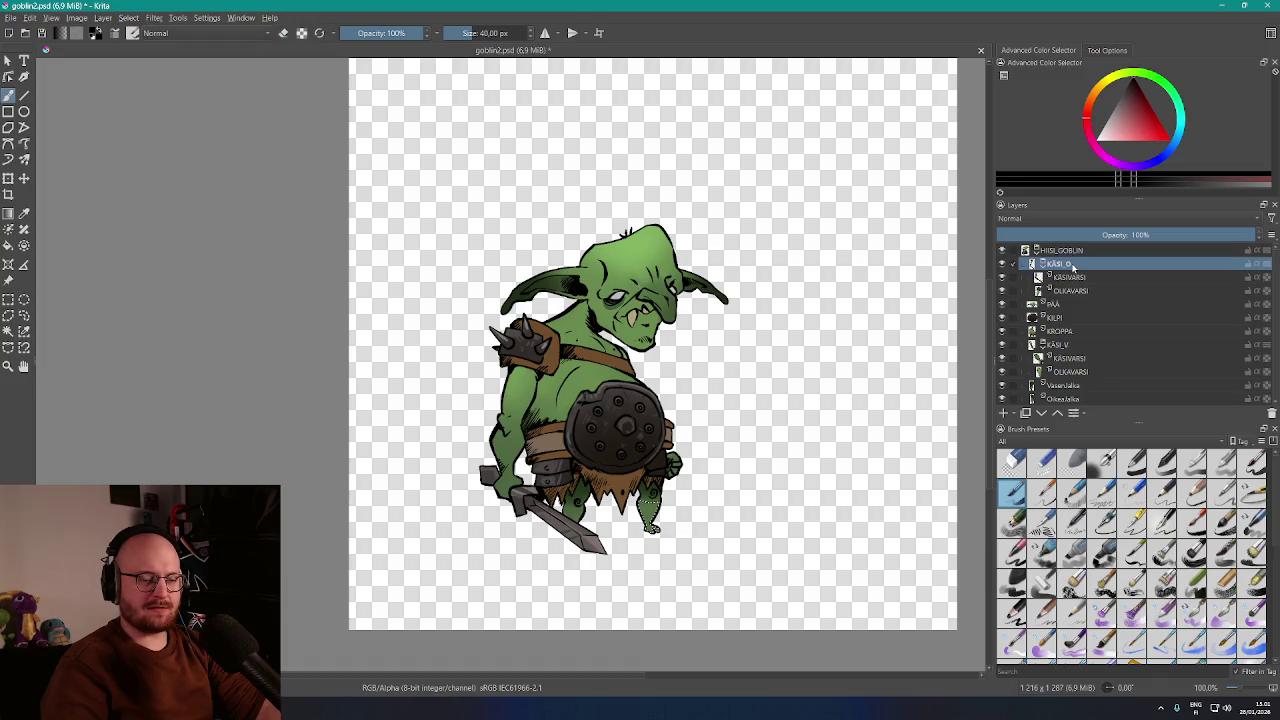
pyautogui.click(129, 18)
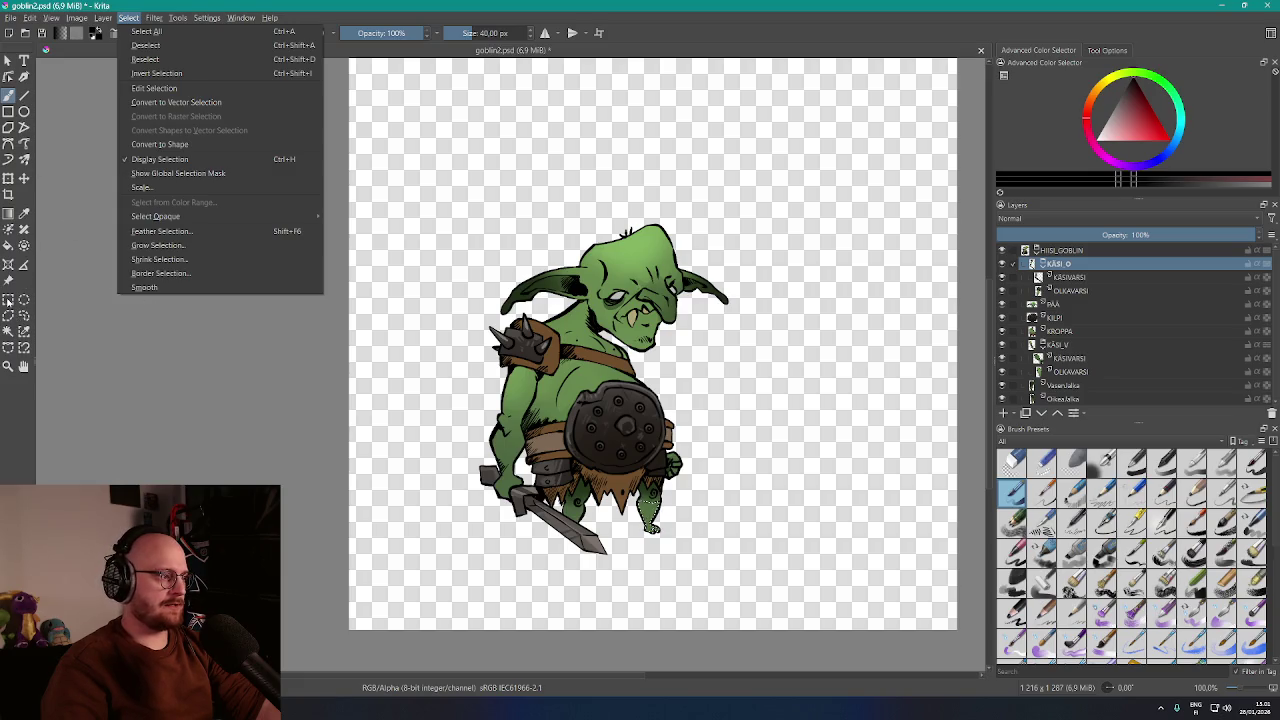
# Clear the selection with a Rectangular Selection click and make KASIVARSI the active layer
pyautogui.click(8, 299)
pyautogui.click(8, 299)
pyautogui.click(461, 282)
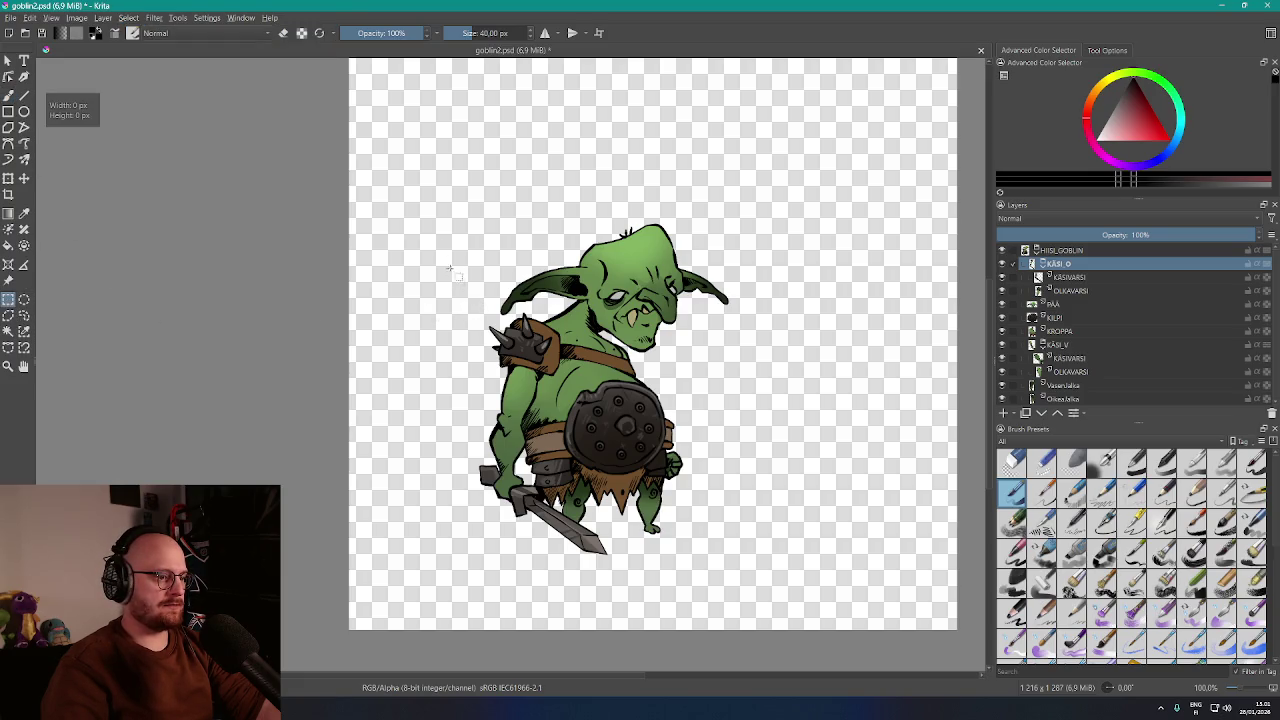
pyautogui.click(128, 18)
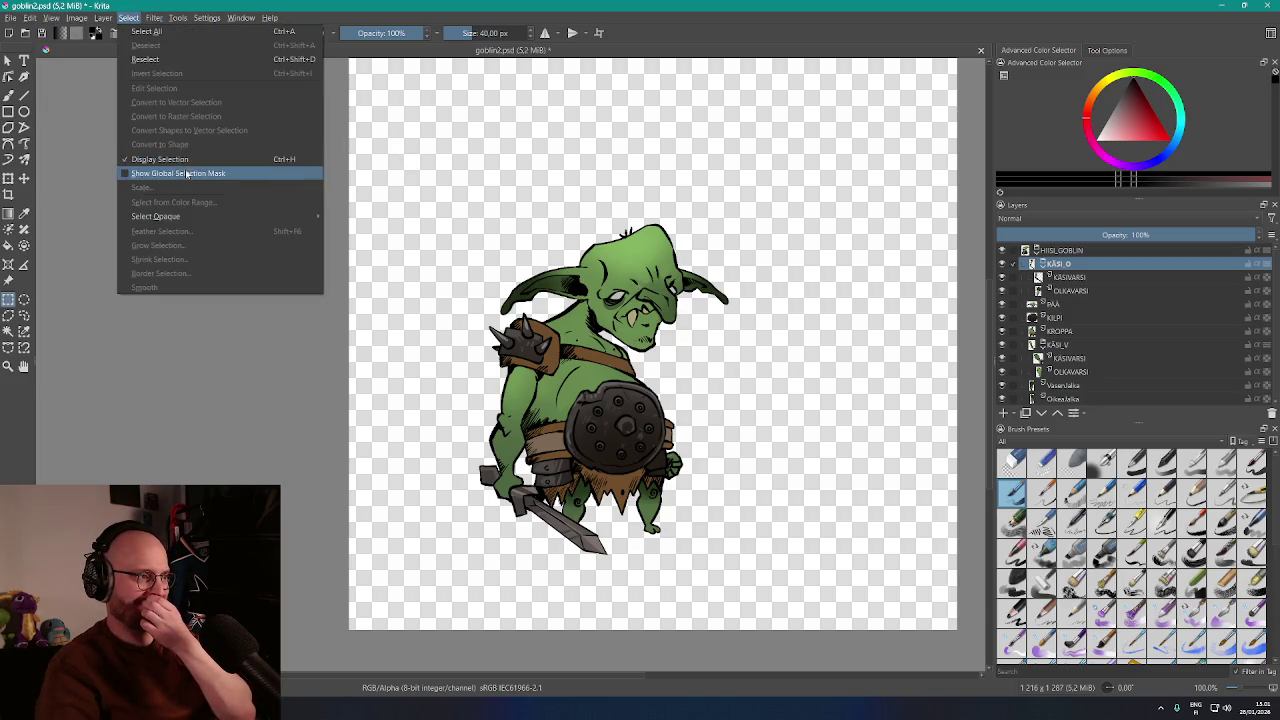
pyautogui.click(1078, 265)
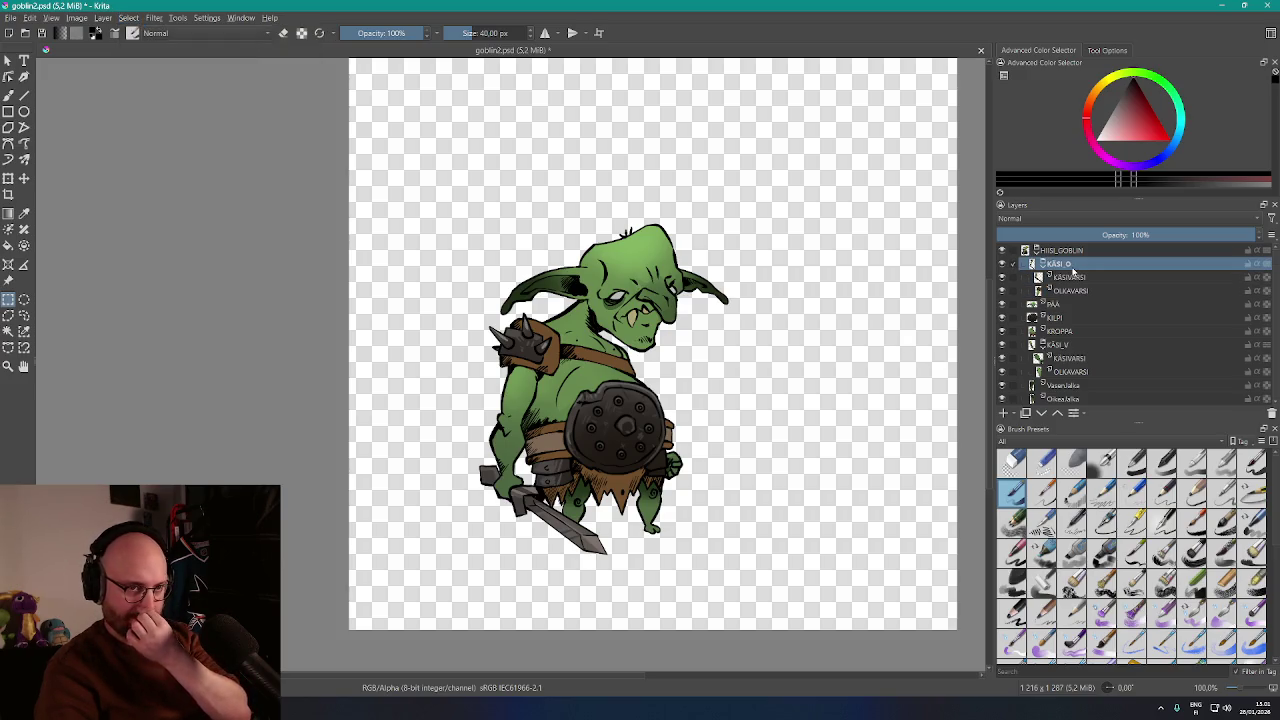
pyautogui.click(1076, 280)
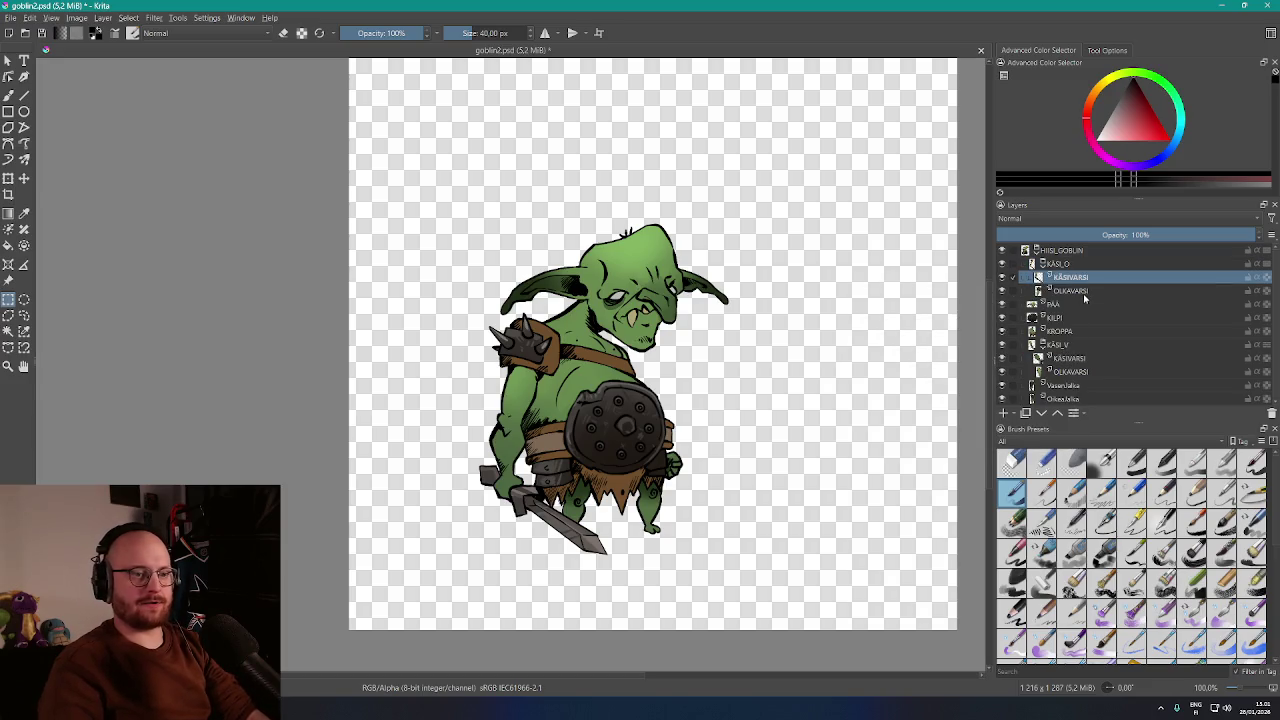
# Add OLKAVARSI to the layer selection and run a colour-range selection on it
pyautogui.keyDown('ctrl'); pyautogui.click(1084, 292); pyautogui.keyUp('ctrl')
pyautogui.click(128, 18)
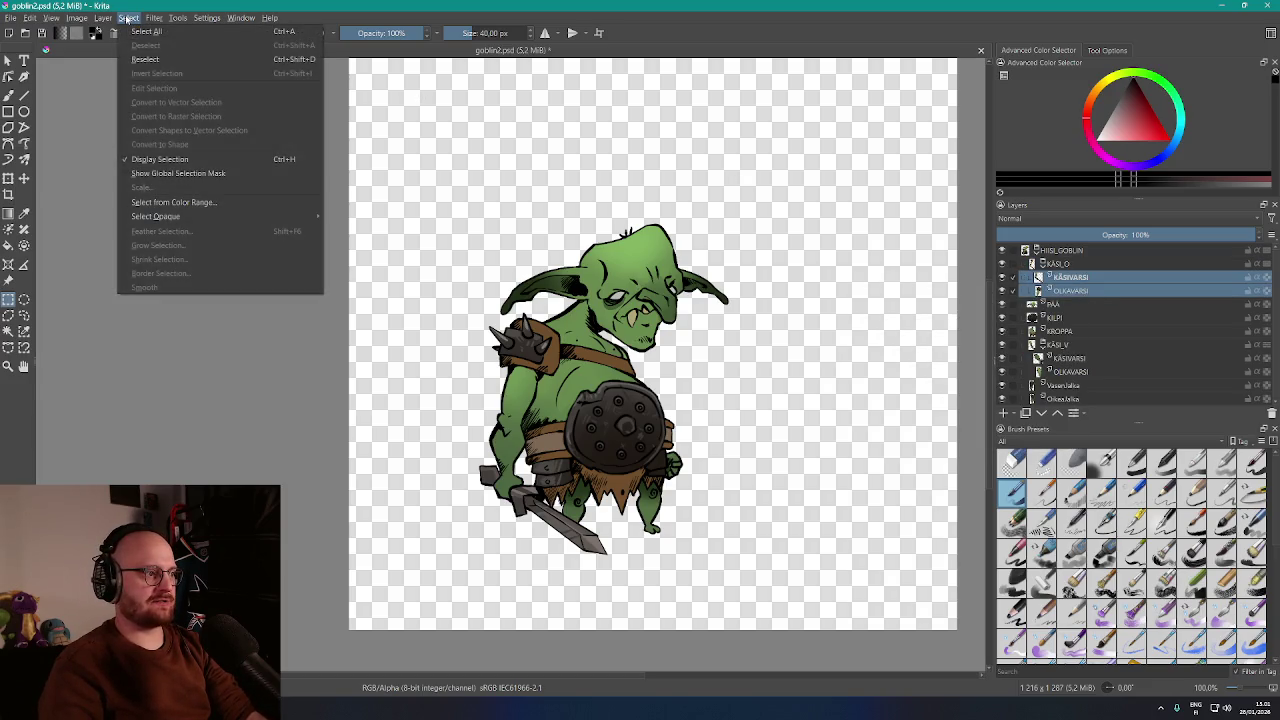
pyautogui.click(160, 202)
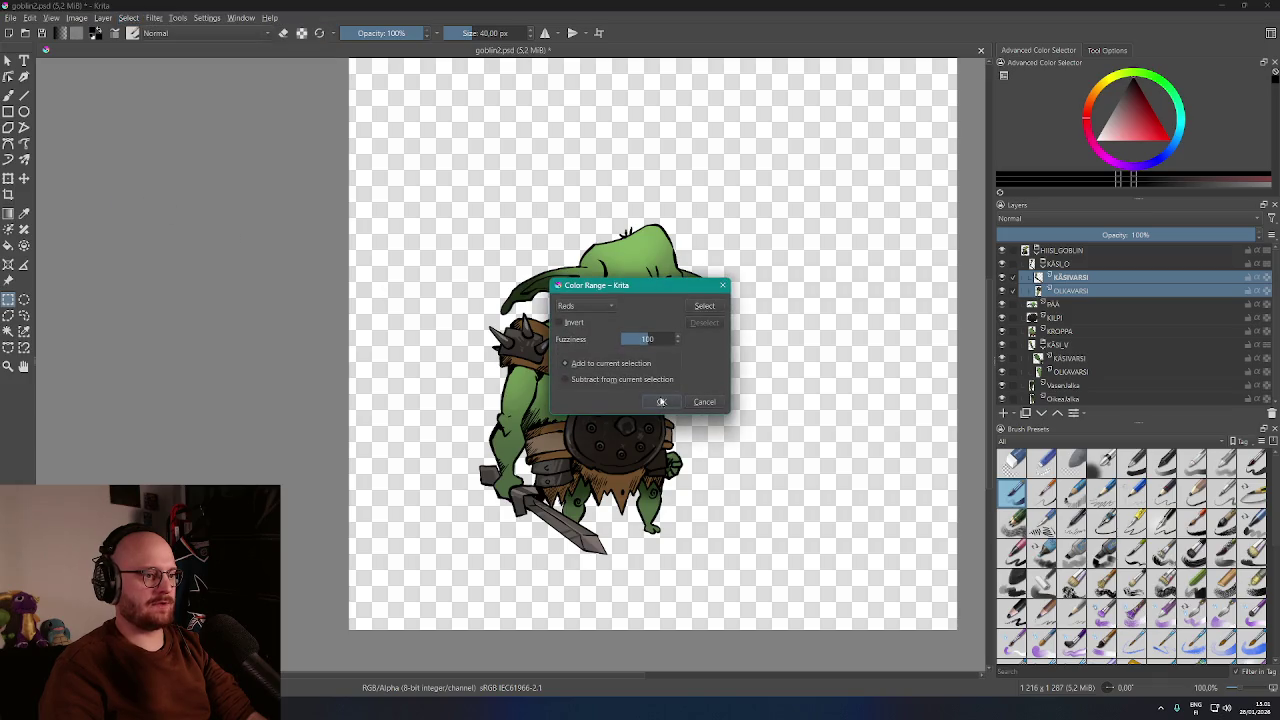
pyautogui.click(586, 305)
pyautogui.click(585, 334)
pyautogui.click(662, 402)
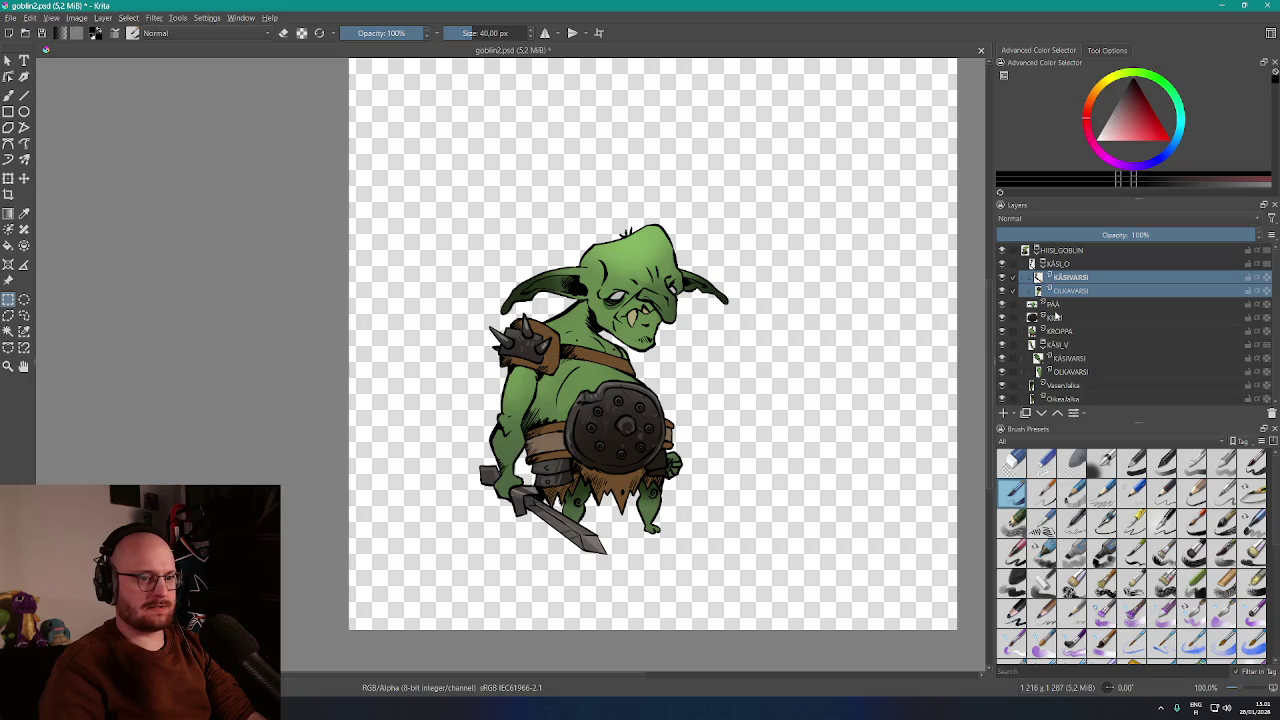
# Run a fuzziness-100 Color Range pass on the PÄÄ head layer, then return to PÄÄ
pyautogui.click(1058, 304)
pyautogui.click(103, 18)
pyautogui.moveTo(128, 18)
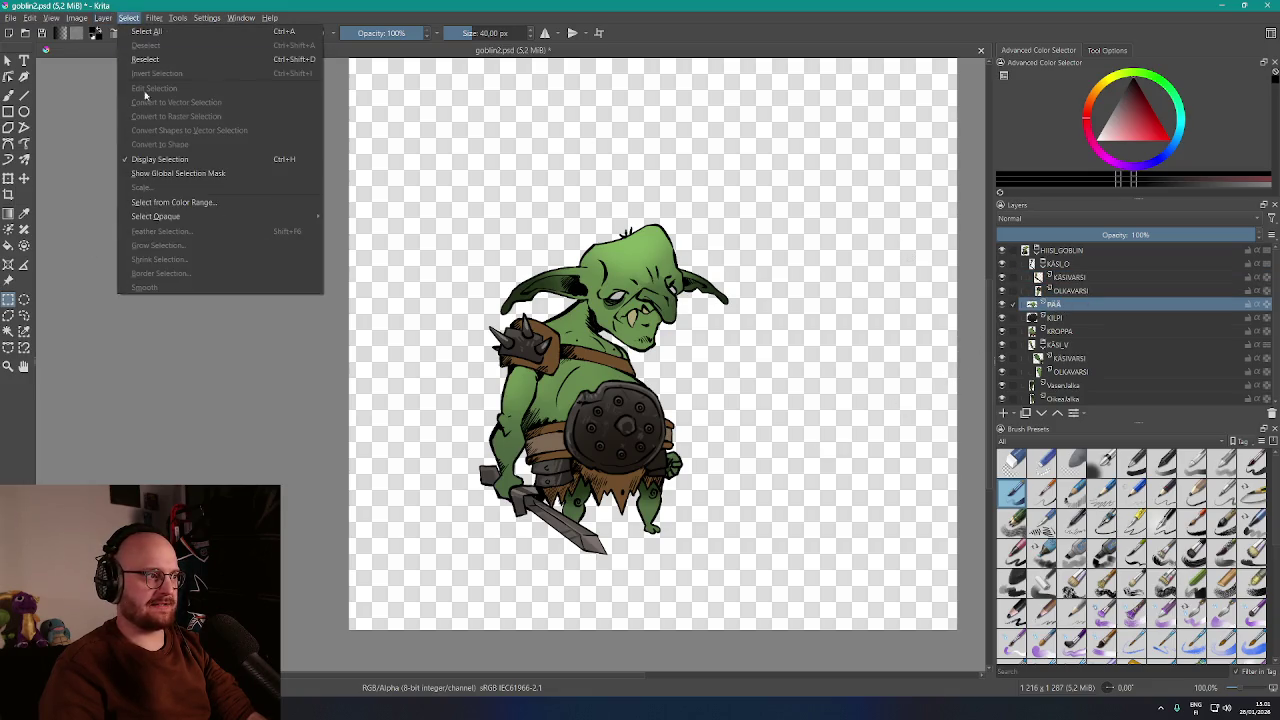
pyautogui.click(175, 203)
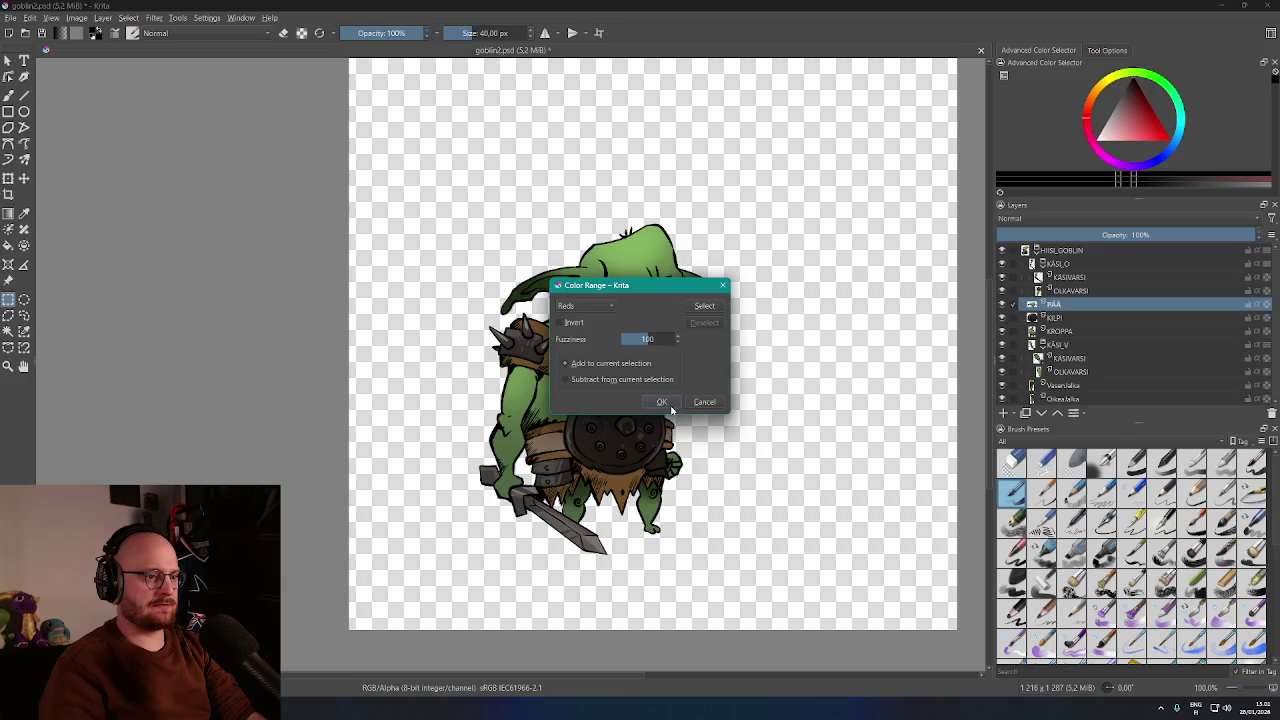
pyautogui.click(588, 305)
pyautogui.click(605, 350)
pyautogui.click(661, 401)
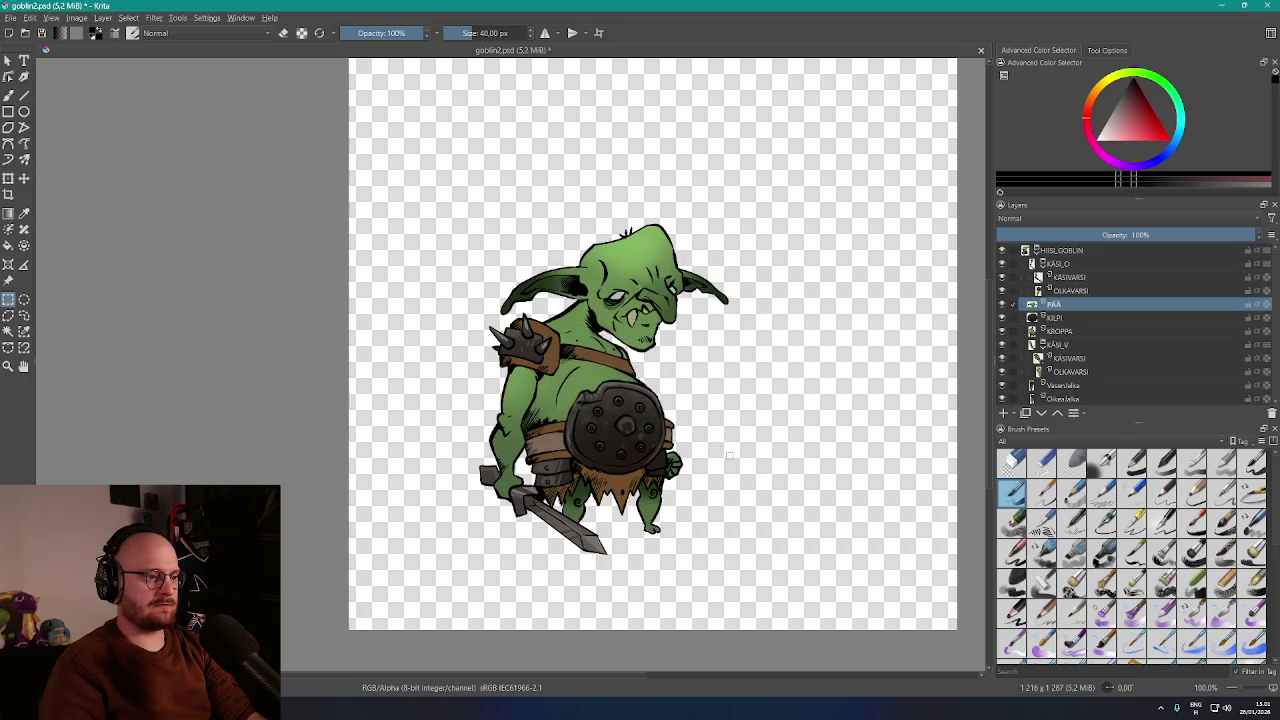
pyautogui.click(1066, 318)
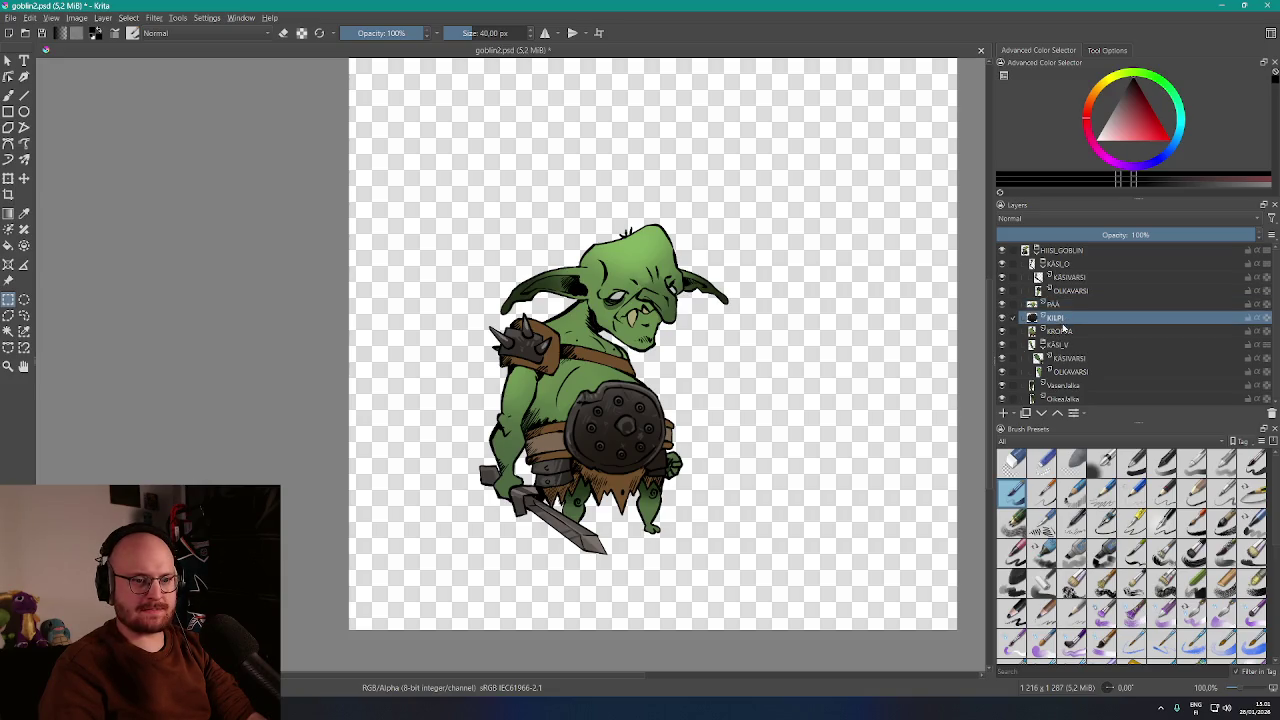
pyautogui.click(1058, 304)
pyautogui.click(129, 18)
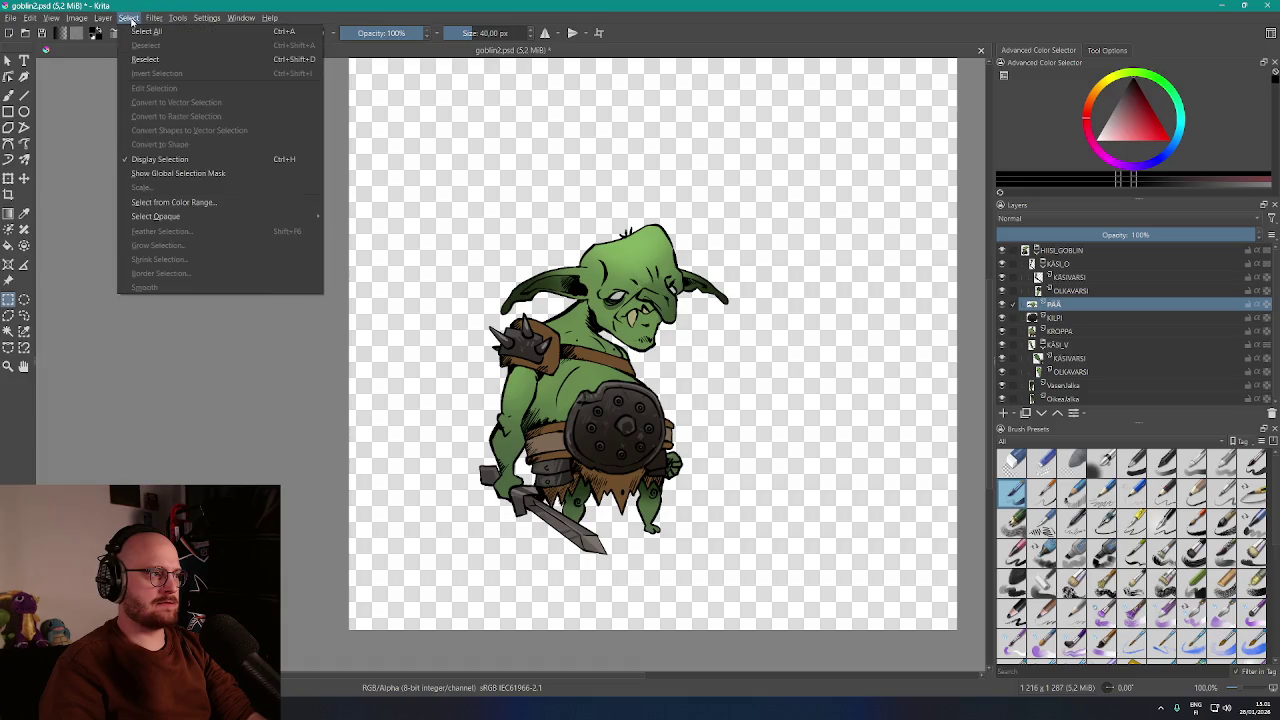
# Select the green skin of the goblin's head with a Greens colour range
pyautogui.click(129, 18)
pyautogui.click(154, 18)
pyautogui.moveTo(136, 20)
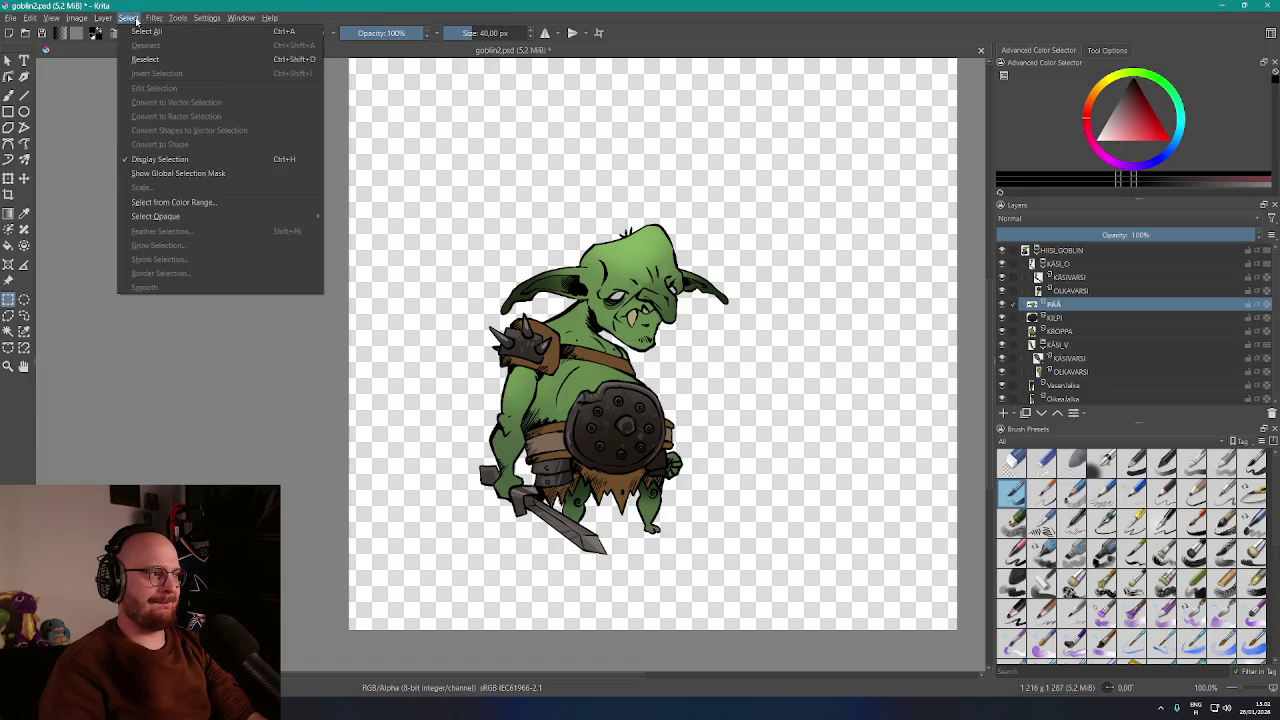
pyautogui.click(169, 204)
pyautogui.moveTo(645, 288); pyautogui.dragTo(682, 99)
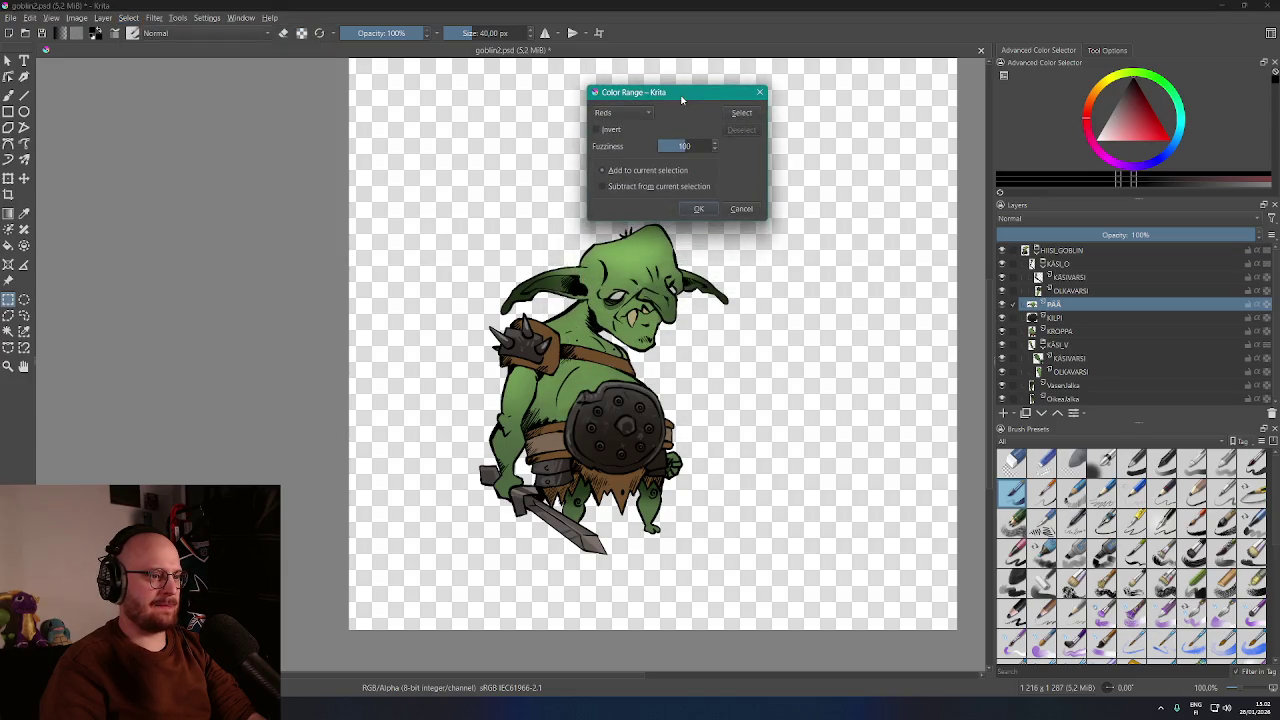
pyautogui.click(611, 115)
pyautogui.click(617, 142)
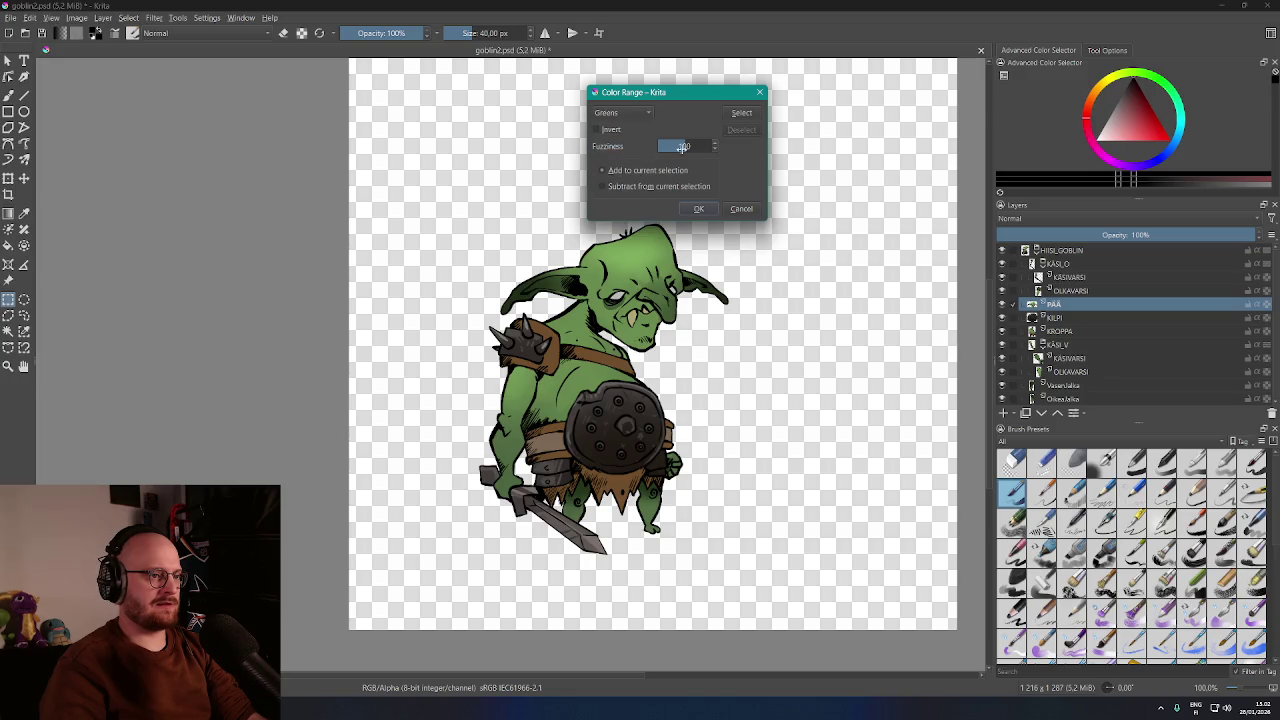
pyautogui.click(738, 114)
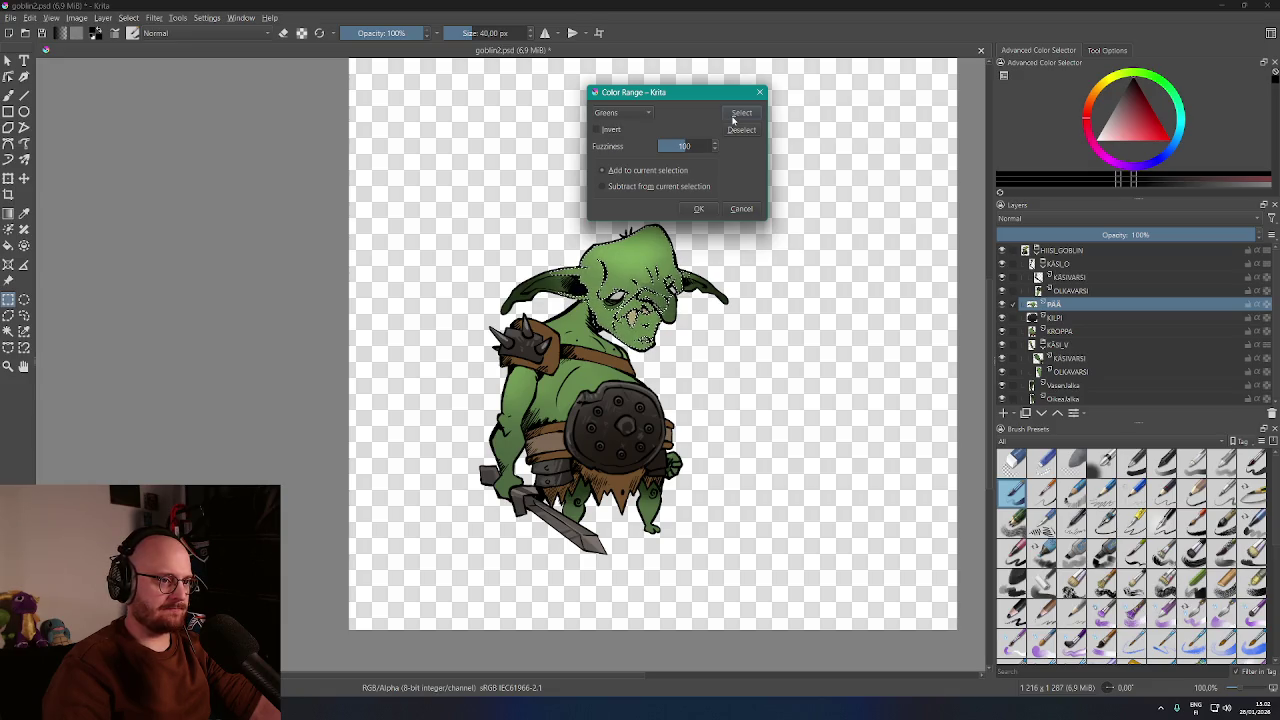
pyautogui.click(697, 210)
# Select all layers from HIISI_GOBLIN to Oikeajalka and set up a Greens colour range
pyautogui.click(1068, 250)
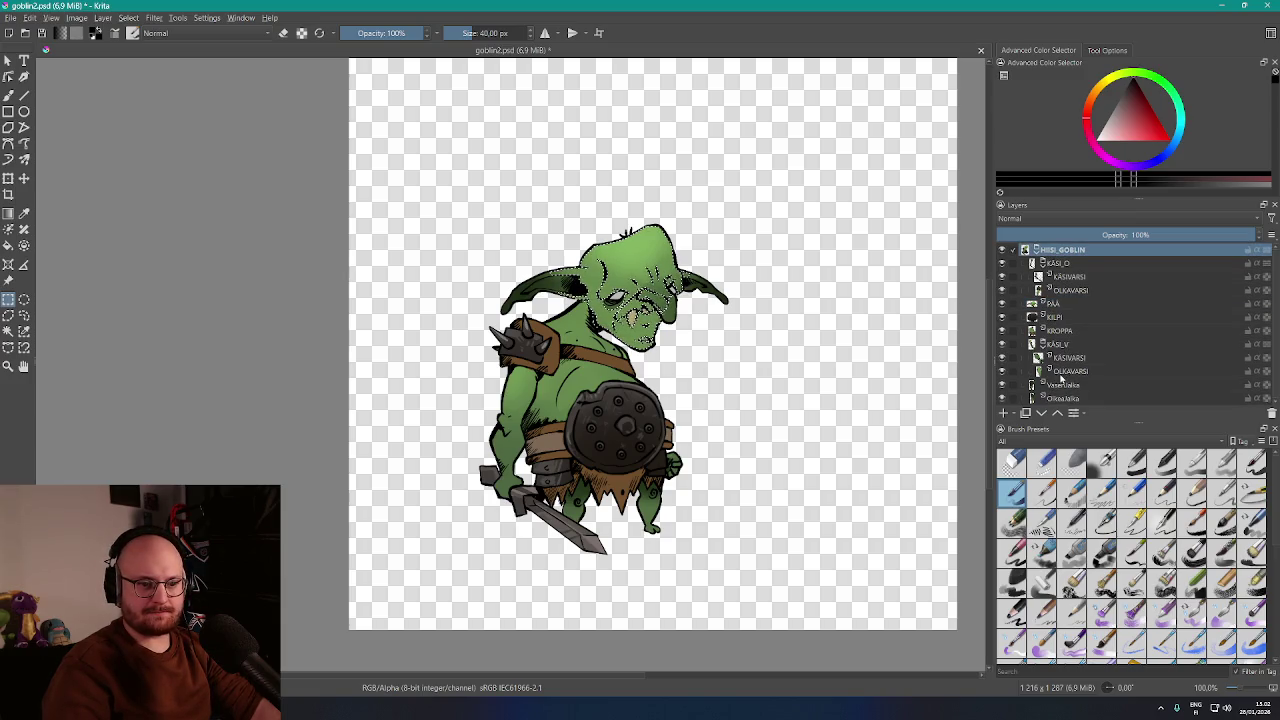
pyautogui.keyDown('shift'); pyautogui.click(1063, 398); pyautogui.keyUp('shift')
pyautogui.click(130, 19)
pyautogui.click(175, 202)
pyautogui.click(584, 313)
pyautogui.click(571, 334)
pyautogui.moveTo(620, 285); pyautogui.dragTo(762, 88)
# Apply the all-layer Greens selection, then add Oikeajalka's greens at fuzziness 150
pyautogui.click(849, 110)
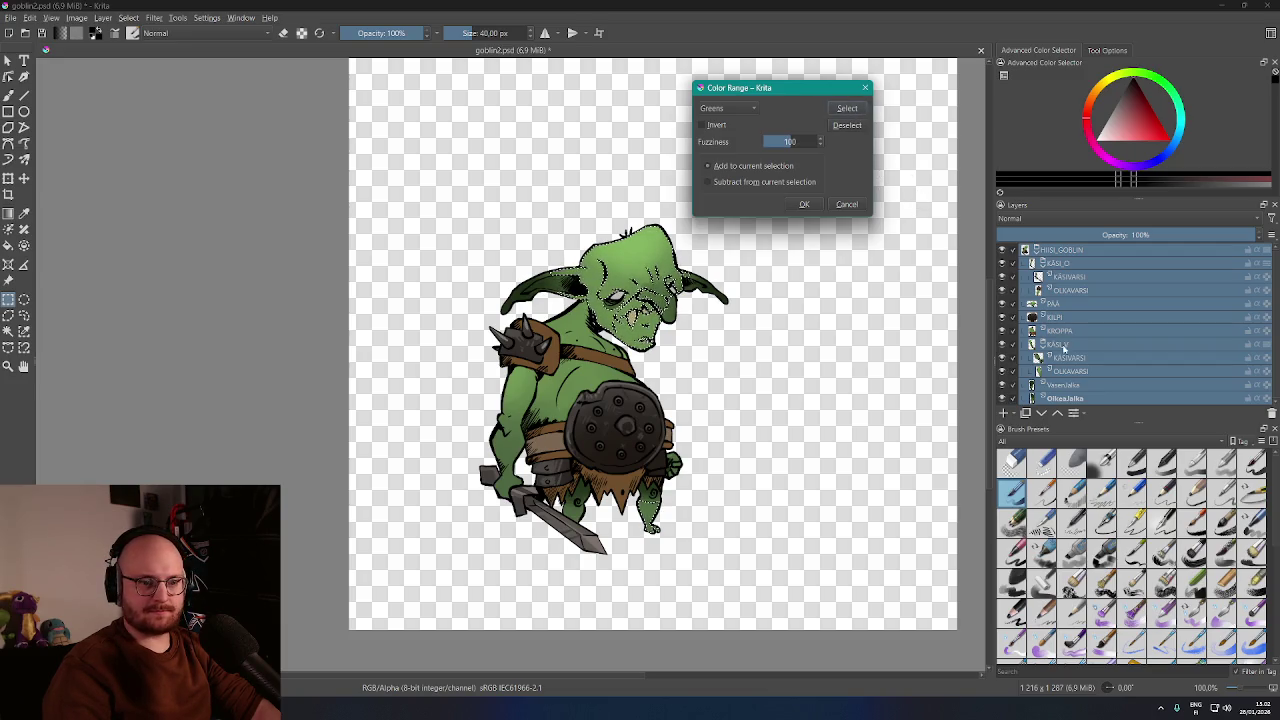
pyautogui.click(799, 205)
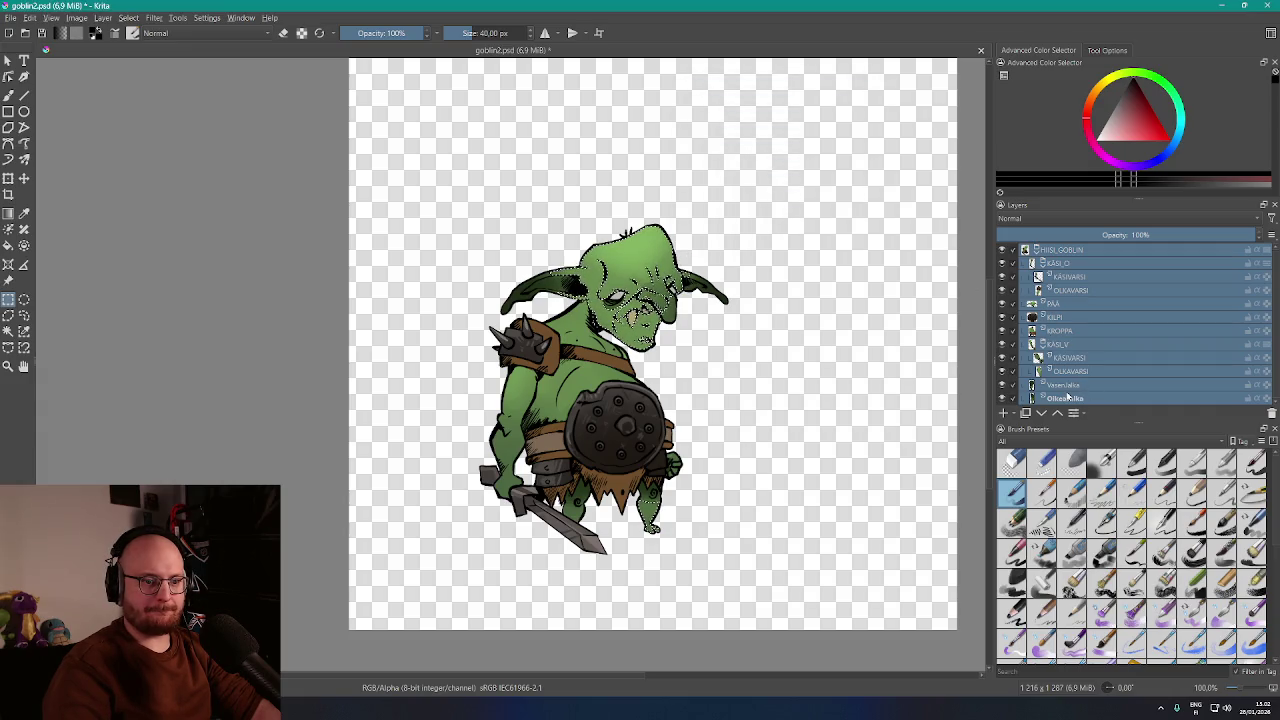
pyautogui.click(1066, 398)
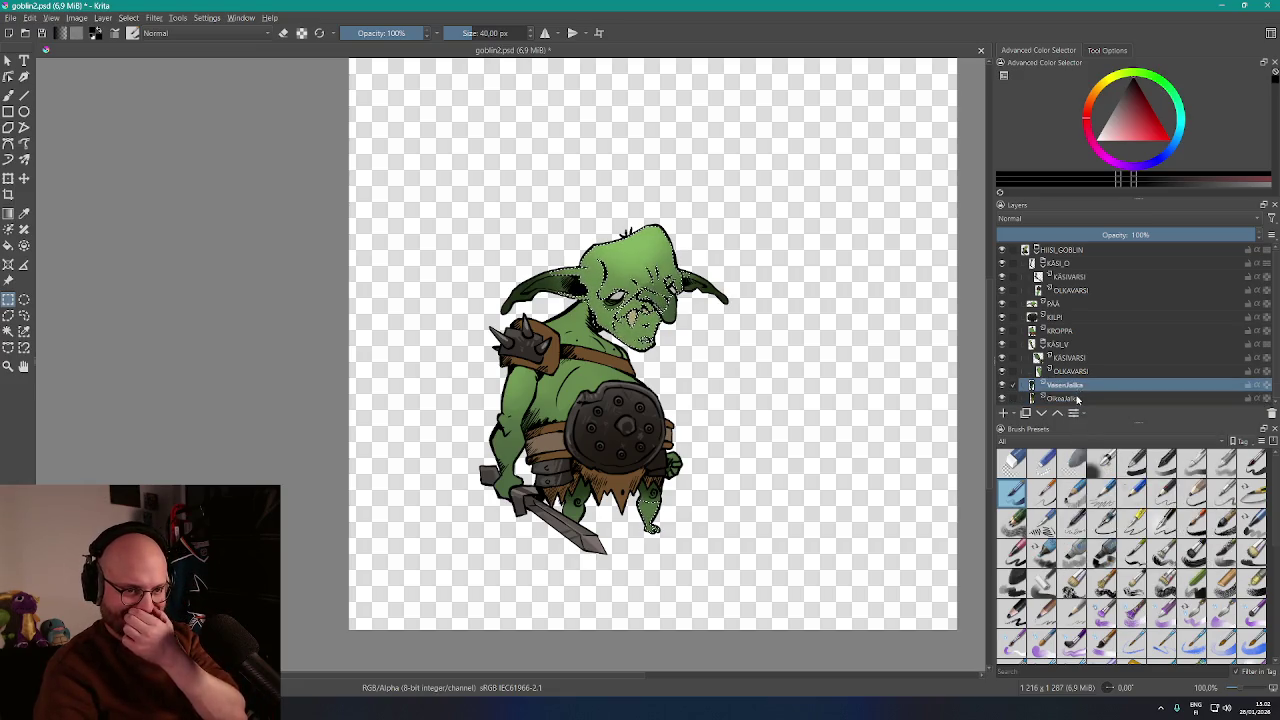
pyautogui.click(126, 19)
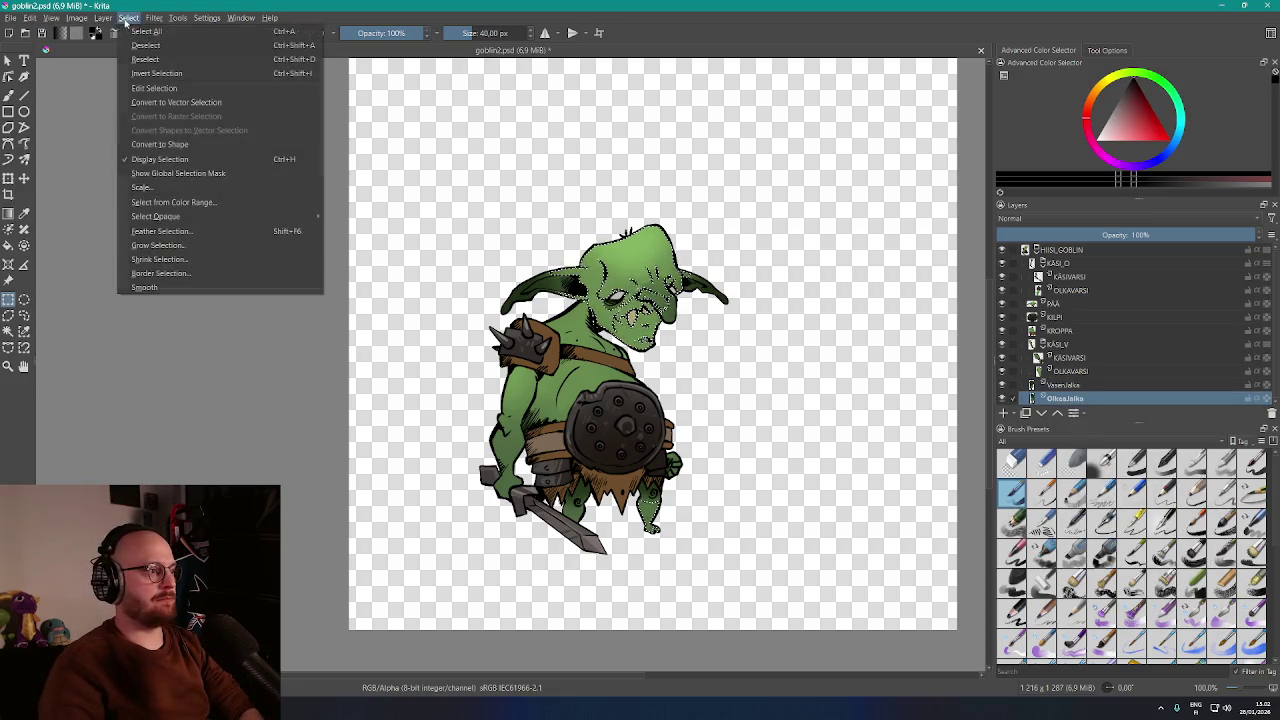
pyautogui.click(174, 202)
pyautogui.click(590, 306)
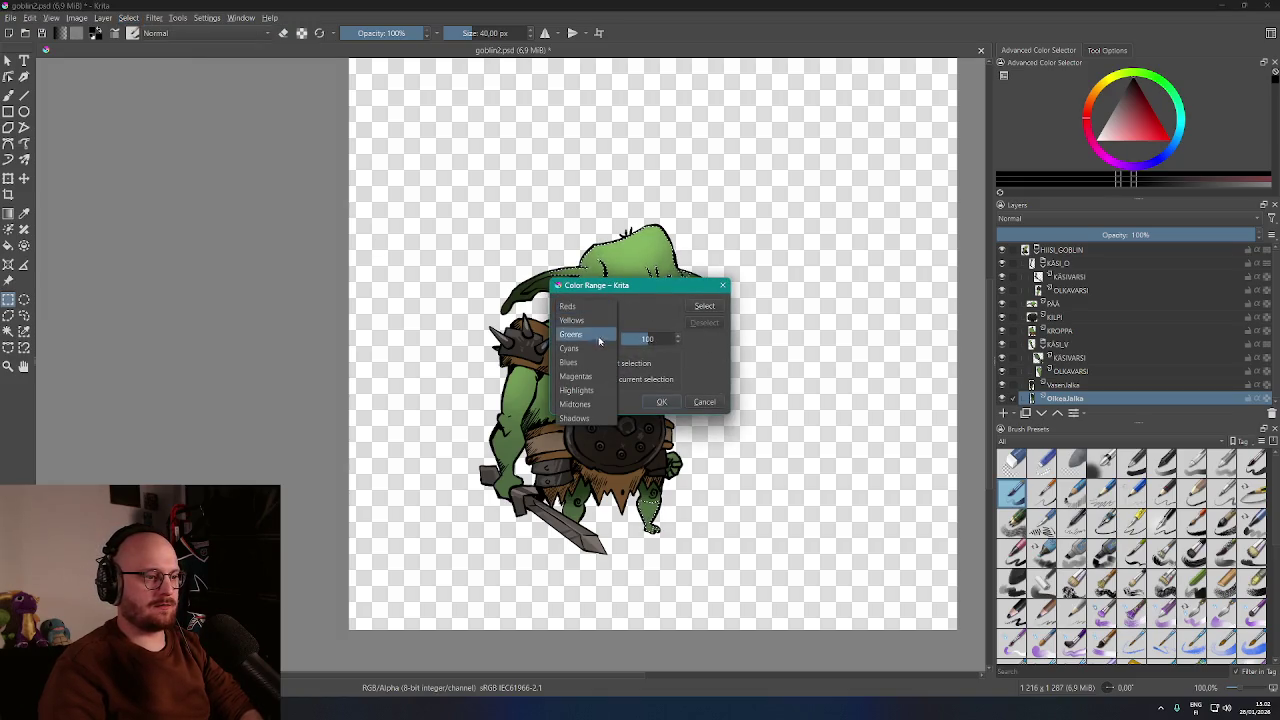
pyautogui.click(571, 334)
pyautogui.moveTo(640, 285); pyautogui.dragTo(697, 96)
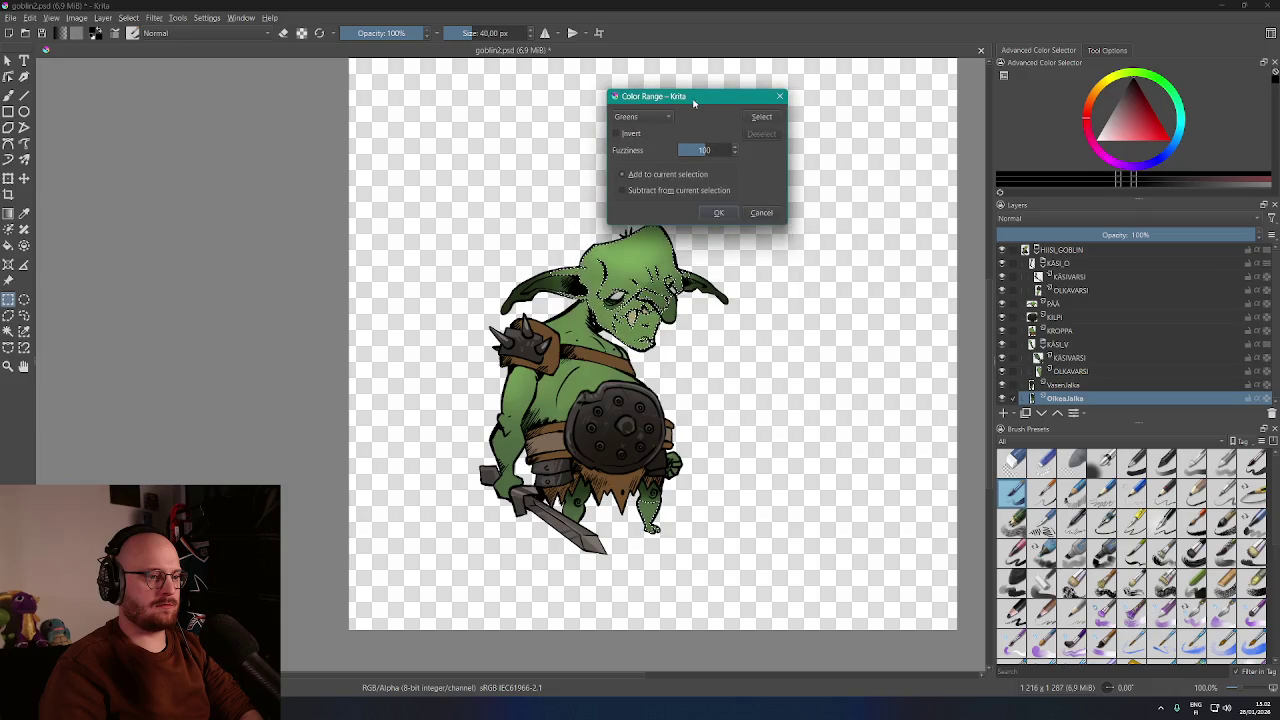
pyautogui.click(763, 119)
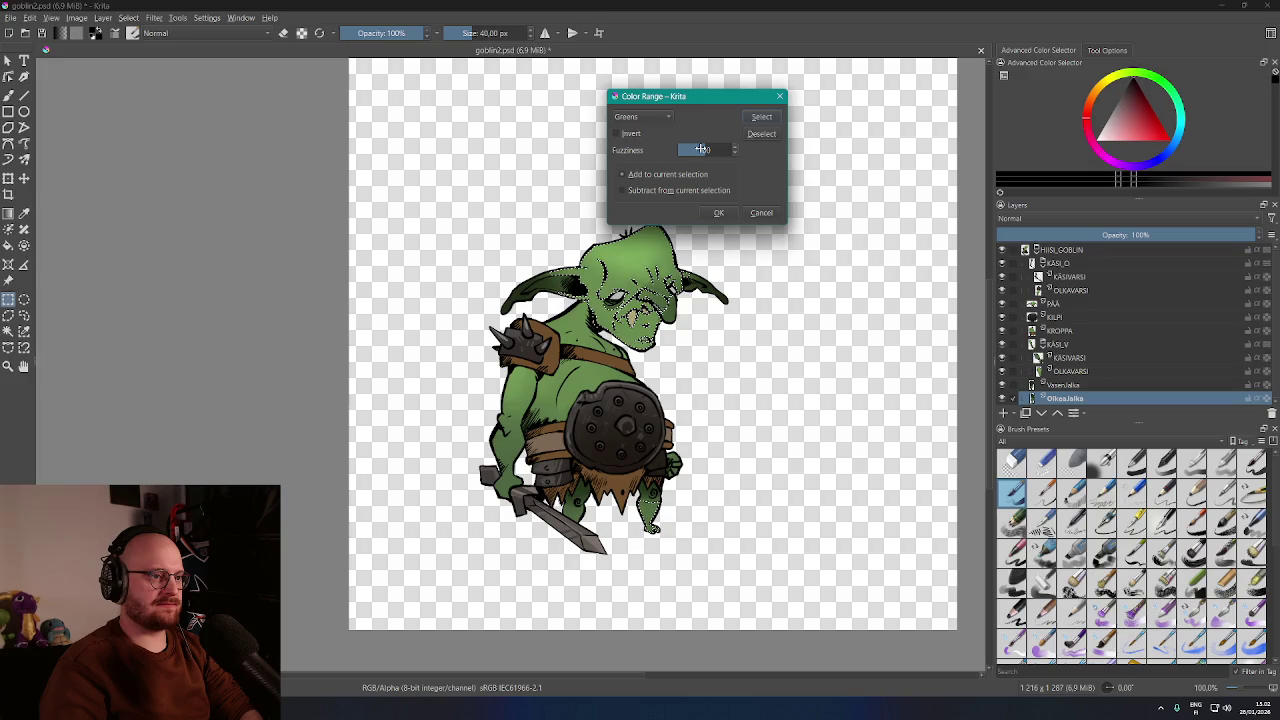
pyautogui.moveTo(705, 148); pyautogui.dragTo(719, 151)
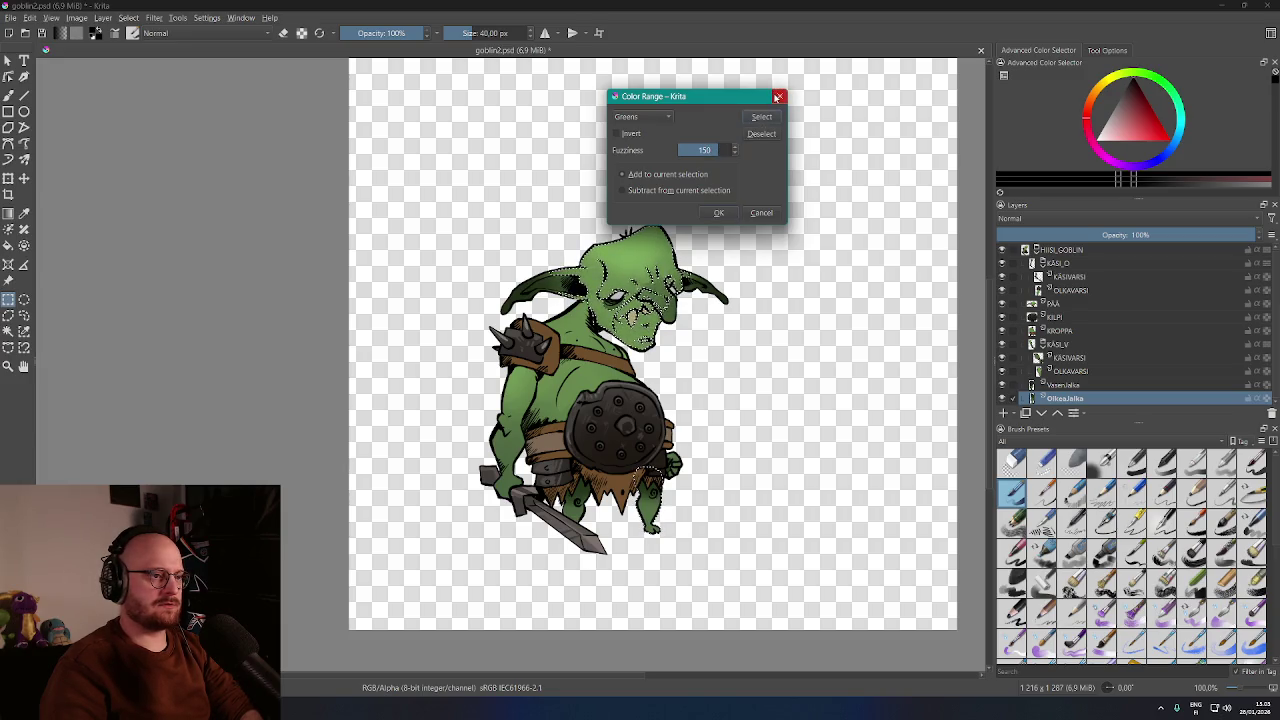
pyautogui.click(778, 98)
# Add the Vasenjalka leg's green areas using Greens at fuzziness 150
pyautogui.click(1066, 385)
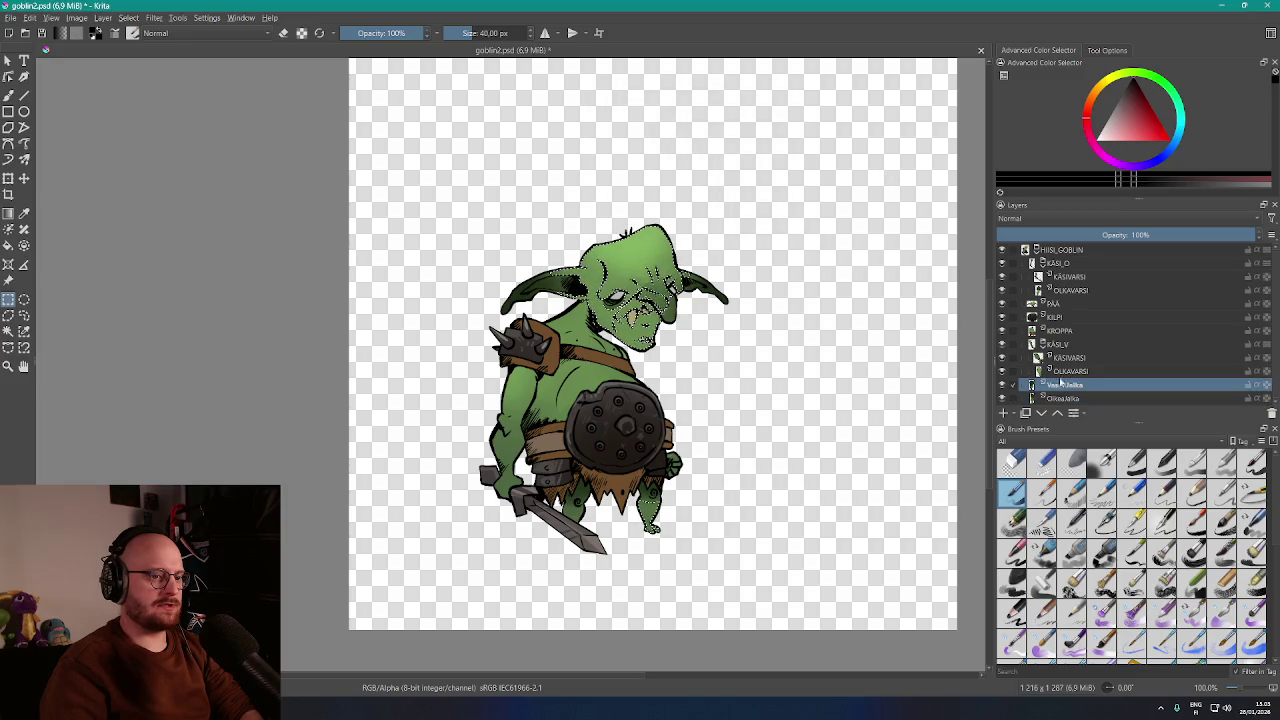
pyautogui.click(128, 18)
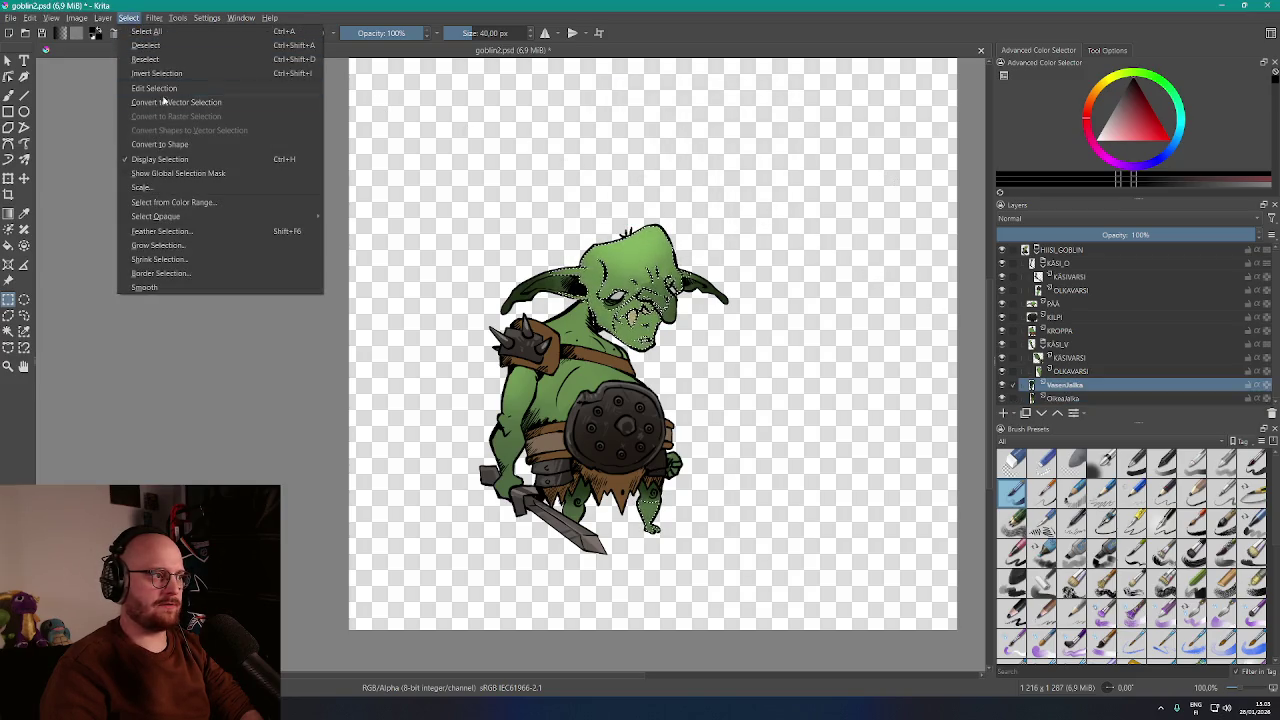
pyautogui.click(187, 203)
pyautogui.click(590, 306)
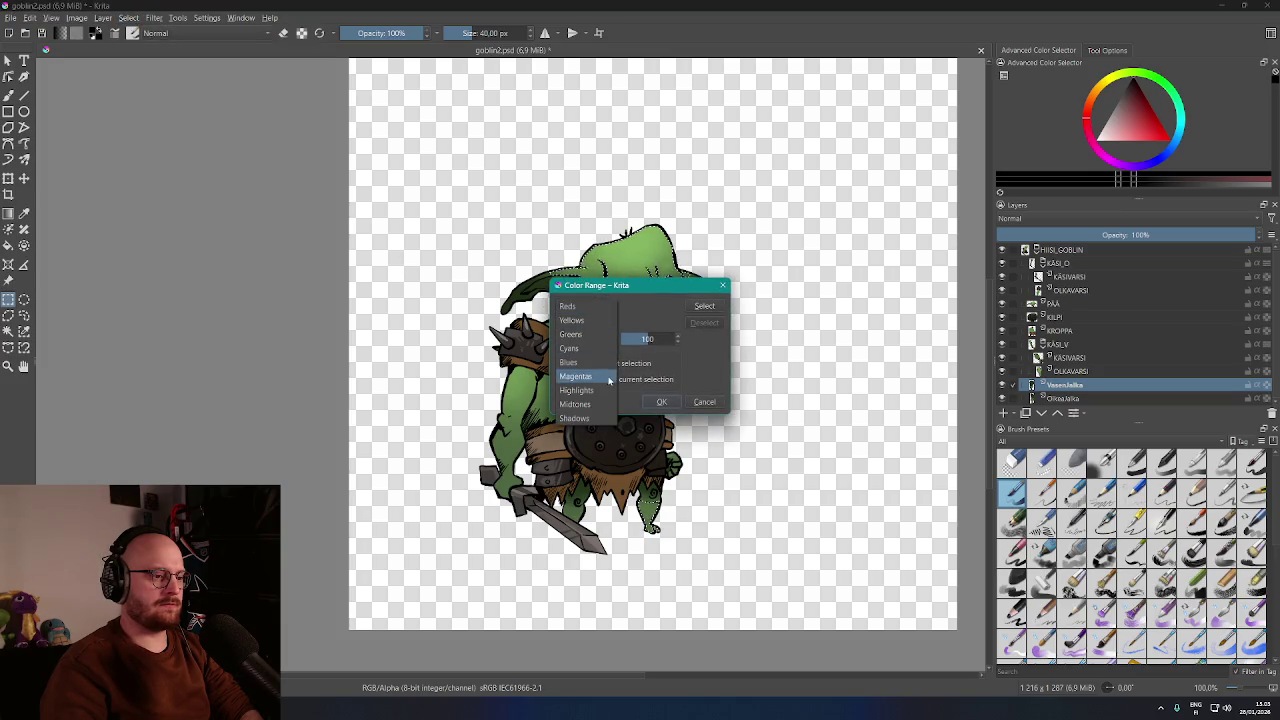
pyautogui.click(572, 334)
pyautogui.click(704, 307)
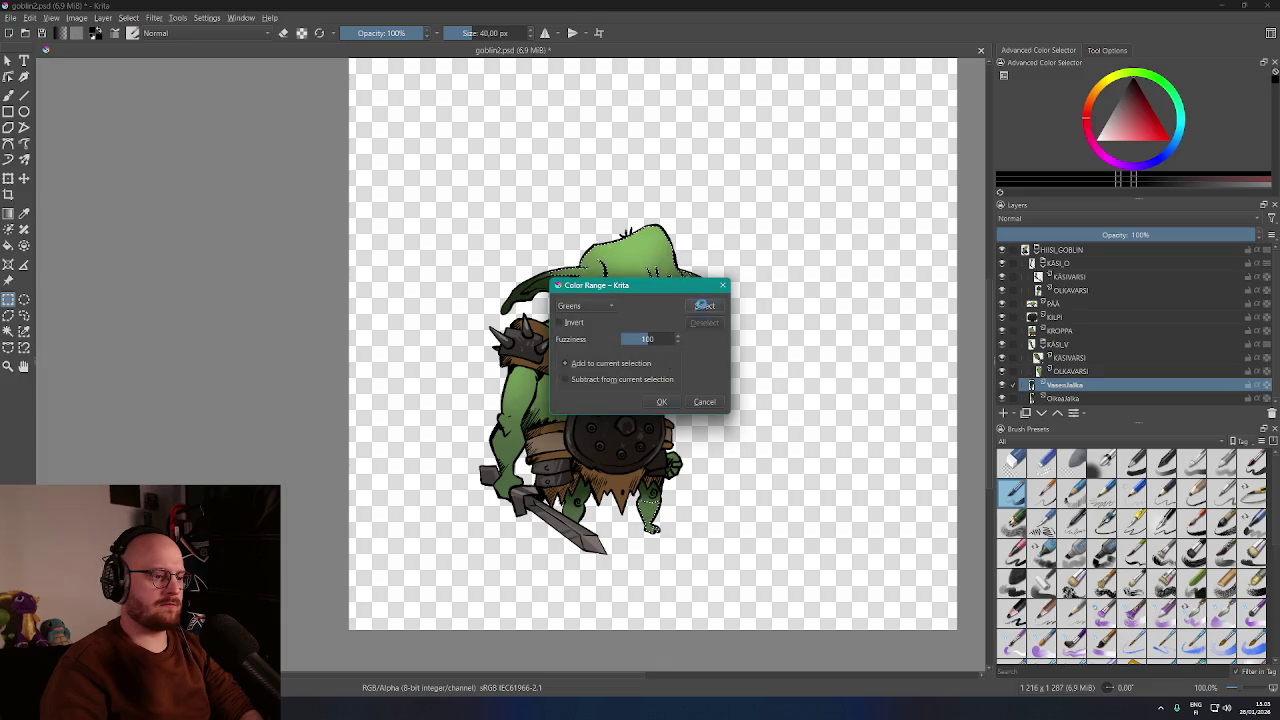
pyautogui.moveTo(640, 339); pyautogui.dragTo(657, 341)
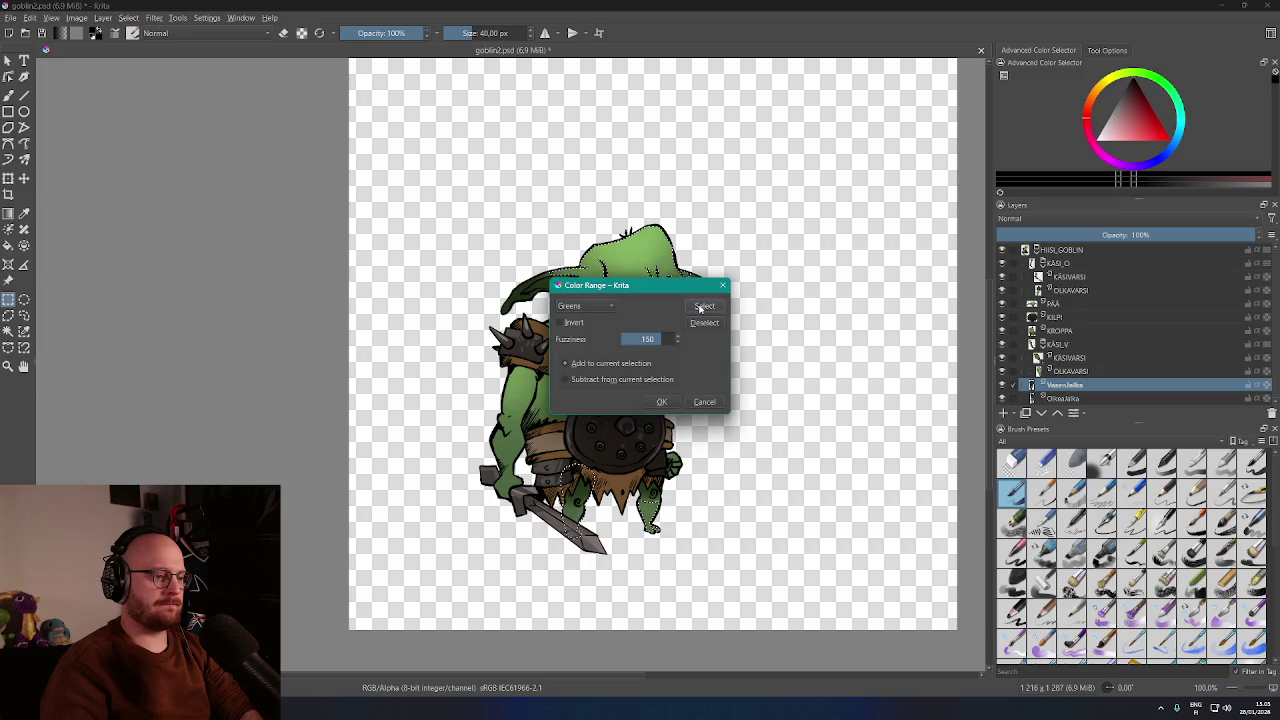
pyautogui.click(723, 287)
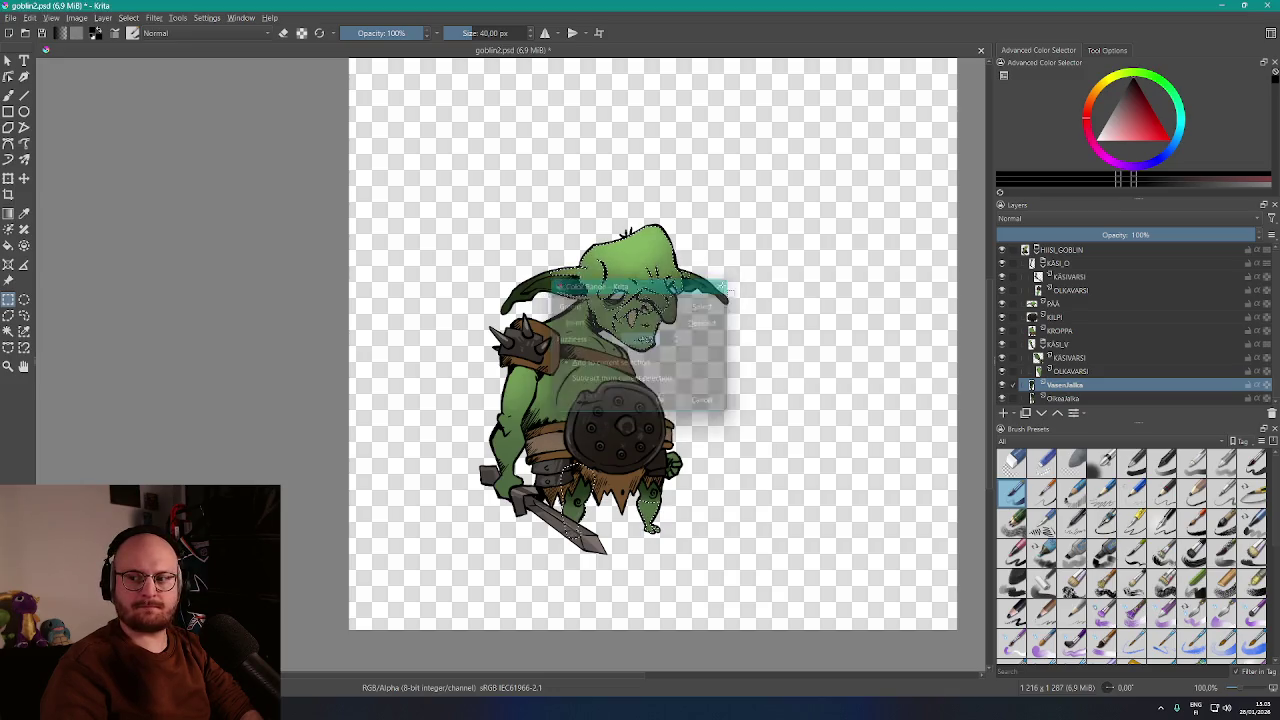
pyautogui.click(1077, 370)
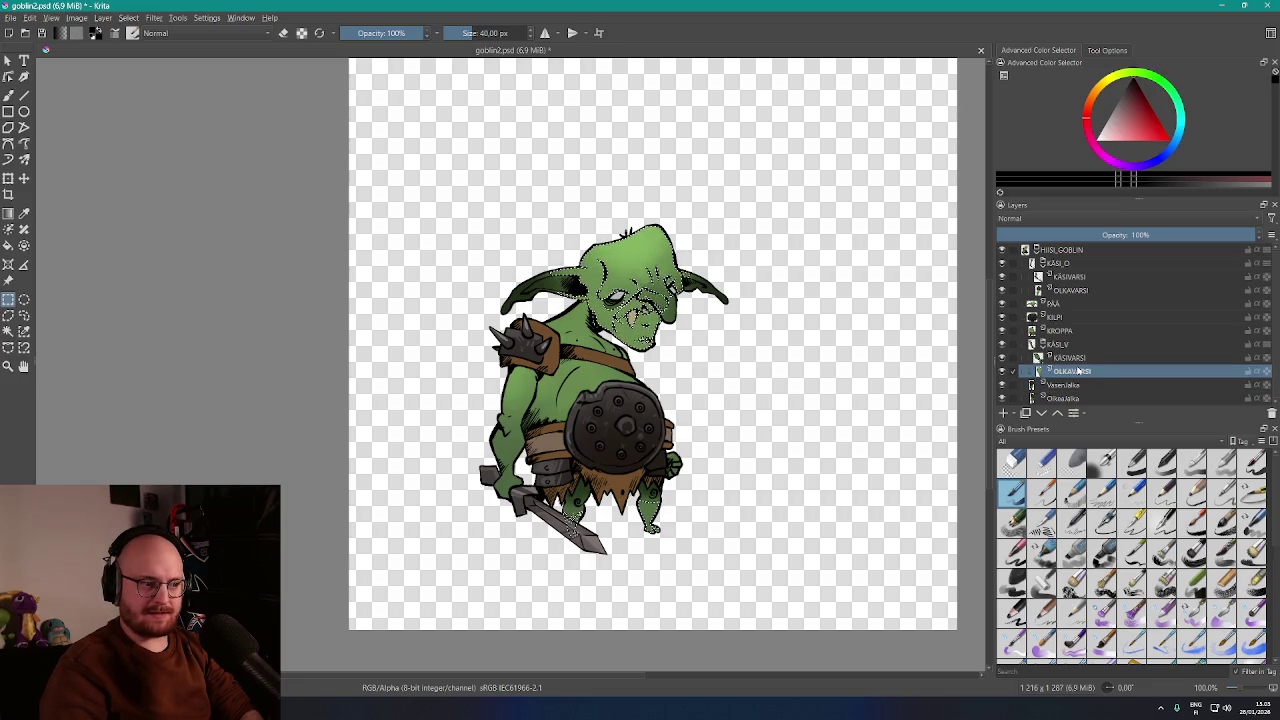
# Select the KÄSIVARSI forearm's green areas with a Greens colour range
pyautogui.click(1060, 344)
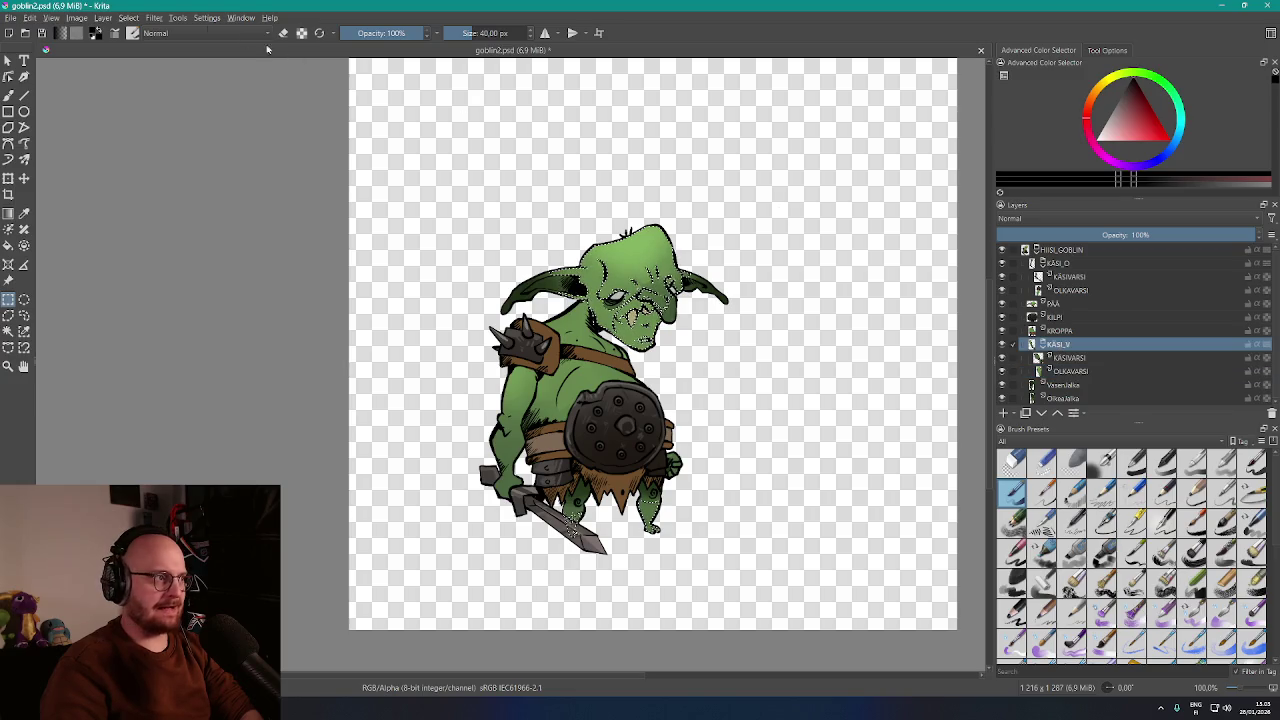
pyautogui.click(133, 18)
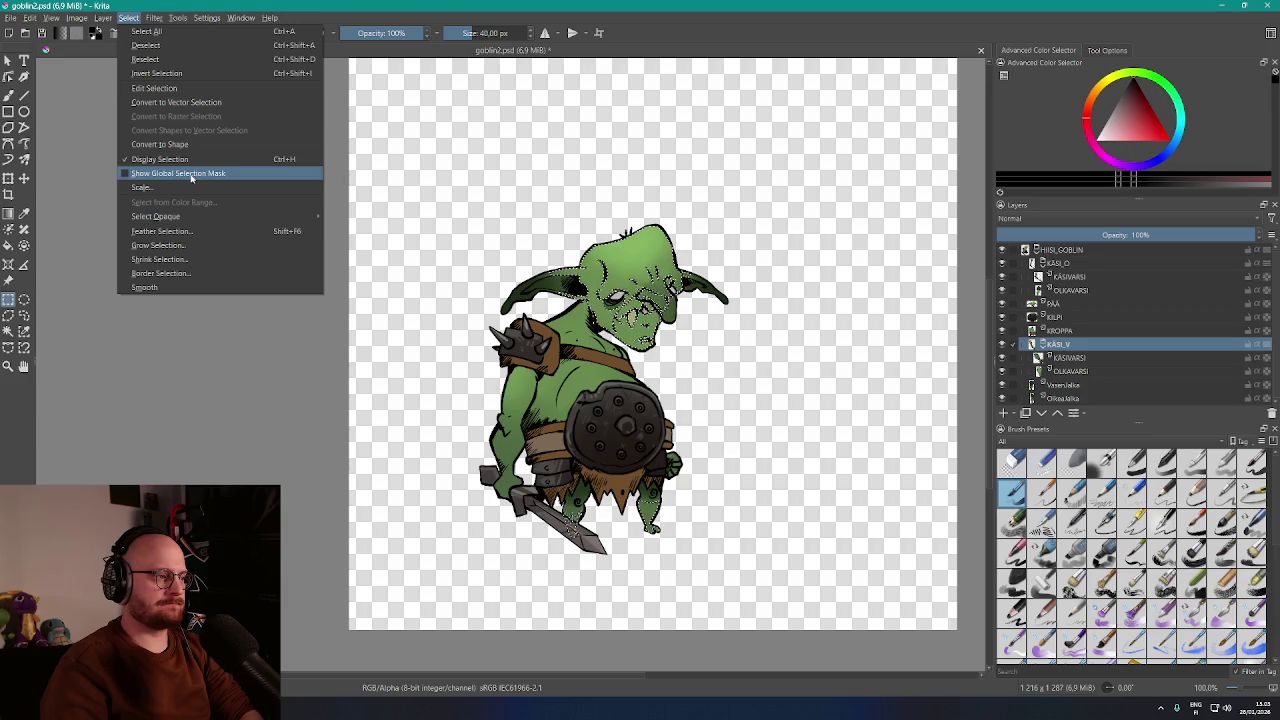
pyautogui.moveTo(180, 216)
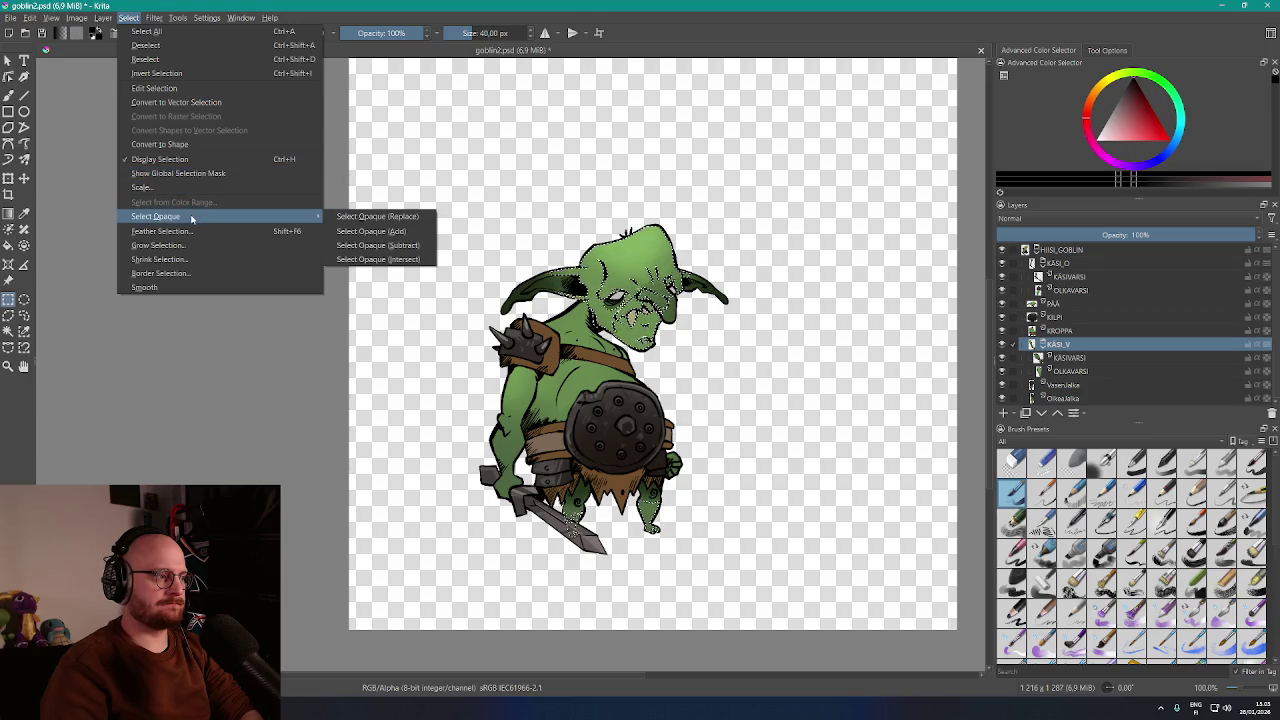
pyautogui.click(1066, 359)
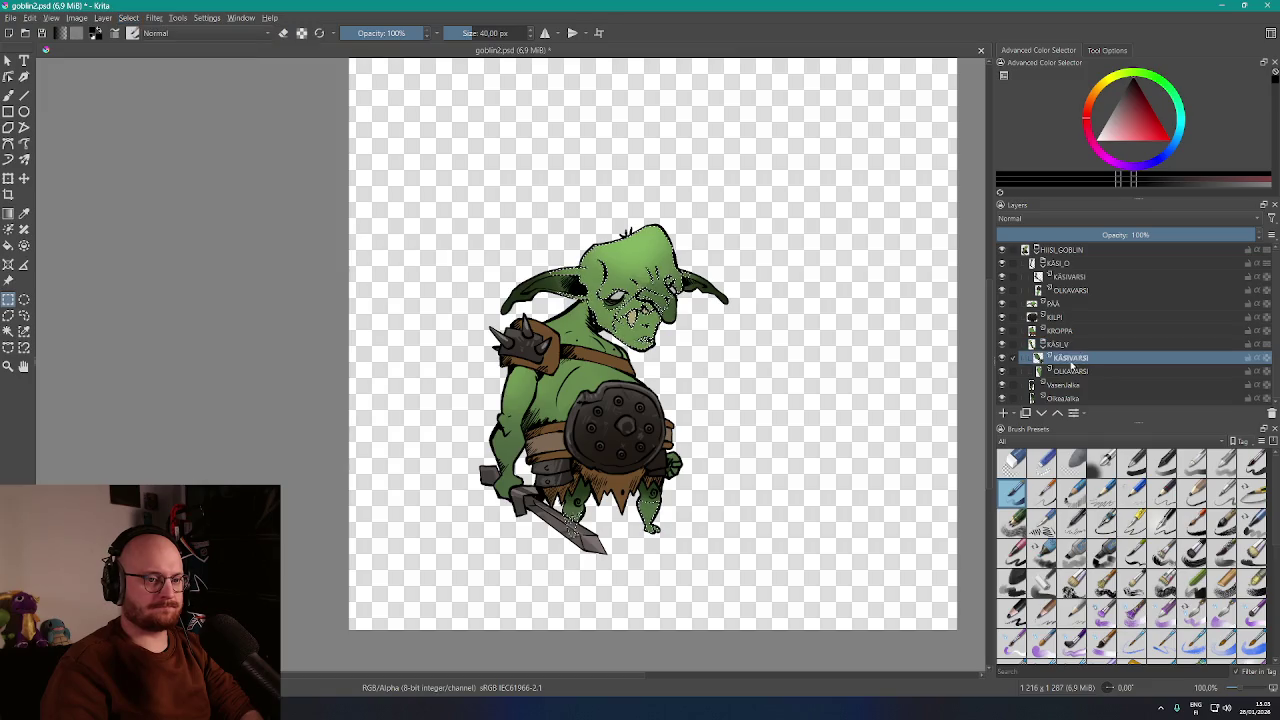
pyautogui.click(130, 18)
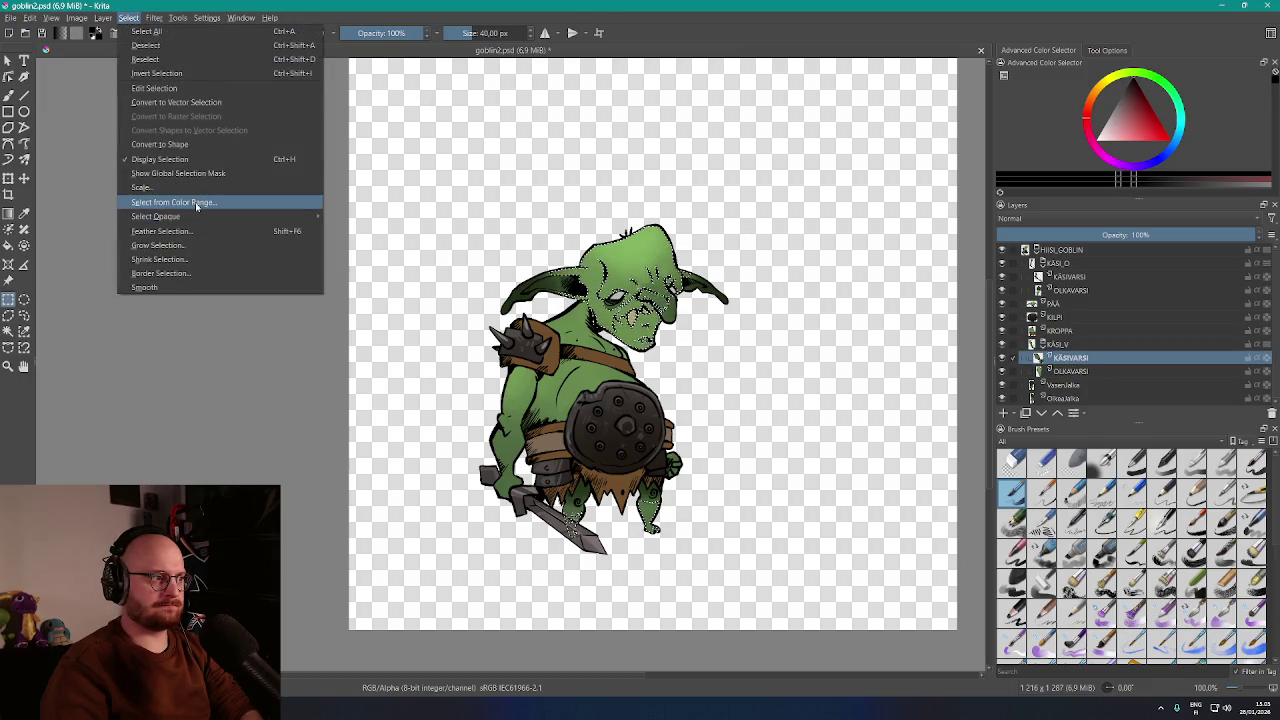
pyautogui.click(193, 203)
pyautogui.click(613, 310)
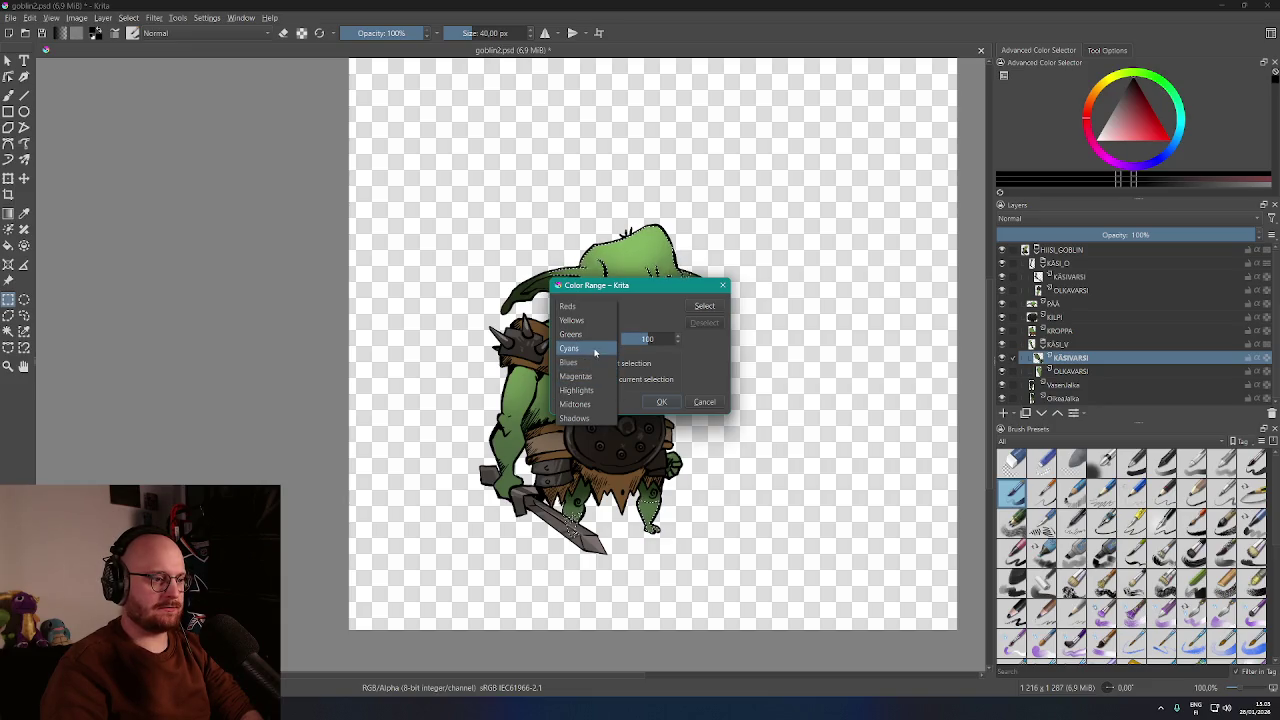
pyautogui.click(593, 339)
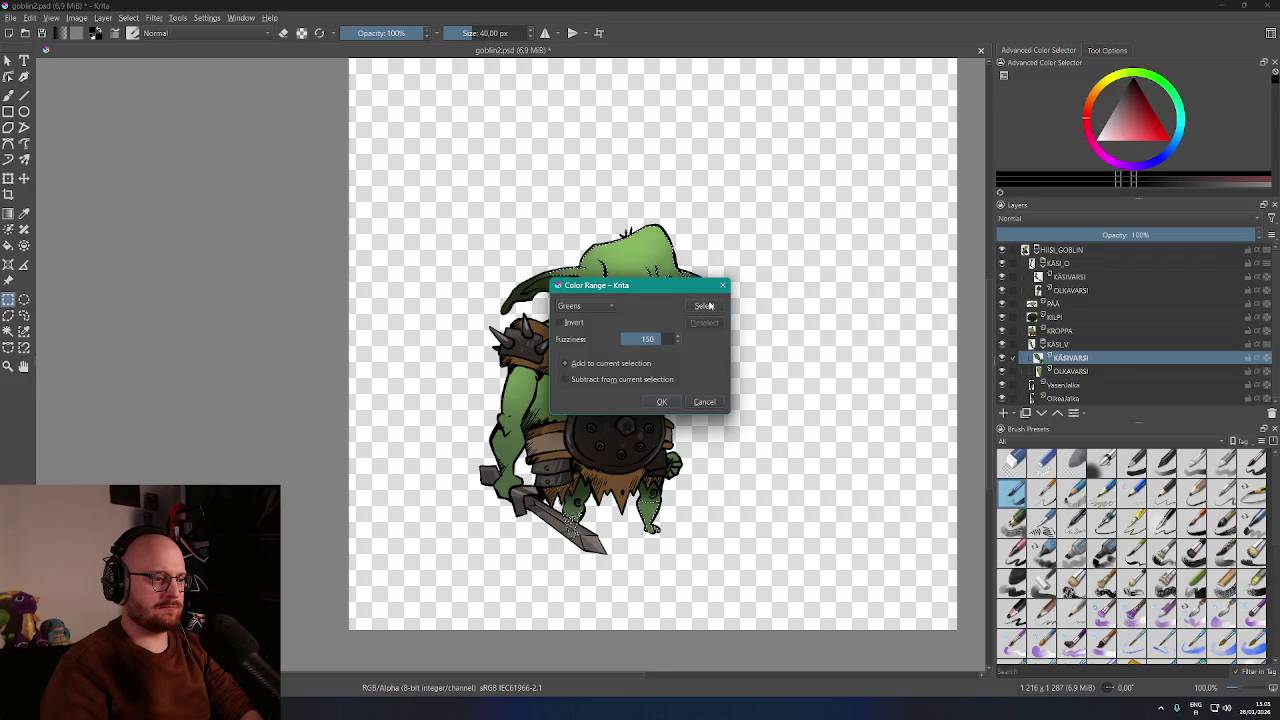
pyautogui.click(660, 403)
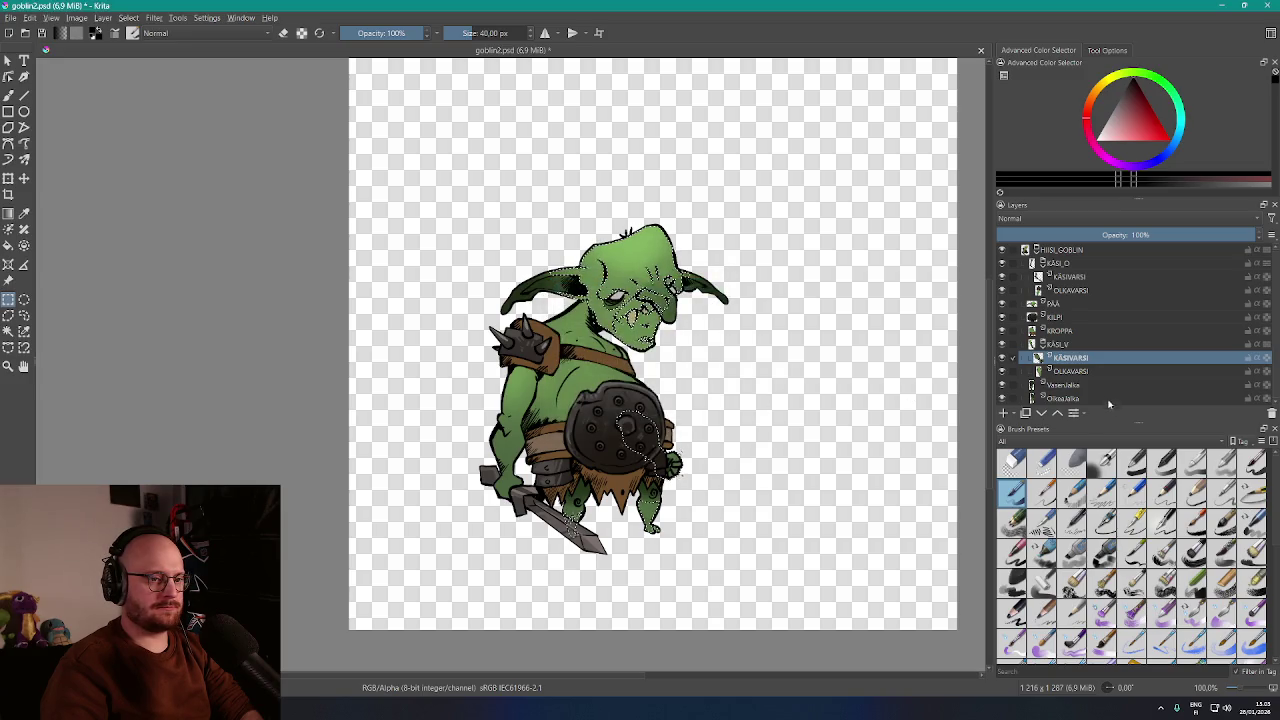
# Select the OLKAVARSI upper arm's greens with a Greens colour range at fuzziness 150
pyautogui.click(1065, 371)
pyautogui.click(128, 17)
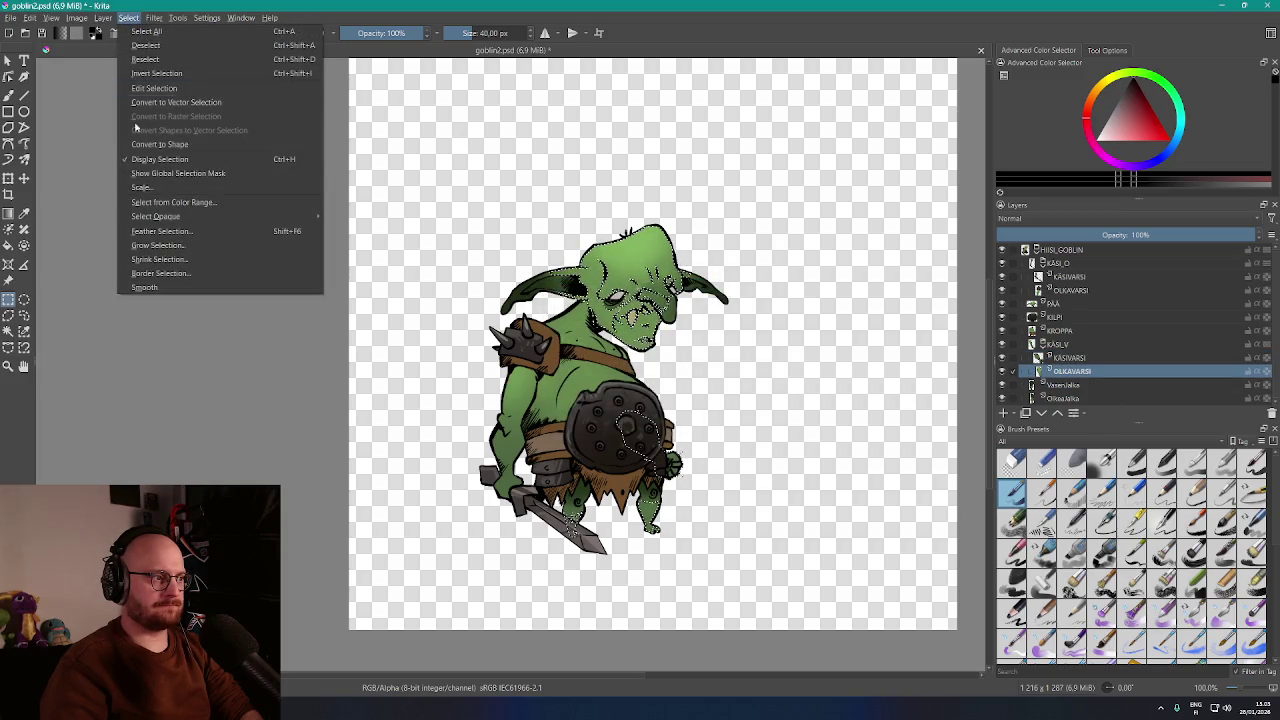
pyautogui.click(173, 203)
pyautogui.click(600, 307)
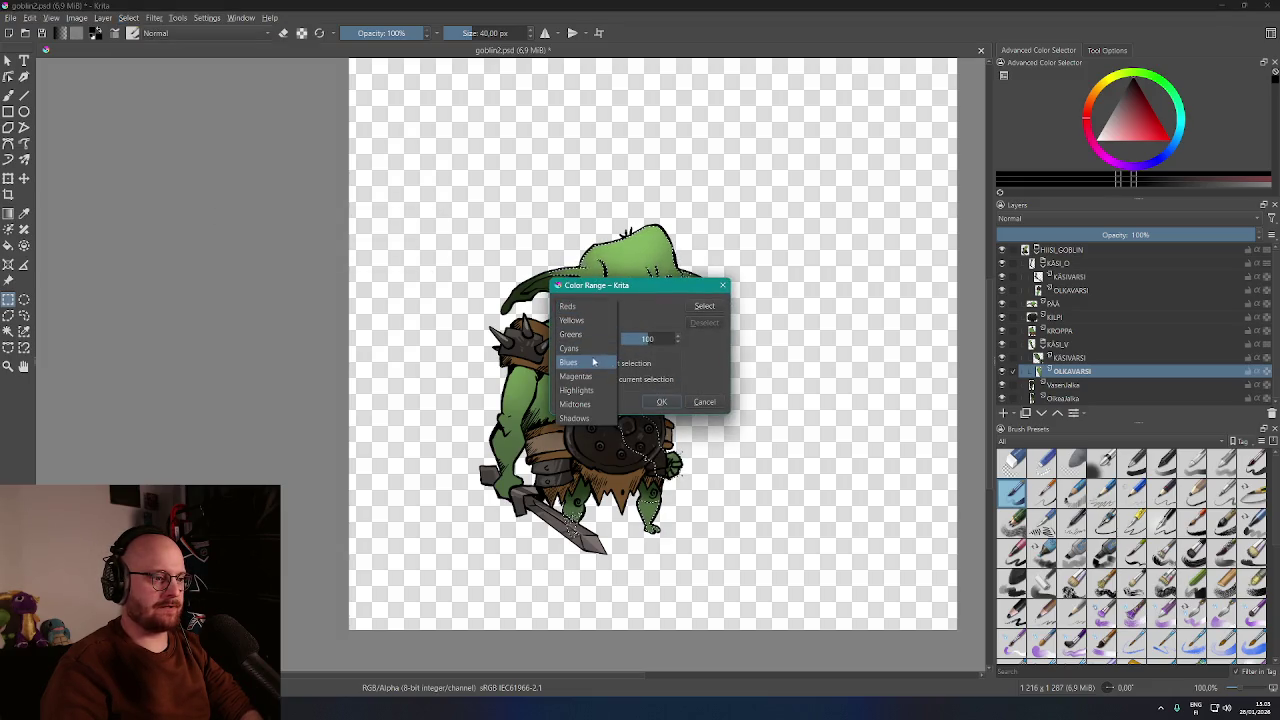
pyautogui.click(595, 341)
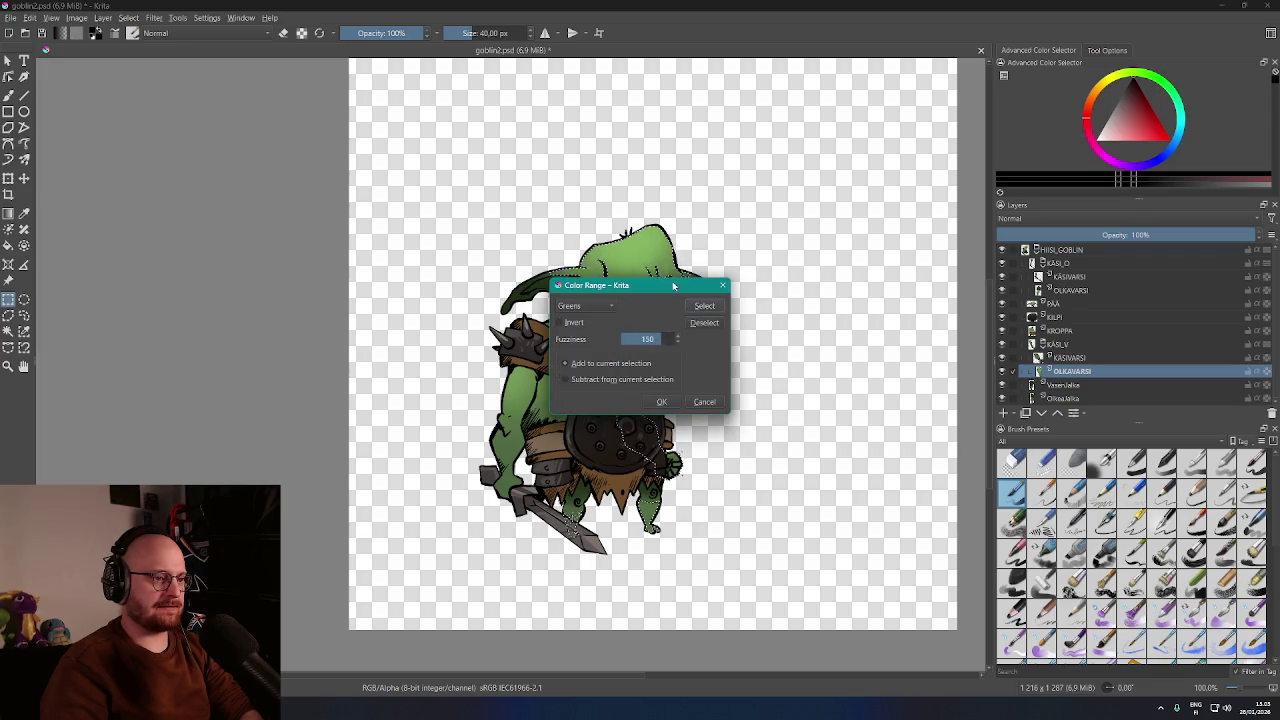
pyautogui.moveTo(673, 286); pyautogui.dragTo(360, 119)
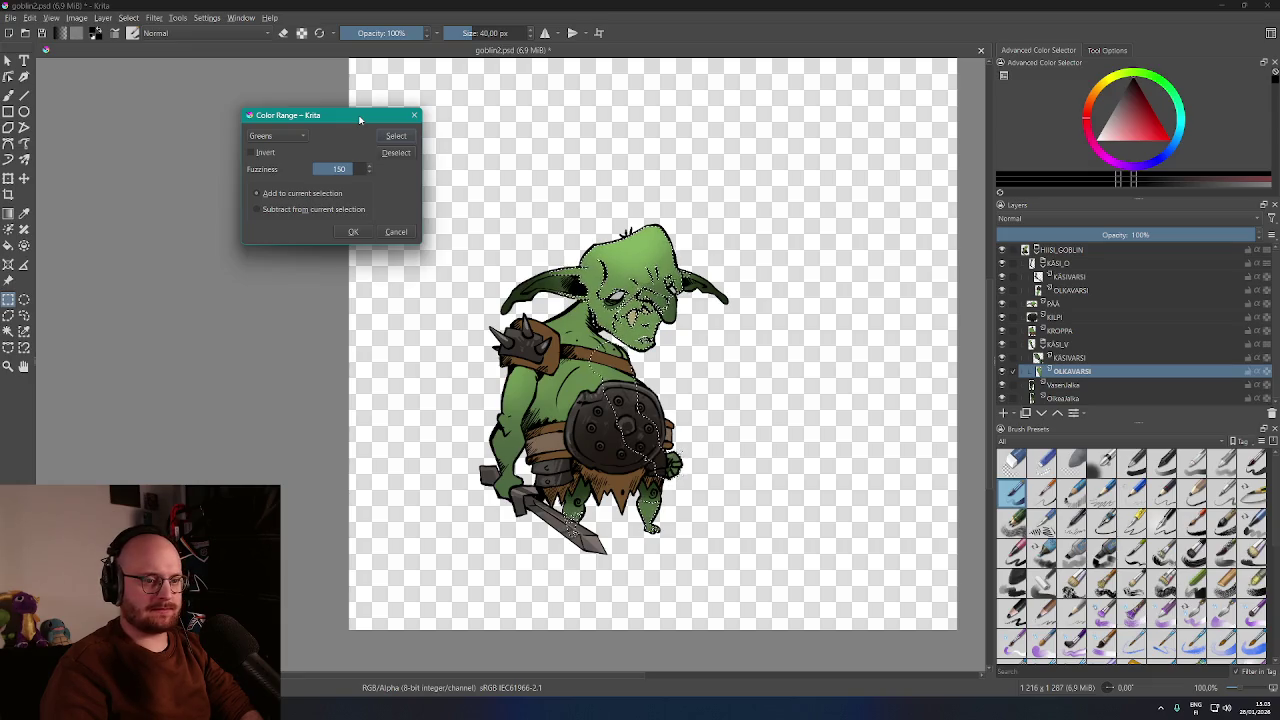
pyautogui.click(353, 232)
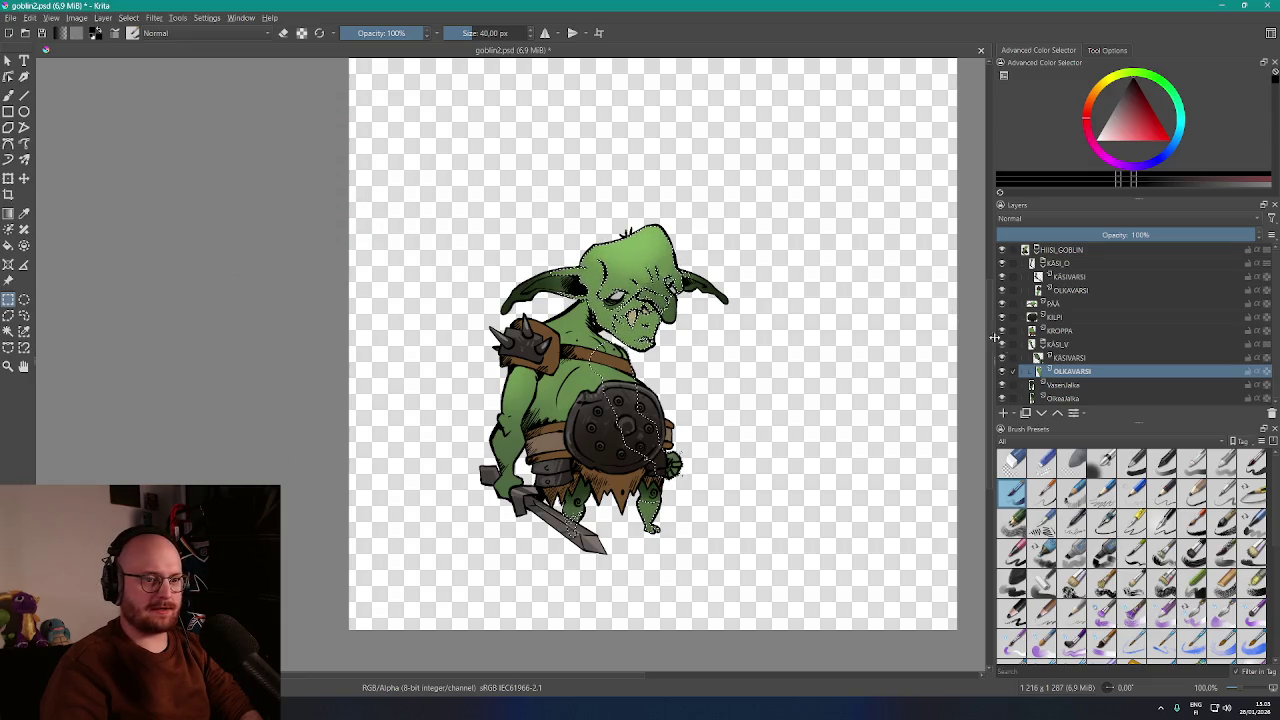
pyautogui.click(1062, 333)
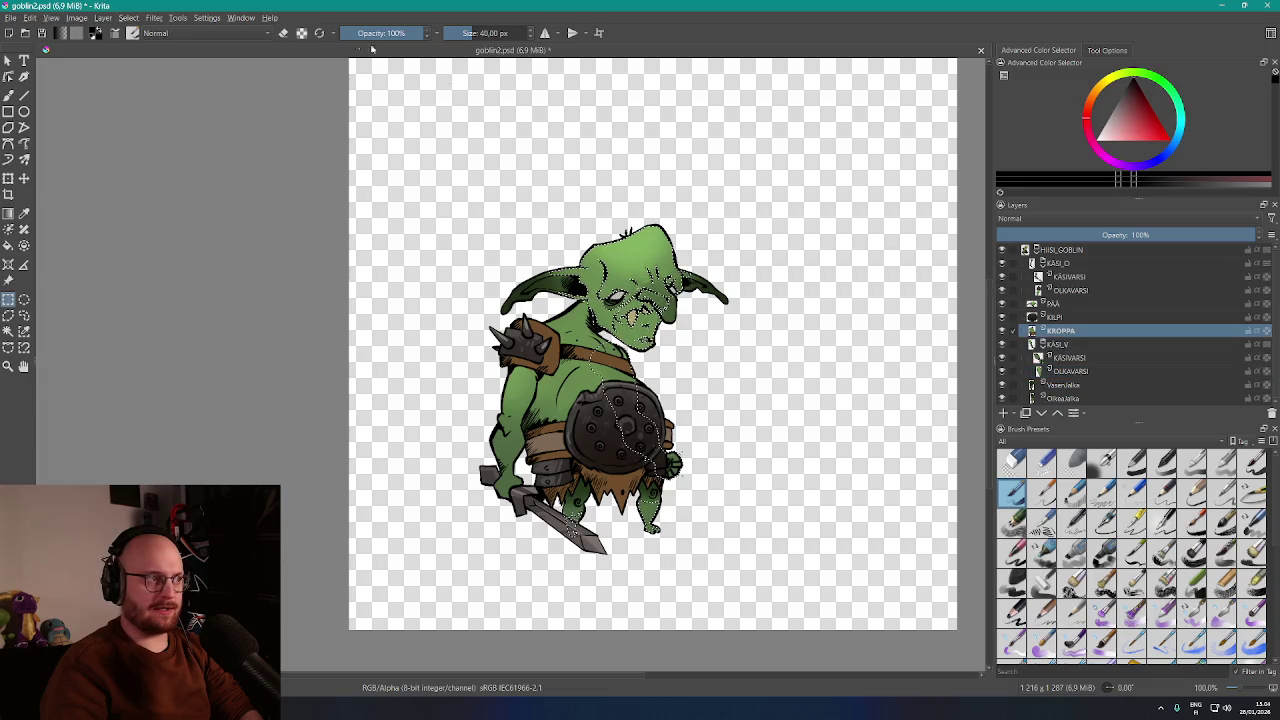
# Select greens on the KROPPA layer, trying fuzziness 120 and then 99
pyautogui.click(128, 17)
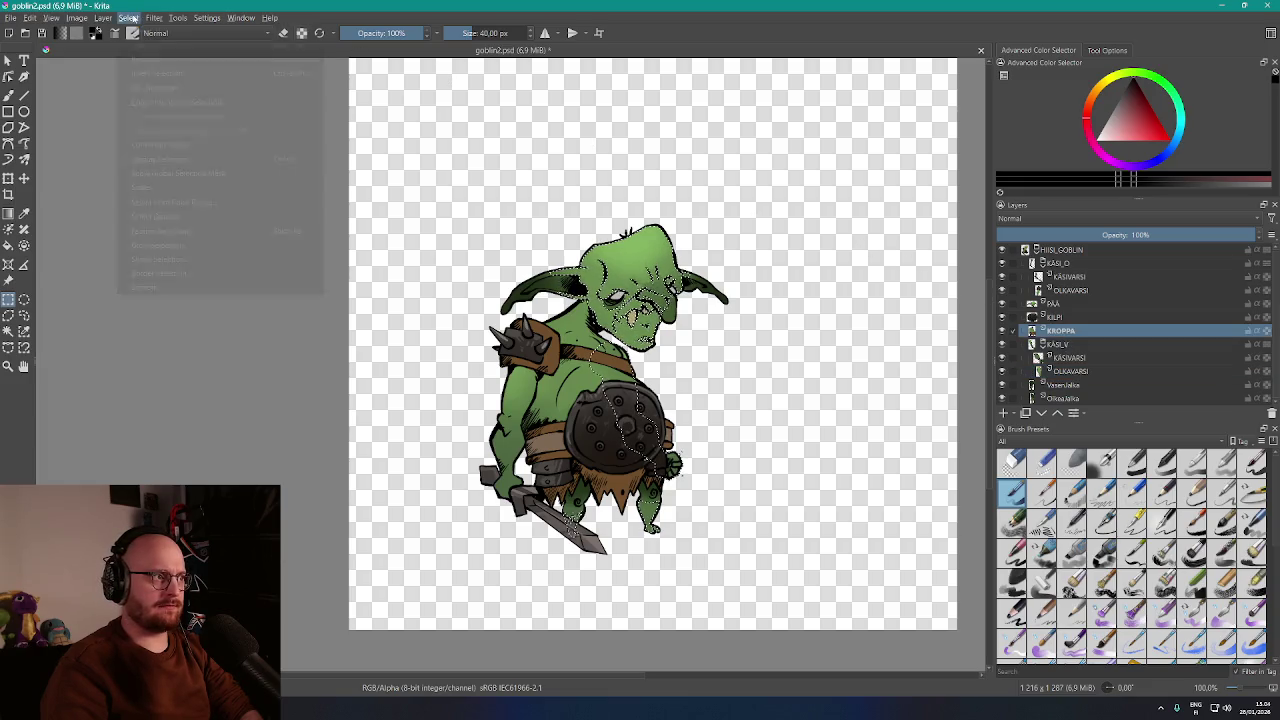
pyautogui.click(172, 202)
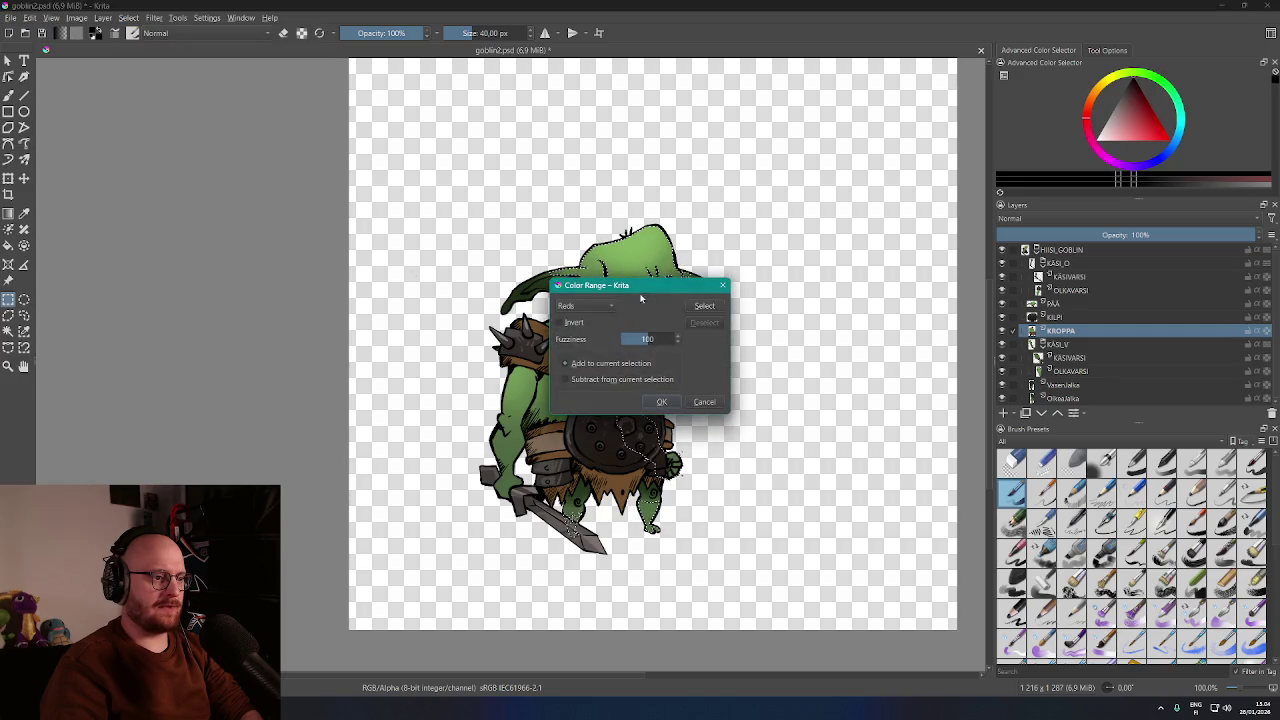
pyautogui.click(588, 305)
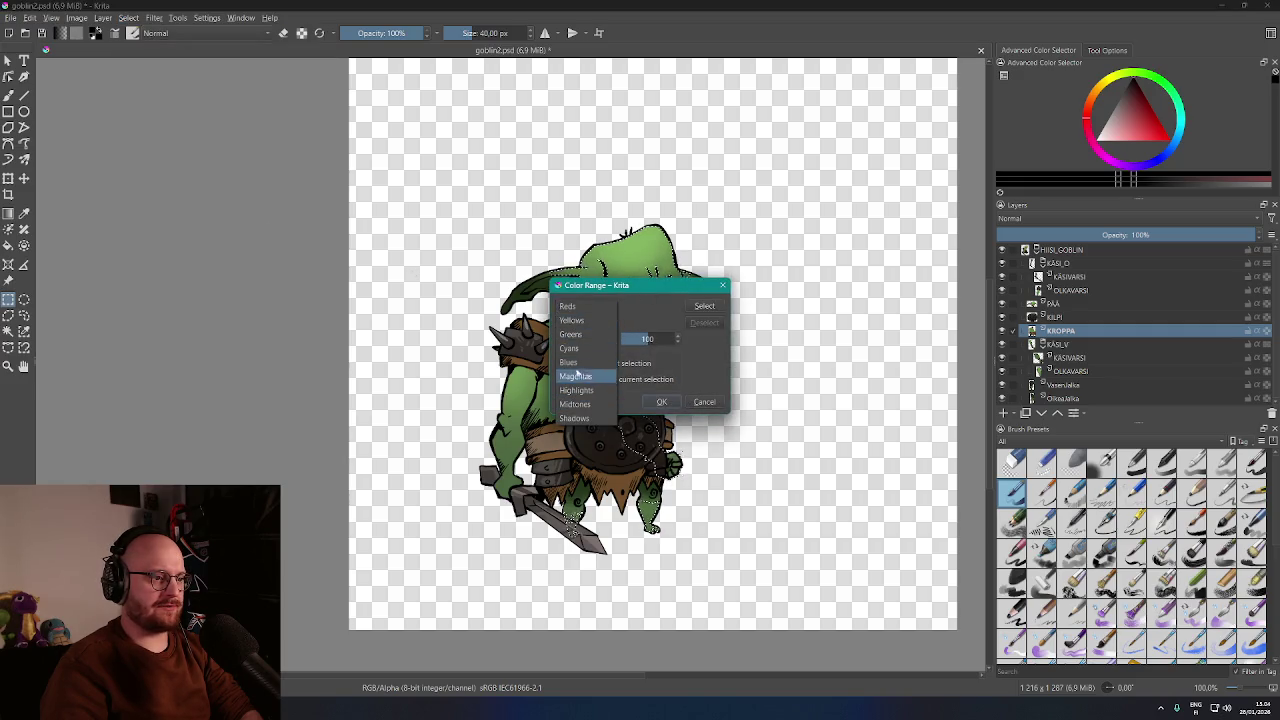
pyautogui.click(581, 336)
pyautogui.moveTo(644, 289); pyautogui.dragTo(320, 141)
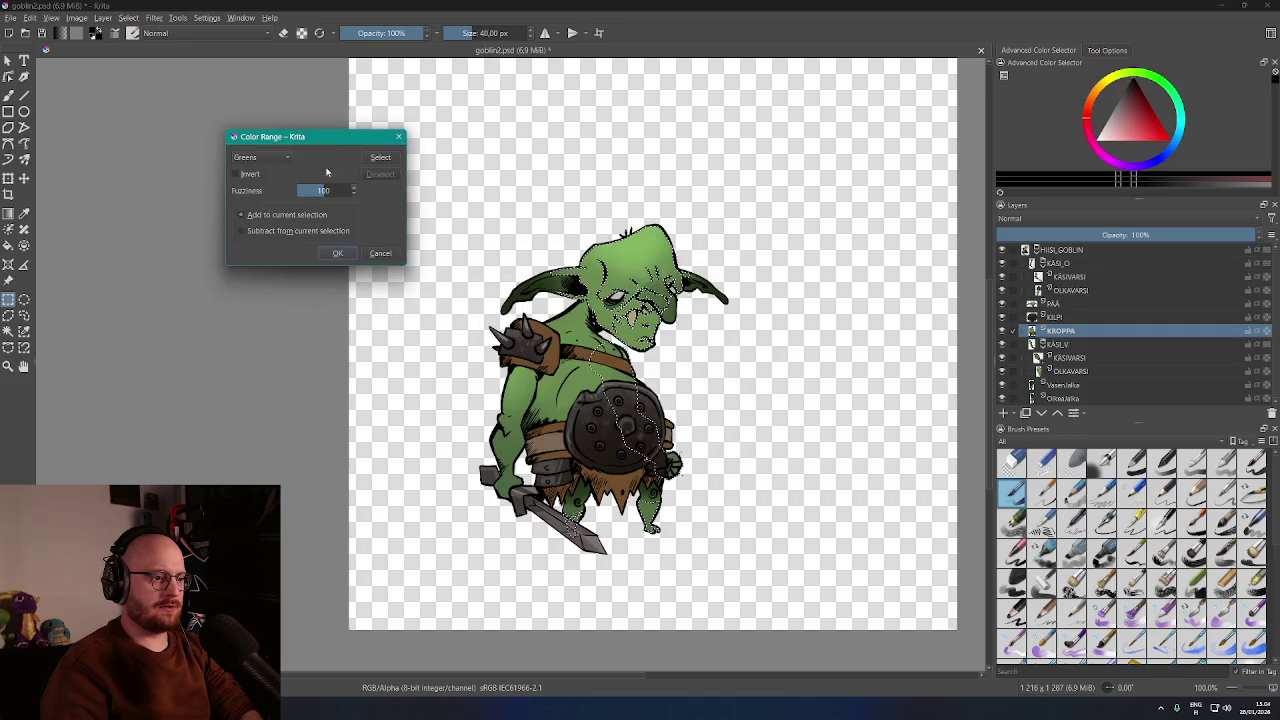
pyautogui.click(379, 162)
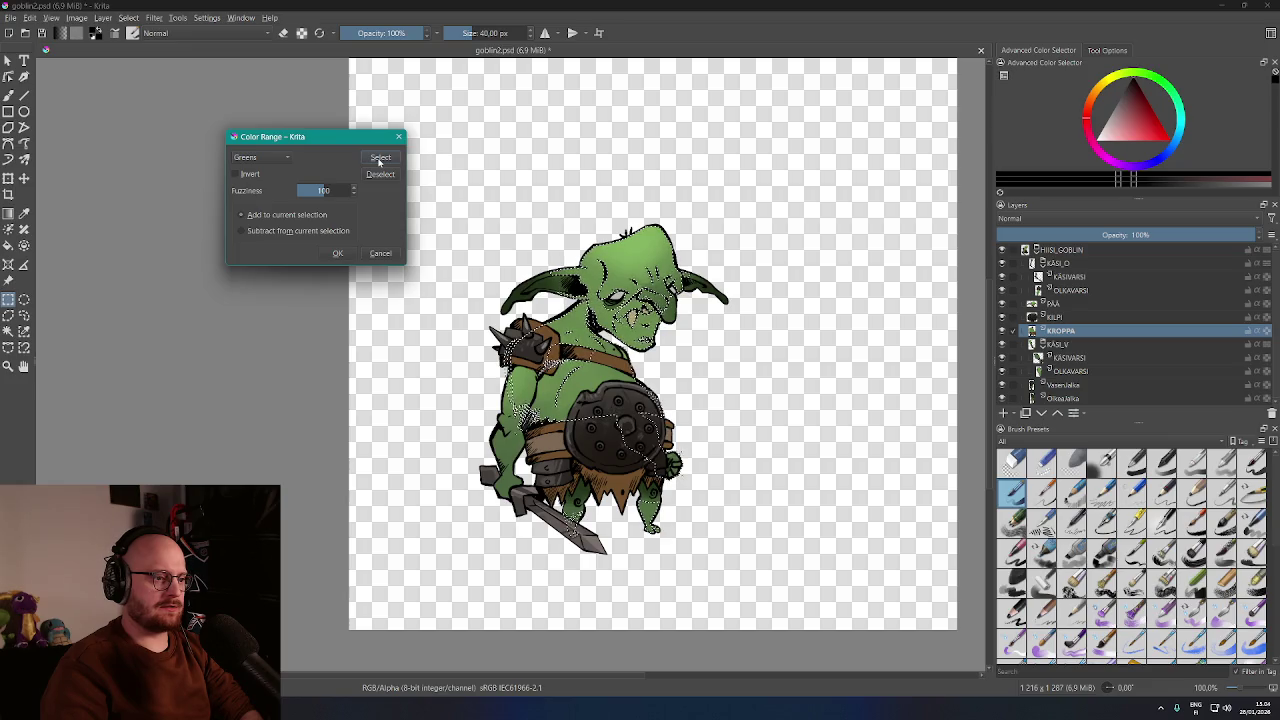
pyautogui.click(326, 191)
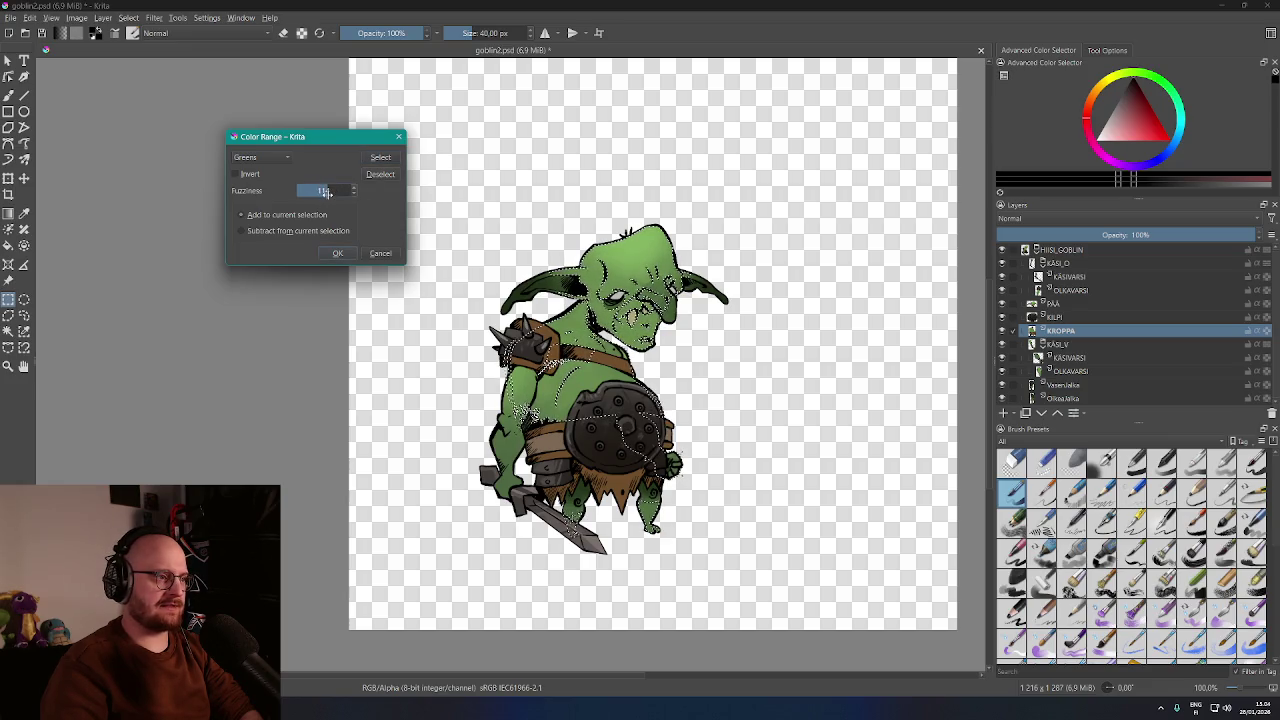
pyautogui.write('120')
pyautogui.click(381, 158)
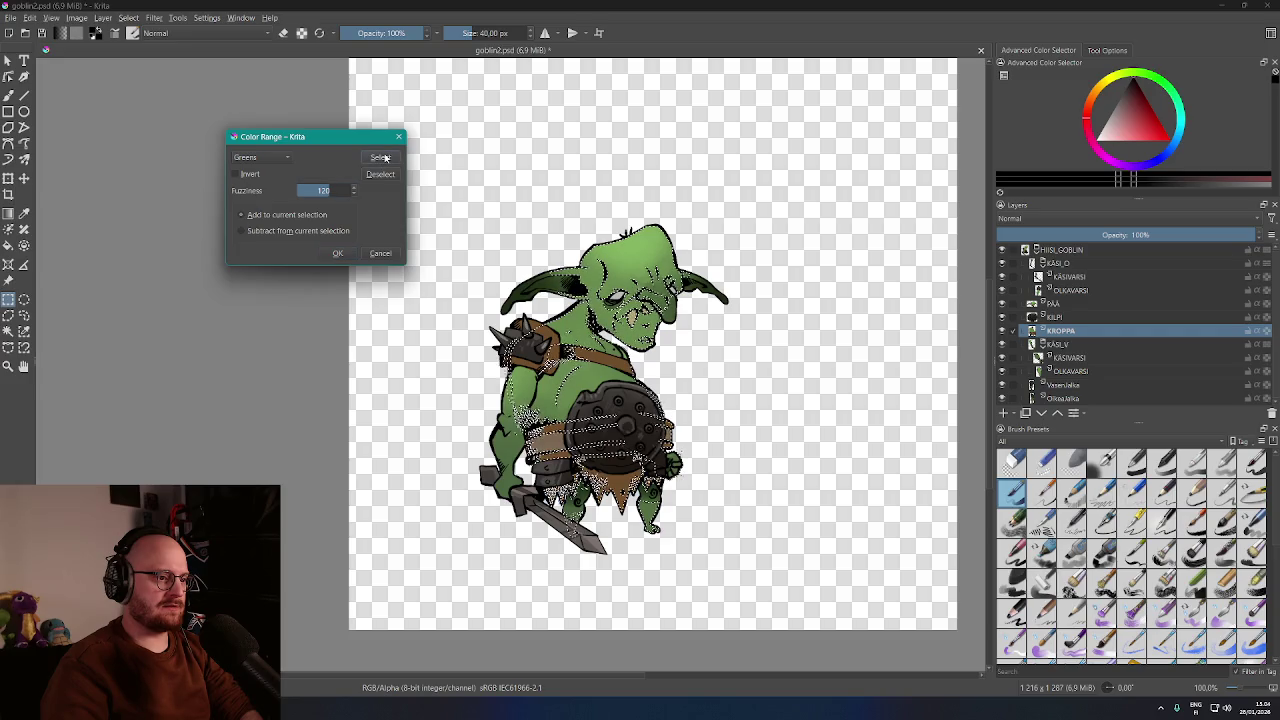
pyautogui.click(325, 191)
pyautogui.write('99')
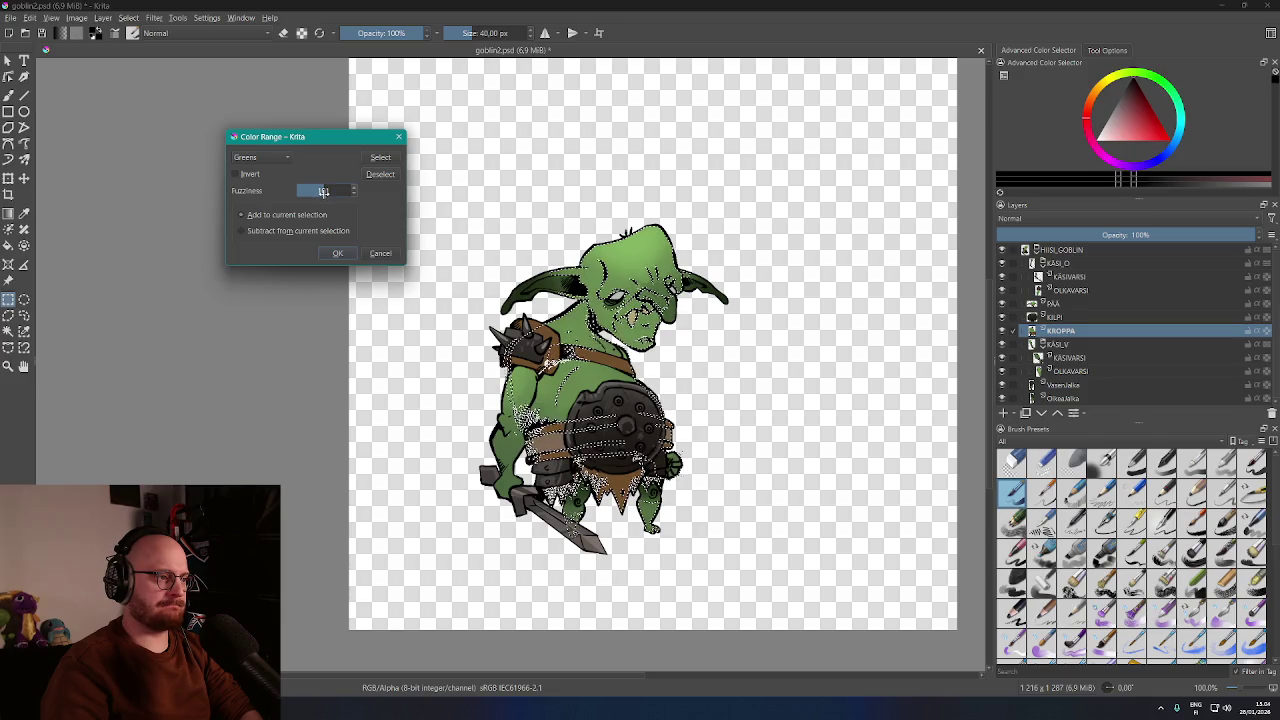
pyautogui.click(383, 158)
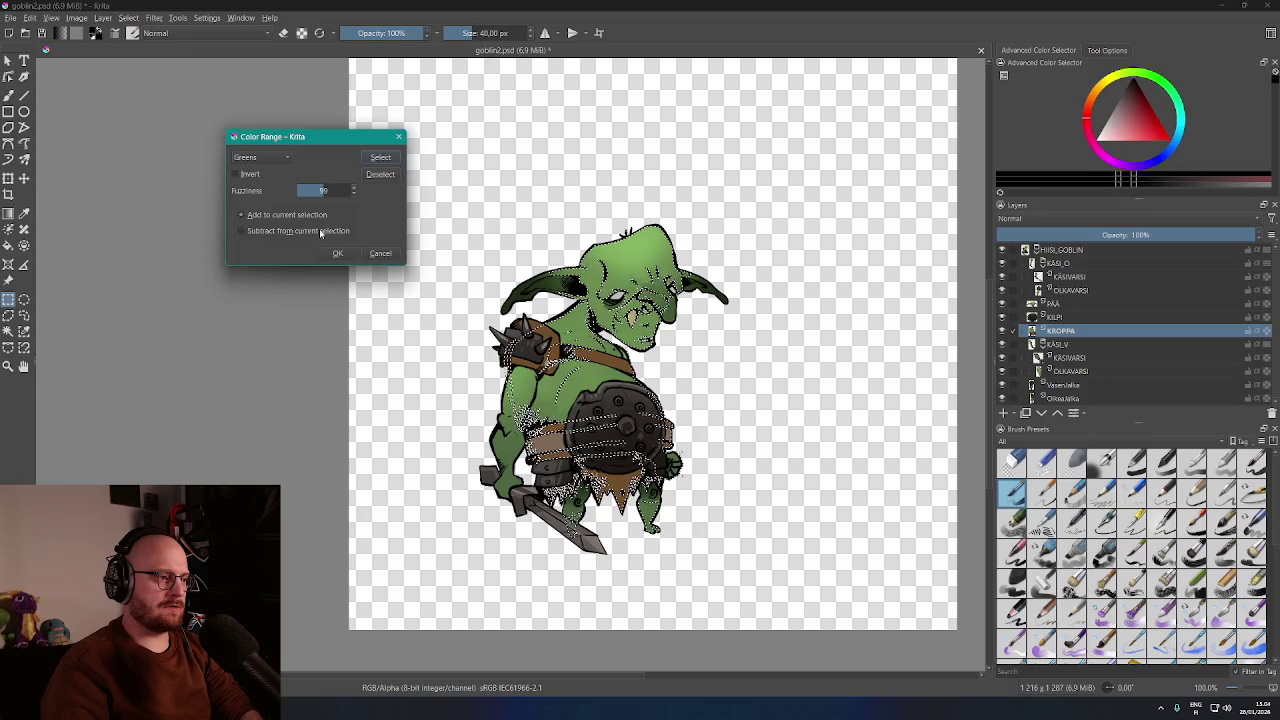
# Test fuzziness 200 and about 163 with subtract, then add greens at fuzziness 101
pyautogui.write('200')
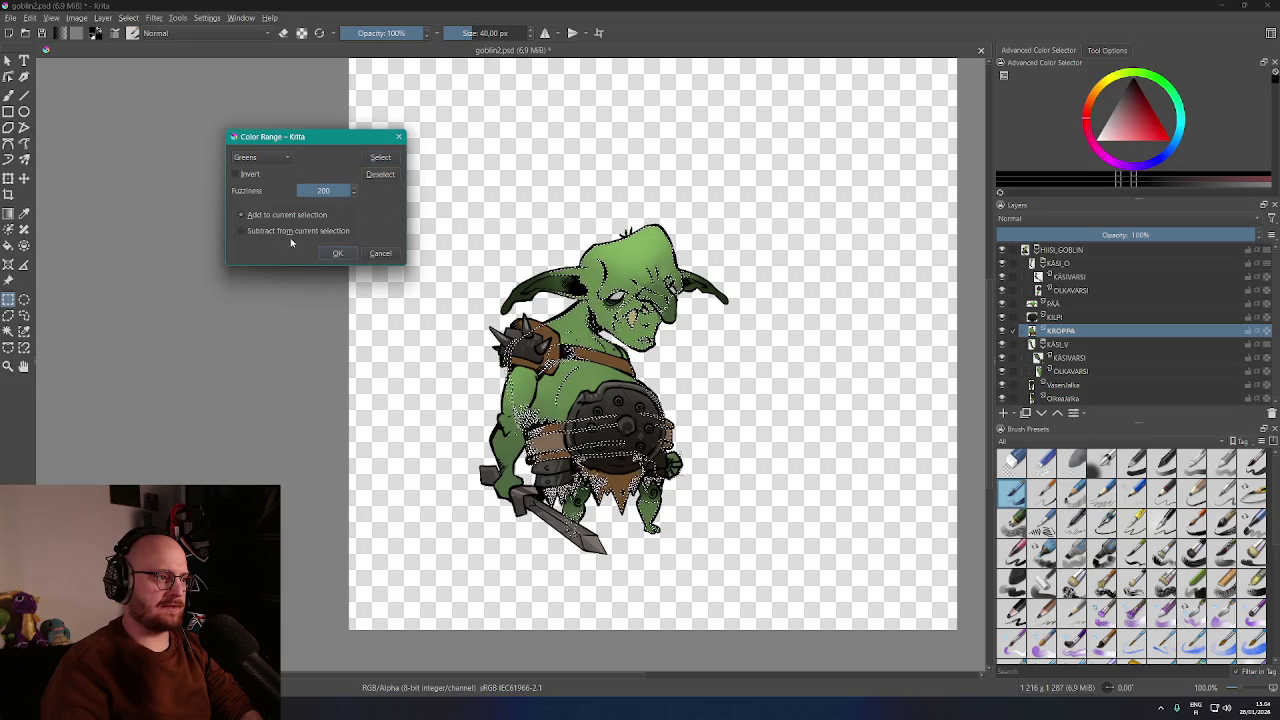
pyautogui.click(385, 160)
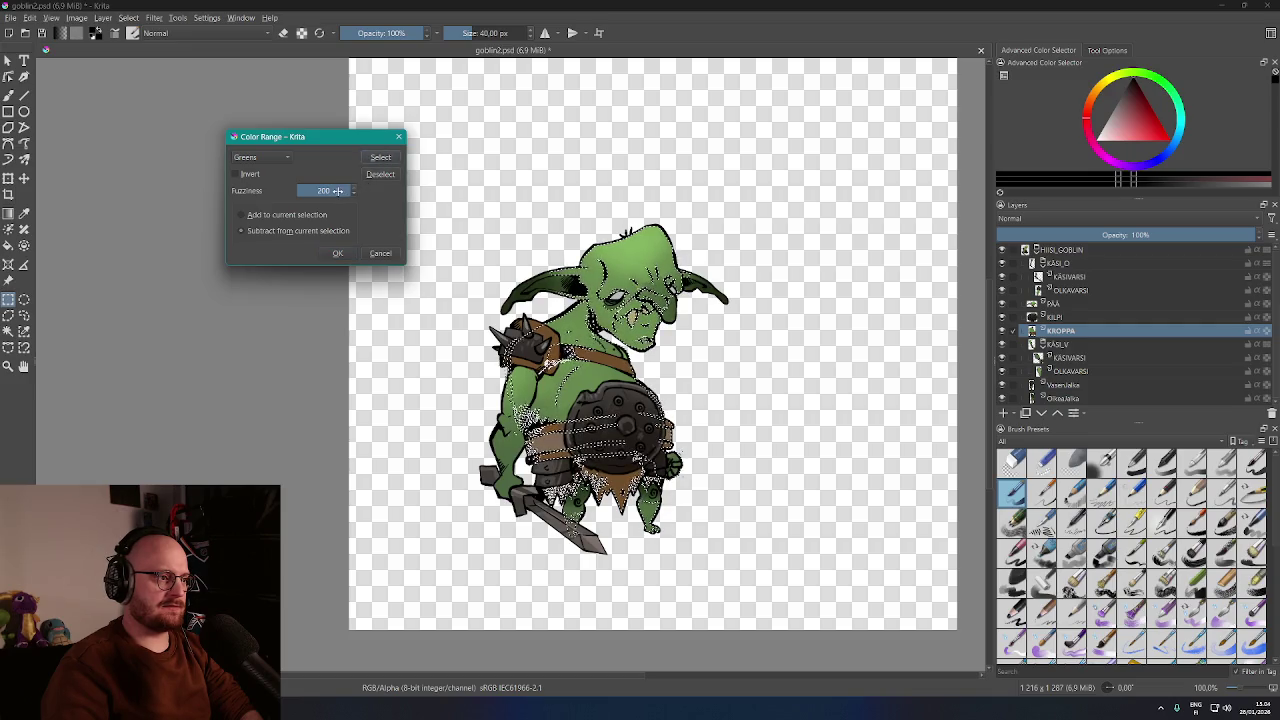
pyautogui.moveTo(337, 191); pyautogui.dragTo(322, 196)
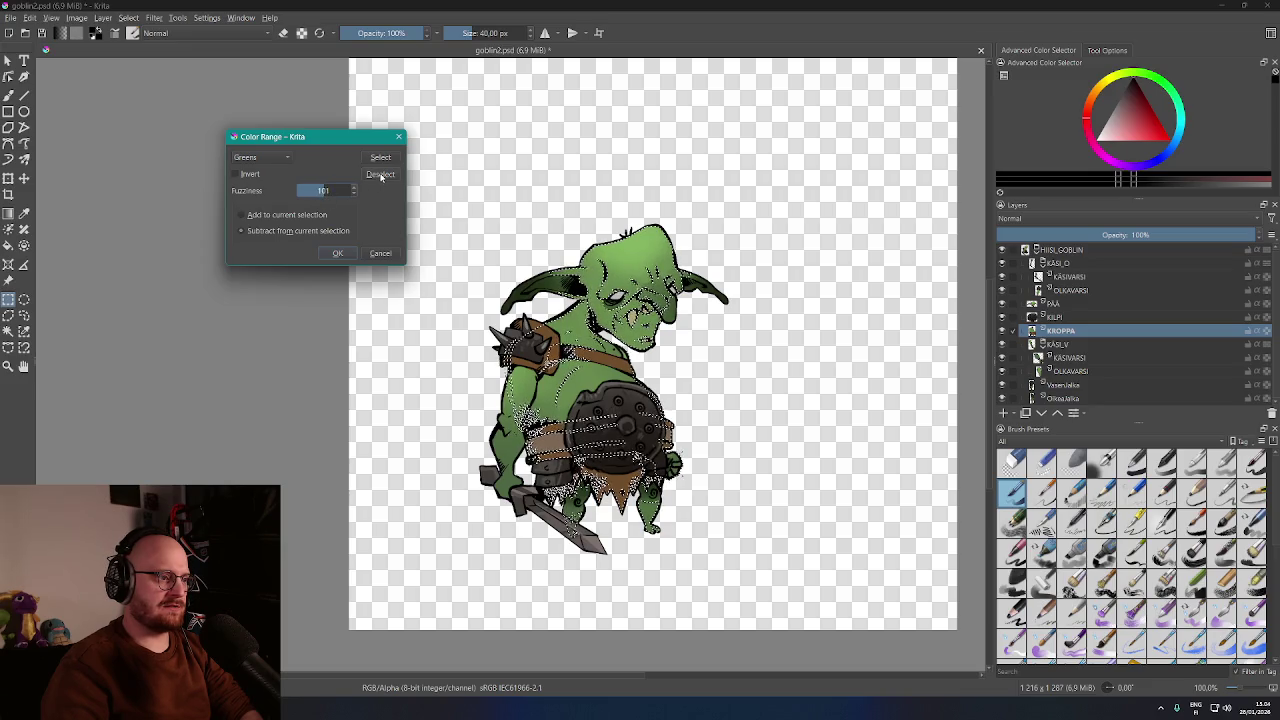
pyautogui.click(380, 175)
pyautogui.click(381, 175)
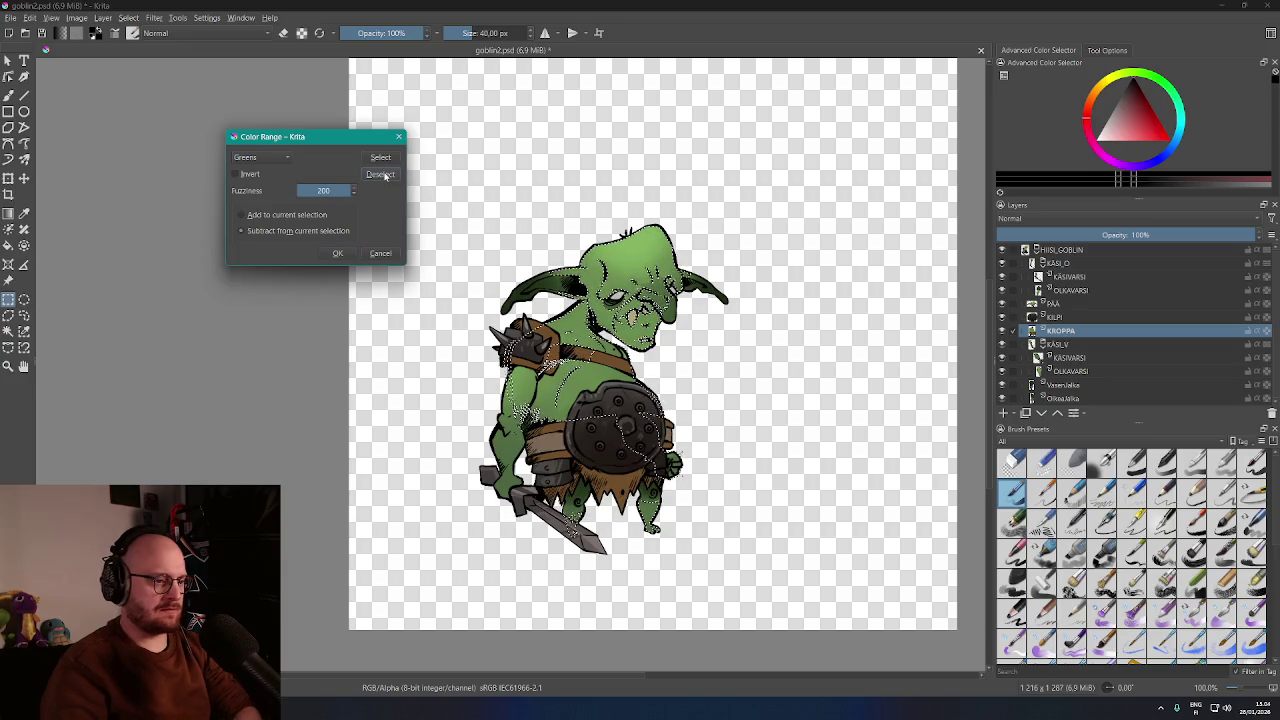
pyautogui.click(323, 191)
pyautogui.write('101')
pyautogui.click(300, 215)
pyautogui.click(380, 158)
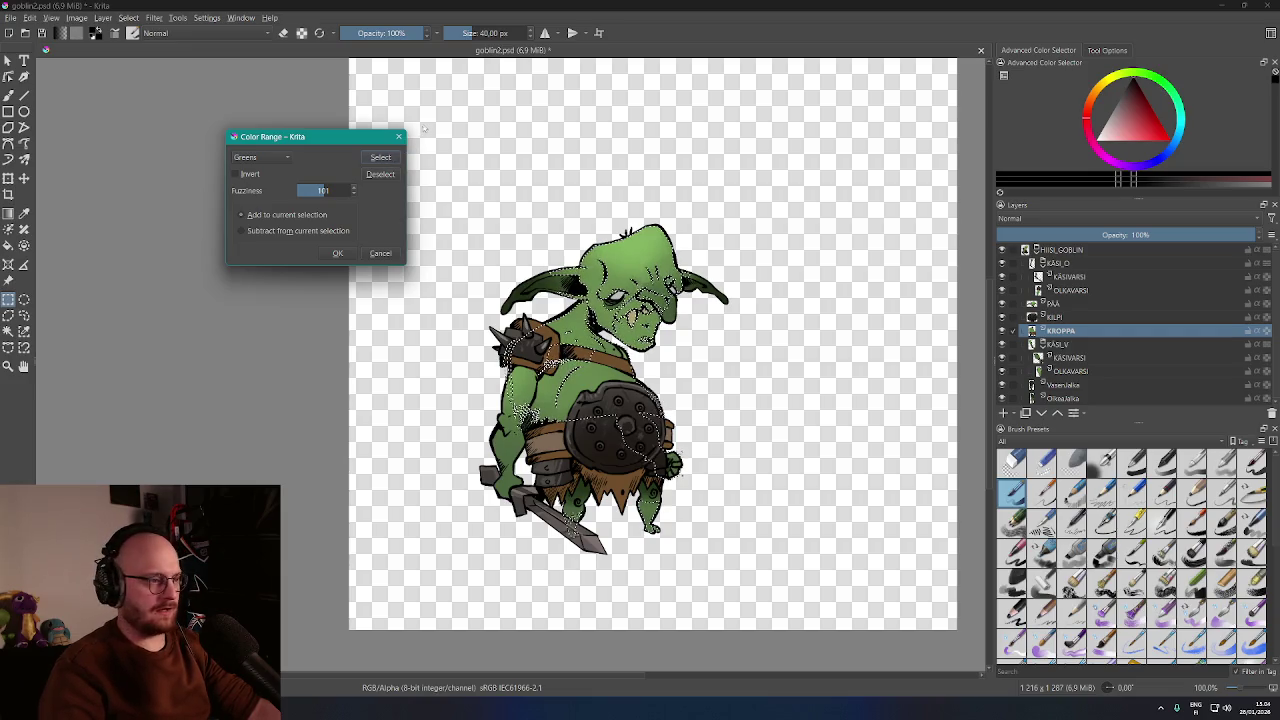
pyautogui.click(397, 138)
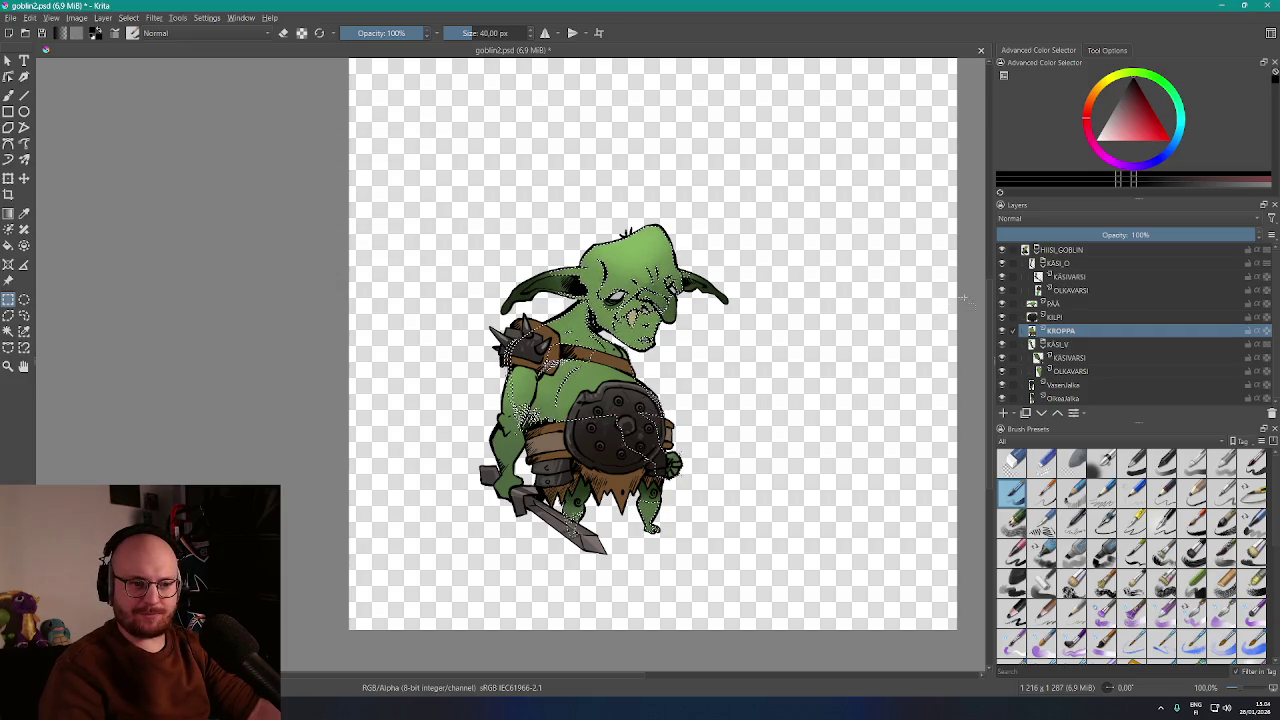
# Select the Greens colour range at fuzziness 150 on the OLKAVARSI layer, then activate the HIISI_GOBLIN group
pyautogui.click(1075, 291)
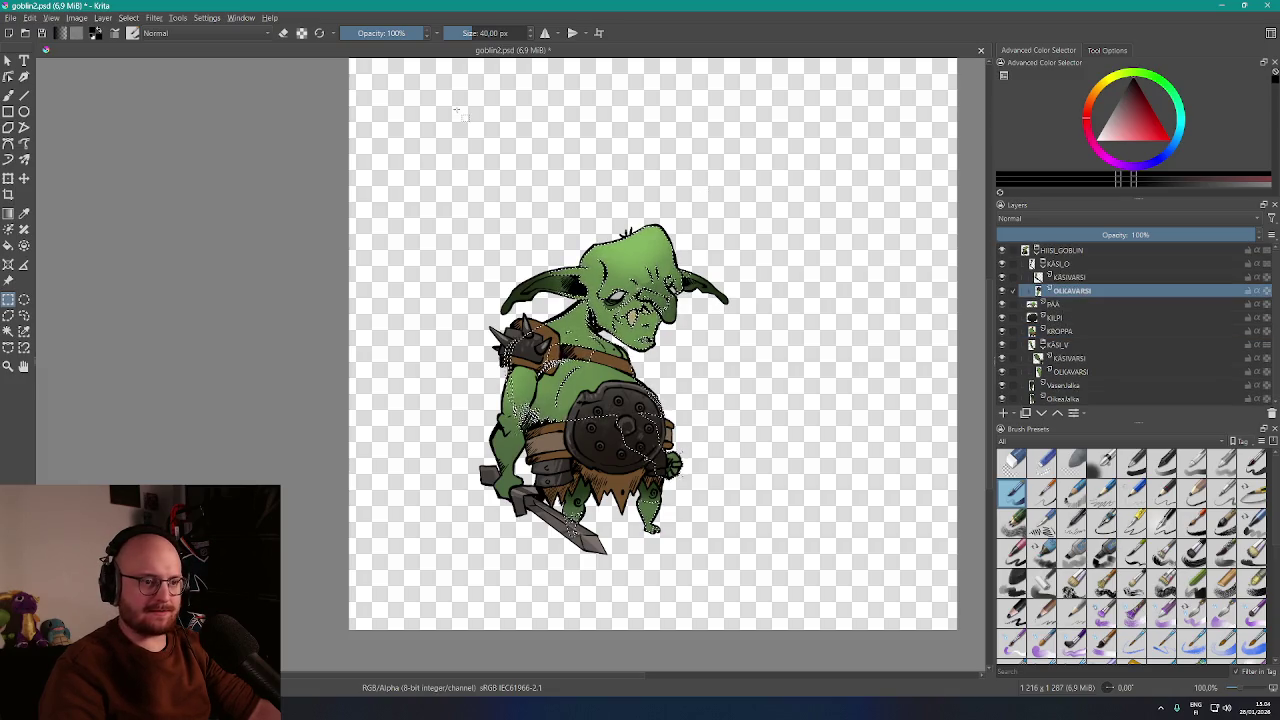
pyautogui.click(153, 19)
pyautogui.moveTo(128, 18)
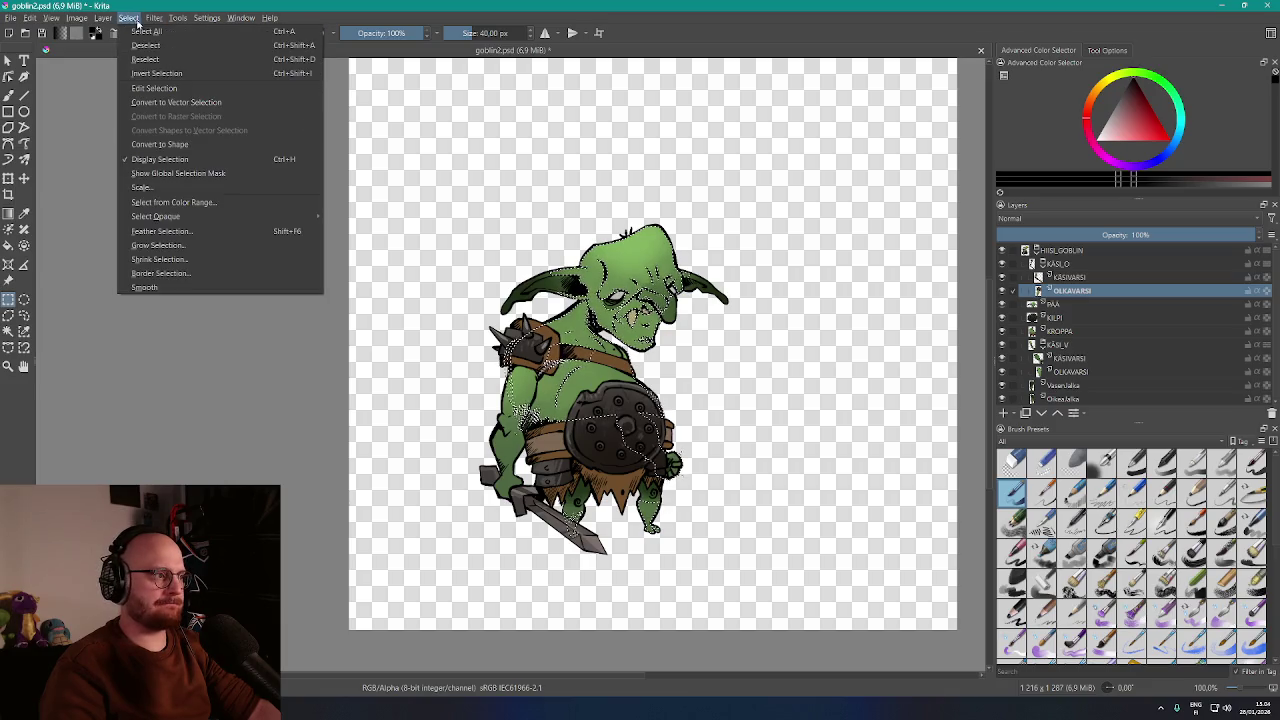
pyautogui.click(177, 204)
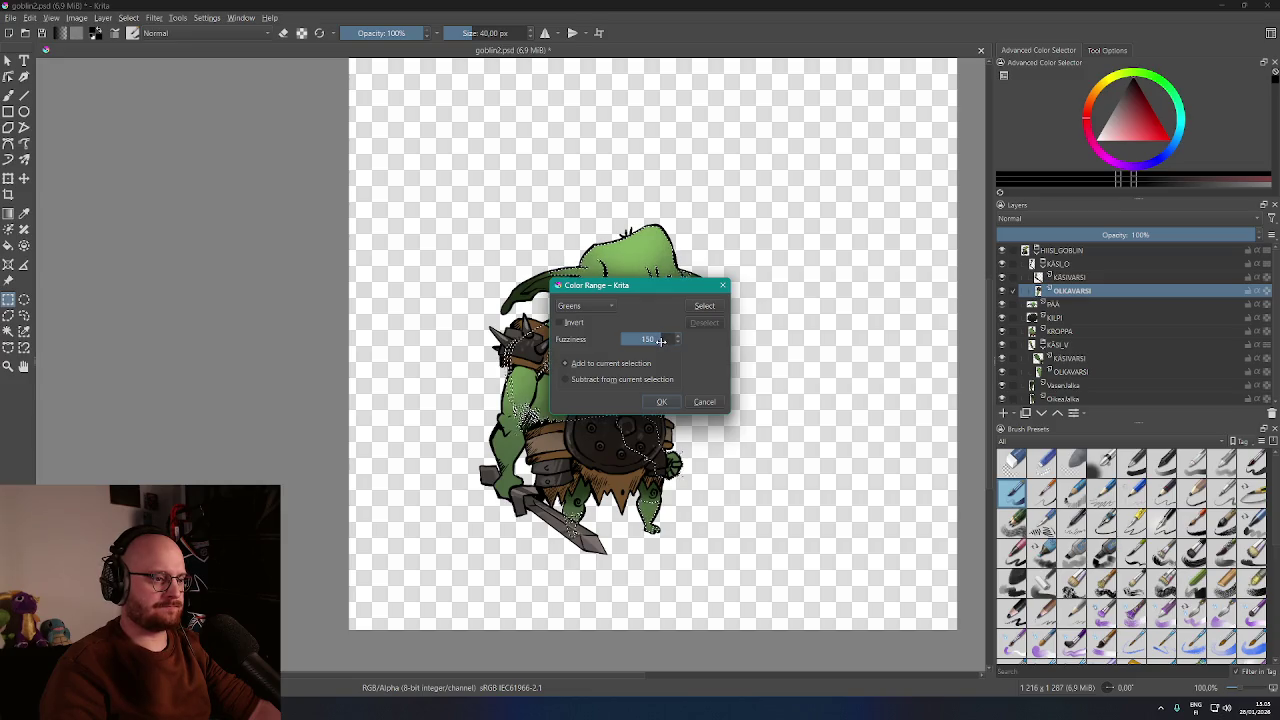
pyautogui.click(700, 310)
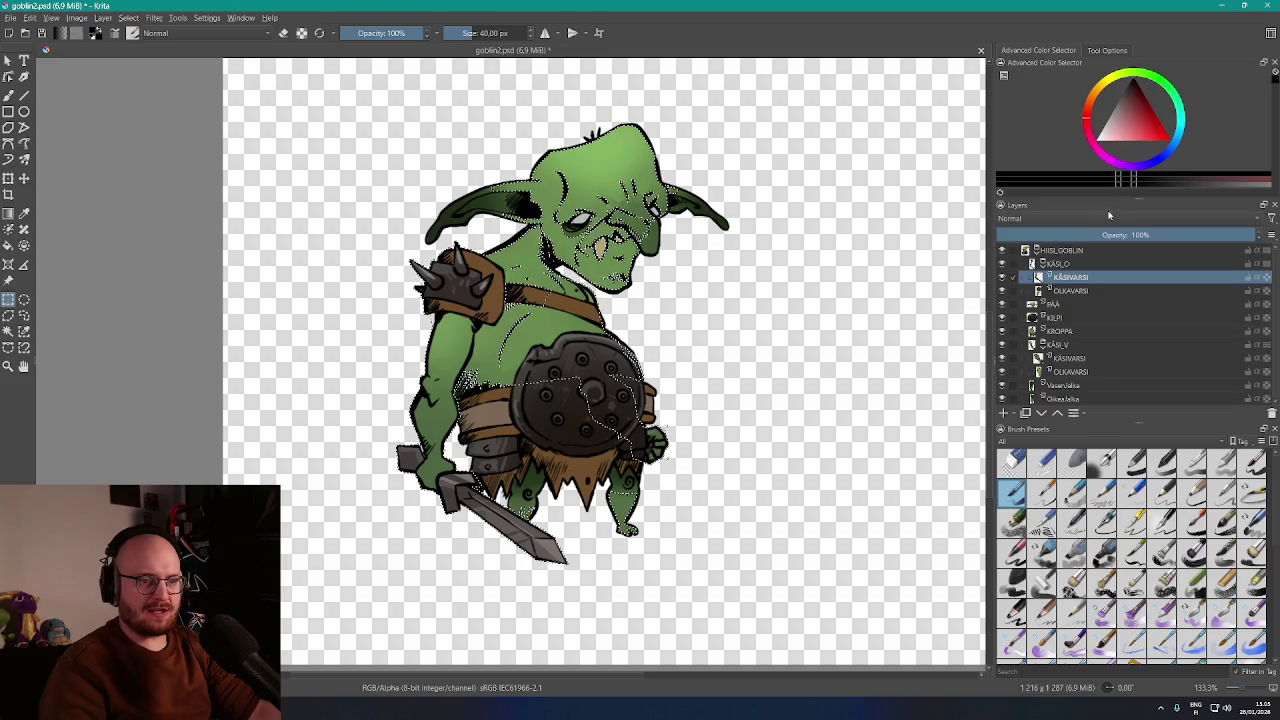
pyautogui.click(1068, 251)
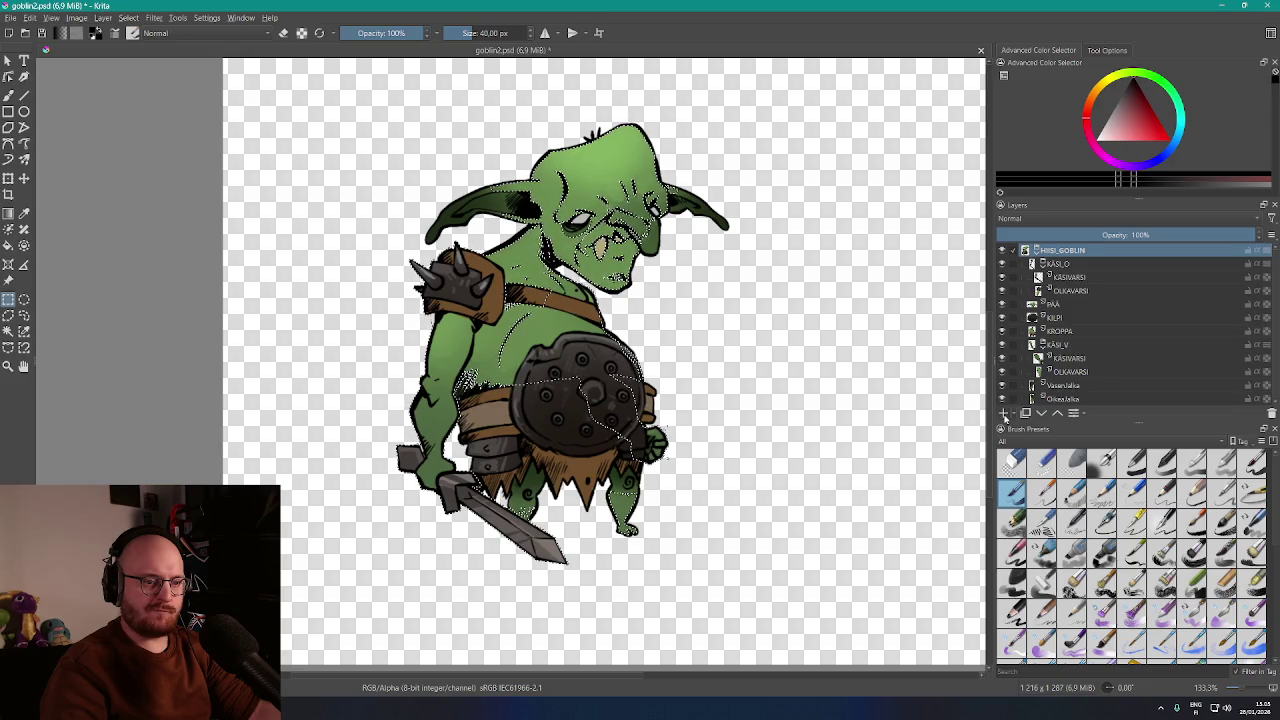
# Add a paint layer named RecolorLayer, set to Overlay blending at 50% opacity
pyautogui.click(1005, 414)
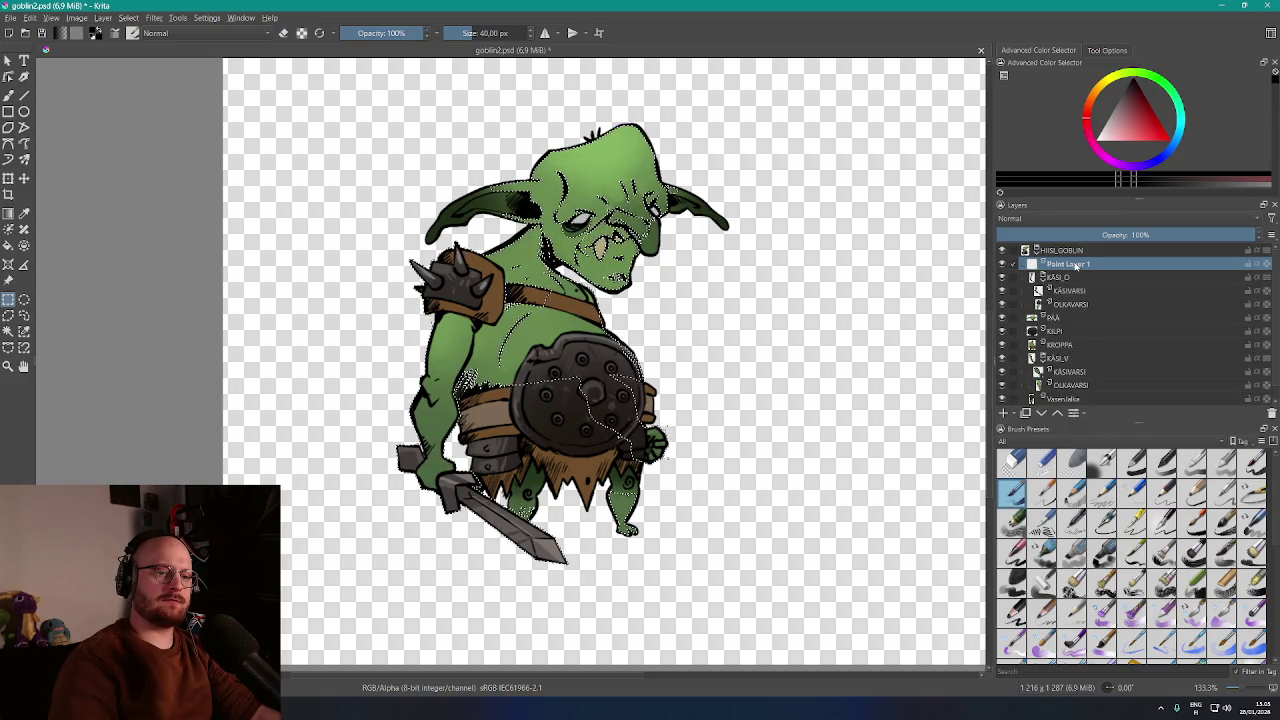
pyautogui.rightClick(1080, 265)
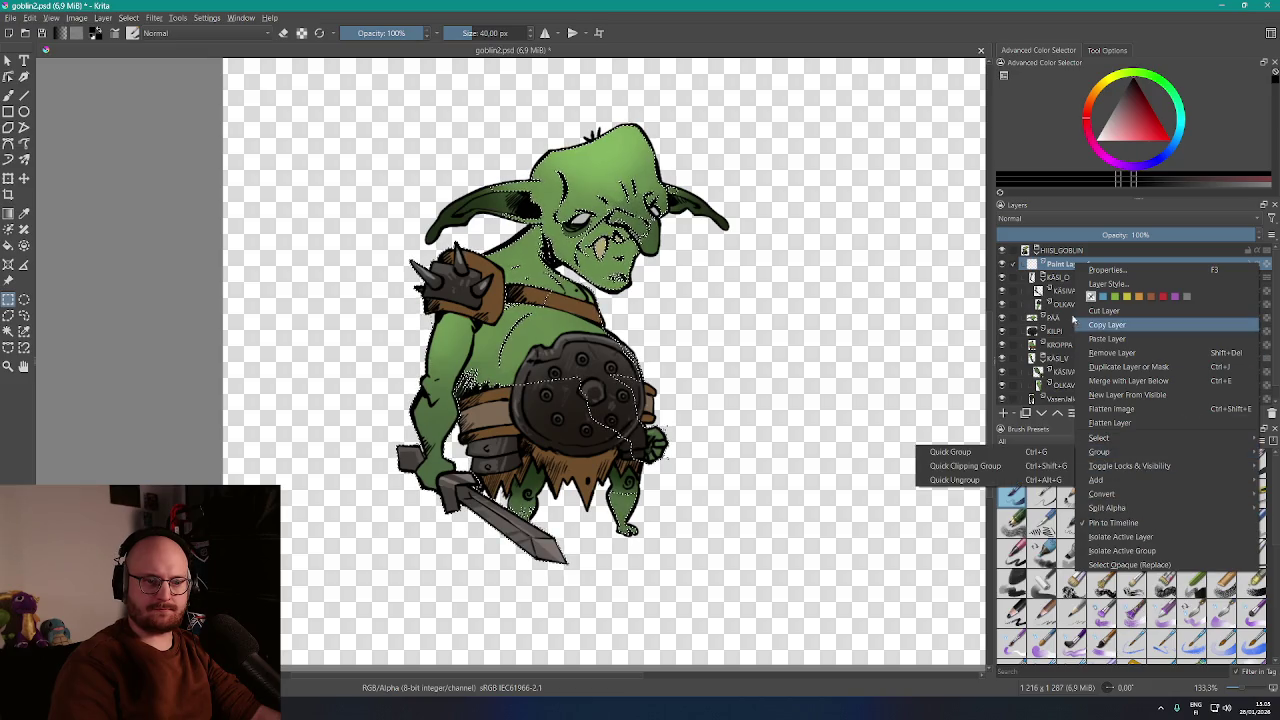
pyautogui.click(1060, 266)
pyautogui.doubleClick(1077, 264)
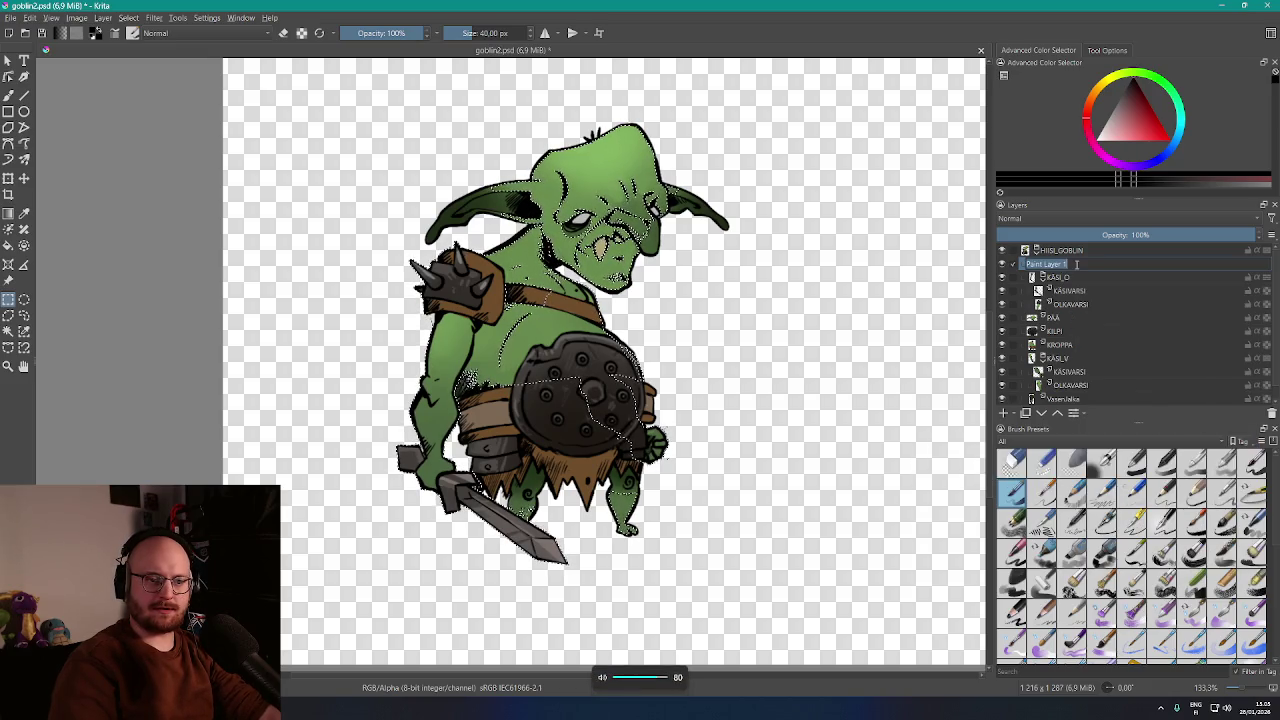
pyautogui.write('Recolor')
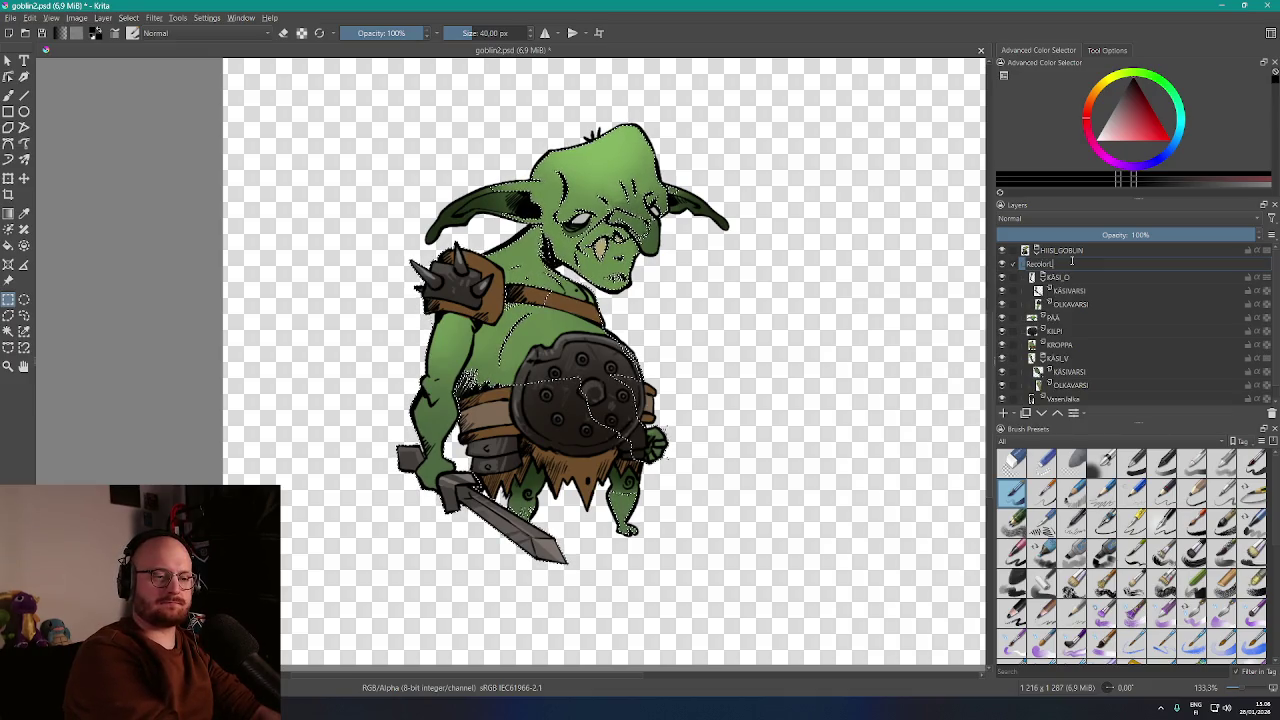
pyautogui.press('Return')
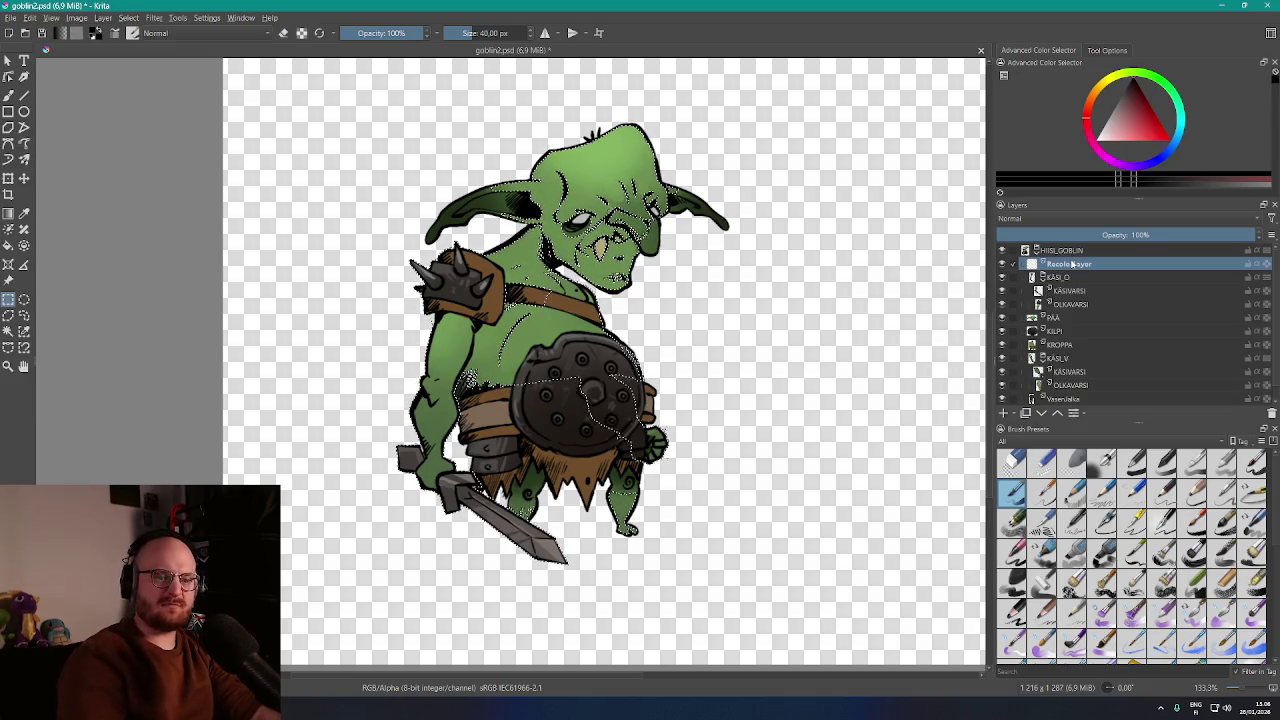
pyautogui.click(1045, 218)
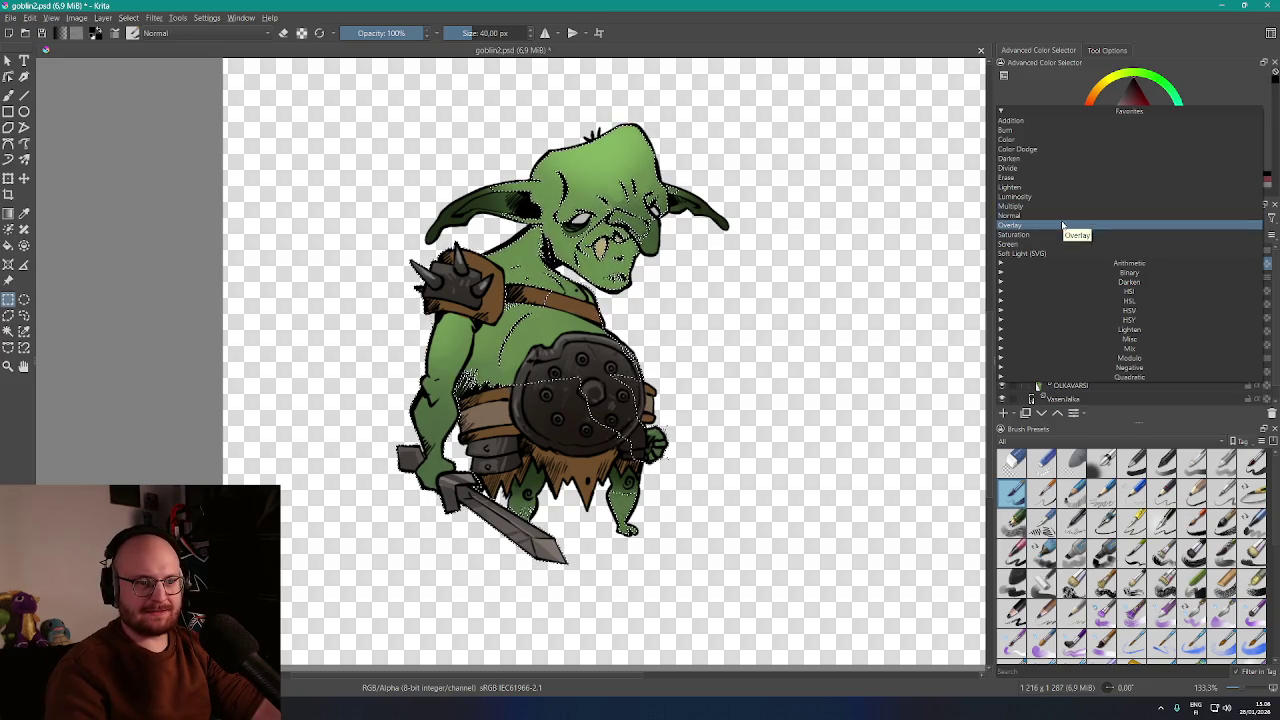
pyautogui.click(1063, 226)
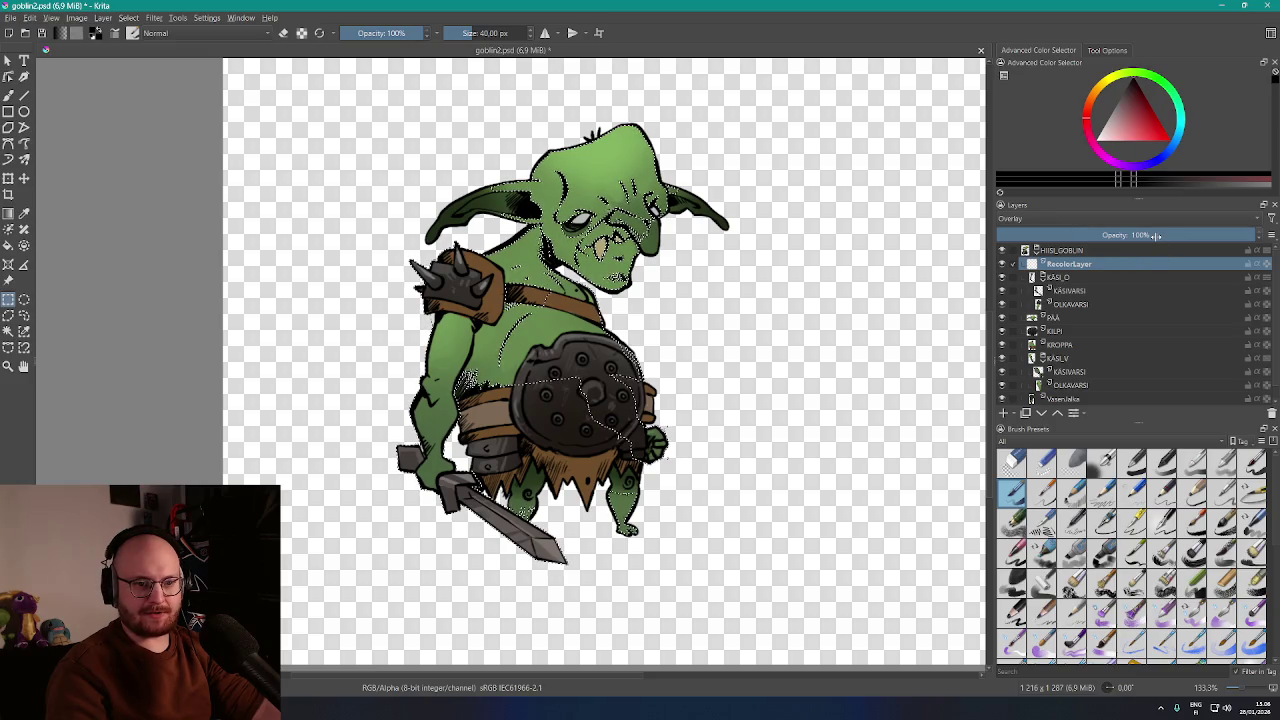
pyautogui.moveTo(1156, 235); pyautogui.dragTo(1125, 249)
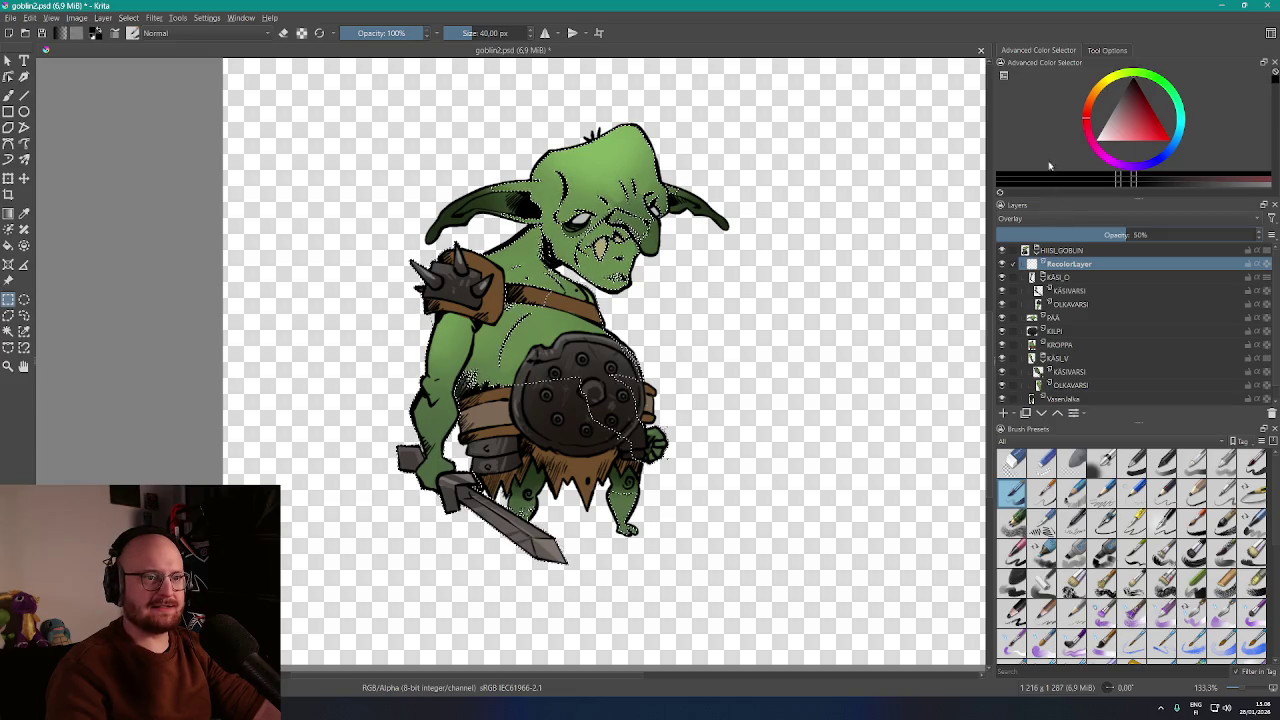
# With the brush and a blue colour, paint Overlay strokes over the goblin's head, chest, arm, body and legs
pyautogui.press('b')
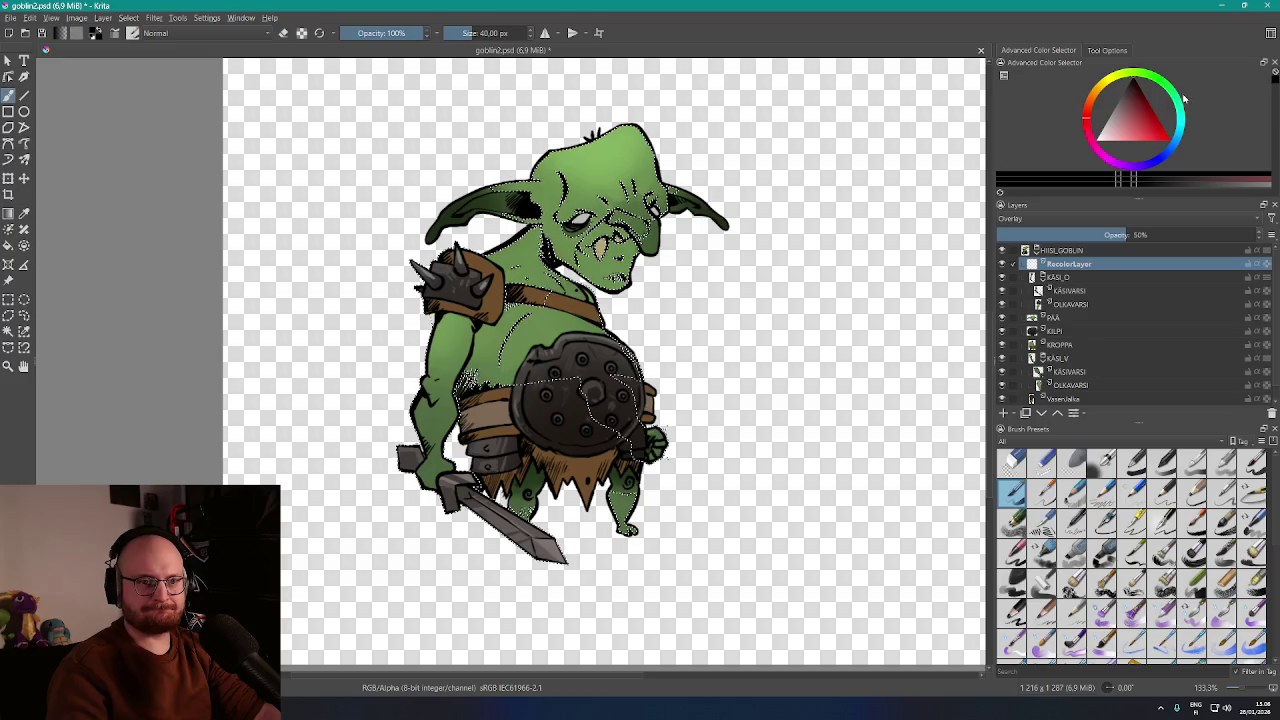
pyautogui.click(1178, 96)
pyautogui.click(1182, 140)
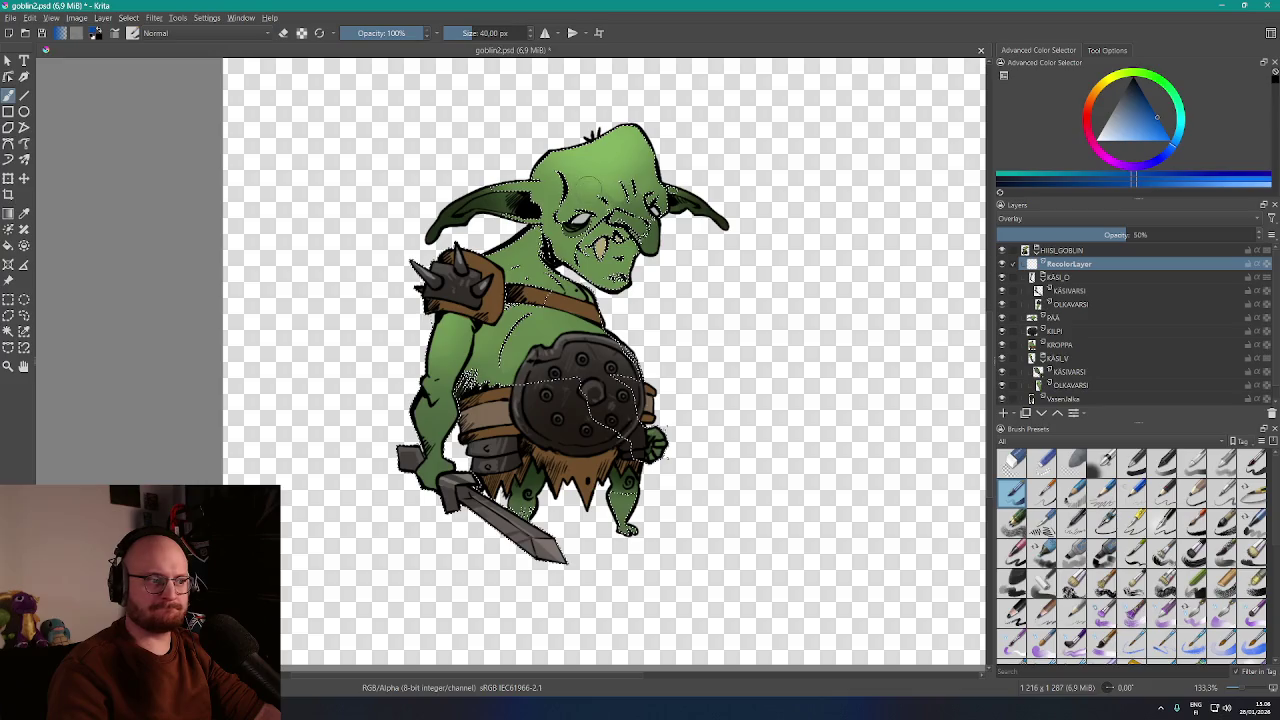
pyautogui.moveTo(420, 172)
pyautogui.mouseDown()
pyautogui.moveTo(770, 260)
pyautogui.moveTo(432, 297)
pyautogui.mouseUp()
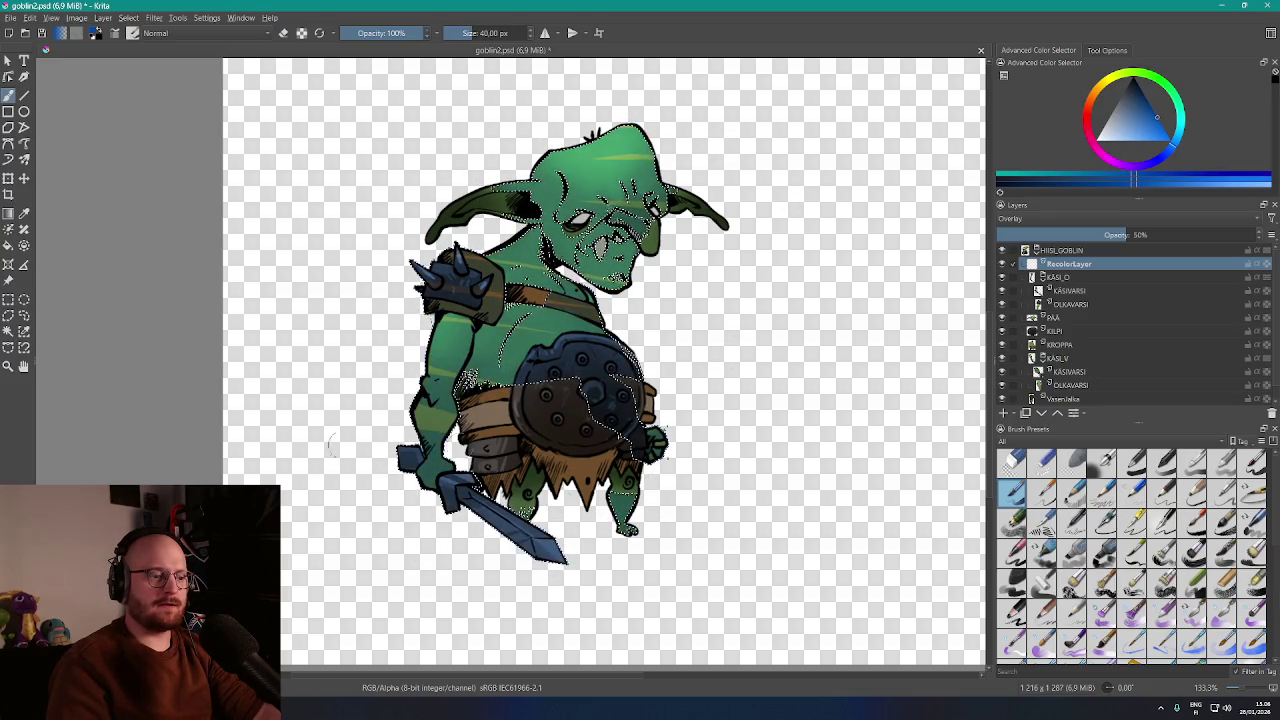
pyautogui.moveTo(330, 445); pyautogui.dragTo(400, 240)
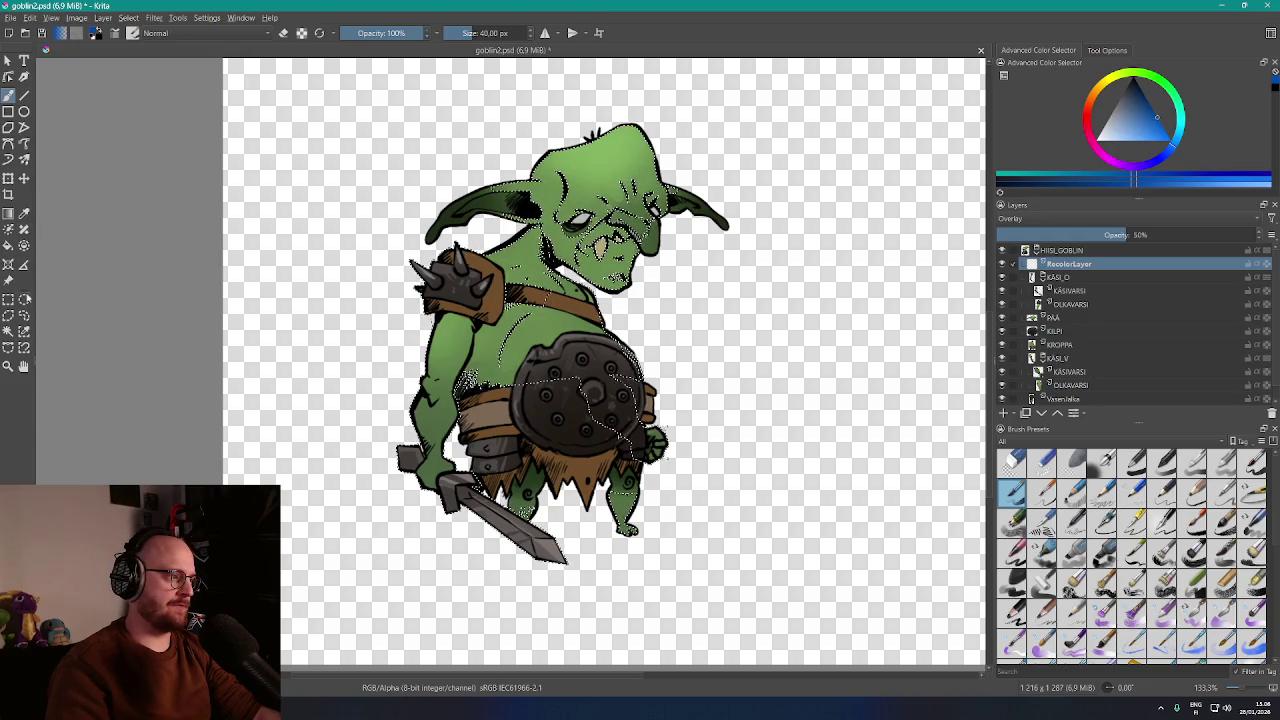
pyautogui.click(7, 300)
# Clear the selection, then select the OikeaJalka leg layer and make it visible
pyautogui.hotkey('ctrl', 'shift', 'a')
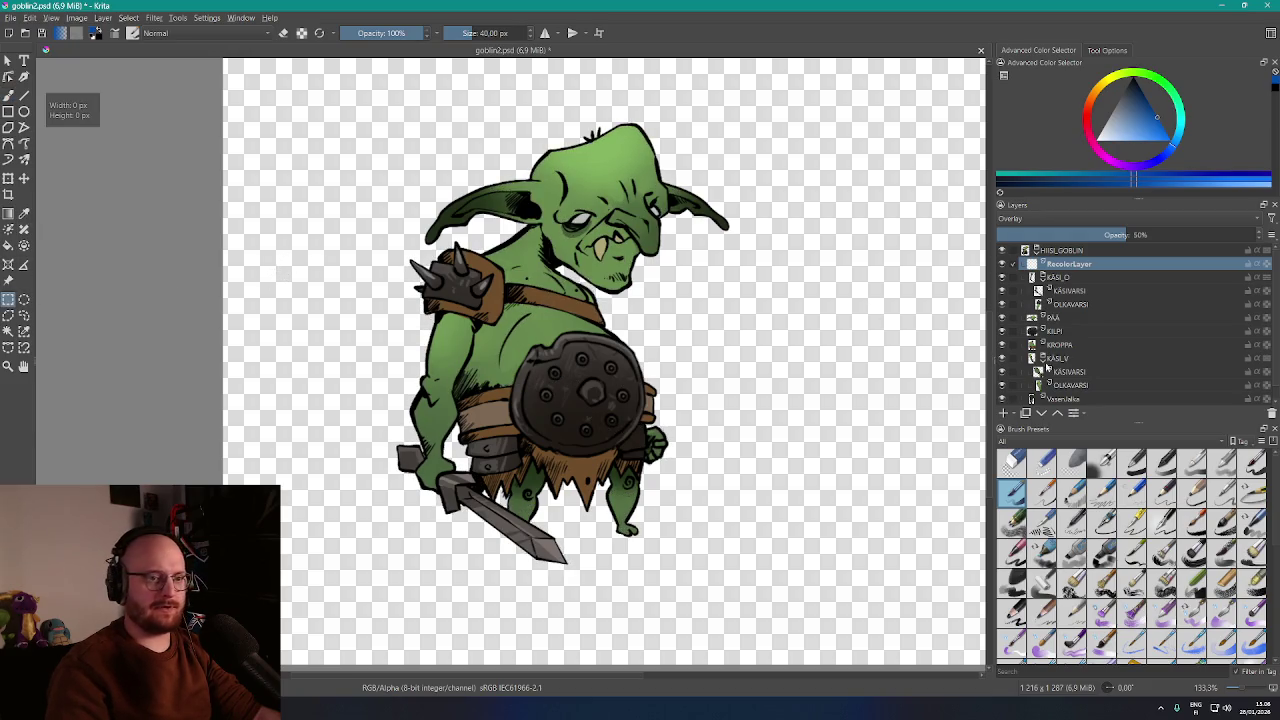
pyautogui.scroll(-1, 1083, 350)
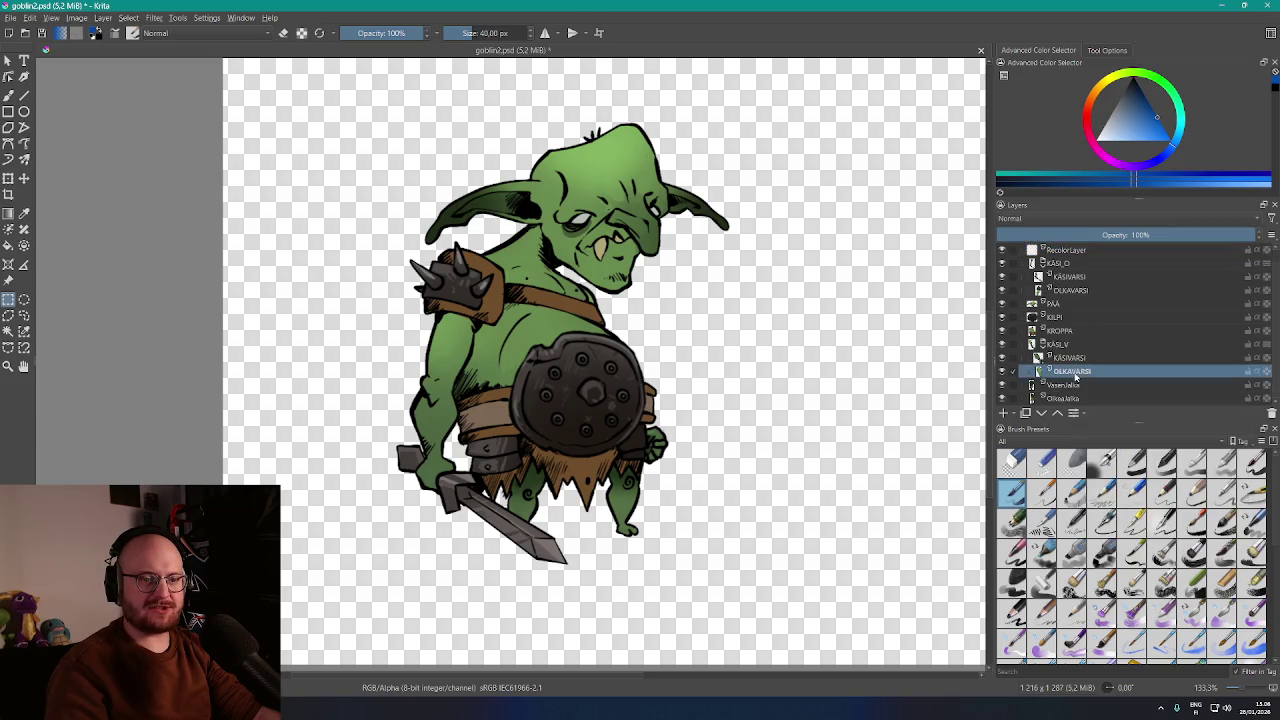
pyautogui.scroll(1, 1068, 371)
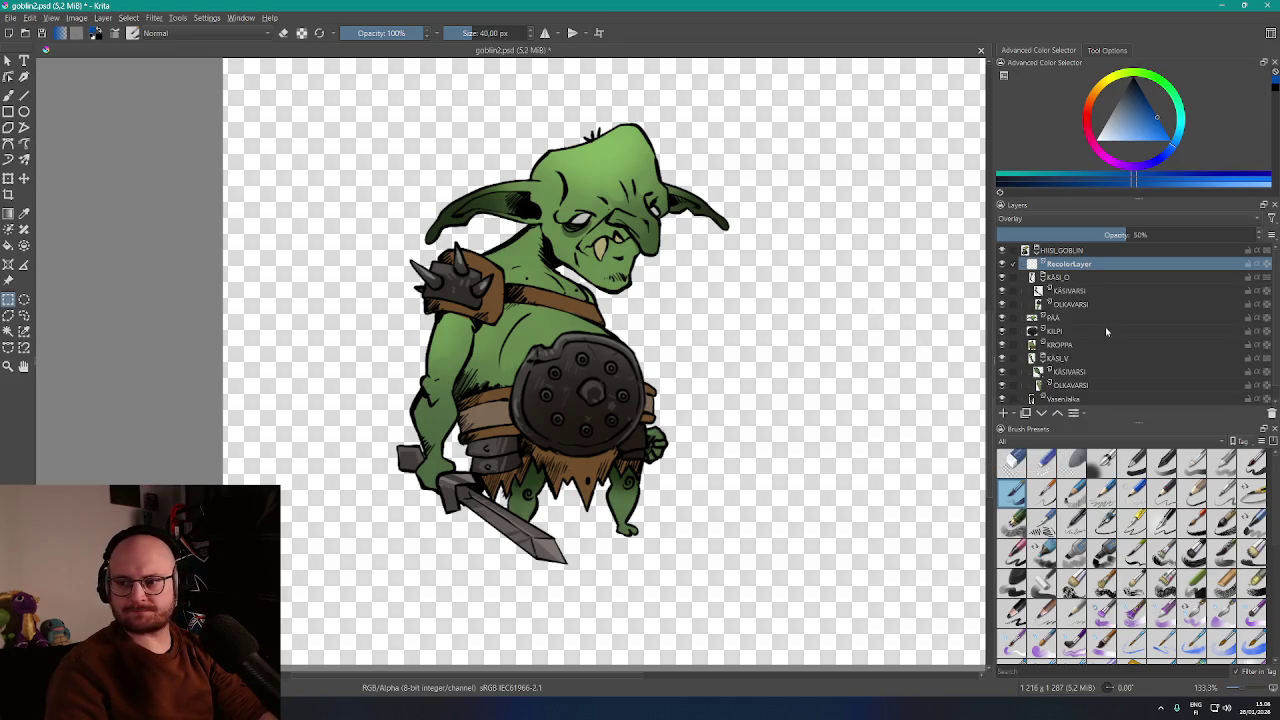
pyautogui.scroll(-1, 1121, 370)
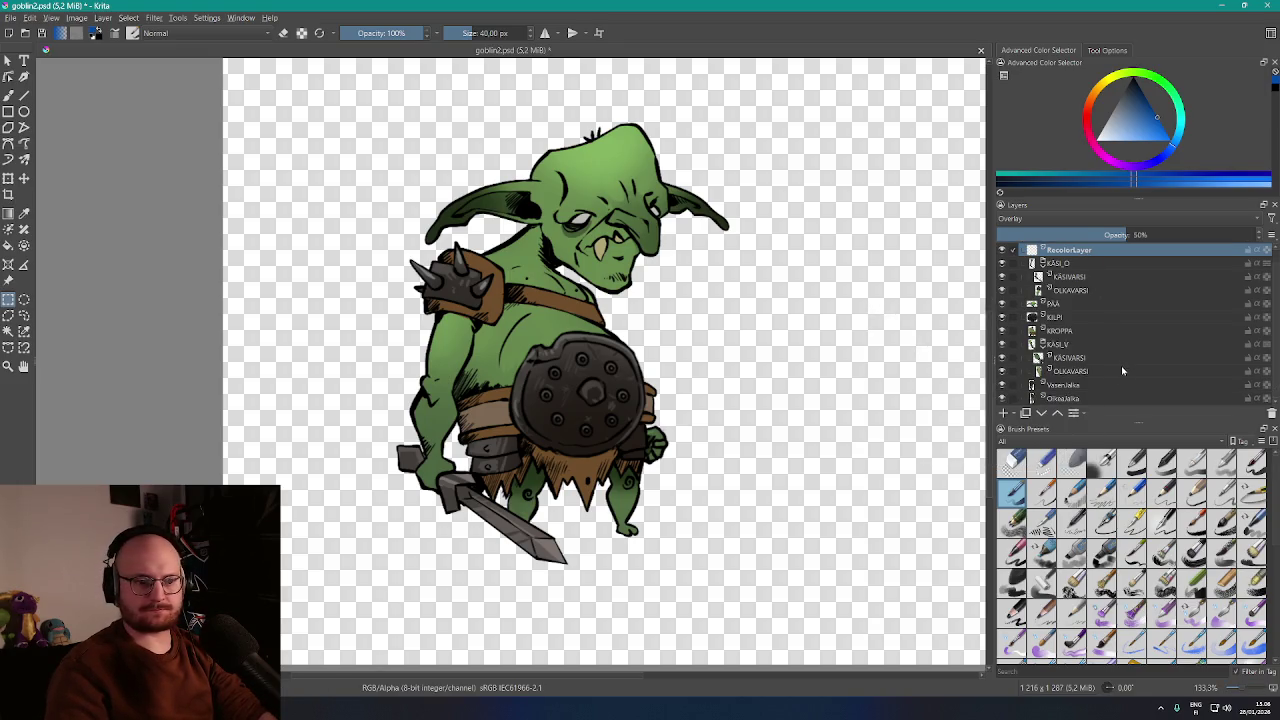
pyautogui.click(1076, 398)
pyautogui.click(1001, 399)
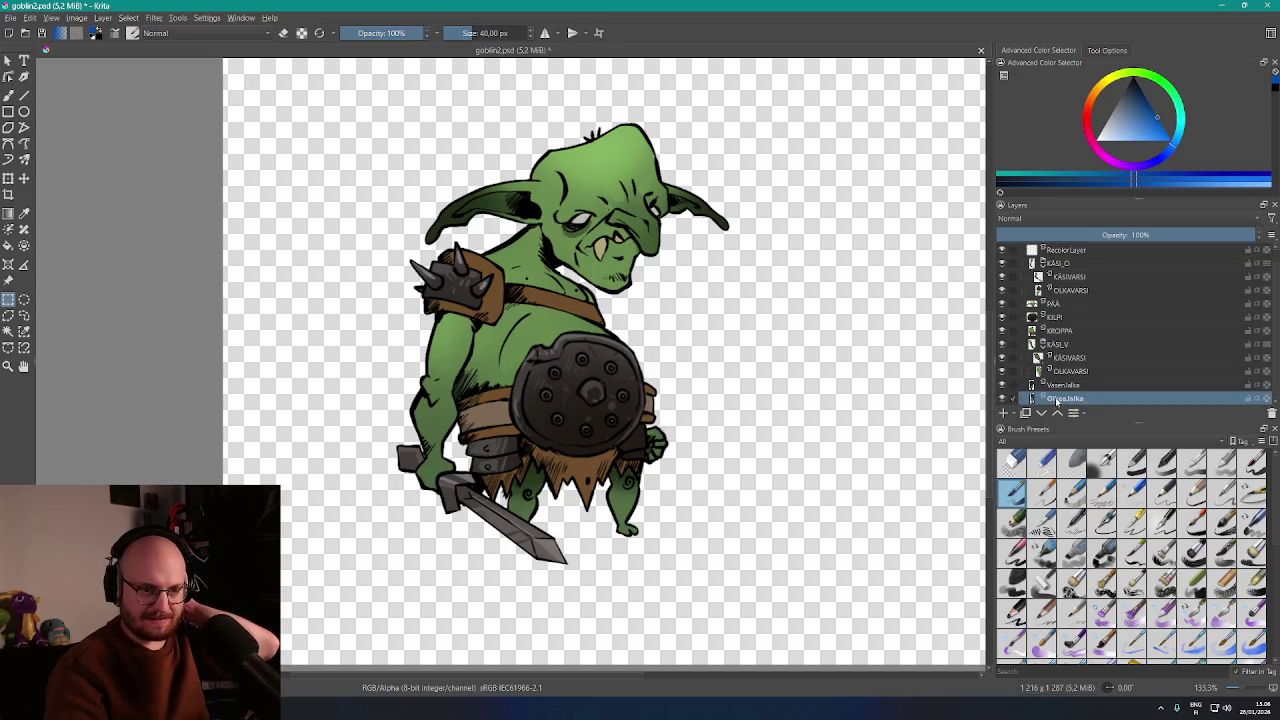
# Add an Overlay-mode paint layer above OikeaJalka, then test a blue leg stroke and undo it
pyautogui.moveTo(1057, 402)
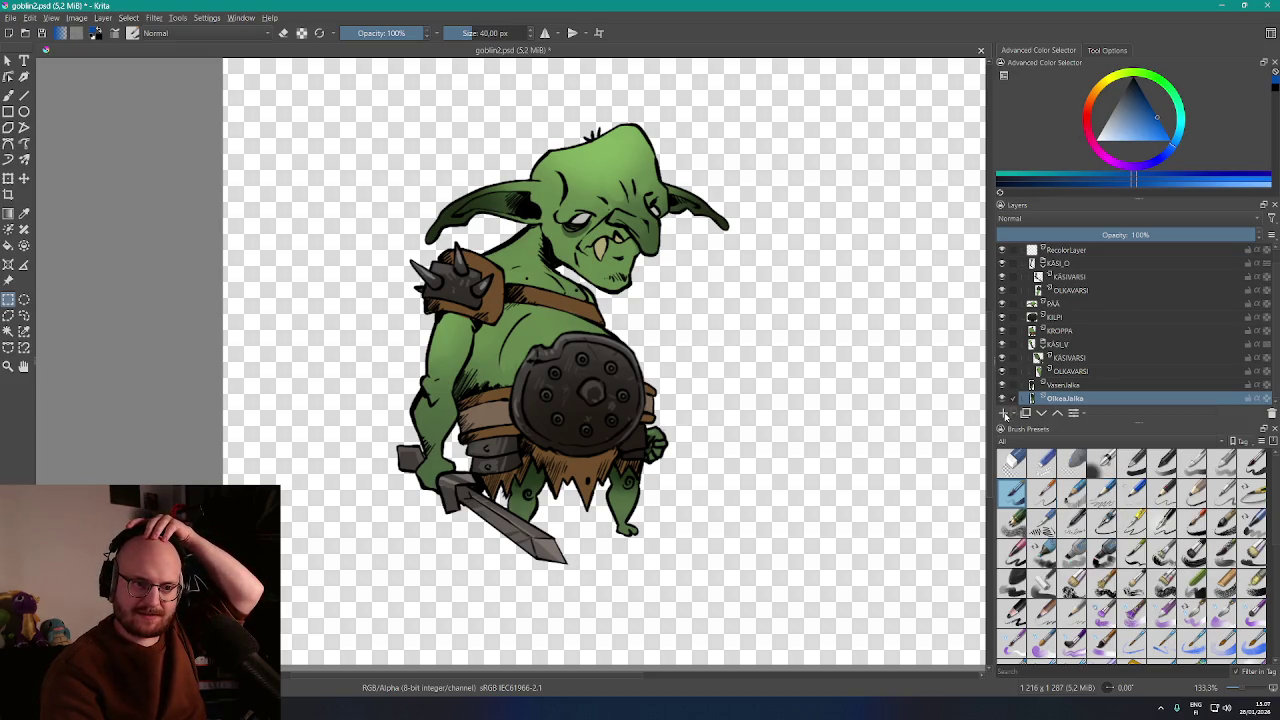
pyautogui.click(1005, 414)
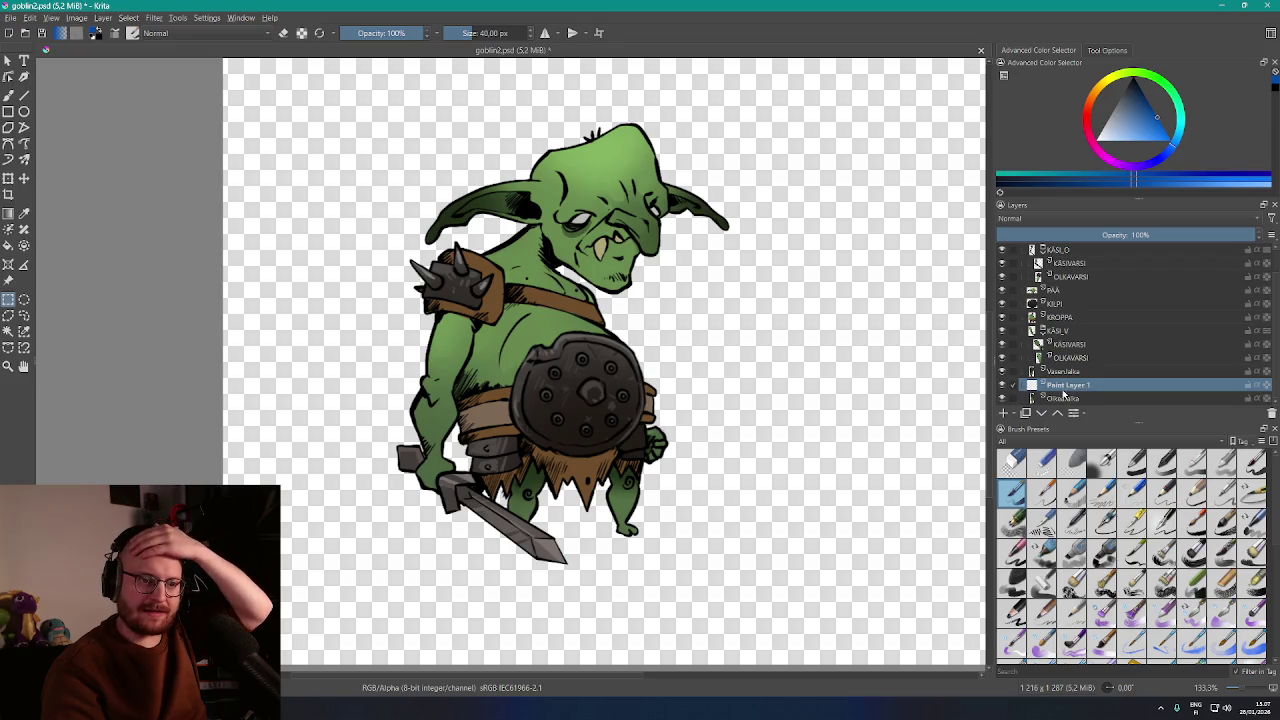
pyautogui.click(1109, 219)
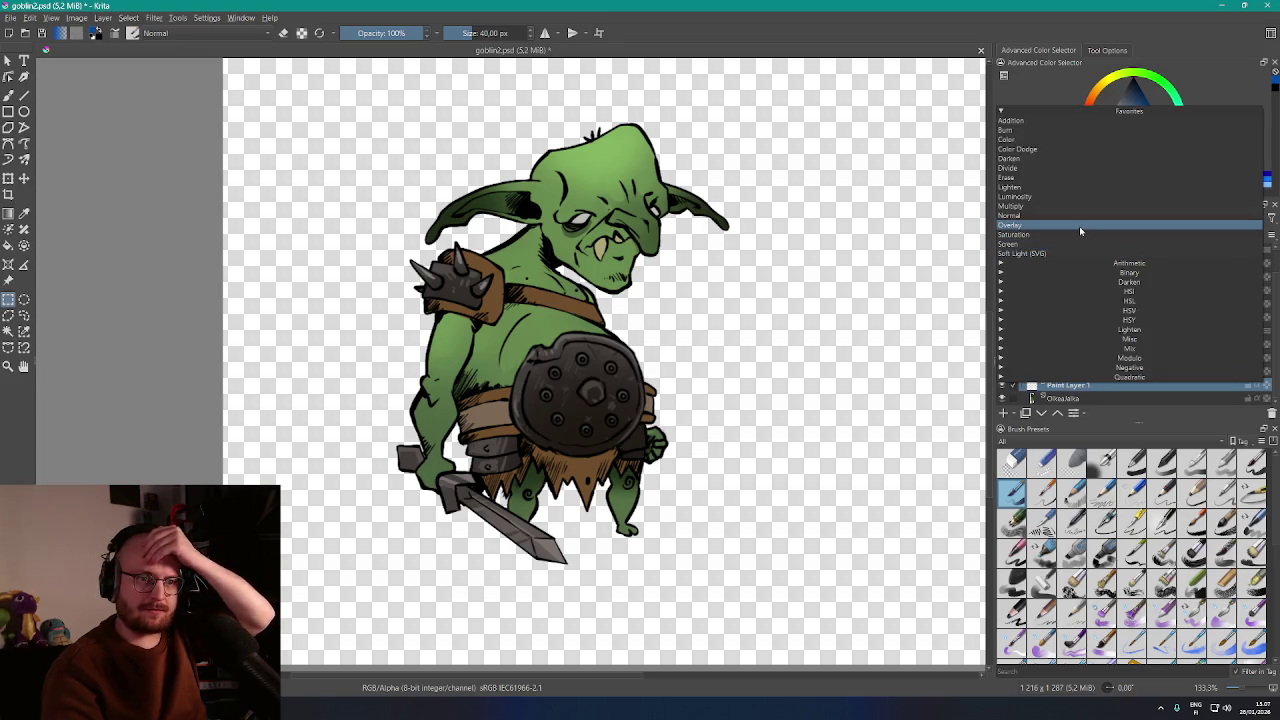
pyautogui.click(1079, 226)
pyautogui.moveTo(632, 470)
pyautogui.mouseDown()
pyautogui.moveTo(605, 500)
pyautogui.moveTo(620, 540)
pyautogui.mouseUp()
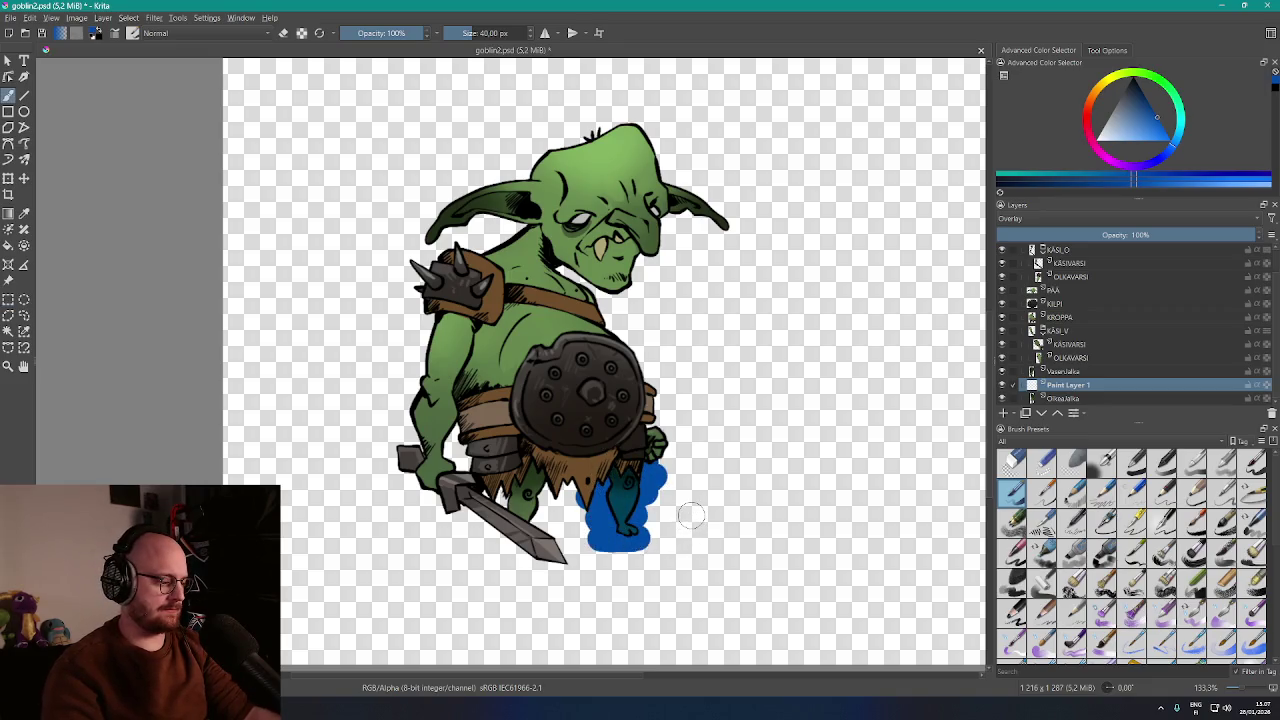
pyautogui.hotkey('ctrl', 'z')
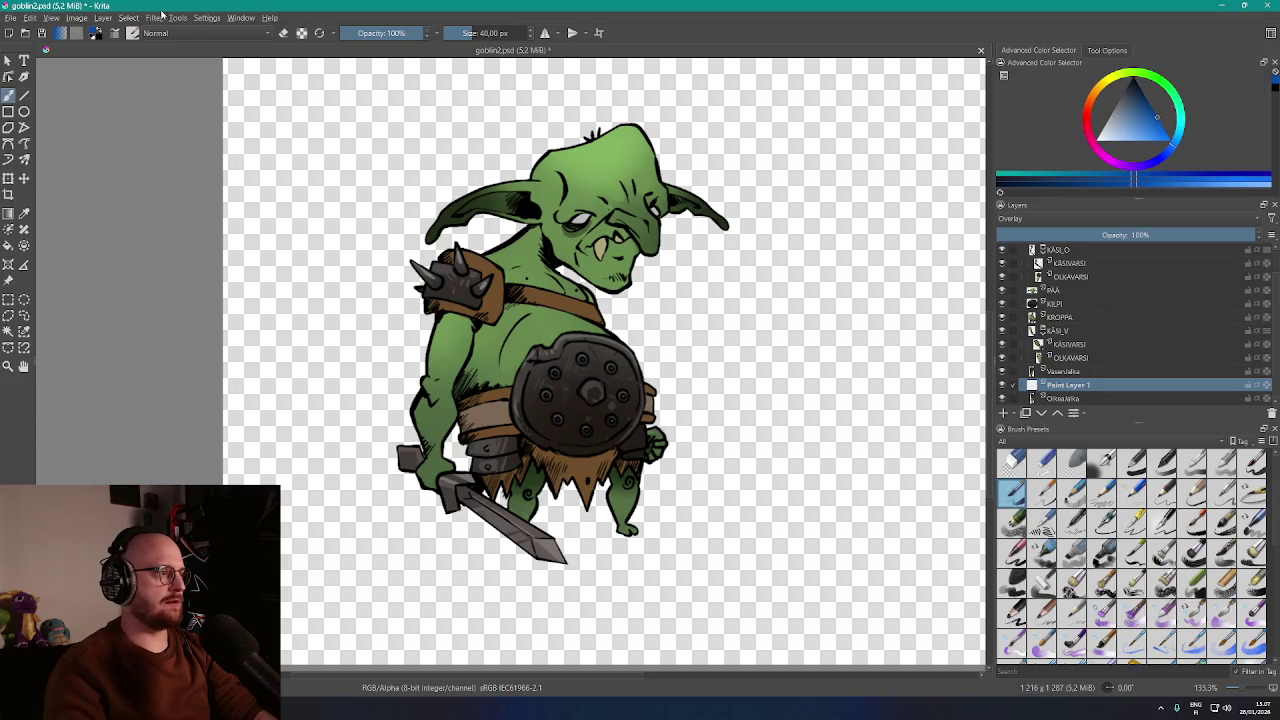
# Search the keyboard shortcut settings for 'magic wand' and 'select', then close without changes
pyautogui.click(9, 18)
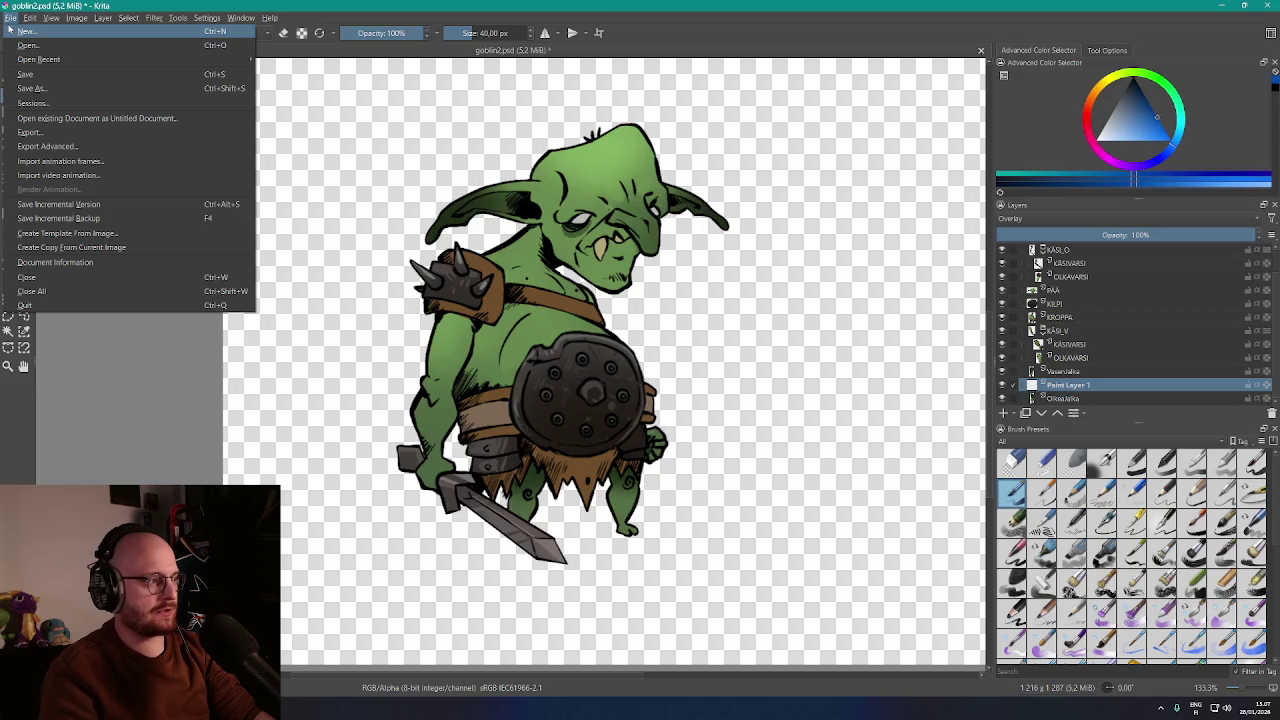
pyautogui.moveTo(30, 18)
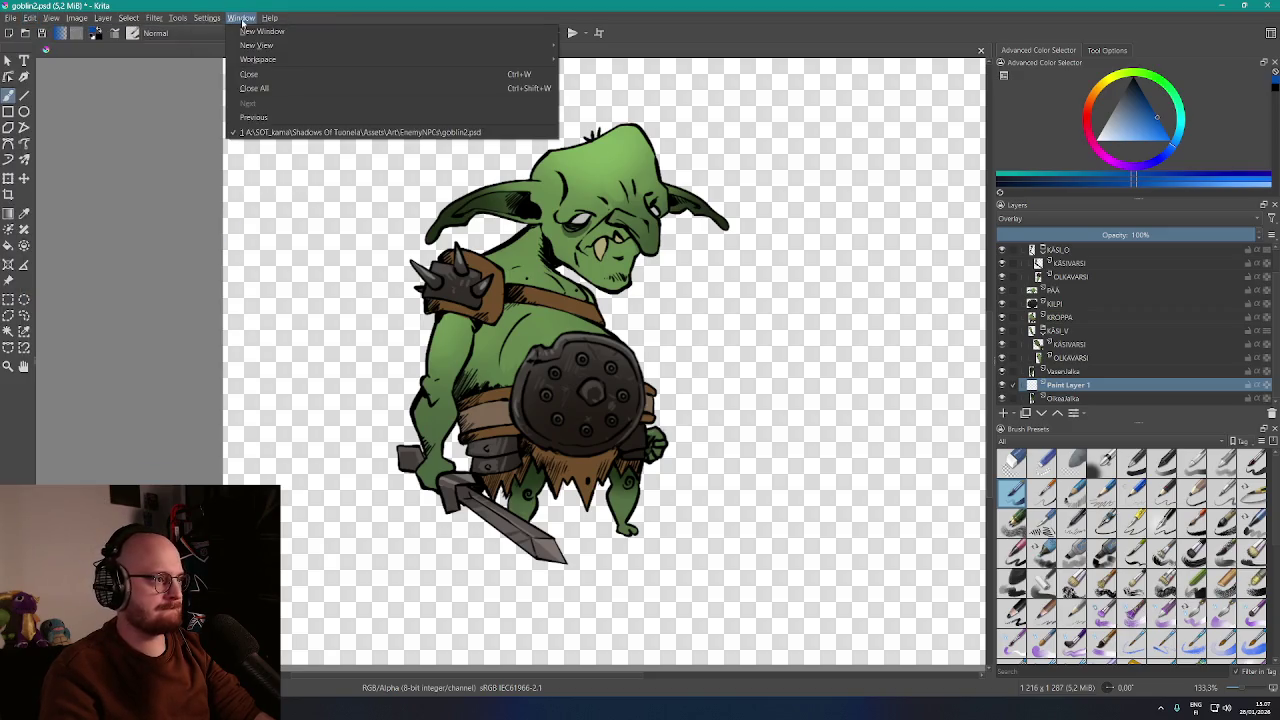
pyautogui.moveTo(268, 20)
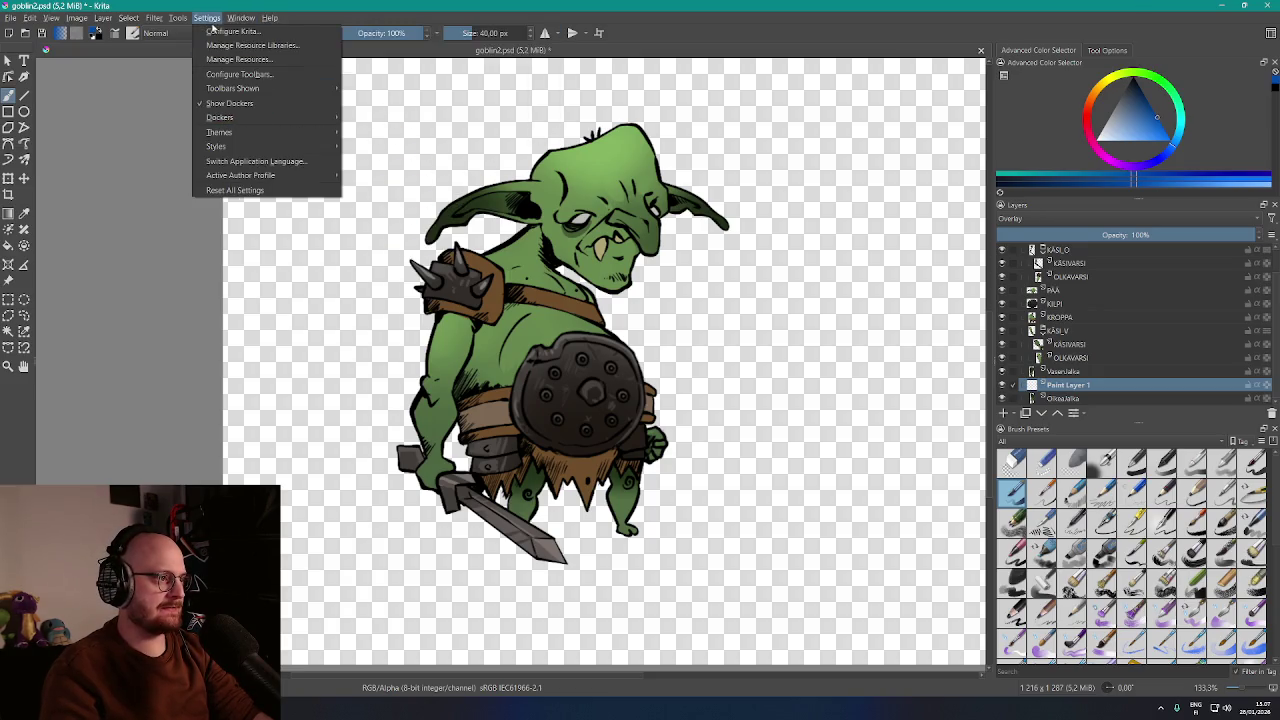
pyautogui.moveTo(224, 136)
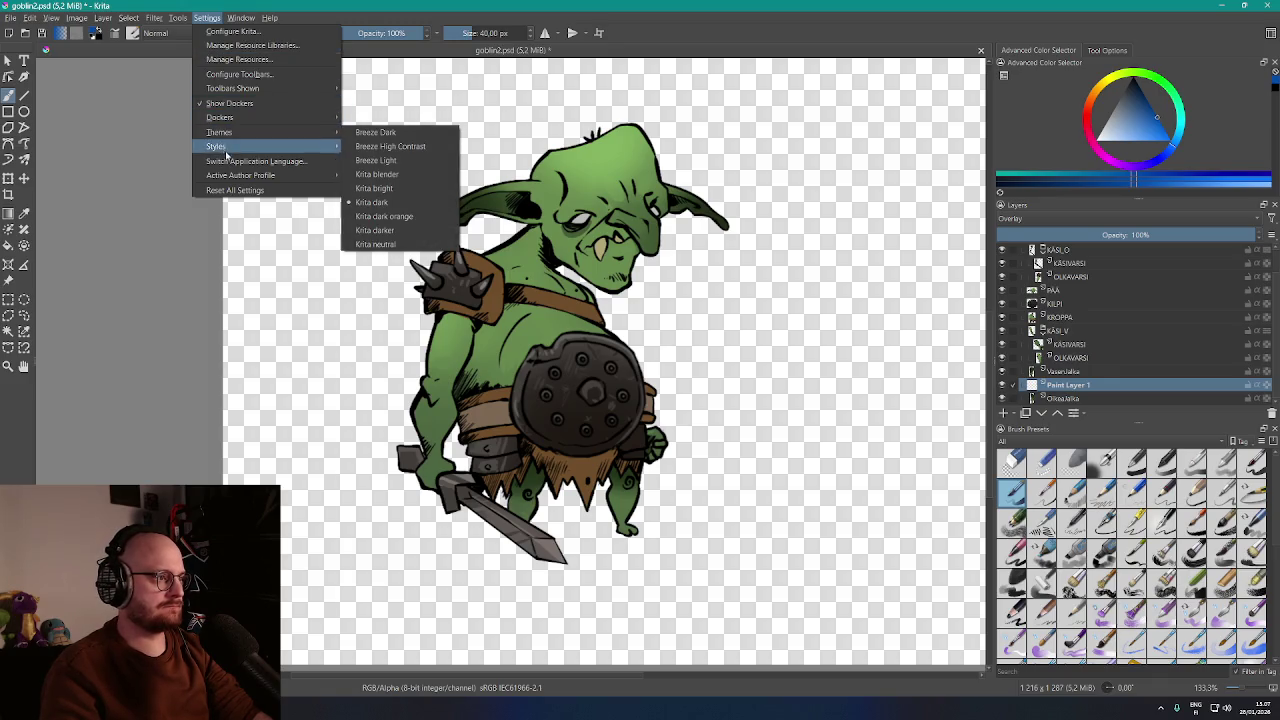
pyautogui.click(276, 31)
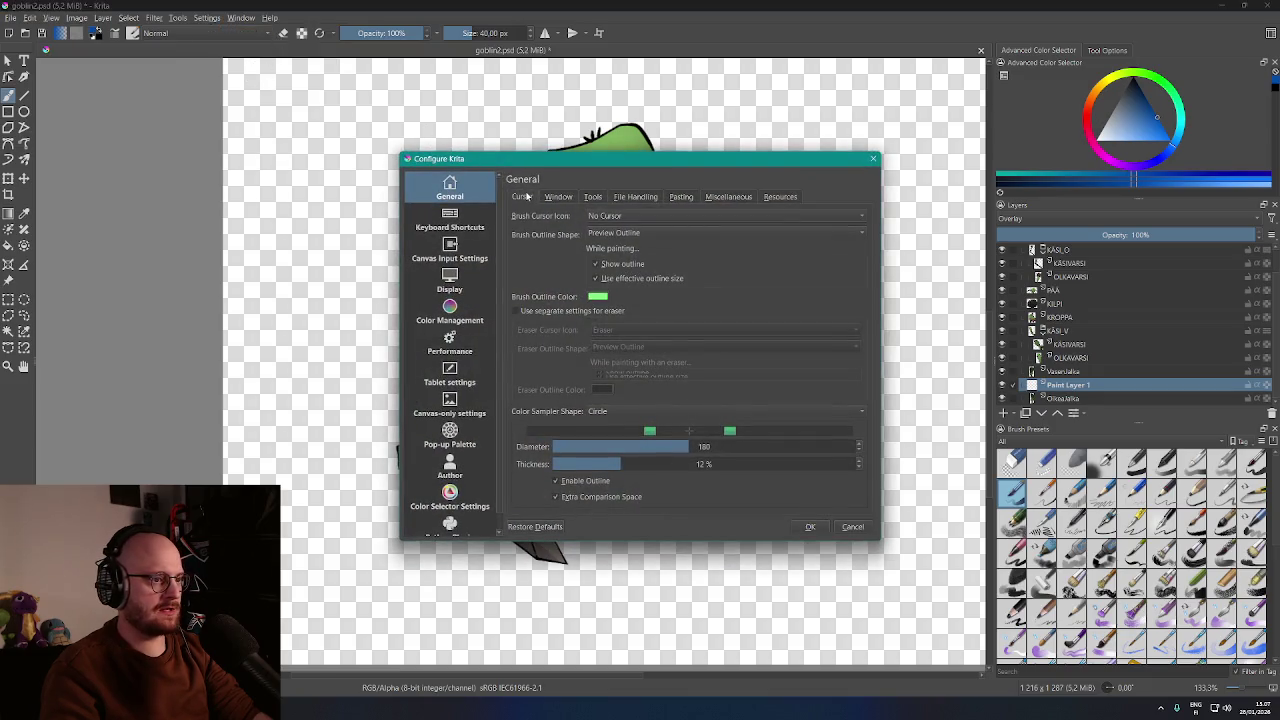
pyautogui.click(452, 224)
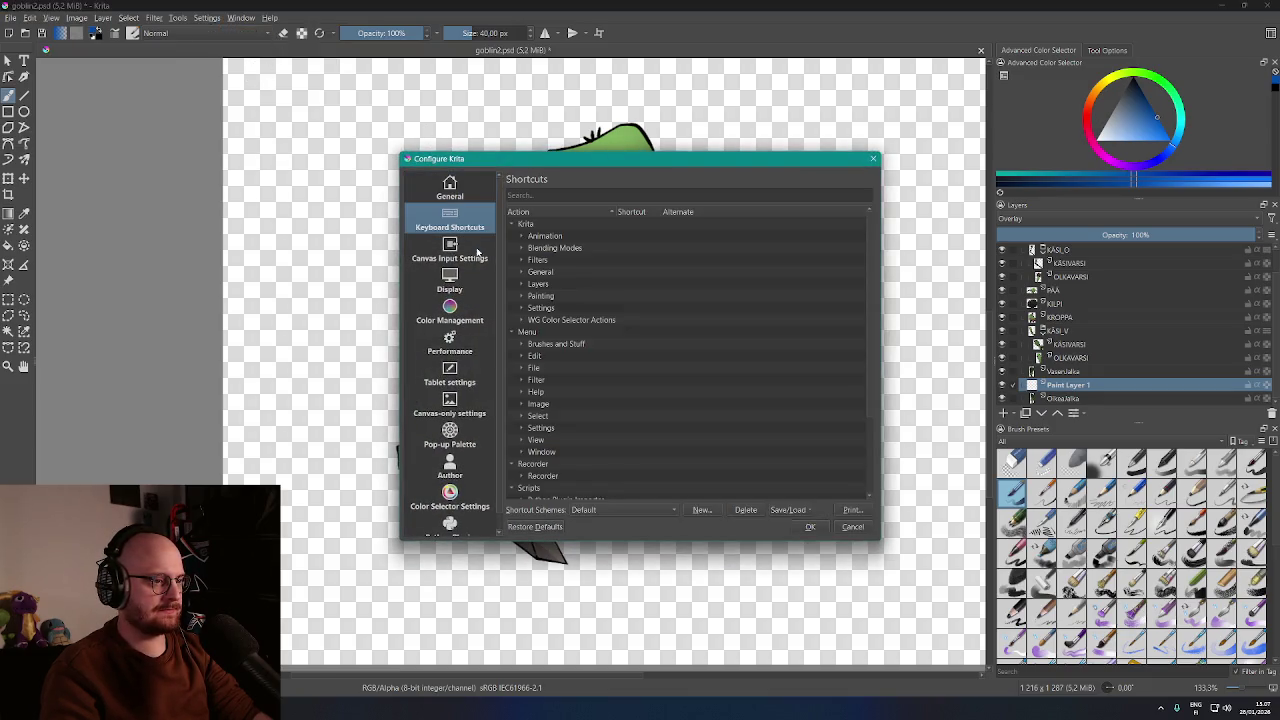
pyautogui.click(547, 192)
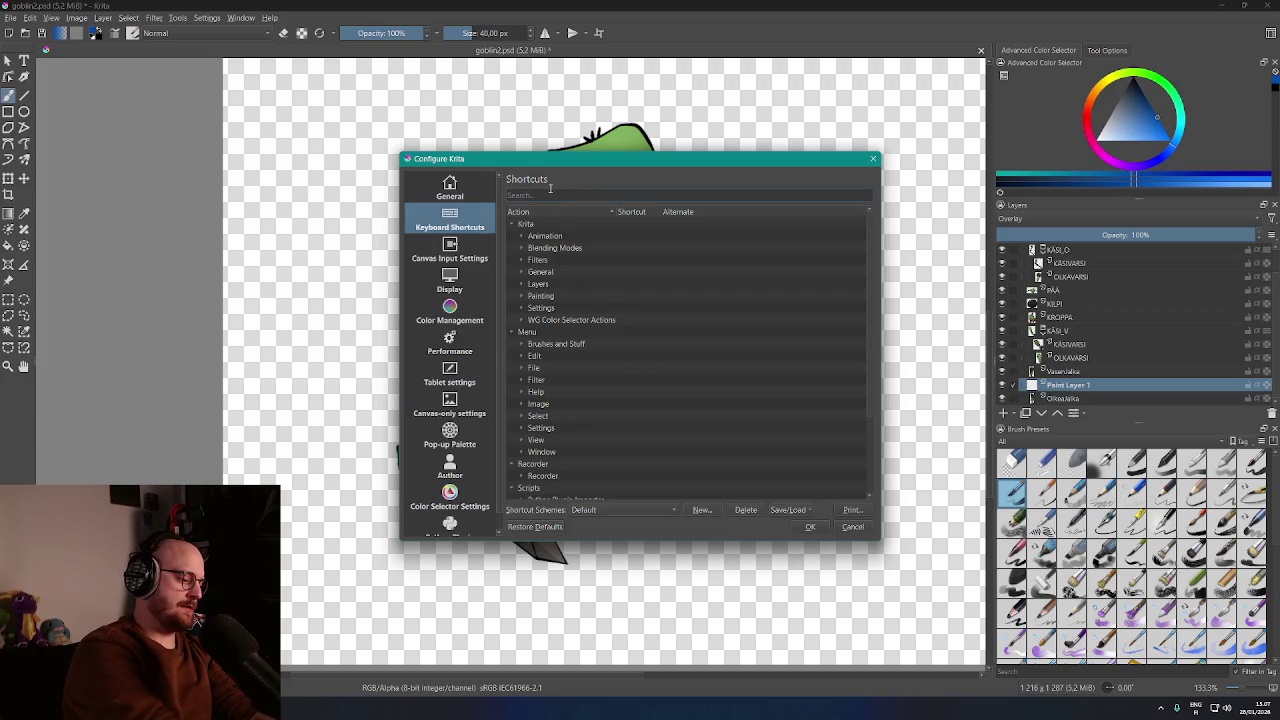
pyautogui.write('magic wand')
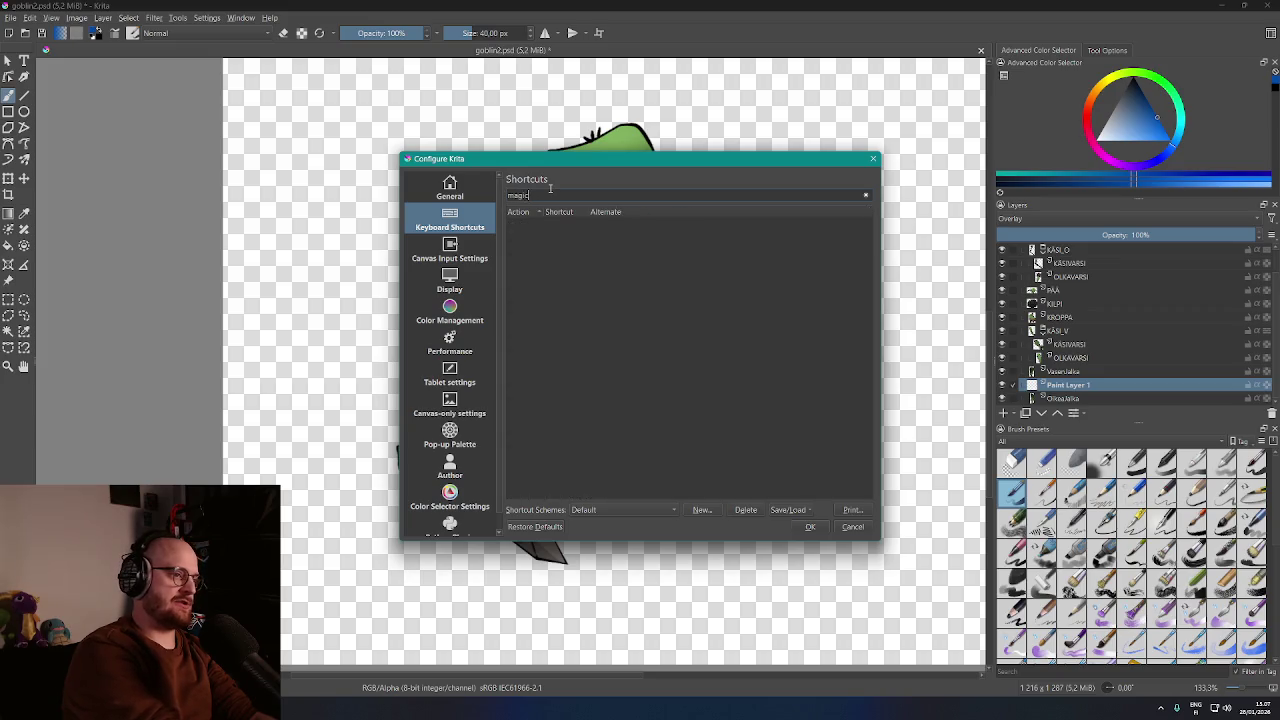
pyautogui.hotkey('ctrl', 'a')
pyautogui.write('select')
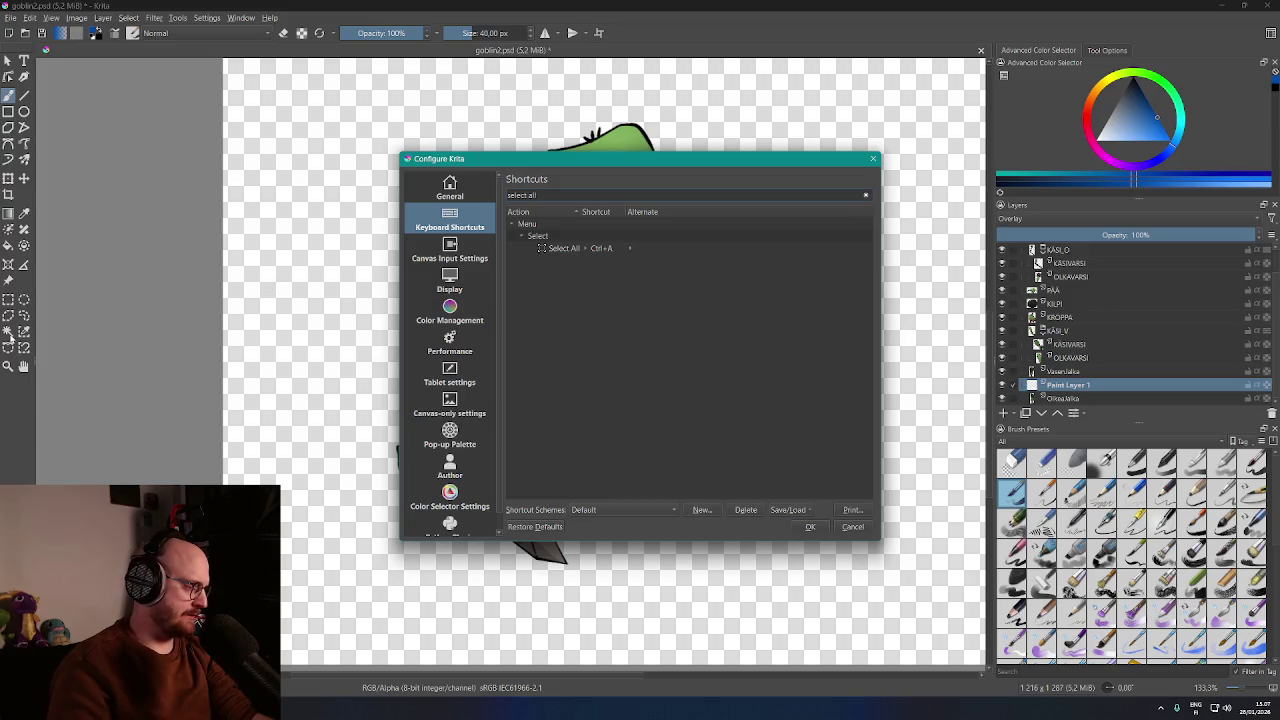
pyautogui.click(872, 159)
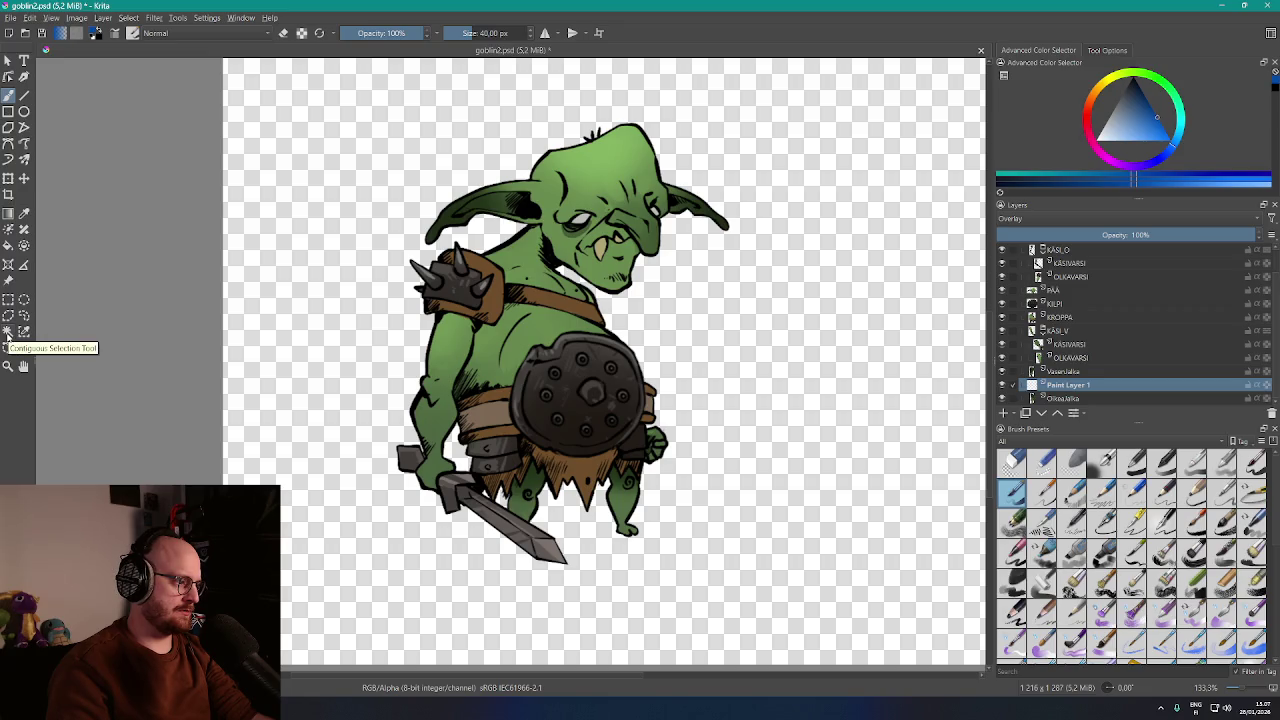
# Assign the custom shortcut A to the Contiguous Selection Tool and save the settings
pyautogui.click(207, 18)
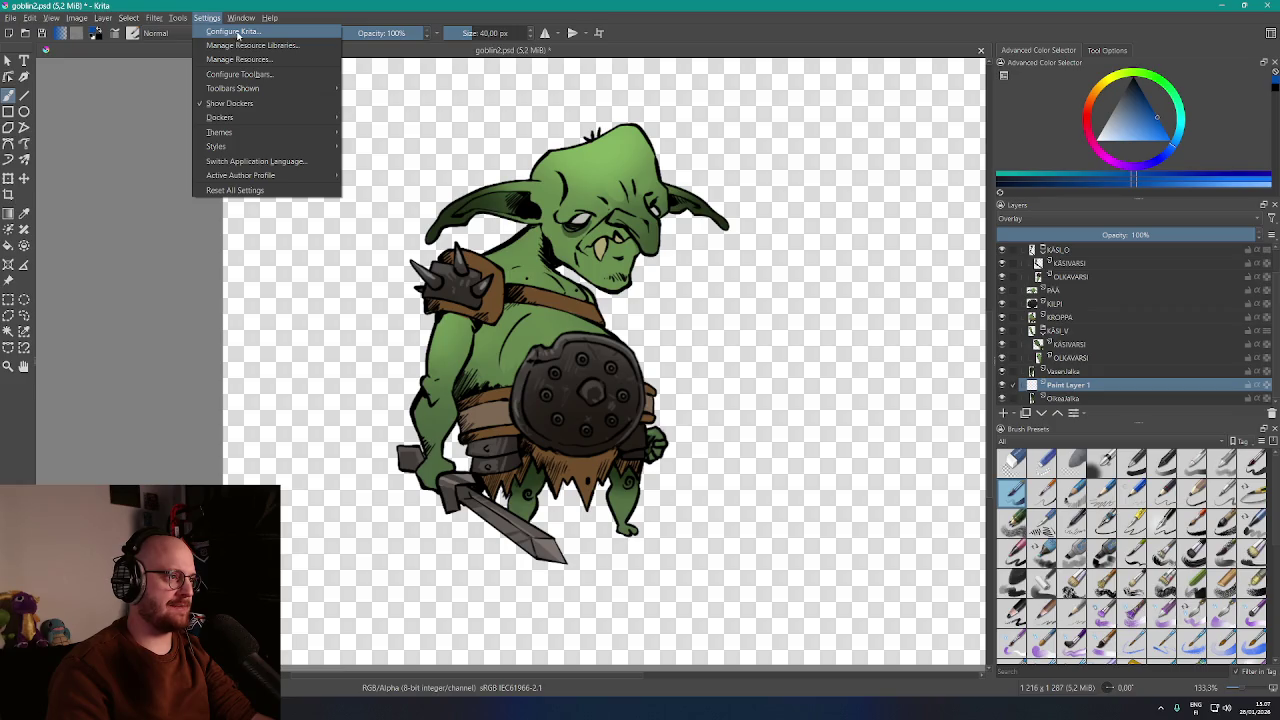
pyautogui.click(237, 32)
pyautogui.click(583, 194)
pyautogui.write('c')
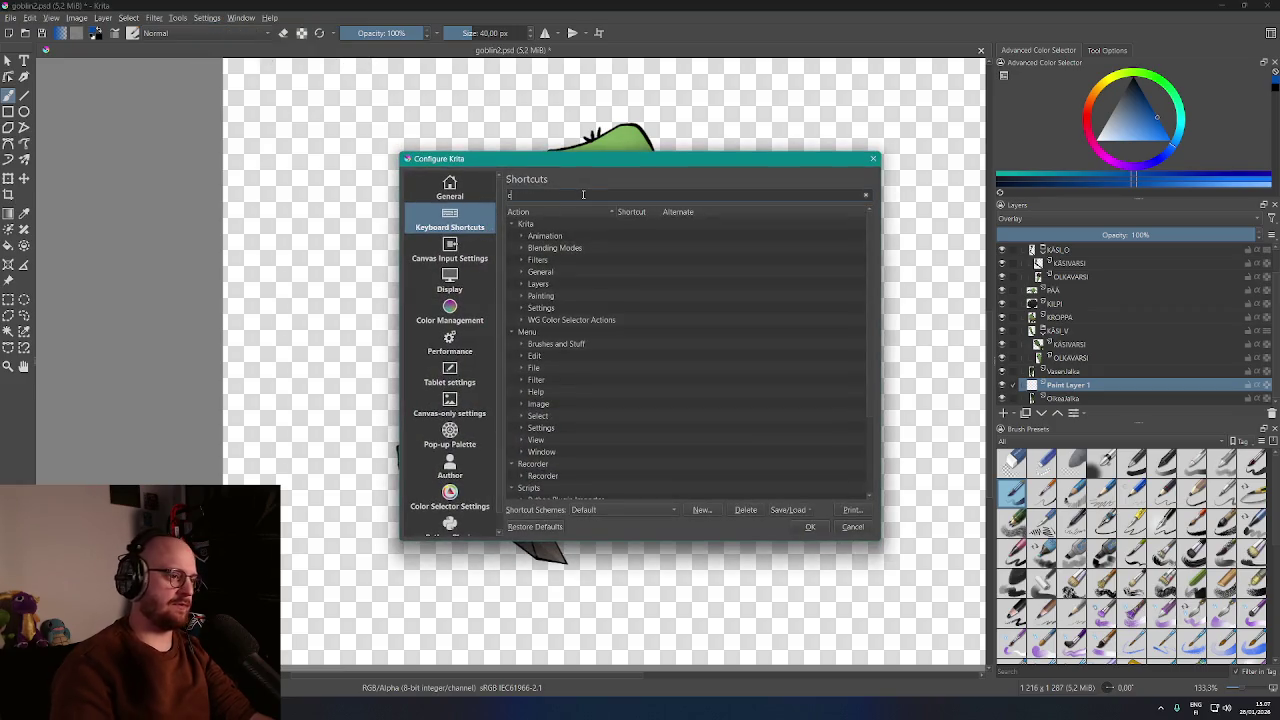
pyautogui.write('ontig')
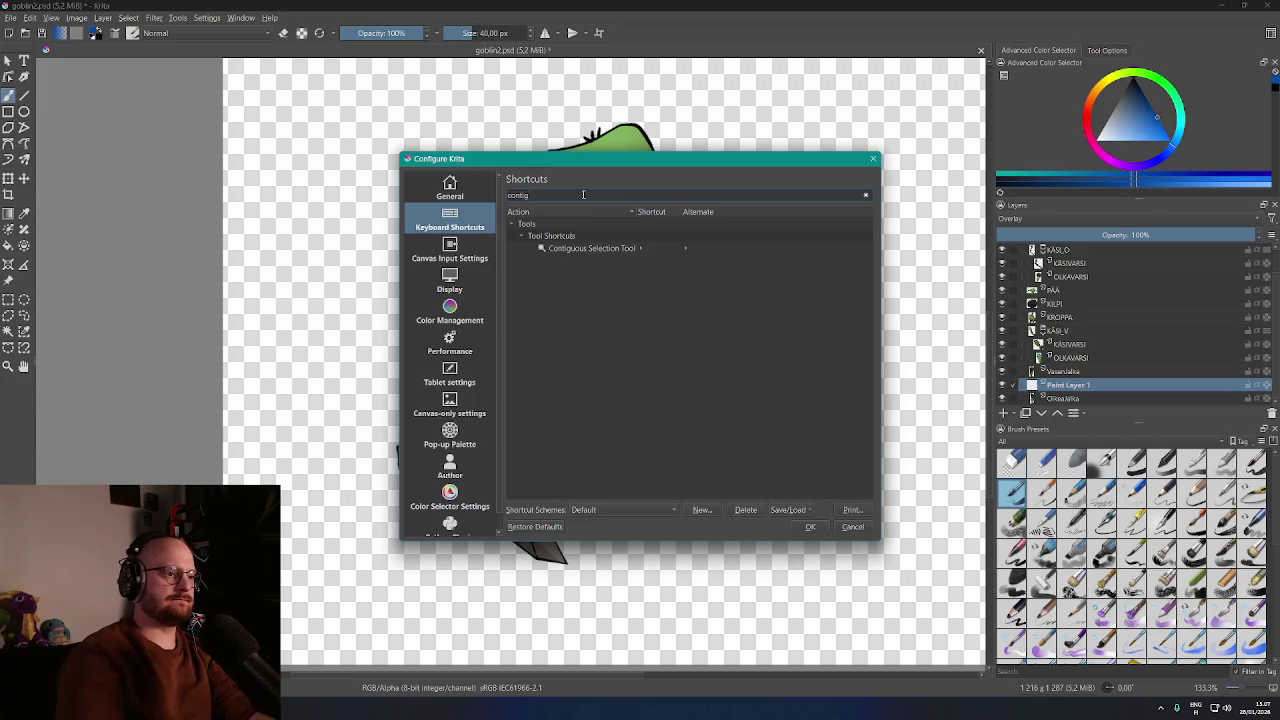
pyautogui.click(596, 248)
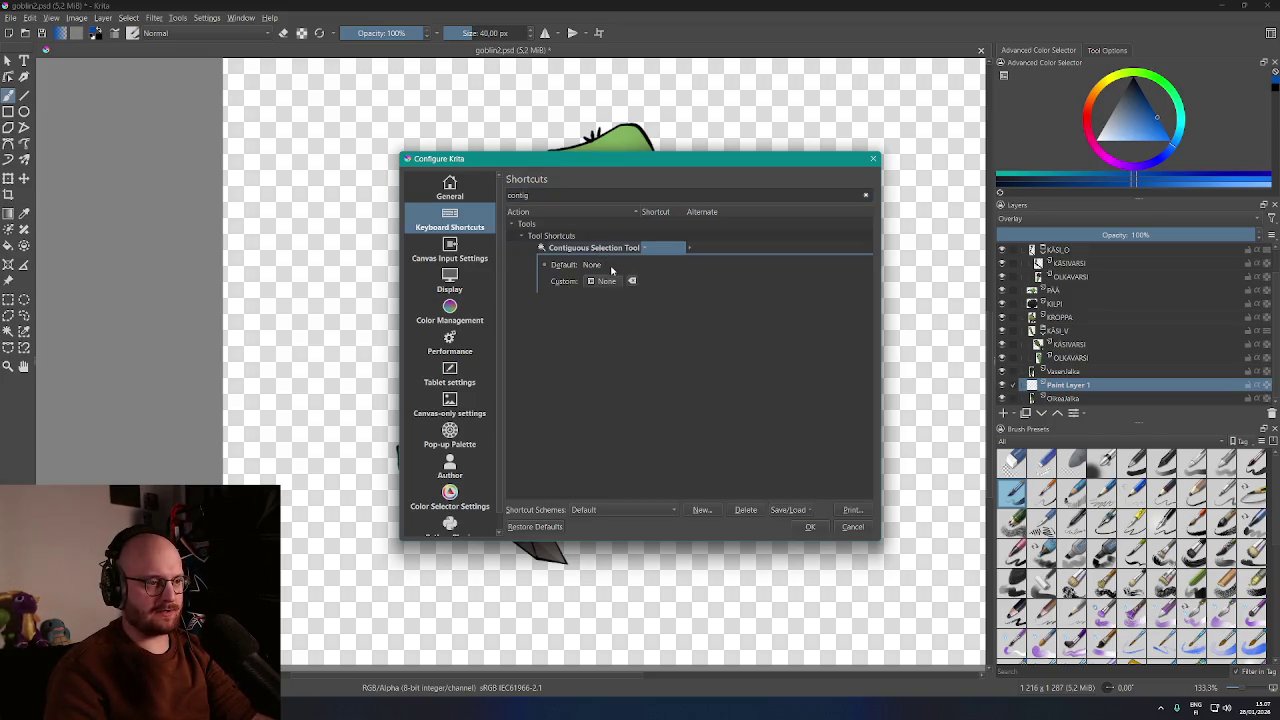
pyautogui.click(606, 283)
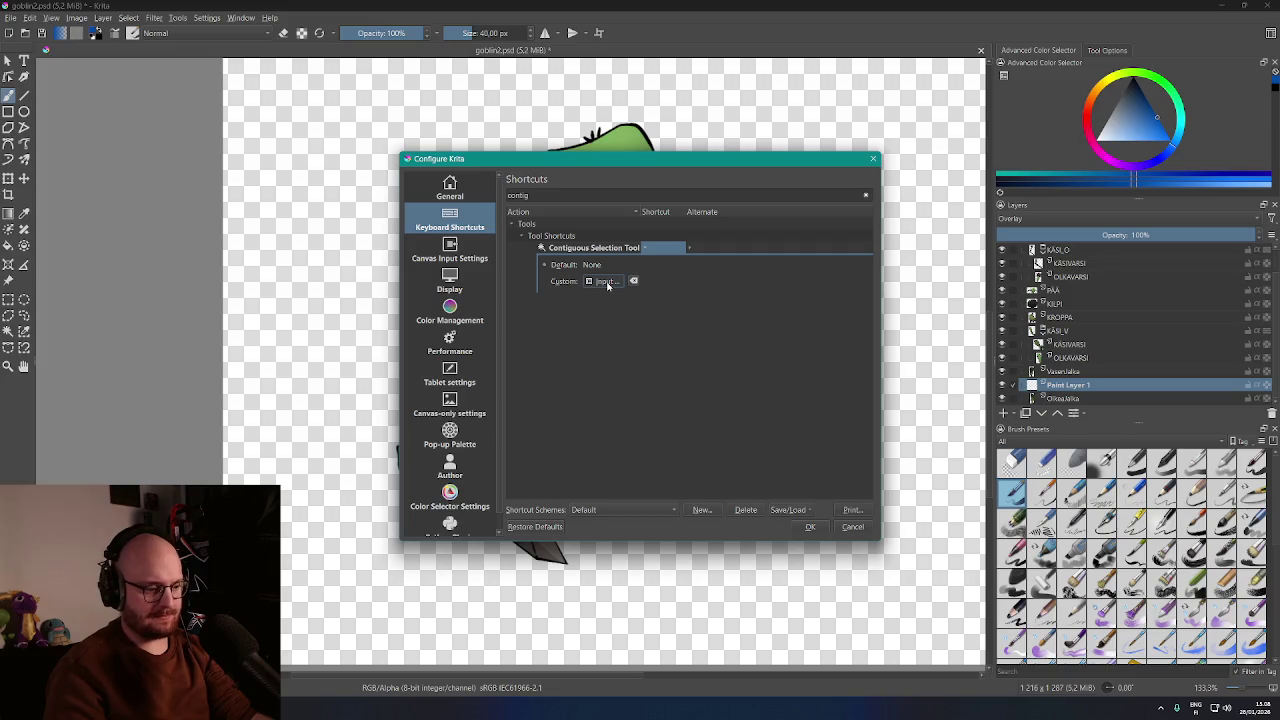
pyautogui.press('a')
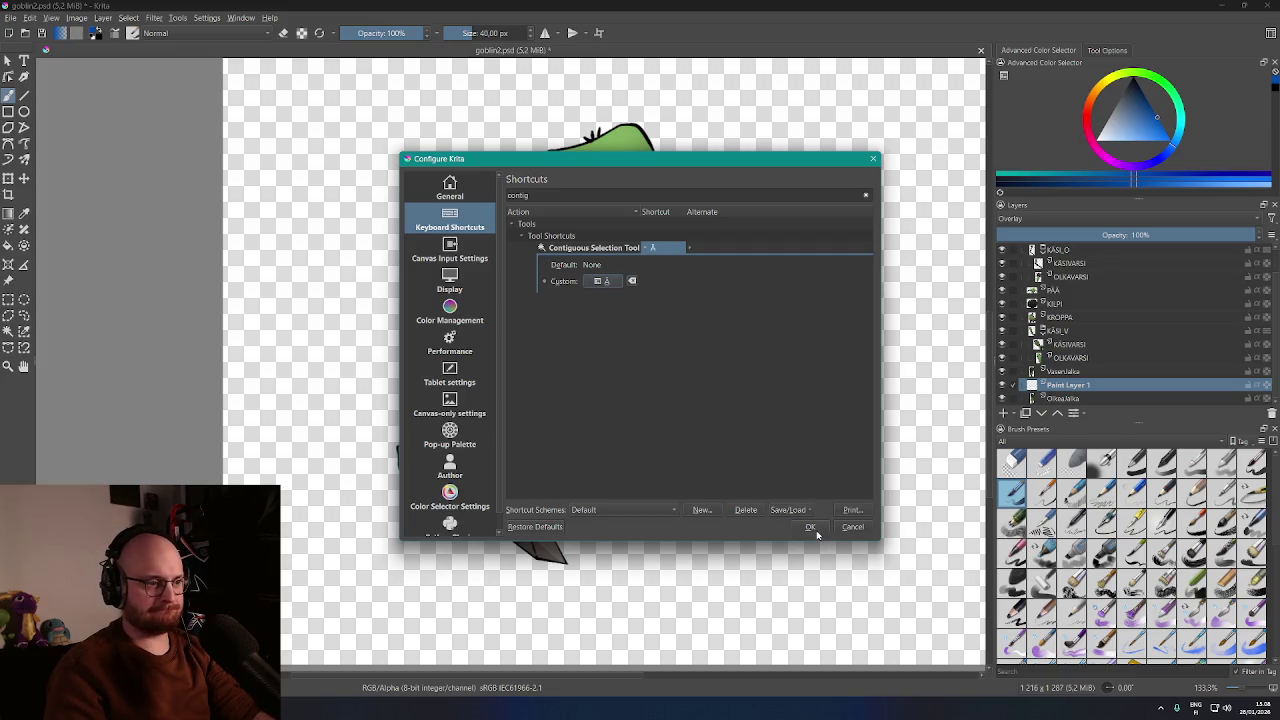
pyautogui.click(812, 528)
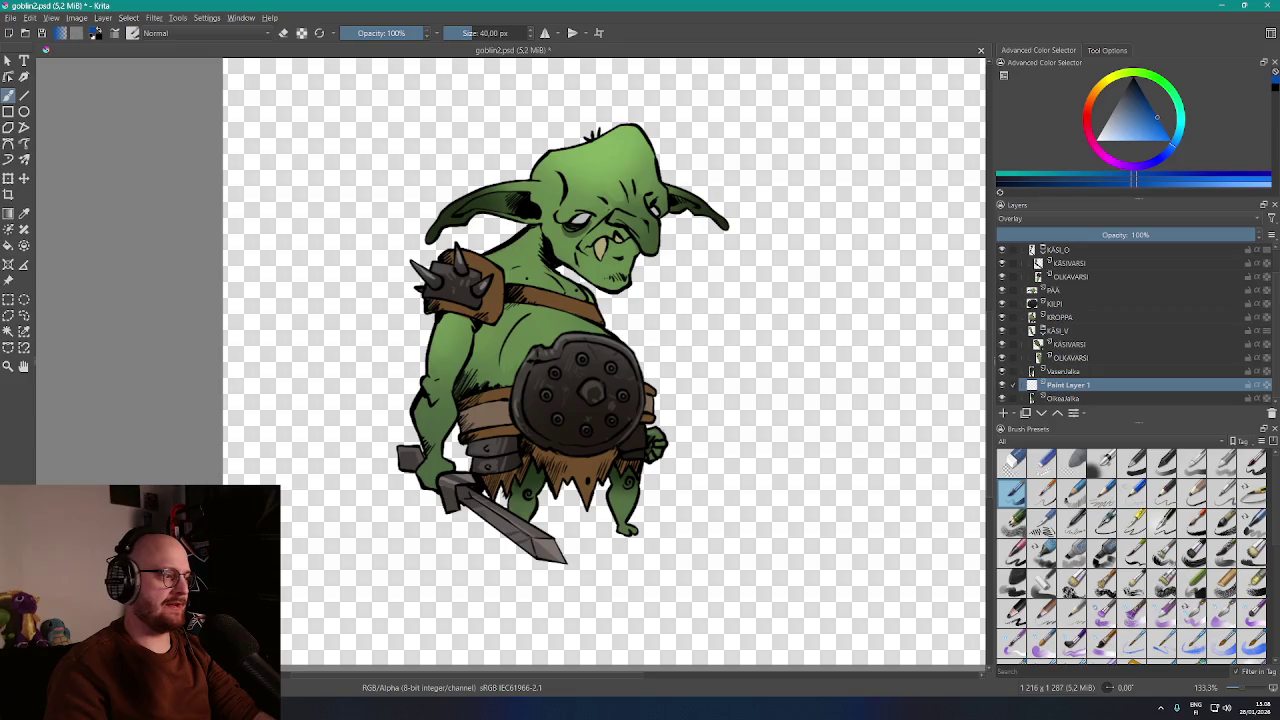
# Select the goblin's right leg with the Contiguous Selection tool
pyautogui.click(8, 333)
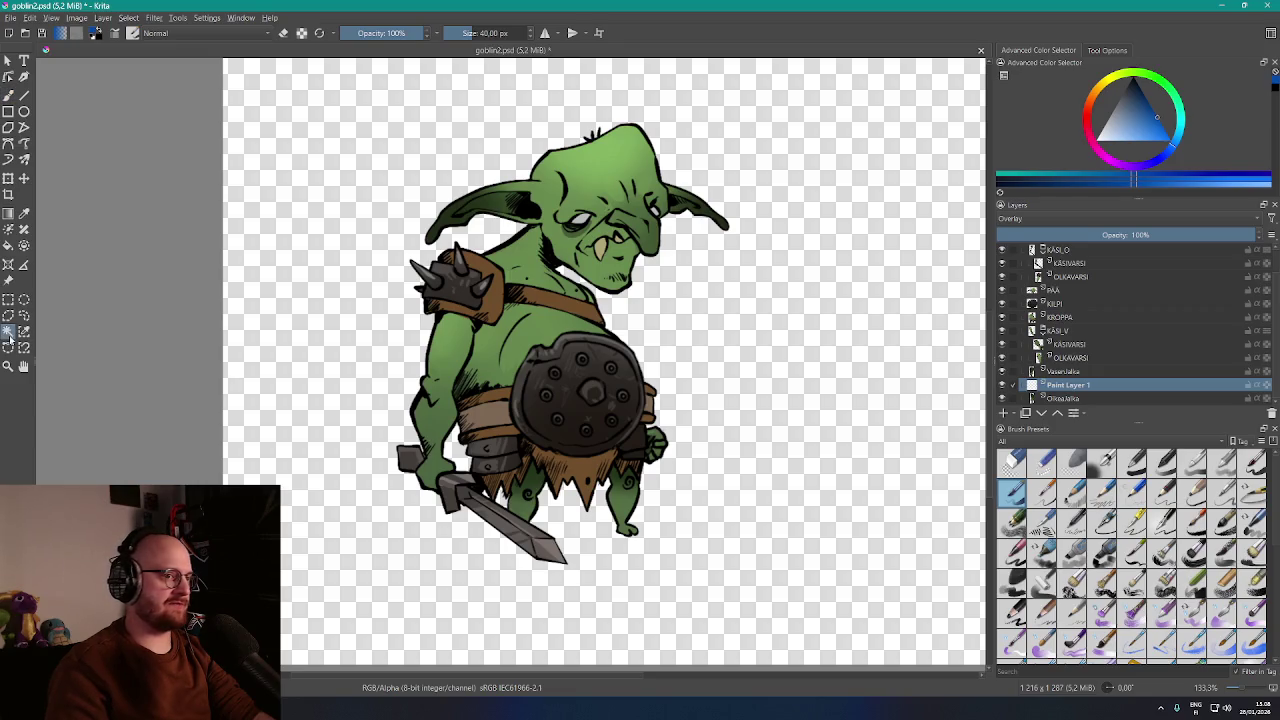
pyautogui.rightClick(348, 254)
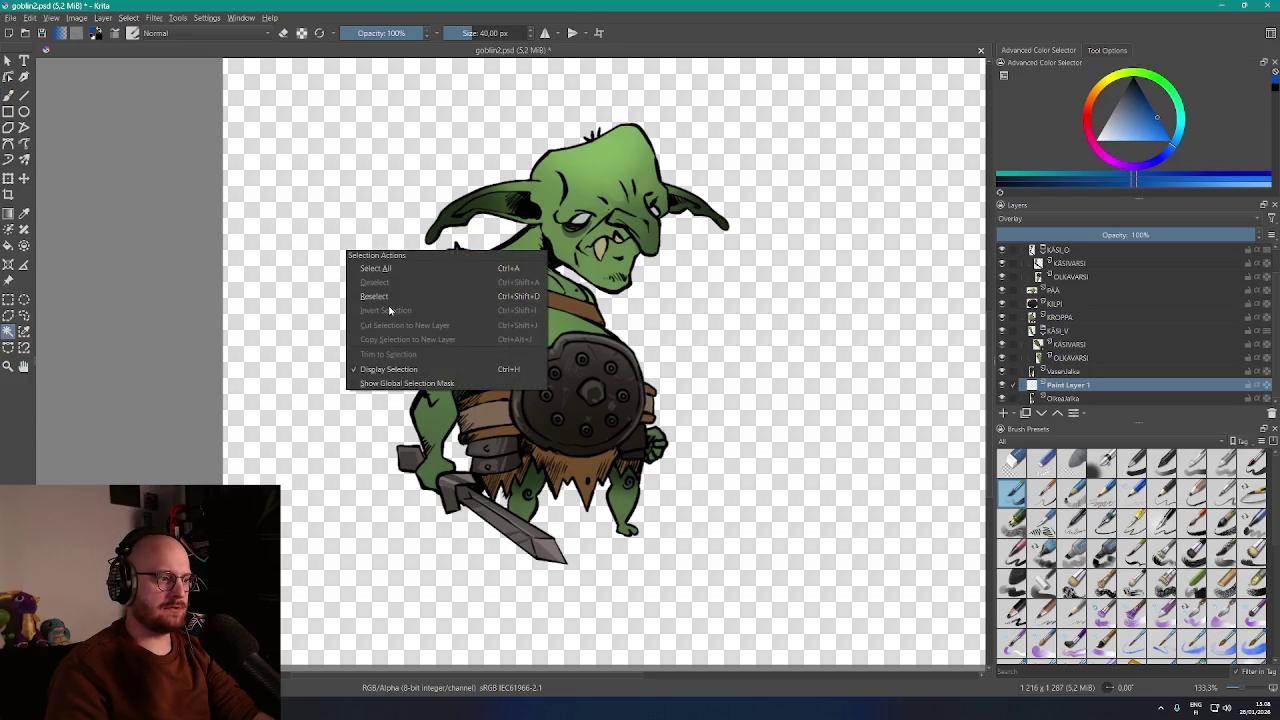
pyautogui.click(818, 346)
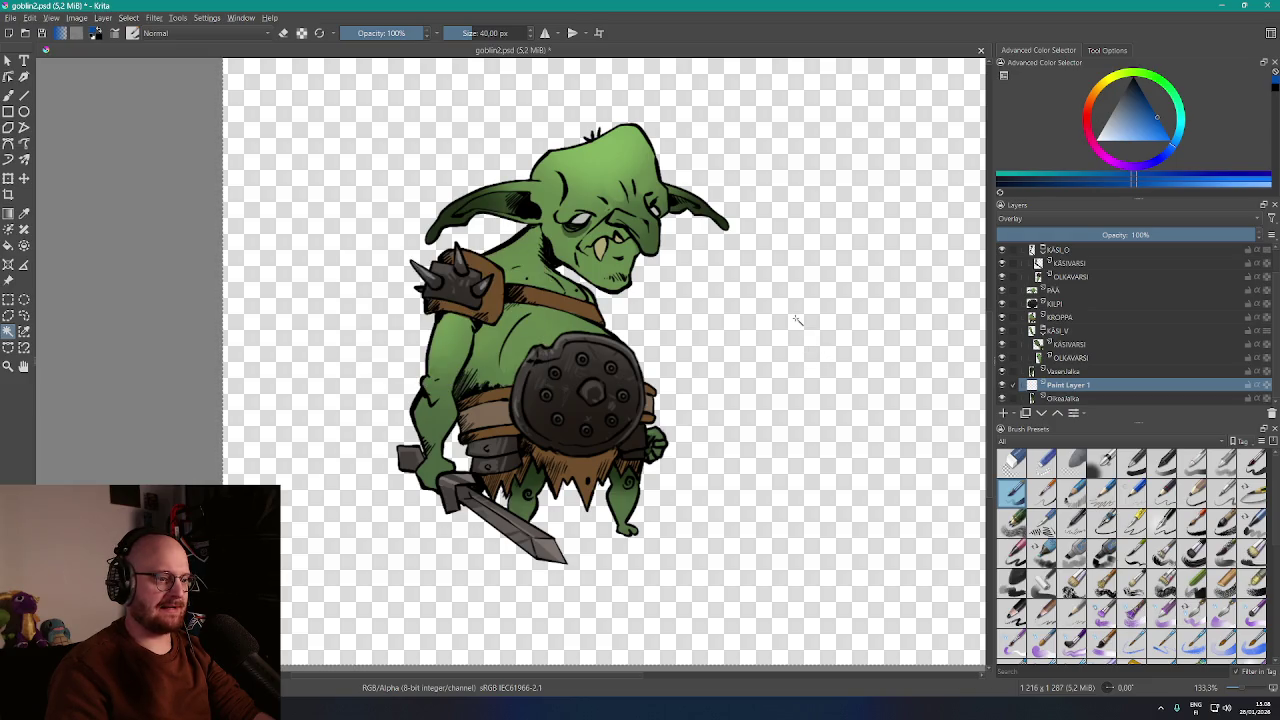
pyautogui.press('pagedown')
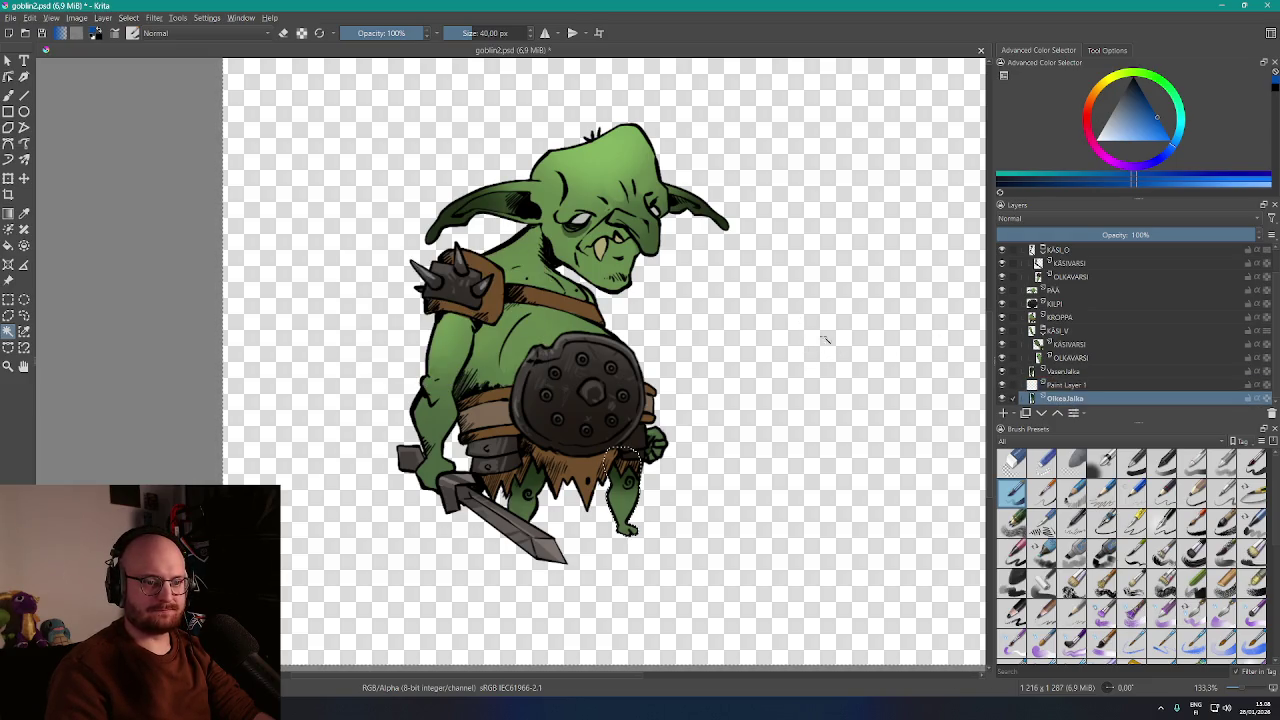
pyautogui.rightClick(768, 368)
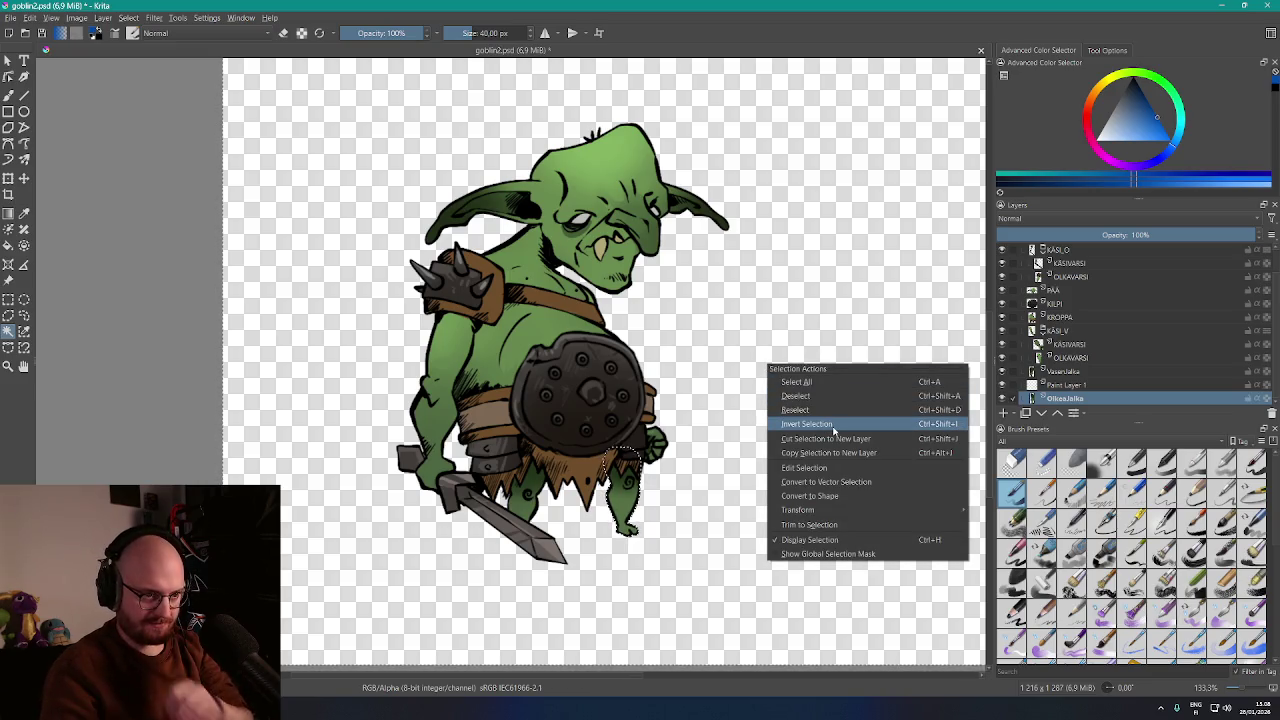
# Assign Ctrl+I as a custom keyboard shortcut for Invert Selection and save
pyautogui.click(206, 20)
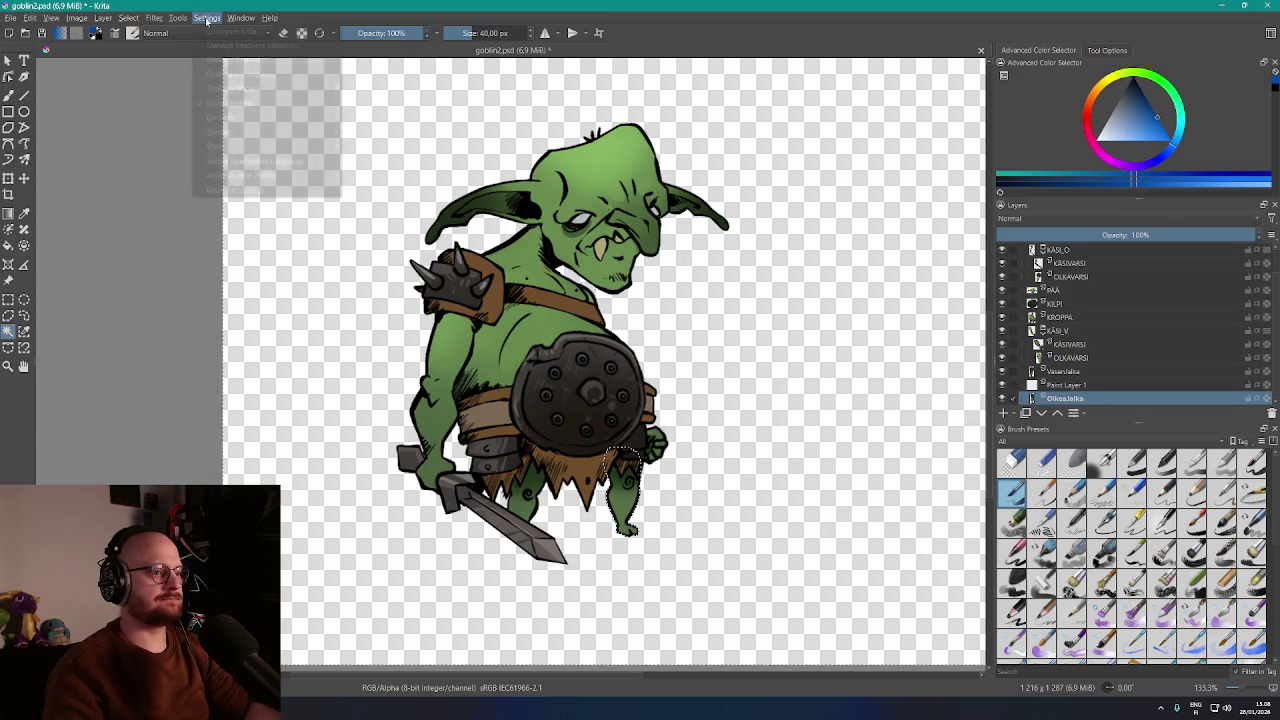
pyautogui.click(232, 32)
pyautogui.click(584, 195)
pyautogui.write('invert se')
pyautogui.click(588, 247)
pyautogui.click(606, 281)
pyautogui.hotkey('ctrl', 'i')
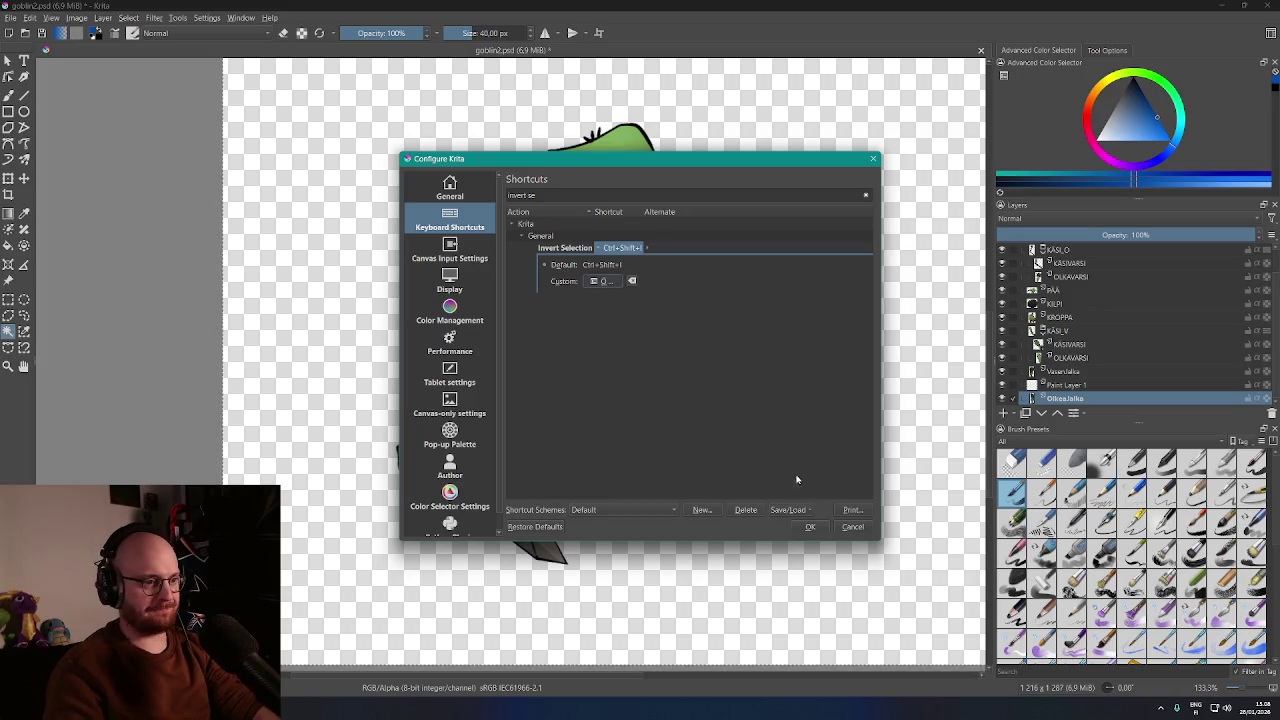
pyautogui.click(810, 527)
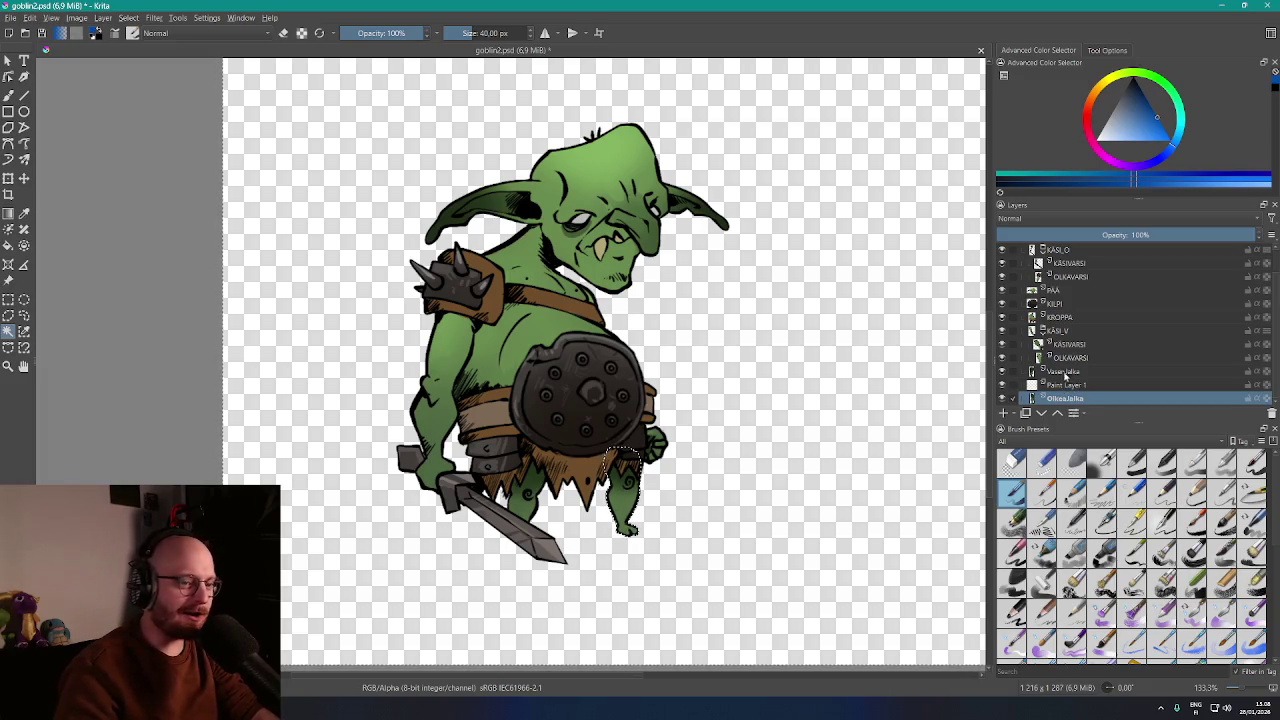
# Paint blue over the right foot on Overlay Paint Layer 1, undoing a stray blob
pyautogui.click(1067, 385)
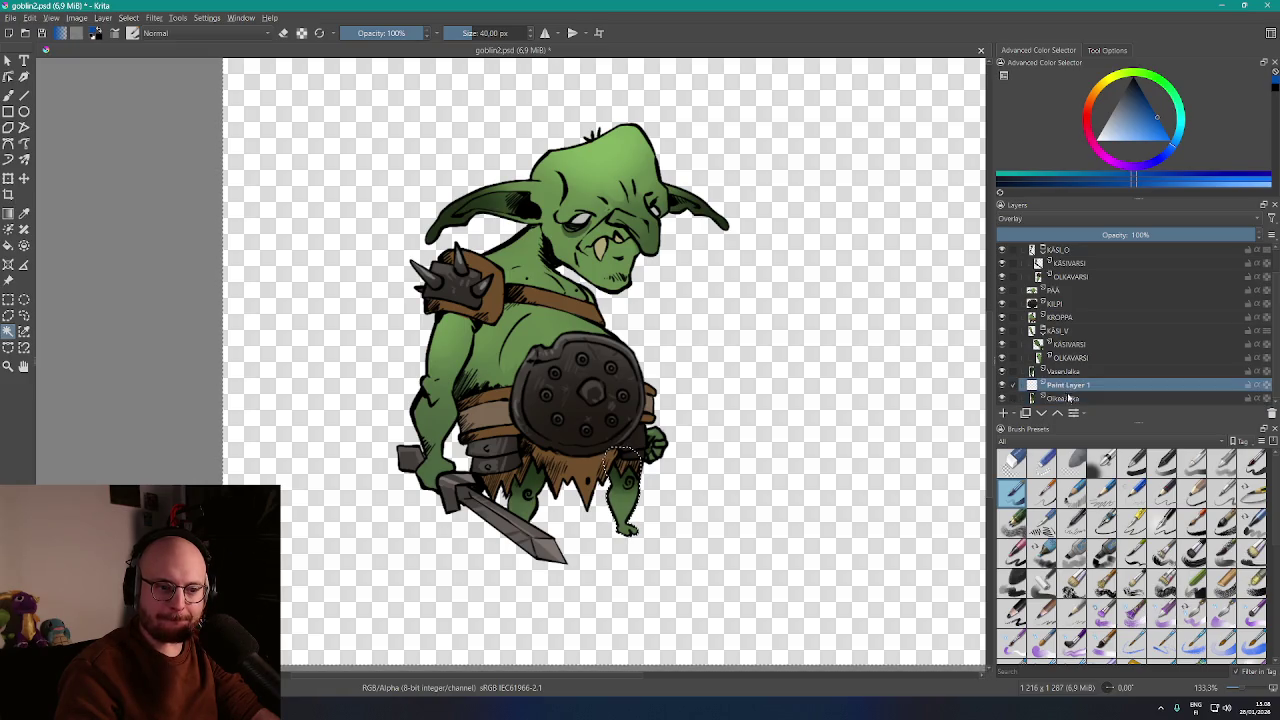
pyautogui.click(1068, 399)
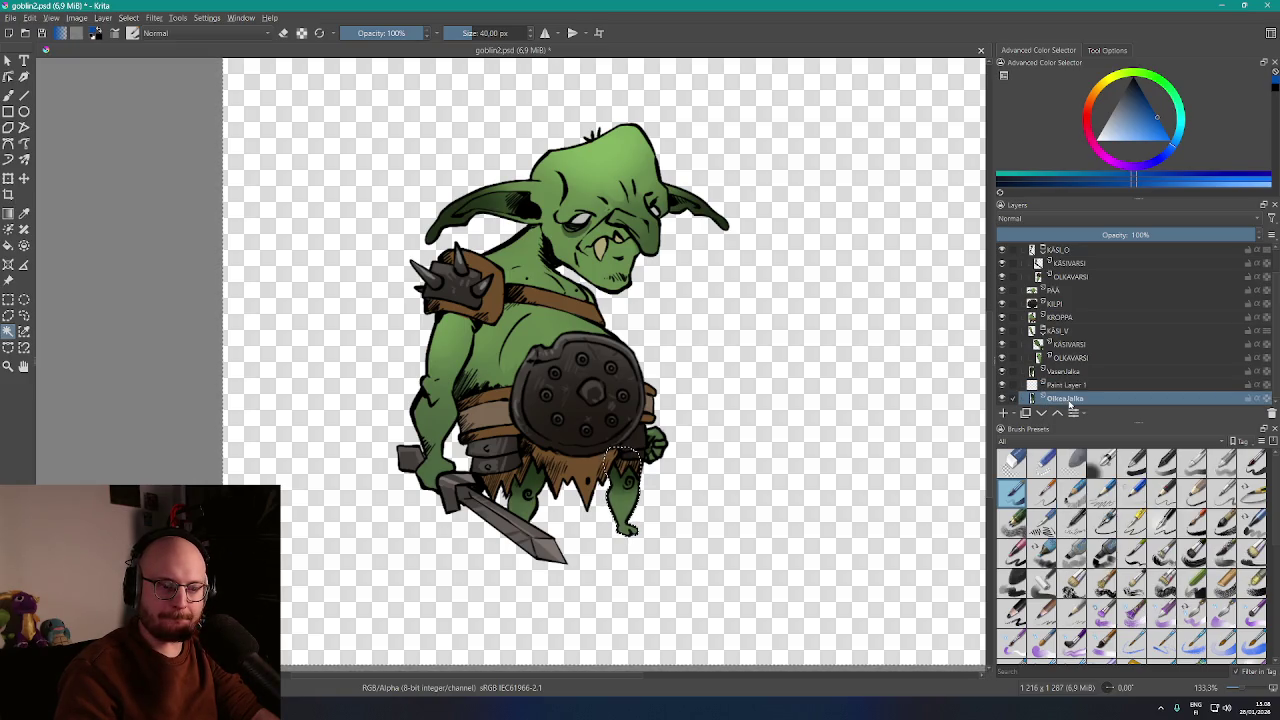
pyautogui.click(1060, 385)
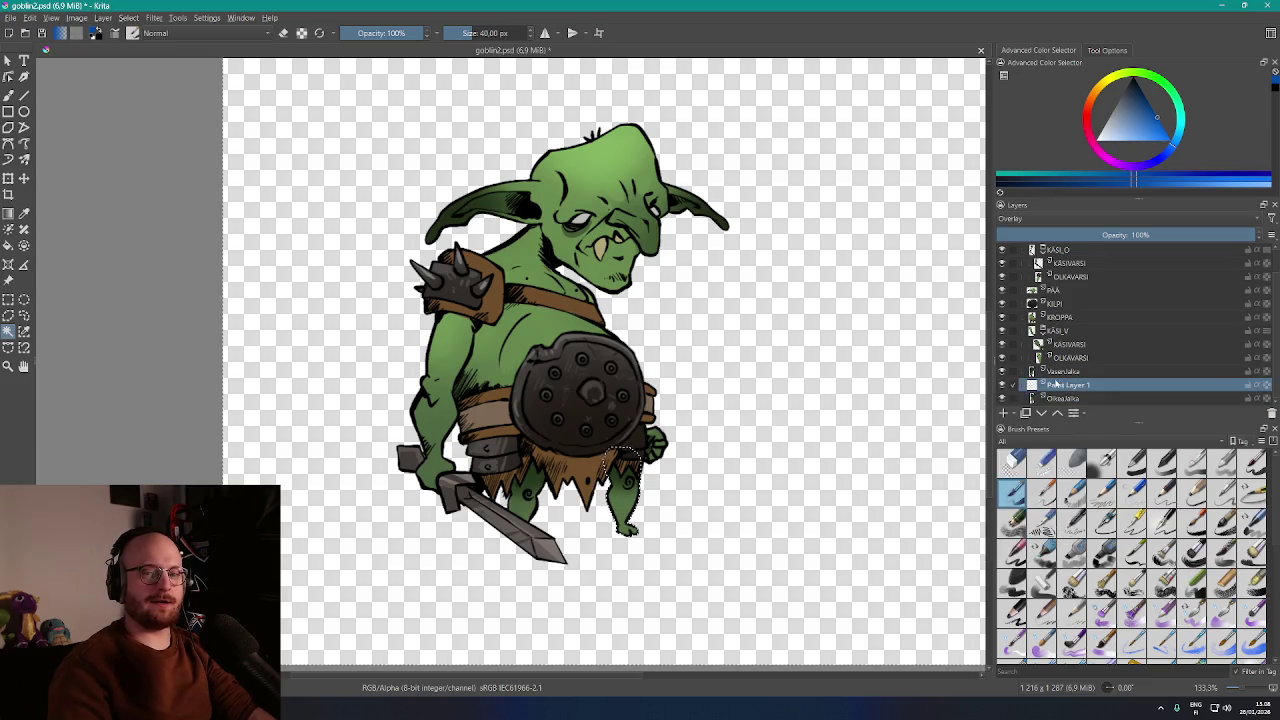
pyautogui.scroll(2, 628, 540)
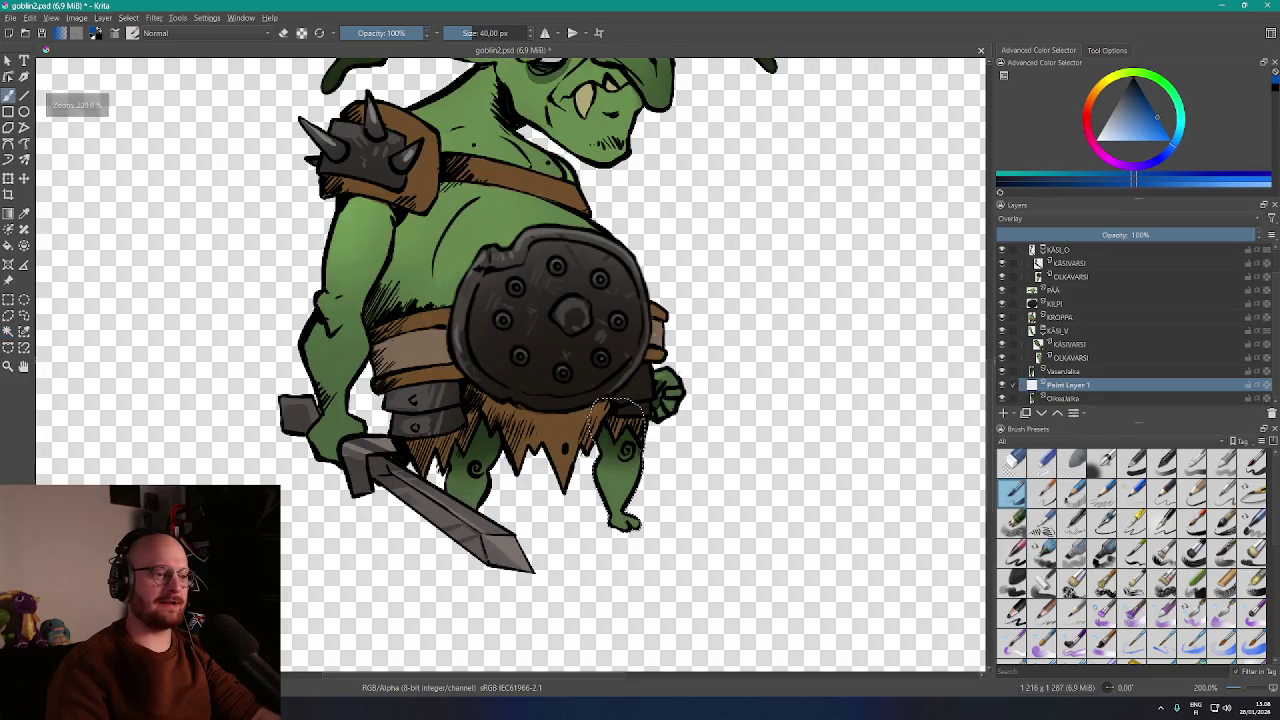
pyautogui.scroll(-2, 620, 410)
pyautogui.moveTo(670, 440)
pyautogui.mouseDown()
pyautogui.moveTo(580, 450)
pyautogui.moveTo(650, 485)
pyautogui.mouseUp()
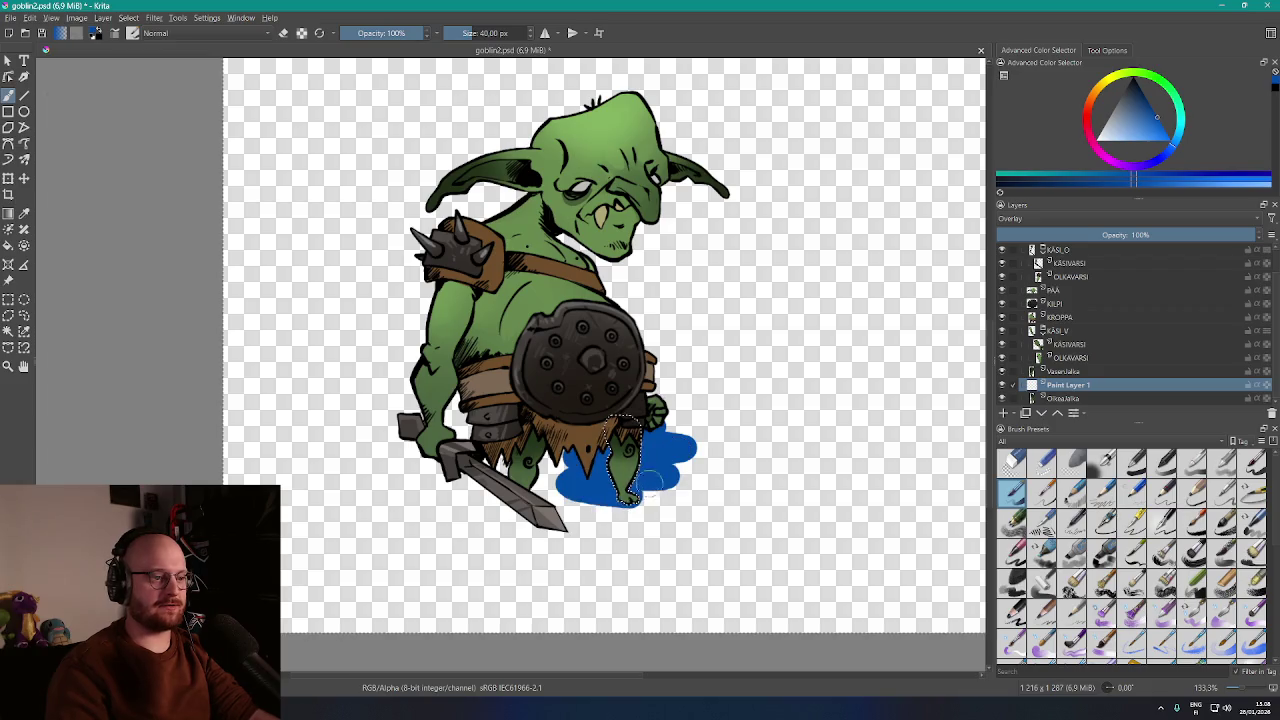
pyautogui.hotkey('ctrl', 'z')
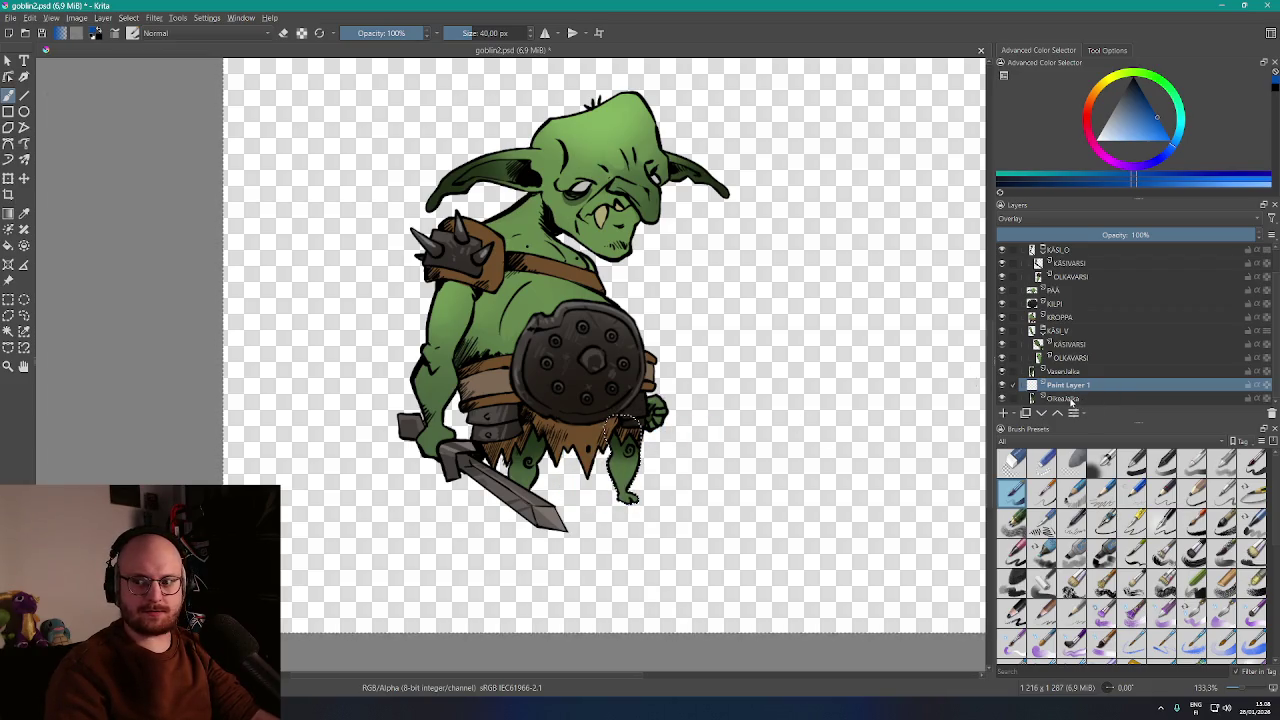
# Switch between the OikeaJalka and Paint Layer 1 layers, ending on the VasenJalka left-leg layer
pyautogui.click(1070, 399)
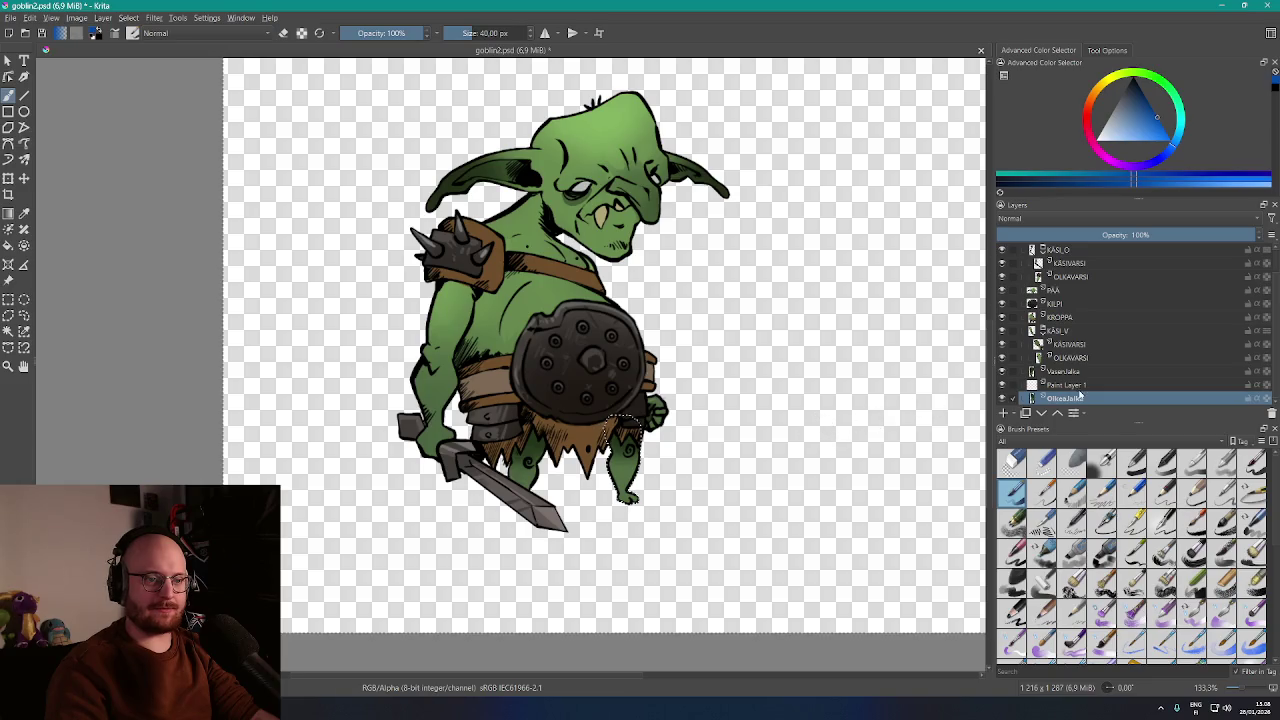
pyautogui.click(1075, 385)
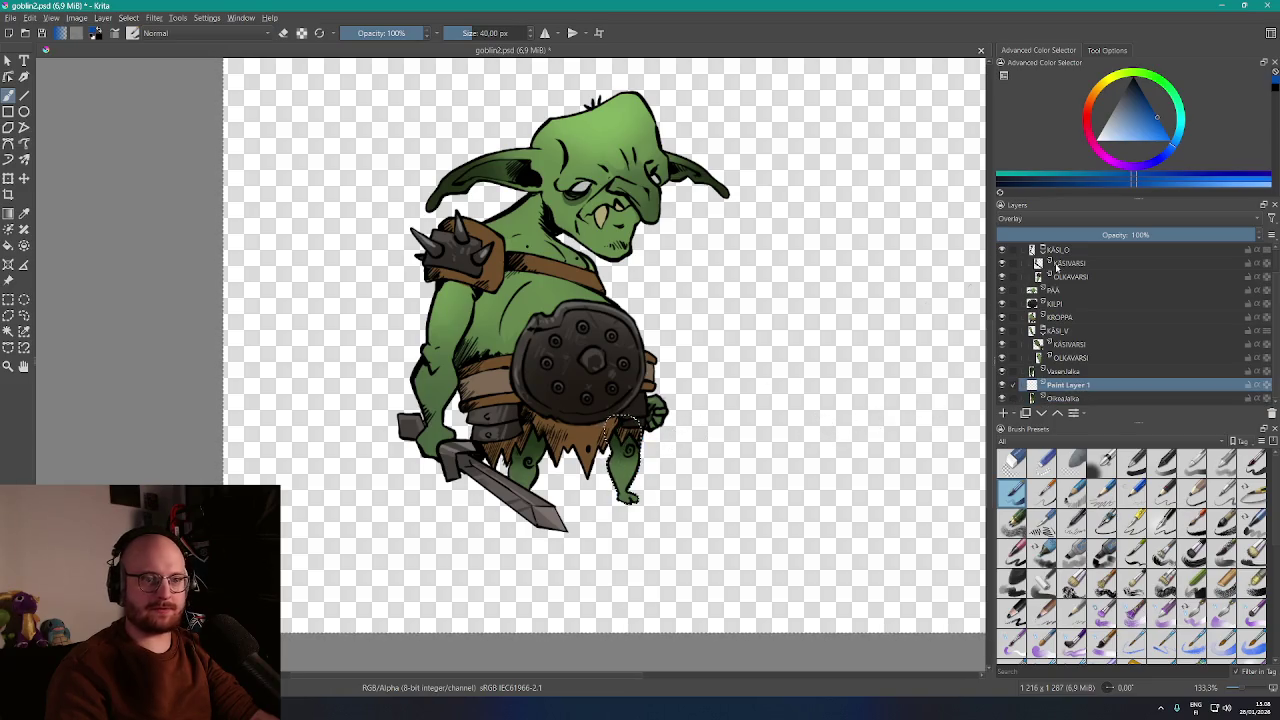
pyautogui.click(1064, 399)
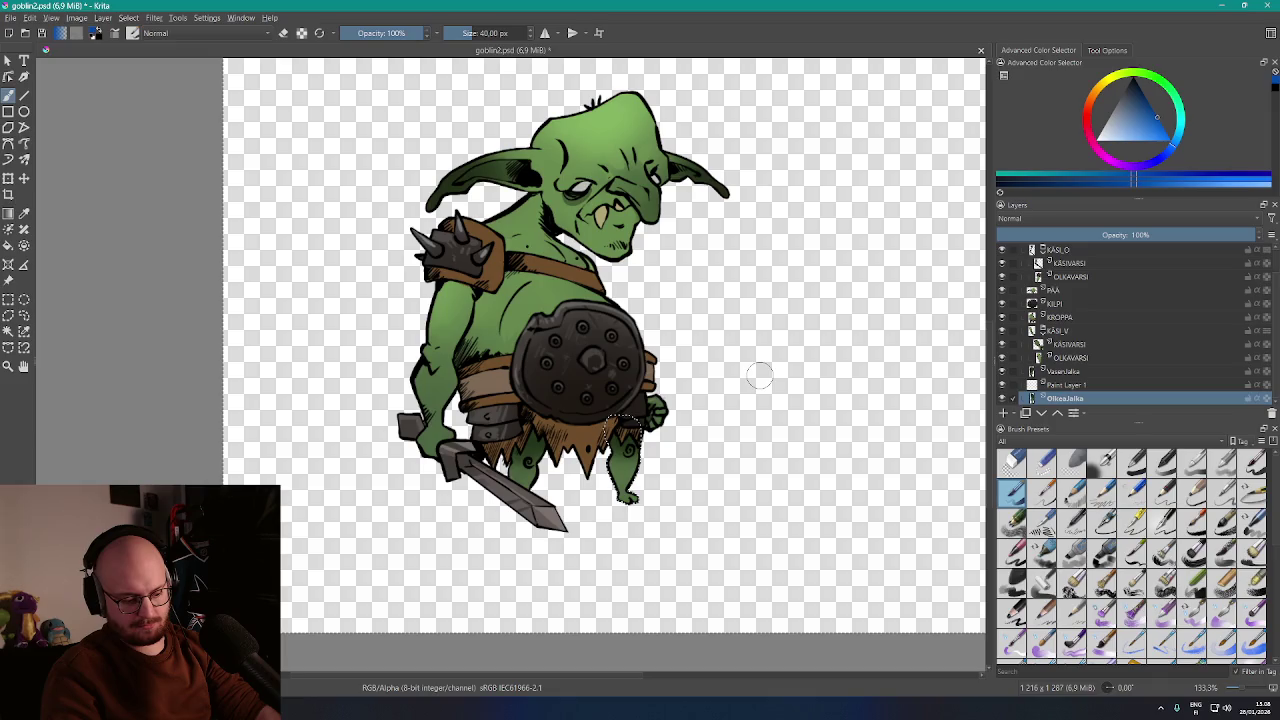
pyautogui.press('pageup')
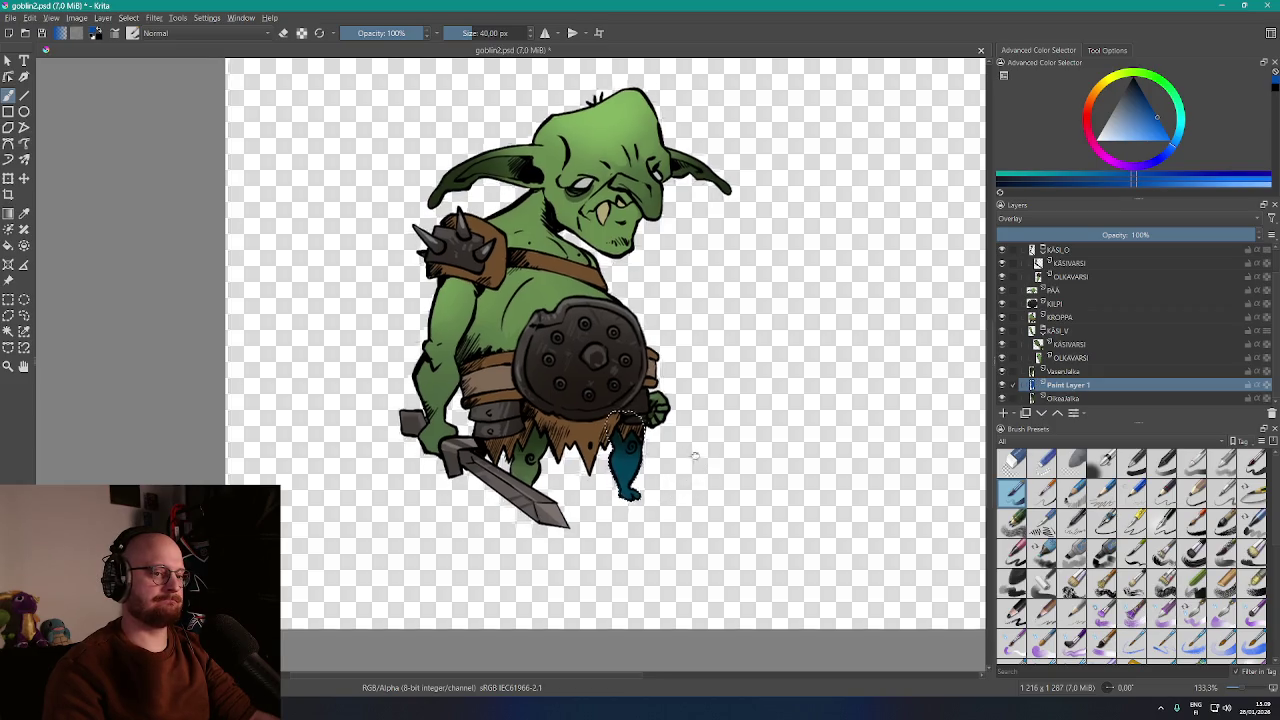
pyautogui.moveTo(1099, 393)
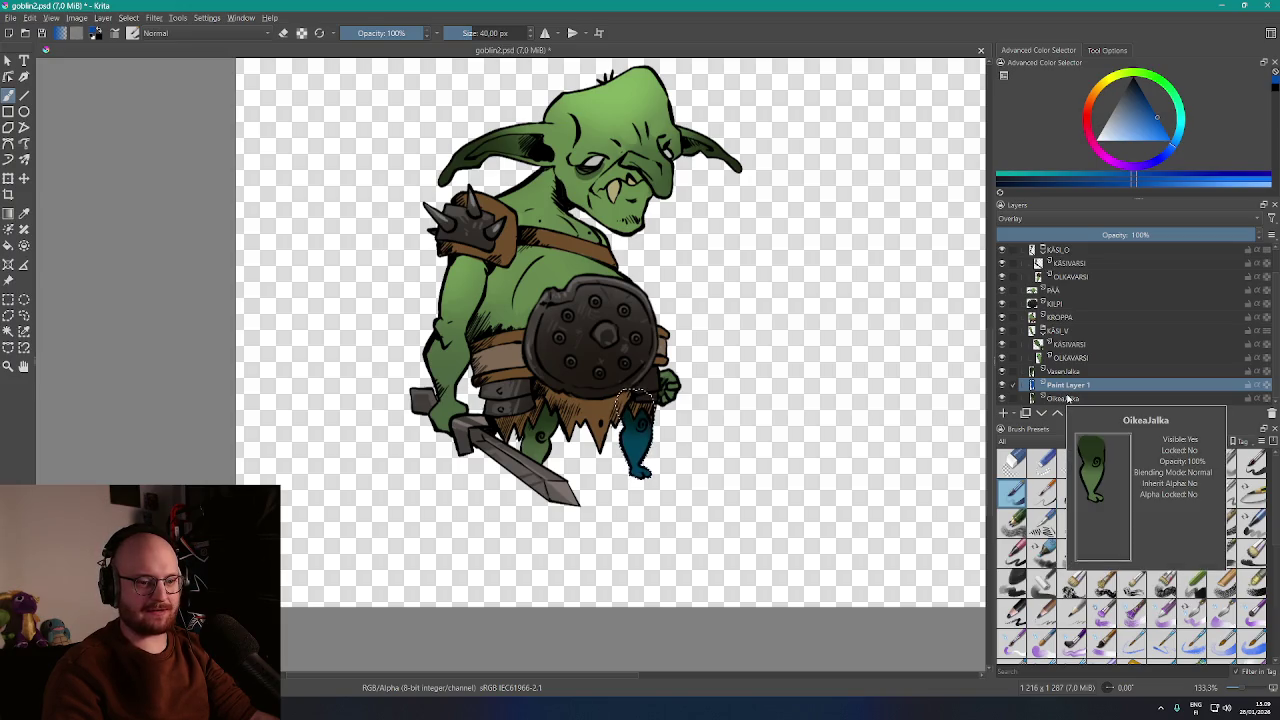
pyautogui.click(1065, 372)
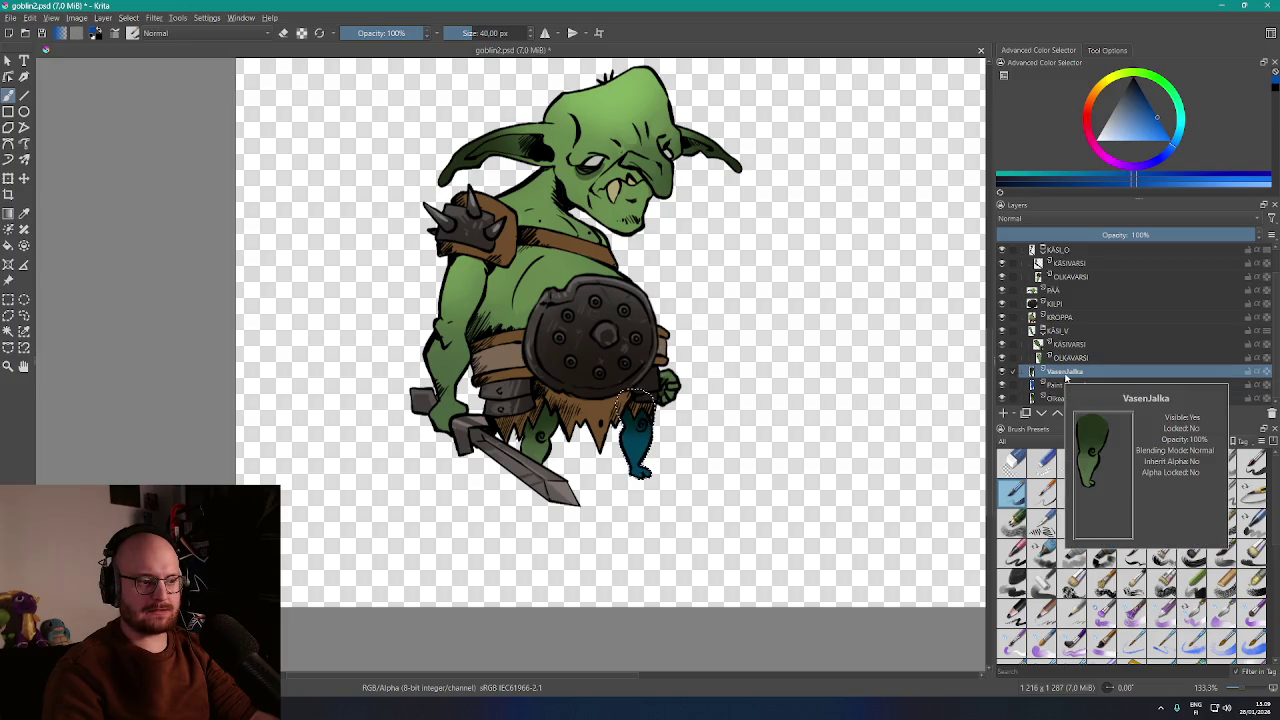
# Add a new paint layer above VasenJalka and magic-wand select the left leg
pyautogui.rightClick(1066, 376)
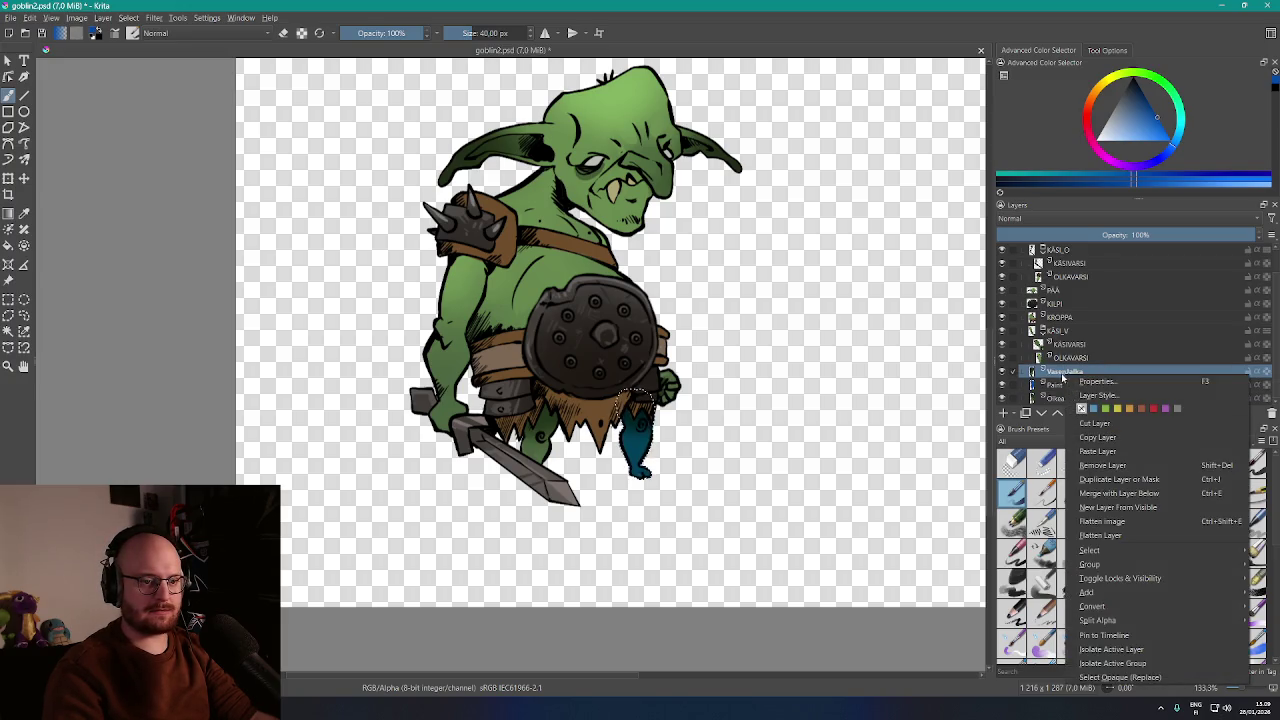
pyautogui.press('Escape')
pyautogui.click(1004, 413)
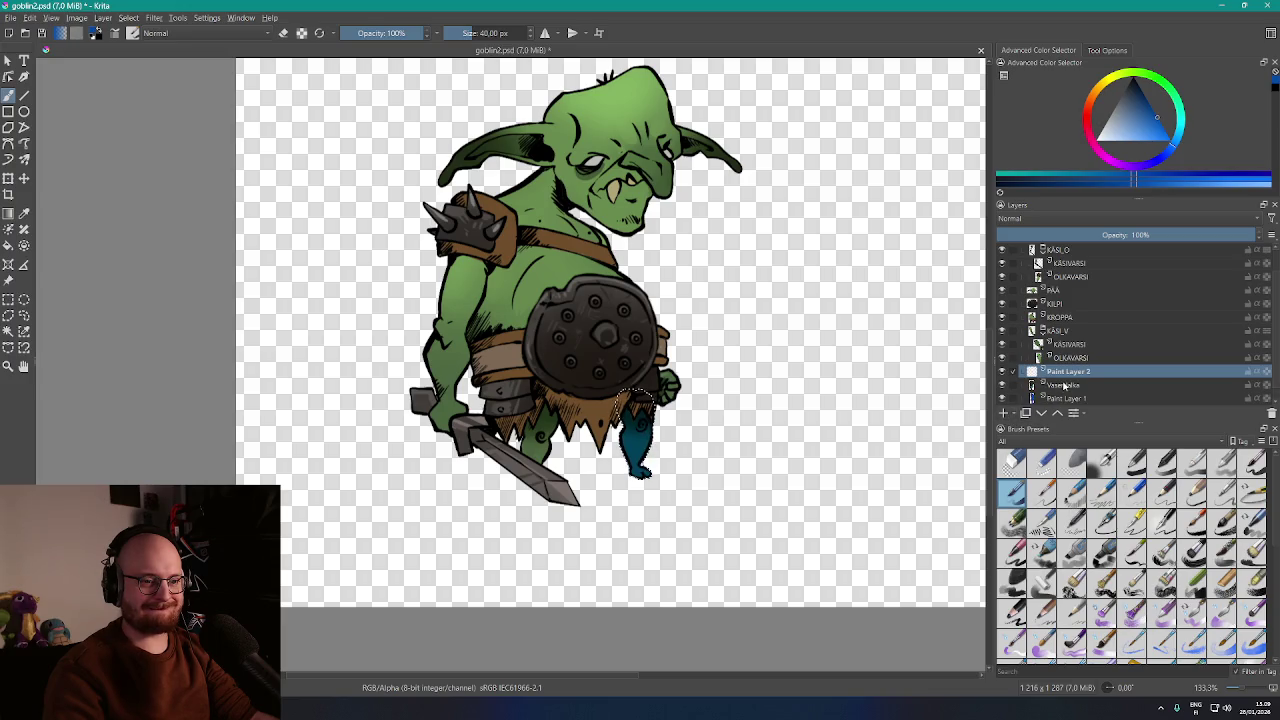
pyautogui.press('w')
pyautogui.click(745, 388)
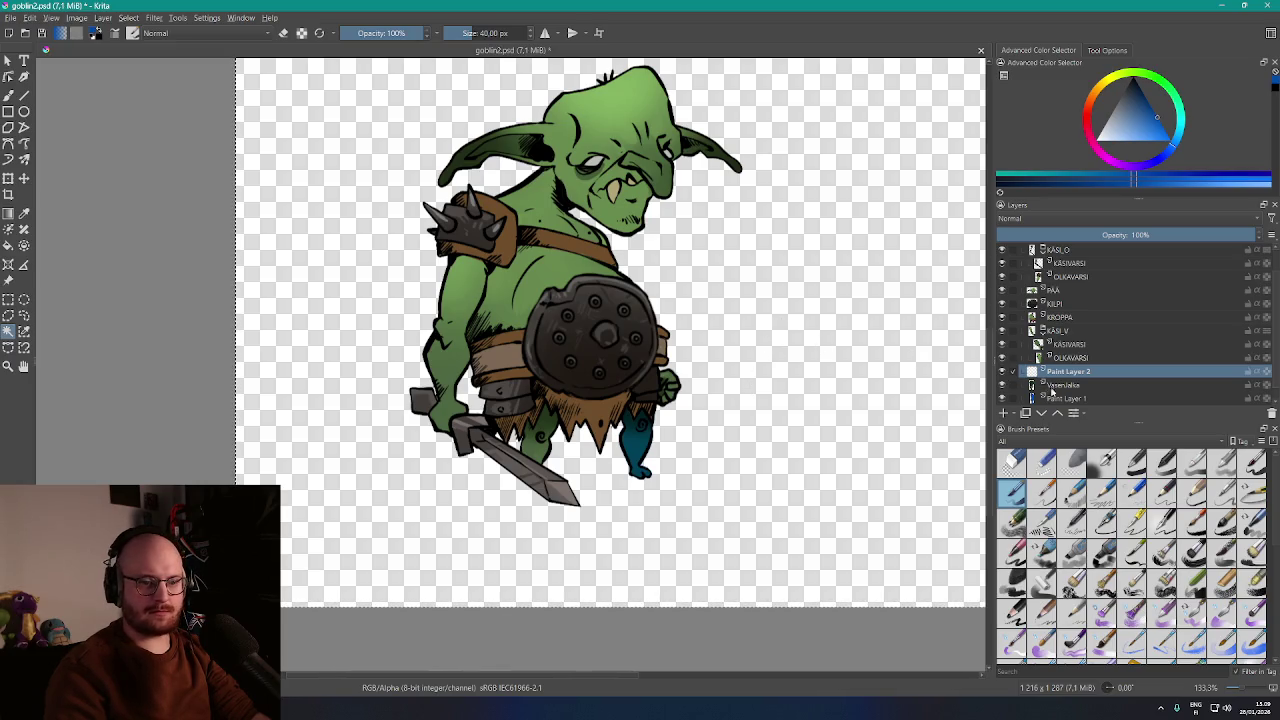
pyautogui.click(1010, 385)
pyautogui.scroll(-1, 1010, 380)
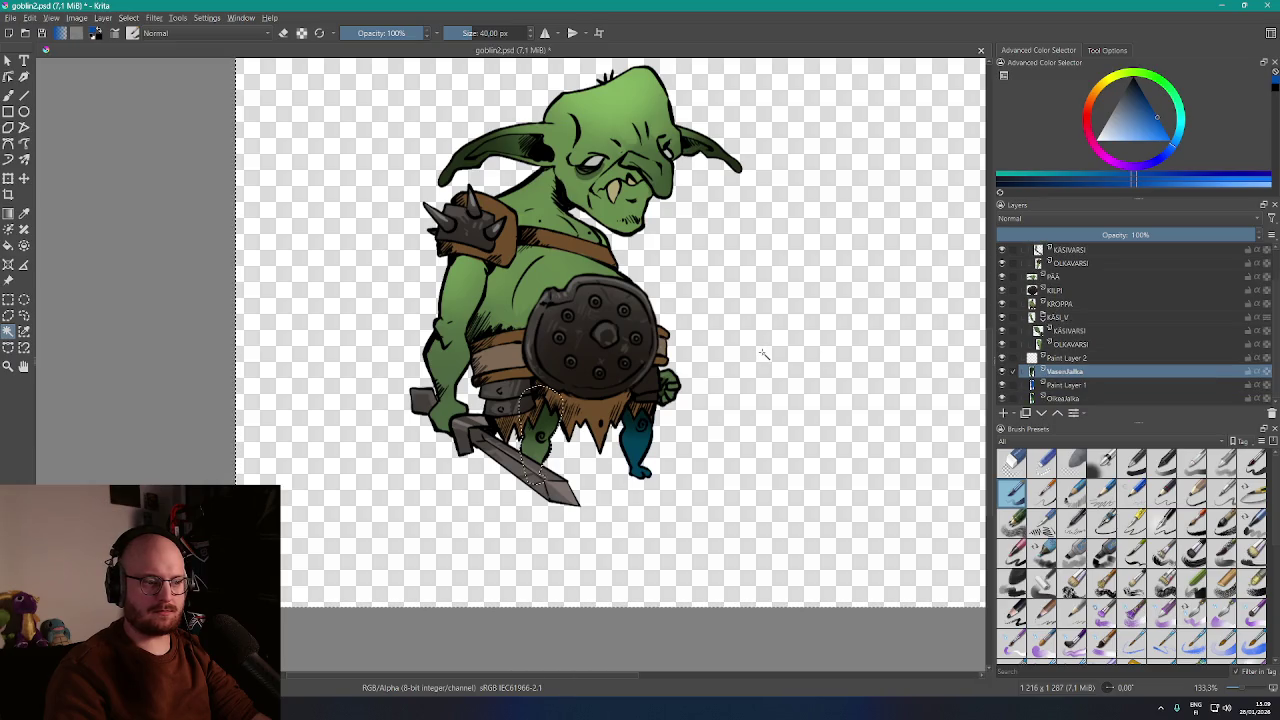
# Set Paint Layer 2 to Overlay blending, then select the OLKAVARSI upper-arm layer
pyautogui.press('b')
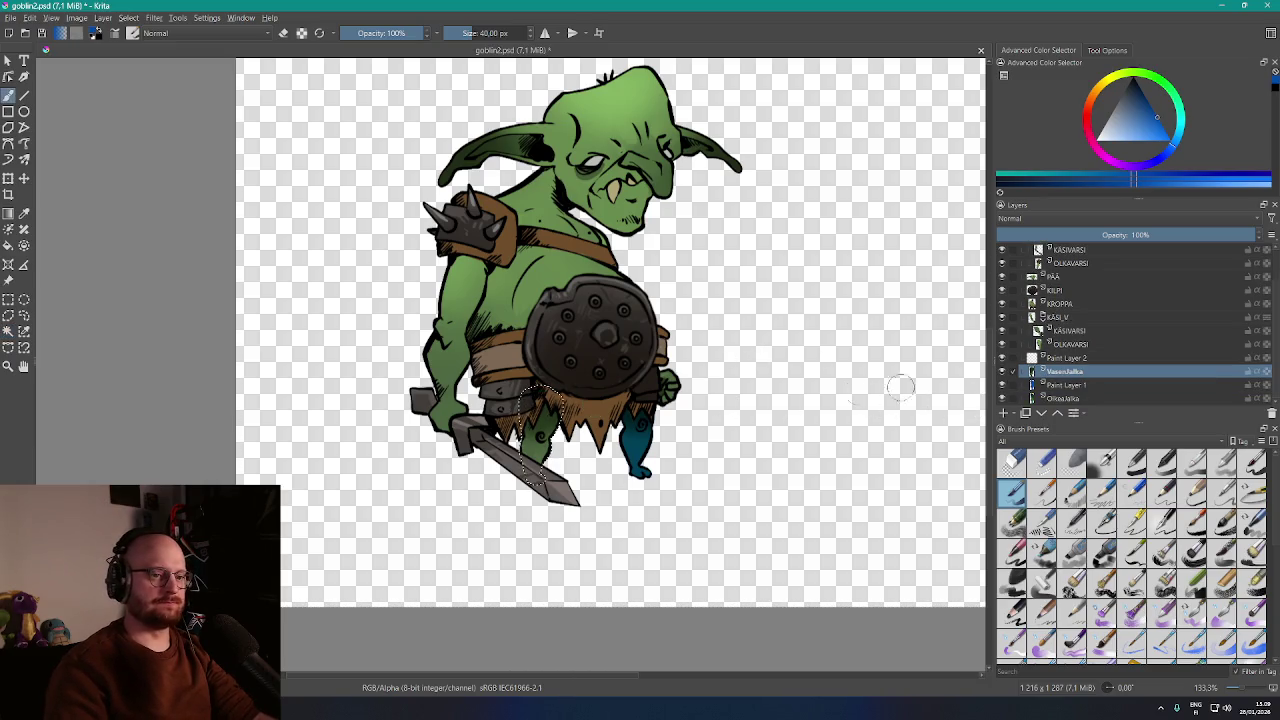
pyautogui.click(1030, 358)
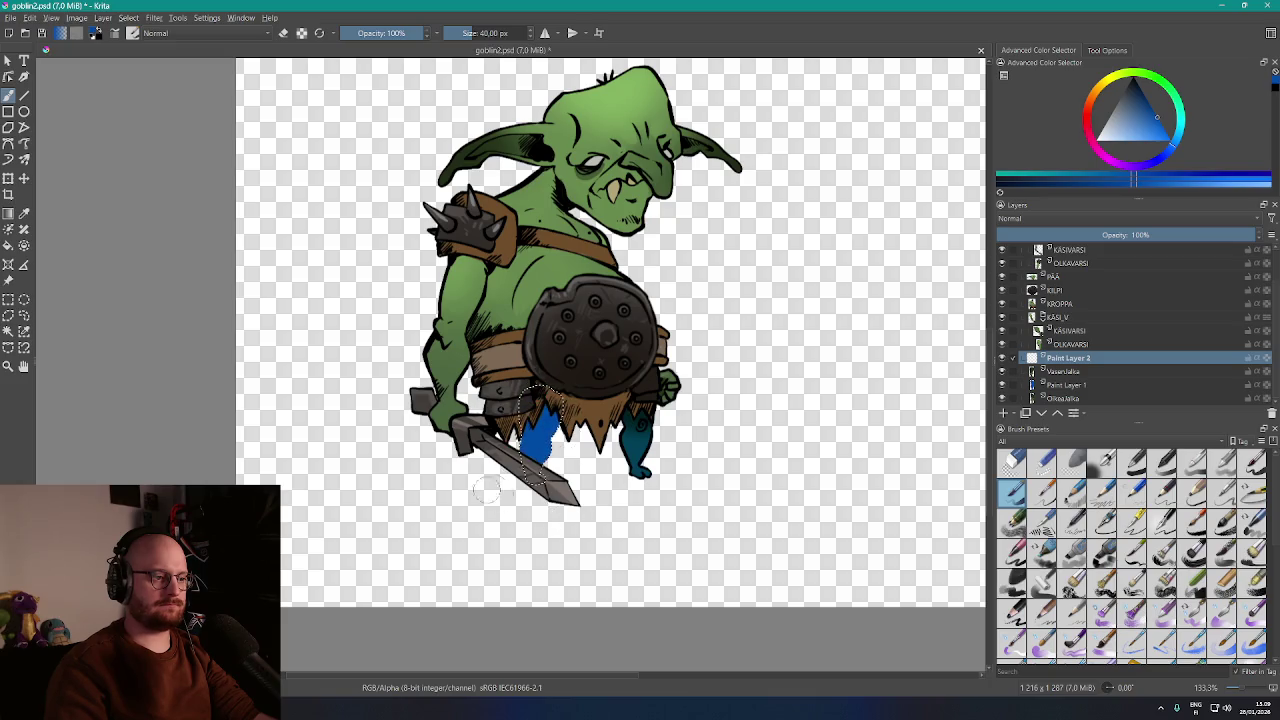
pyautogui.click(1069, 221)
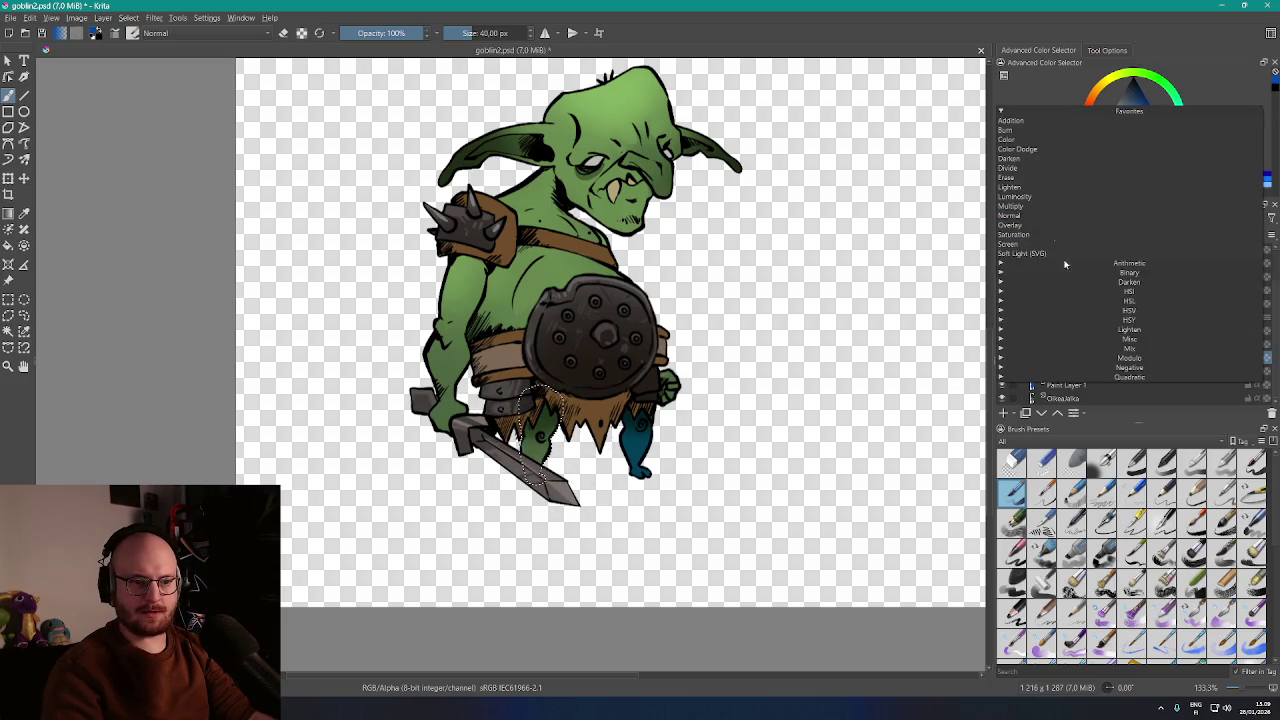
pyautogui.click(1051, 229)
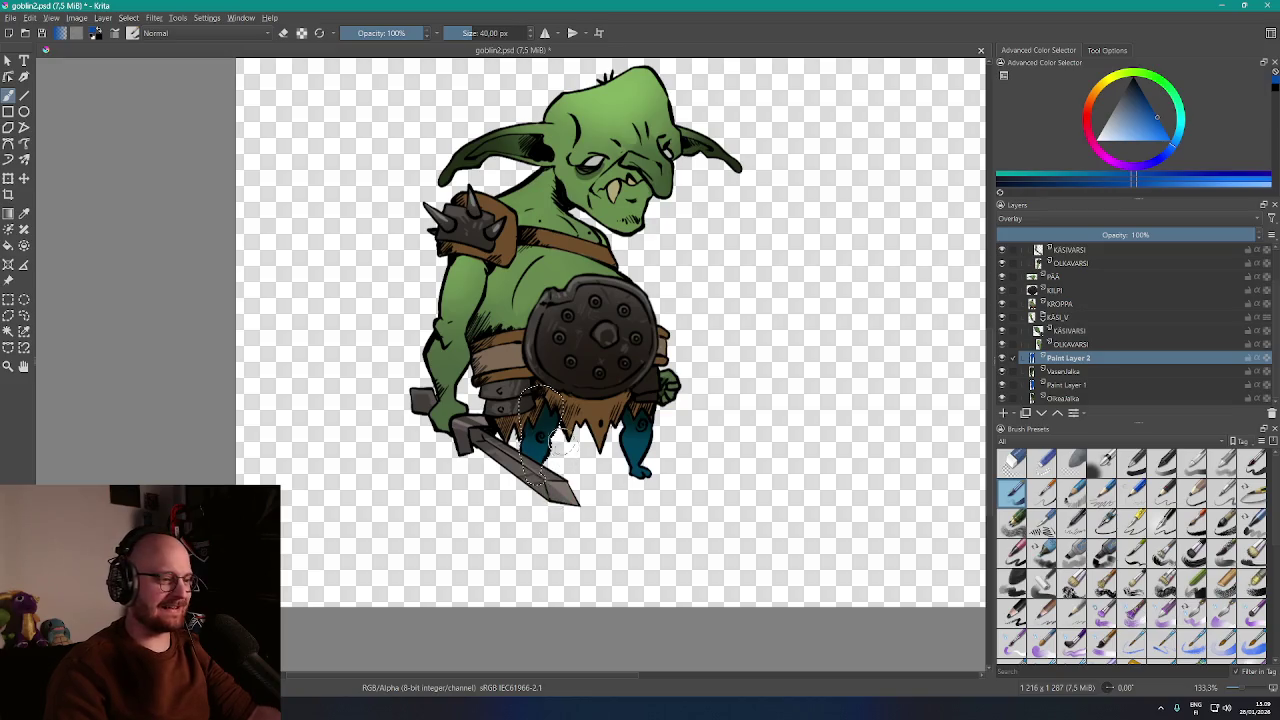
pyautogui.click(1084, 345)
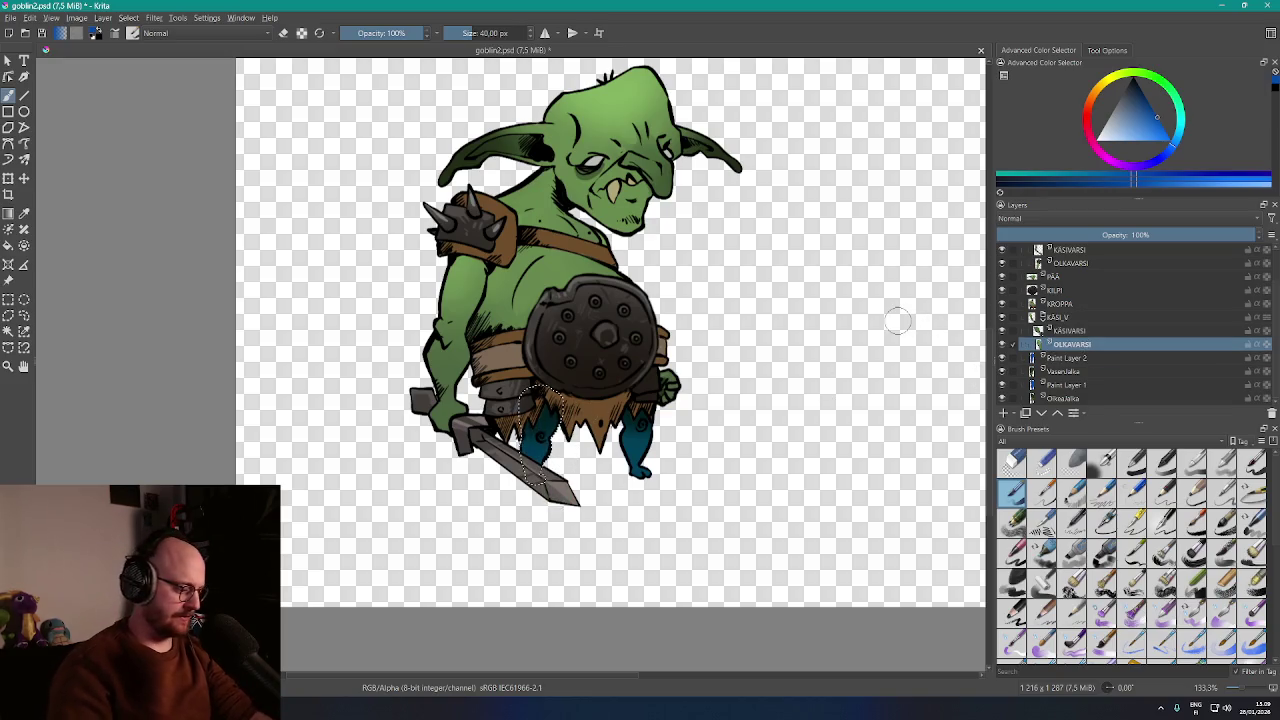
# Select the upper arm area and add Overlay-mode Paint Layer 3 above OLKAVARSI
pyautogui.hotkey('ctrl', 'w')
pyautogui.click(755, 372)
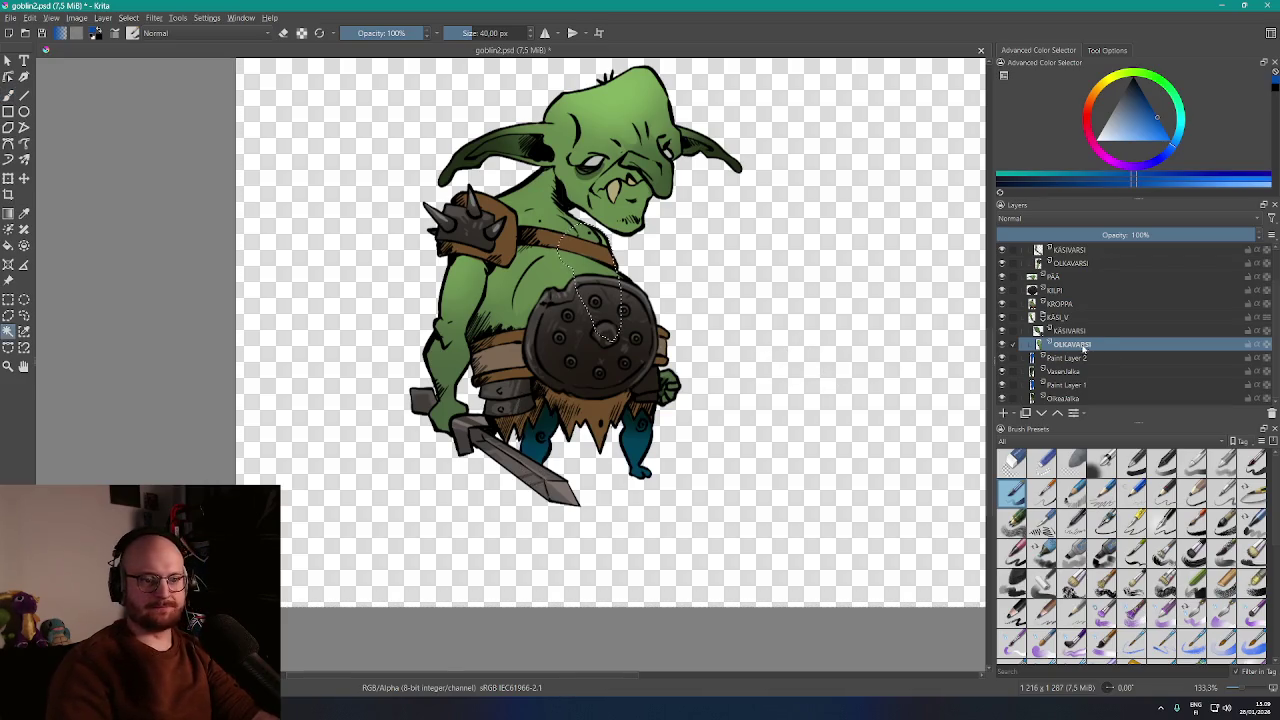
pyautogui.click(1004, 413)
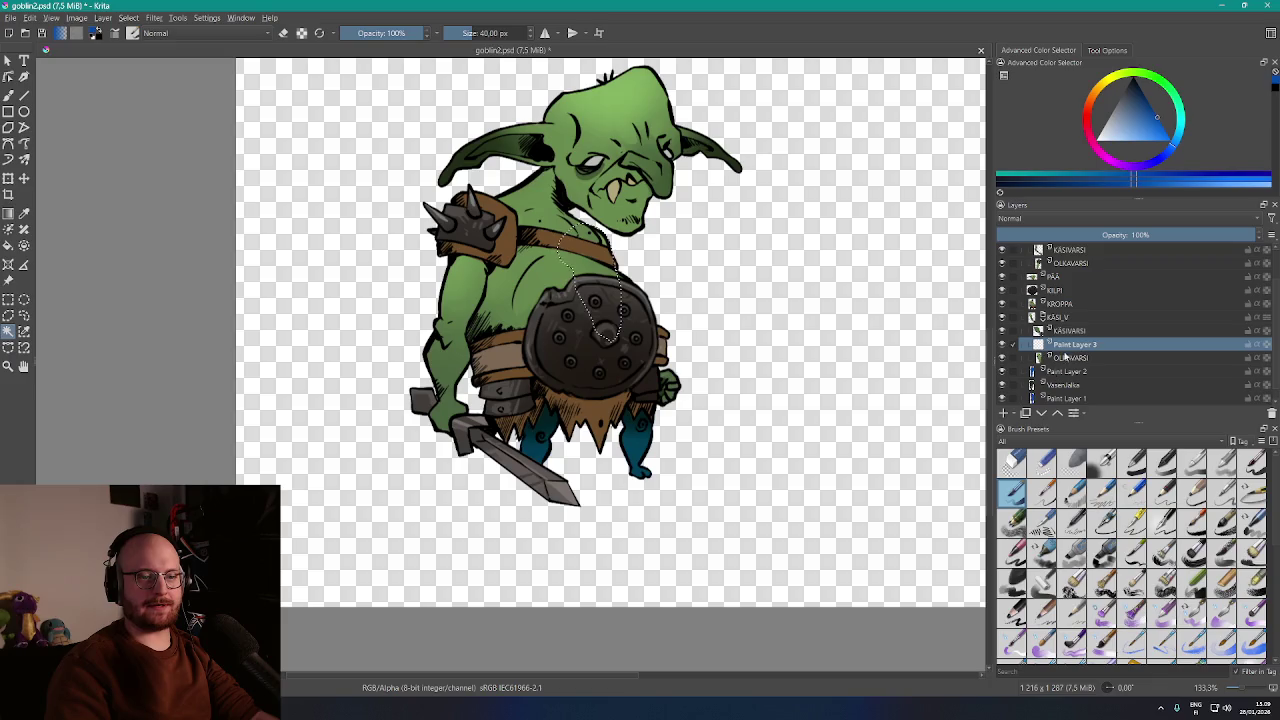
pyautogui.click(1105, 218)
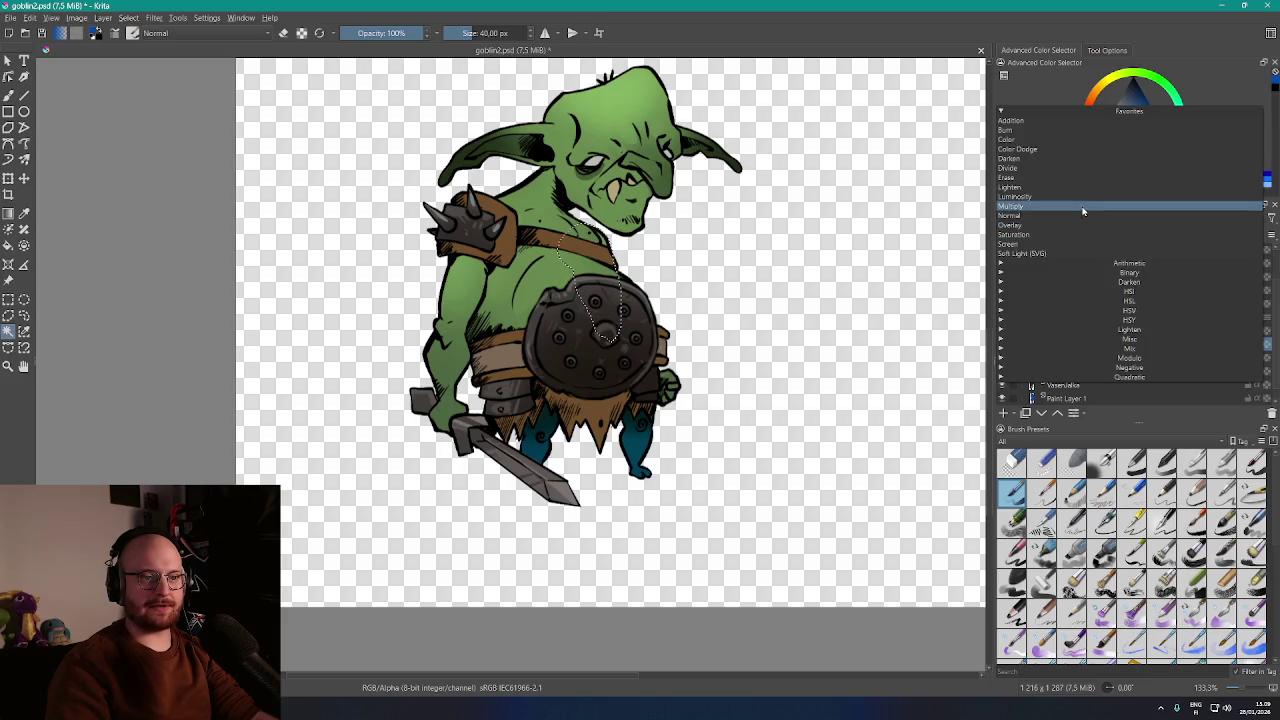
pyautogui.click(1071, 225)
pyautogui.press('b')
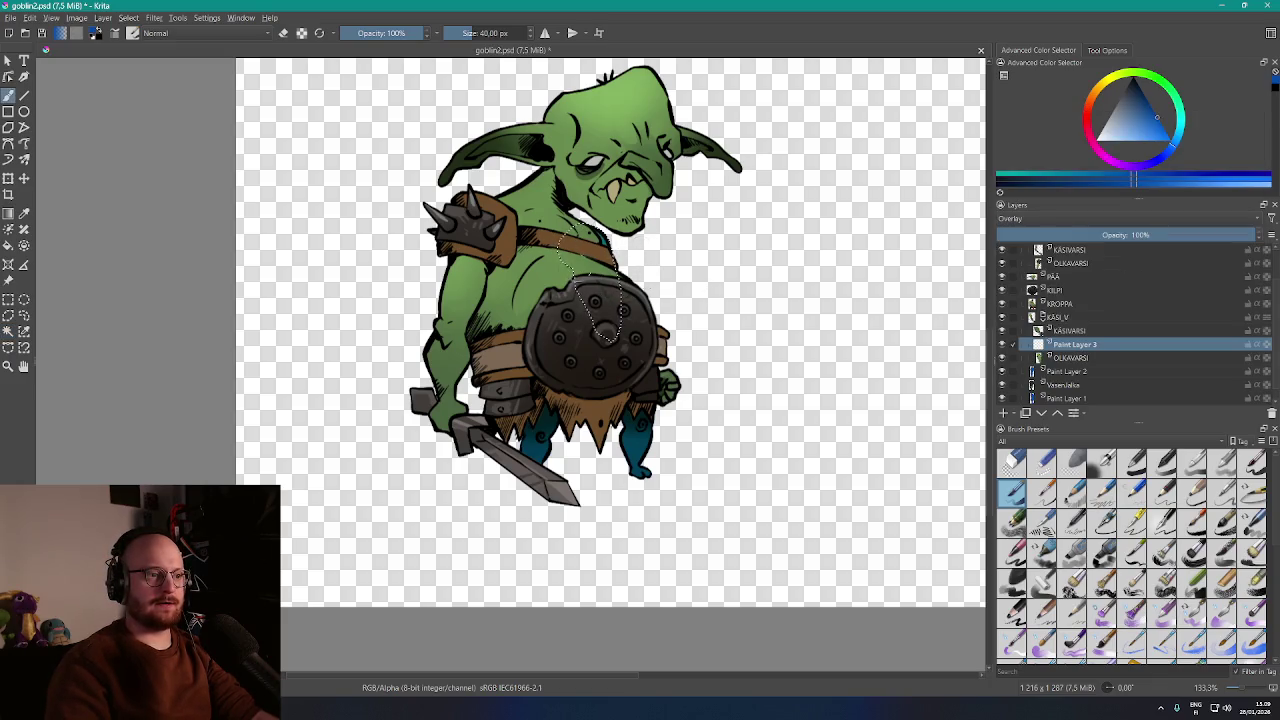
# Add Paint Layer 4 above KÄSIVARSI, select the hand area, and set the layer to Overlay
pyautogui.click(1099, 334)
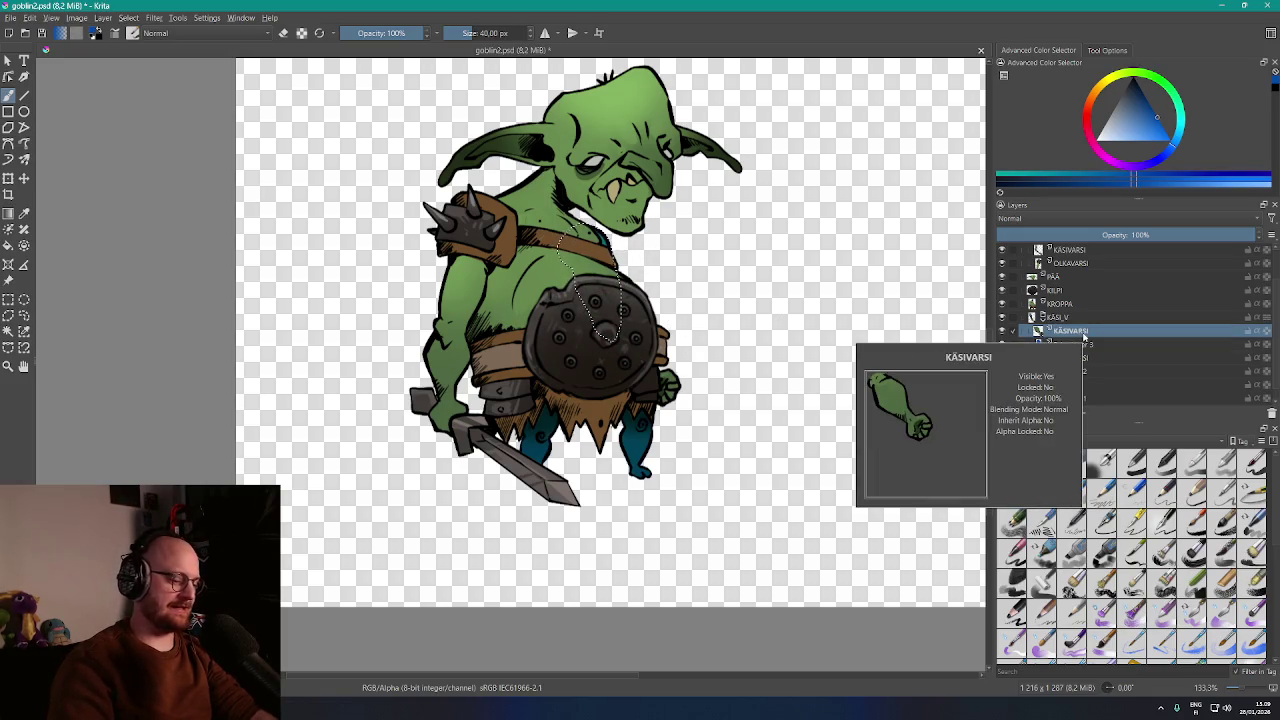
pyautogui.rightClick(1068, 332)
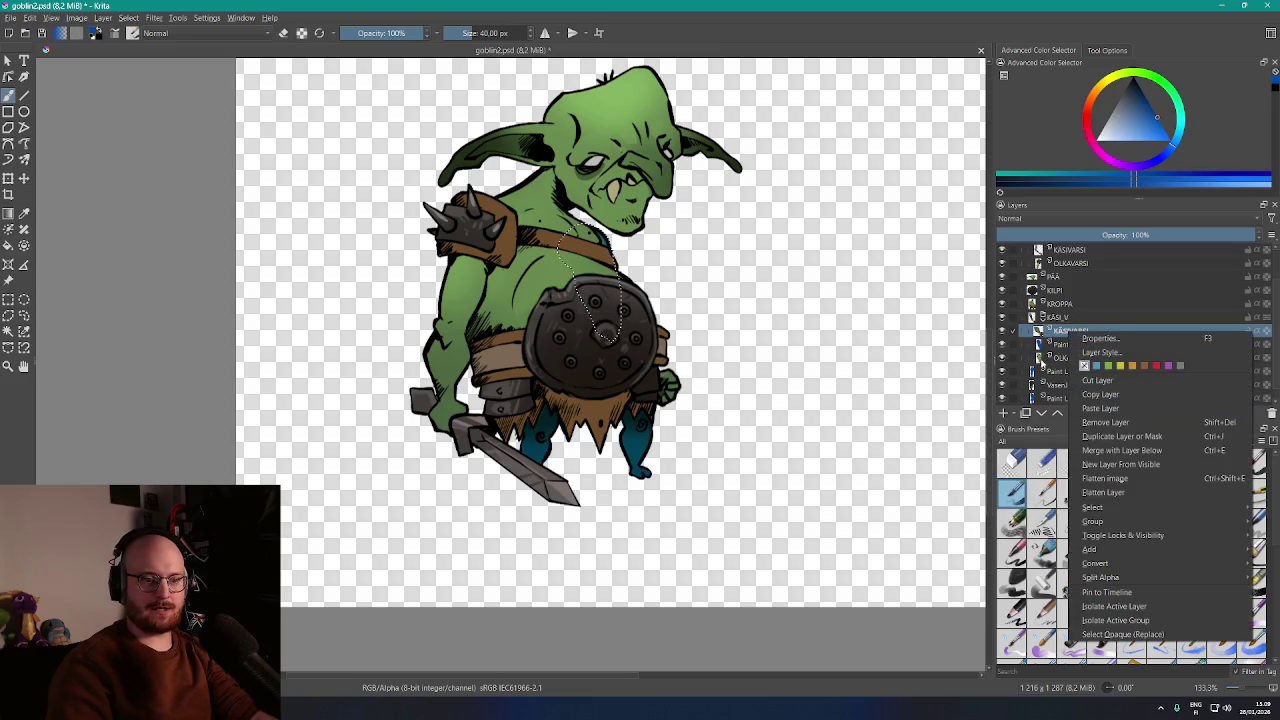
pyautogui.click(1058, 340)
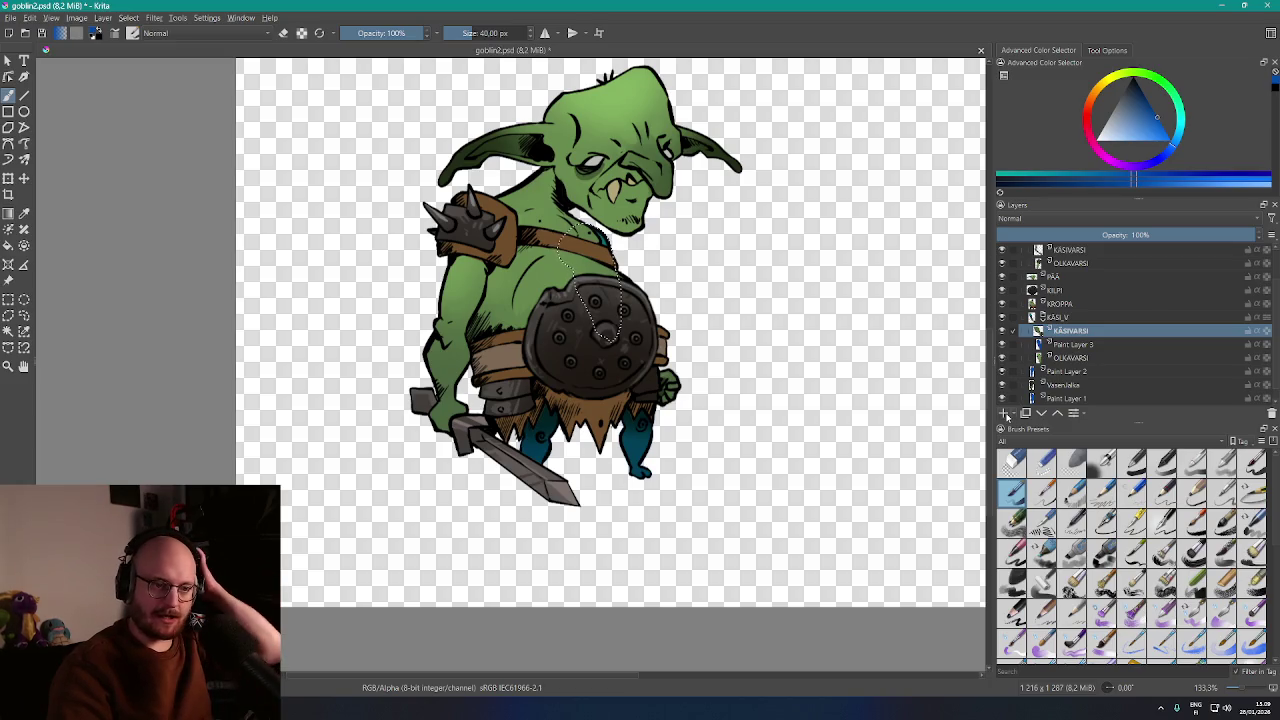
pyautogui.click(1006, 413)
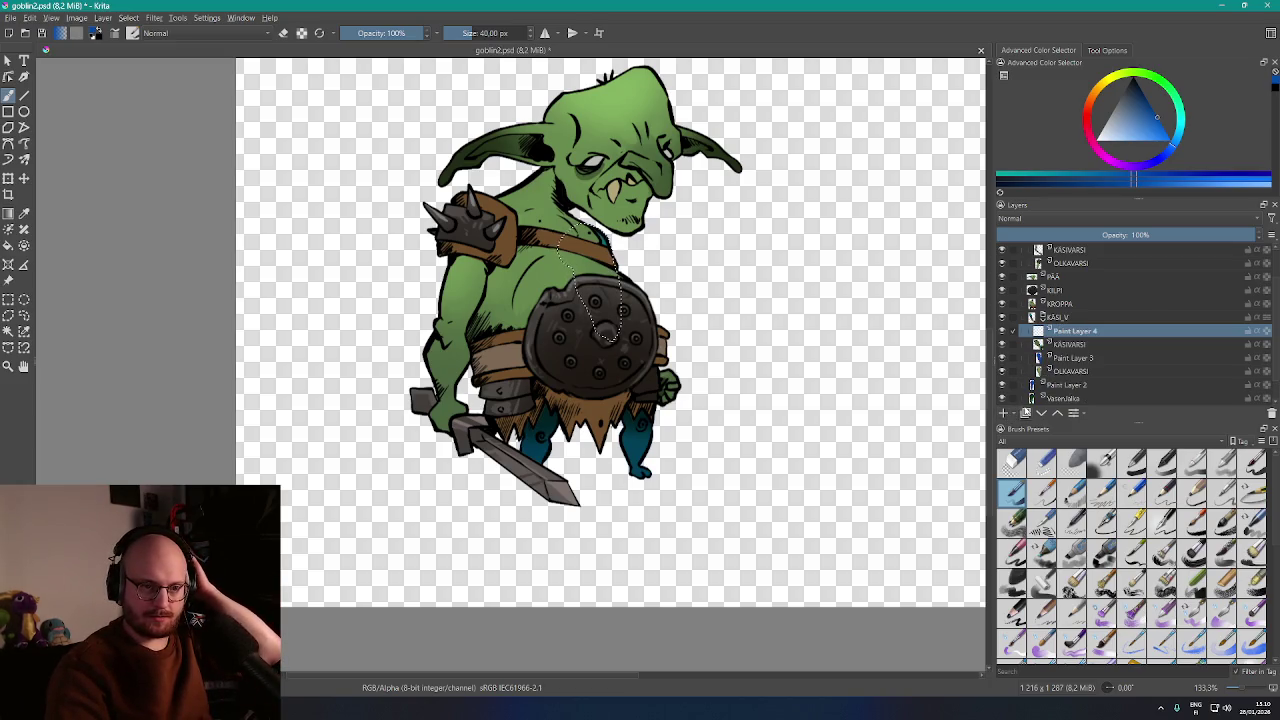
pyautogui.click(1081, 345)
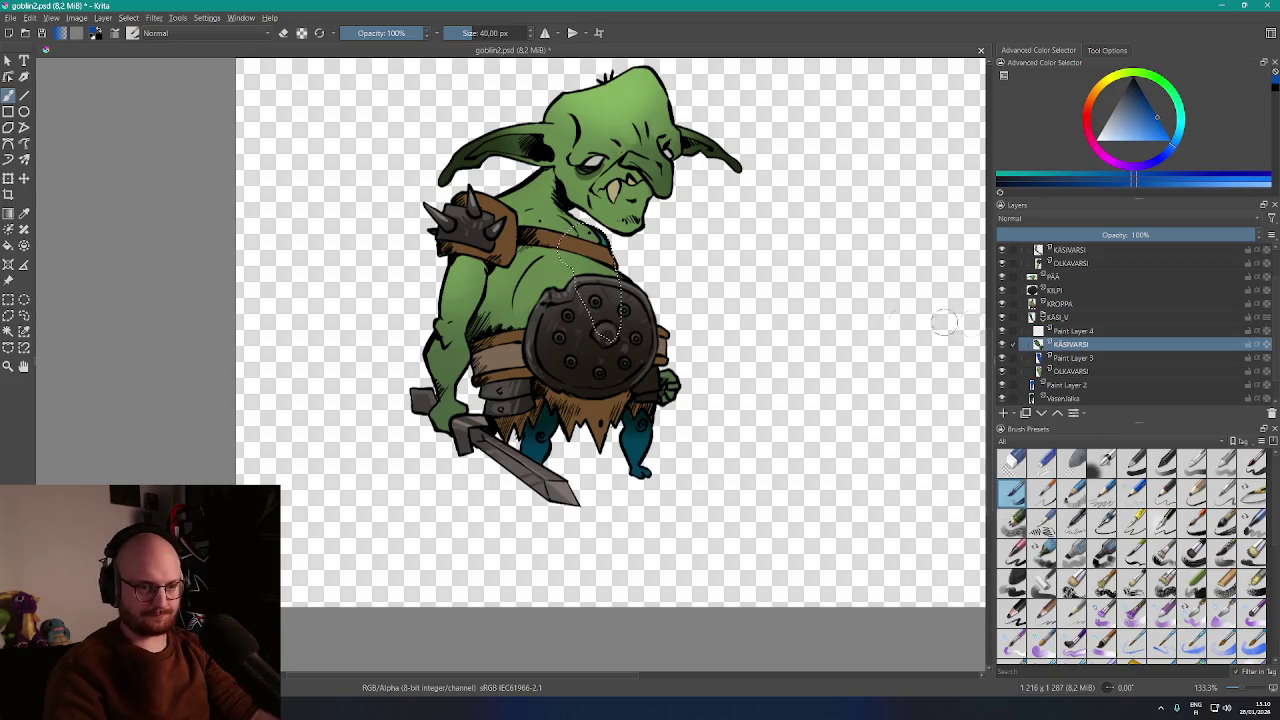
pyautogui.press('w')
pyautogui.click(784, 337)
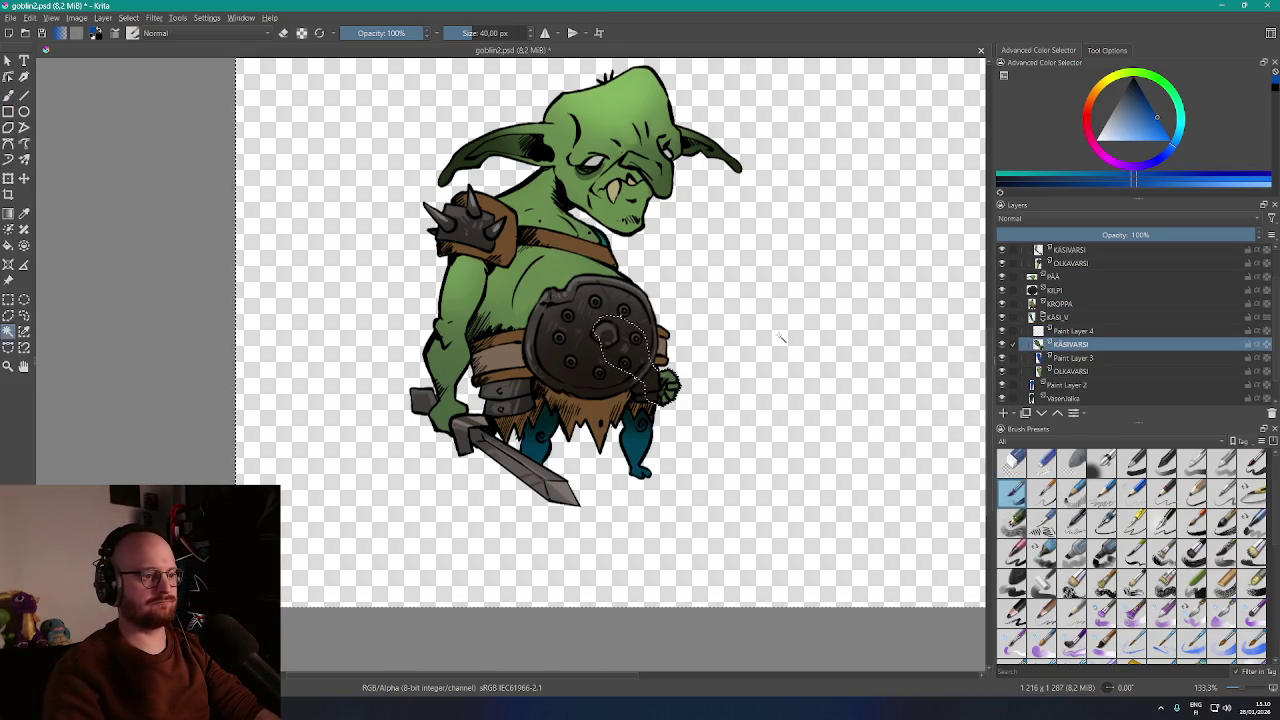
pyautogui.press('pageup')
pyautogui.press('b')
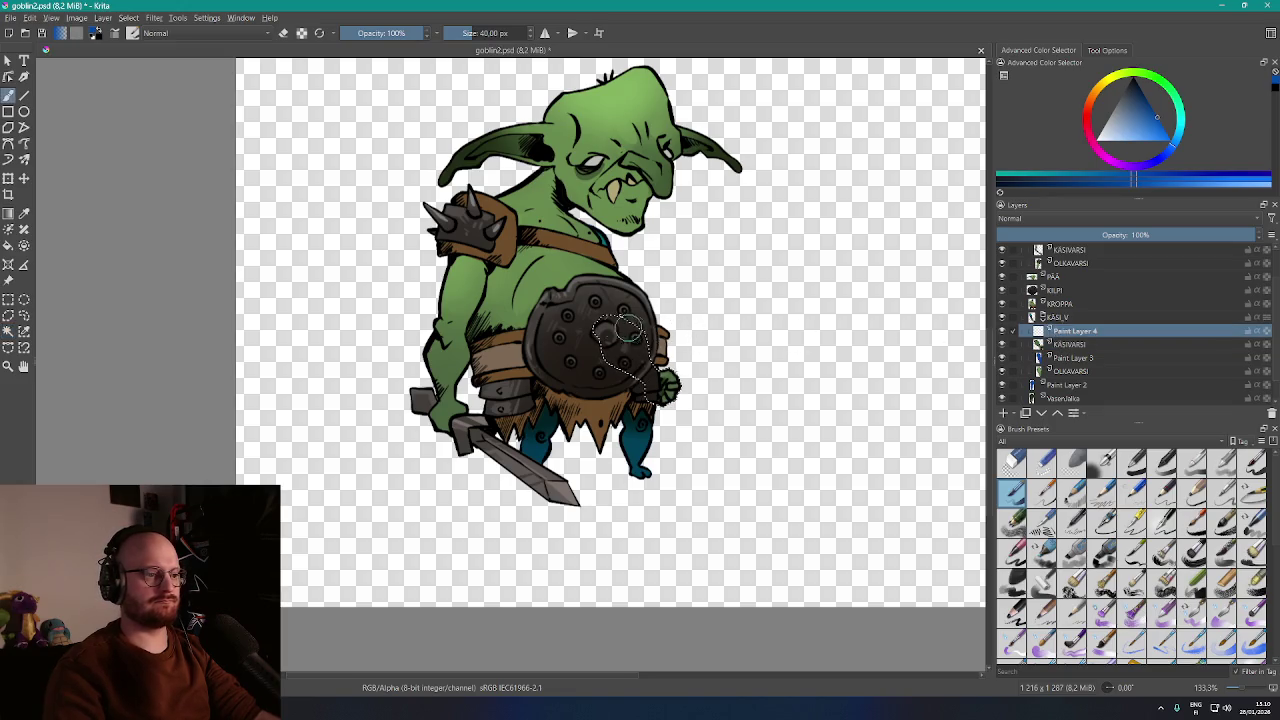
pyautogui.click(1129, 220)
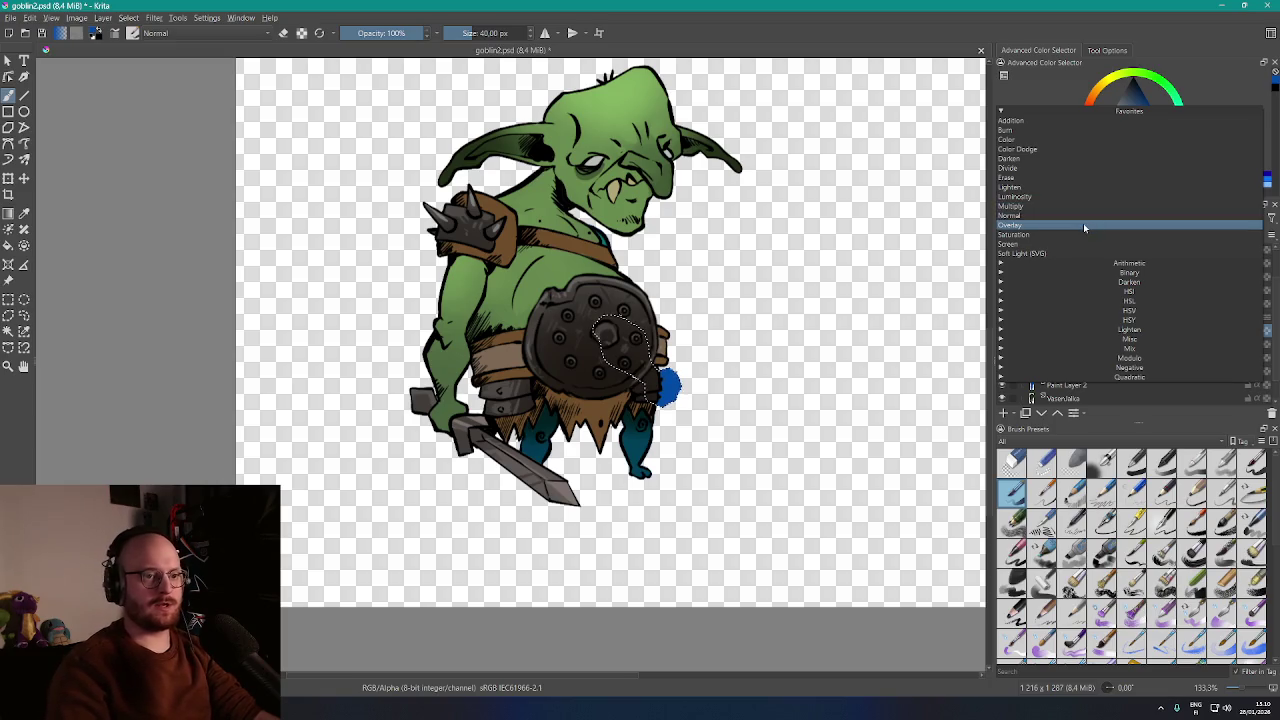
pyautogui.click(1083, 224)
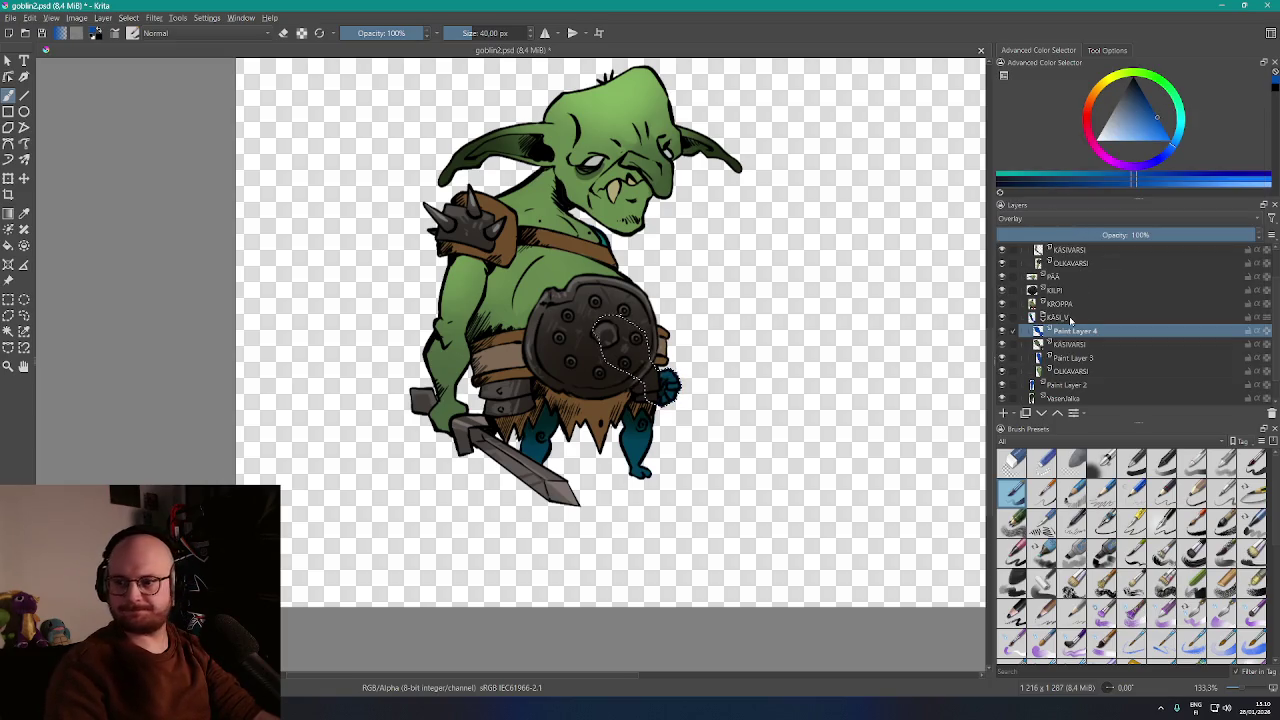
pyautogui.moveTo(1069, 320)
pyautogui.moveTo(1047, 357)
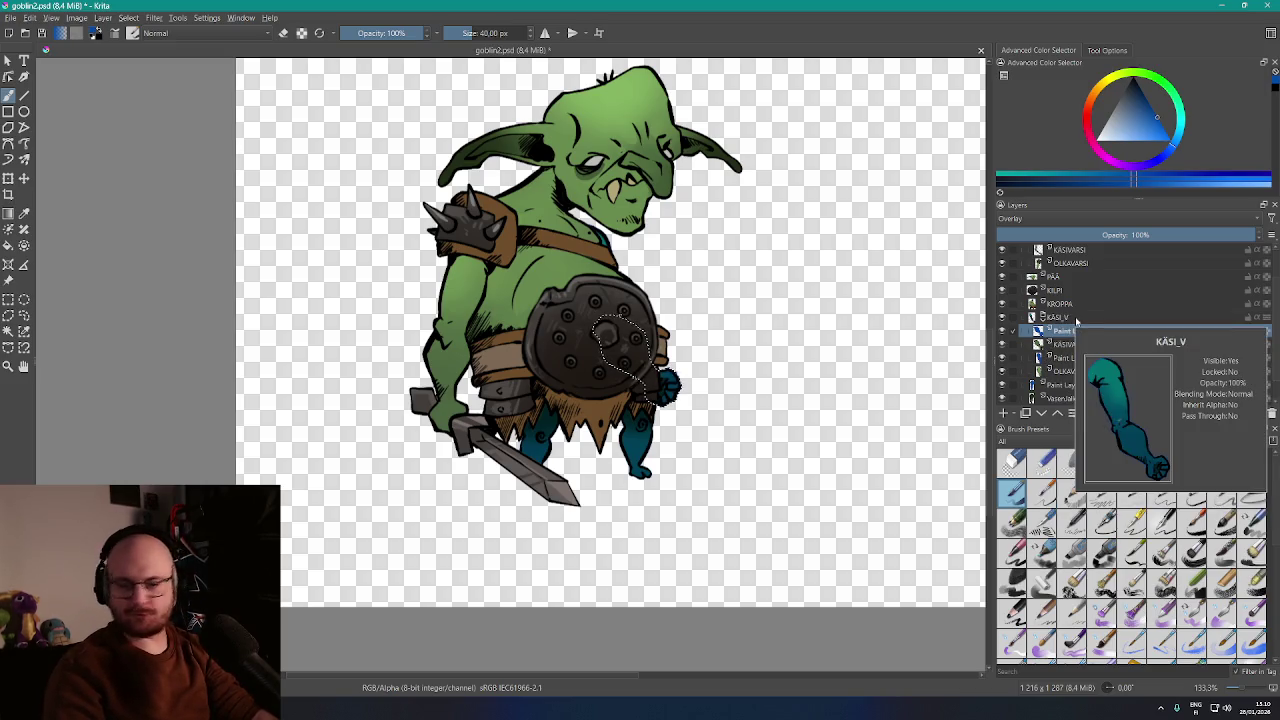
# Return to Paint Layer 4 and hide the KROPPA body and KILPI shield layers to expose the arm
pyautogui.click(1081, 318)
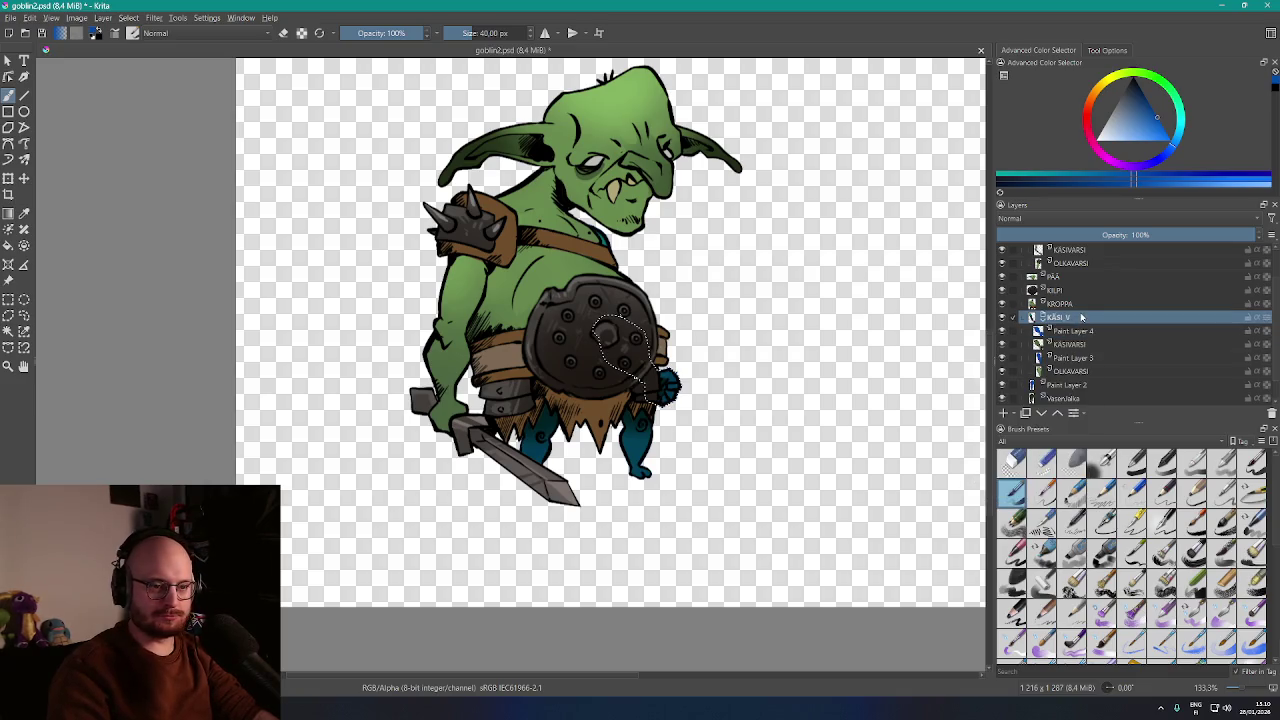
pyautogui.click(1083, 305)
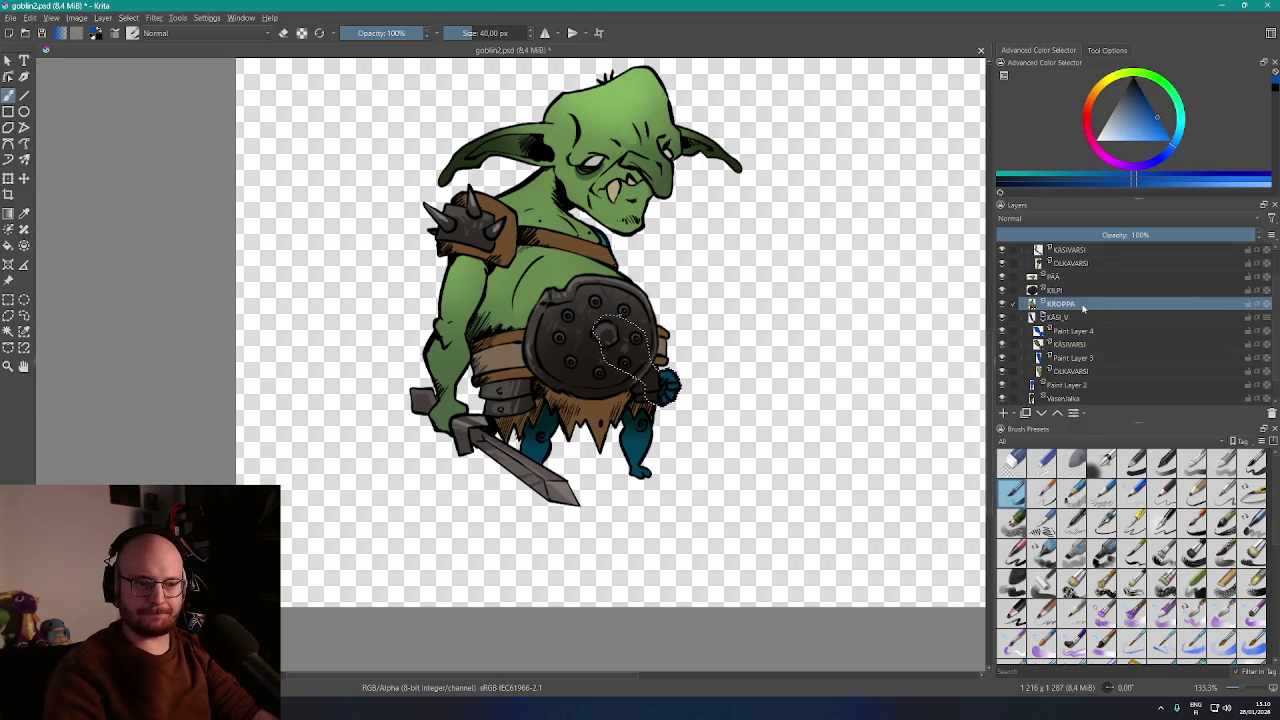
pyautogui.moveTo(1083, 308)
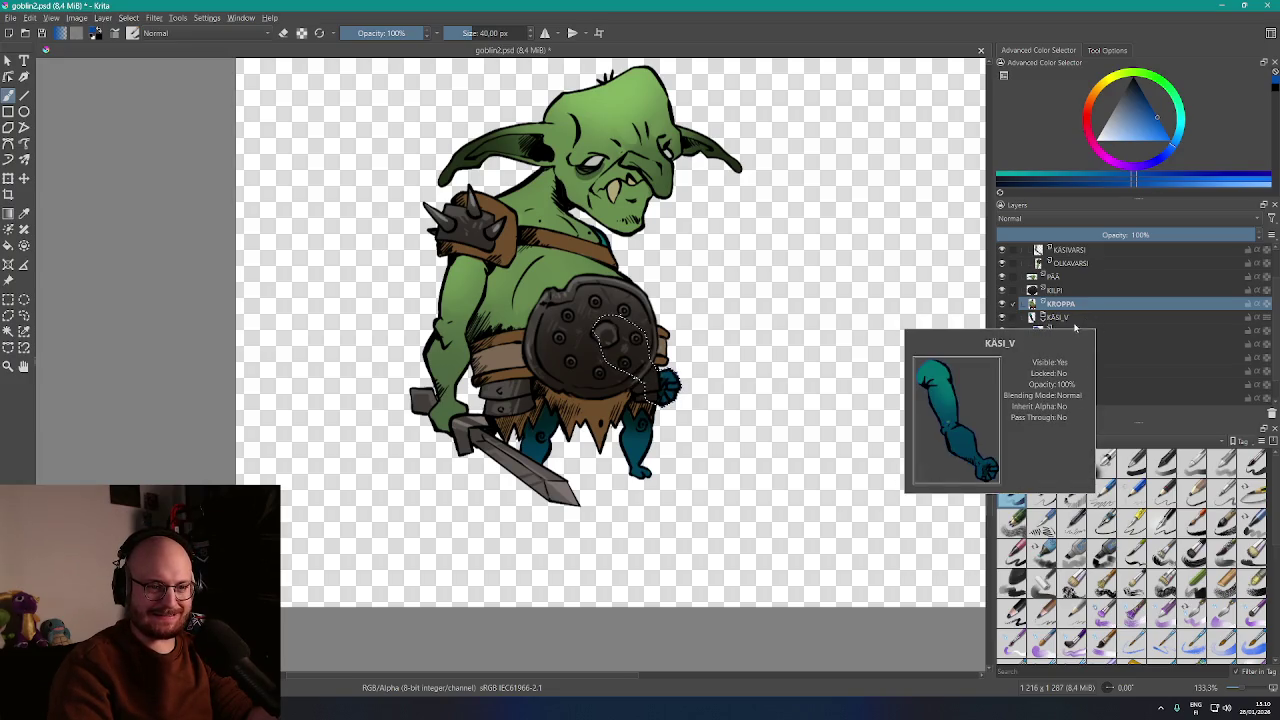
pyautogui.click(1076, 331)
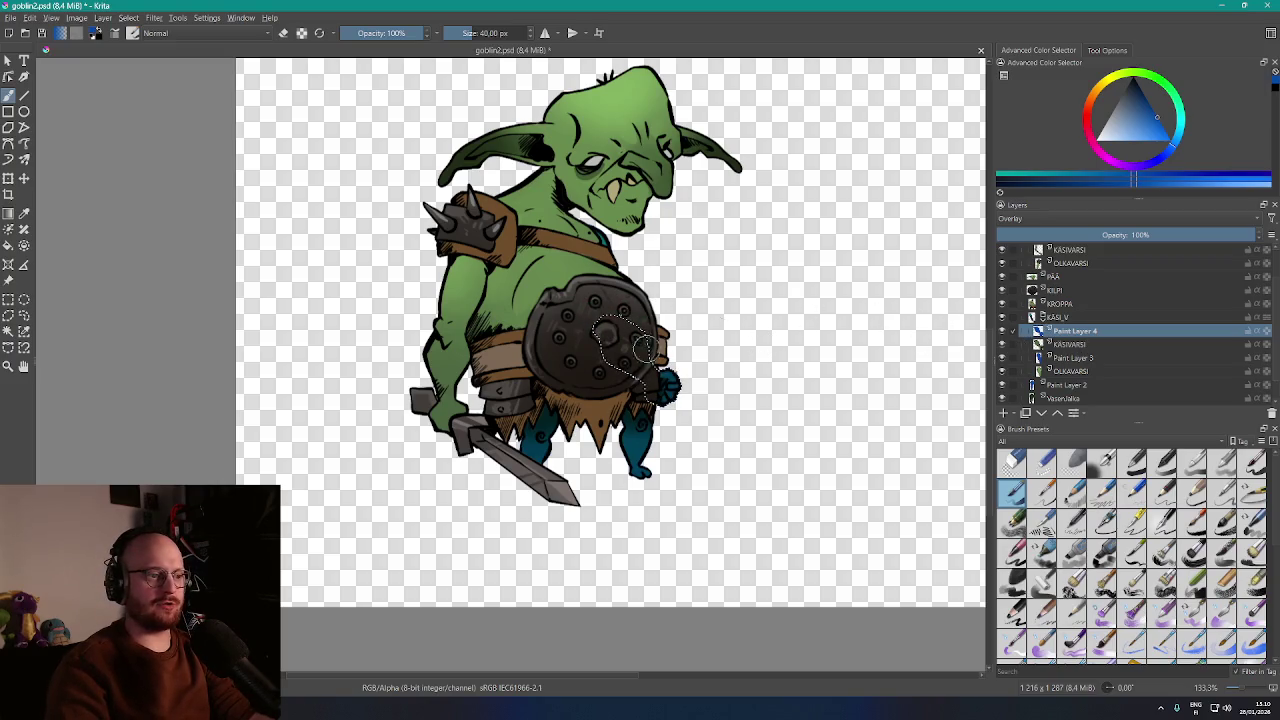
pyautogui.click(1003, 305)
pyautogui.click(1003, 305)
pyautogui.click(1002, 290)
pyautogui.click(1002, 290)
pyautogui.click(1002, 290)
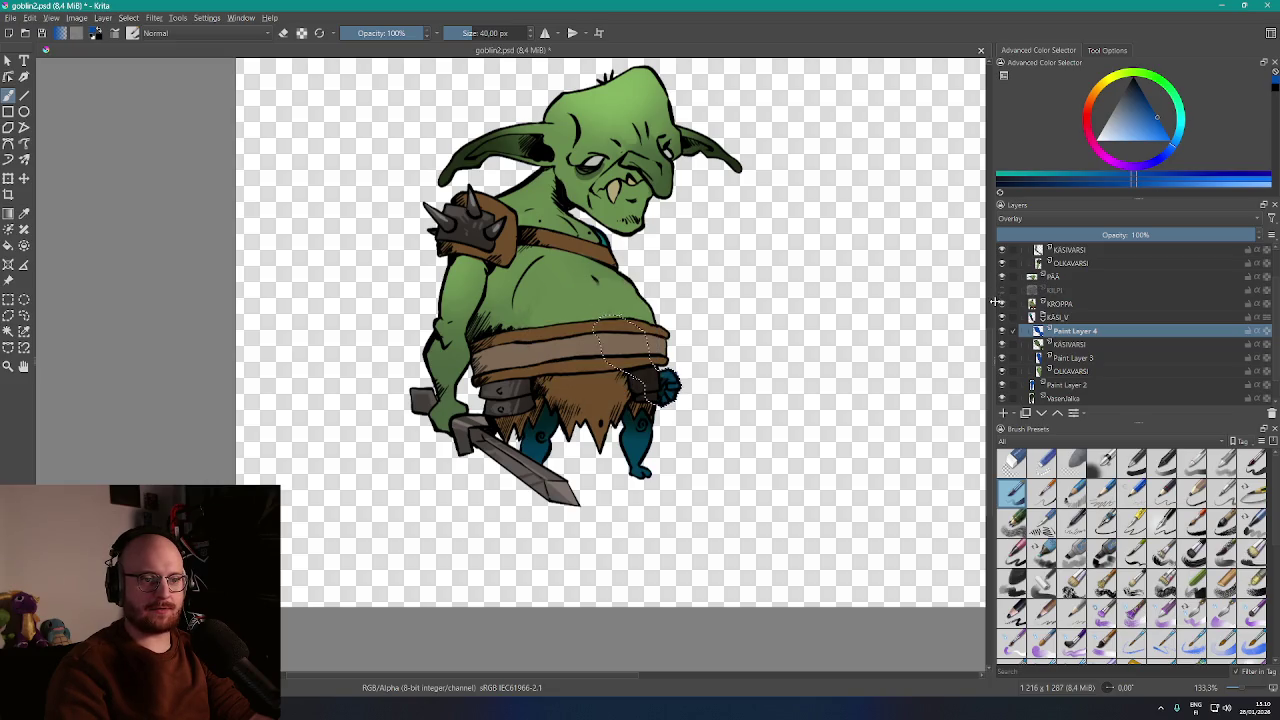
pyautogui.click(1002, 304)
# Set the brush size to 83.53 px, then show the body and shield layers again
pyautogui.moveTo(999, 306)
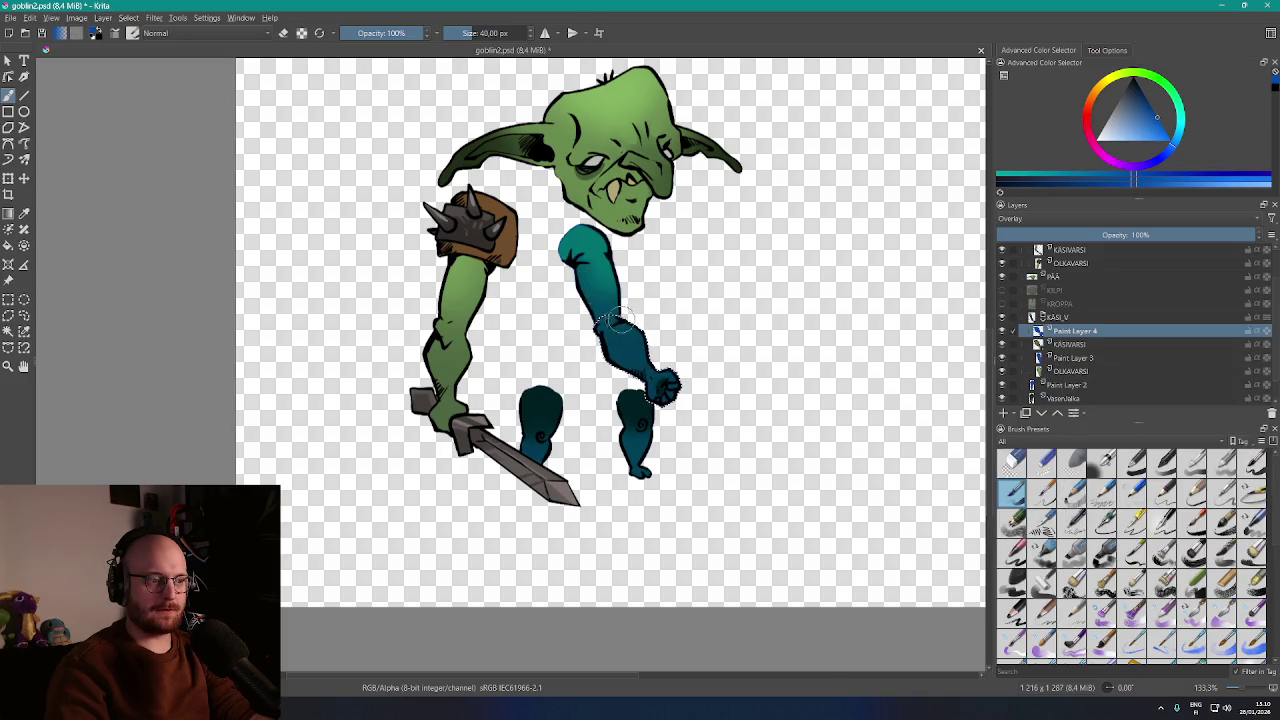
pyautogui.click(484, 33)
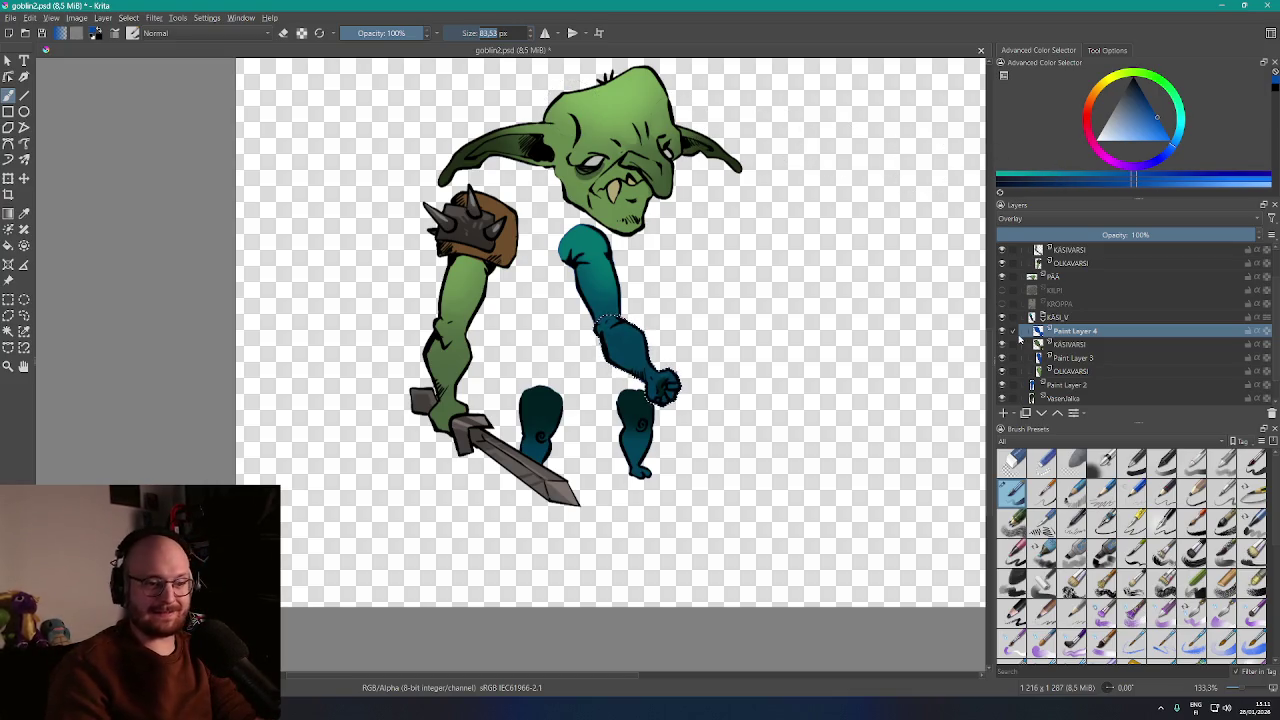
pyautogui.moveTo(1002, 304); pyautogui.dragTo(1002, 290)
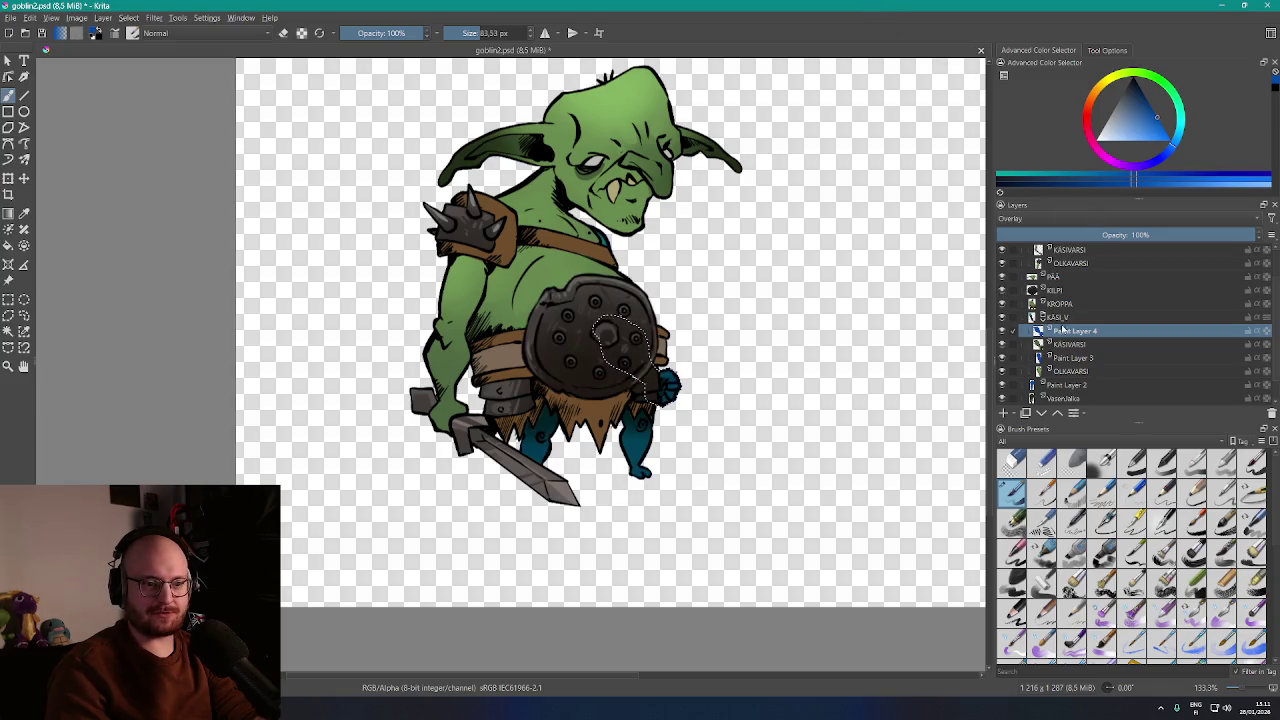
pyautogui.scroll(1, 1064, 340)
pyautogui.click(1062, 345)
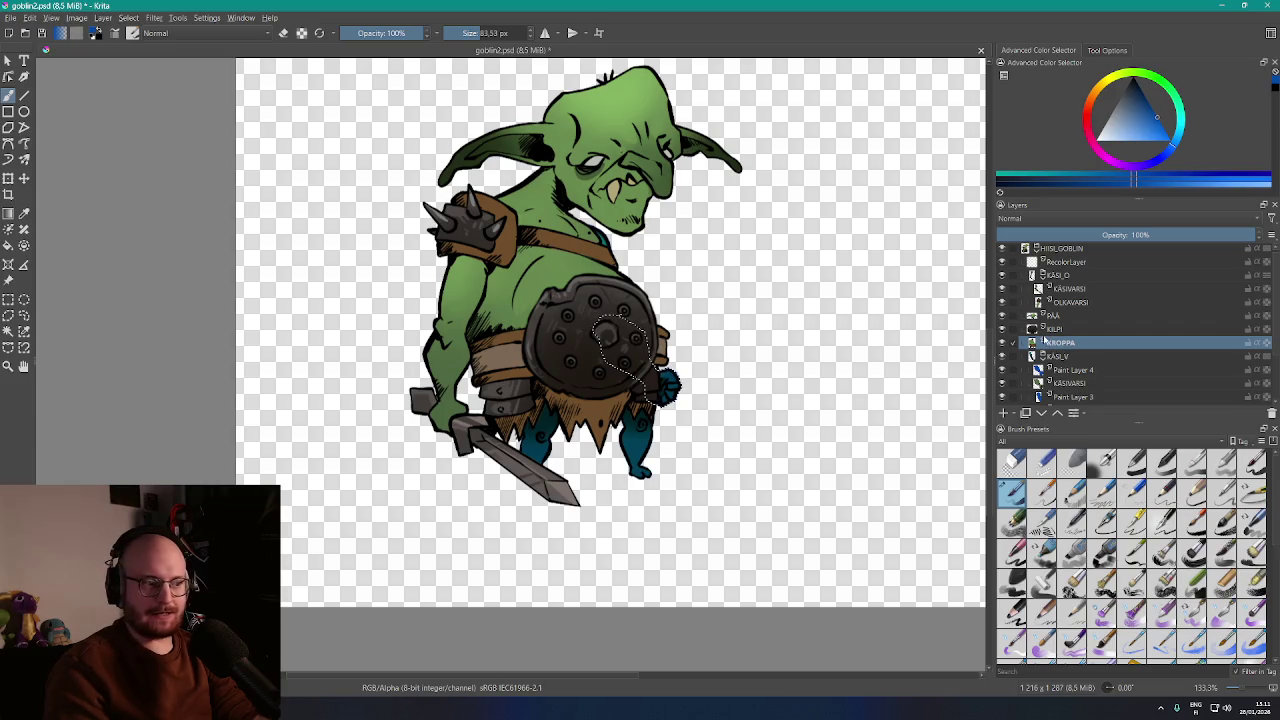
# Magic-wand the background on KROPPA and add a new Overlay layer above the body
pyautogui.press('w')
pyautogui.click(726, 297)
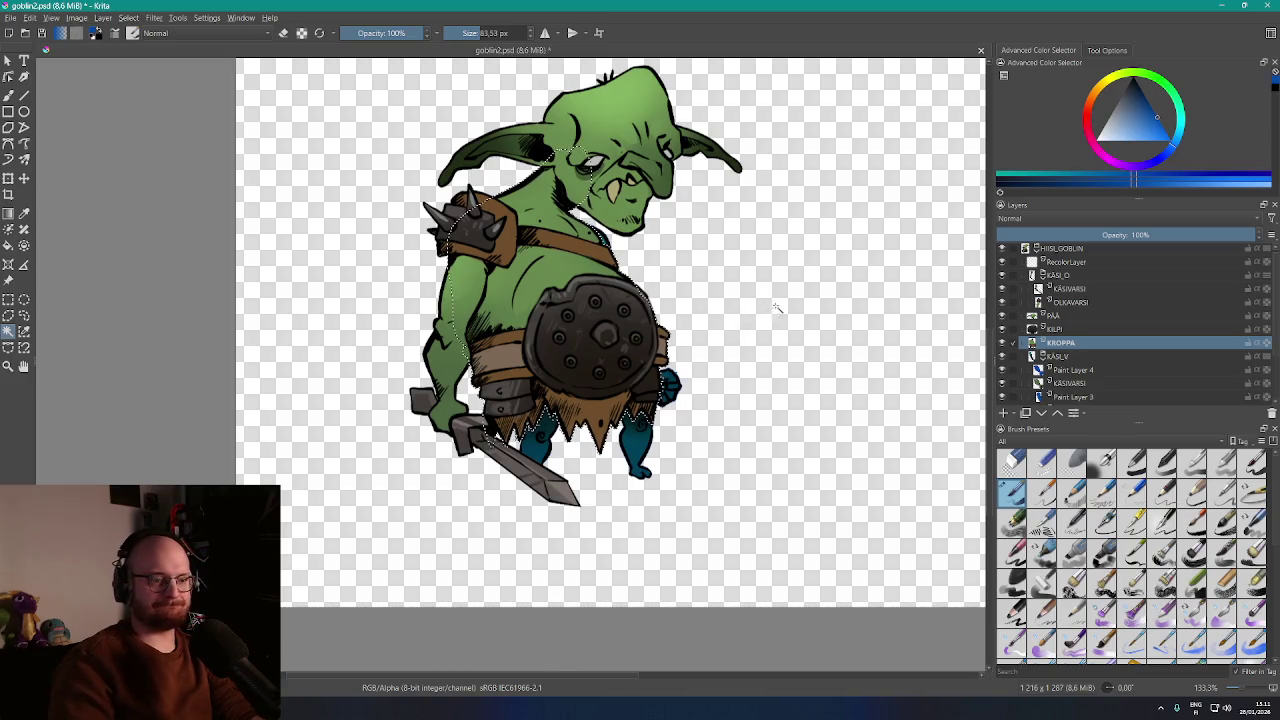
pyautogui.press('b')
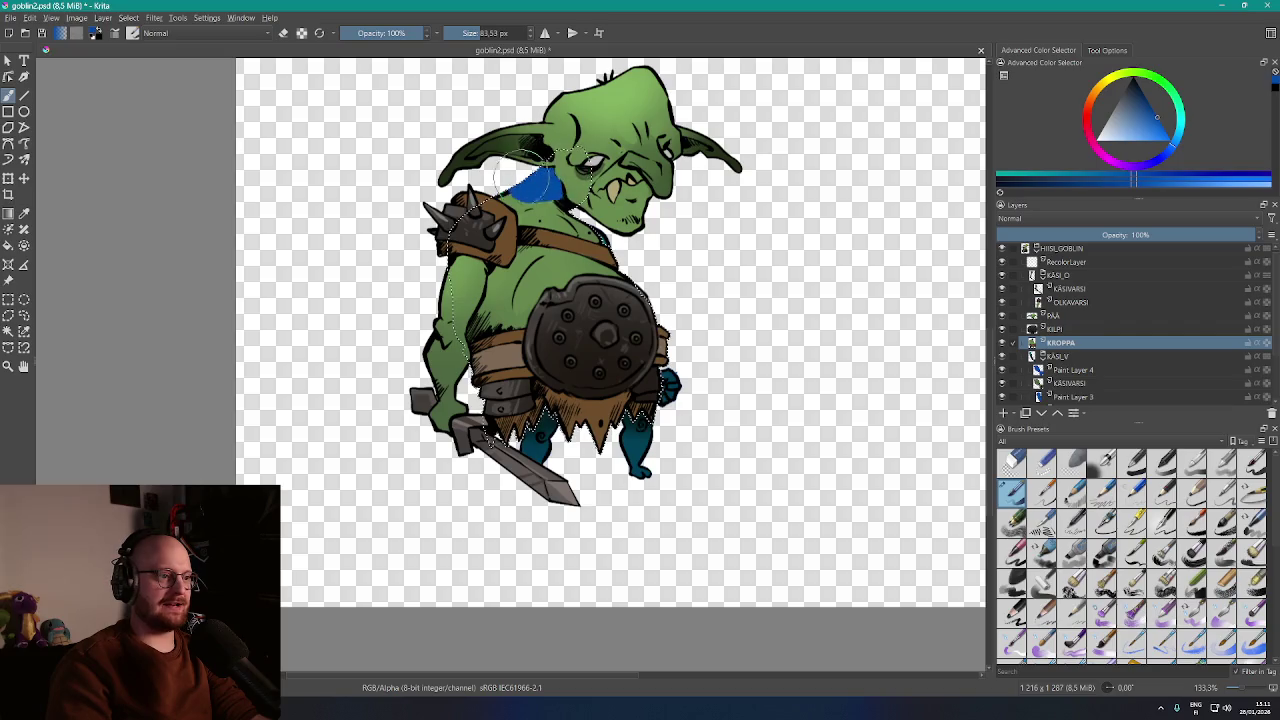
pyautogui.click(1003, 413)
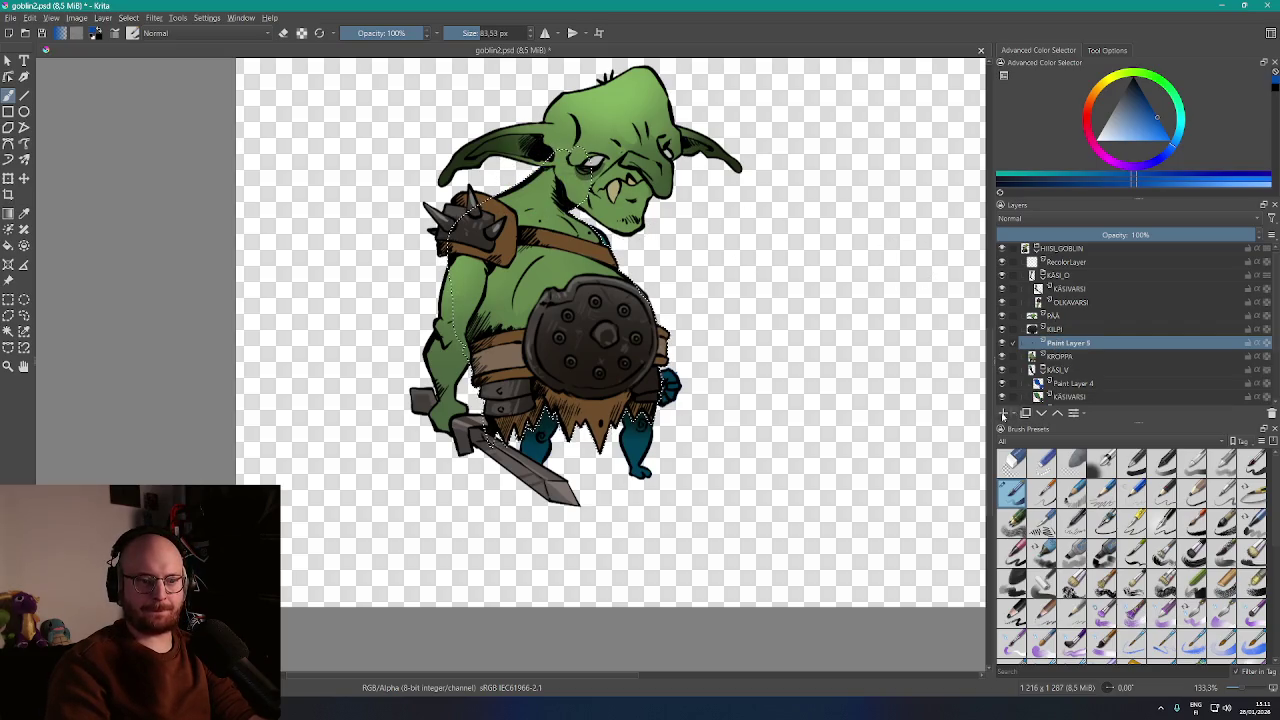
pyautogui.click(1095, 218)
pyautogui.click(1077, 225)
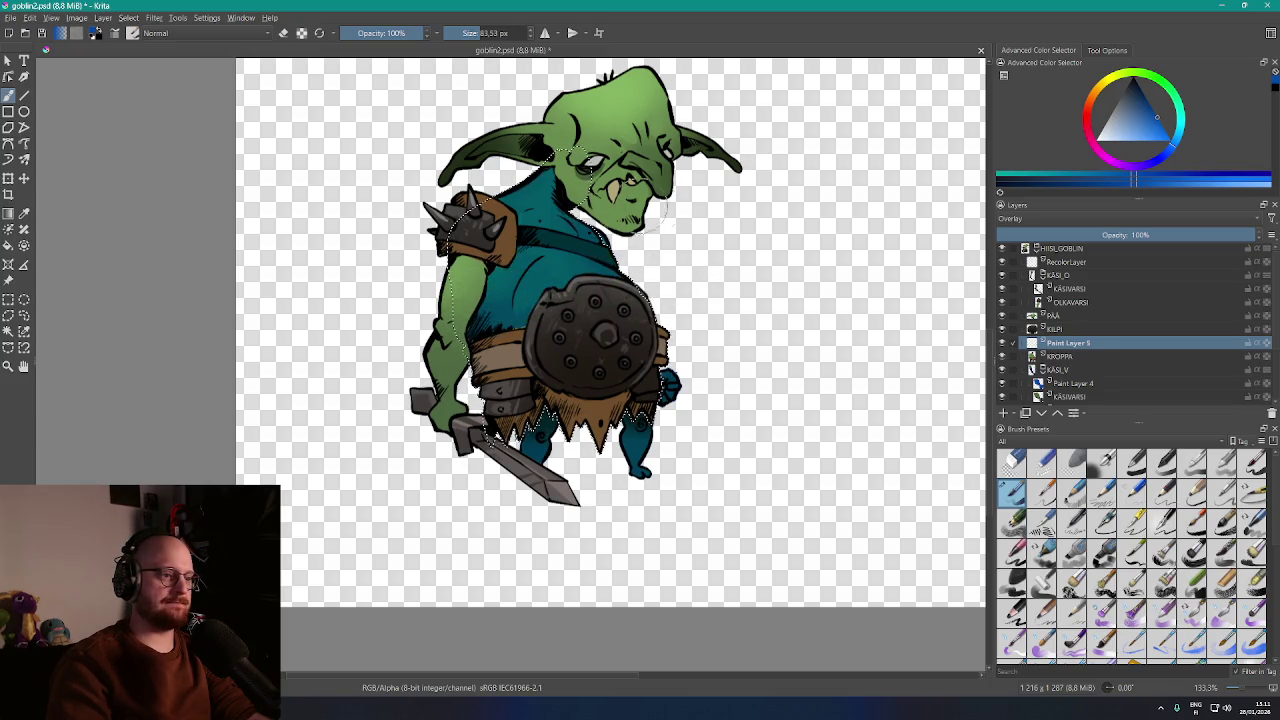
# With the KILPI shield hidden, brush teal over the goblin's torso and belly, then show KILPI again
pyautogui.click(1003, 328)
pyautogui.moveTo(515, 295); pyautogui.dragTo(507, 300)
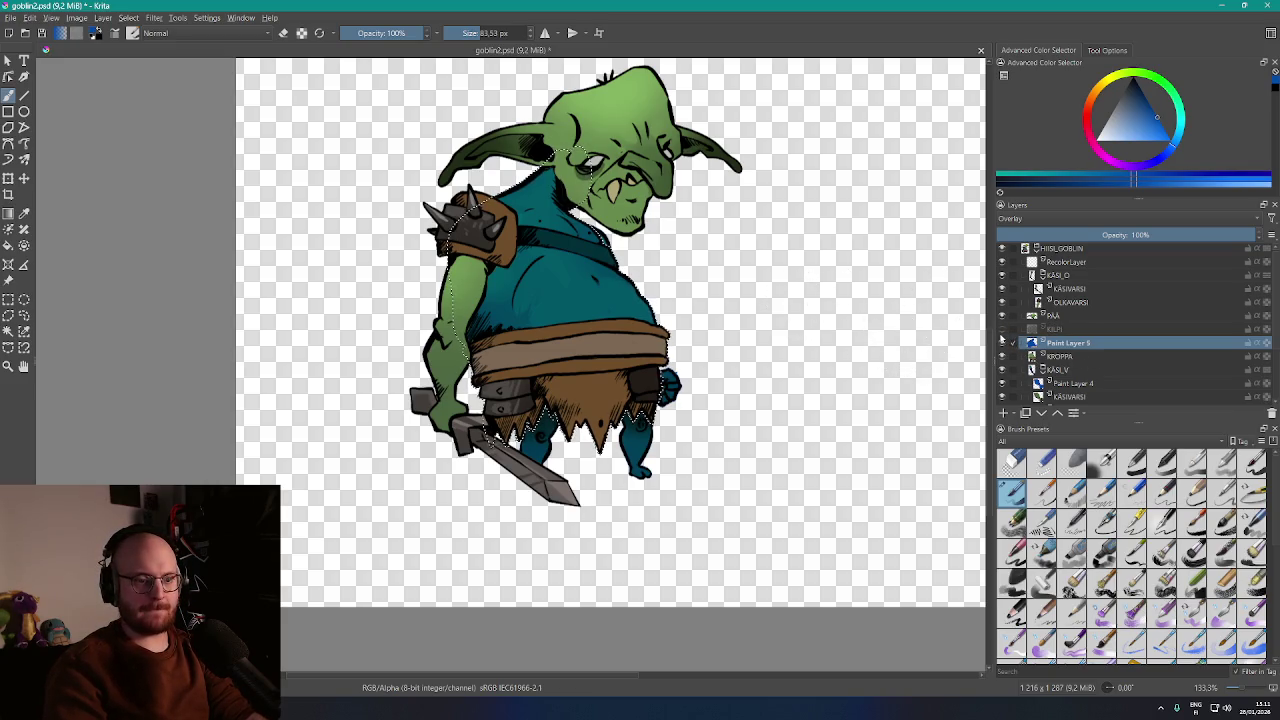
pyautogui.click(1002, 329)
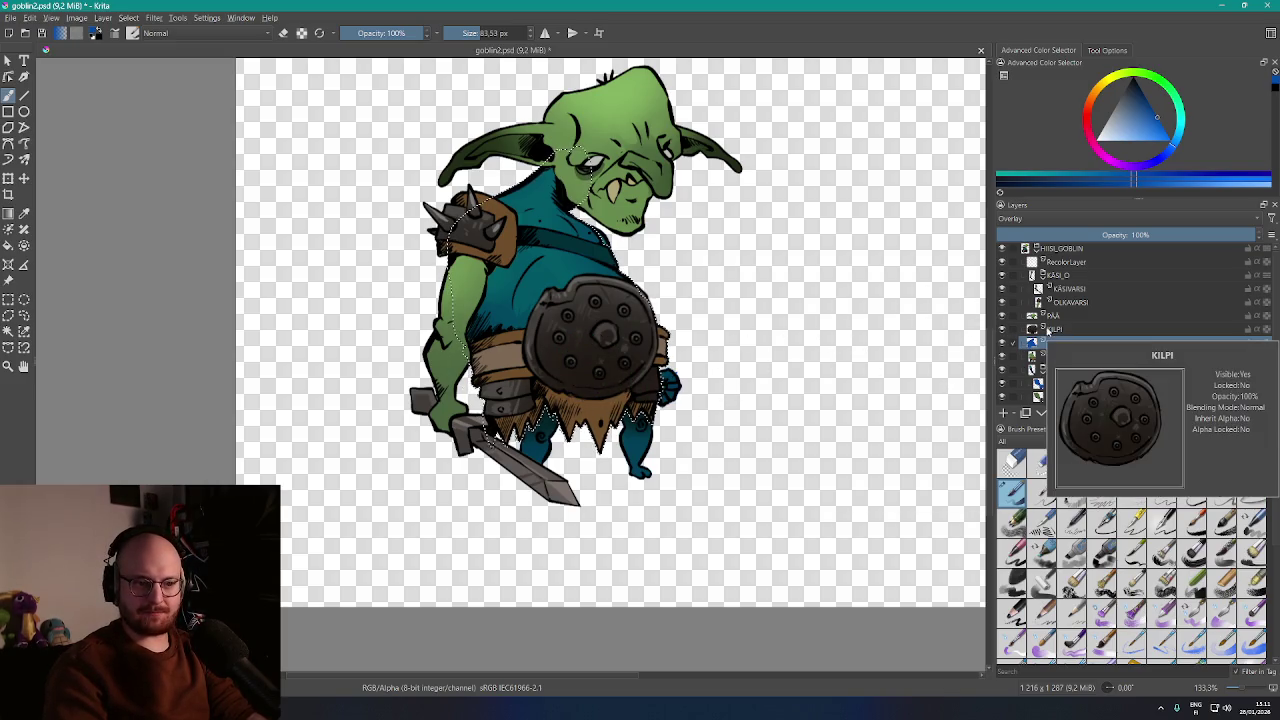
# Add Paint Layer 6 above the head layer PÄÄ, reselect PÄÄ and deselect with Ctrl+Shift+A
pyautogui.click(1062, 316)
pyautogui.rightClick(1062, 318)
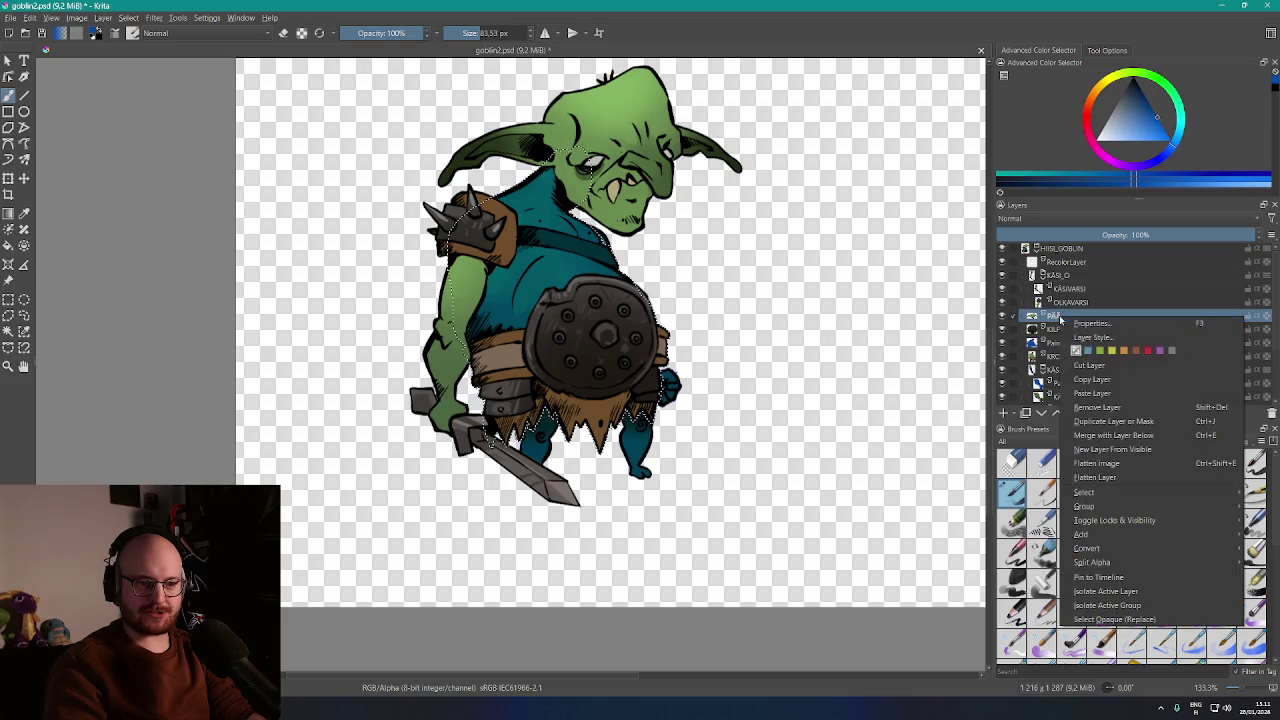
pyautogui.click(1007, 413)
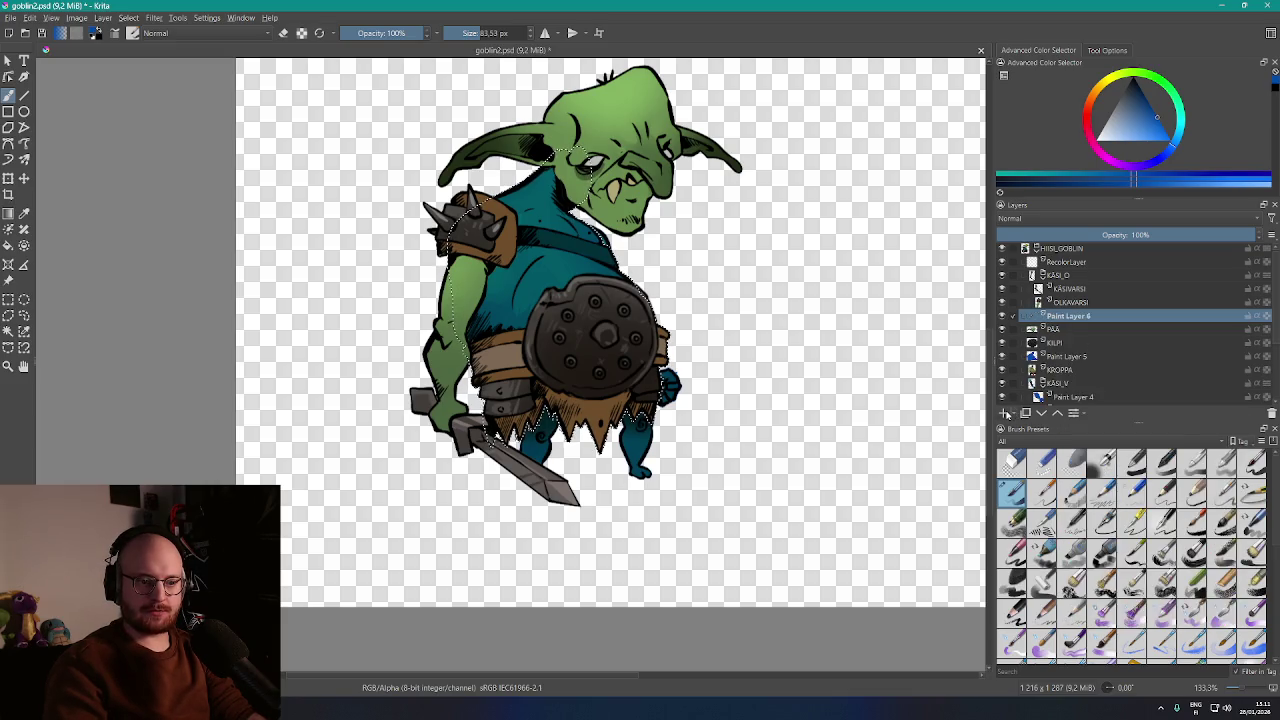
pyautogui.click(1056, 330)
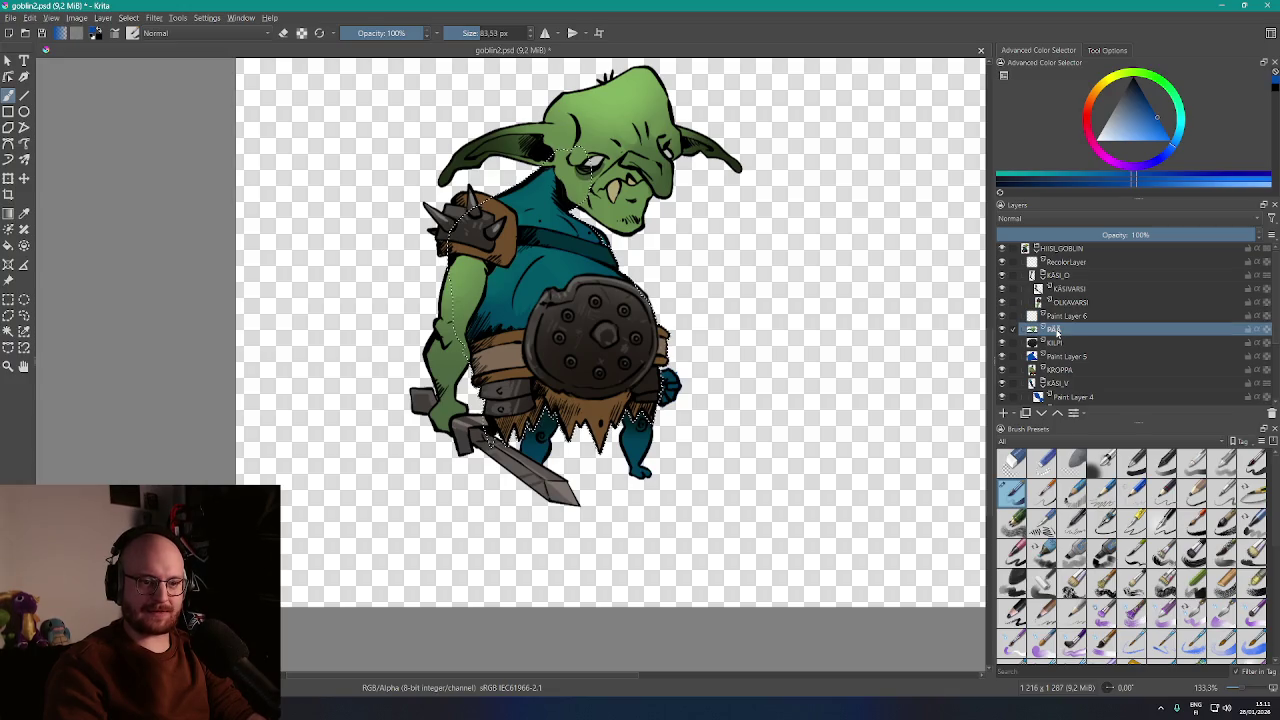
pyautogui.moveTo(1058, 330)
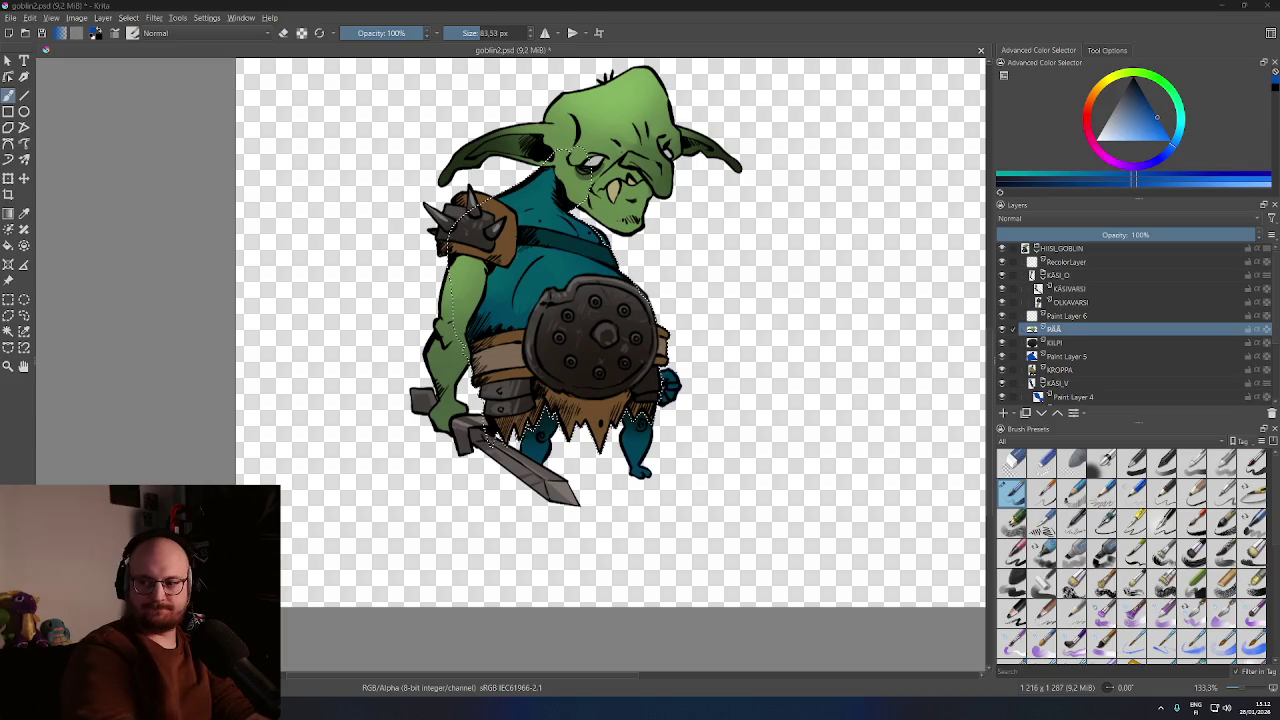
pyautogui.click(1066, 333)
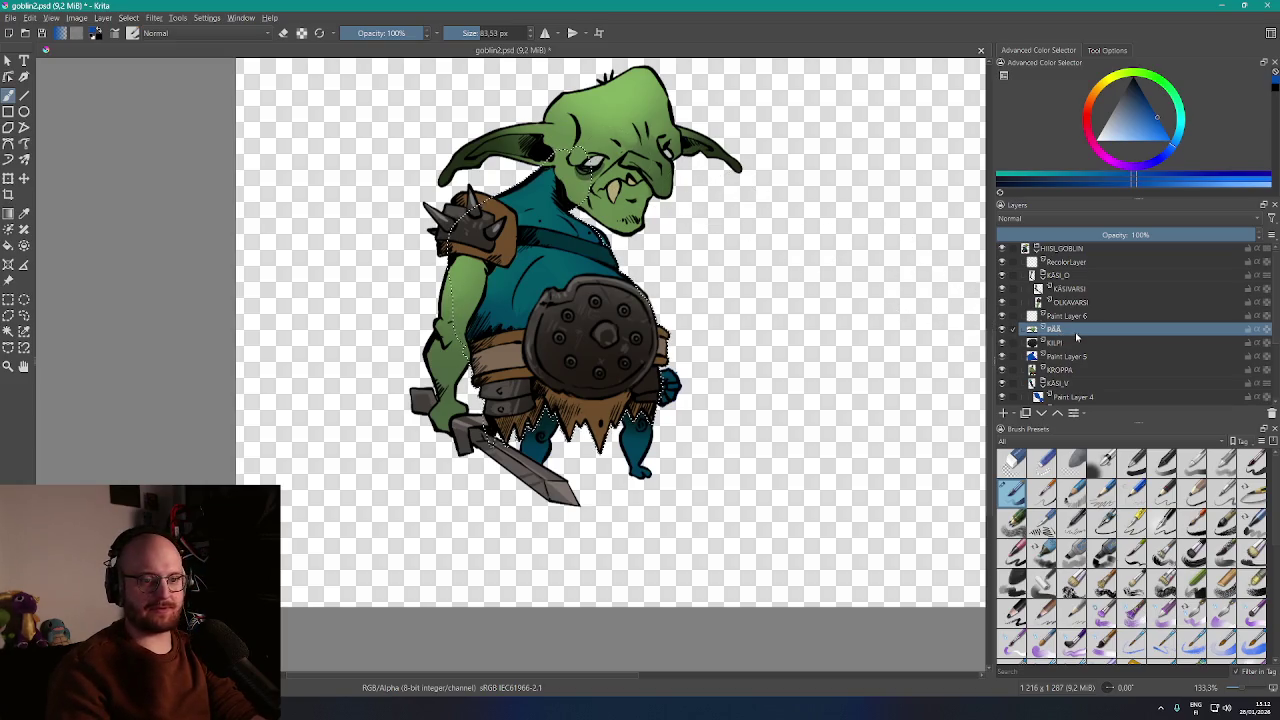
pyautogui.moveTo(1063, 333)
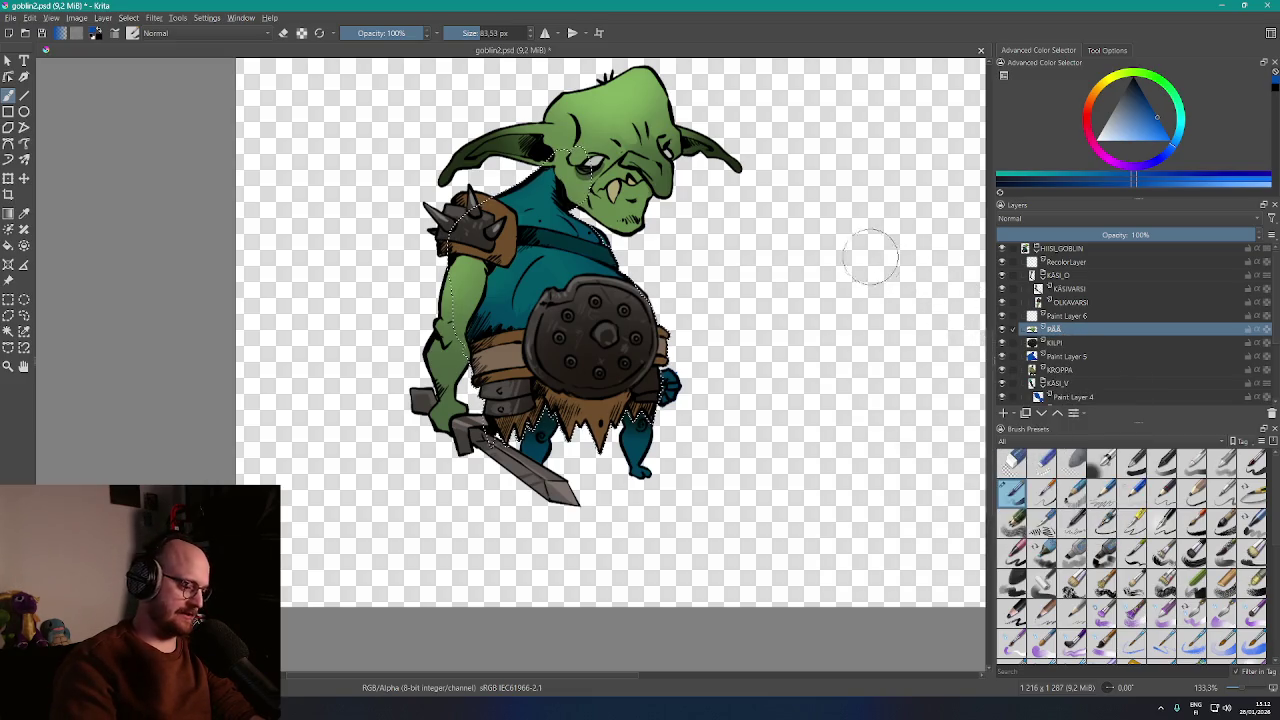
pyautogui.hotkey('ctrl', 'shift', 'a')
pyautogui.press('w')
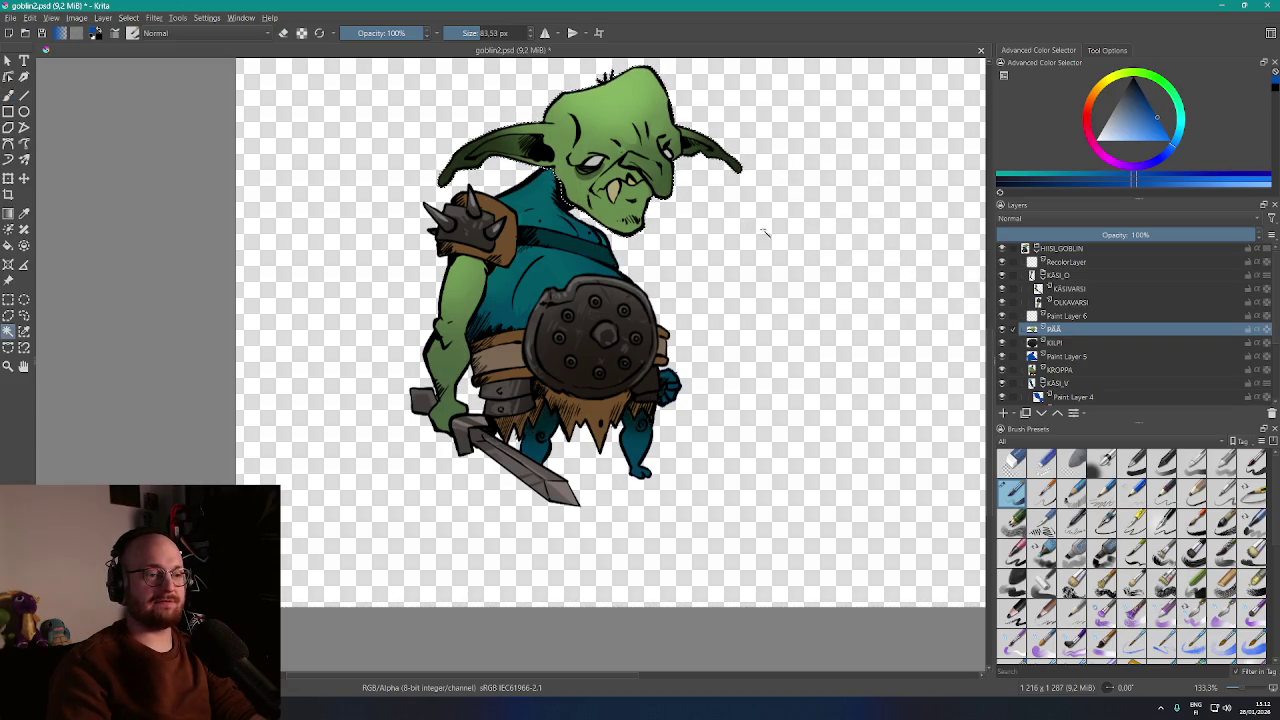
# Set Paint Layer 6 to Overlay blending, undoing a test stroke on the head
pyautogui.click(1068, 315)
pyautogui.press('b')
pyautogui.moveTo(660, 80)
pyautogui.mouseDown()
pyautogui.moveTo(520, 110)
pyautogui.moveTo(490, 135)
pyautogui.mouseUp()
pyautogui.hotkey('ctrl', 'z')
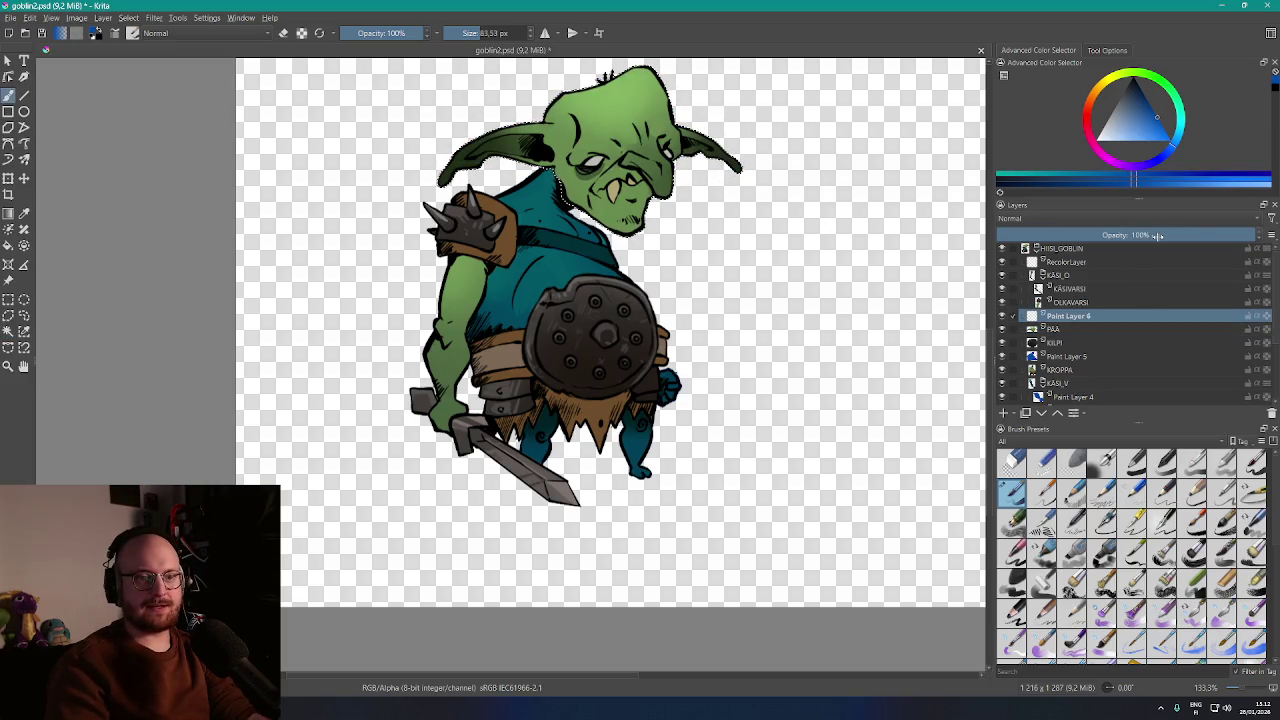
pyautogui.click(1147, 218)
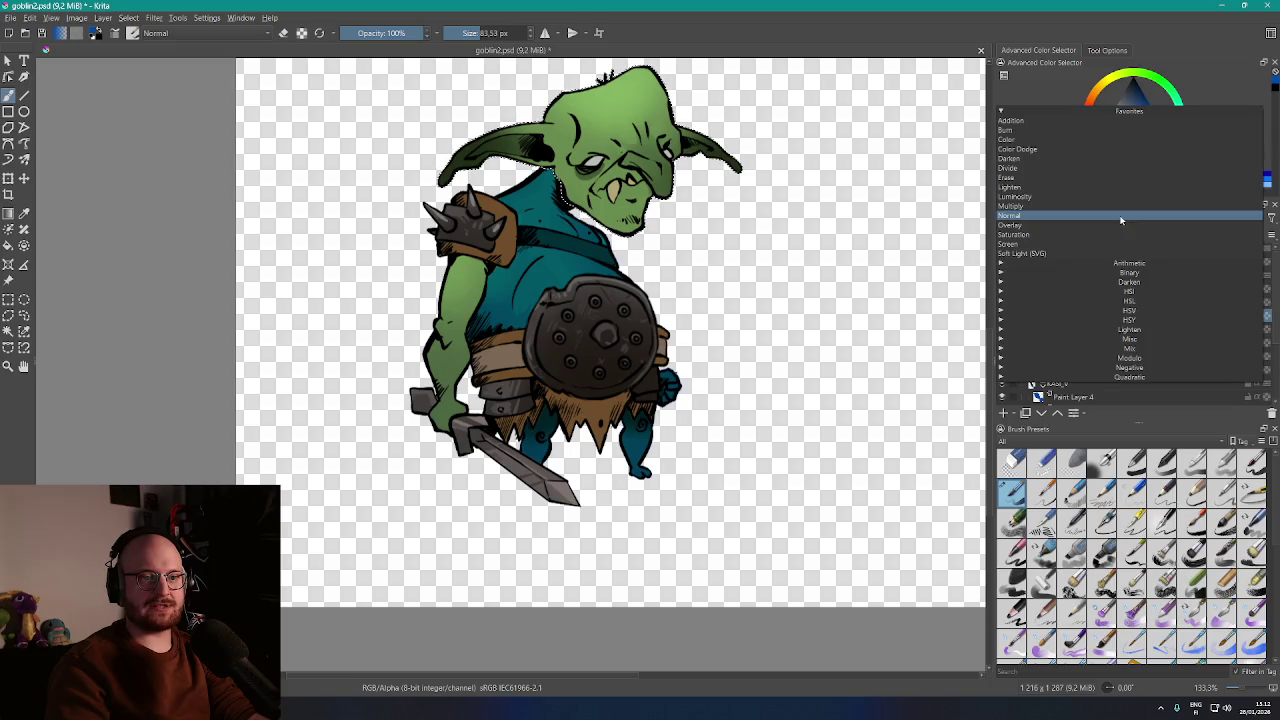
pyautogui.click(1065, 236)
# Undo the trial teal tint on the head and bring up the Magic Wand's tool options
pyautogui.moveTo(600, 80)
pyautogui.mouseDown()
pyautogui.moveTo(460, 150)
pyautogui.moveTo(550, 110)
pyautogui.moveTo(740, 150)
pyautogui.mouseUp()
pyautogui.scroll(2, 650, 140)
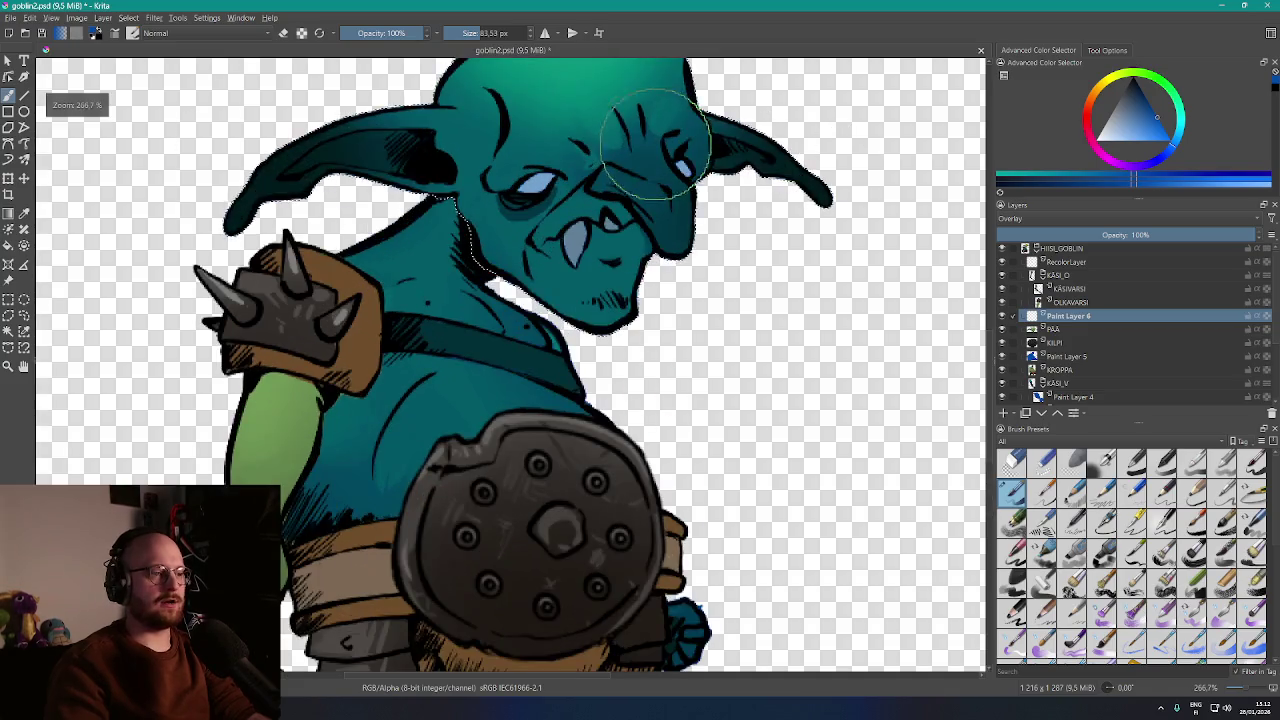
pyautogui.hotkey('ctrl', 'z')
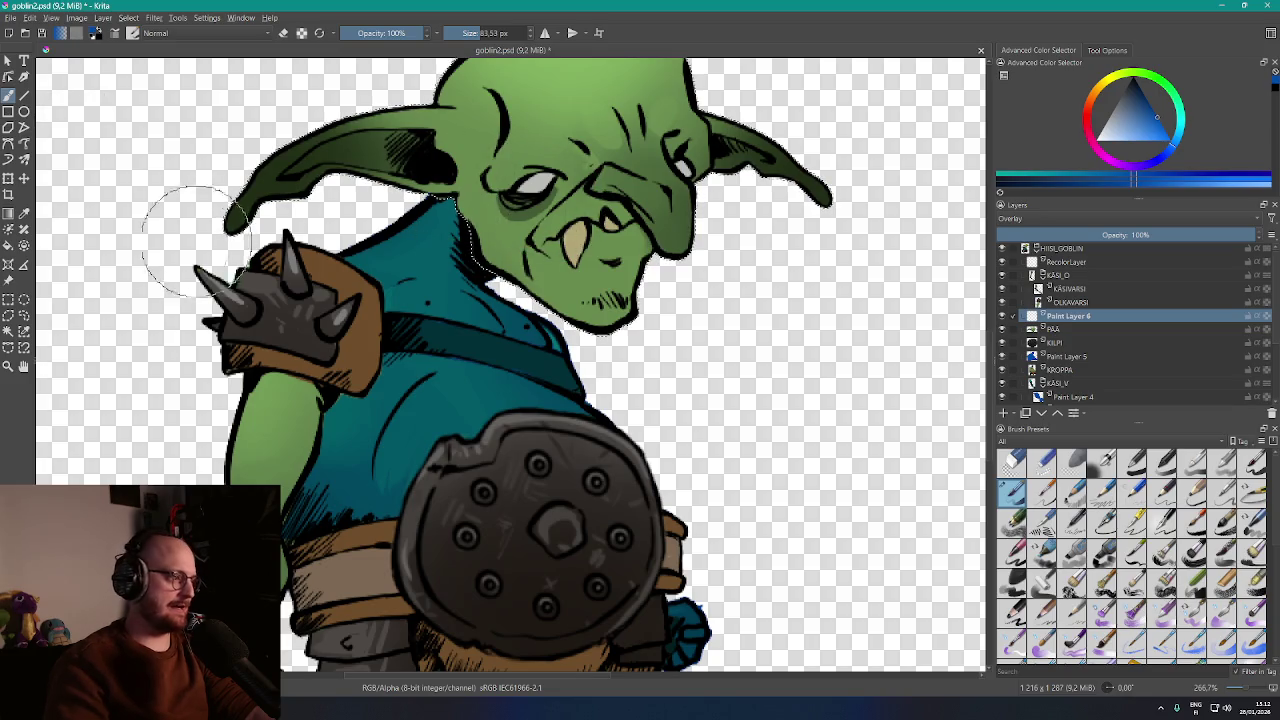
pyautogui.click(8, 331)
pyautogui.click(1107, 50)
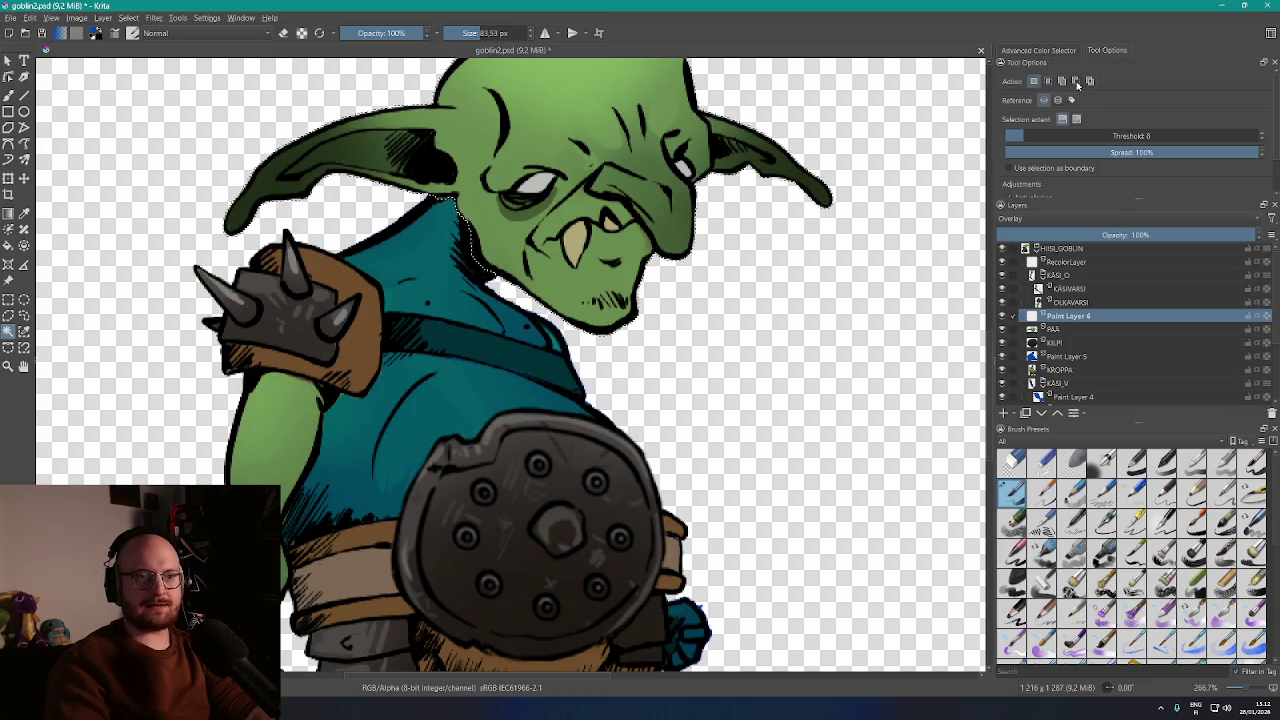
# Set the wand's selection action, select the head area on PÄÄ, and fill it teal on Paint Layer 6
pyautogui.click(1076, 81)
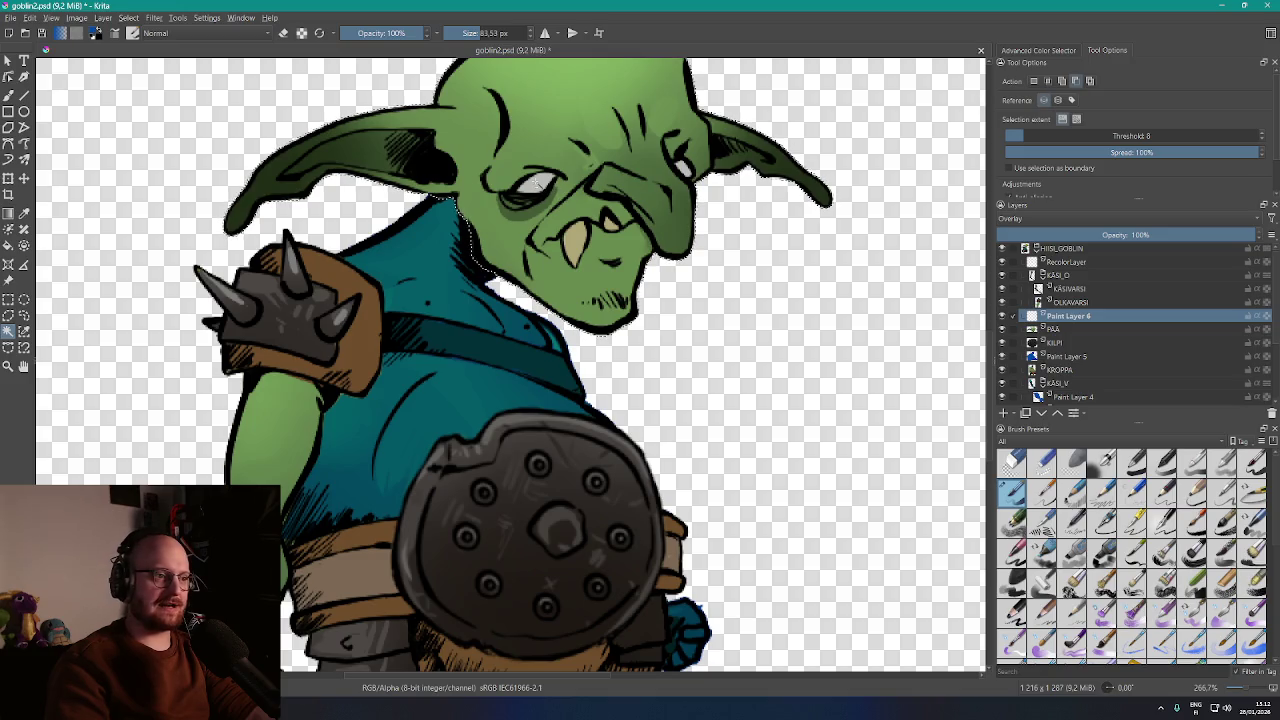
pyautogui.press('2')
pyautogui.hotkey('ctrl', '+')
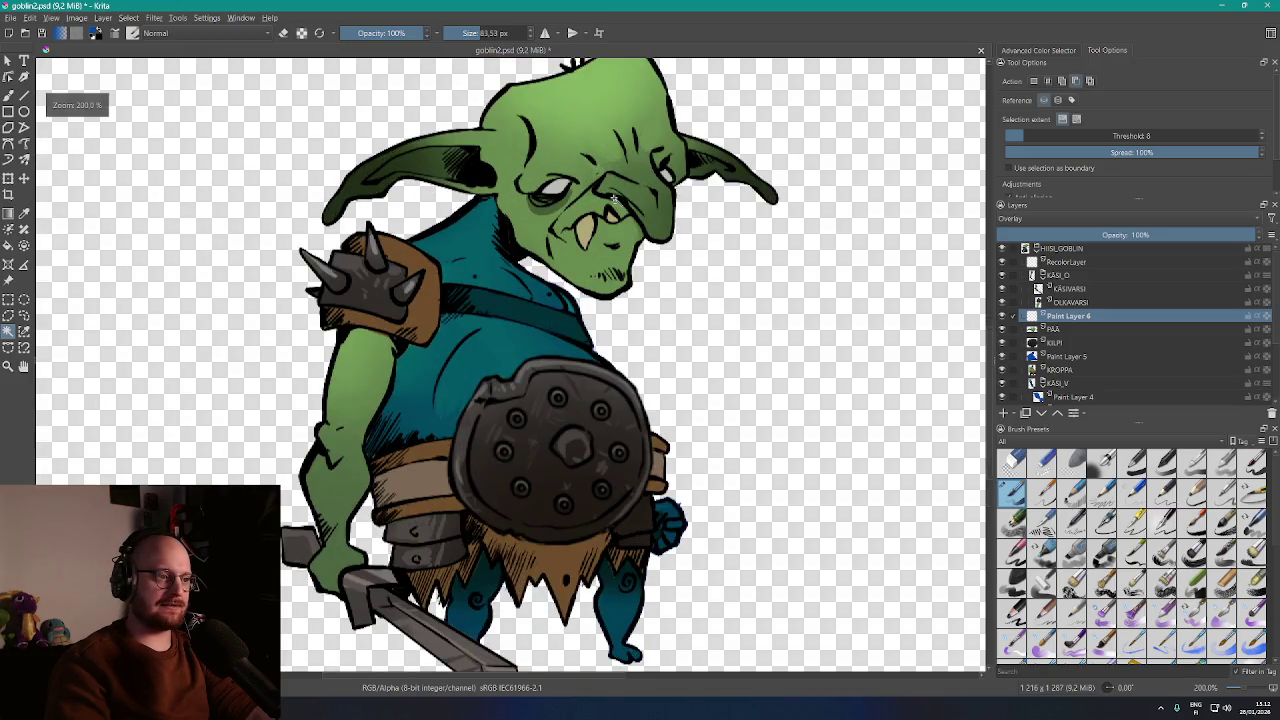
pyautogui.click(1060, 330)
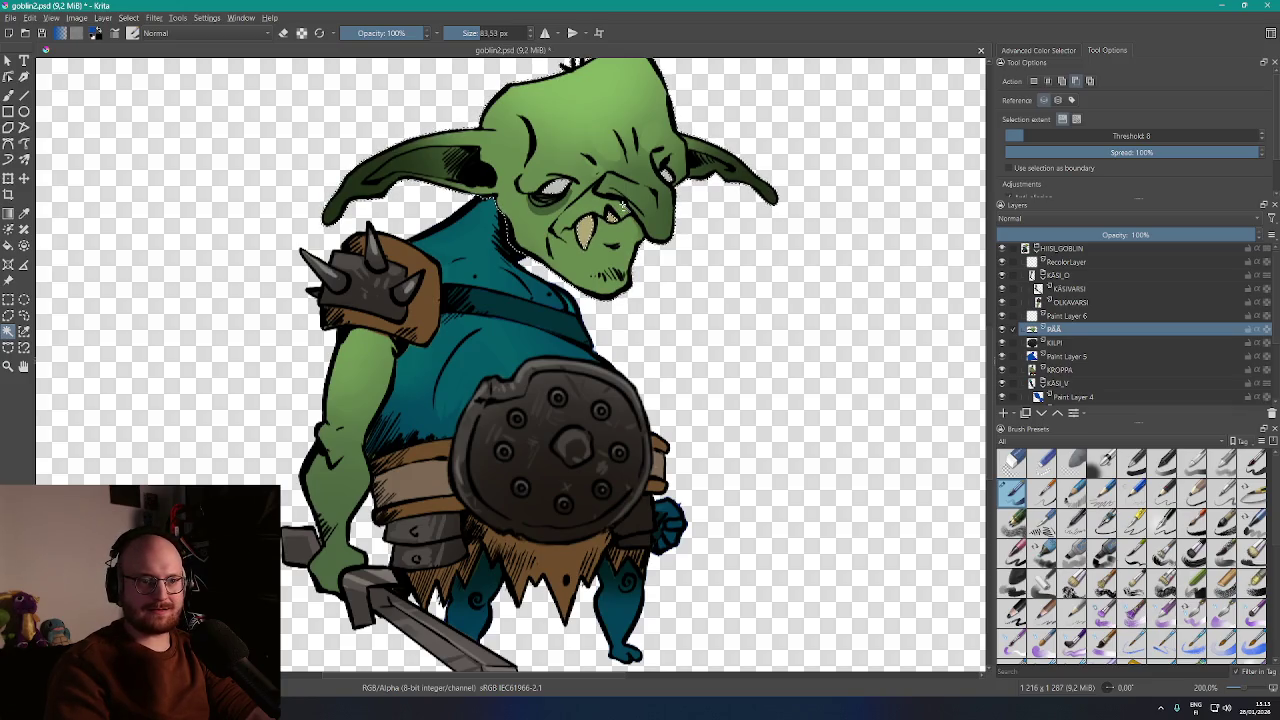
pyautogui.scroll(3, 630, 233)
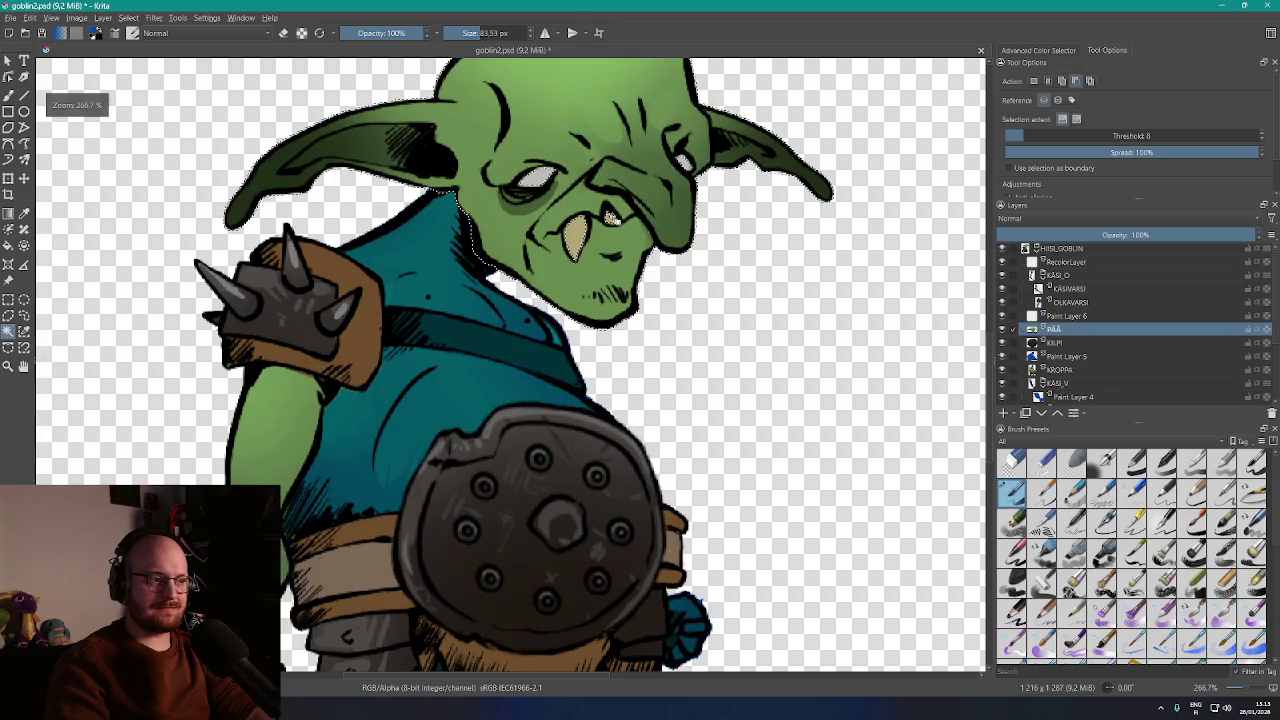
pyautogui.scroll(2, 630, 233)
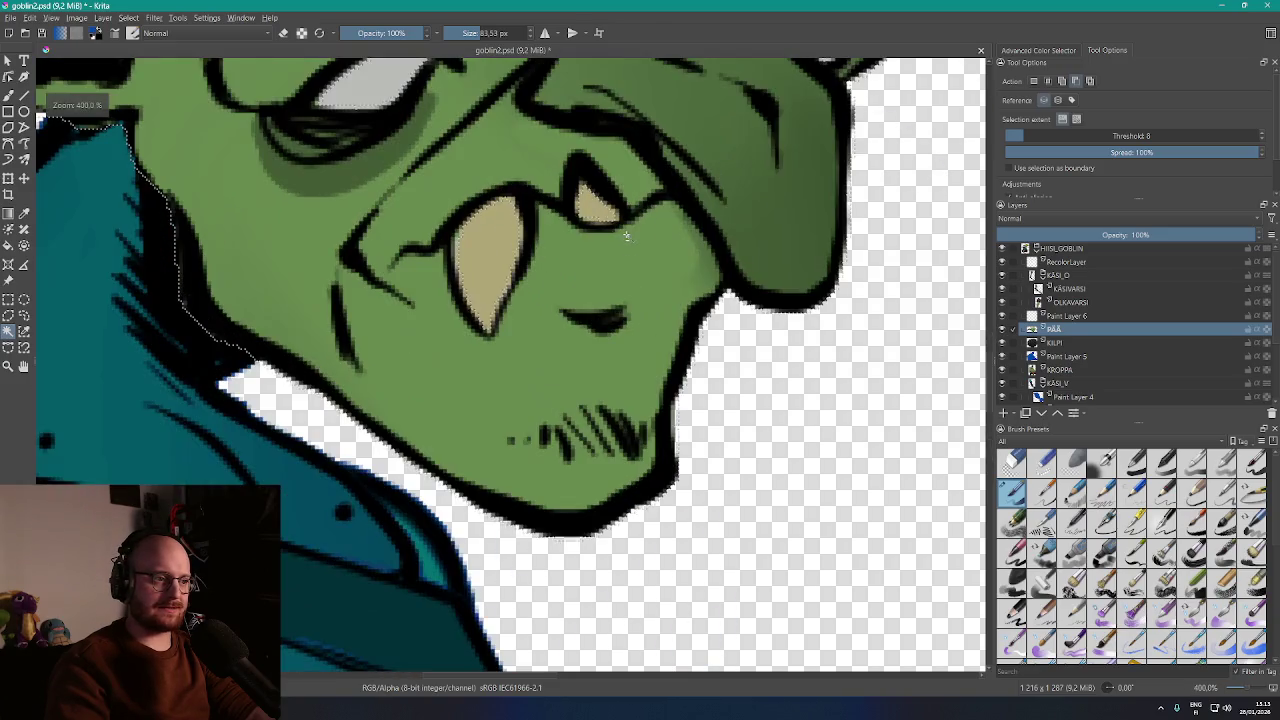
pyautogui.scroll(-1, 612, 237)
pyautogui.scroll(-1, 612, 237)
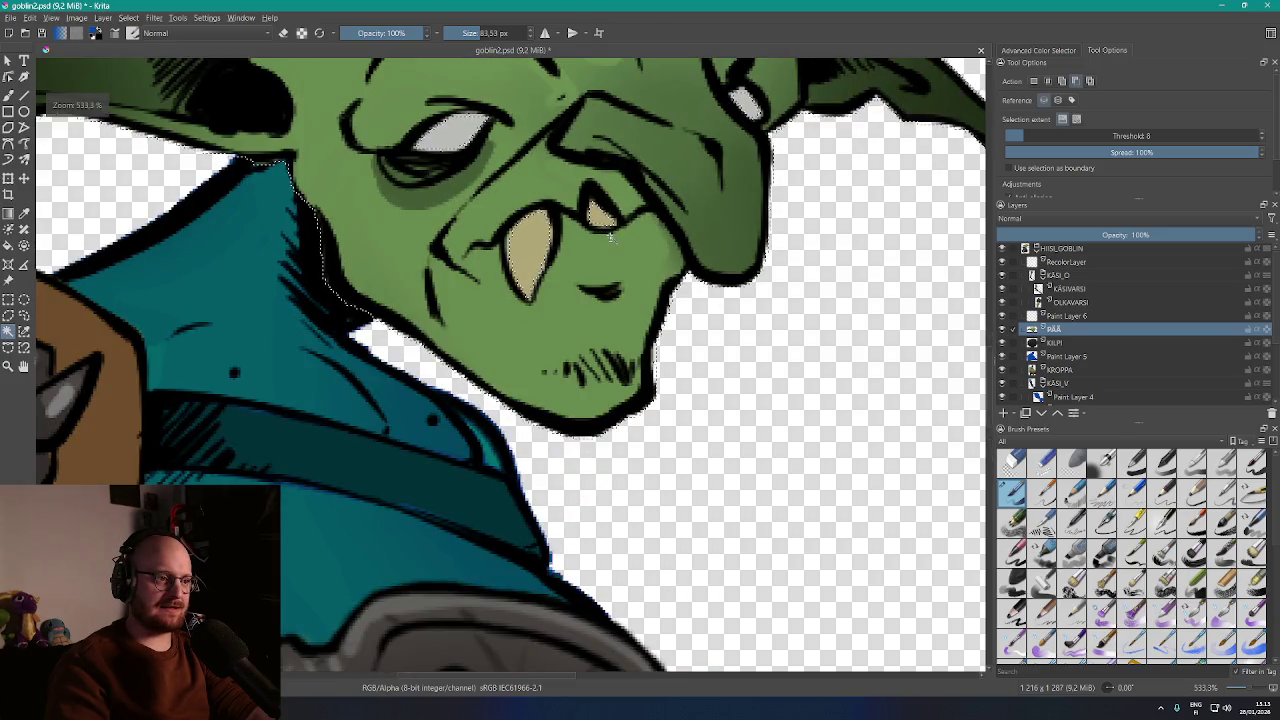
pyautogui.scroll(-5, 612, 237)
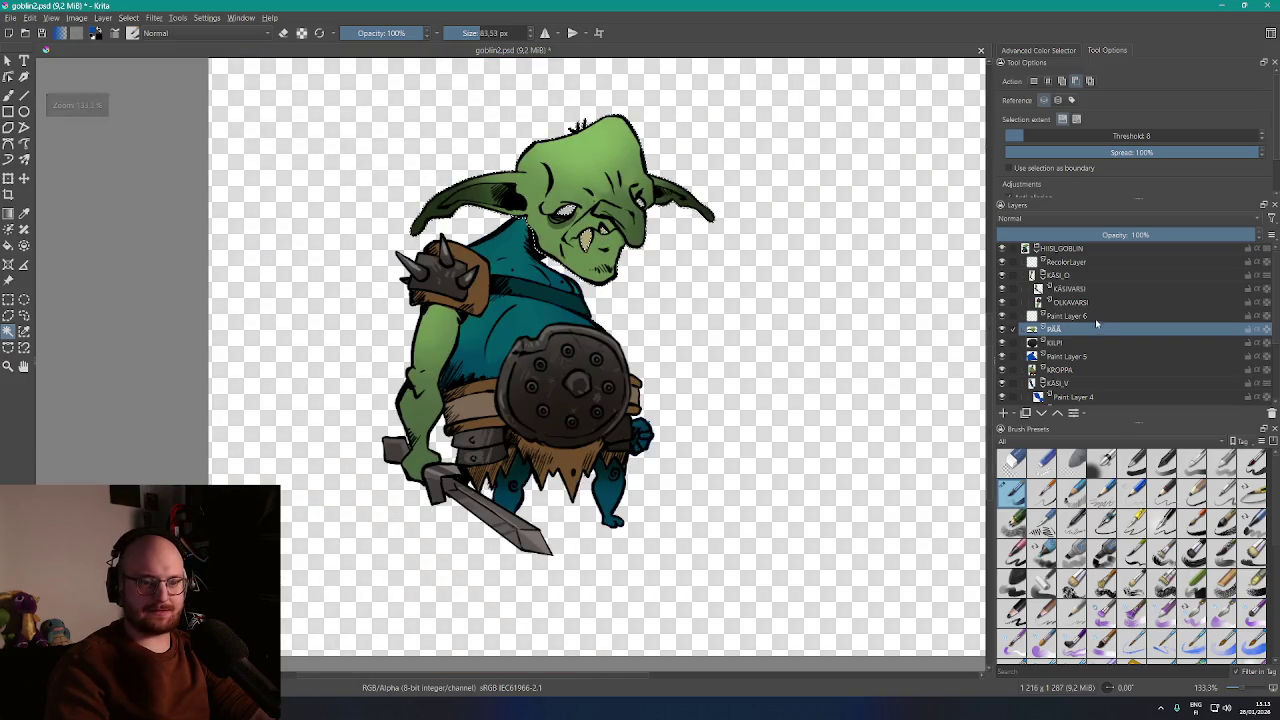
pyautogui.press('pageup')
pyautogui.press('b')
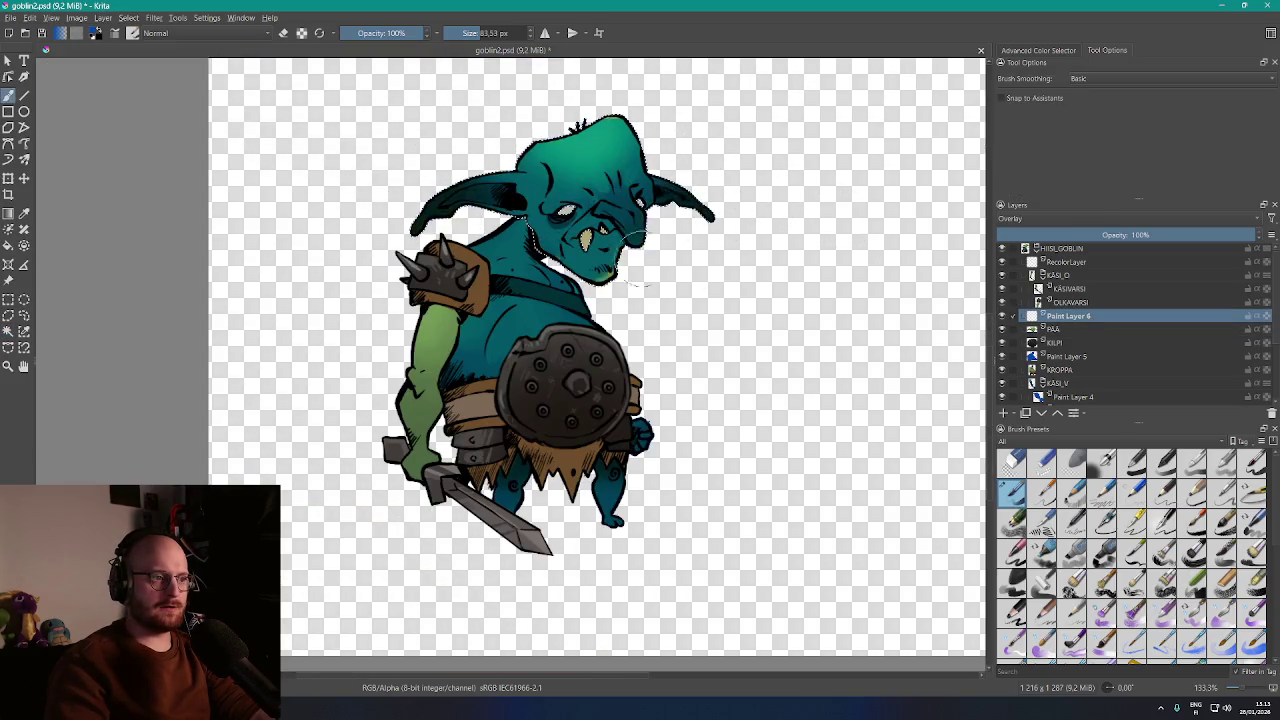
pyautogui.scroll(3, 635, 200)
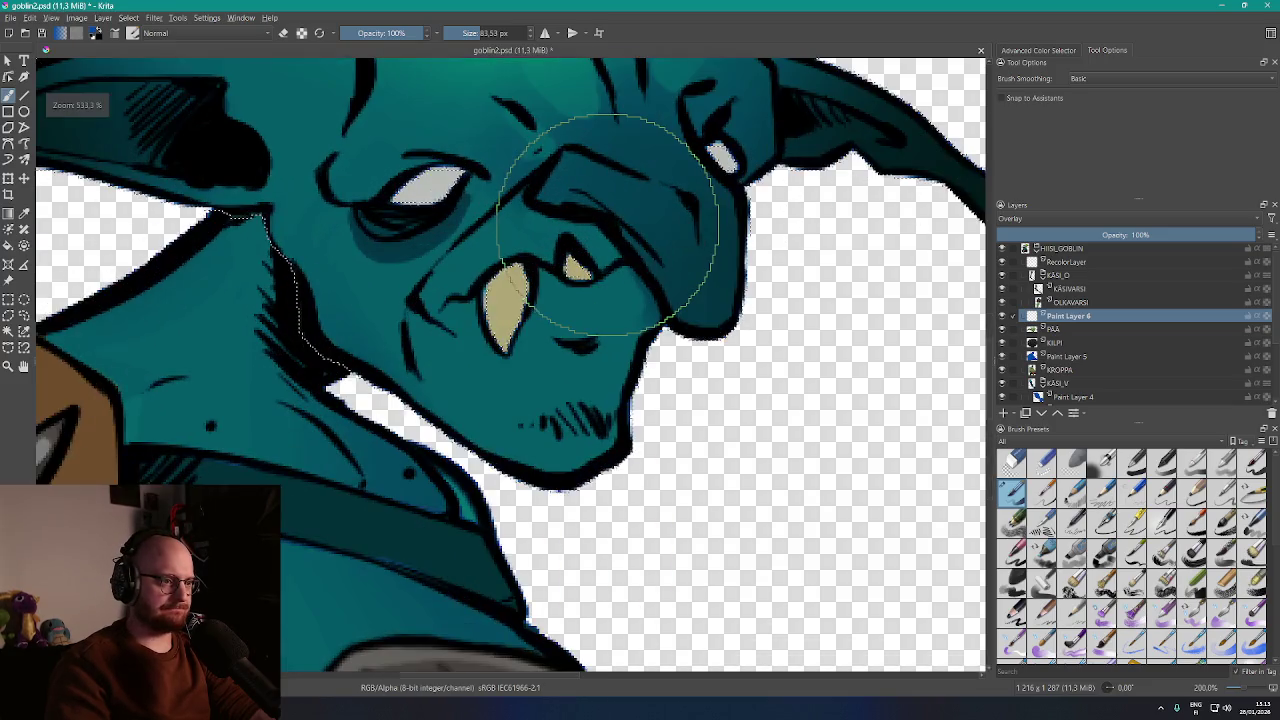
pyautogui.scroll(-4, 795, 305)
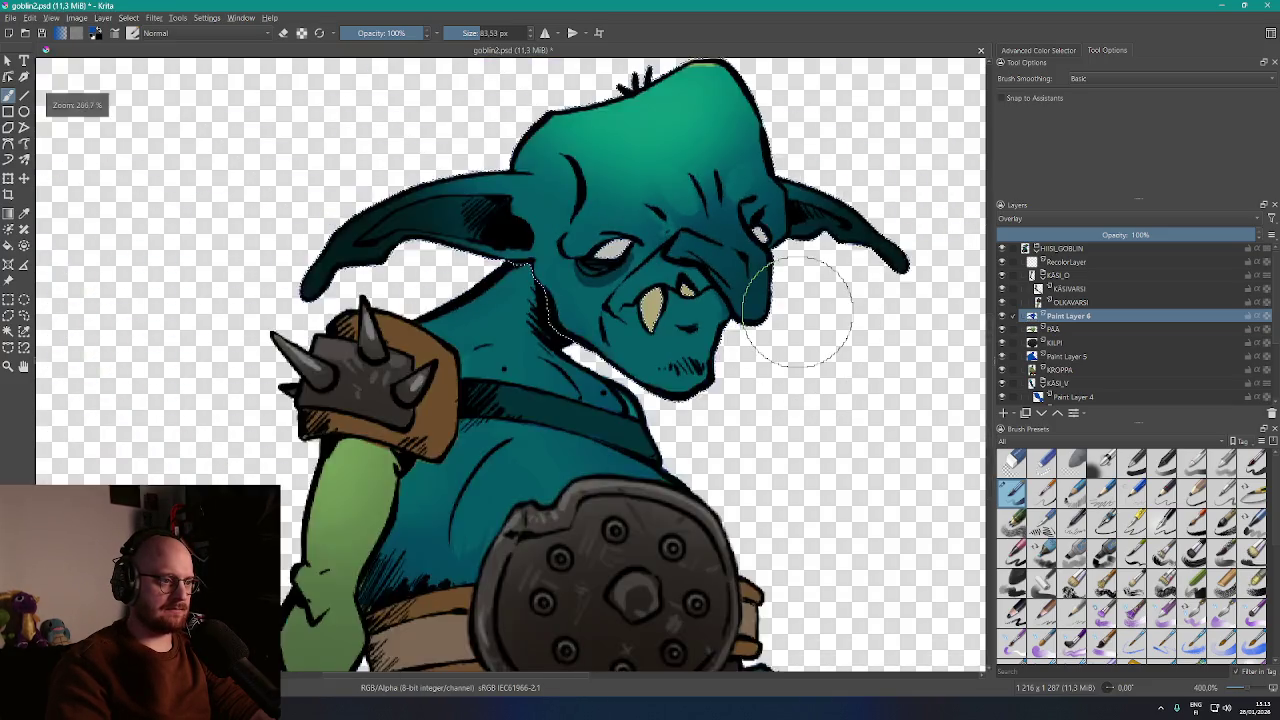
pyautogui.scroll(6, 790, 308)
pyautogui.scroll(2, 787, 310)
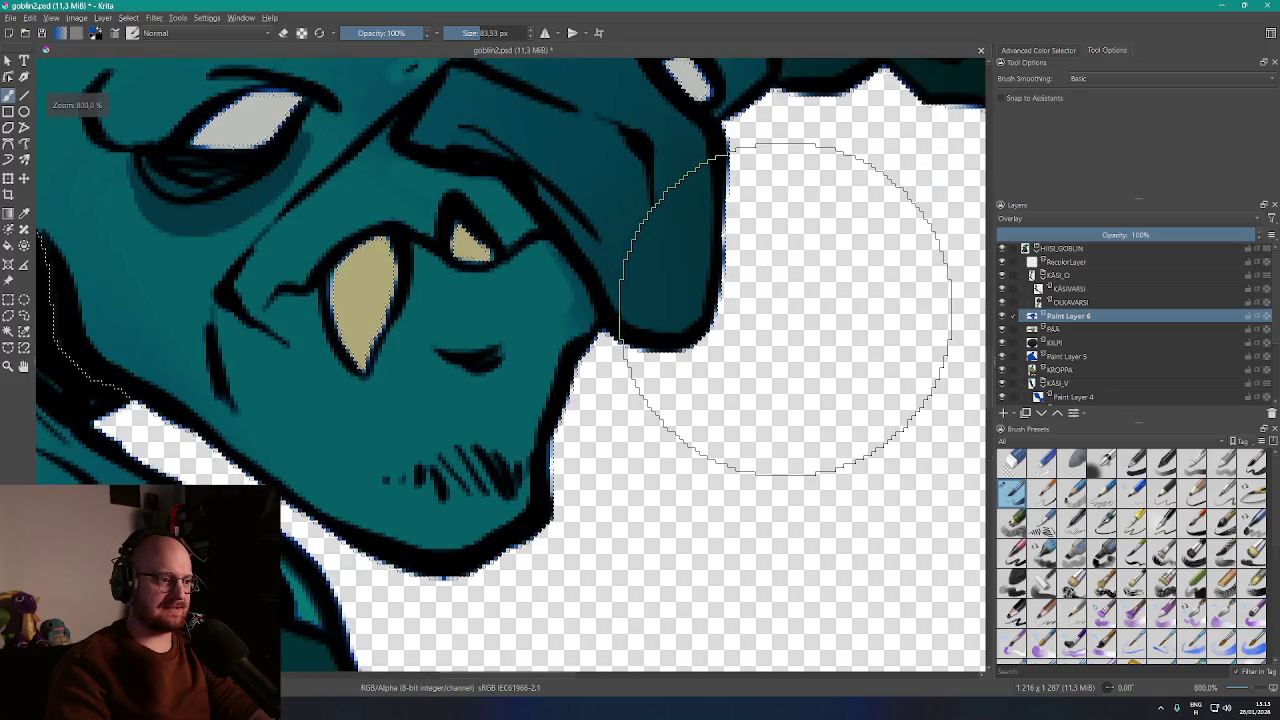
pyautogui.scroll(-5, 787, 310)
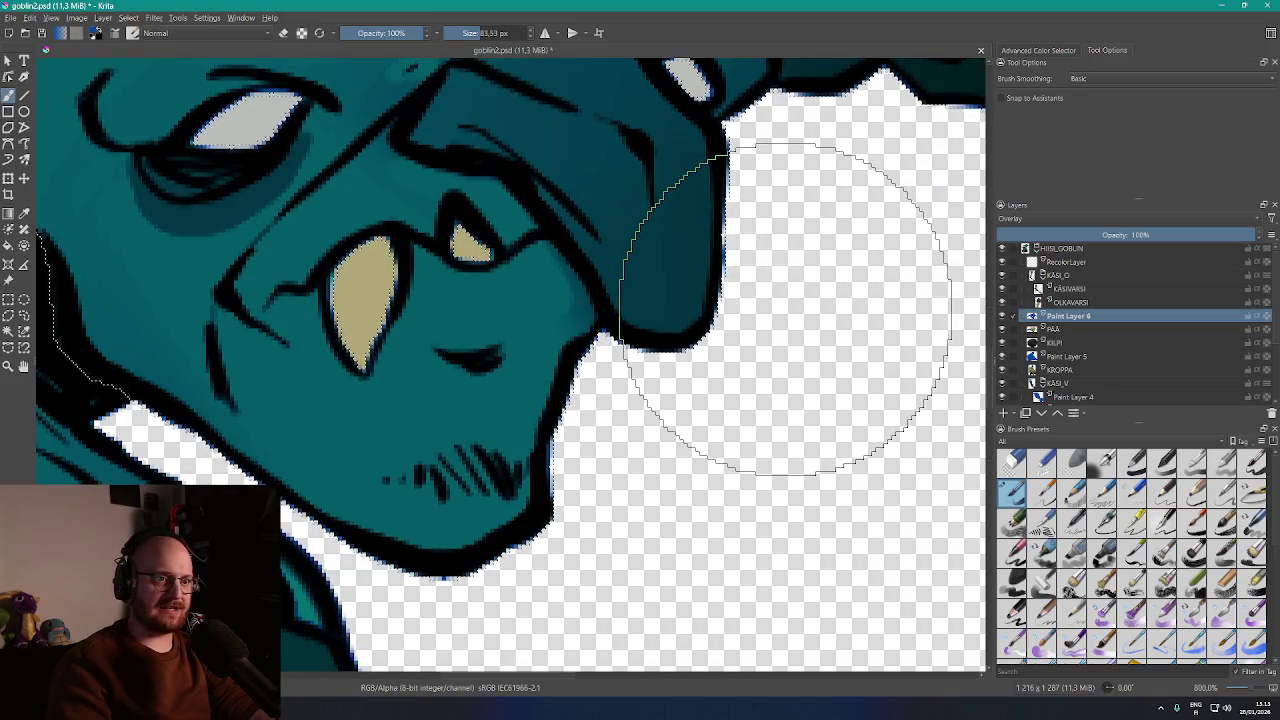
pyautogui.scroll(4, 787, 310)
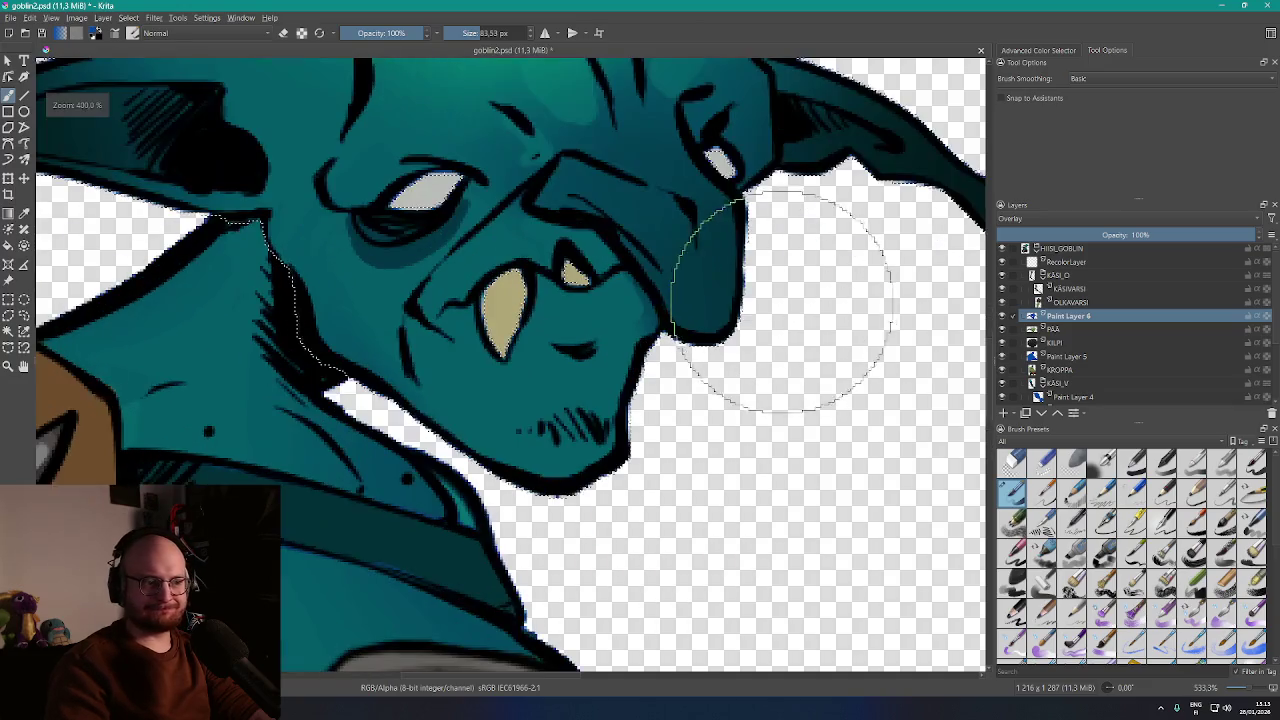
pyautogui.scroll(-3, 767, 300)
pyautogui.scroll(-1, 767, 300)
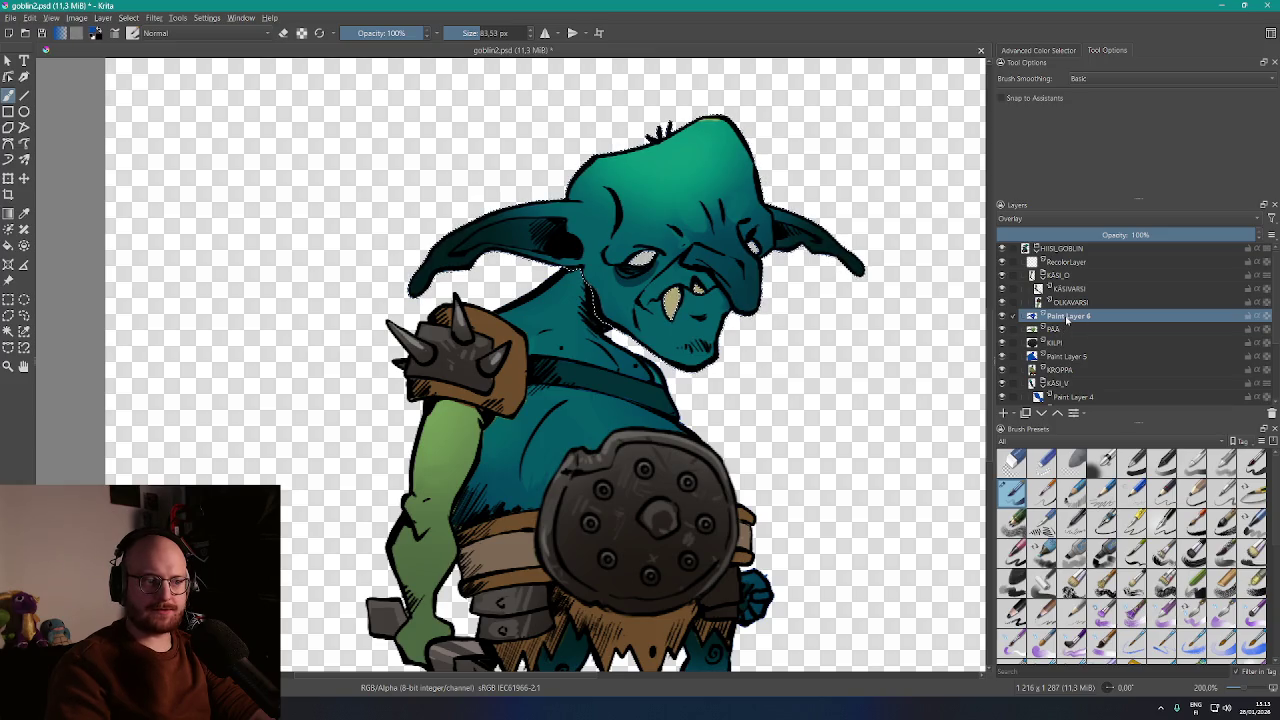
pyautogui.click(12, 299)
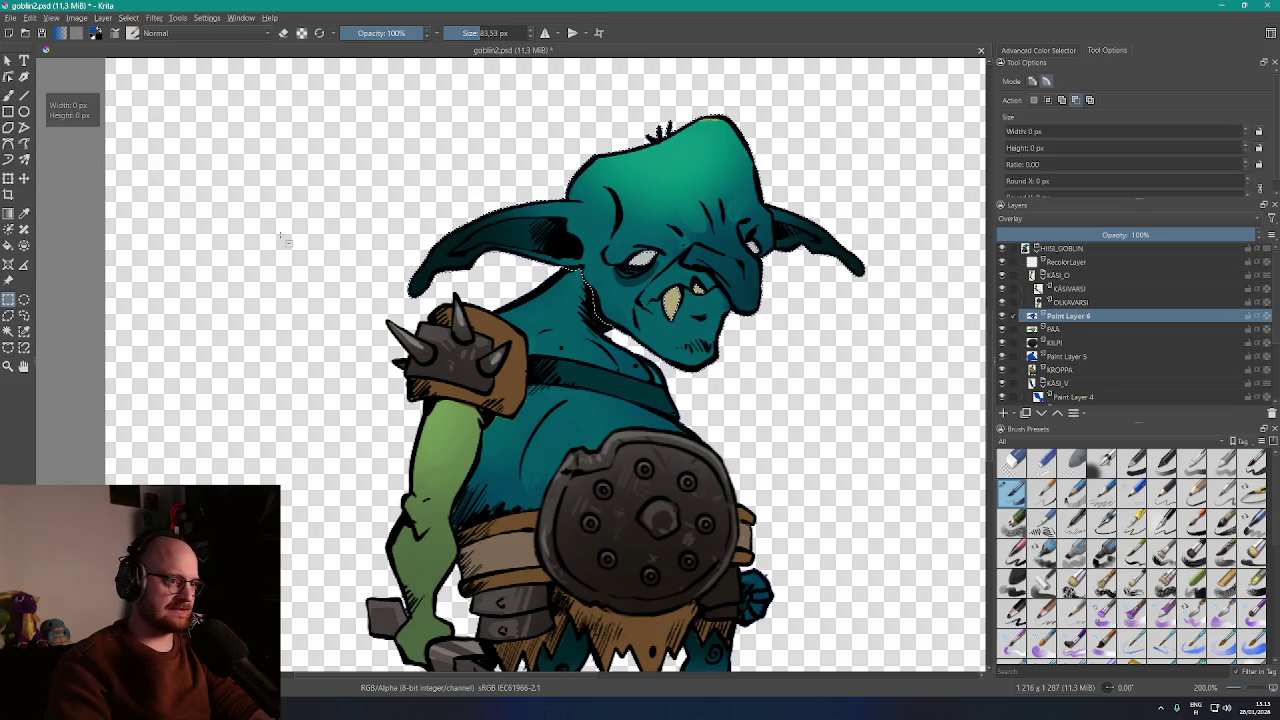
pyautogui.scroll(4, 640, 270)
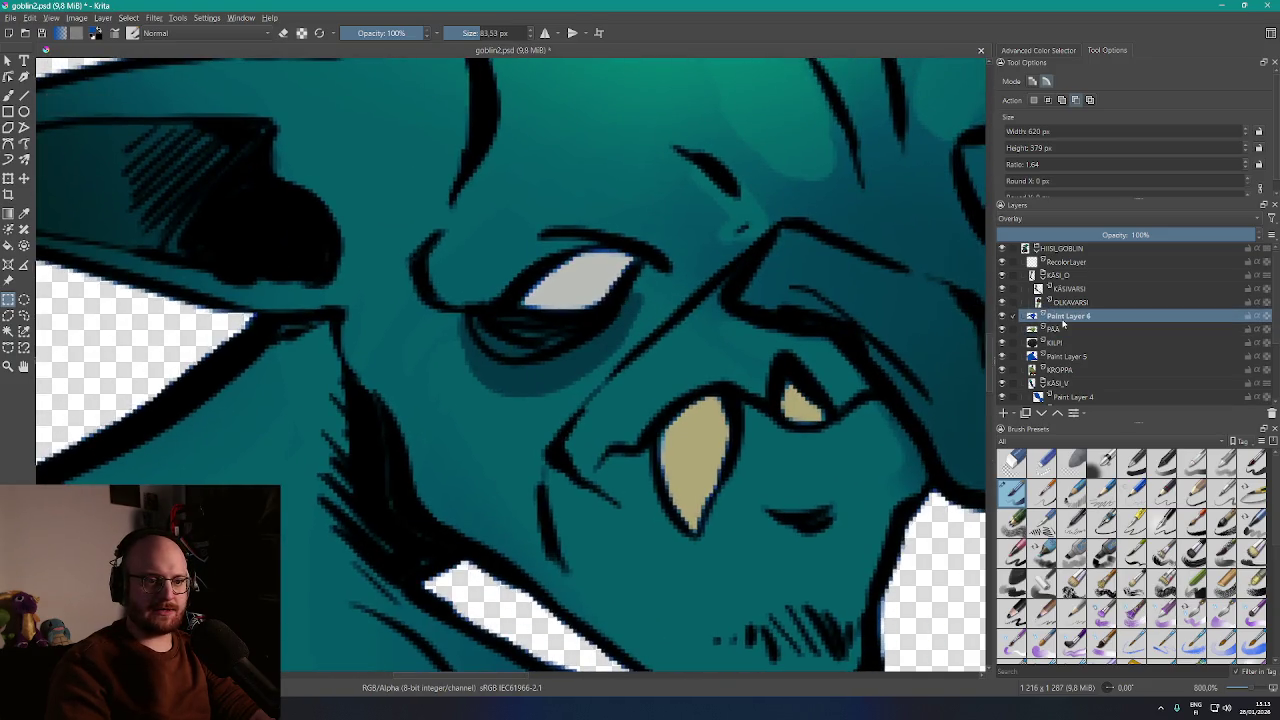
# Choose a tiny brush and paint grey over the eye white's dark upper edge
pyautogui.press('b')
pyautogui.click(449, 33)
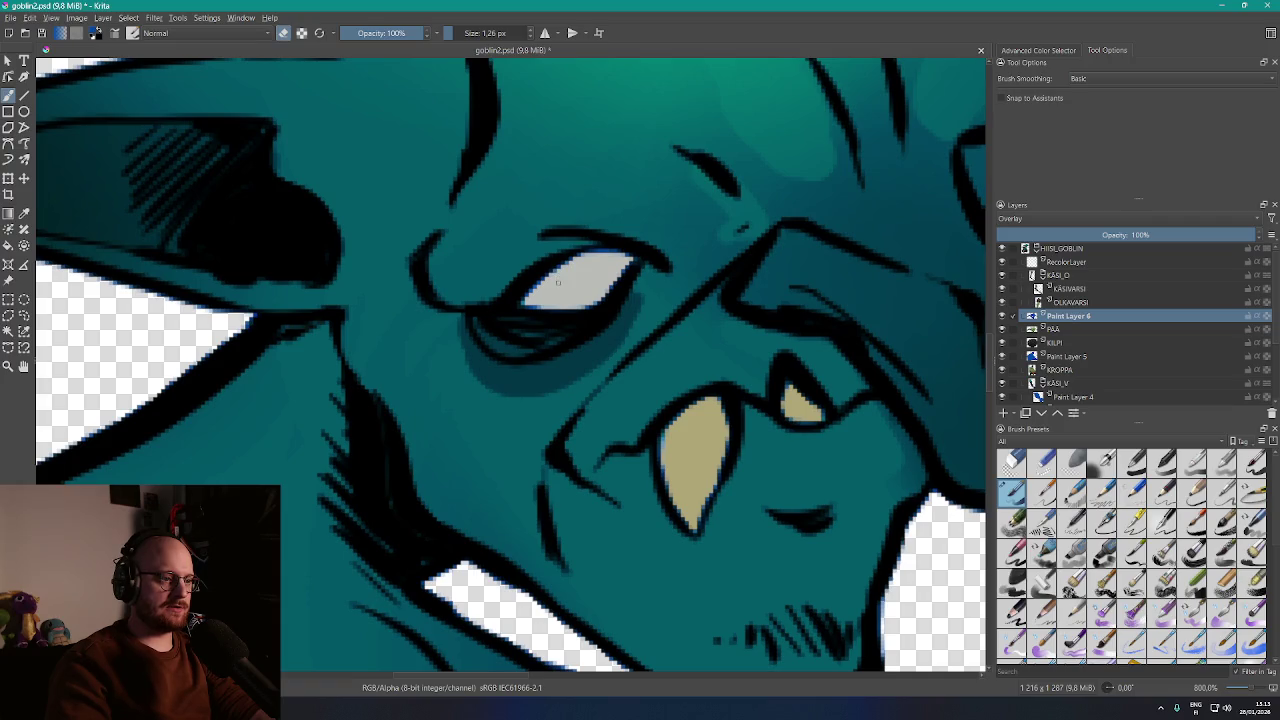
pyautogui.scroll(4, 558, 283)
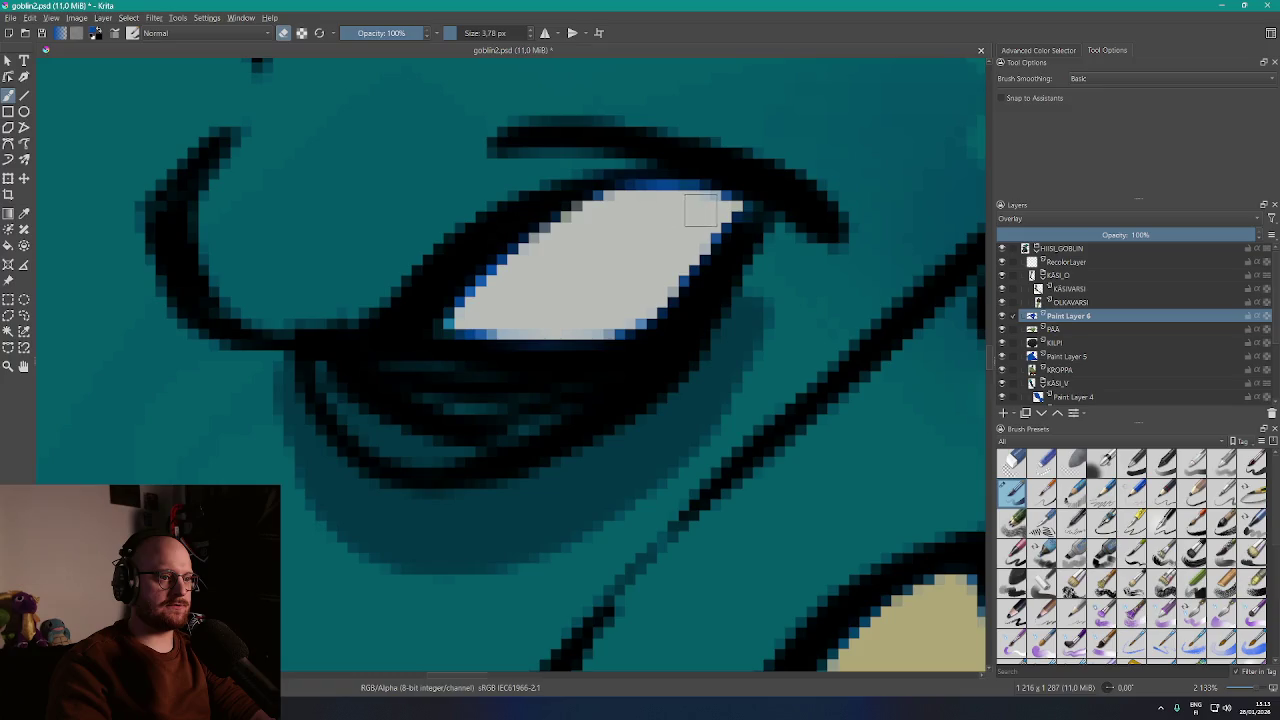
pyautogui.moveTo(651, 200); pyautogui.dragTo(679, 201)
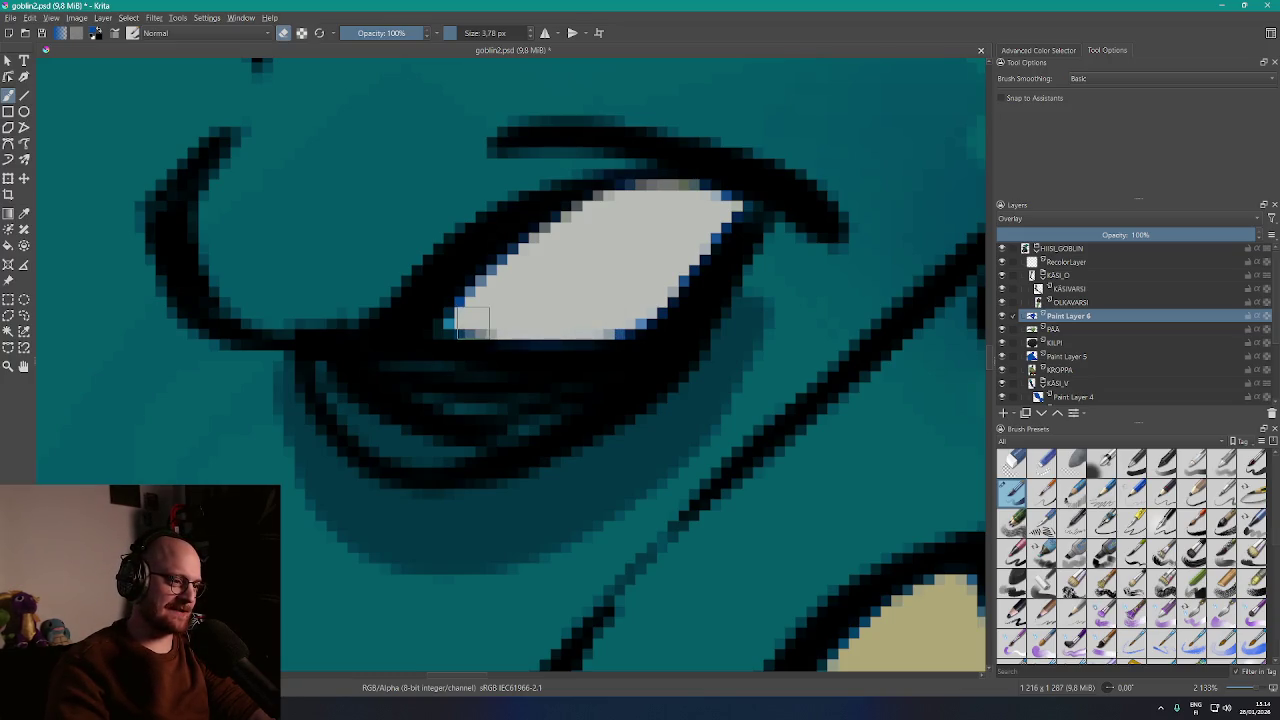
# Enlarge the brush slightly and paint light grey over blue and dark pixels at the eye's top and lower edge
pyautogui.moveTo(458, 38); pyautogui.dragTo(480, 38)
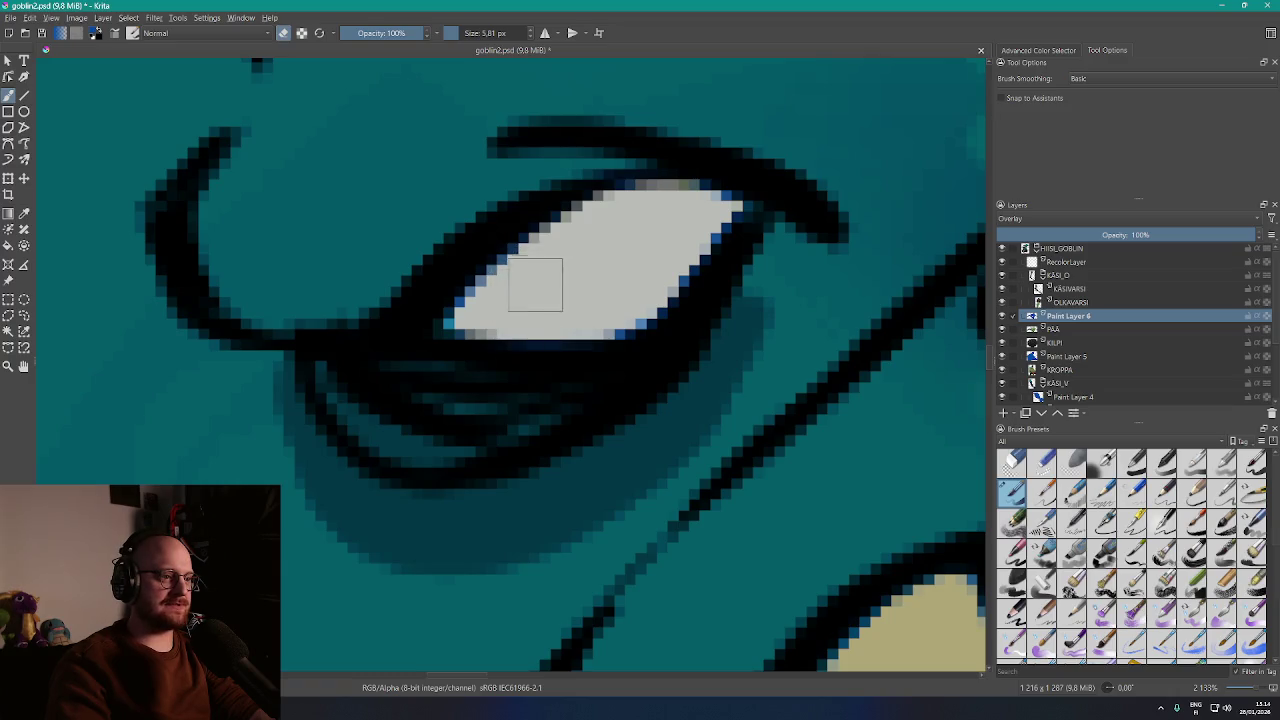
pyautogui.scroll(-3, 640, 275)
pyautogui.scroll(-4, 640, 278)
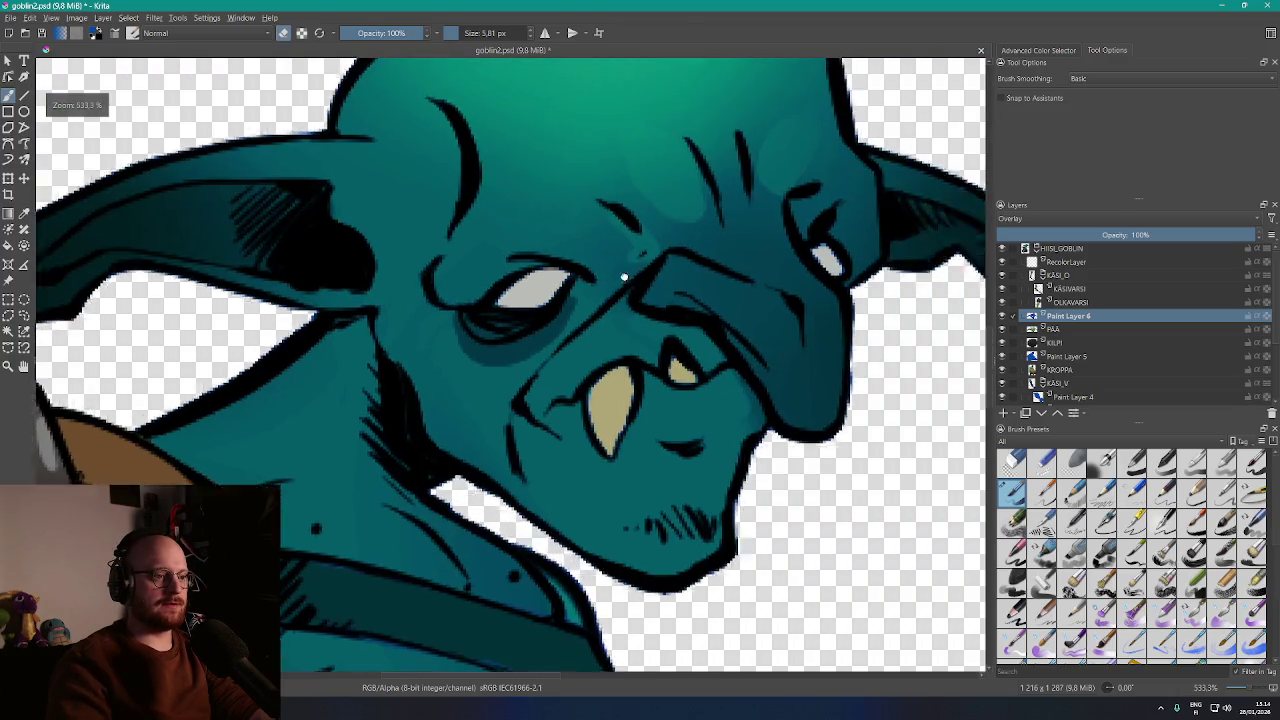
pyautogui.scroll(5, 650, 330)
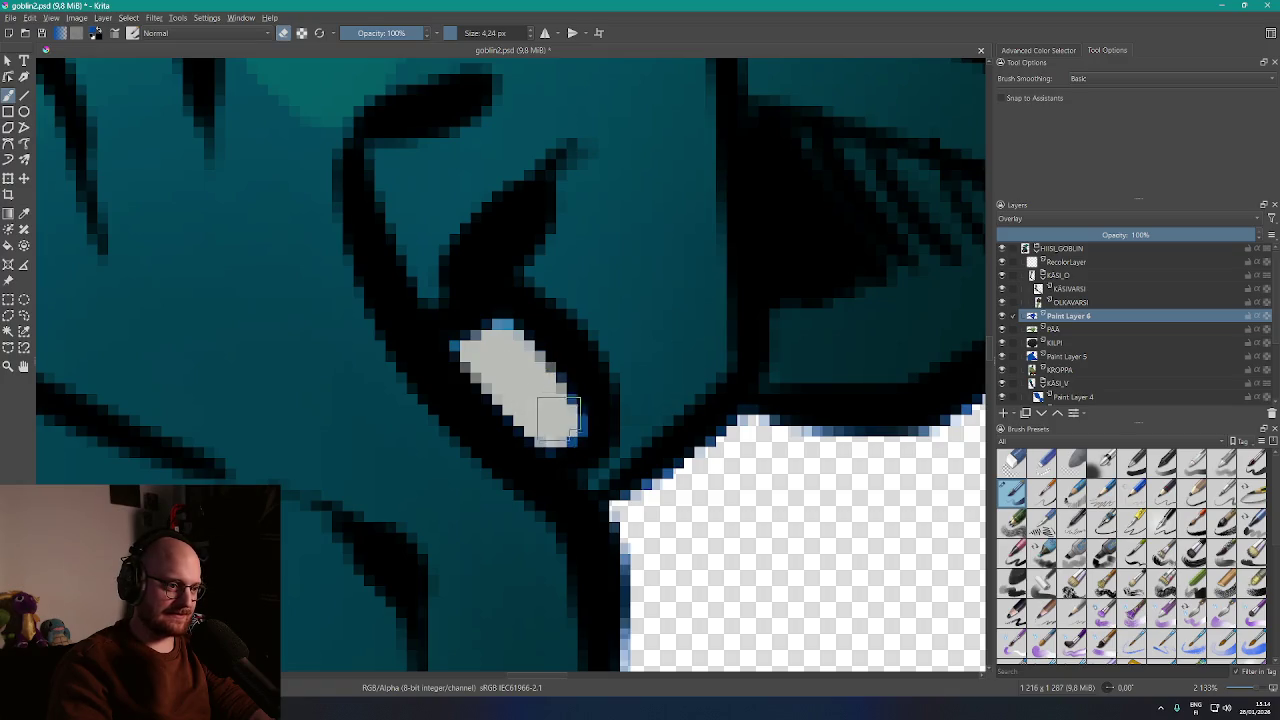
pyautogui.moveTo(545, 395)
pyautogui.mouseDown()
pyautogui.moveTo(563, 430)
pyautogui.moveTo(555, 415)
pyautogui.mouseUp()
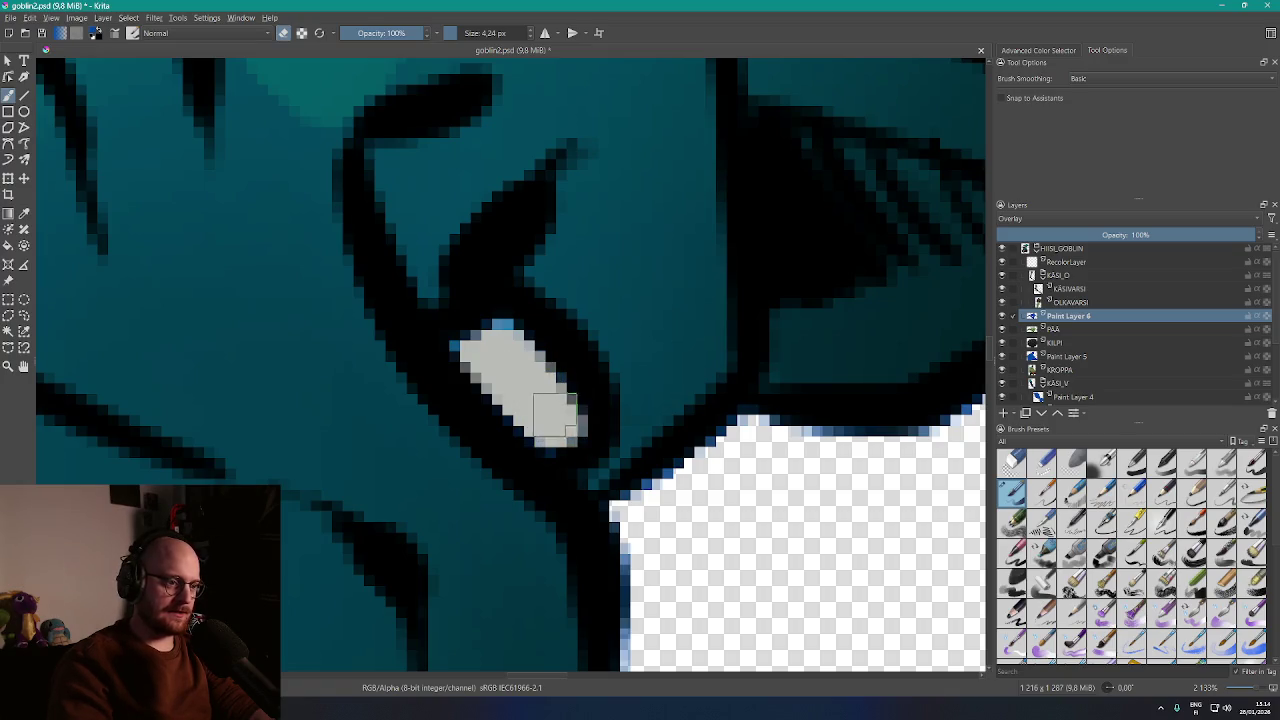
pyautogui.click(509, 344)
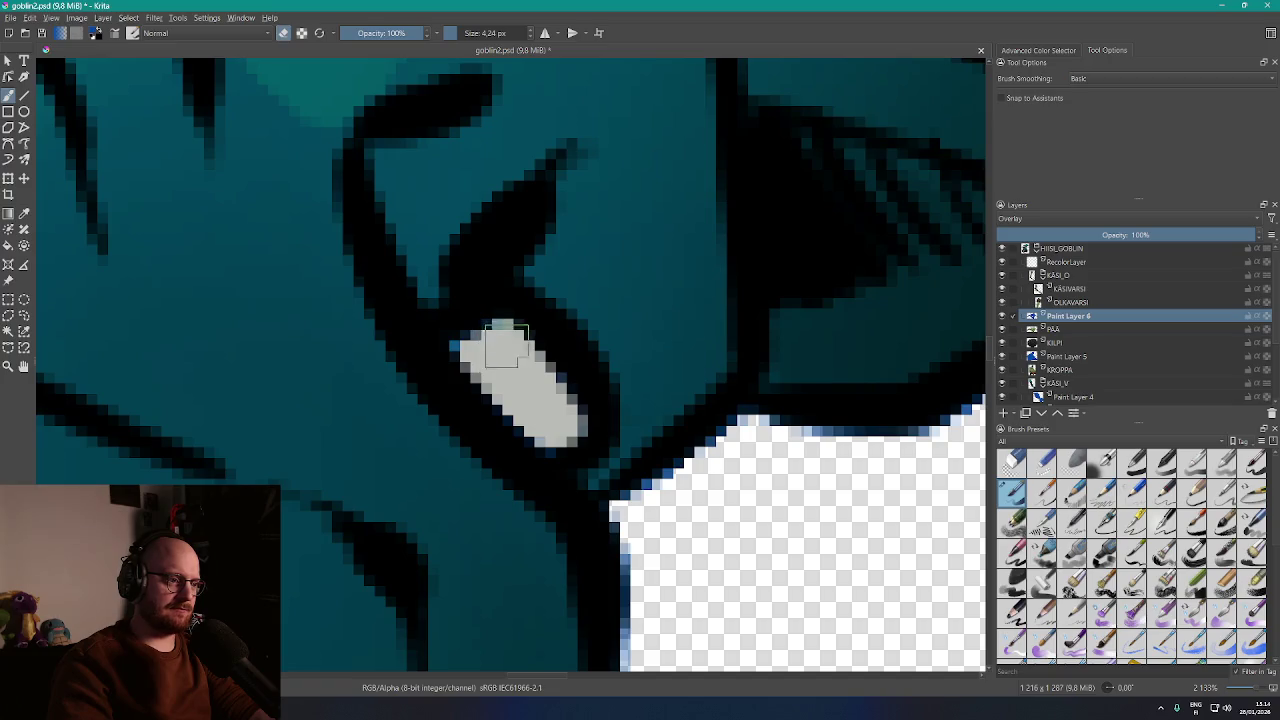
pyautogui.click(549, 402)
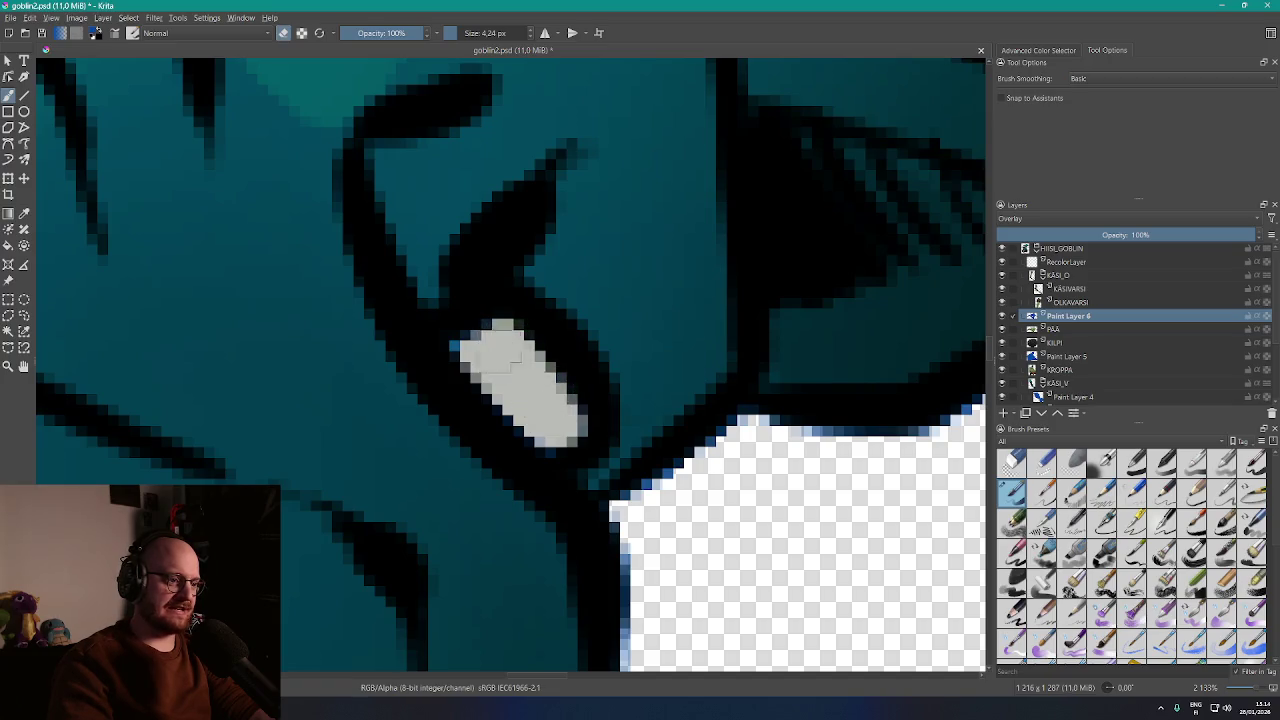
pyautogui.scroll(-6, 521, 384)
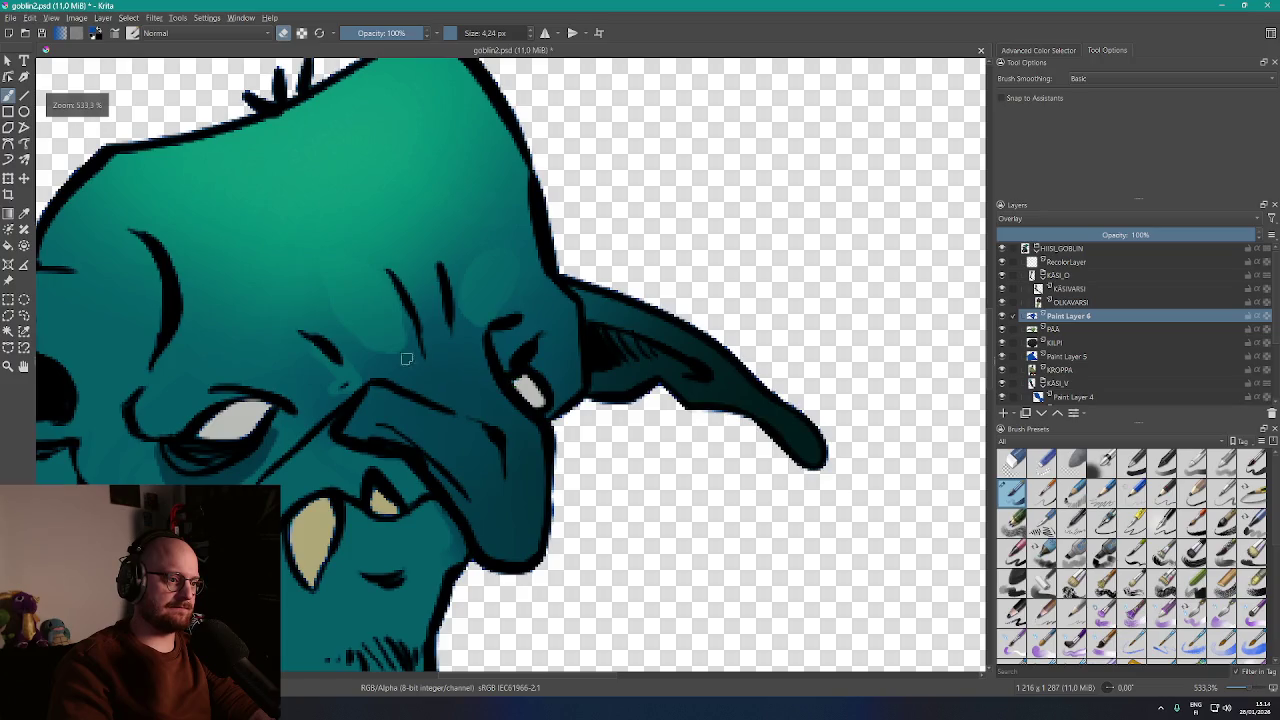
# Repaint the blue fringe pixels along the tooth's left and upper edges tan
pyautogui.scroll(7, 540, 496)
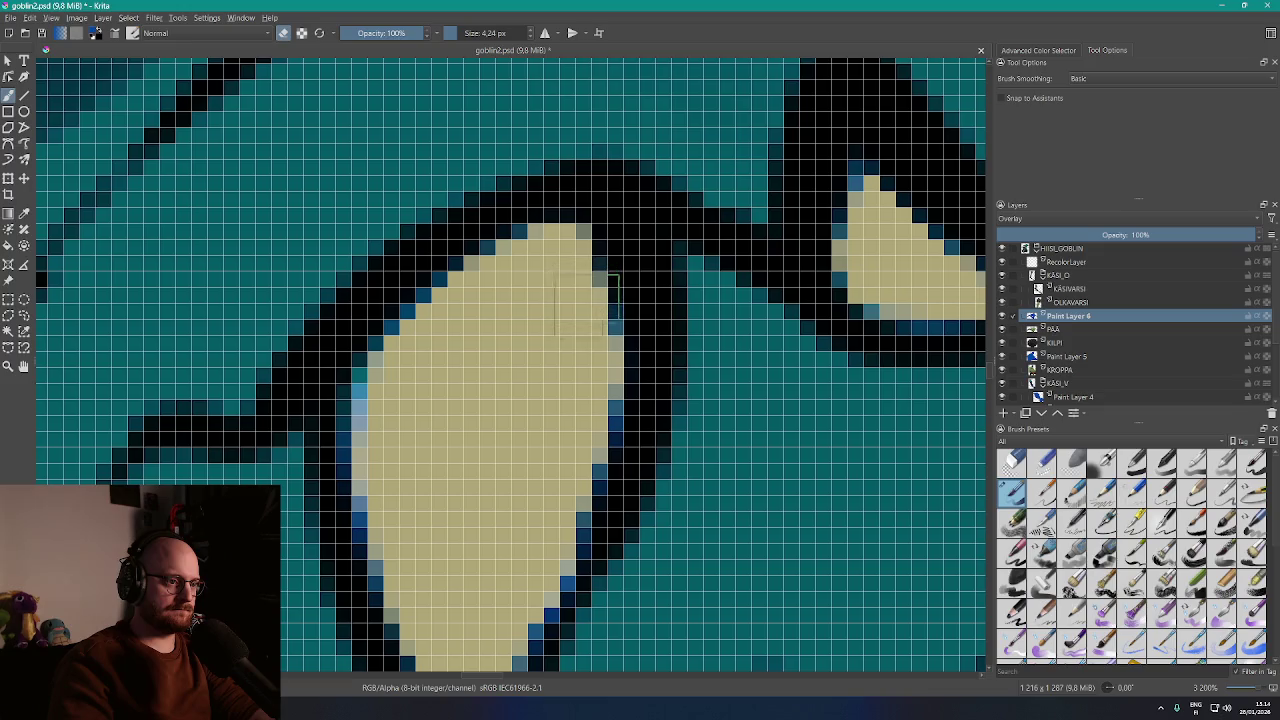
pyautogui.click(594, 380)
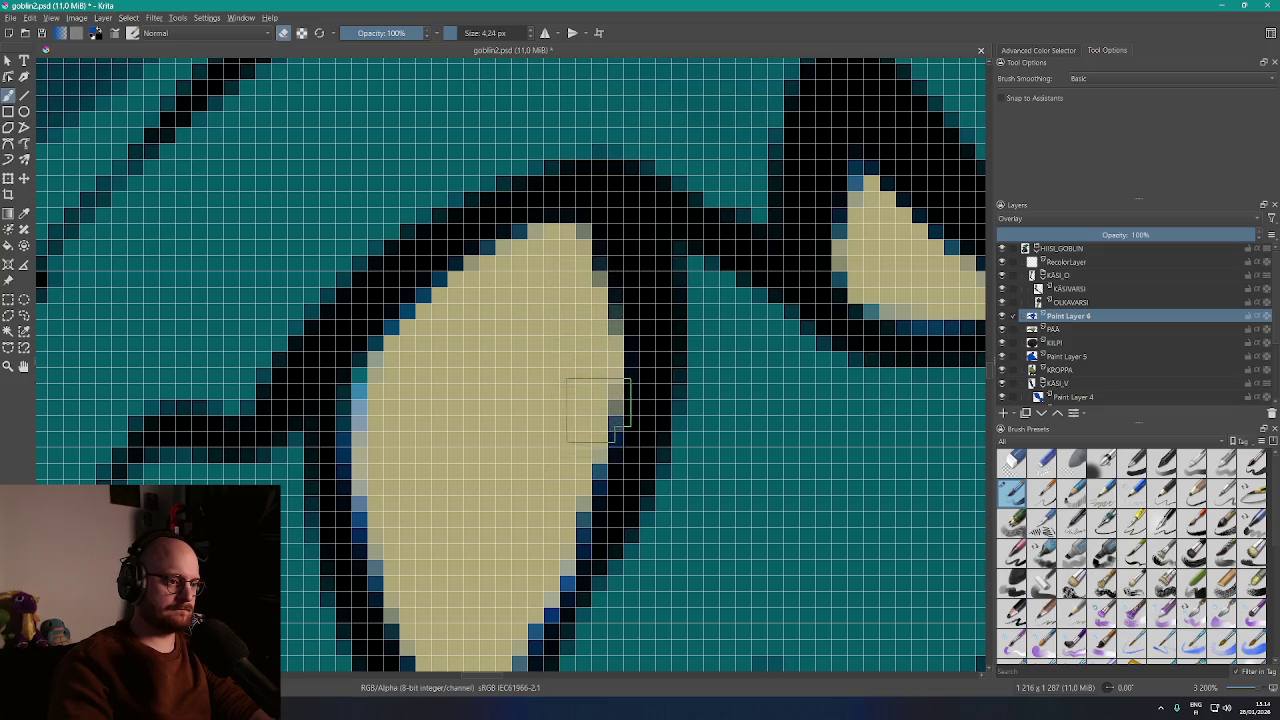
pyautogui.moveTo(598, 497); pyautogui.dragTo(648, 337)
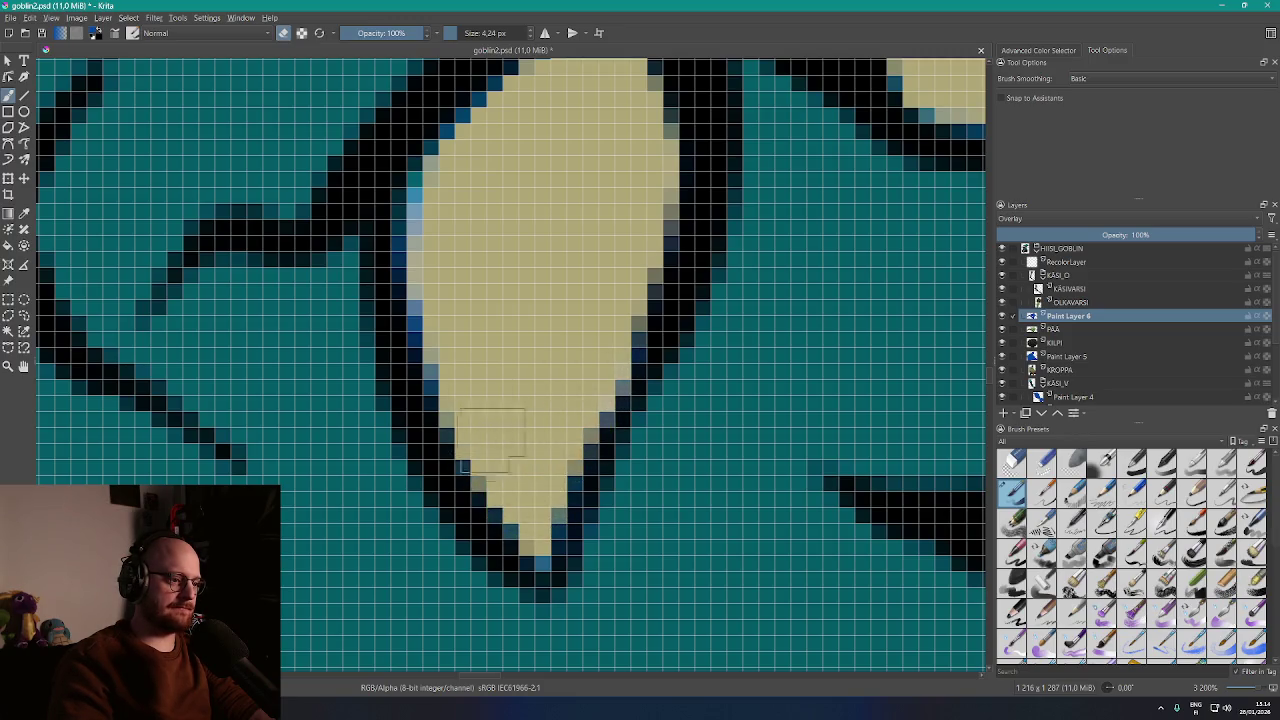
pyautogui.moveTo(420, 330)
pyautogui.mouseDown()
pyautogui.moveTo(425, 240)
pyautogui.moveTo(444, 262)
pyautogui.mouseUp()
pyautogui.scroll(3, 460, 312)
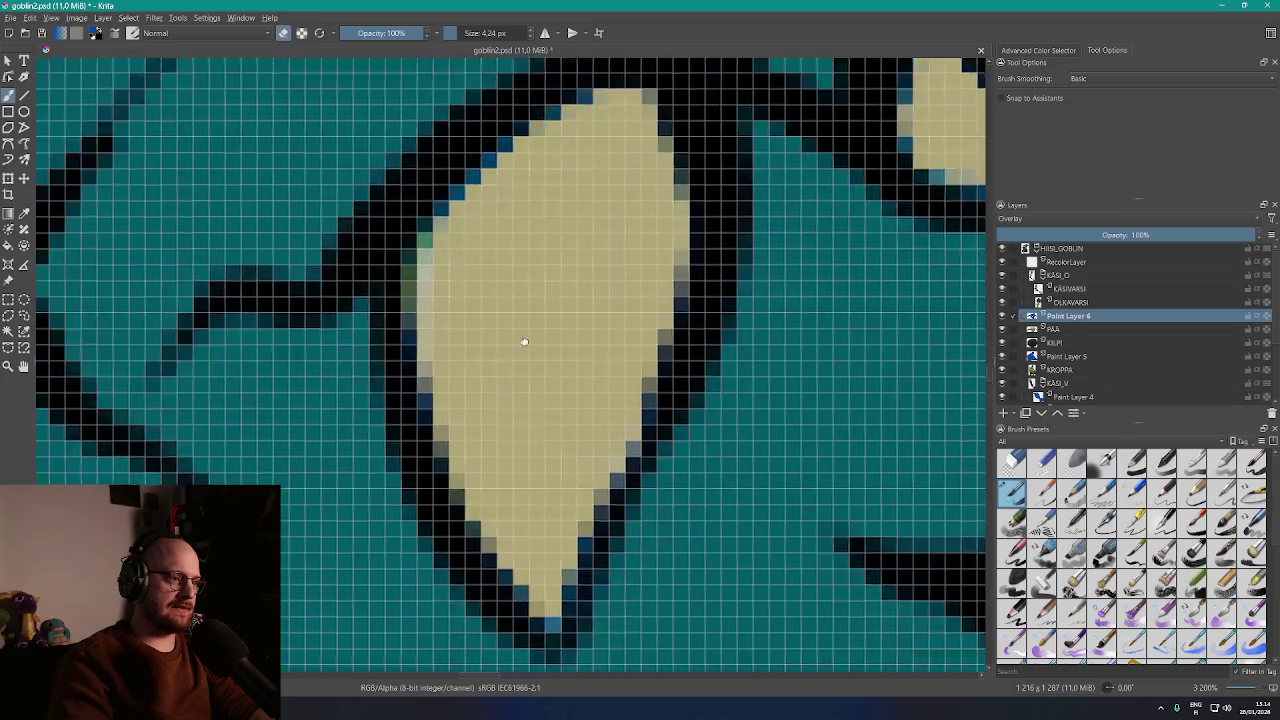
pyautogui.moveTo(477, 302)
pyautogui.mouseDown()
pyautogui.moveTo(470, 262)
pyautogui.moveTo(505, 215)
pyautogui.mouseUp()
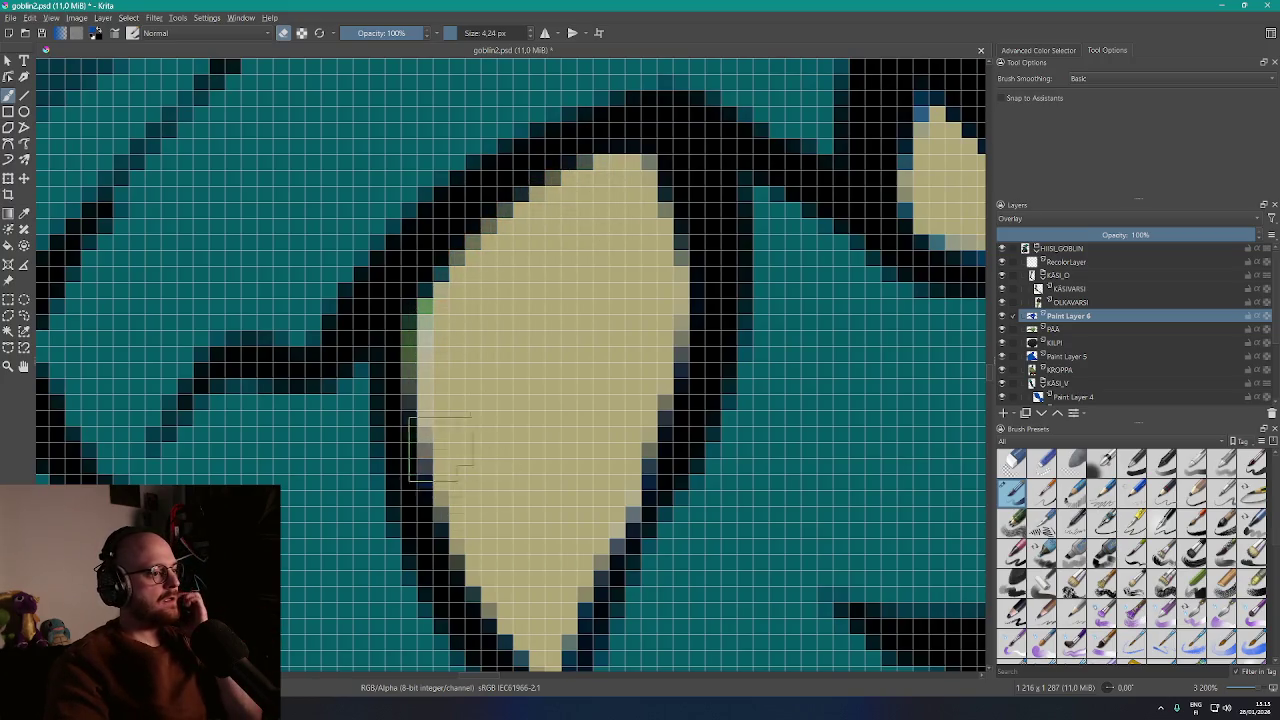
# Clean the blue fringe around the eye, darkening its lower and upper edge pixels
pyautogui.scroll(-3, 496, 582)
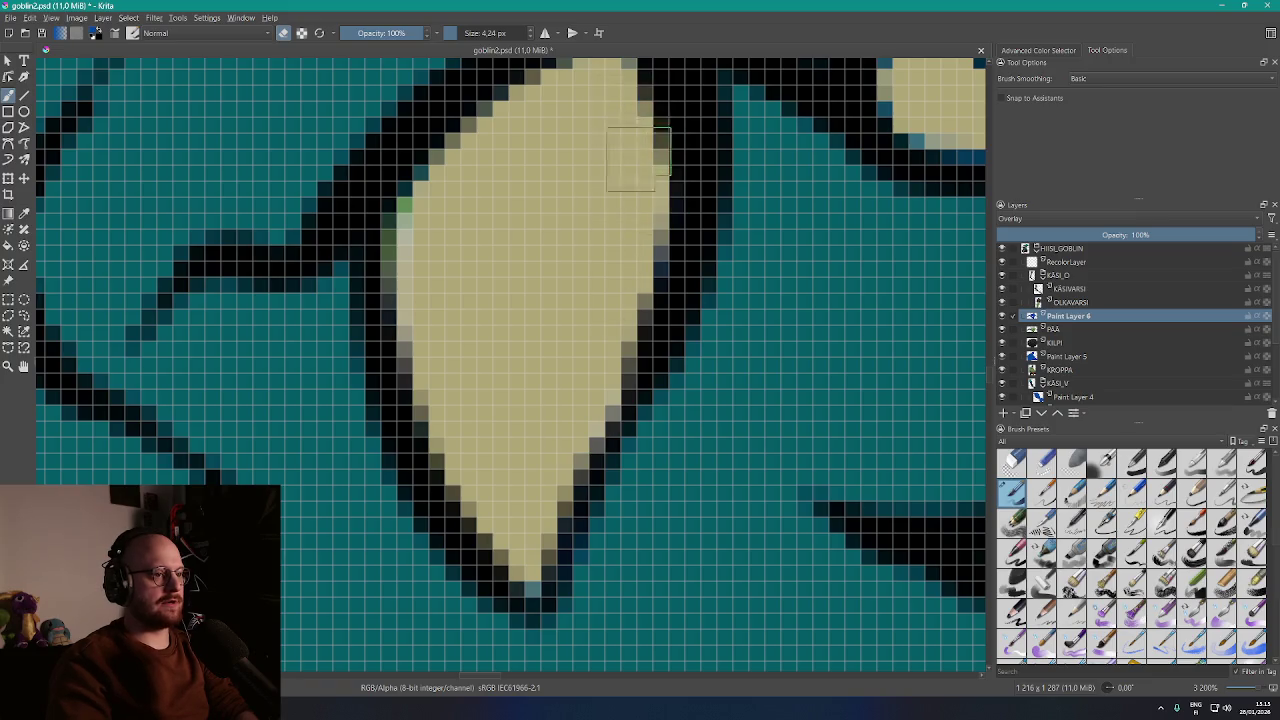
pyautogui.scroll(5, 623, 143)
pyautogui.moveTo(705, 247)
pyautogui.mouseDown()
pyautogui.moveTo(700, 280)
pyautogui.moveTo(790, 280)
pyautogui.moveTo(720, 335)
pyautogui.moveTo(685, 297)
pyautogui.mouseUp()
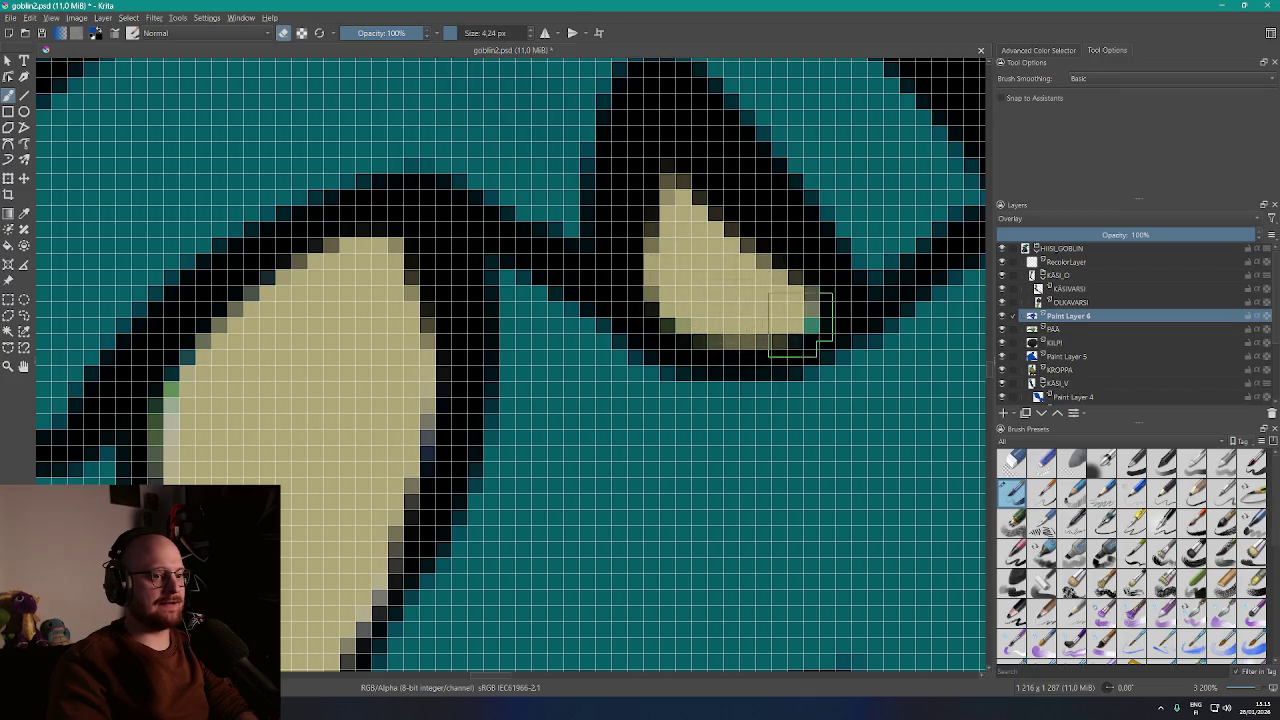
pyautogui.scroll(-2, 534, 443)
pyautogui.scroll(3, 448, 390)
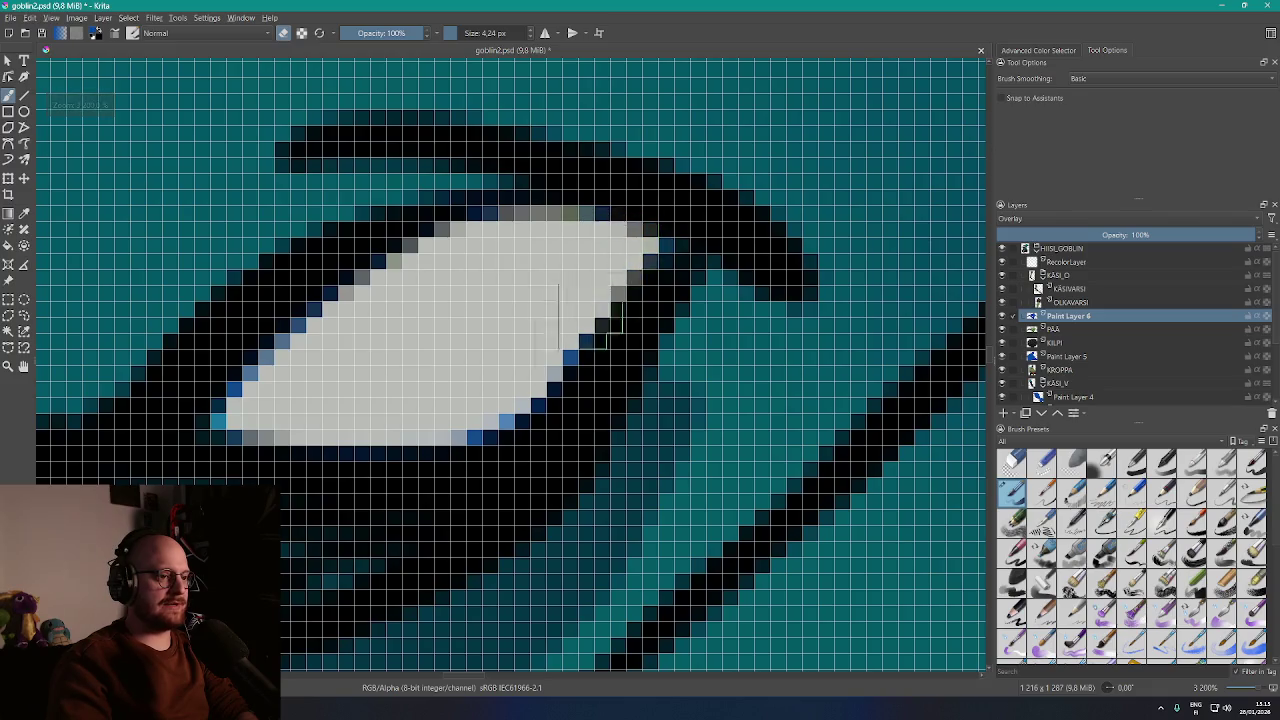
pyautogui.moveTo(610, 320)
pyautogui.mouseDown()
pyautogui.moveTo(460, 440)
pyautogui.moveTo(340, 440)
pyautogui.moveTo(240, 370)
pyautogui.mouseUp()
pyautogui.moveTo(247, 434)
pyautogui.mouseDown()
pyautogui.moveTo(377, 347)
pyautogui.moveTo(301, 340)
pyautogui.moveTo(476, 214)
pyautogui.moveTo(600, 214)
pyautogui.mouseUp()
# Paint over the blue fringe along the left, top and lower outline edges
pyautogui.scroll(-5, 480, 320)
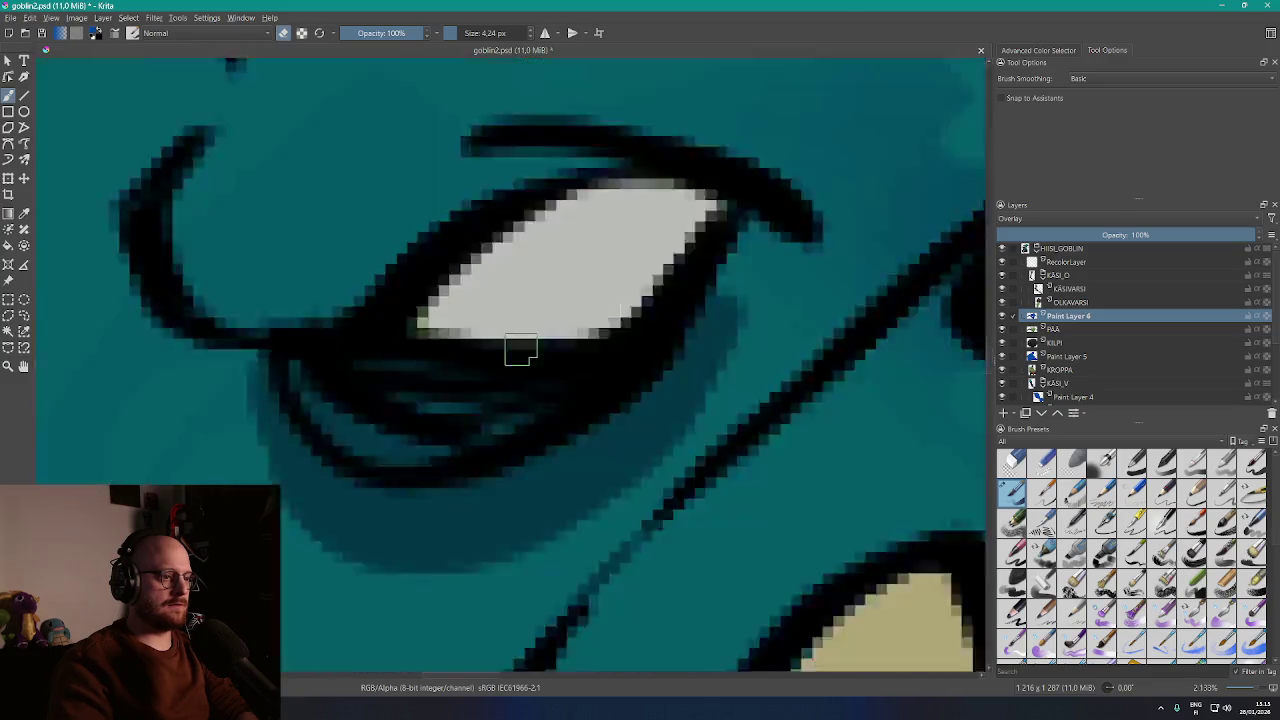
pyautogui.scroll(4, 530, 340)
pyautogui.scroll(2, 543, 325)
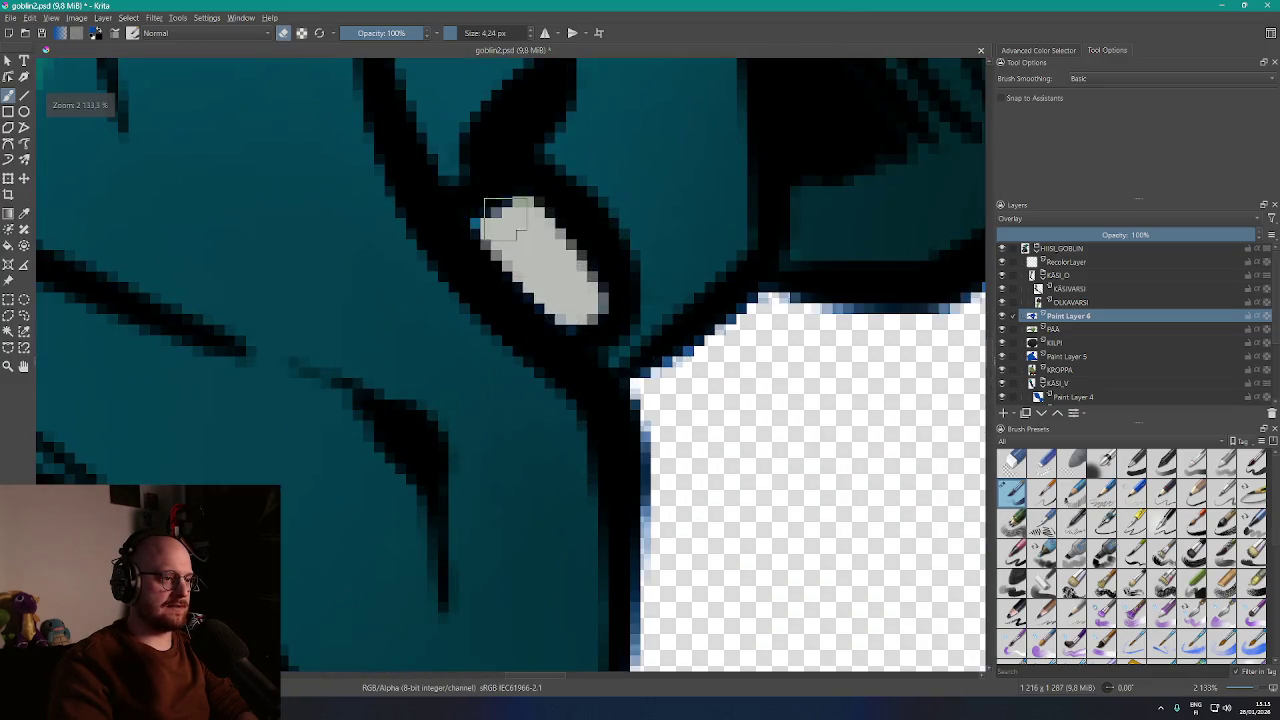
pyautogui.scroll(1, 595, 330)
pyautogui.moveTo(597, 358)
pyautogui.mouseDown()
pyautogui.moveTo(571, 371)
pyautogui.moveTo(571, 540)
pyautogui.mouseUp()
pyautogui.moveTo(563, 326)
pyautogui.mouseDown()
pyautogui.moveTo(660, 275)
pyautogui.moveTo(885, 245)
pyautogui.mouseUp()
pyautogui.moveTo(766, 299)
pyautogui.mouseDown()
pyautogui.moveTo(684, 336)
pyautogui.moveTo(539, 501)
pyautogui.mouseUp()
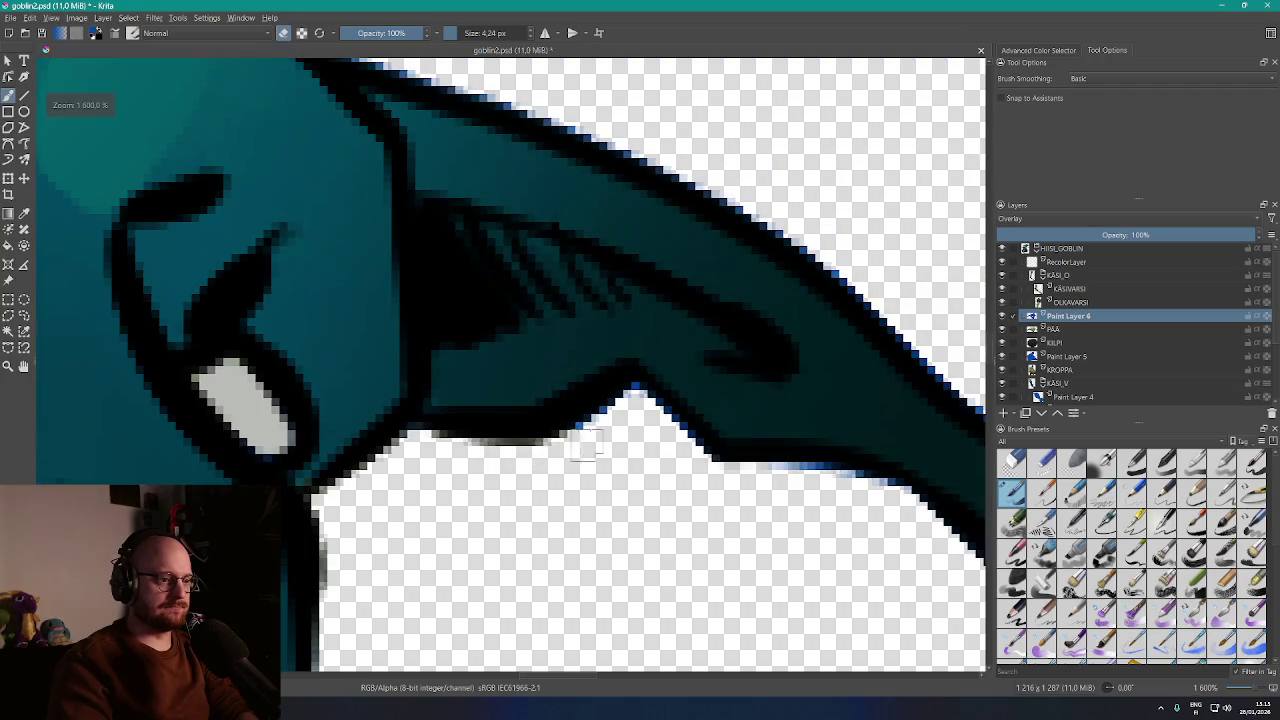
pyautogui.moveTo(734, 483)
pyautogui.mouseDown()
pyautogui.moveTo(680, 437)
pyautogui.moveTo(769, 478)
pyautogui.mouseUp()
# Clean the ear's upper outline and remove the yellow-green highlight under its rounded top
pyautogui.scroll(-2, 926, 520)
pyautogui.moveTo(926, 520); pyautogui.dragTo(381, 303)
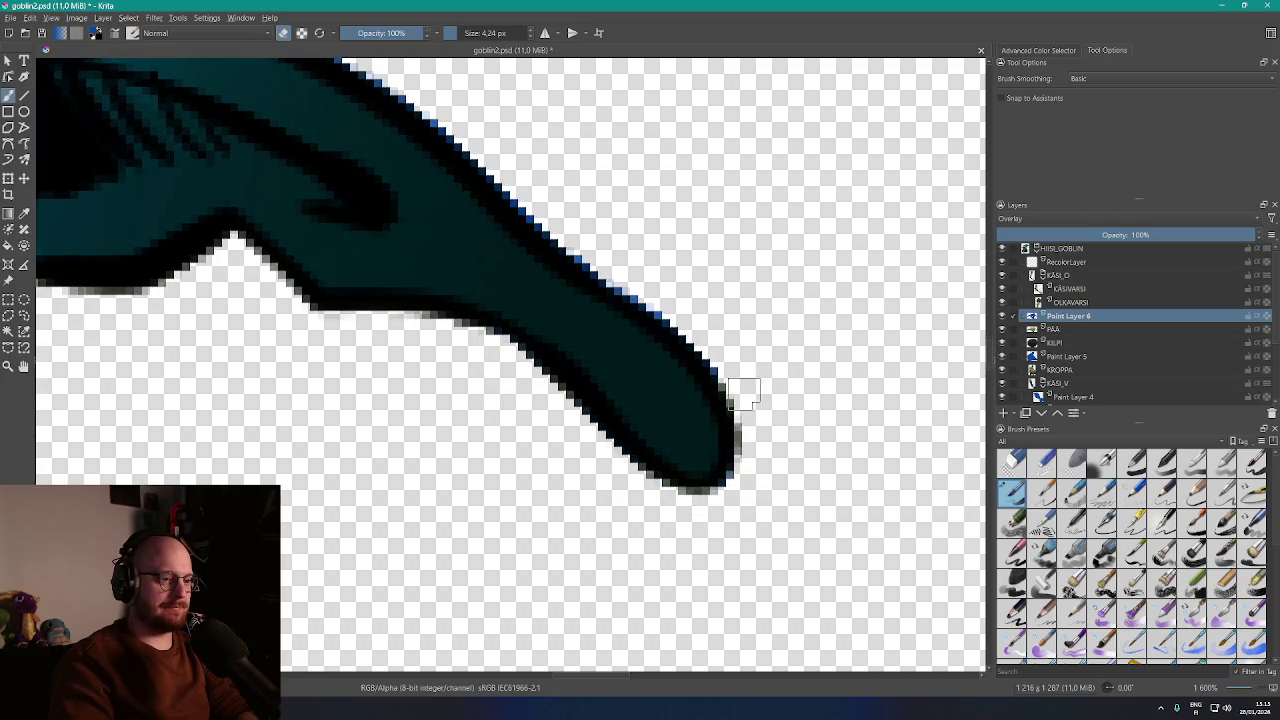
pyautogui.scroll(1, 735, 510)
pyautogui.moveTo(733, 483)
pyautogui.mouseDown()
pyautogui.moveTo(538, 283)
pyautogui.moveTo(602, 368)
pyautogui.moveTo(373, 213)
pyautogui.moveTo(685, 425)
pyautogui.mouseUp()
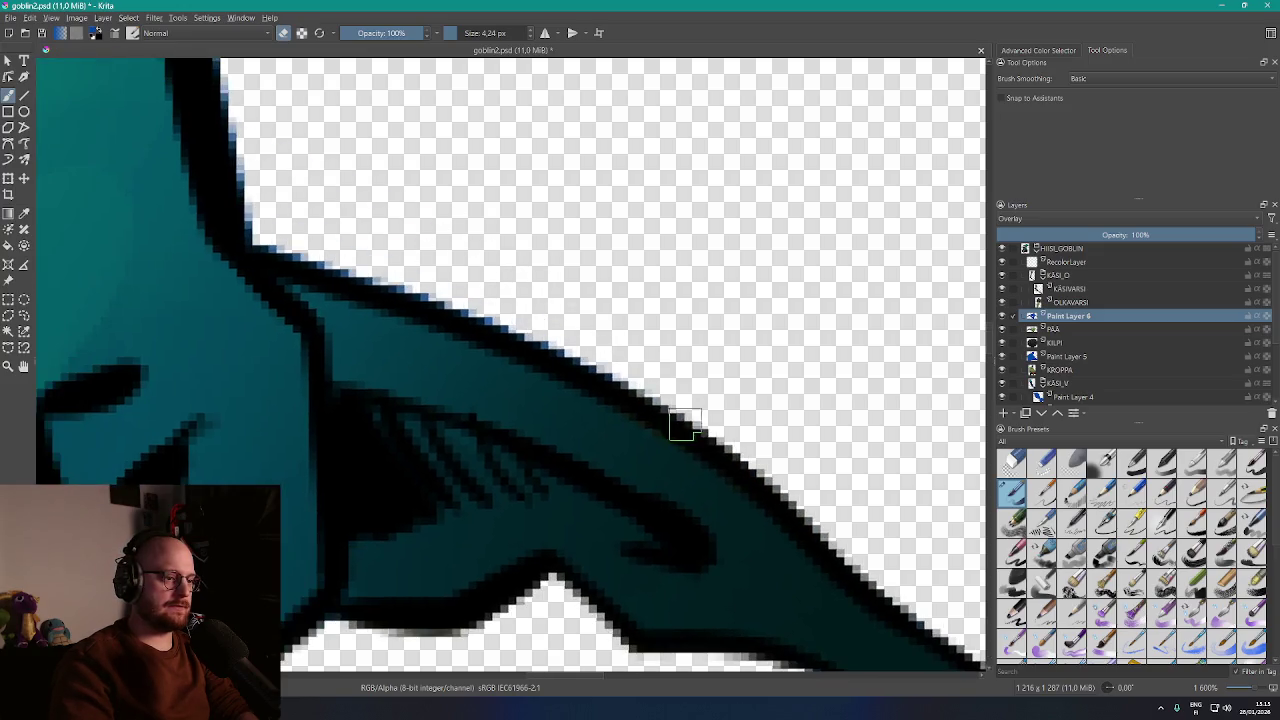
pyautogui.moveTo(436, 270); pyautogui.dragTo(643, 366)
pyautogui.moveTo(568, 338)
pyautogui.mouseDown()
pyautogui.moveTo(286, 252)
pyautogui.moveTo(577, 509)
pyautogui.mouseUp()
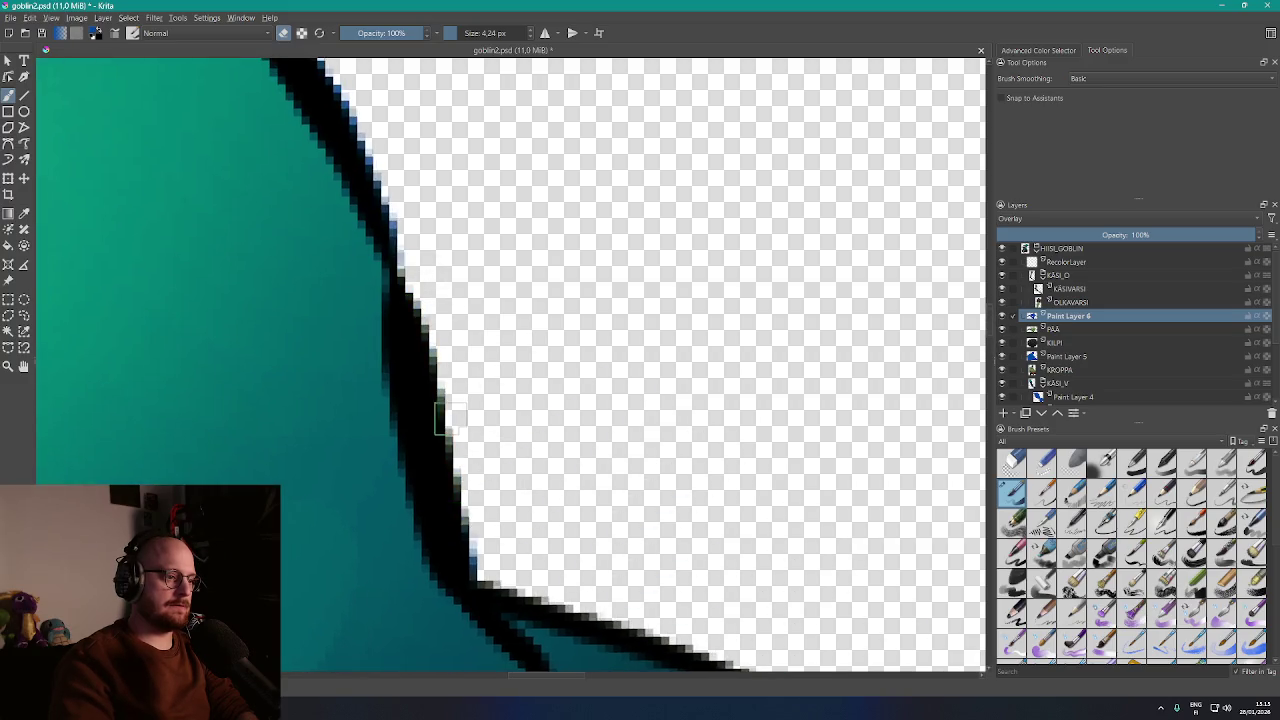
pyautogui.moveTo(453, 275); pyautogui.dragTo(617, 511)
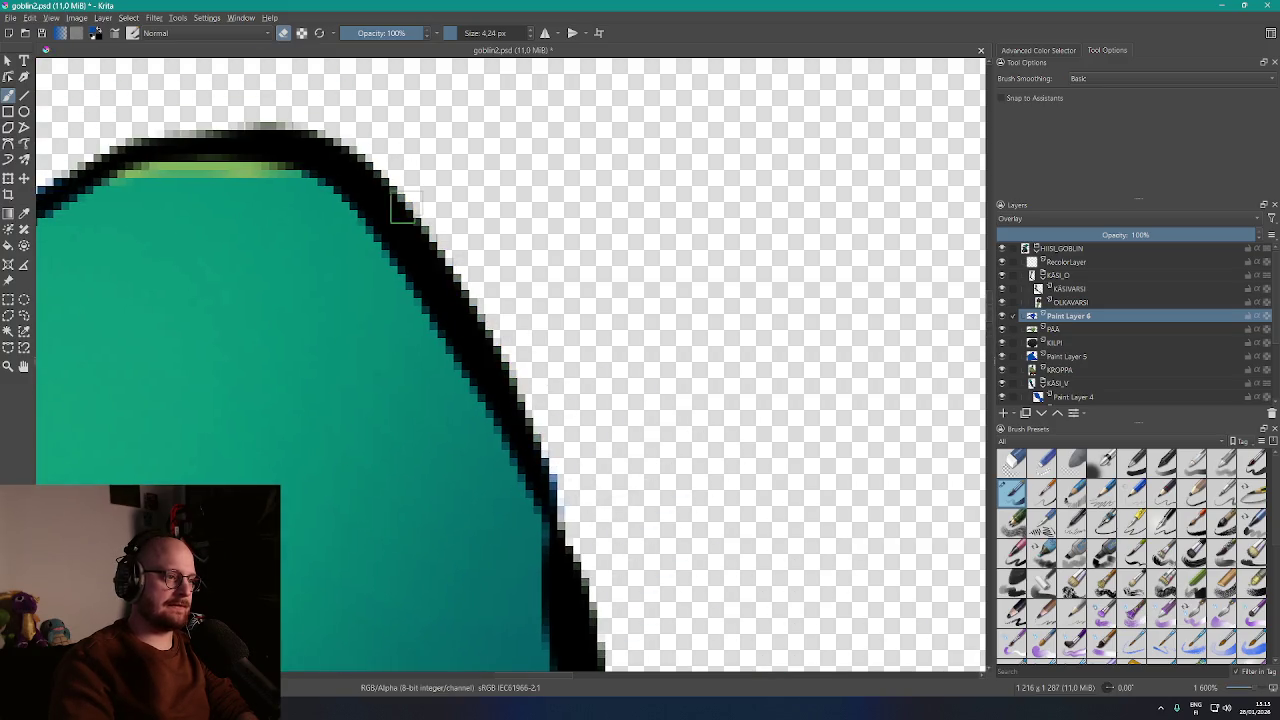
pyautogui.moveTo(537, 466); pyautogui.dragTo(643, 300)
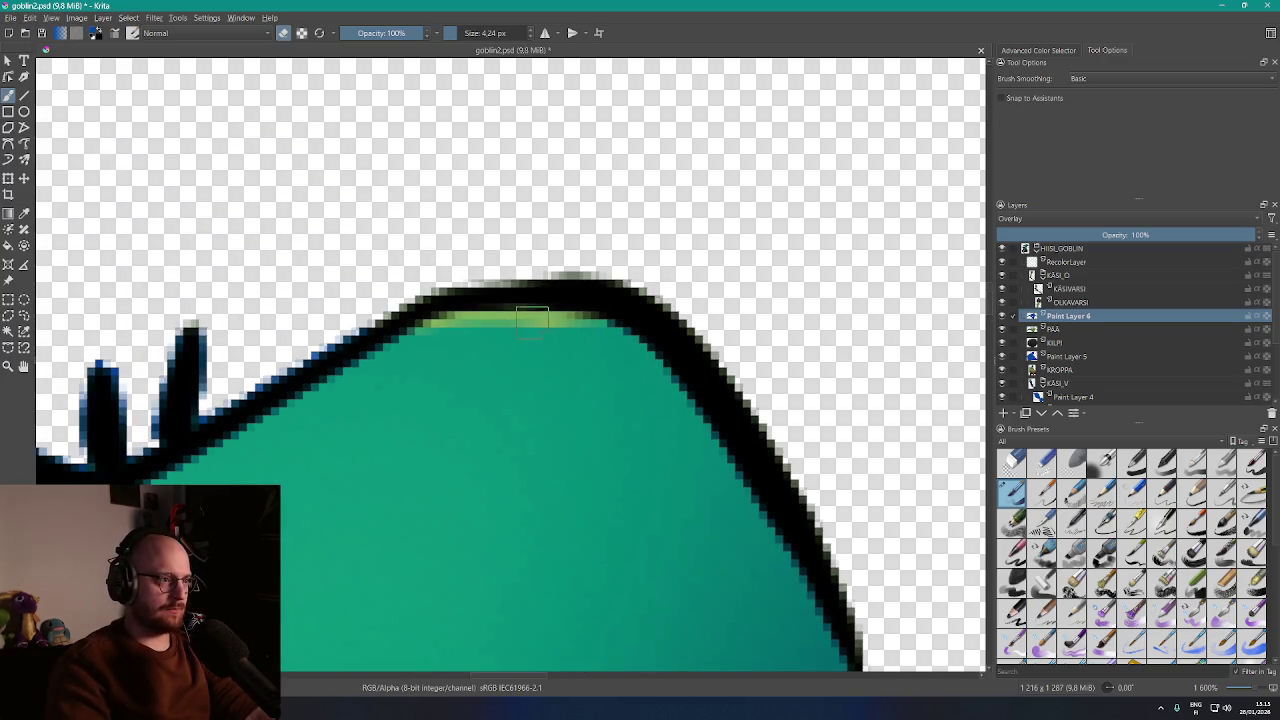
pyautogui.moveTo(563, 346); pyautogui.dragTo(440, 331)
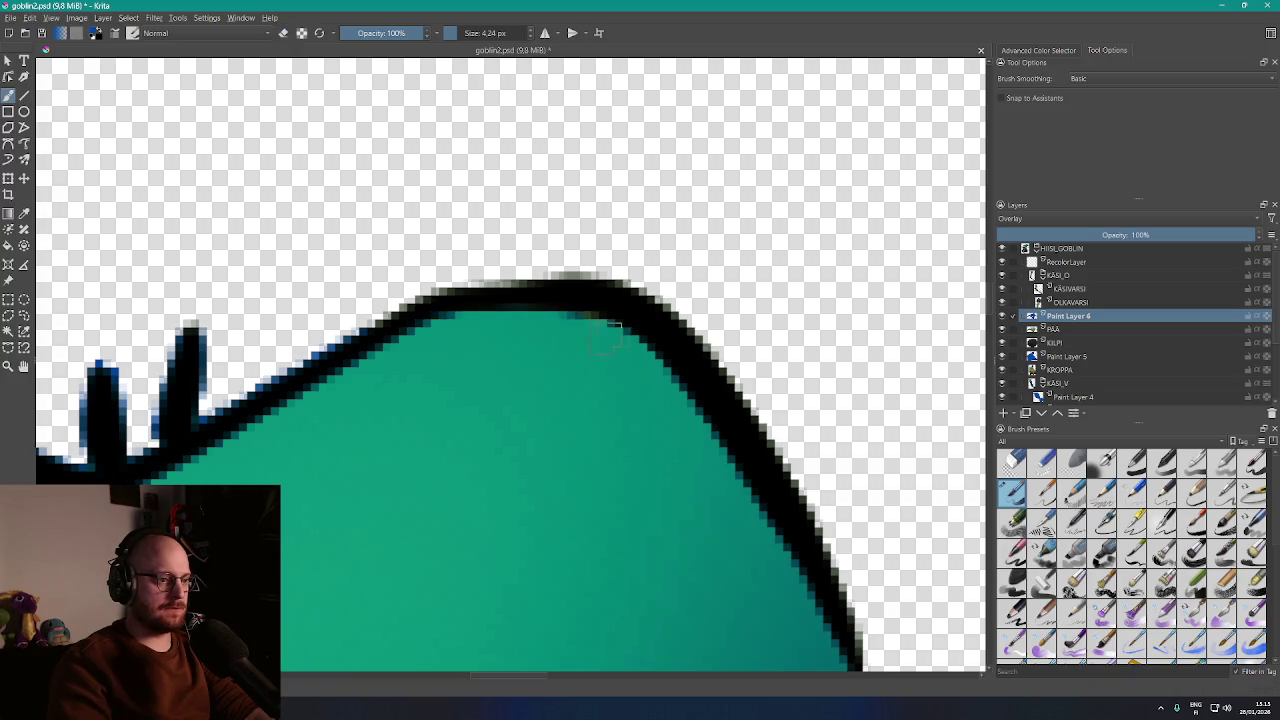
# Paint the blue fringe along the outline and the blue blob on the spike tip black
pyautogui.hscroll(-4, 605, 340)
pyautogui.moveTo(515, 303)
pyautogui.mouseDown()
pyautogui.moveTo(392, 385)
pyautogui.moveTo(355, 375)
pyautogui.moveTo(297, 458)
pyautogui.mouseUp()
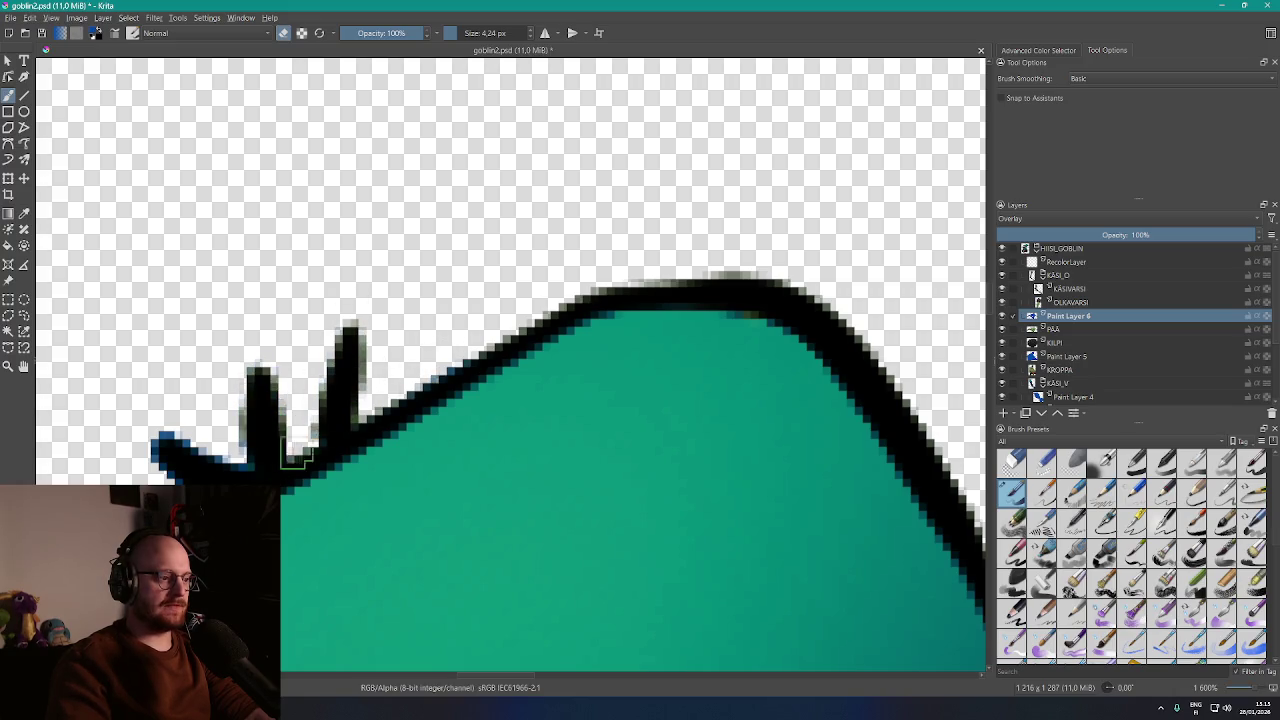
pyautogui.moveTo(330, 412)
pyautogui.mouseDown()
pyautogui.moveTo(535, 205)
pyautogui.moveTo(370, 306)
pyautogui.moveTo(388, 264)
pyautogui.mouseUp()
pyautogui.moveTo(297, 310); pyautogui.dragTo(475, 238)
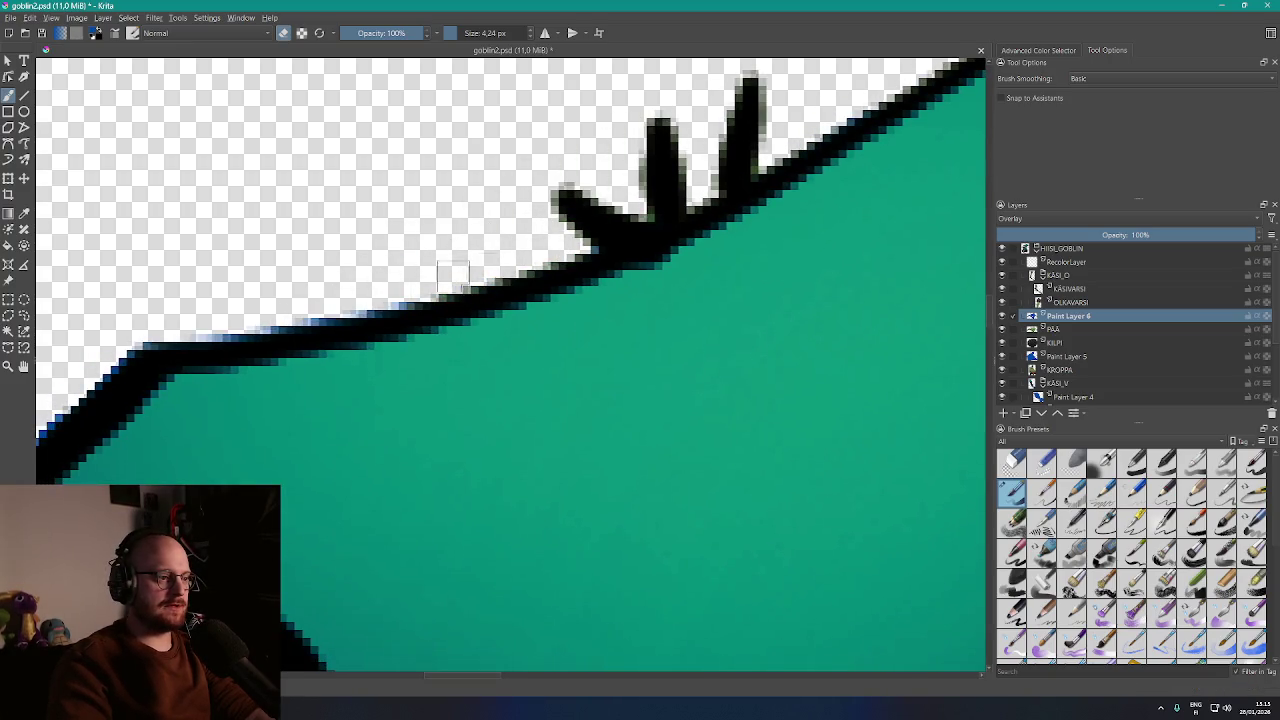
pyautogui.moveTo(365, 298)
pyautogui.mouseDown()
pyautogui.moveTo(224, 332)
pyautogui.moveTo(488, 252)
pyautogui.mouseUp()
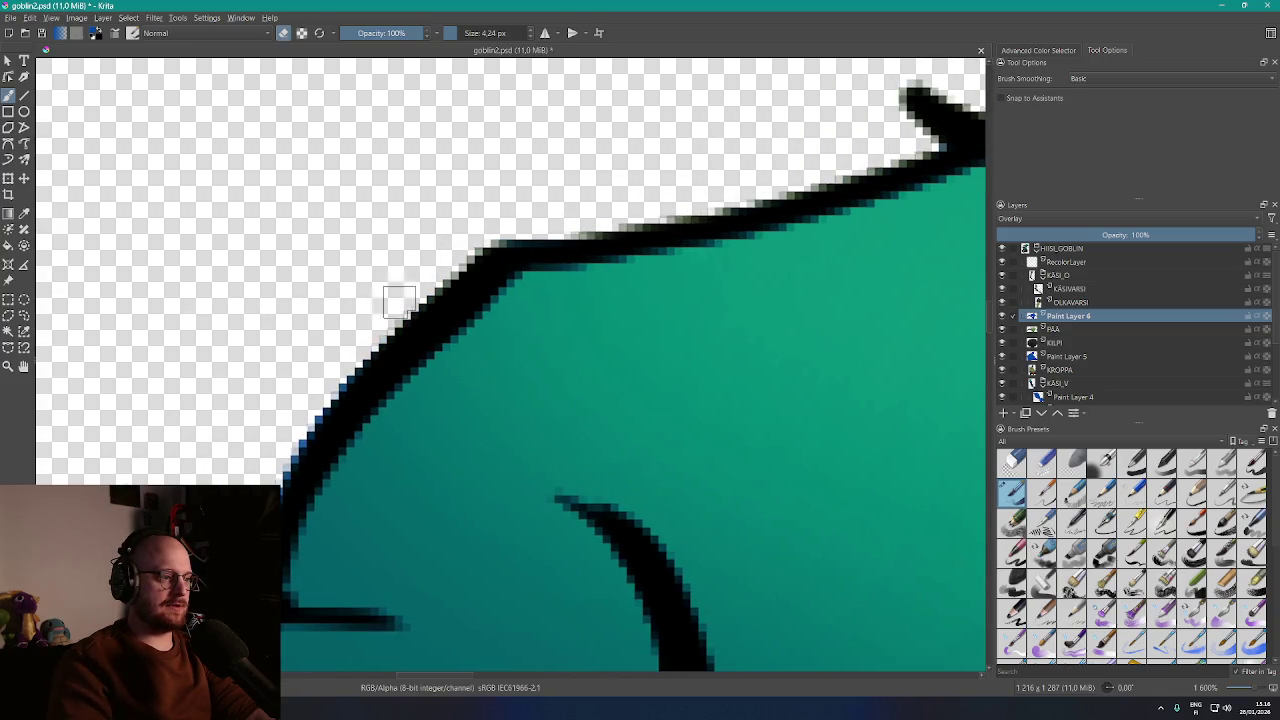
pyautogui.moveTo(286, 547)
pyautogui.mouseDown()
pyautogui.moveTo(530, 350)
pyautogui.moveTo(504, 340)
pyautogui.mouseUp()
pyautogui.moveTo(405, 350); pyautogui.dragTo(160, 392)
pyautogui.moveTo(160, 392)
pyautogui.mouseDown()
pyautogui.moveTo(560, 282)
pyautogui.moveTo(353, 318)
pyautogui.mouseUp()
# Continue along the outline, covering blue fringe on its bottom, inner and upper edges
pyautogui.moveTo(240, 383); pyautogui.dragTo(500, 228)
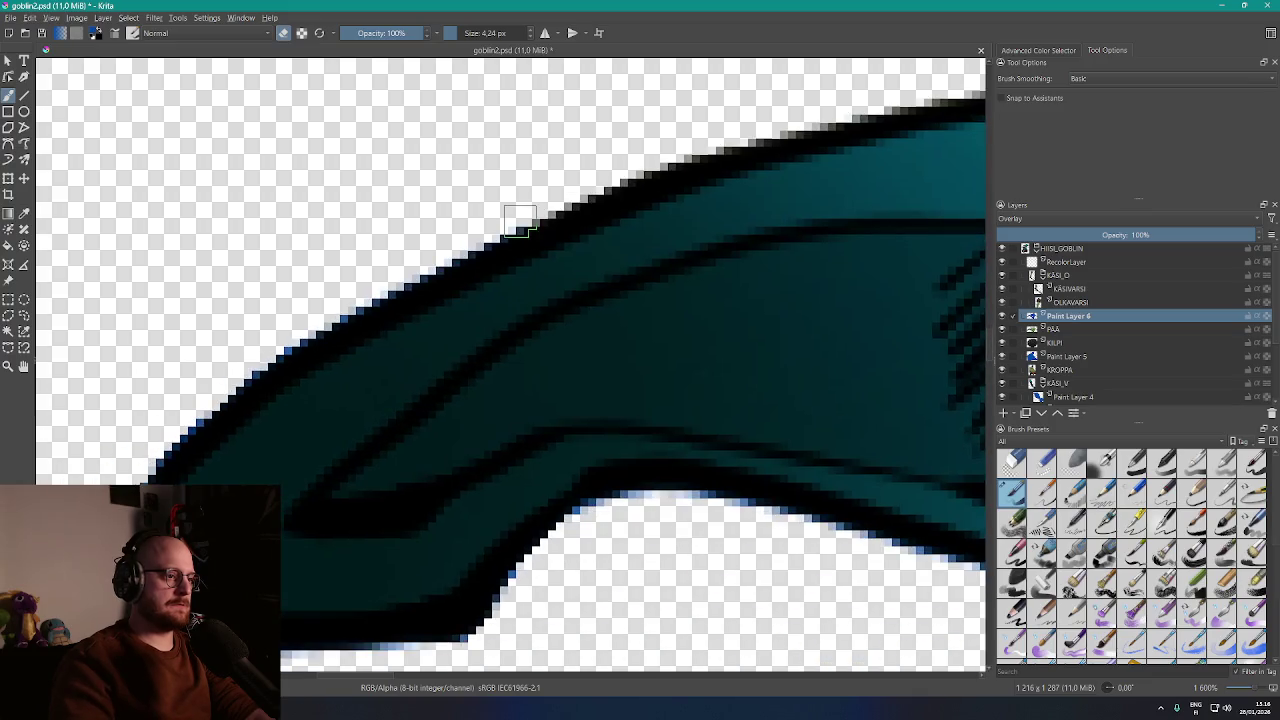
pyautogui.moveTo(262, 345)
pyautogui.mouseDown()
pyautogui.moveTo(215, 395)
pyautogui.moveTo(200, 437)
pyautogui.mouseUp()
pyautogui.moveTo(200, 437); pyautogui.dragTo(443, 251)
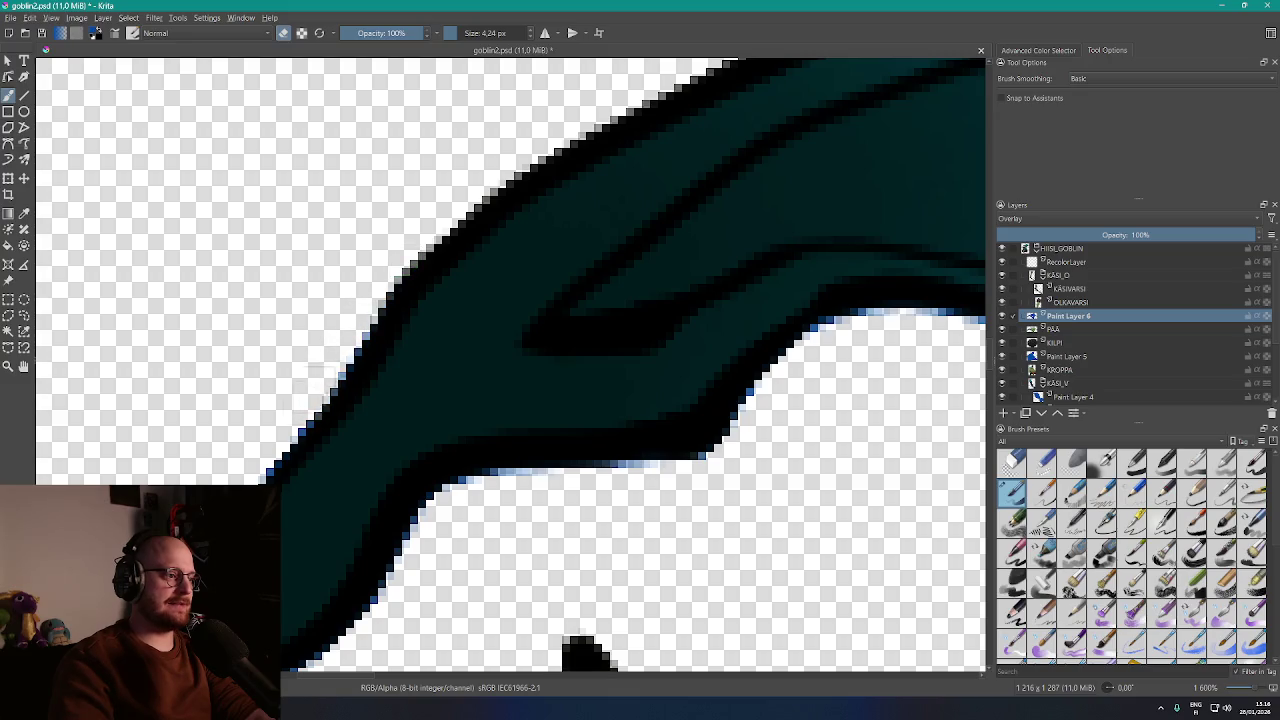
pyautogui.moveTo(270, 455)
pyautogui.mouseDown()
pyautogui.moveTo(443, 249)
pyautogui.moveTo(362, 380)
pyautogui.moveTo(356, 450)
pyautogui.mouseUp()
pyautogui.moveTo(394, 505)
pyautogui.mouseDown()
pyautogui.moveTo(438, 496)
pyautogui.moveTo(521, 401)
pyautogui.mouseUp()
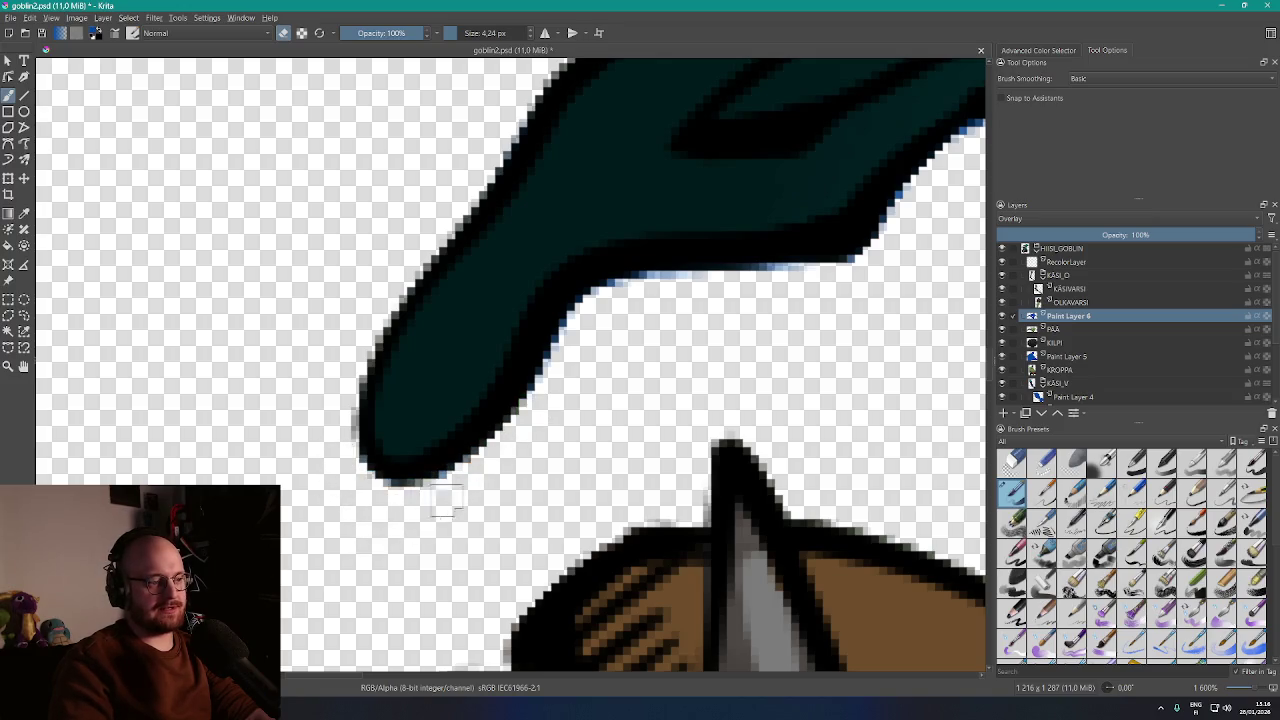
pyautogui.moveTo(566, 308); pyautogui.dragTo(563, 362)
pyautogui.moveTo(622, 289); pyautogui.dragTo(753, 268)
pyautogui.moveTo(762, 318); pyautogui.dragTo(467, 400)
pyautogui.moveTo(519, 344)
pyautogui.mouseDown()
pyautogui.moveTo(555, 305)
pyautogui.moveTo(722, 224)
pyautogui.moveTo(486, 251)
pyautogui.mouseUp()
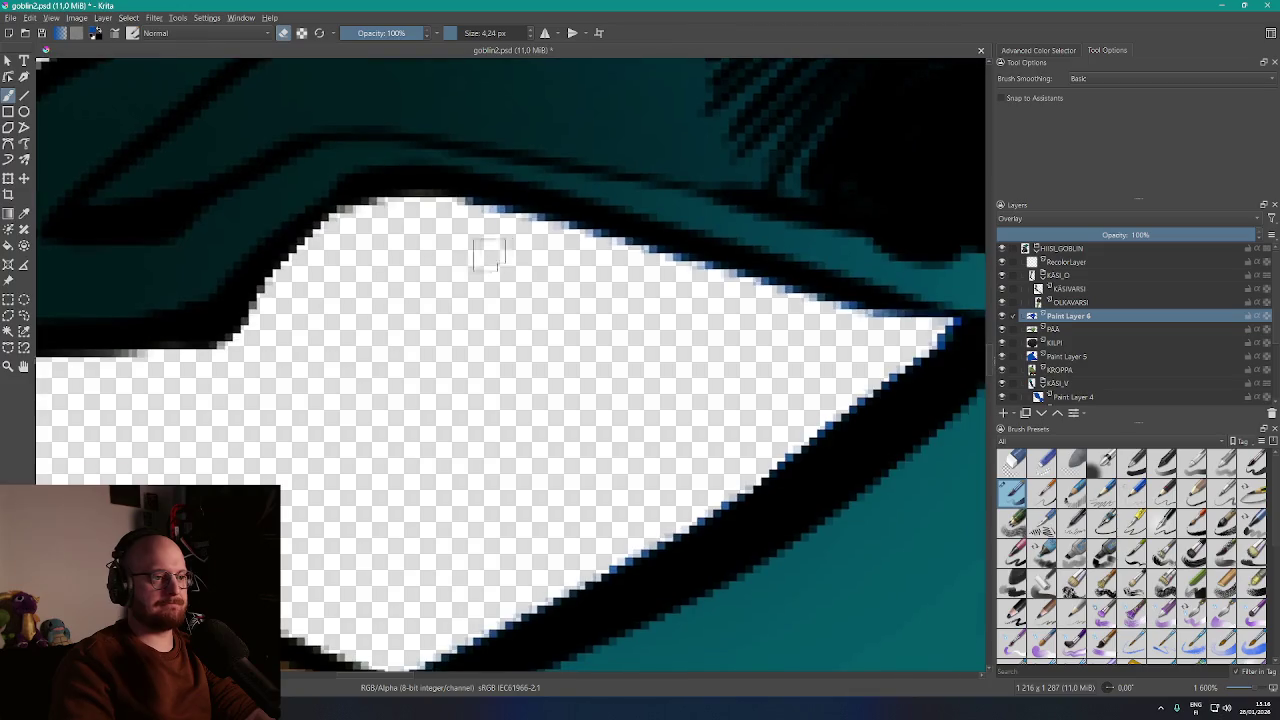
pyautogui.moveTo(663, 264); pyautogui.dragTo(945, 345)
pyautogui.moveTo(897, 387)
pyautogui.mouseDown()
pyautogui.moveTo(851, 373)
pyautogui.moveTo(735, 265)
pyautogui.mouseUp()
pyautogui.scroll(-7, 650, 365)
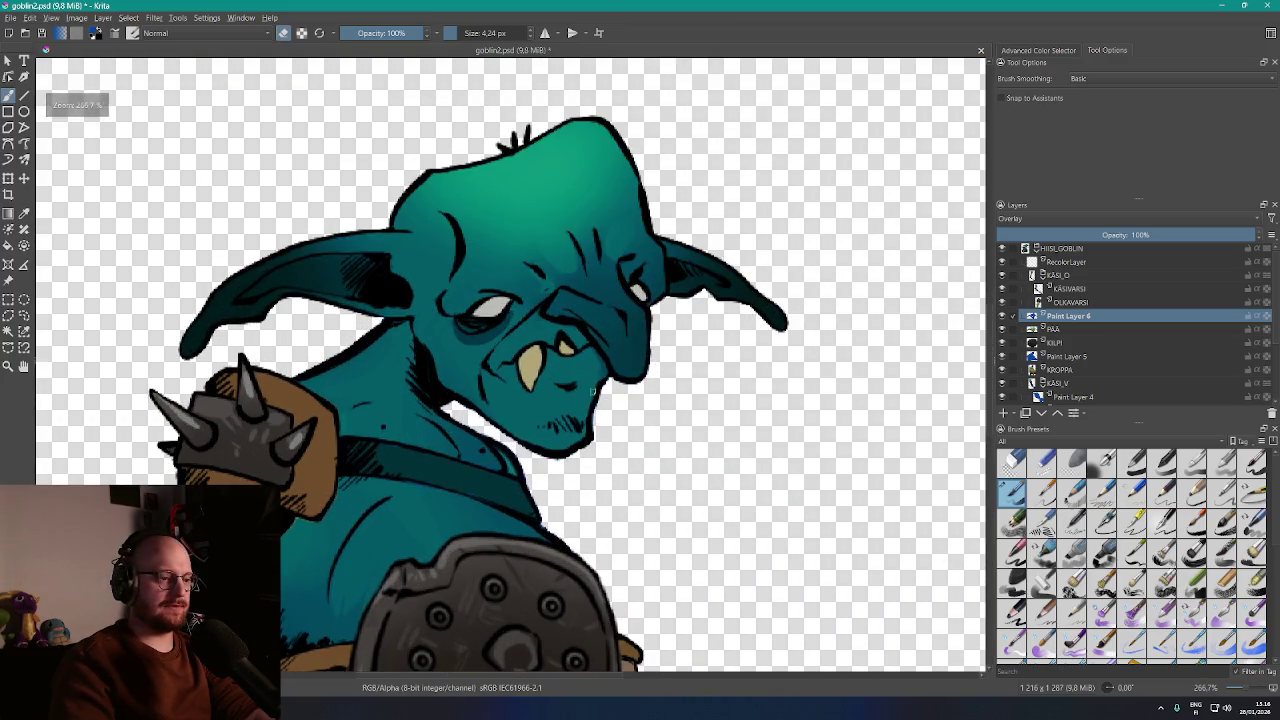
pyautogui.scroll(7, 655, 370)
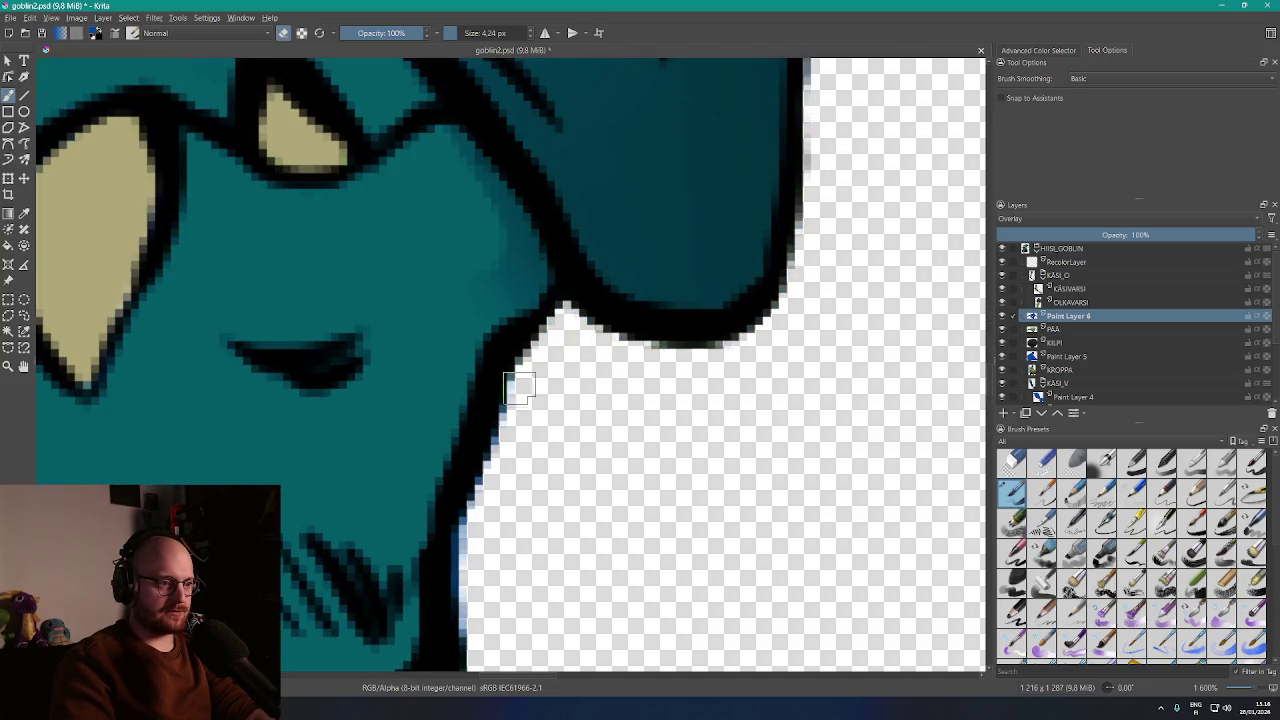
pyautogui.scroll(-3, 480, 530)
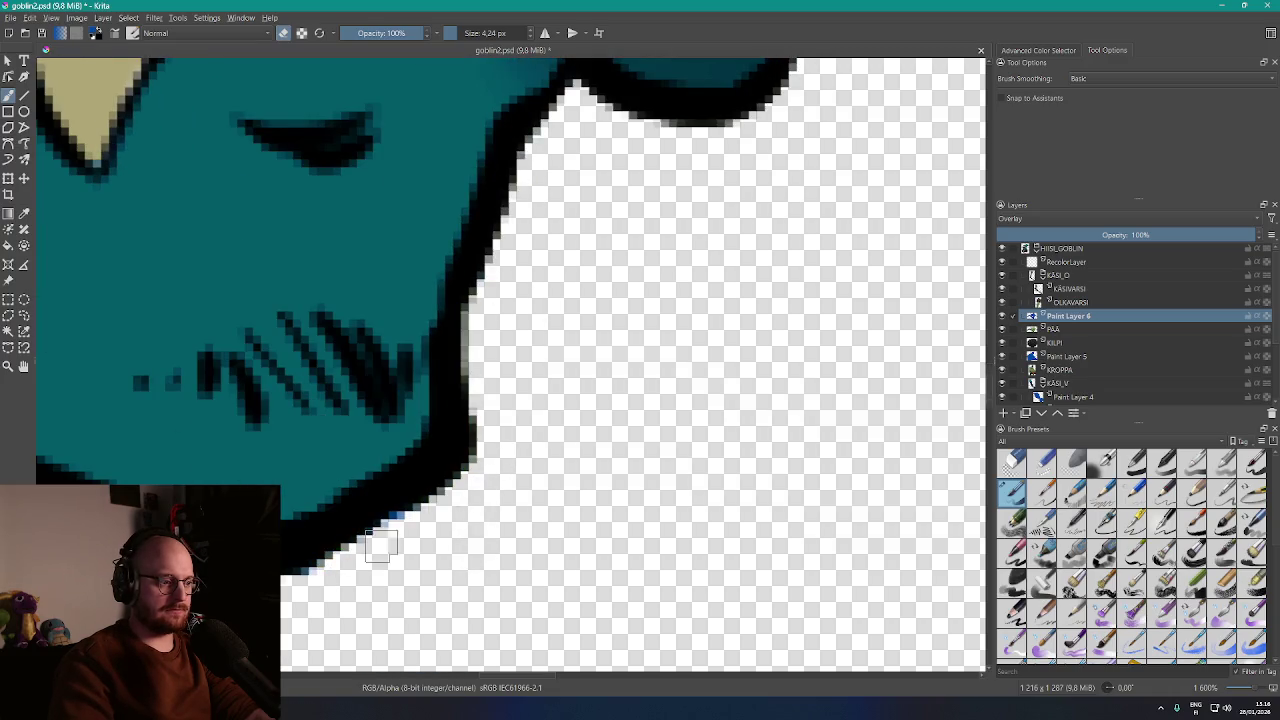
pyautogui.hscroll(-5, 604, 533)
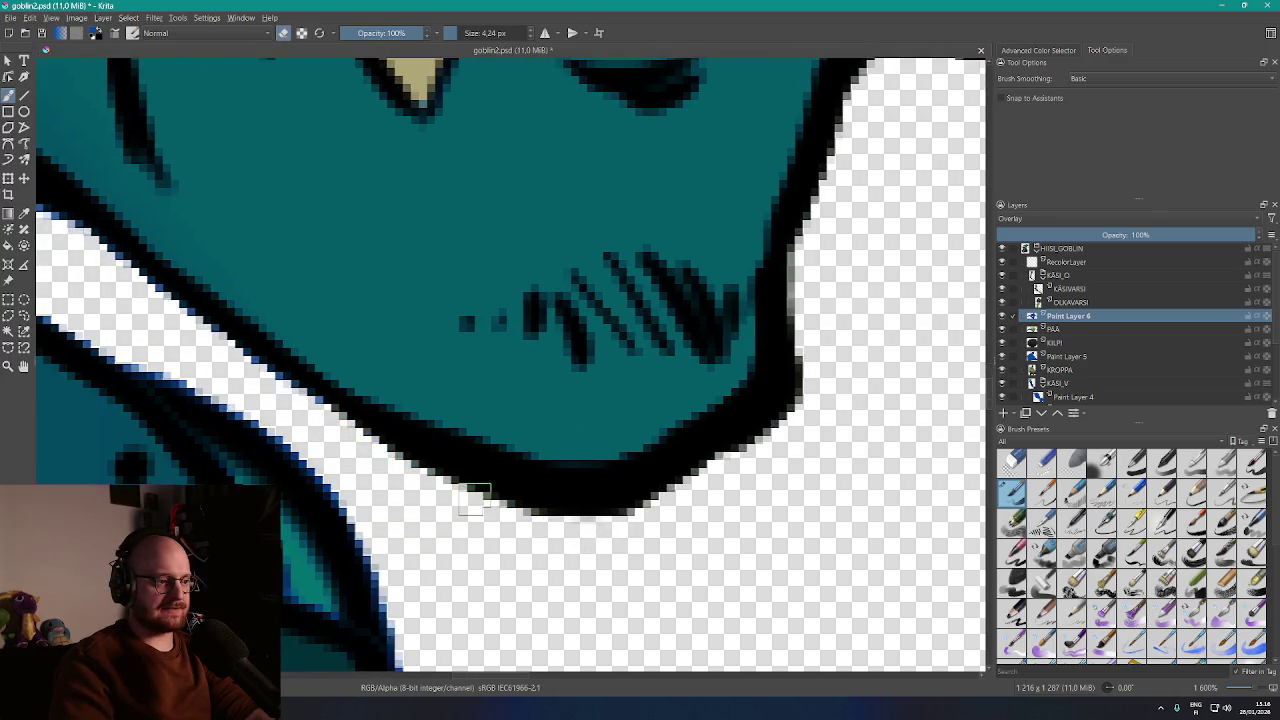
pyautogui.scroll(2, 604, 530)
pyautogui.hscroll(-4, 604, 520)
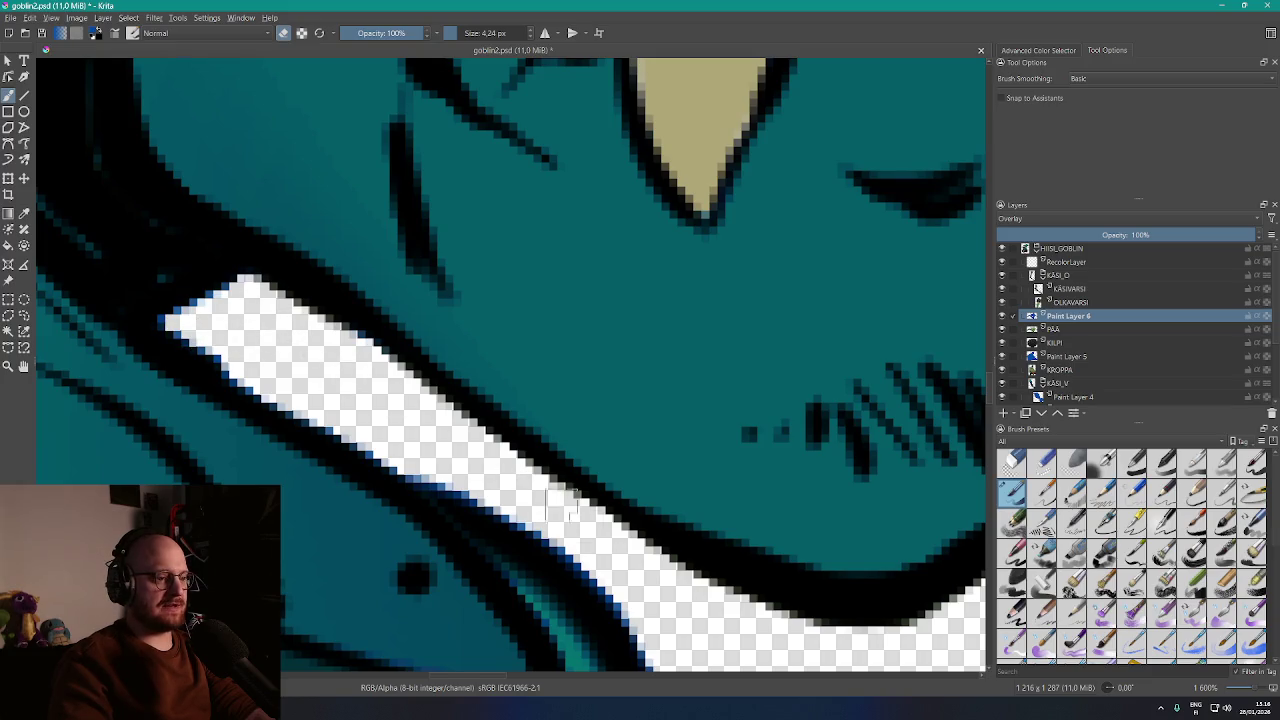
pyautogui.scroll(-5, 776, 510)
pyautogui.scroll(2, 611, 388)
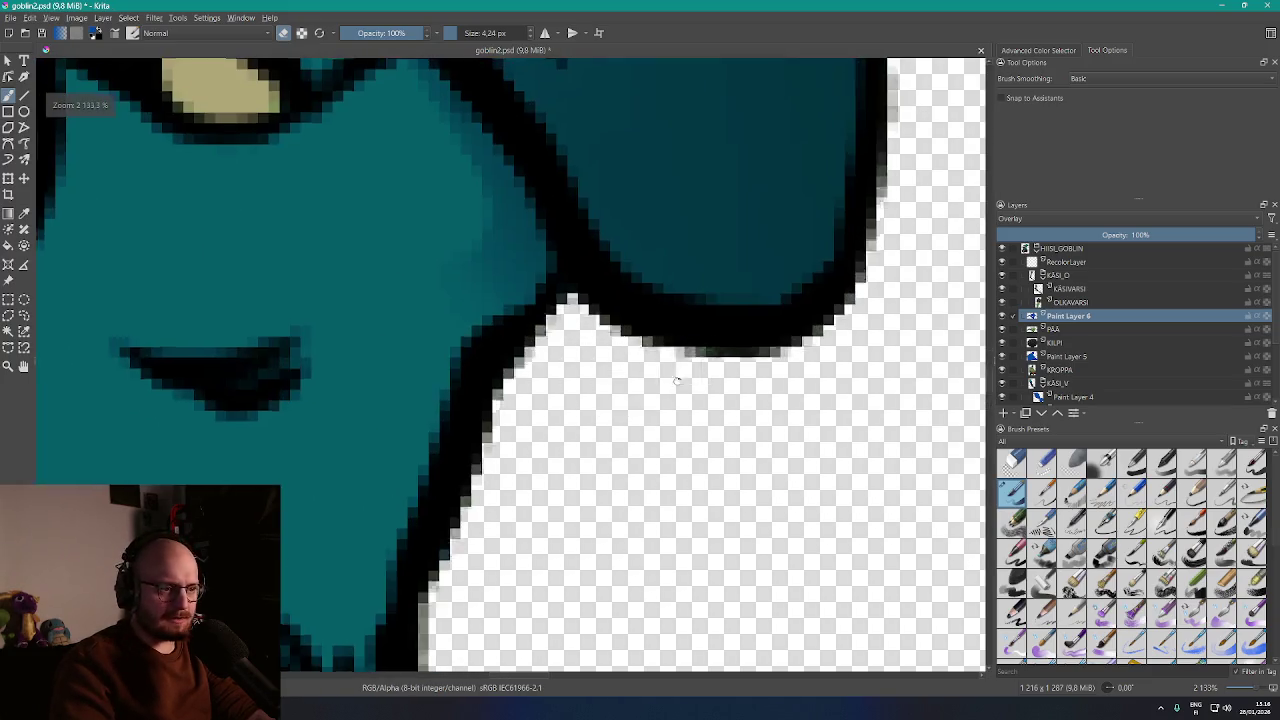
pyautogui.scroll(-2, 611, 388)
pyautogui.scroll(-2, 611, 388)
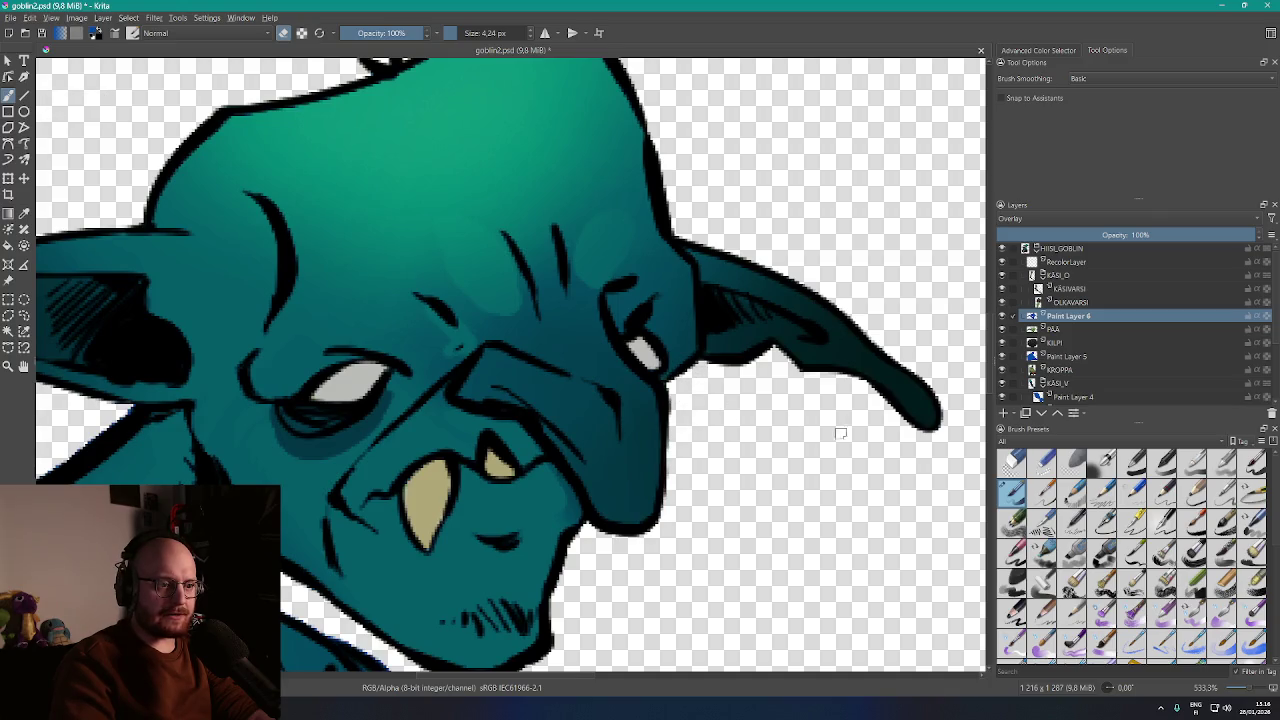
pyautogui.scroll(-1, 676, 392)
pyautogui.scroll(-4, 596, 431)
pyautogui.scroll(2, 610, 400)
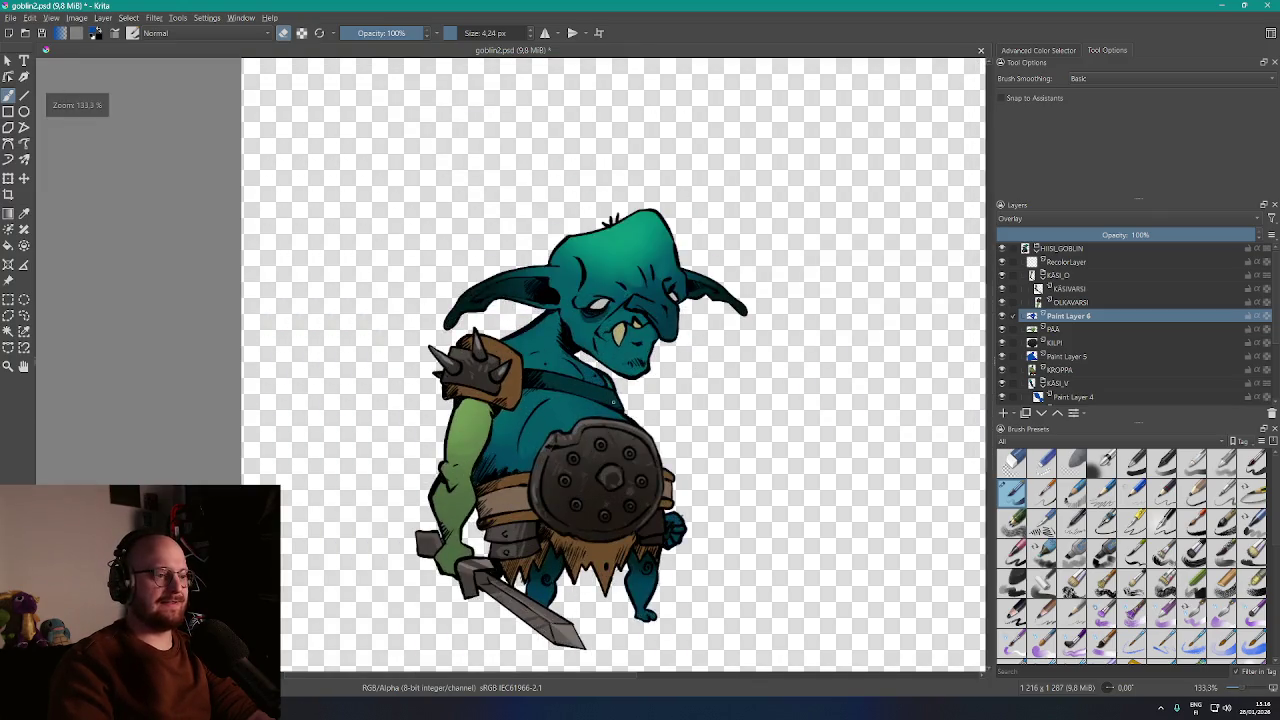
pyautogui.scroll(2, 517, 470)
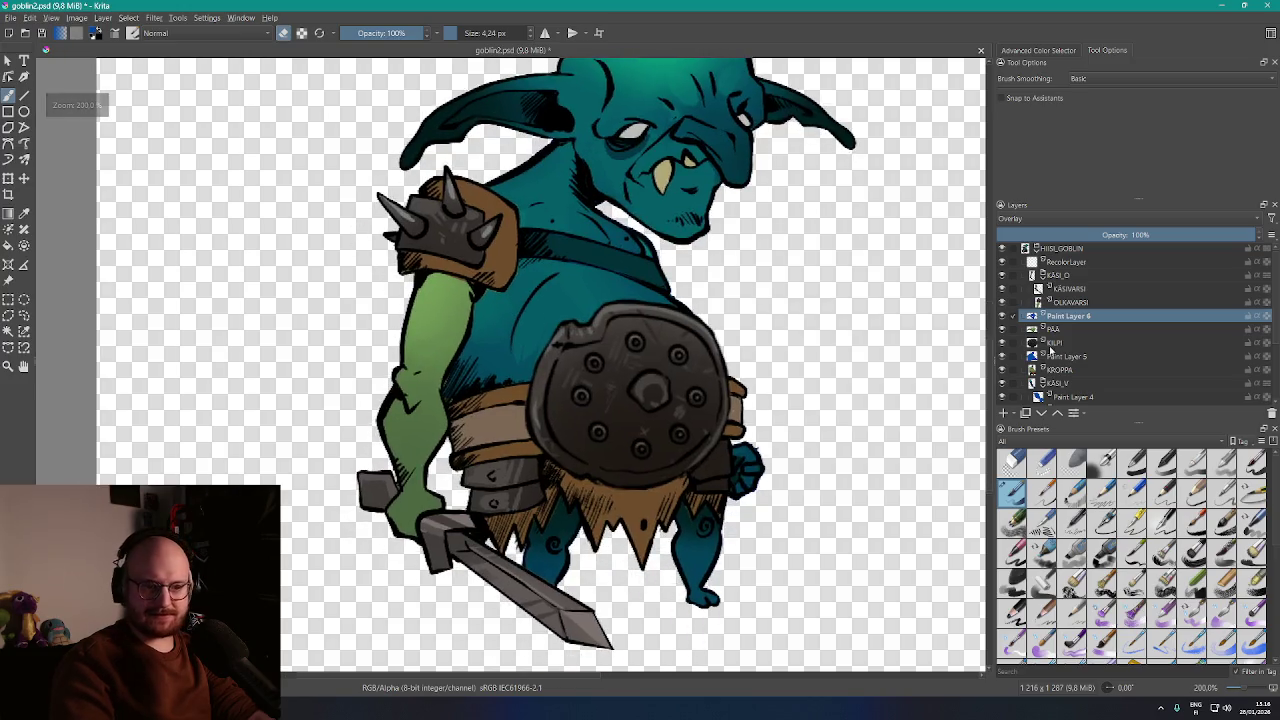
# Magic-wand the arm on OLKAVARSI, set a ~62 px brush and add a new Overlay layer
pyautogui.click(1070, 304)
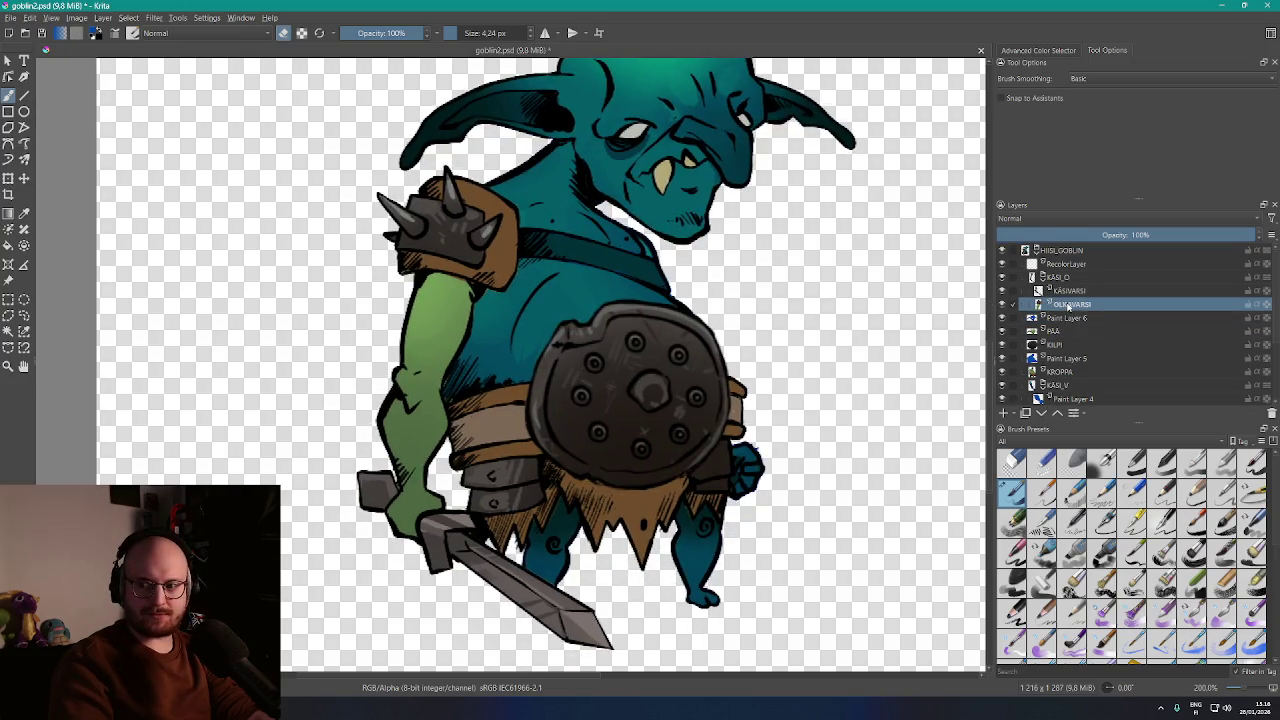
pyautogui.moveTo(1024, 305)
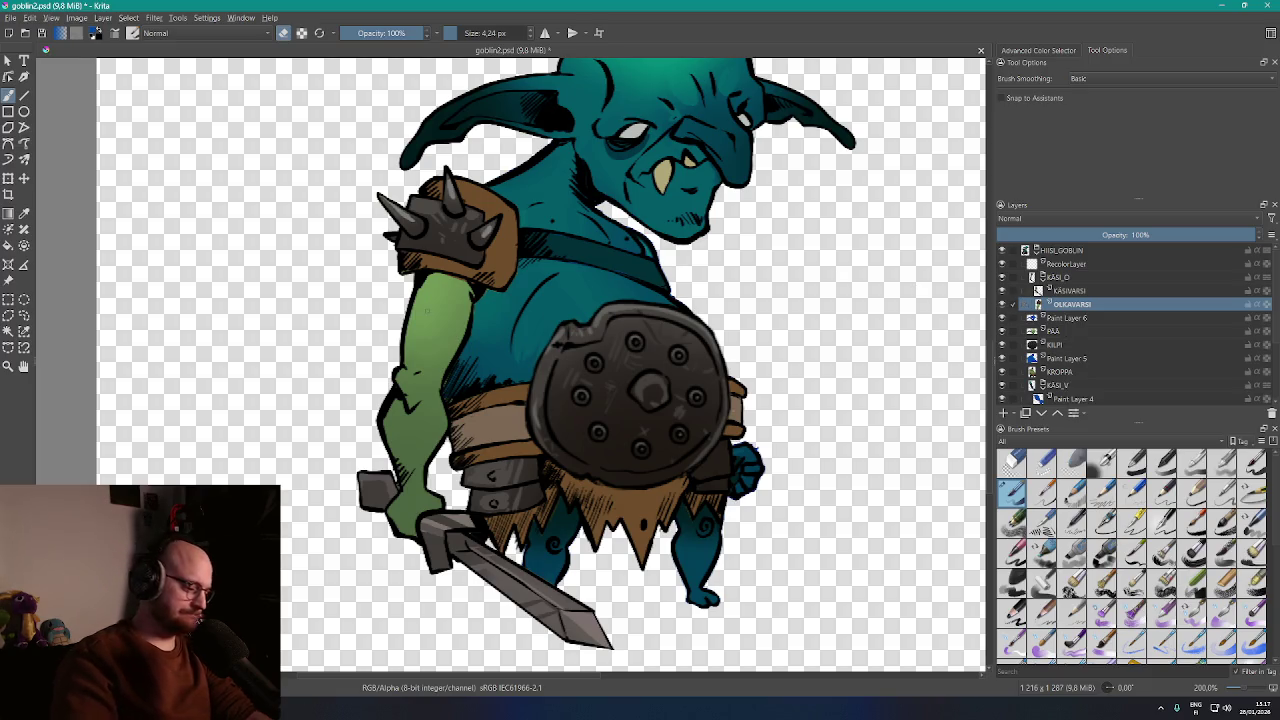
pyautogui.press('w')
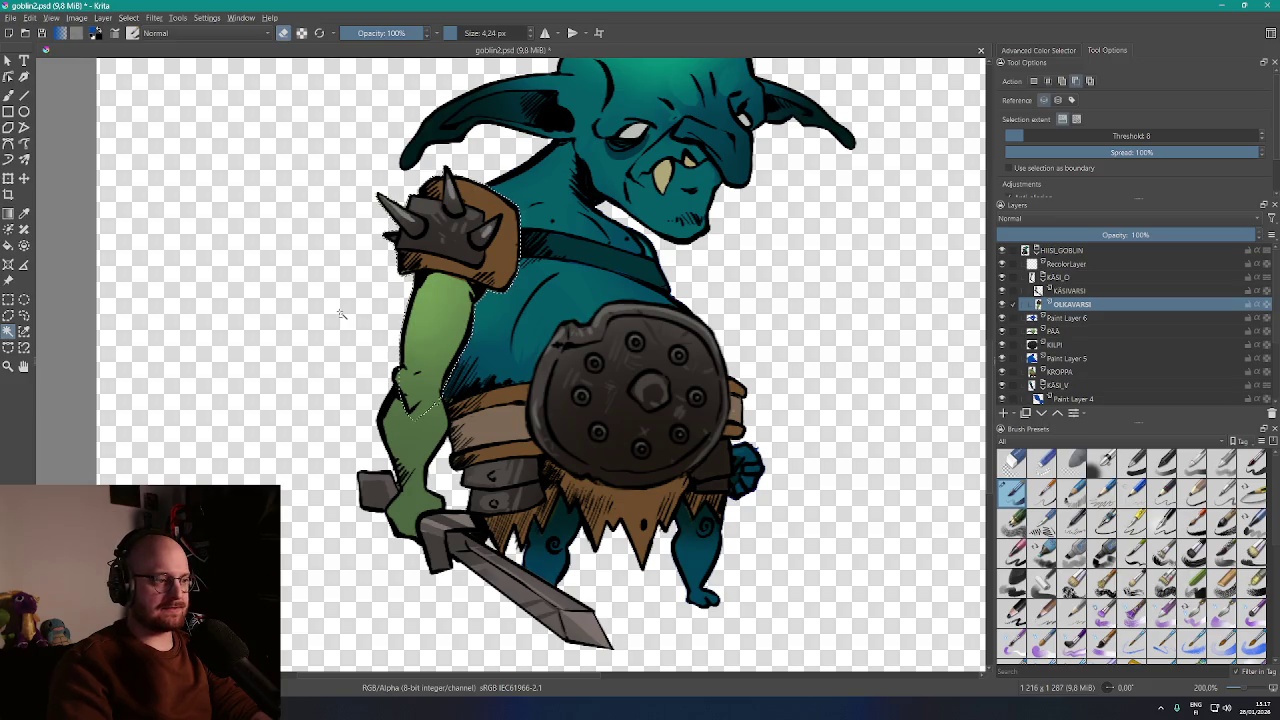
pyautogui.press('b')
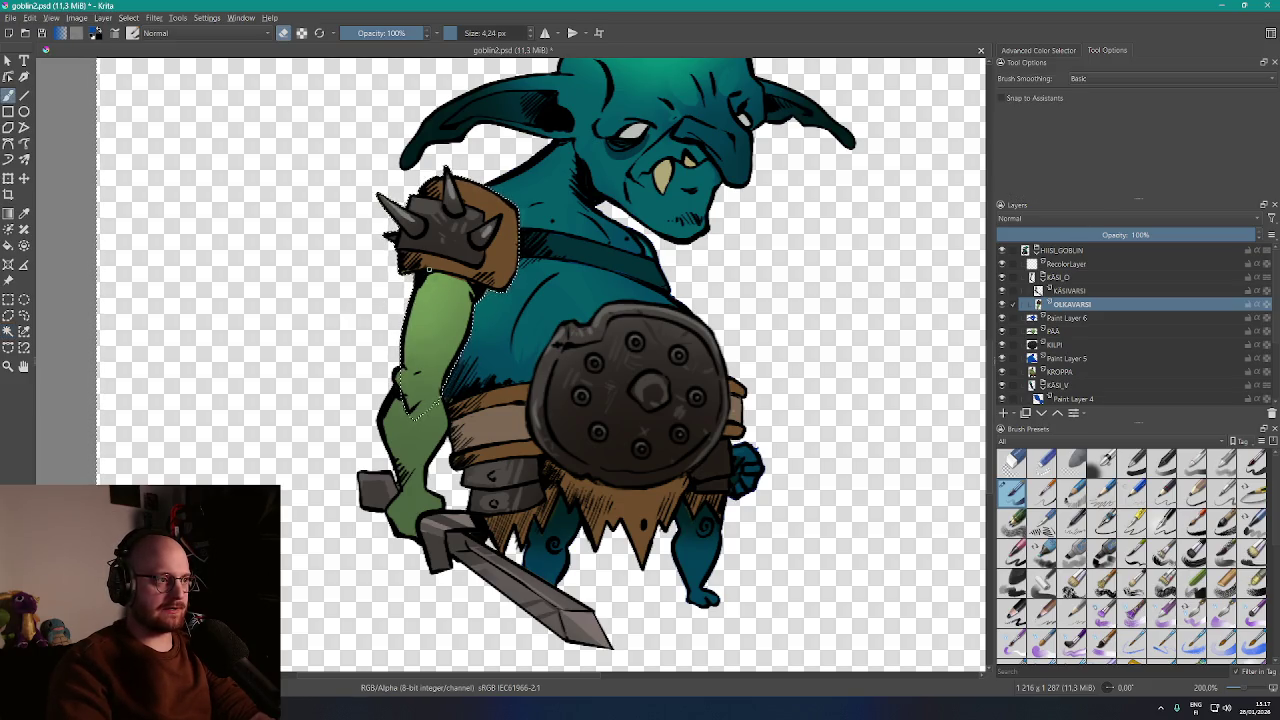
pyautogui.scroll(2, 431, 266)
pyautogui.click(509, 33)
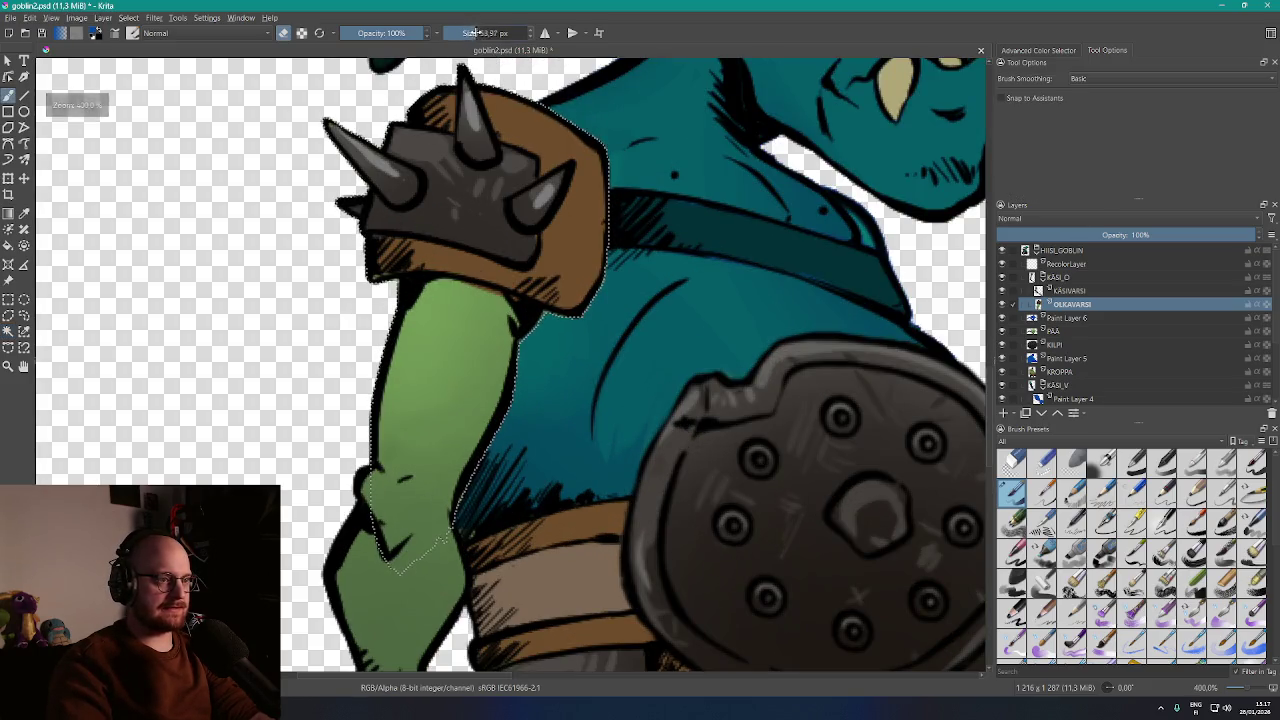
pyautogui.click(1003, 413)
pyautogui.click(1125, 218)
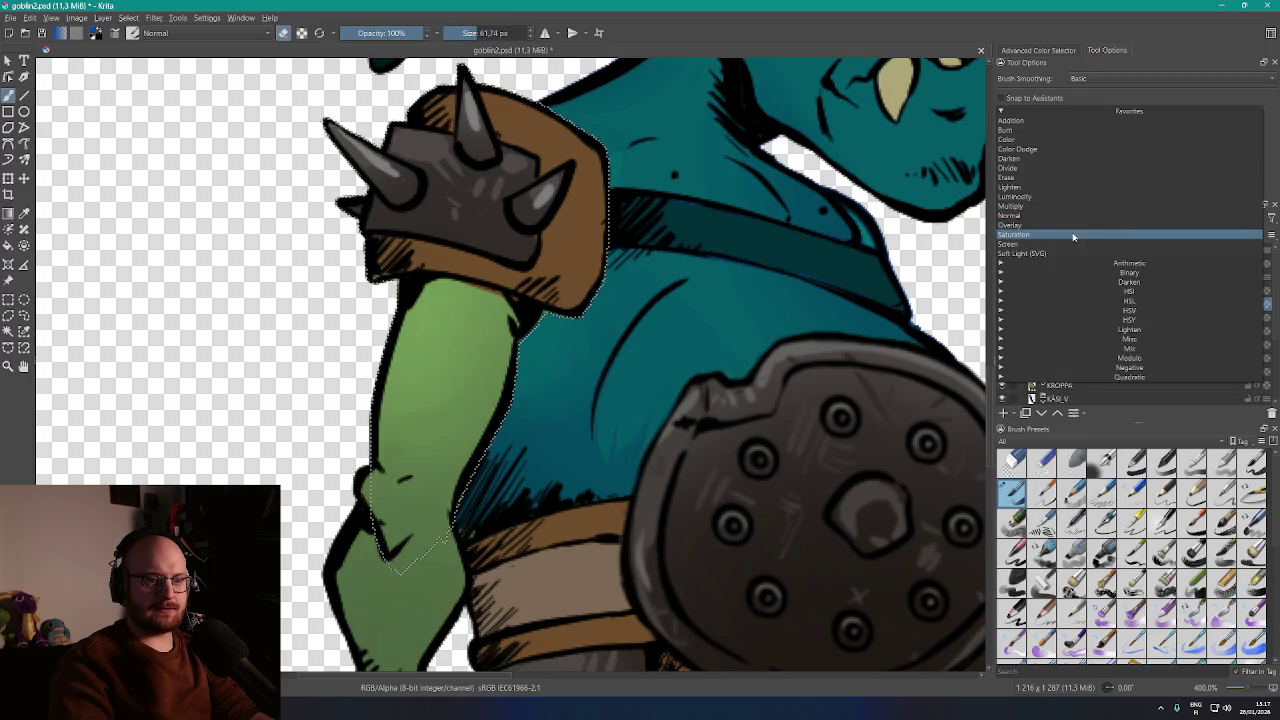
pyautogui.click(1060, 231)
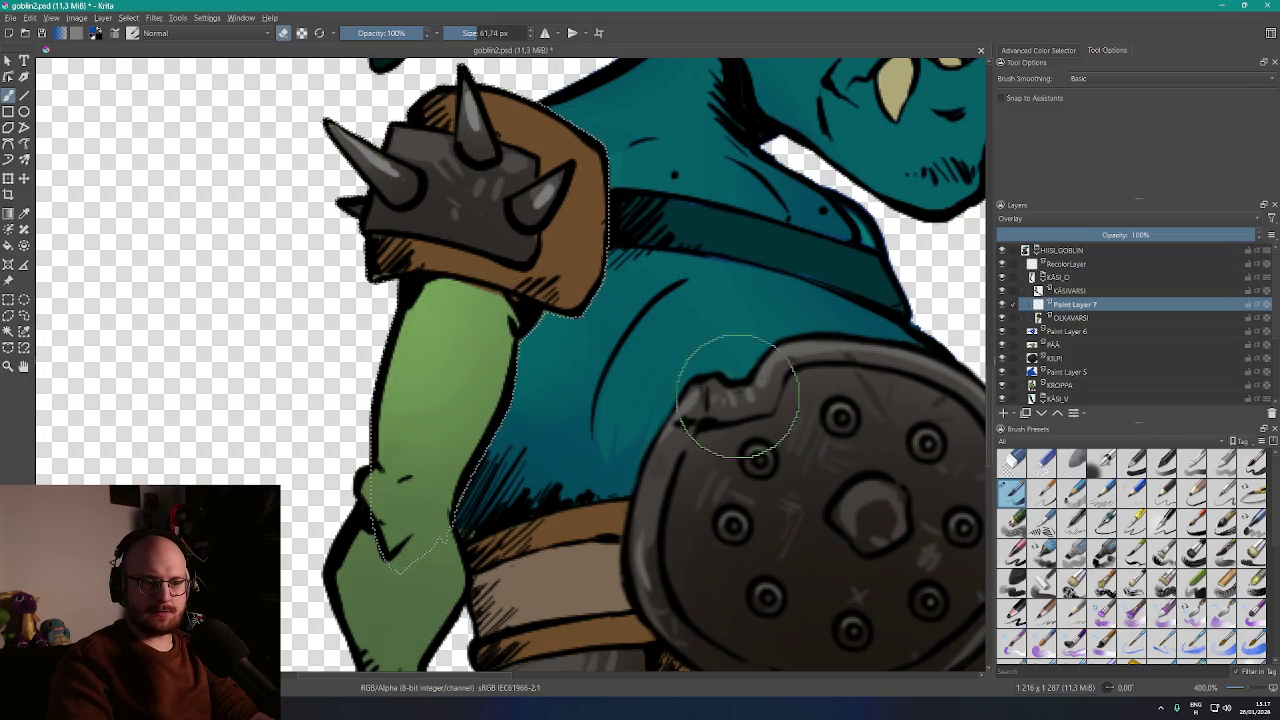
# Reselect the upper arm on OLKAVARSI and paint it teal on Paint Layer 7
pyautogui.moveTo(729, 377); pyautogui.dragTo(735, 310)
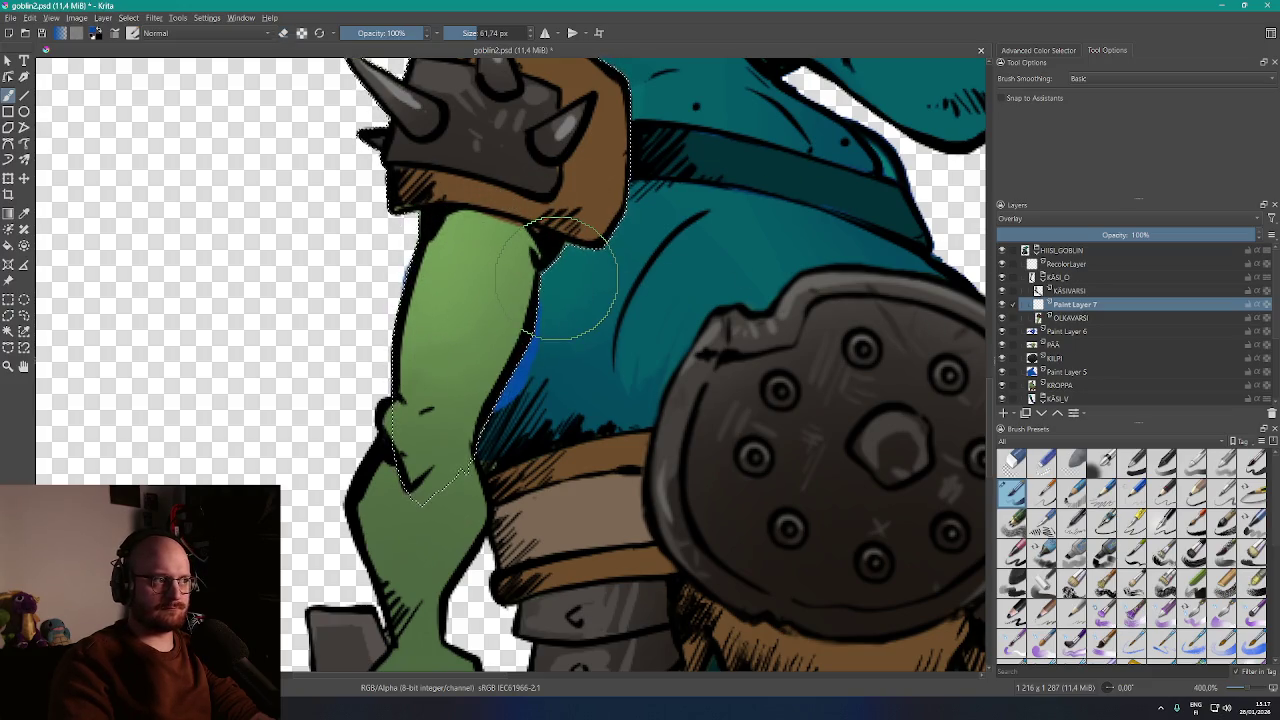
pyautogui.click(1078, 318)
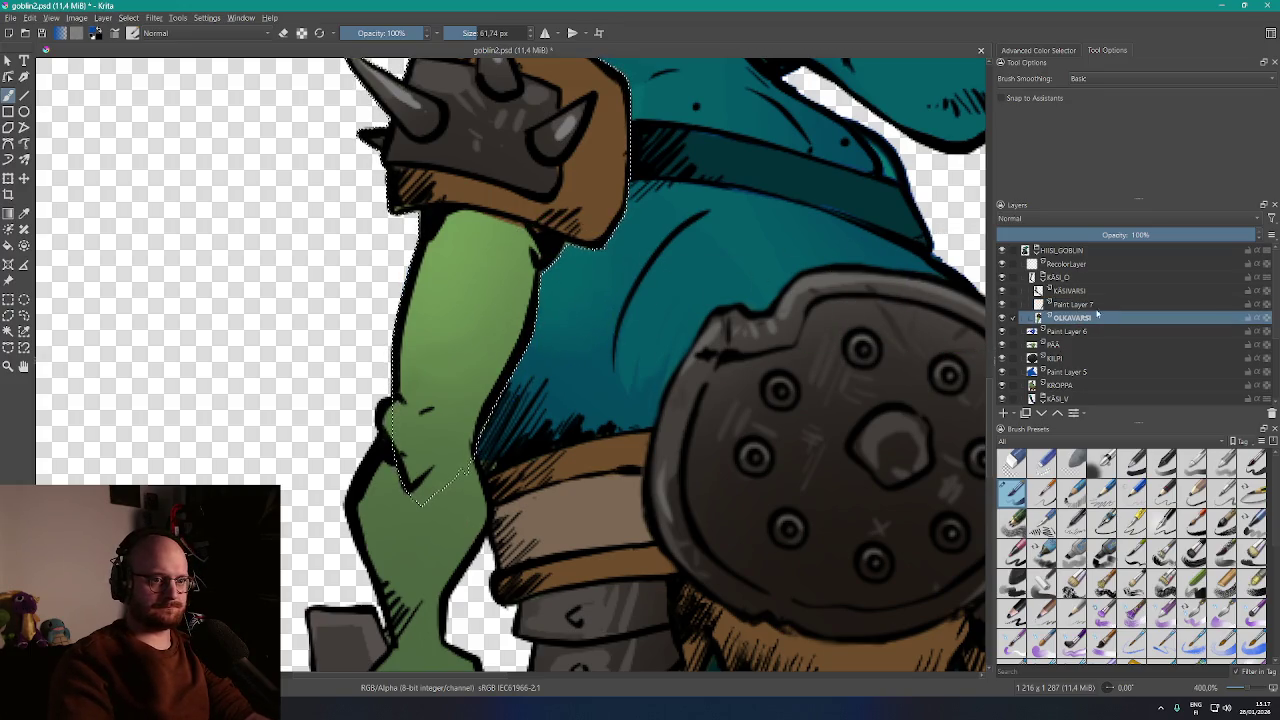
pyautogui.click(1080, 305)
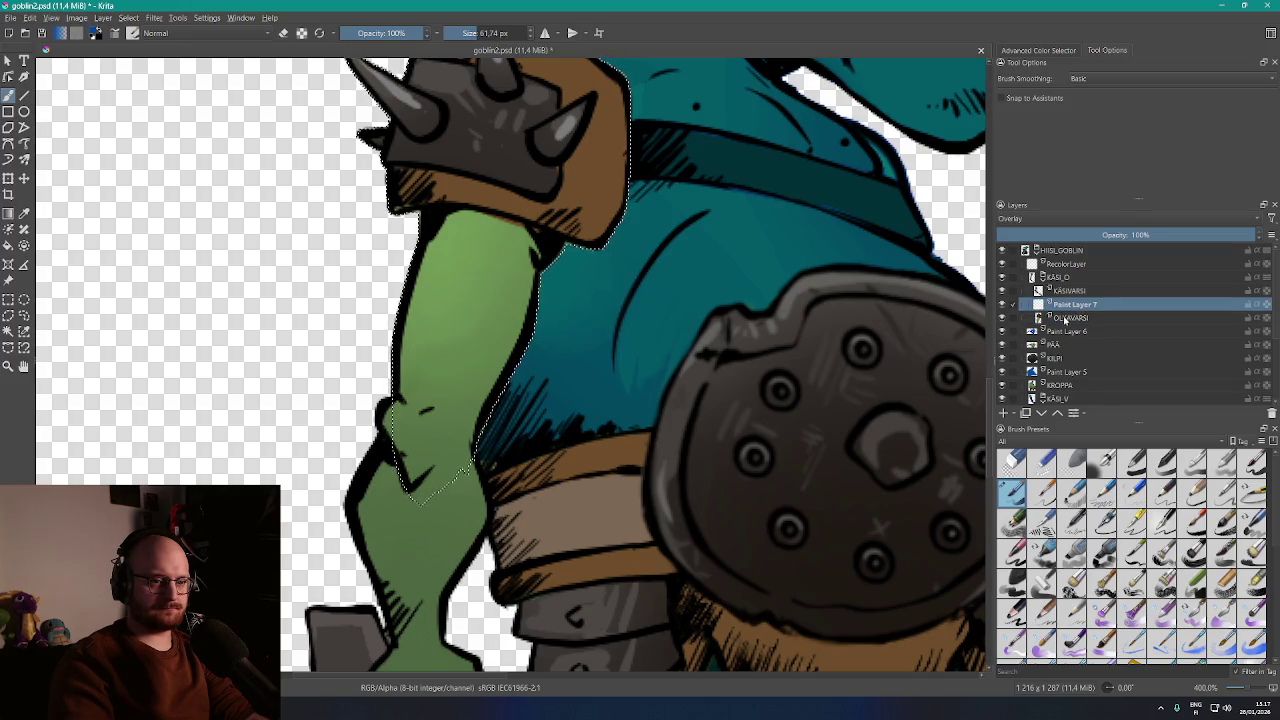
pyautogui.click(1066, 318)
pyautogui.press('w')
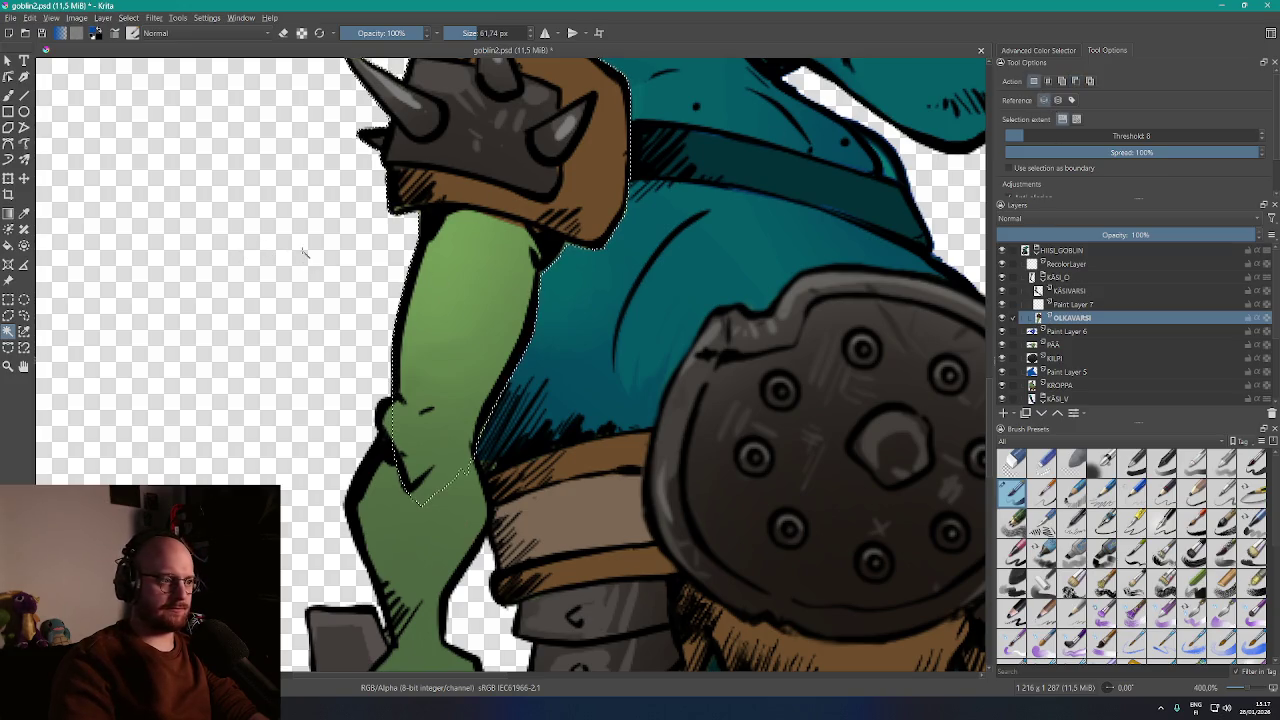
pyautogui.press('b')
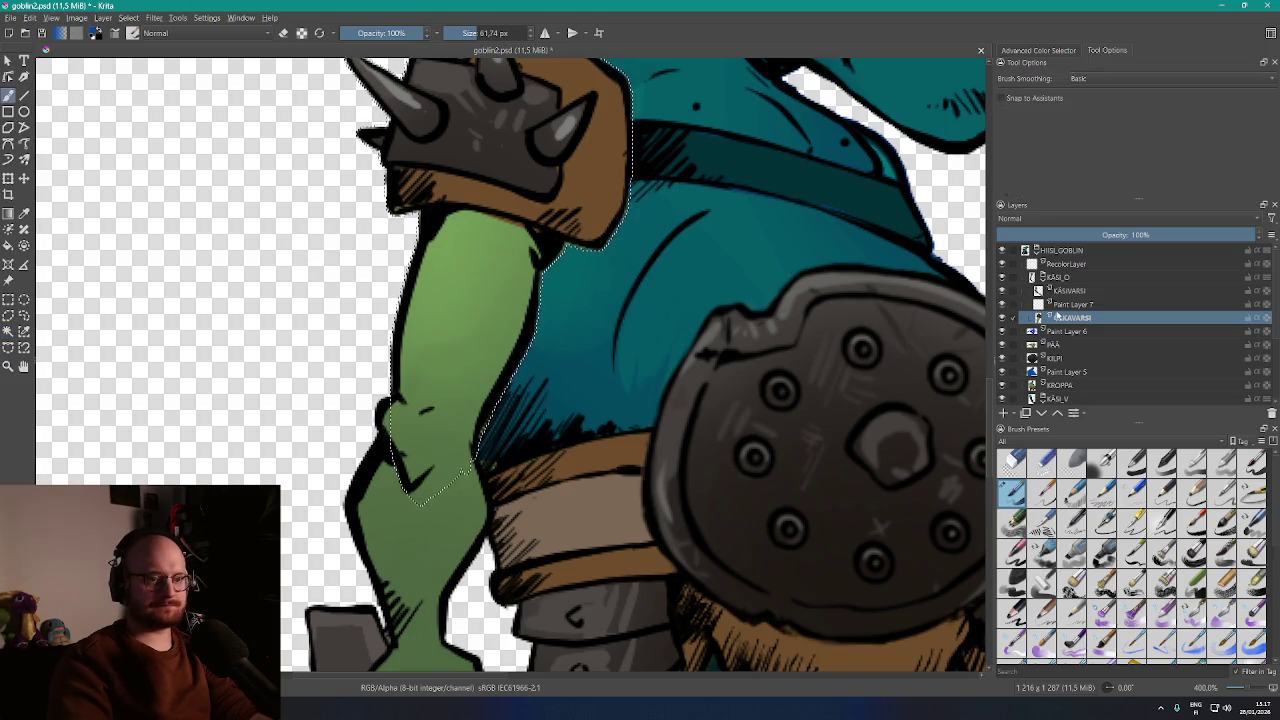
pyautogui.press('pageup')
pyautogui.click(479, 253)
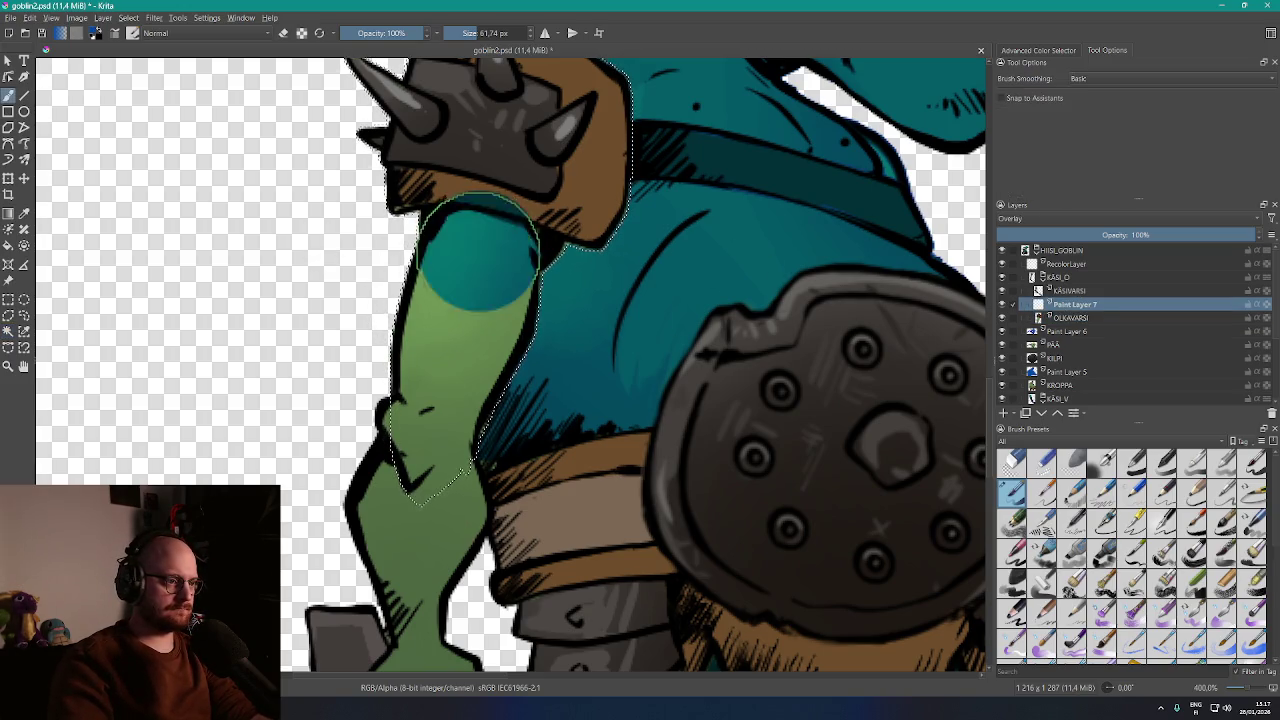
pyautogui.hotkey('ctrl', 'z')
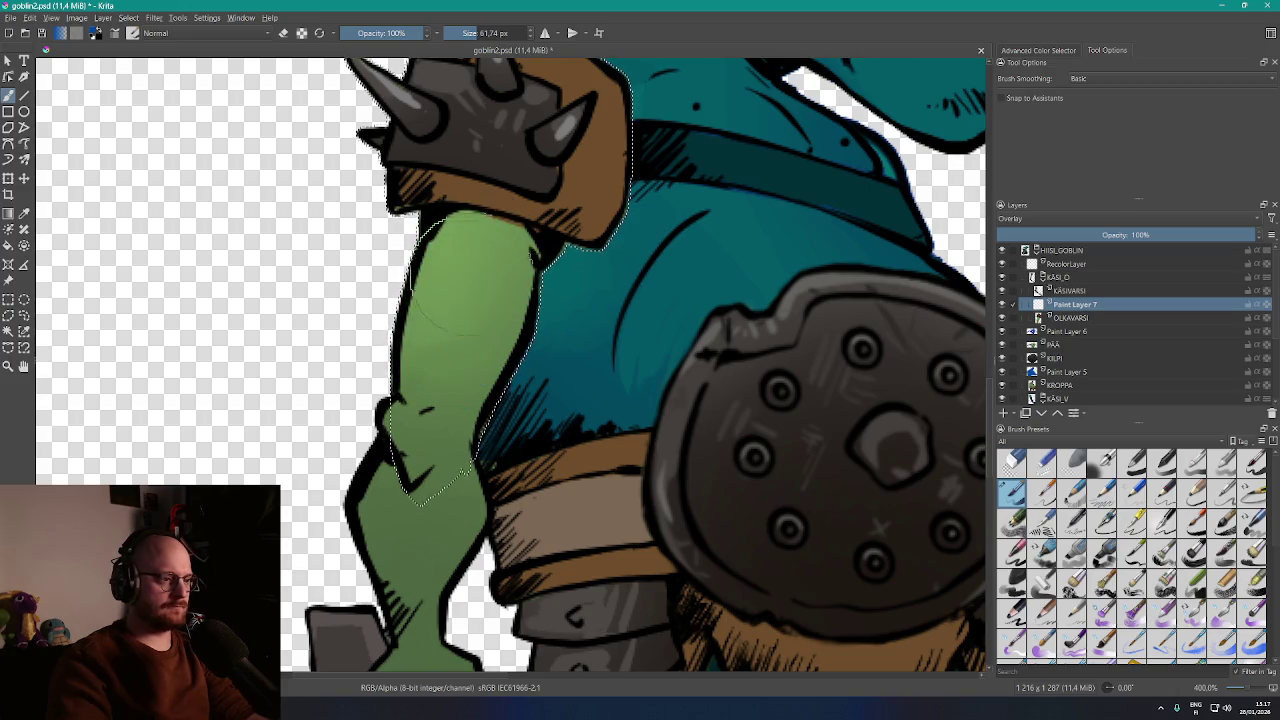
pyautogui.click(479, 273)
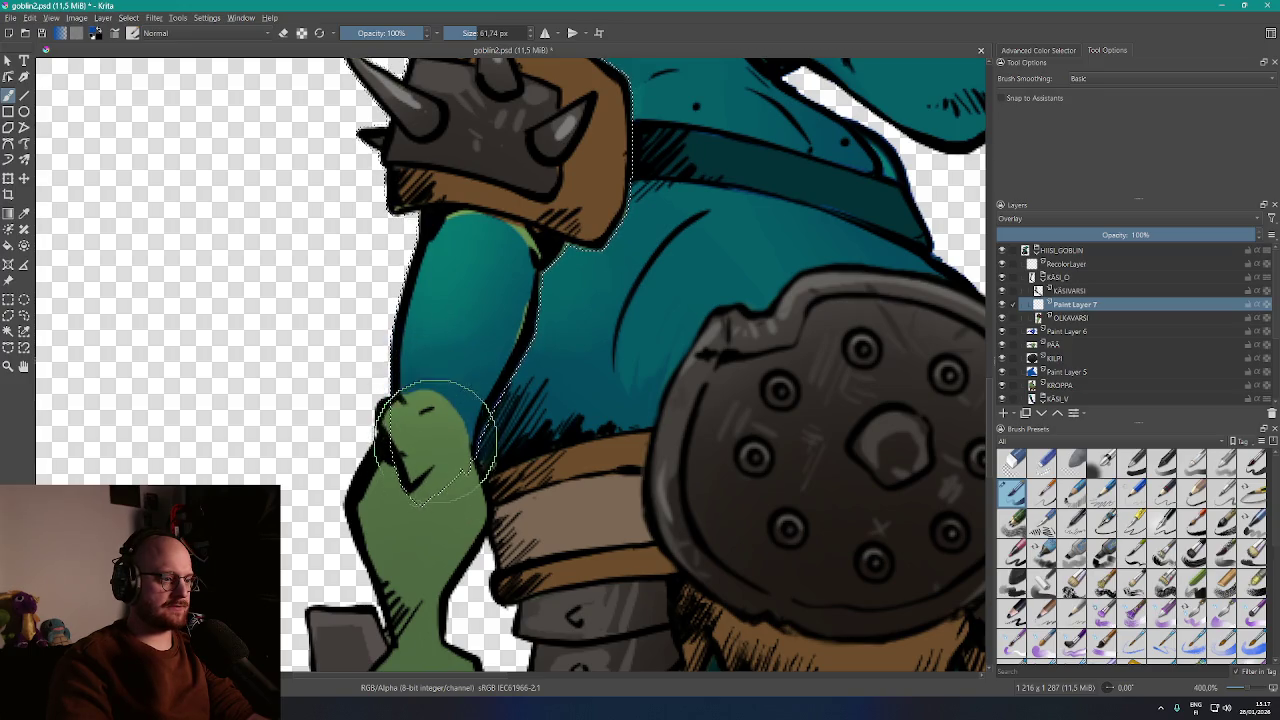
pyautogui.click(471, 280)
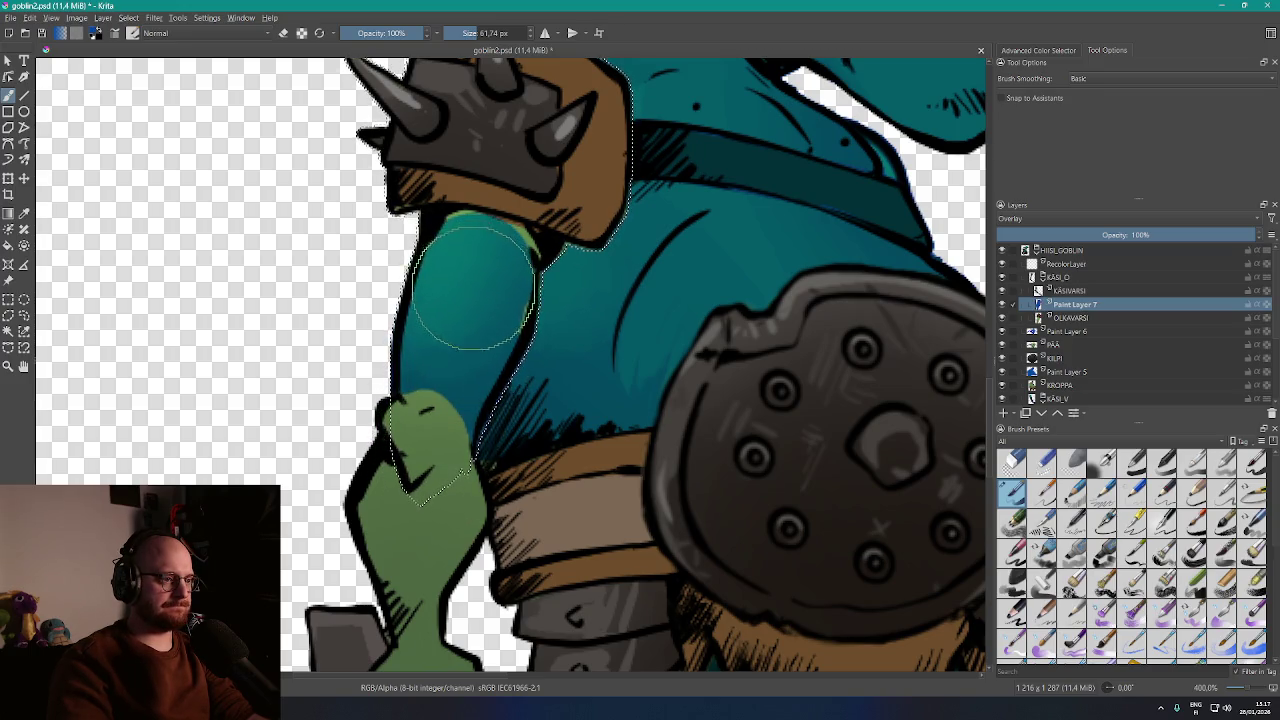
# With a ~6 px brush, cover the lime-green shoulder edge and extend the arm's inner outline
pyautogui.scroll(3, 475, 287)
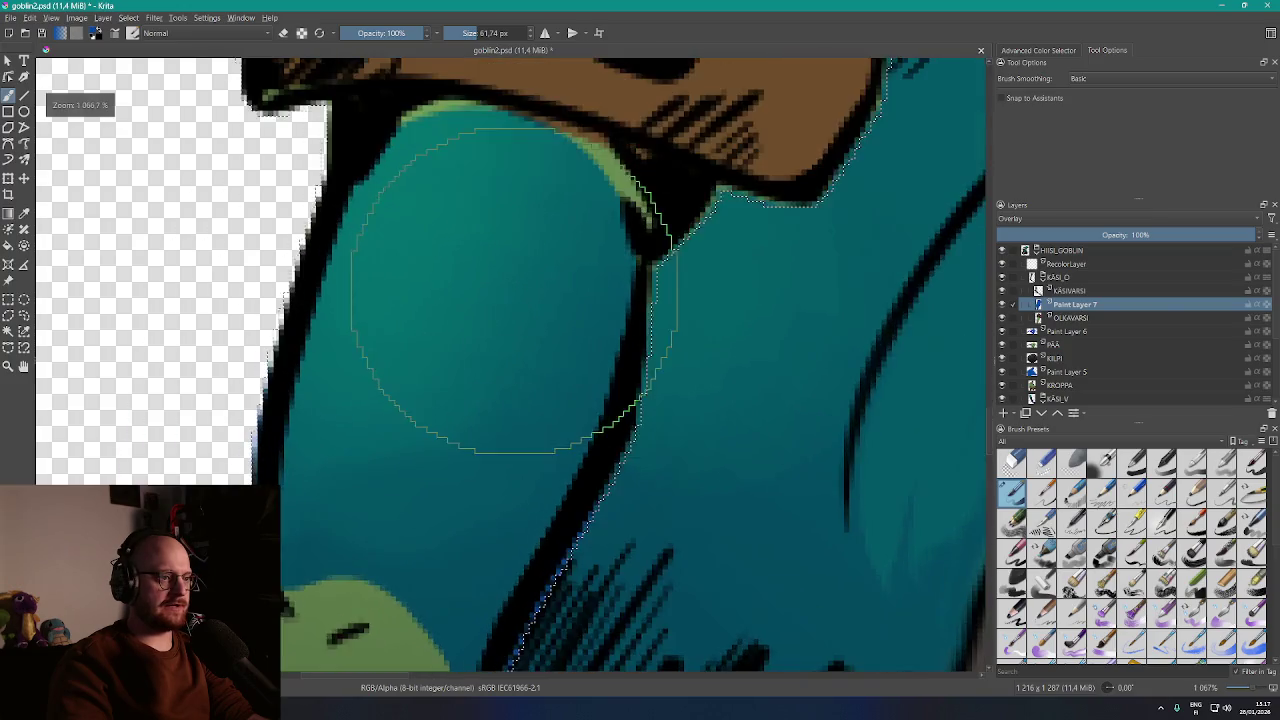
pyautogui.moveTo(513, 290); pyautogui.dragTo(500, 351)
pyautogui.press('[')
pyautogui.press('[')
pyautogui.press('[')
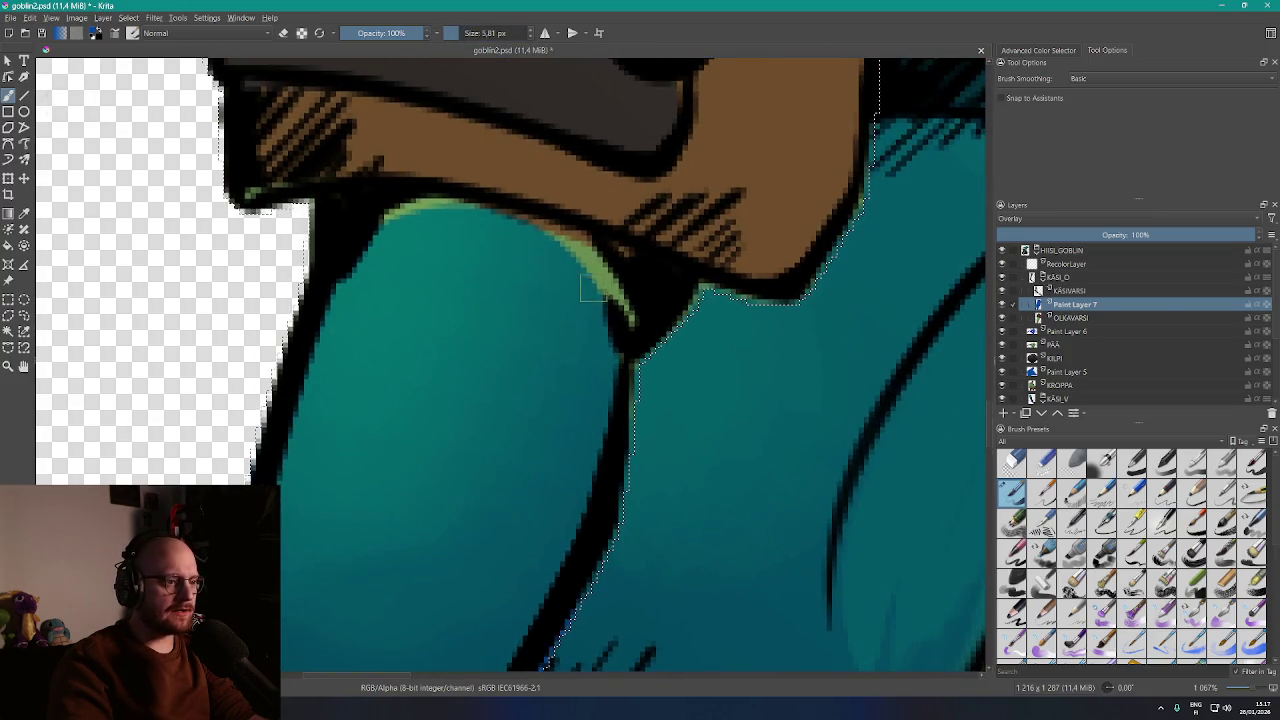
pyautogui.moveTo(609, 294)
pyautogui.mouseDown()
pyautogui.moveTo(574, 251)
pyautogui.moveTo(443, 214)
pyautogui.mouseUp()
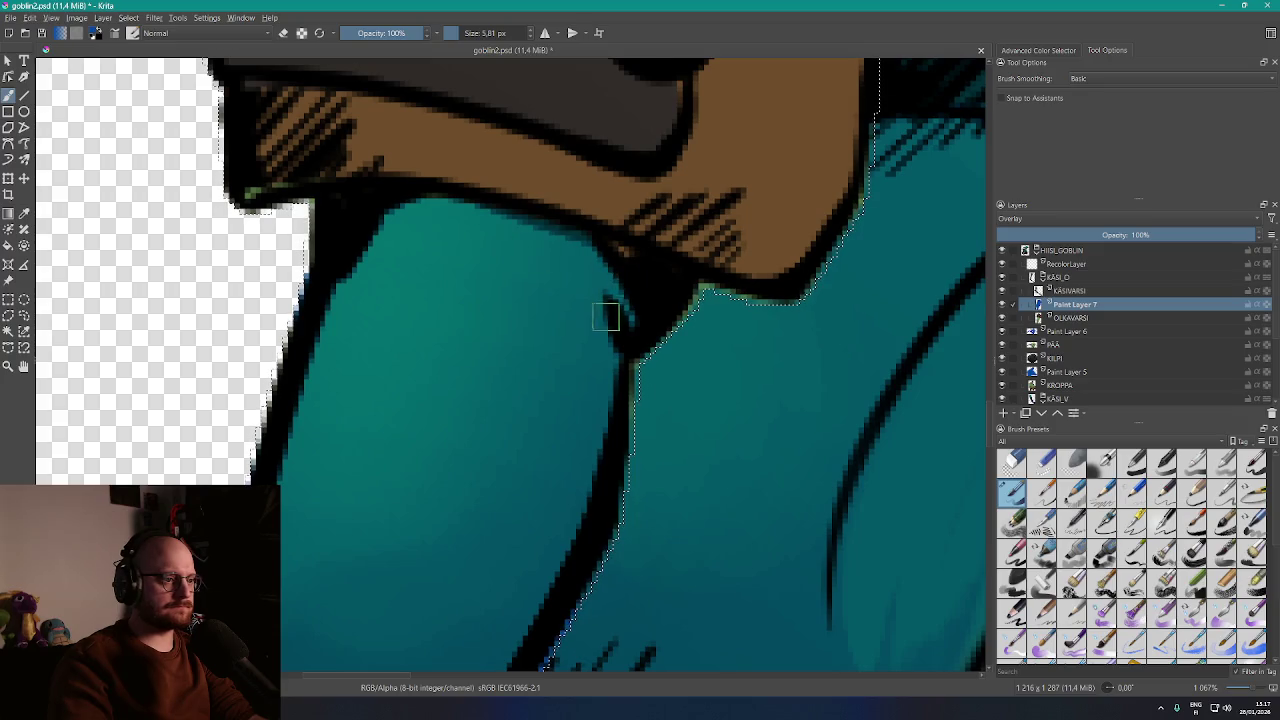
pyautogui.moveTo(605, 296); pyautogui.dragTo(617, 351)
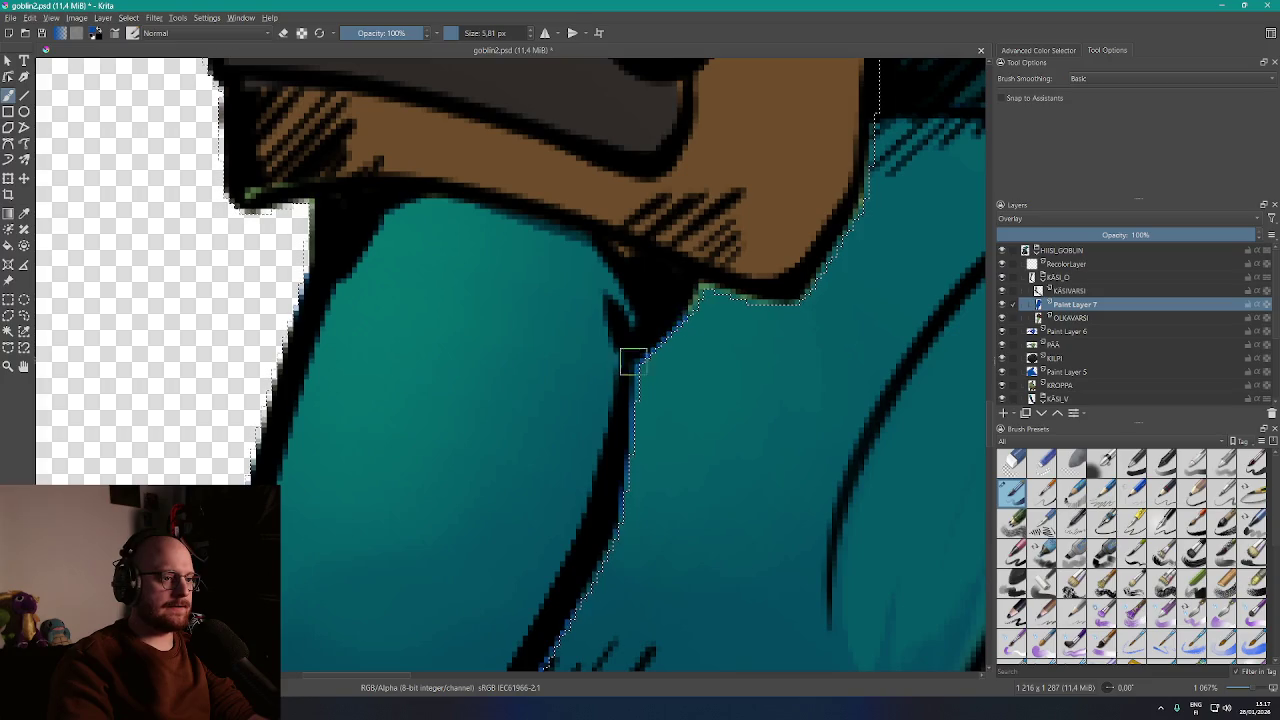
pyautogui.scroll(-4, 608, 423)
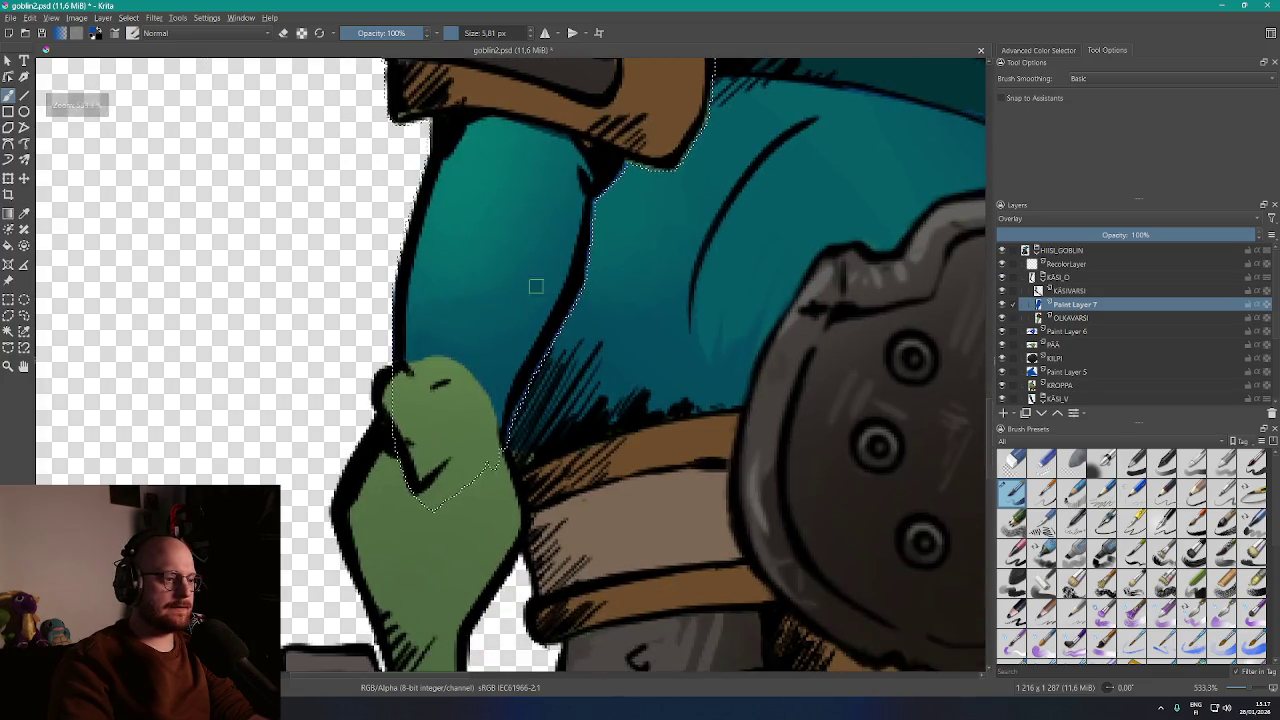
pyautogui.scroll(-2, 500, 420)
pyautogui.scroll(3, 548, 300)
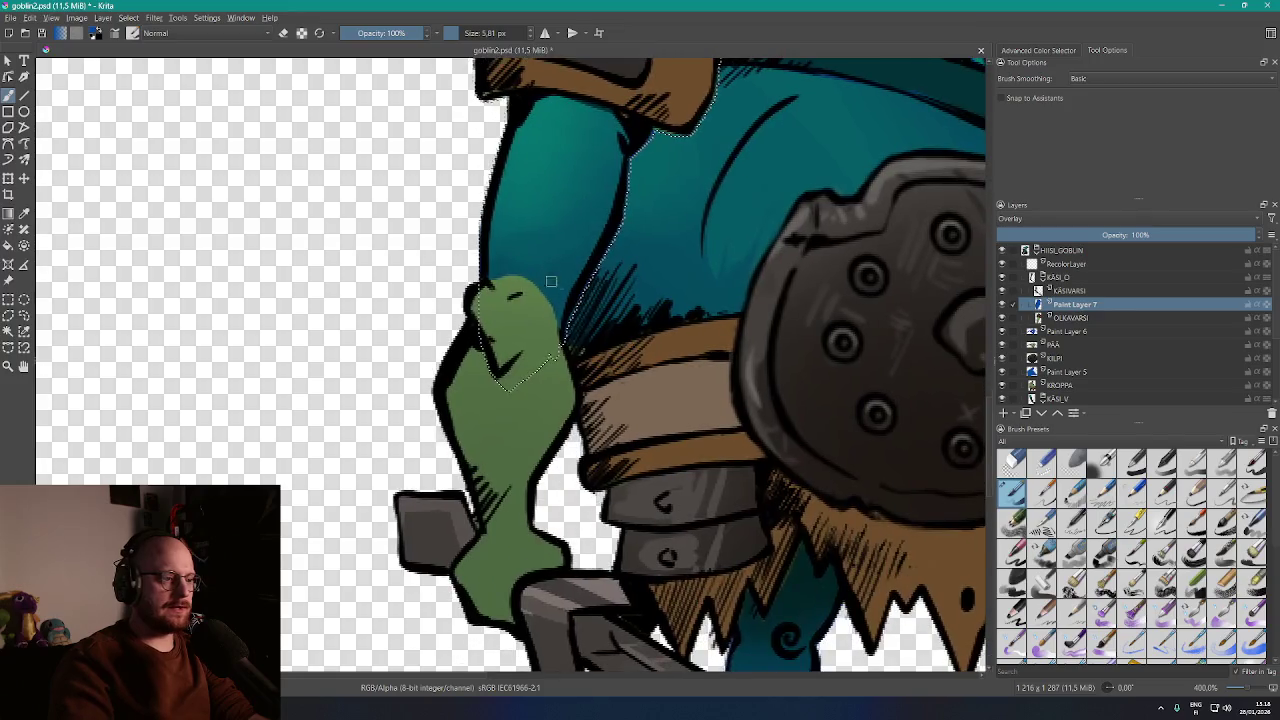
pyautogui.click(1068, 317)
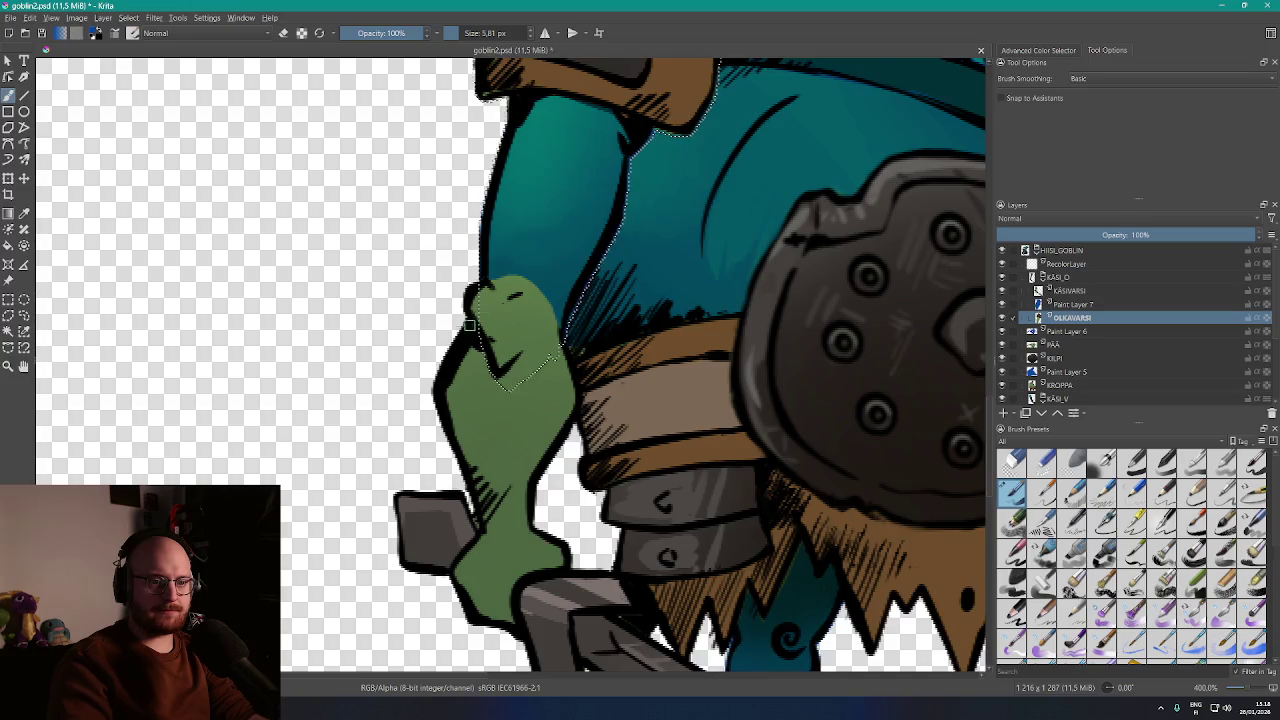
# Magic-wand the forearm on KÄSIVARSI and add Paint Layer 8 above it in Overlay mode
pyautogui.moveTo(469, 325); pyautogui.dragTo(569, 225)
pyautogui.click(1074, 292)
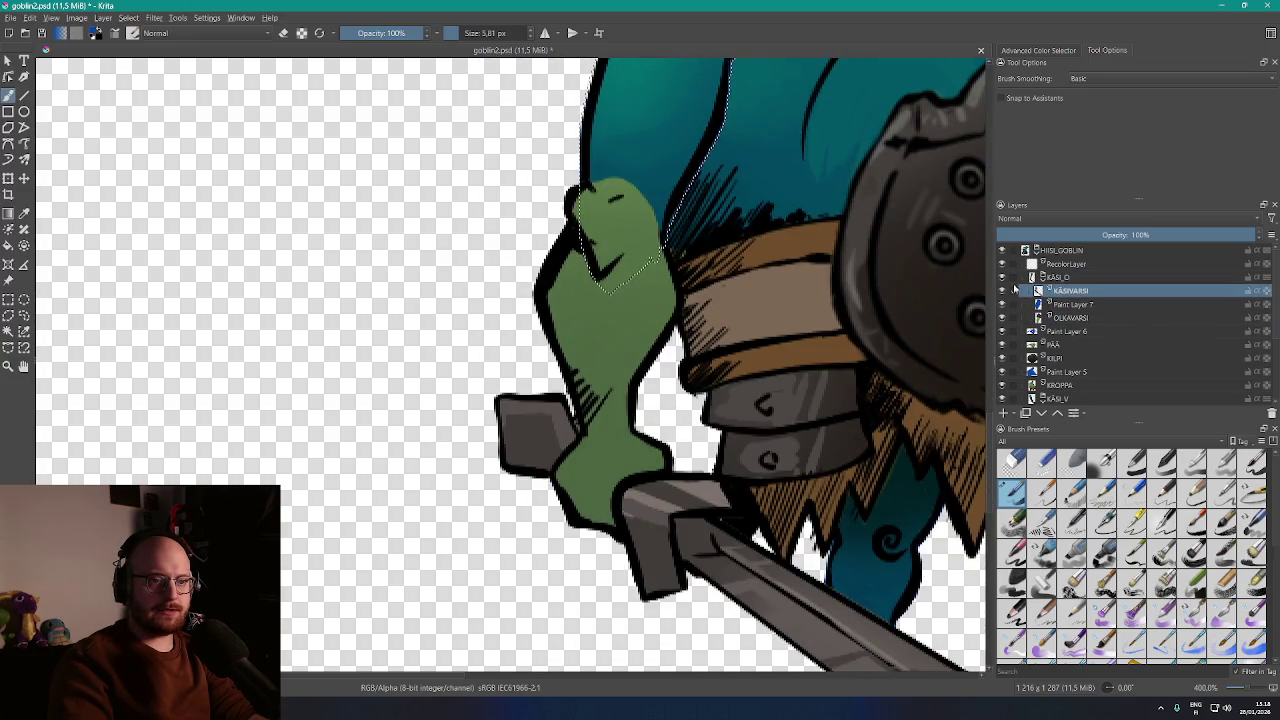
pyautogui.press('w')
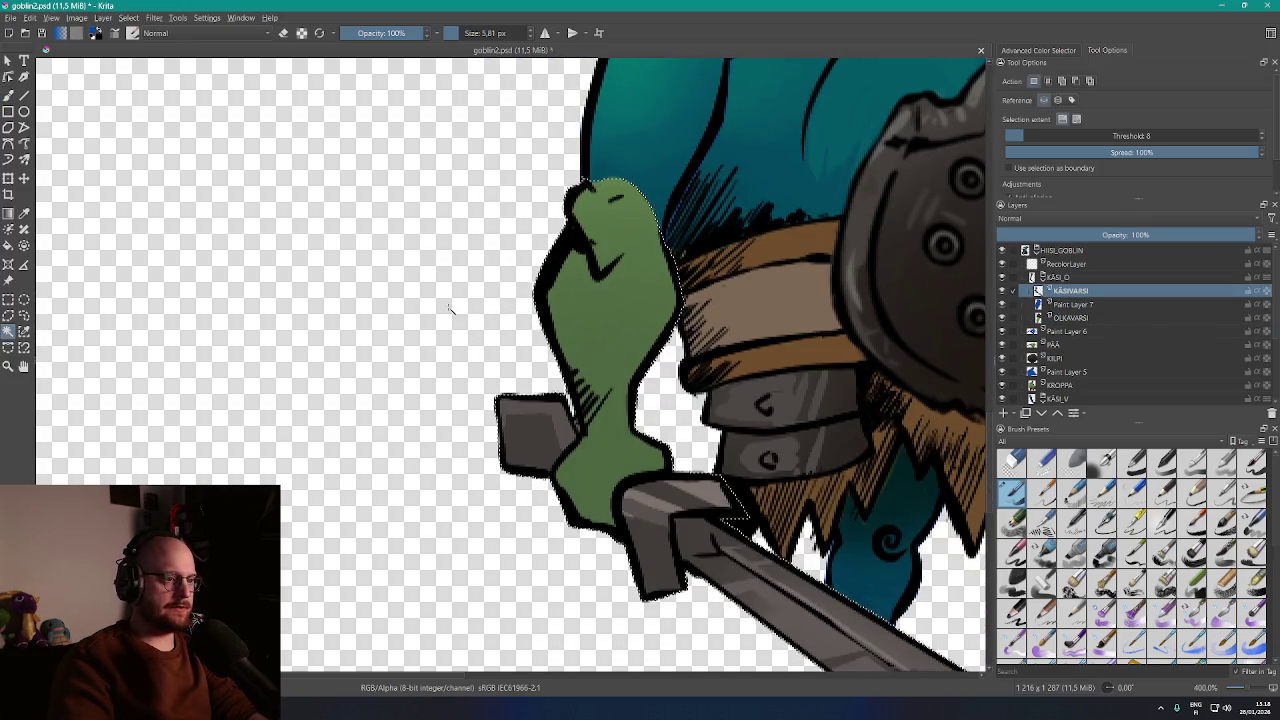
pyautogui.scroll(-1, 480, 318)
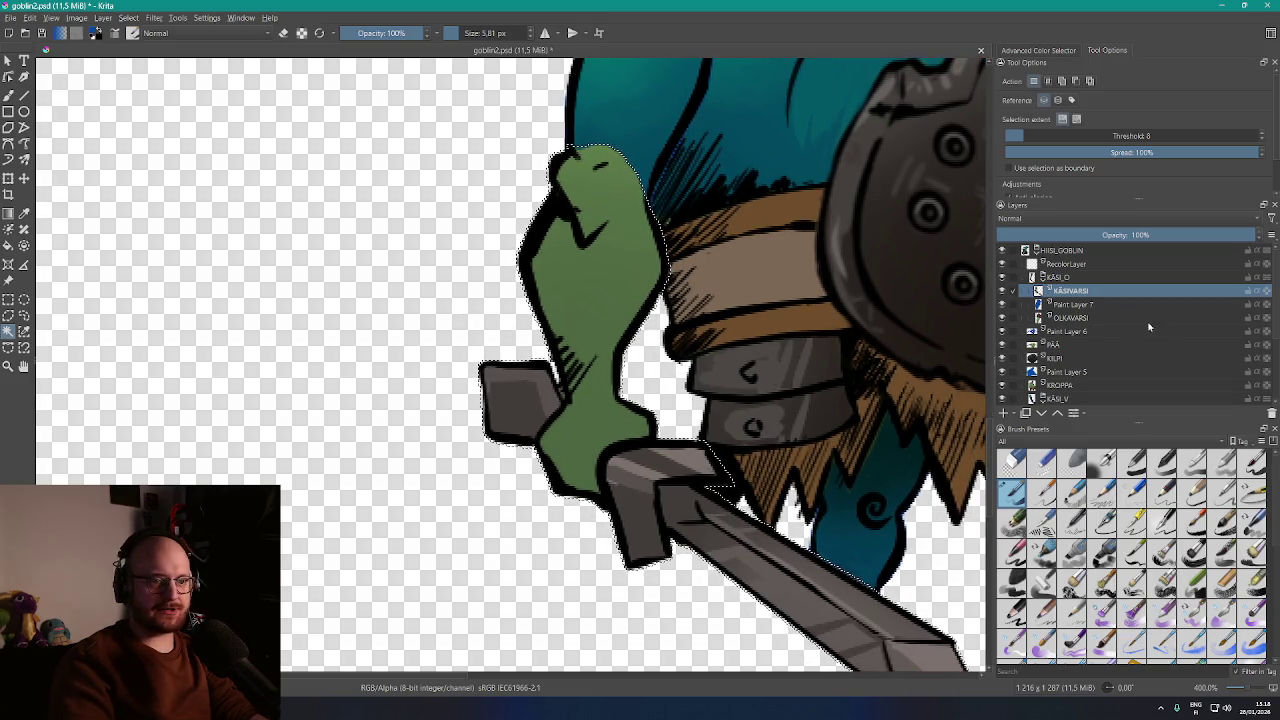
pyautogui.click(1006, 414)
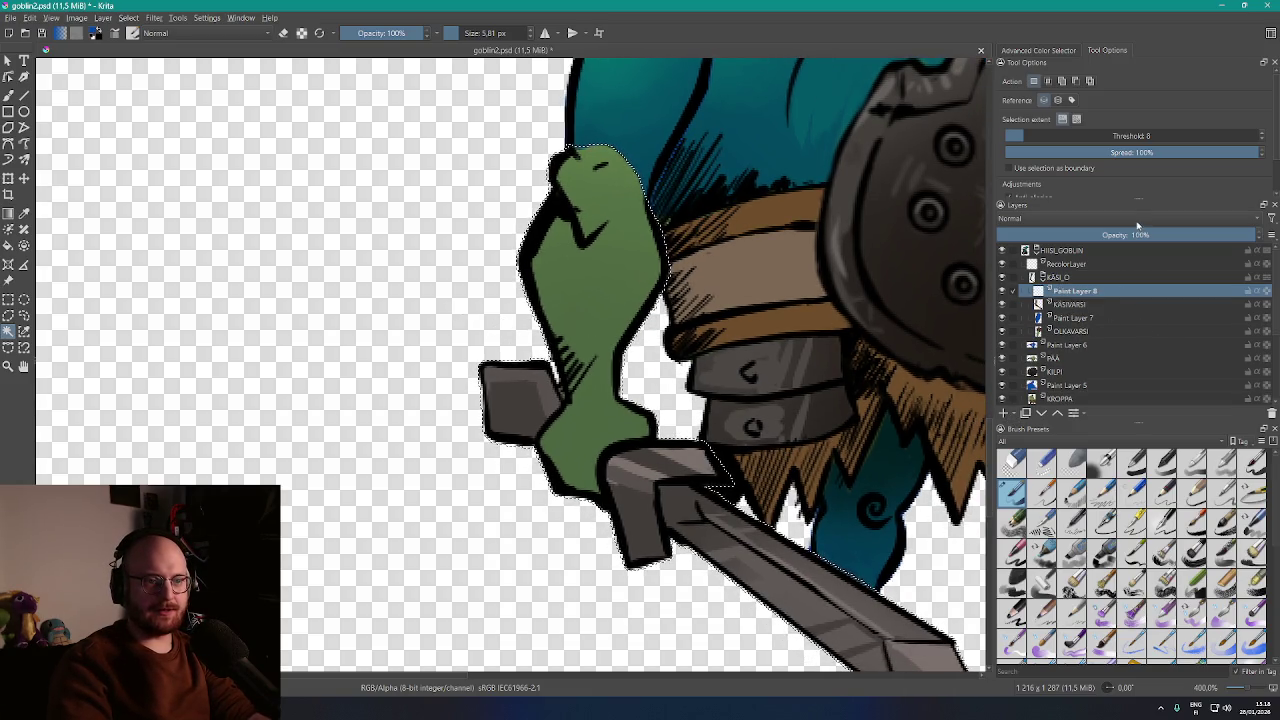
pyautogui.click(1135, 219)
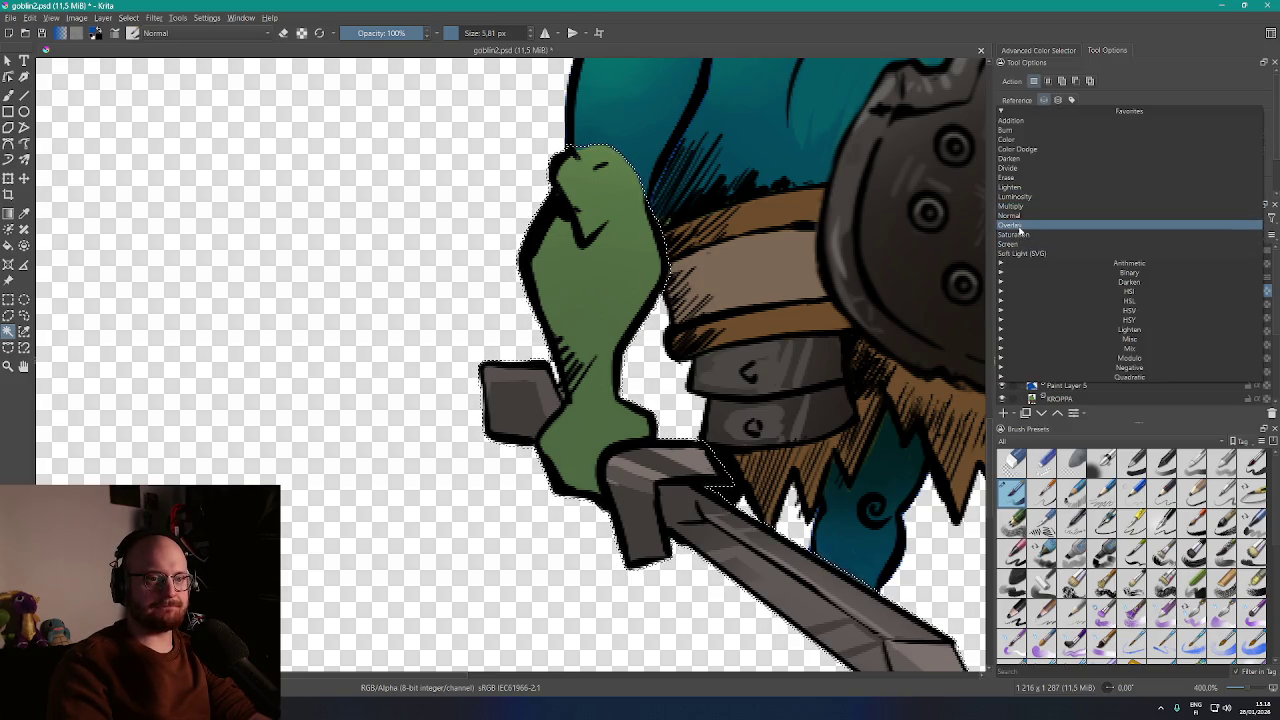
pyautogui.click(1017, 226)
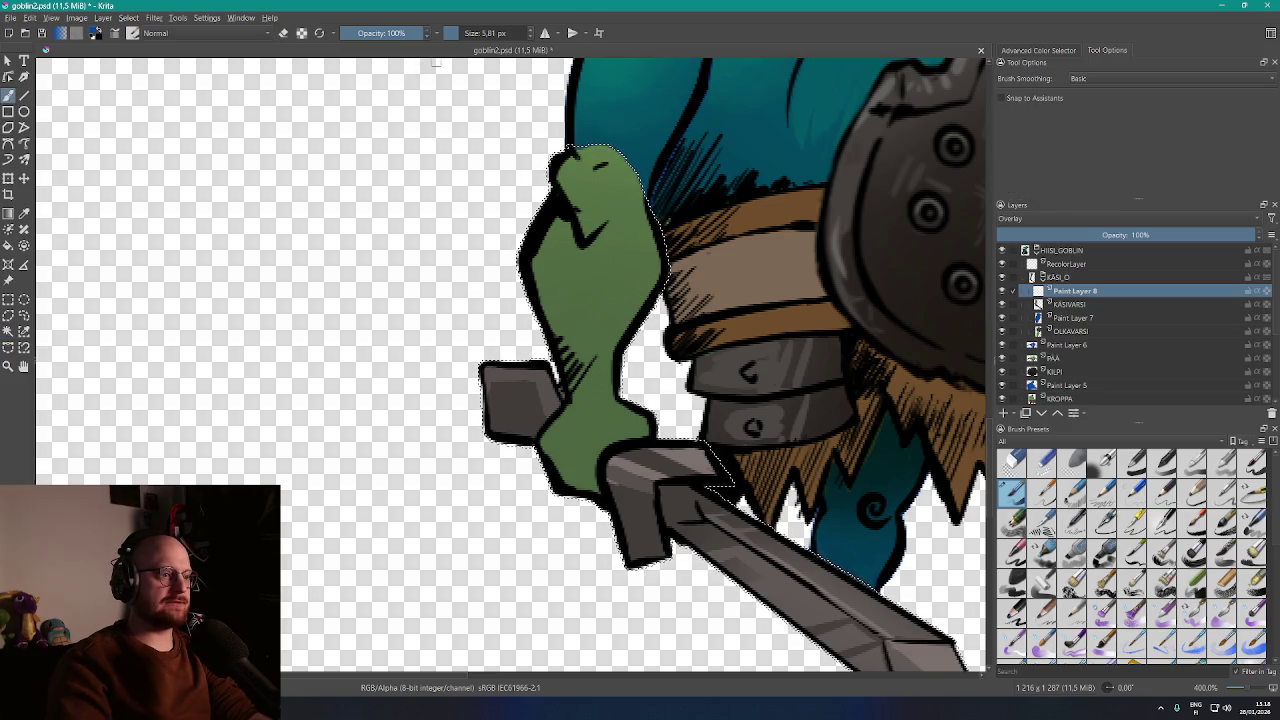
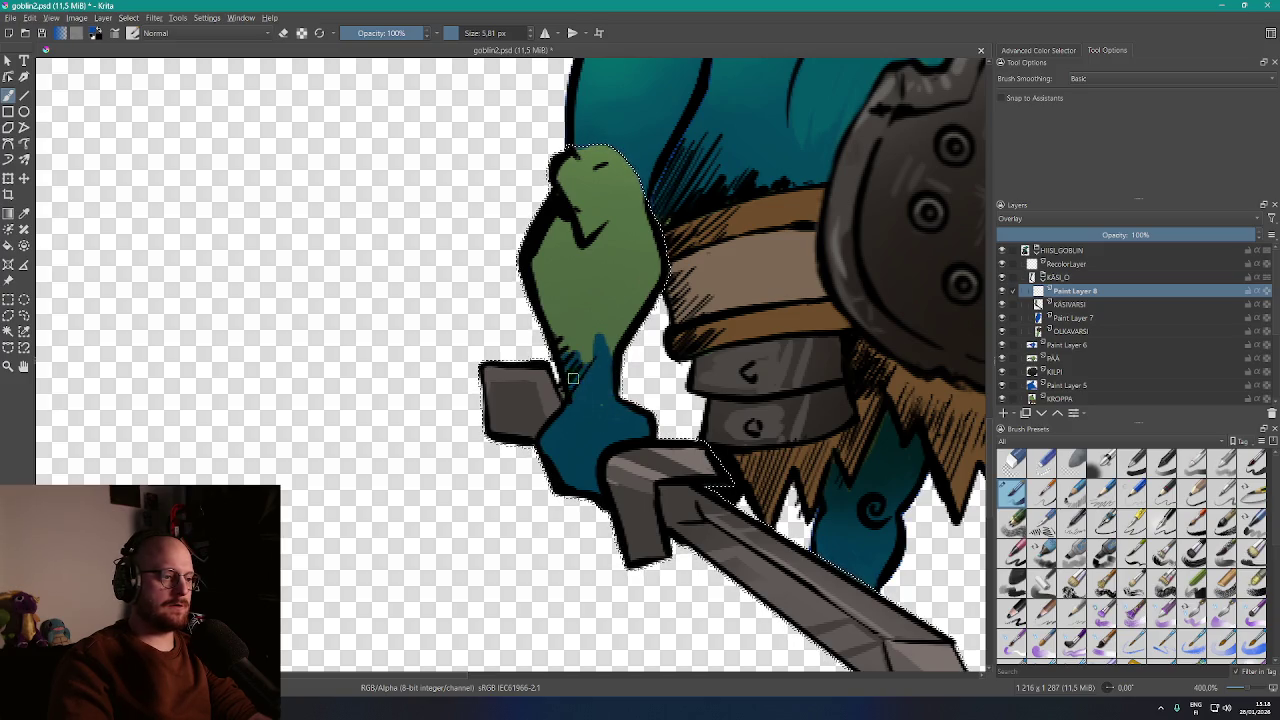
# Enlarge the brush to about 16 px, paint teal over the green upper arm, then go to the browser
pyautogui.click(464, 33)
pyautogui.moveTo(538, 237); pyautogui.dragTo(561, 289)
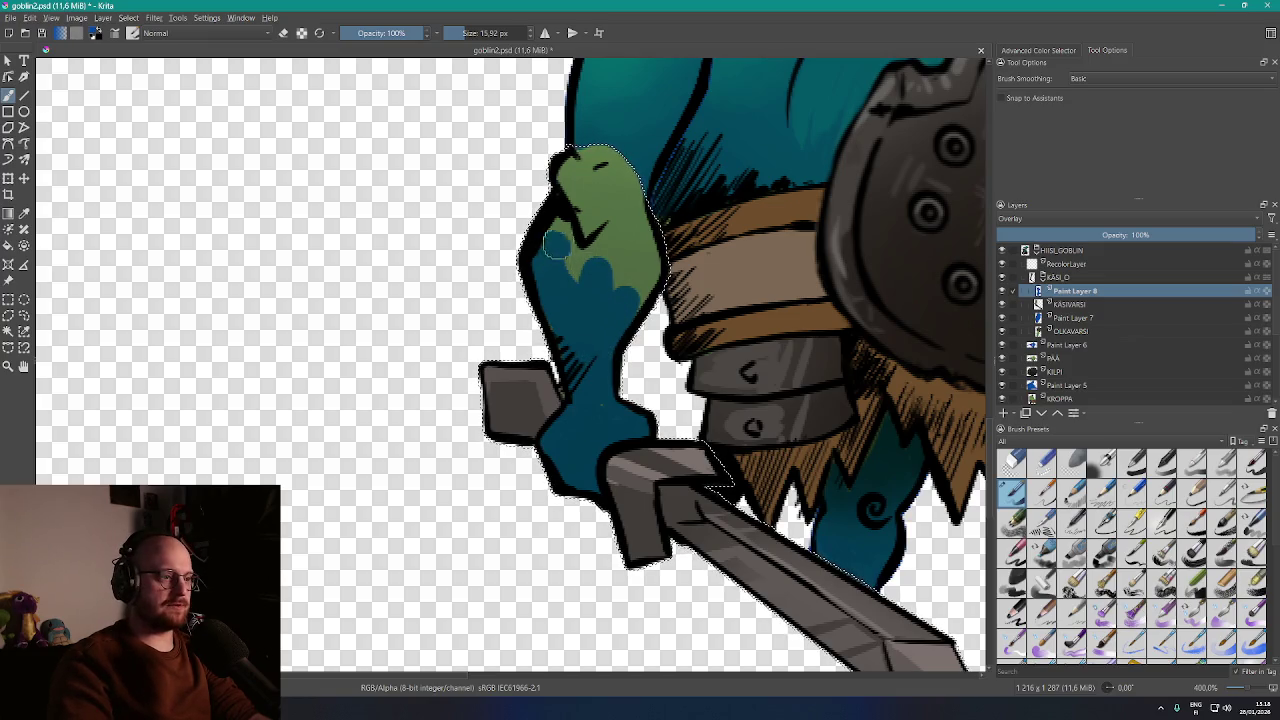
pyautogui.moveTo(571, 220); pyautogui.dragTo(580, 238)
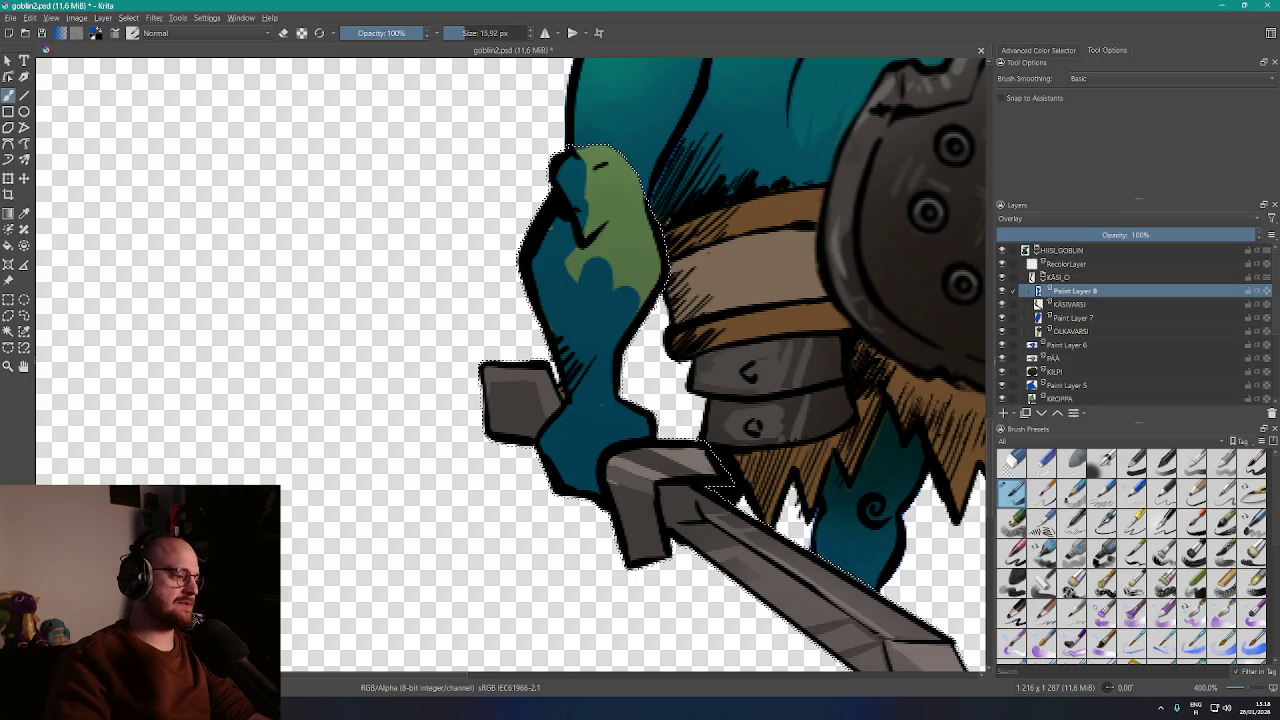
pyautogui.hotkey('alt', 'Tab')
pyautogui.hotkey('ctrl', 'shift', 'Tab')
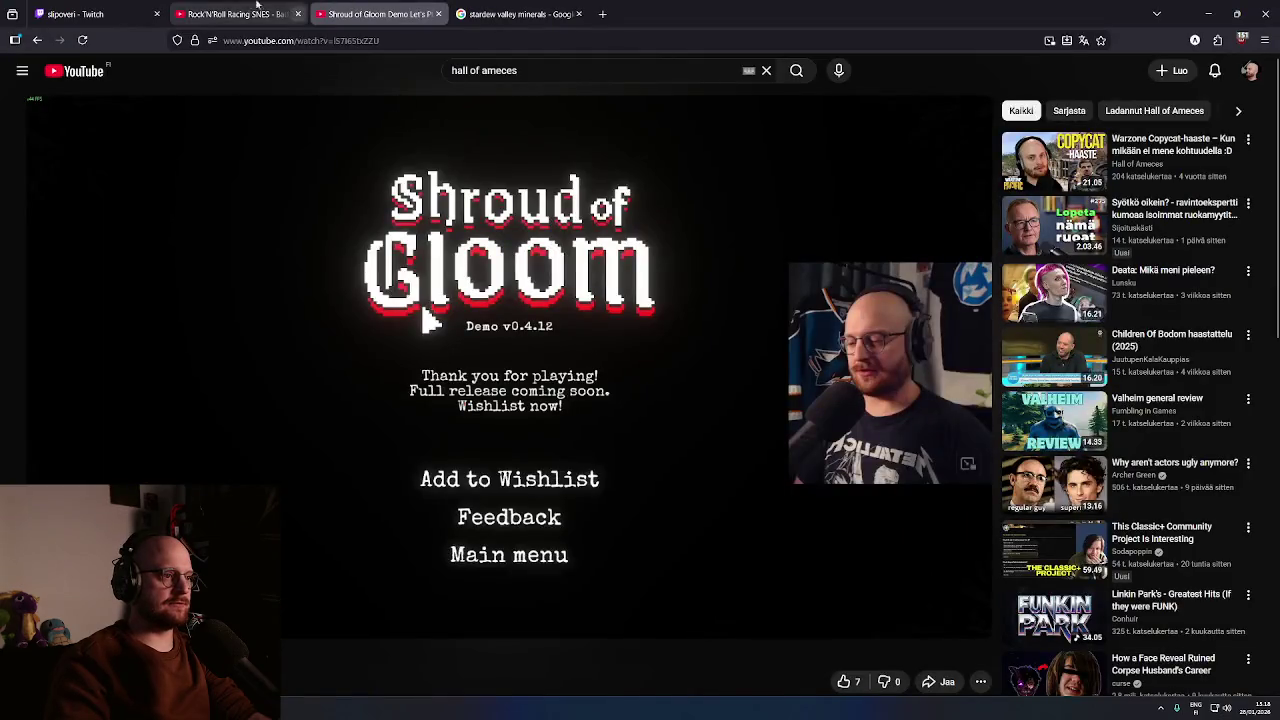
# Play the Metal: Hellsinger OST playlist on YouTube, then paint the arm's remaining green teal in Krita
pyautogui.hotkey('ctrl', 'shift', 'Tab')
pyautogui.click(463, 60)
pyautogui.write('meta')
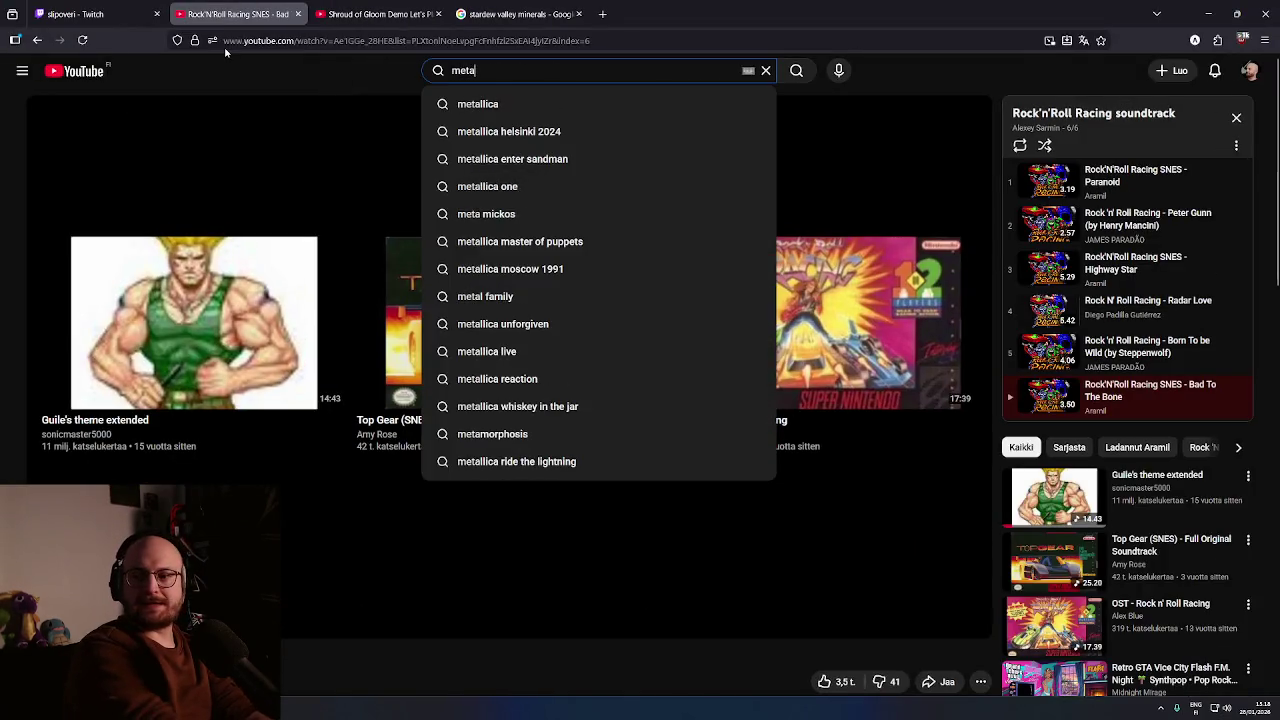
pyautogui.write('l helsinger')
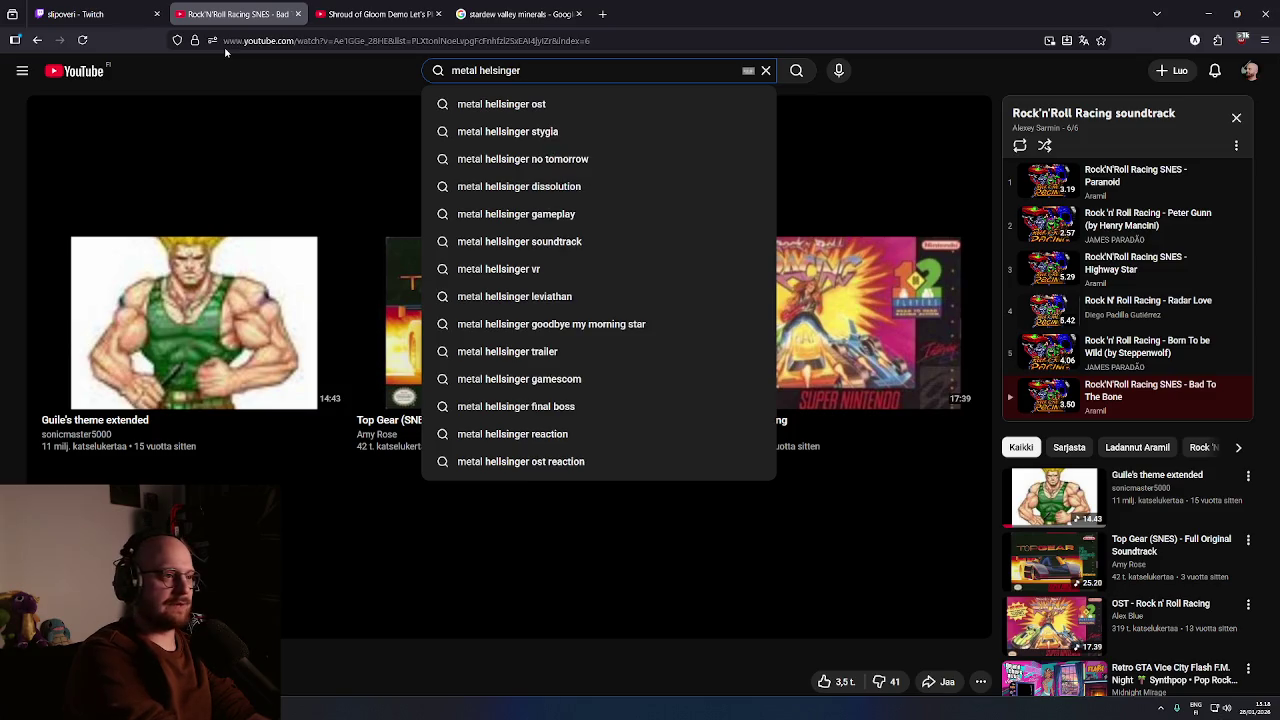
pyautogui.press('Down')
pyautogui.press('Return')
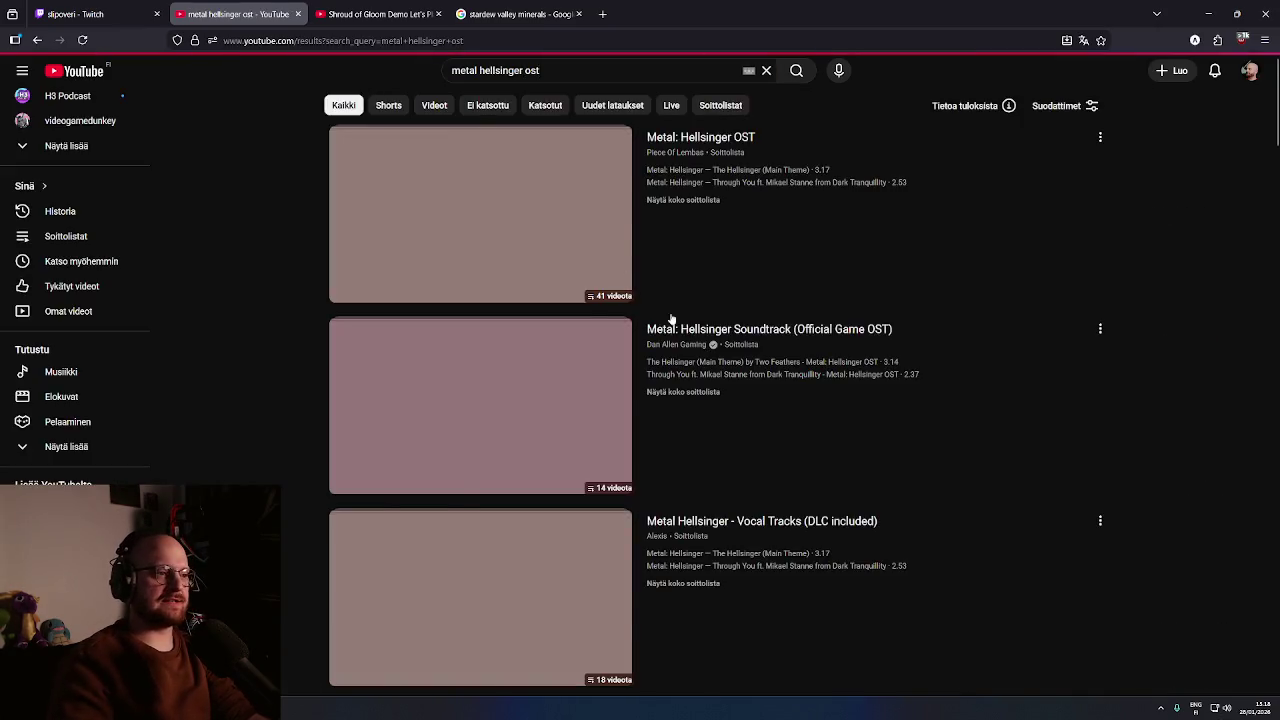
pyautogui.click(446, 211)
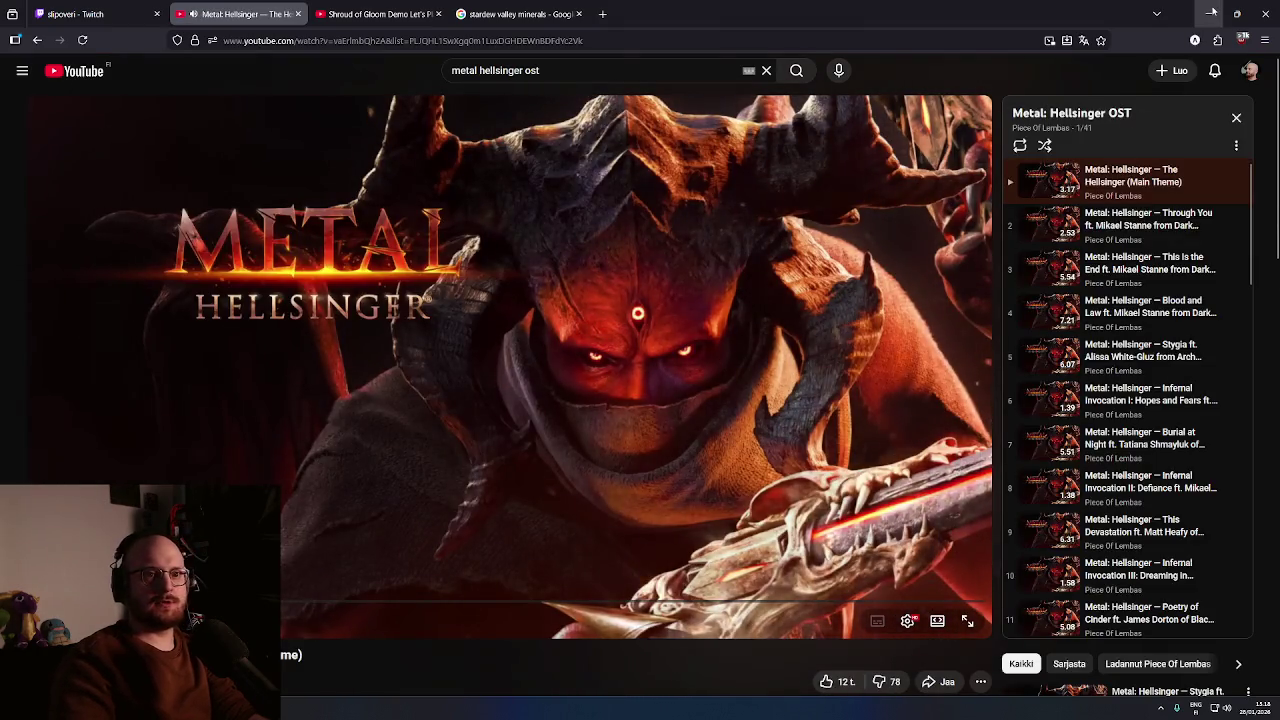
pyautogui.hotkey('alt', 'Tab')
pyautogui.moveTo(604, 226)
pyautogui.mouseDown()
pyautogui.moveTo(620, 250)
pyautogui.moveTo(622, 232)
pyautogui.moveTo(636, 240)
pyautogui.moveTo(634, 286)
pyautogui.moveTo(590, 230)
pyautogui.moveTo(580, 257)
pyautogui.mouseUp()
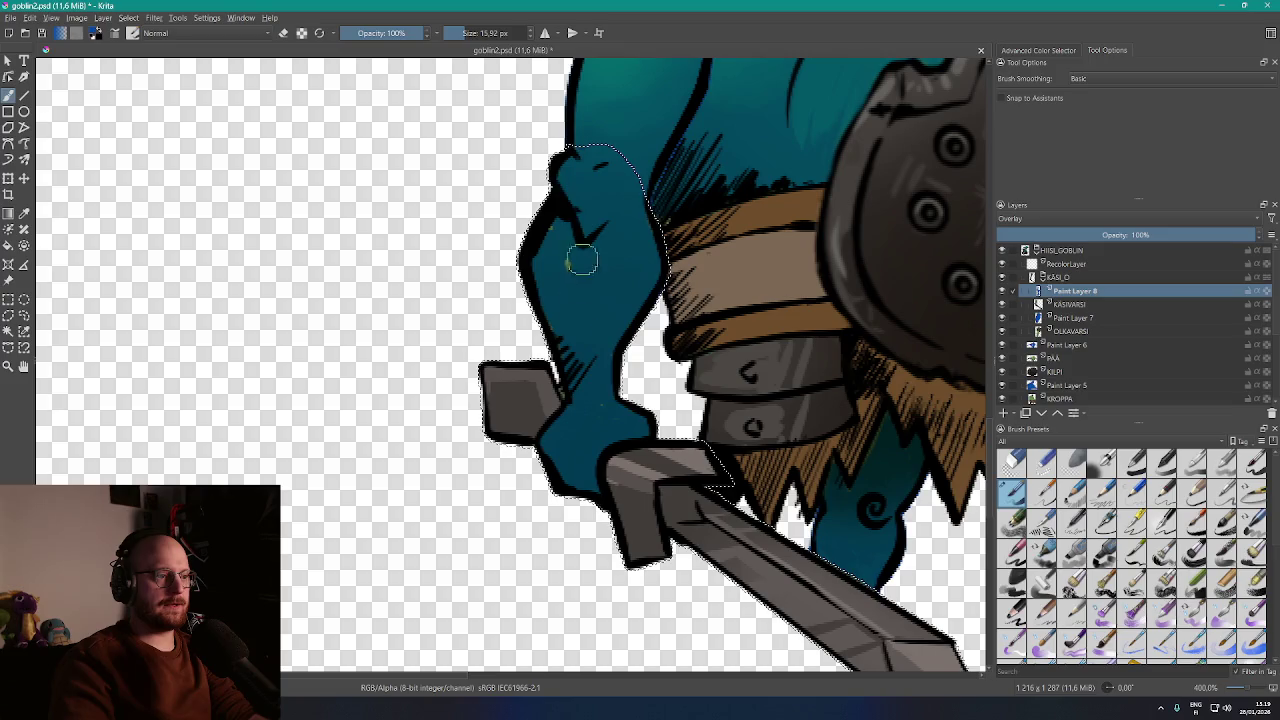
# Zoom in to add dark hatch strokes above the goblin's belt, then zoom out to the whole canvas
pyautogui.scroll(-5, 559, 244)
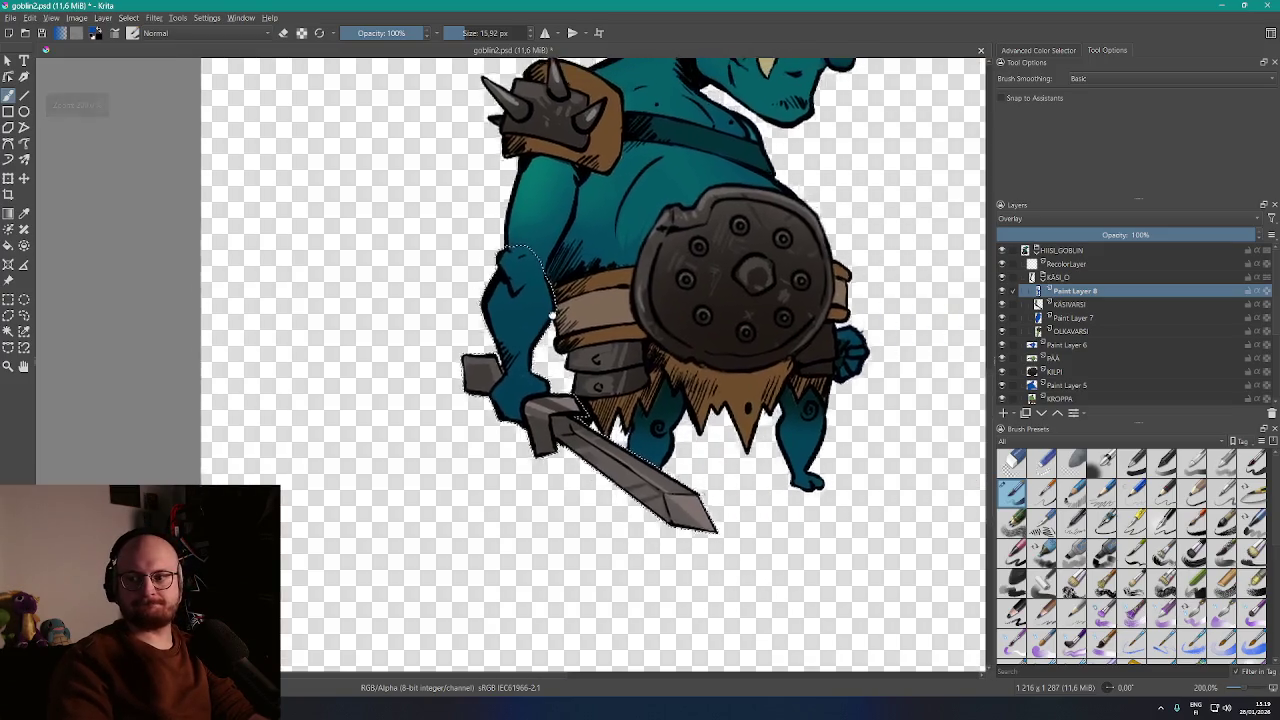
pyautogui.scroll(5, 533, 322)
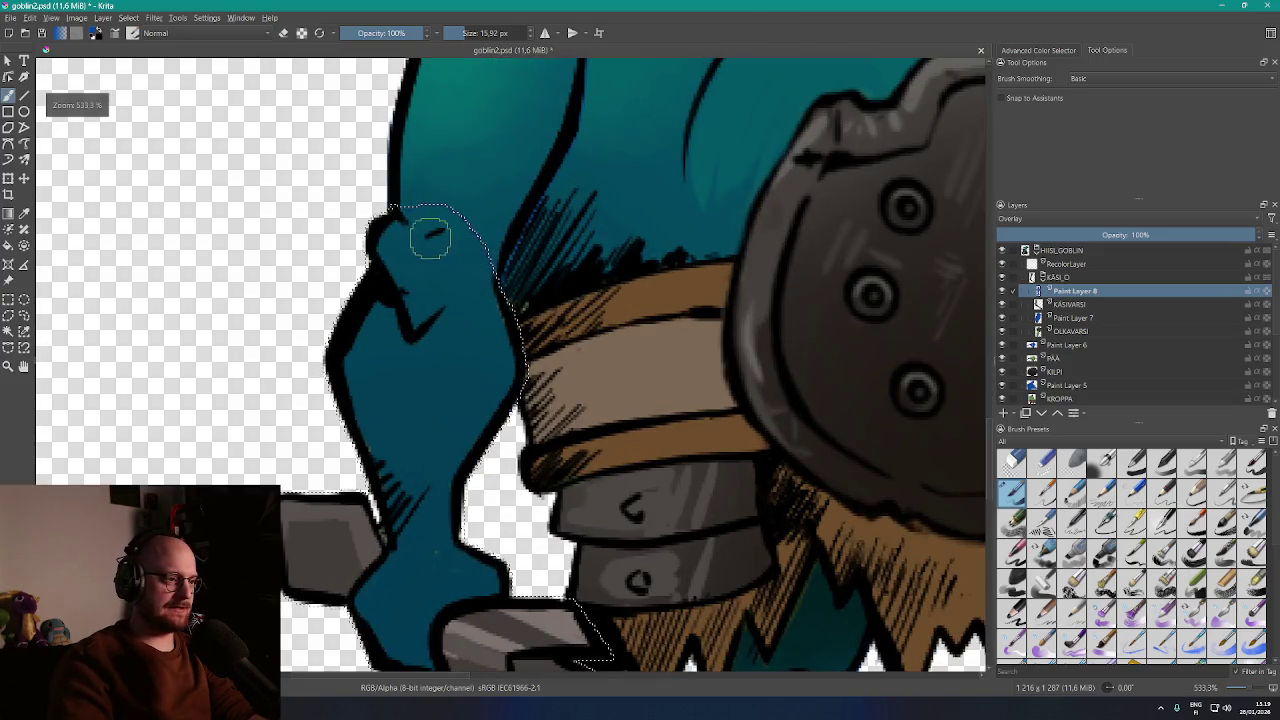
pyautogui.scroll(1, 466, 334)
pyautogui.scroll(-1, 478, 330)
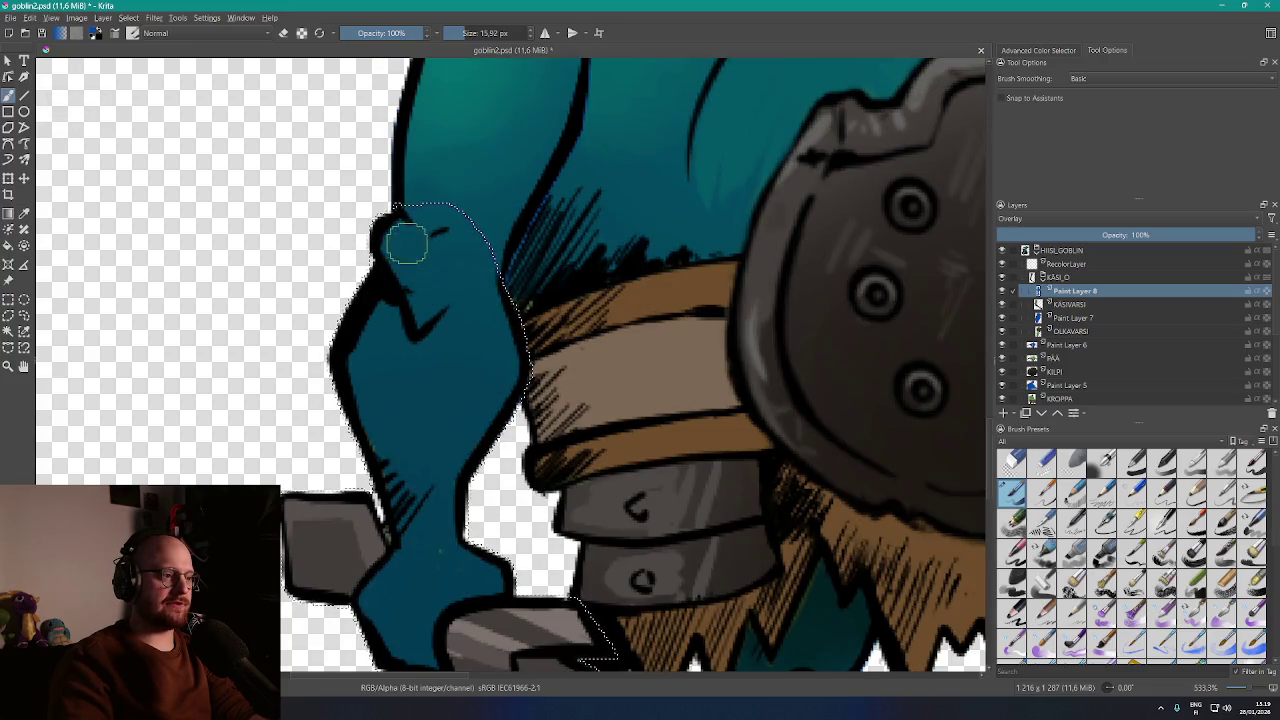
pyautogui.scroll(5, 425, 210)
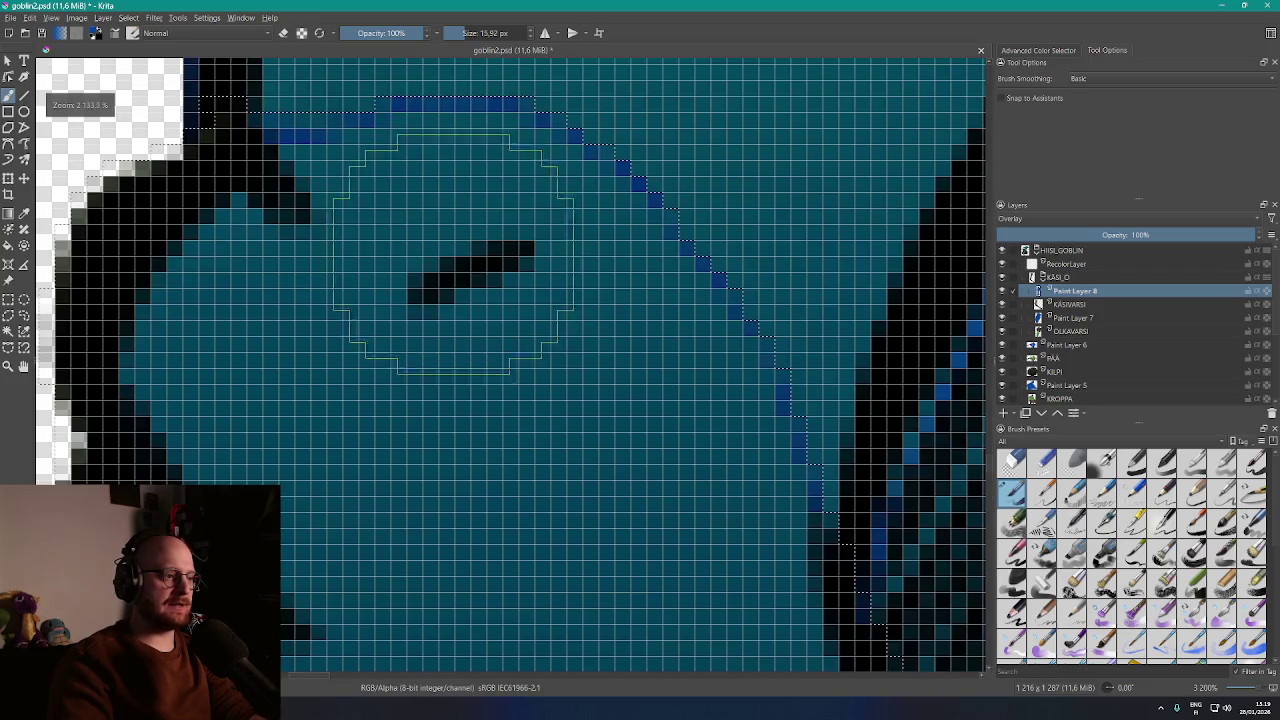
pyautogui.scroll(-7, 510, 296)
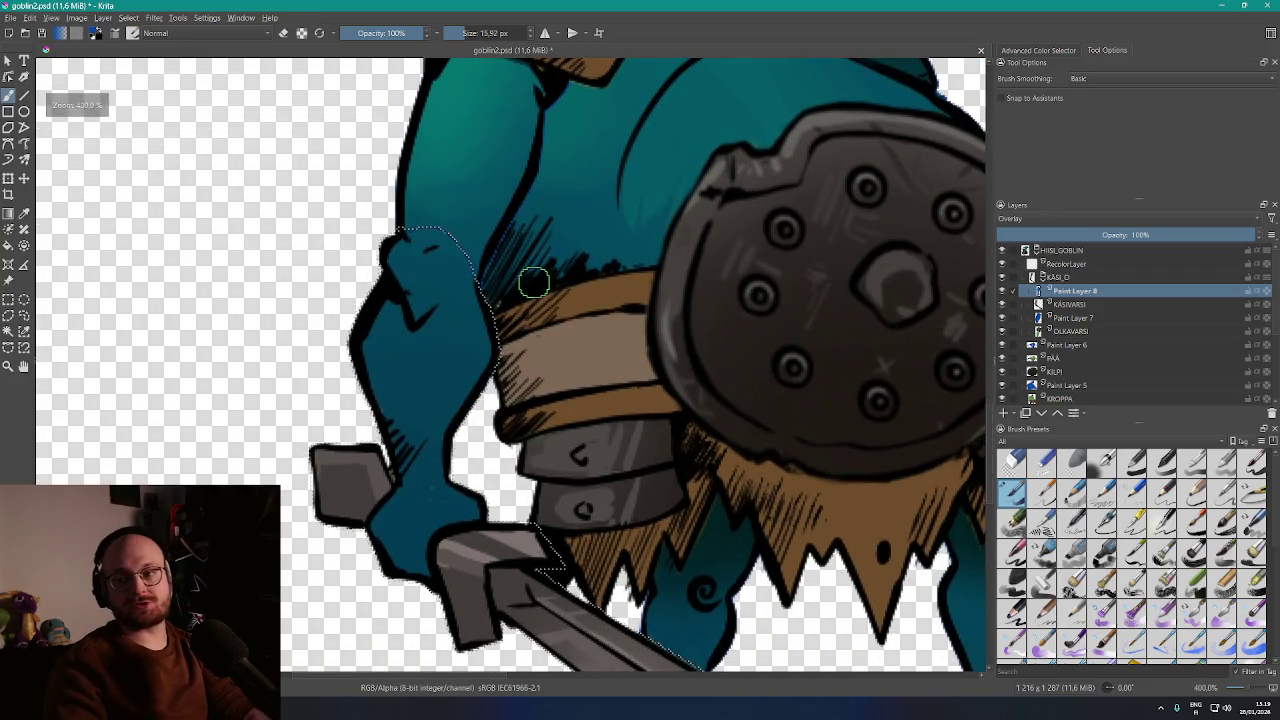
pyautogui.moveTo(531, 280); pyautogui.dragTo(549, 286)
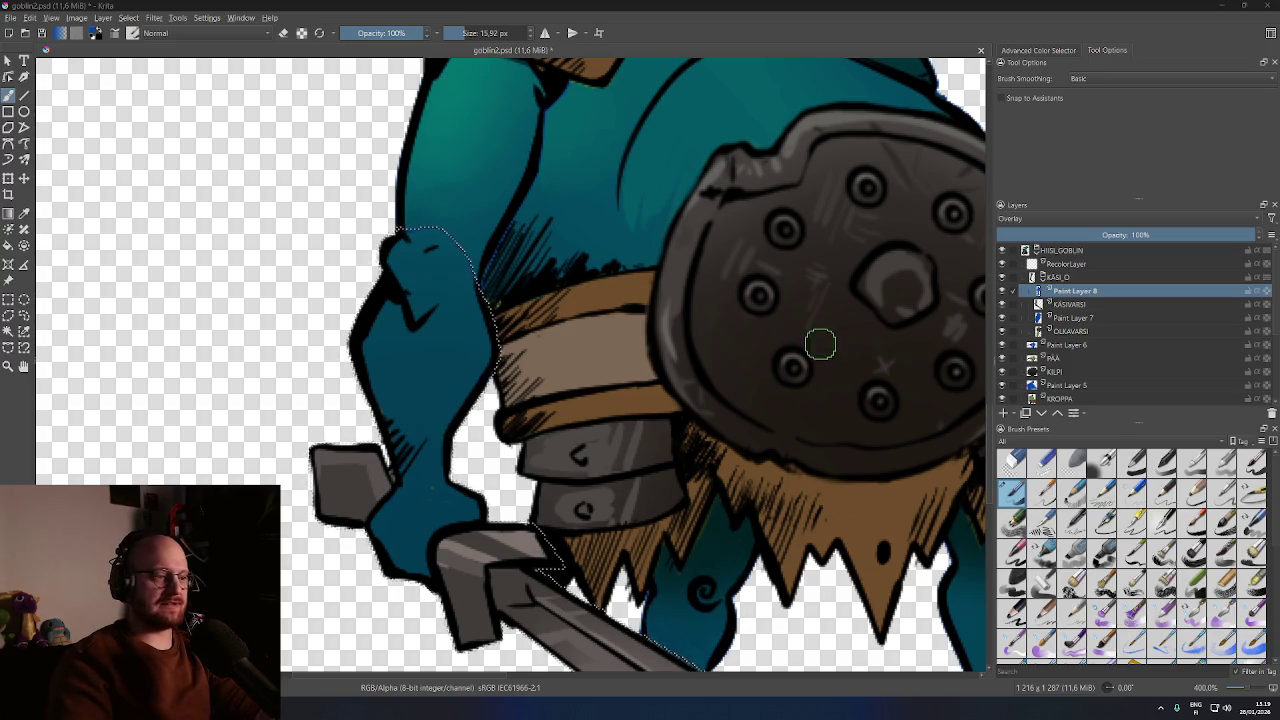
pyautogui.keyDown('ctrl'); pyautogui.scroll(-4, 754, 330); pyautogui.keyUp('ctrl')
pyautogui.moveTo(754, 330); pyautogui.dragTo(539, 373)
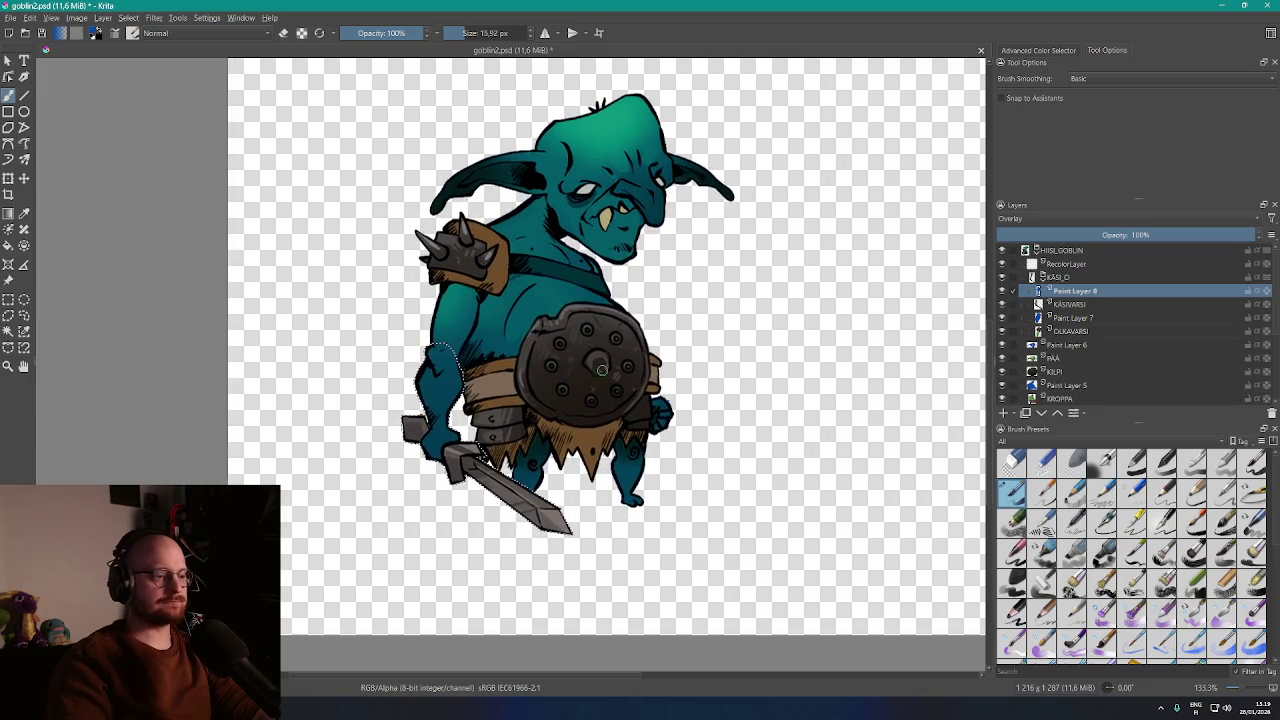
pyautogui.click(8, 111)
# Pick the Rectangular Selection tool and zoom around the canvas to inspect the fully coloured goblin
pyautogui.click(8, 299)
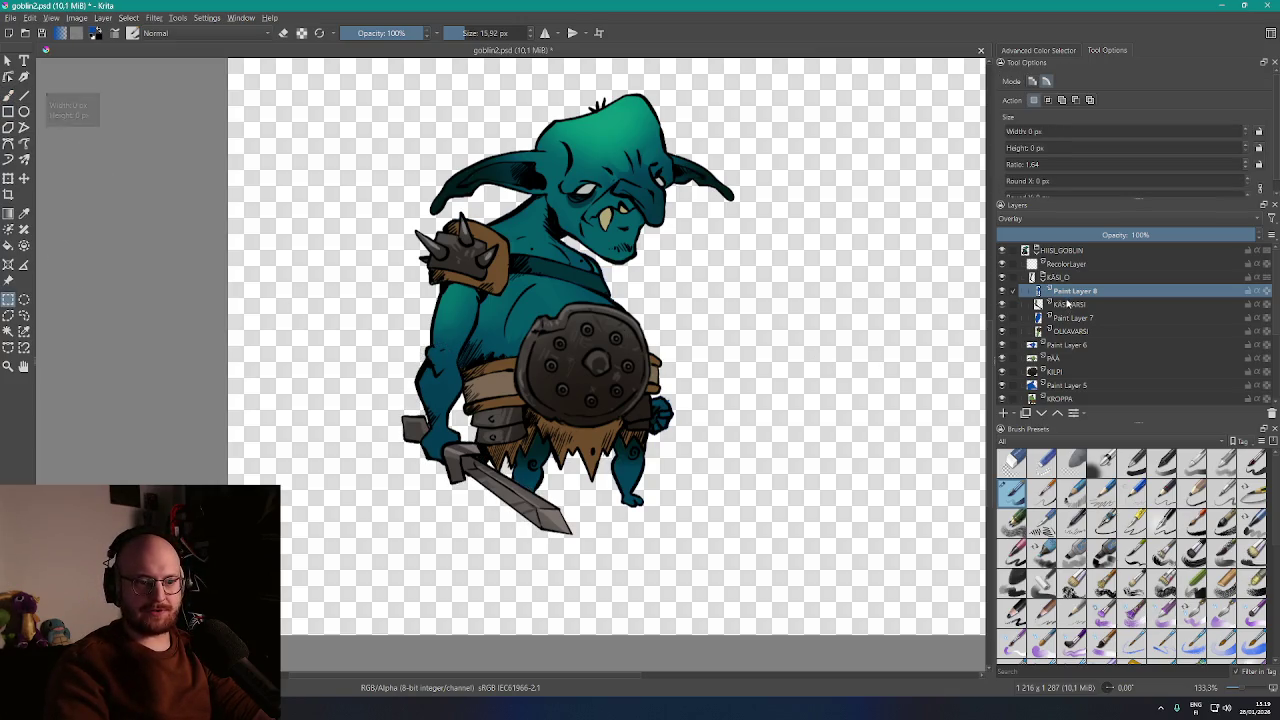
pyautogui.scroll(-3, 1062, 340)
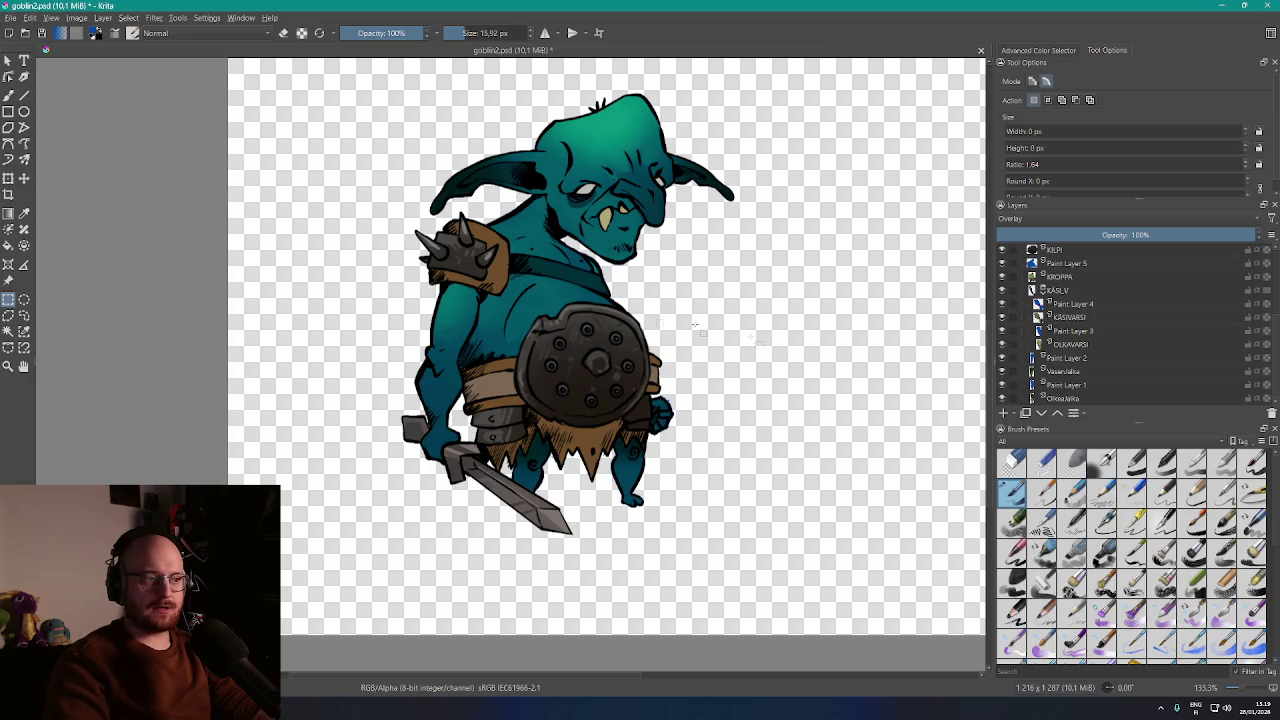
pyautogui.scroll(-4, 670, 289)
pyautogui.scroll(4, 680, 310)
pyautogui.moveTo(687, 327); pyautogui.dragTo(718, 309)
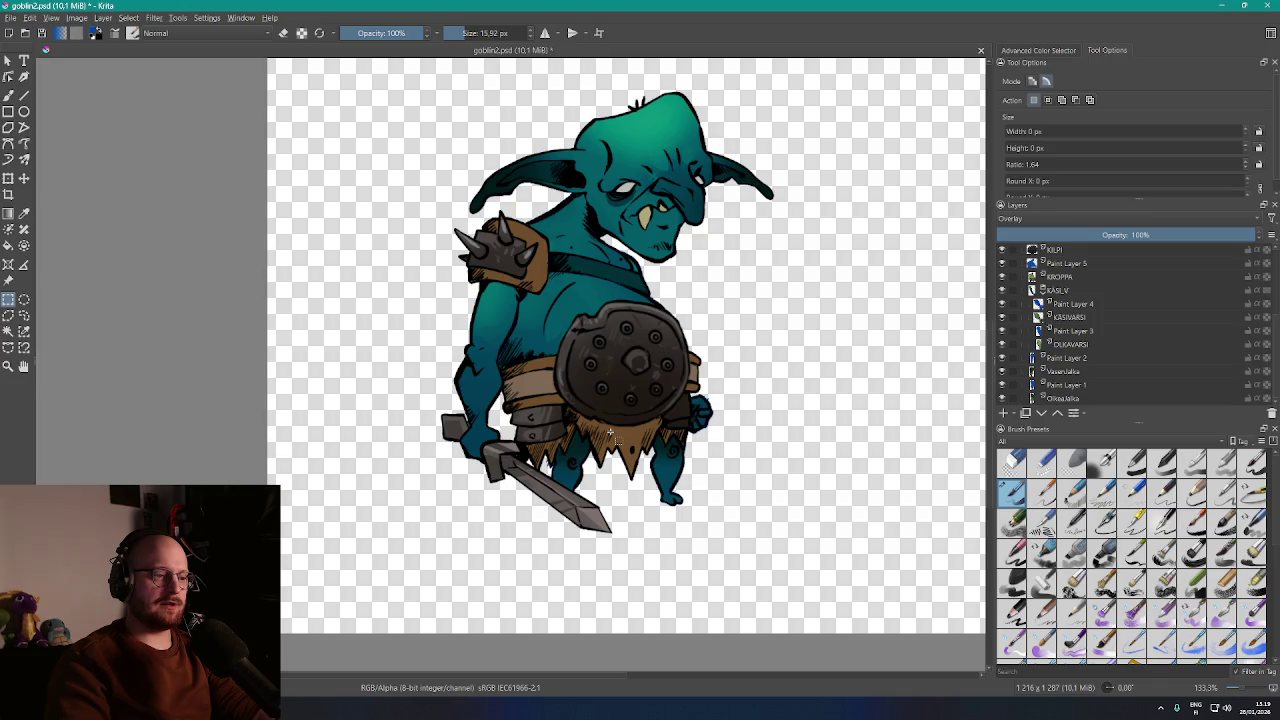
pyautogui.scroll(-1, 610, 432)
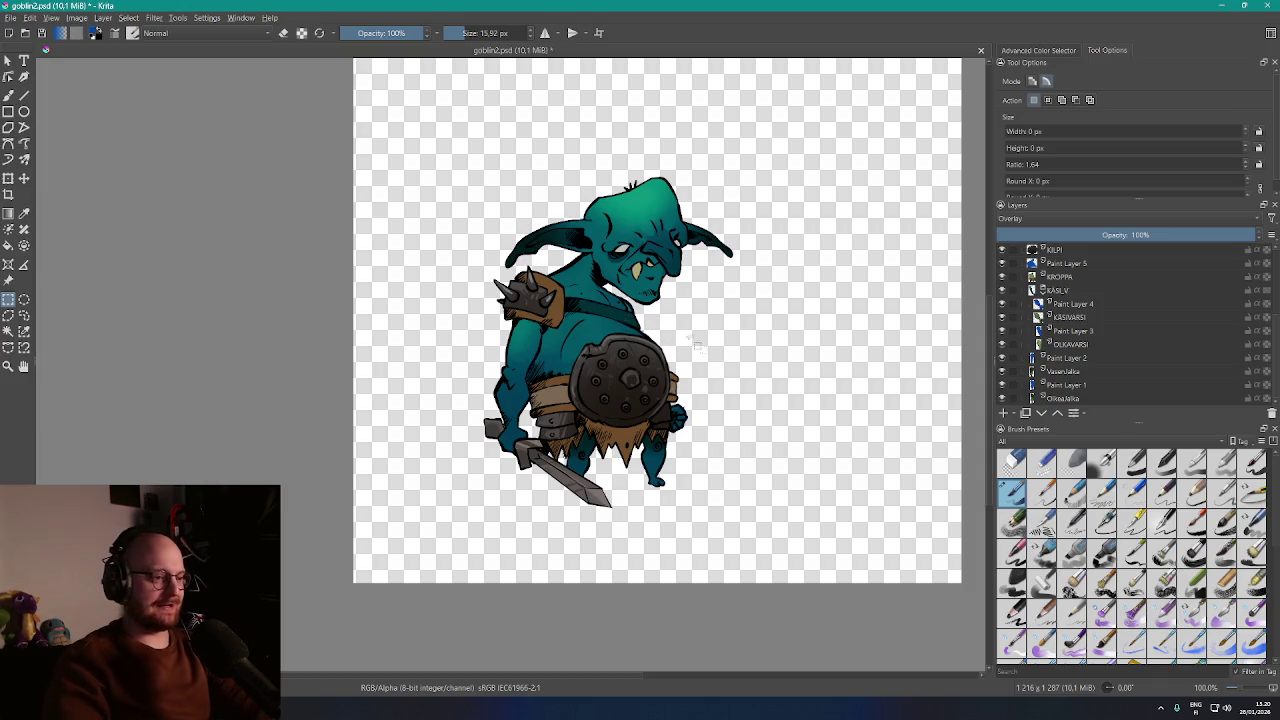
pyautogui.scroll(5, 664, 212)
pyautogui.scroll(-3, 664, 212)
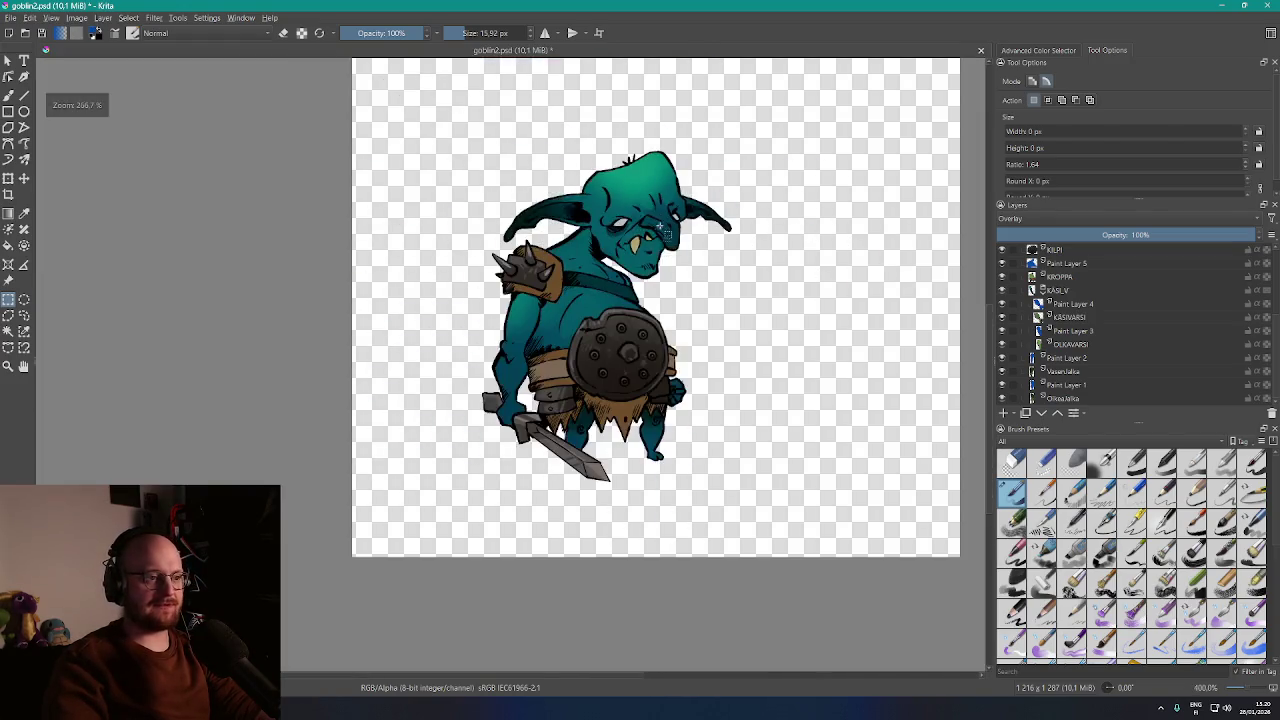
pyautogui.scroll(2, 615, 415)
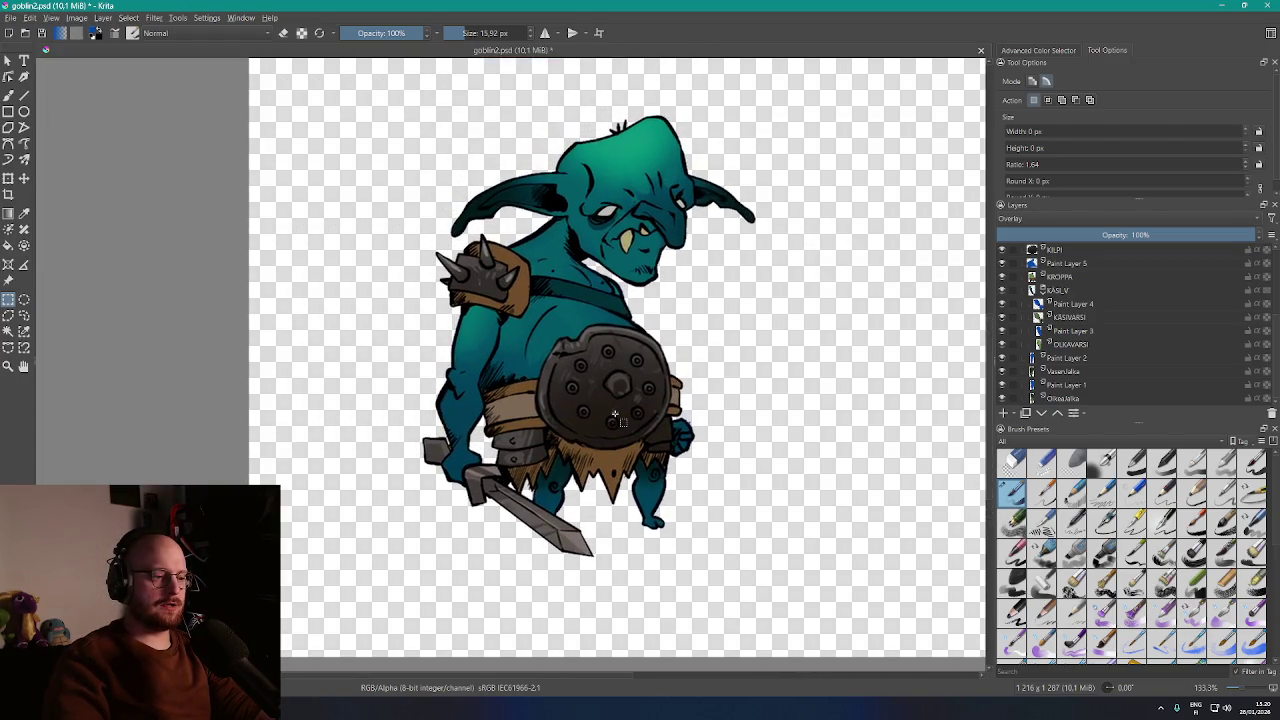
pyautogui.scroll(-1, 615, 413)
pyautogui.scroll(1, 613, 440)
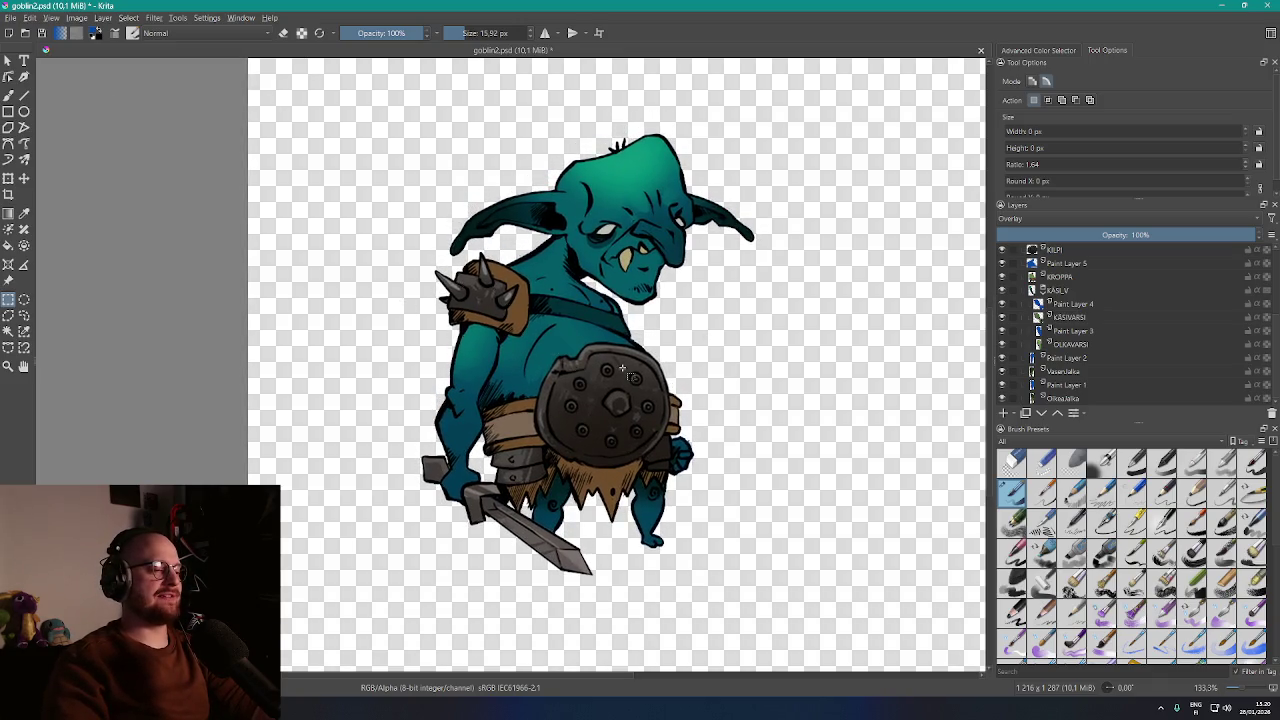
pyautogui.scroll(-1, 630, 377)
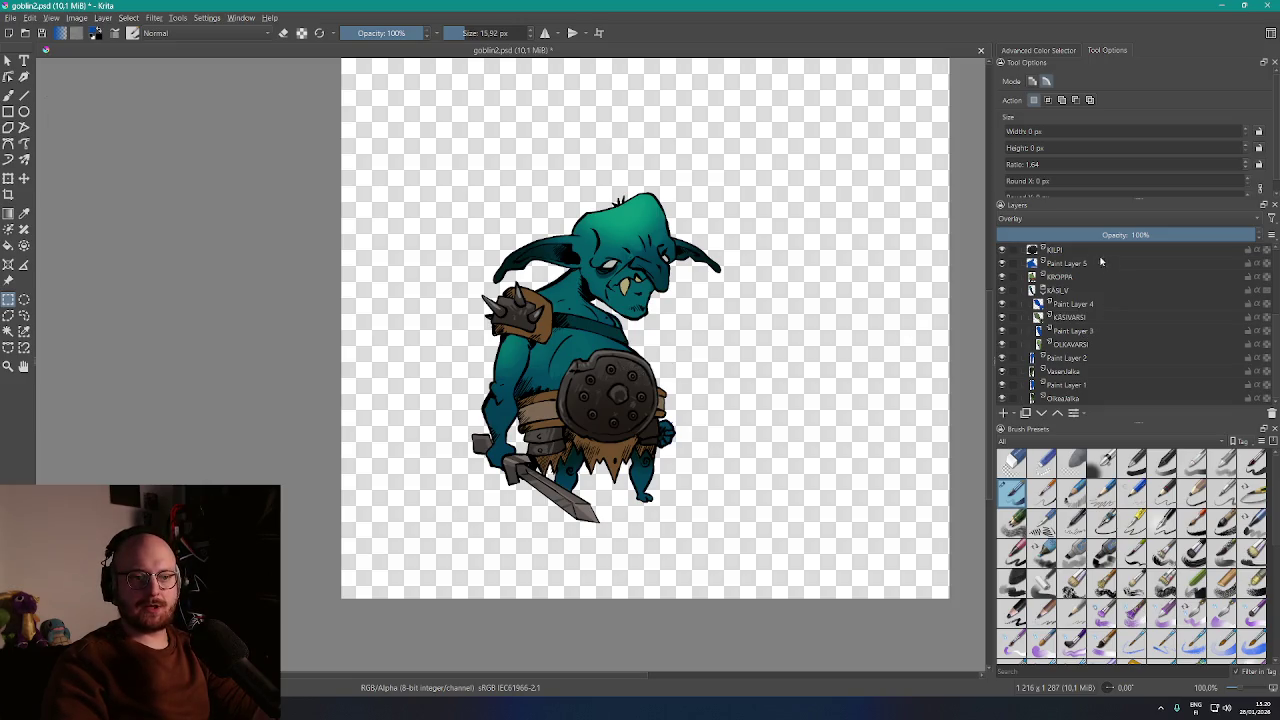
pyautogui.click(1066, 399)
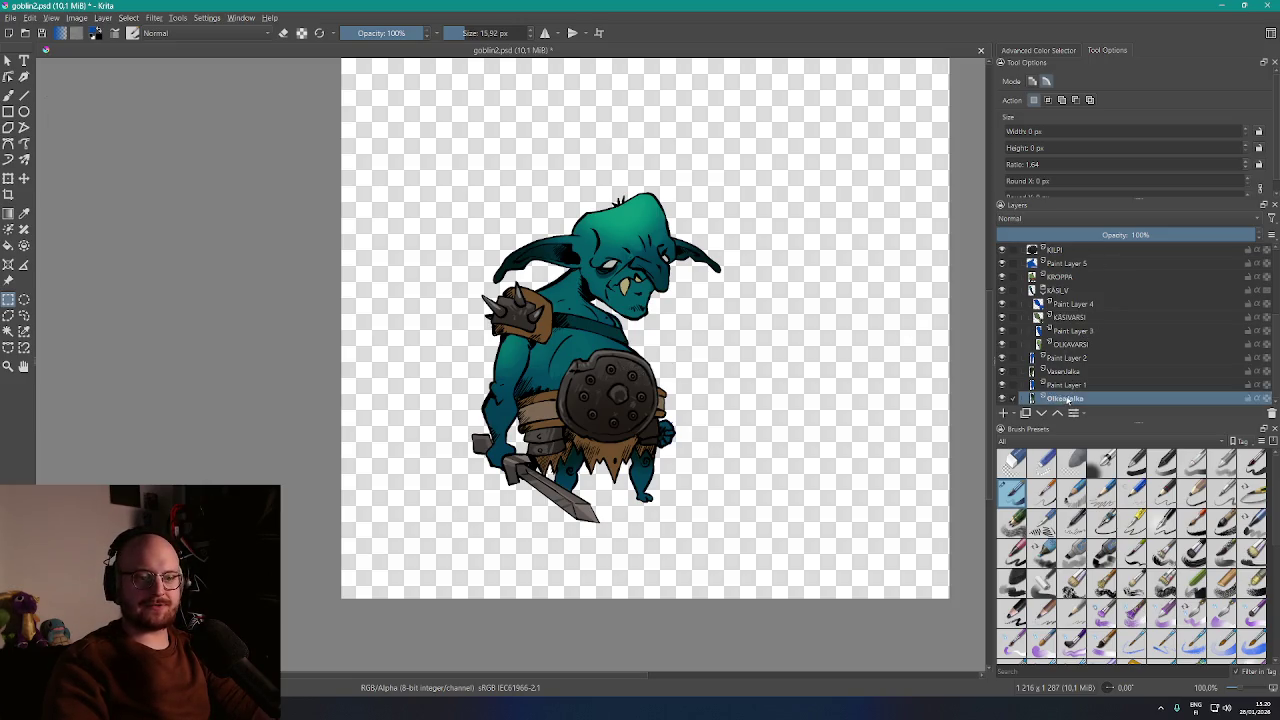
# Merge Paint Layers 1 and 2 into the Oikea Jalka and VasenJalka leg layers
pyautogui.keyDown('ctrl'); pyautogui.click(1071, 386); pyautogui.keyUp('ctrl')
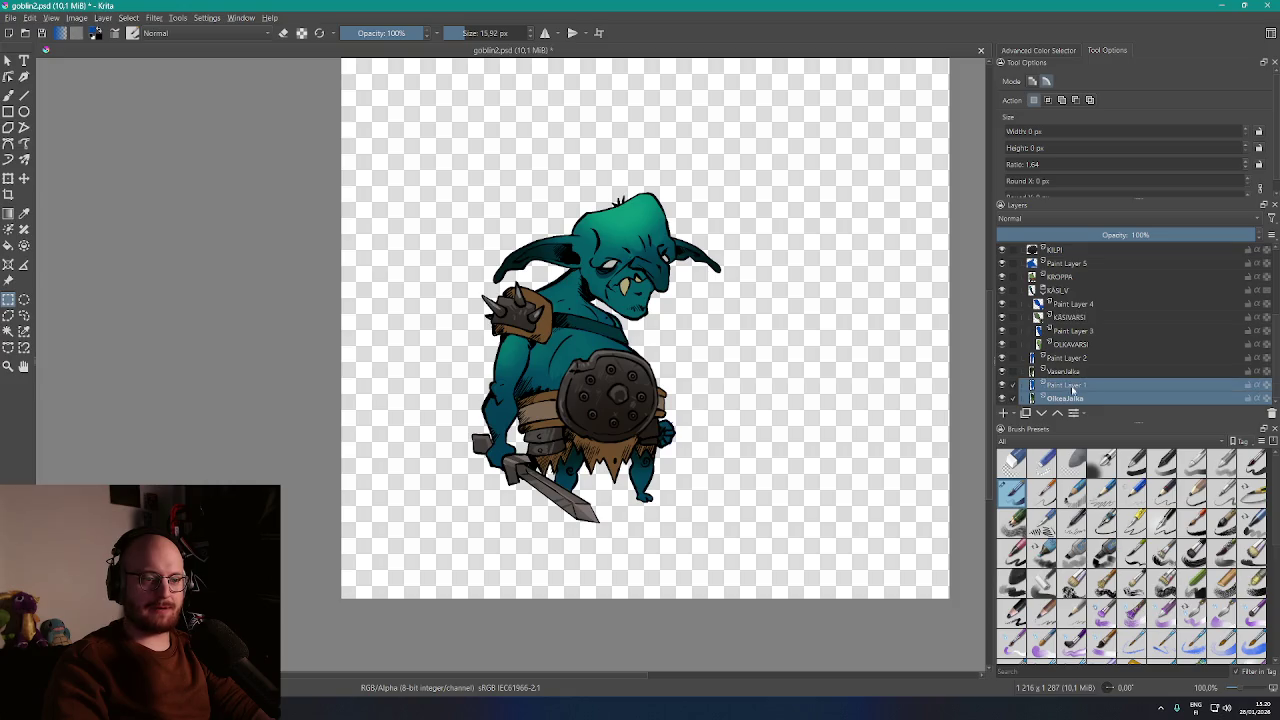
pyautogui.rightClick(1076, 385)
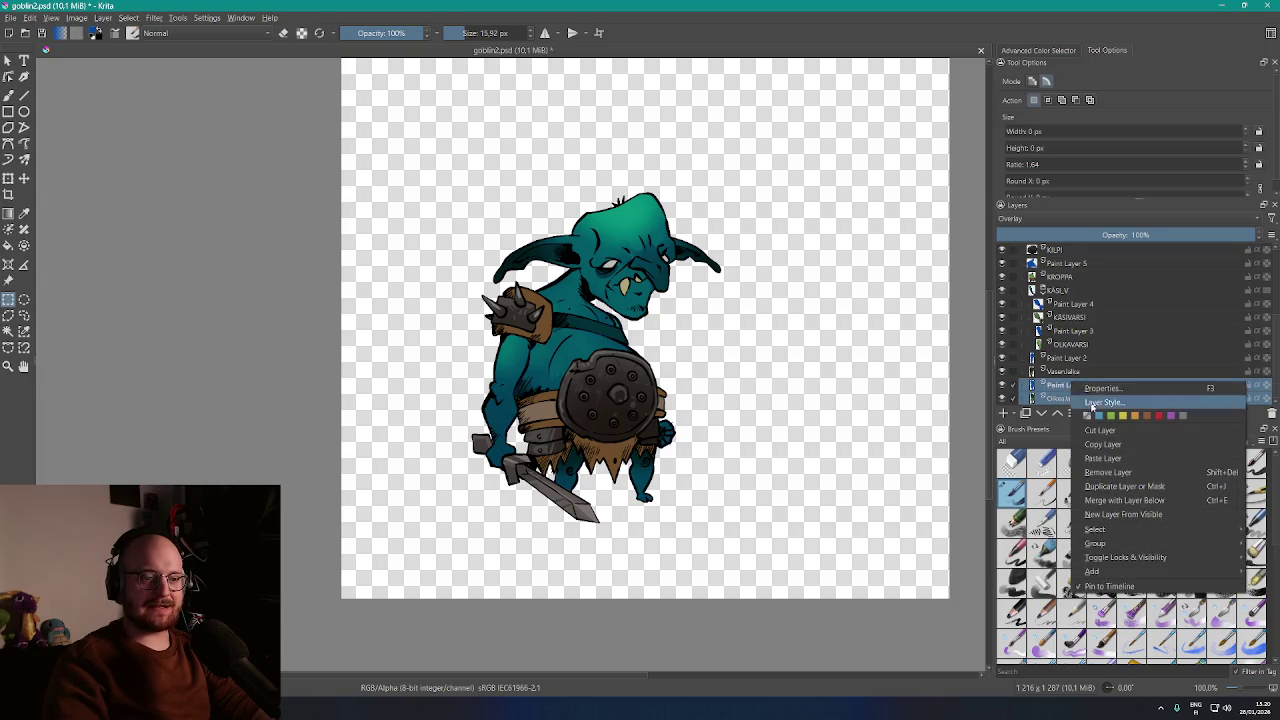
pyautogui.click(1158, 505)
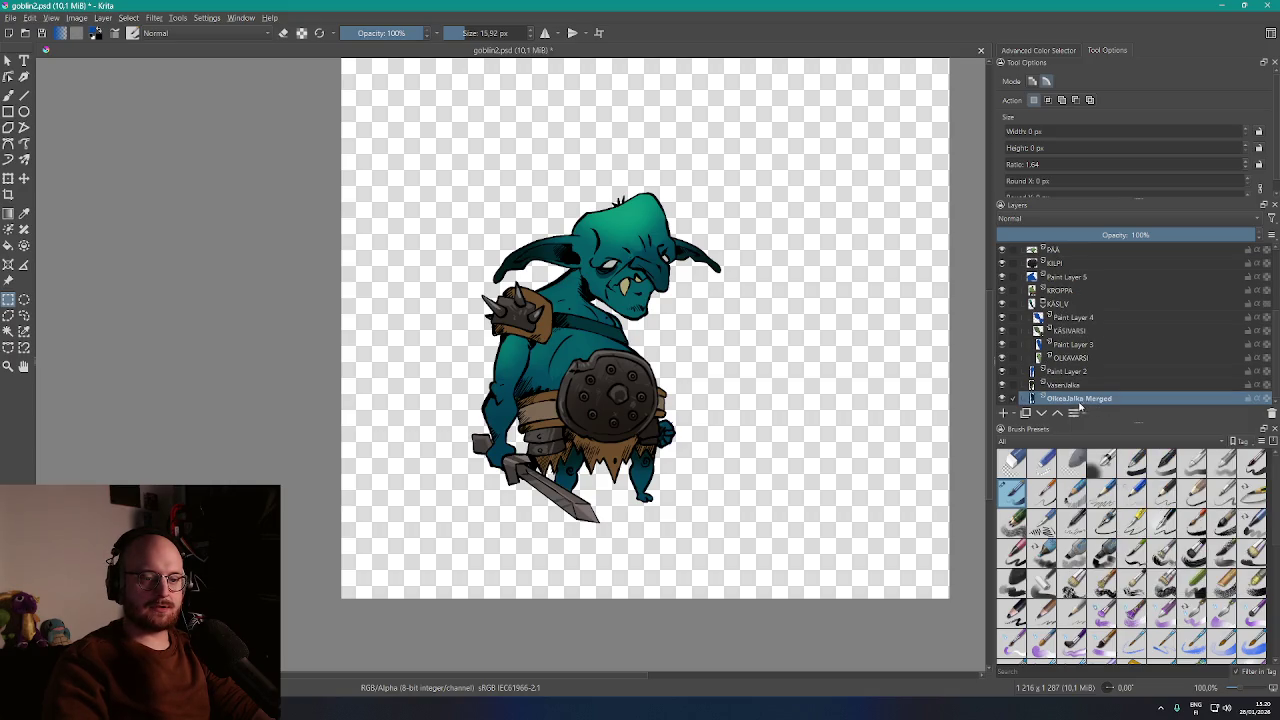
pyautogui.click(1068, 385)
pyautogui.keyDown('shift'); pyautogui.click(1068, 371); pyautogui.keyUp('shift')
pyautogui.rightClick(1076, 372)
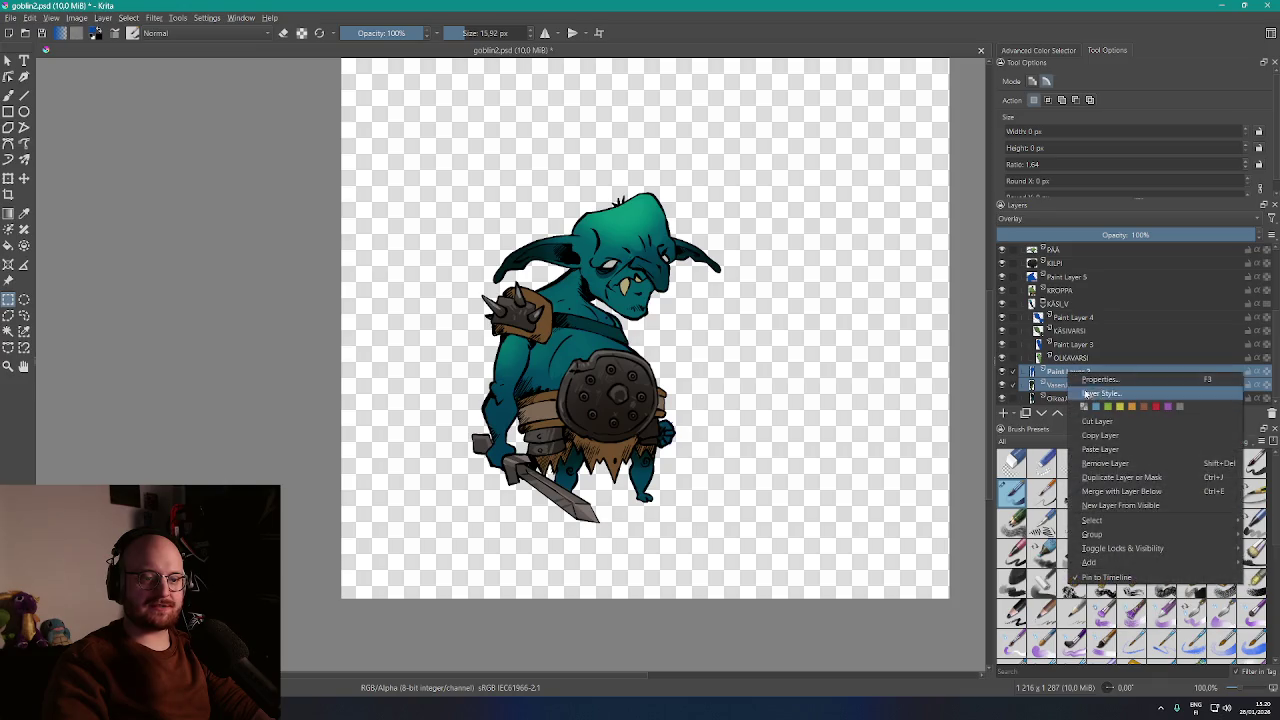
pyautogui.click(1130, 492)
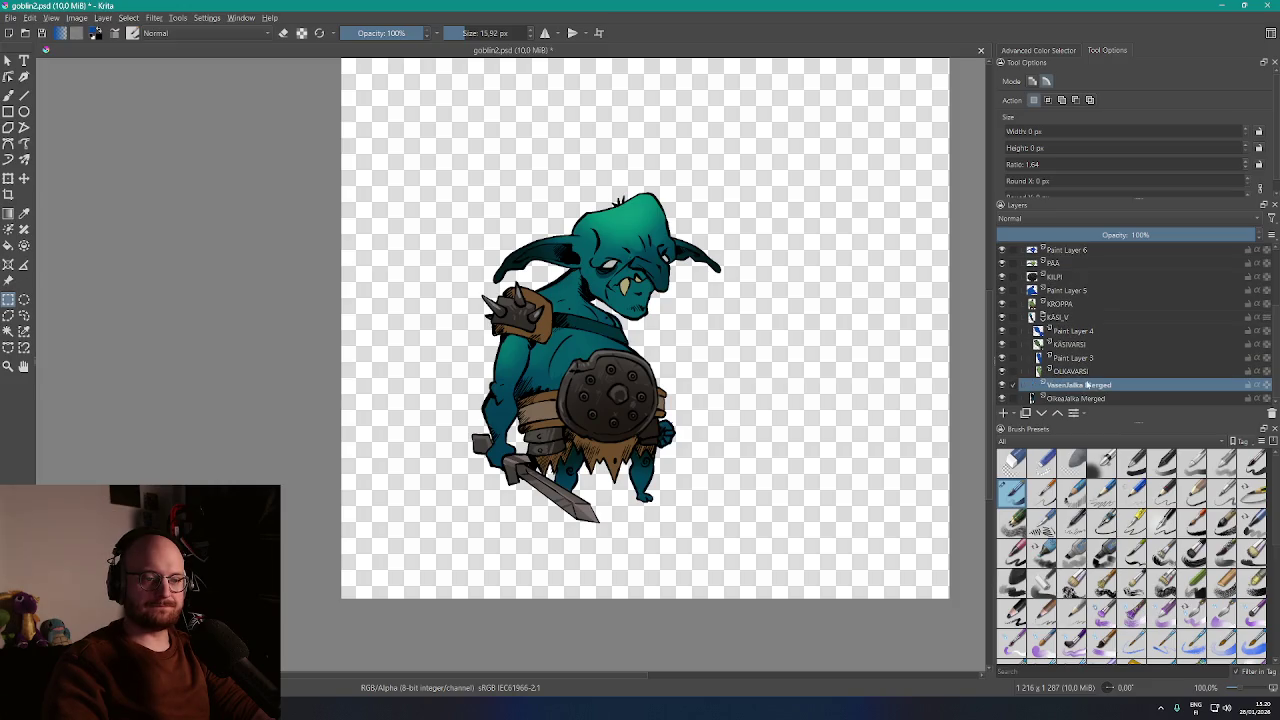
# Merge Paint Layers 3–6 into OLKAVARSI, KASIVARSI, KROPPA and PÄÄ with Ctrl+E
pyautogui.click(1078, 360)
pyautogui.hotkey('ctrl', 'e')
pyautogui.click(1078, 358)
pyautogui.keyDown('shift'); pyautogui.click(1076, 345); pyautogui.keyUp('shift')
pyautogui.hotkey('ctrl', 'e')
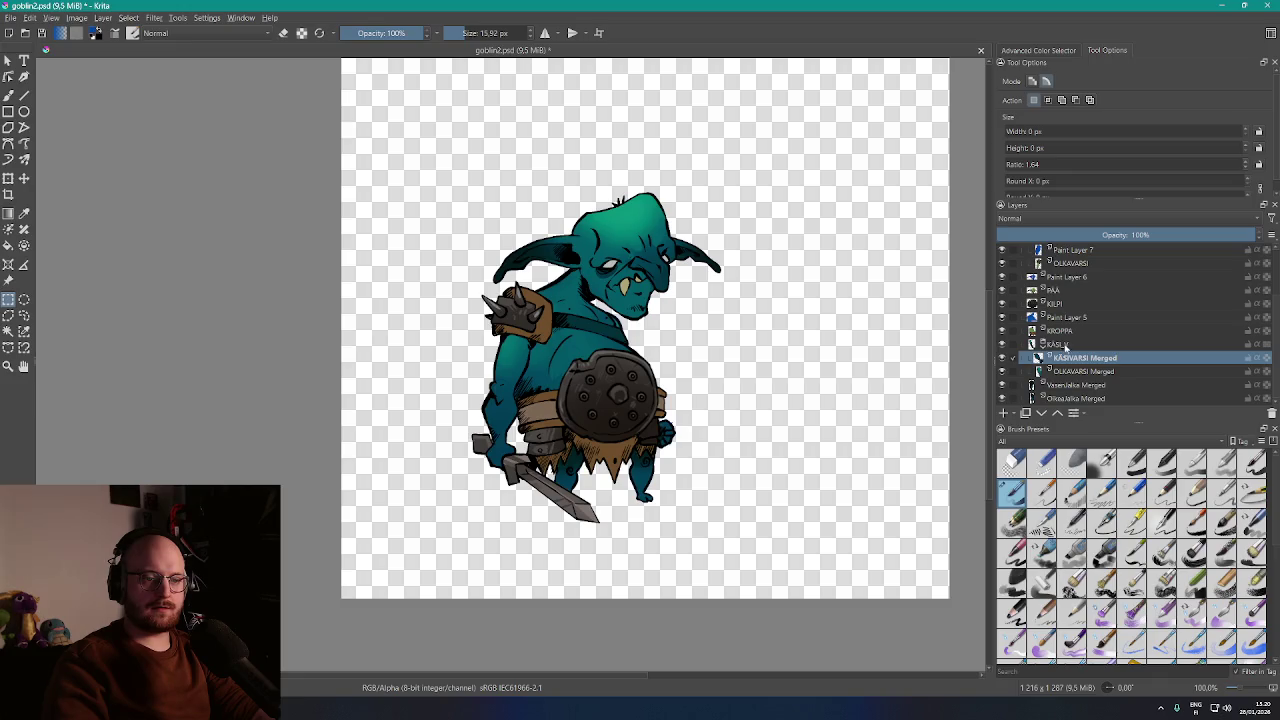
pyautogui.click(1067, 332)
pyautogui.keyDown('shift'); pyautogui.click(1066, 317); pyautogui.keyUp('shift')
pyautogui.hotkey('ctrl', 'e')
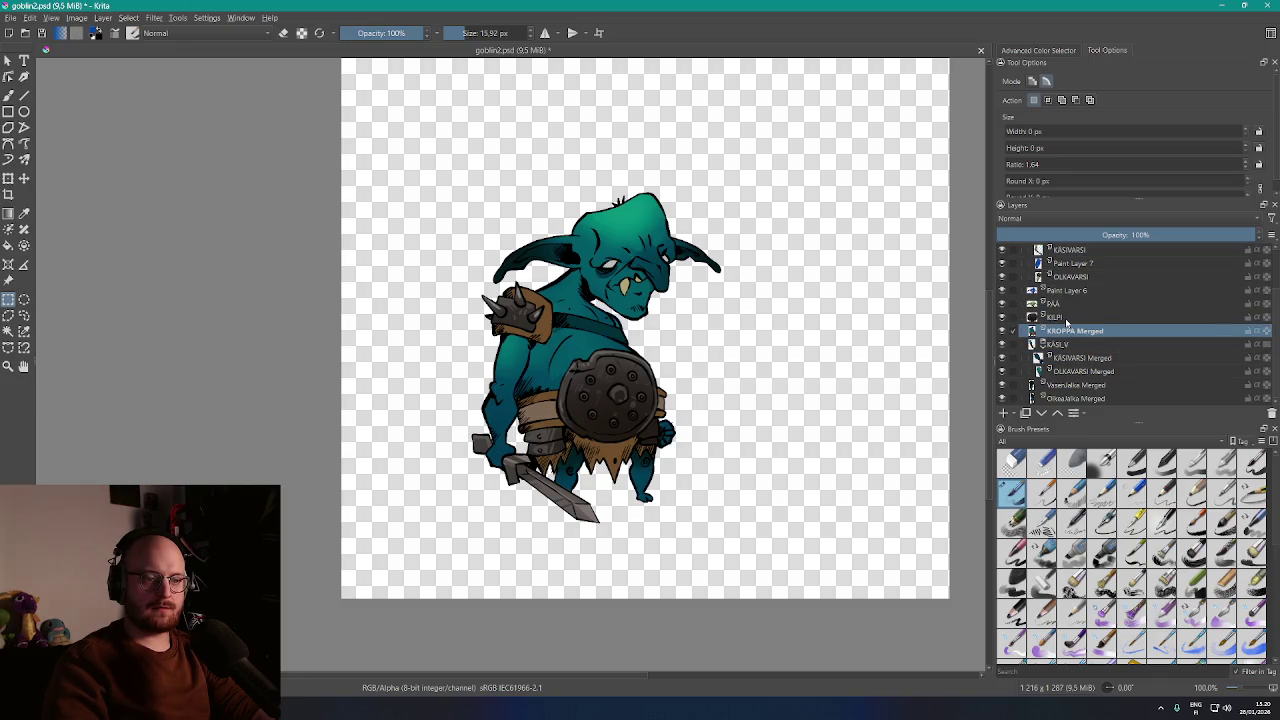
pyautogui.click(1055, 343)
pyautogui.keyDown('shift'); pyautogui.click(1066, 330); pyautogui.keyUp('shift')
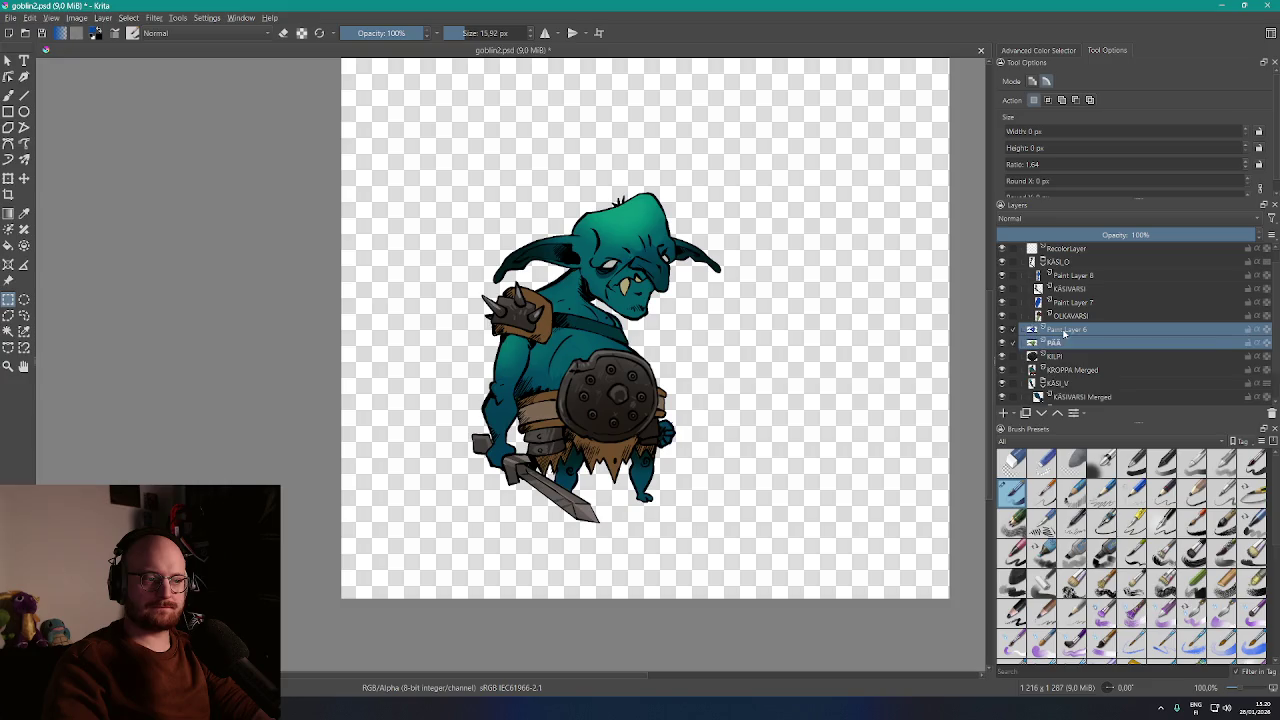
pyautogui.hotkey('ctrl', 'e')
# Merge Paint Layers 7 and 8 into OLKAVARSI and KÄSIVARSI, then delete the RecolorLayer
pyautogui.click(1075, 316)
pyautogui.keyDown('shift'); pyautogui.click(1078, 302); pyautogui.keyUp('shift')
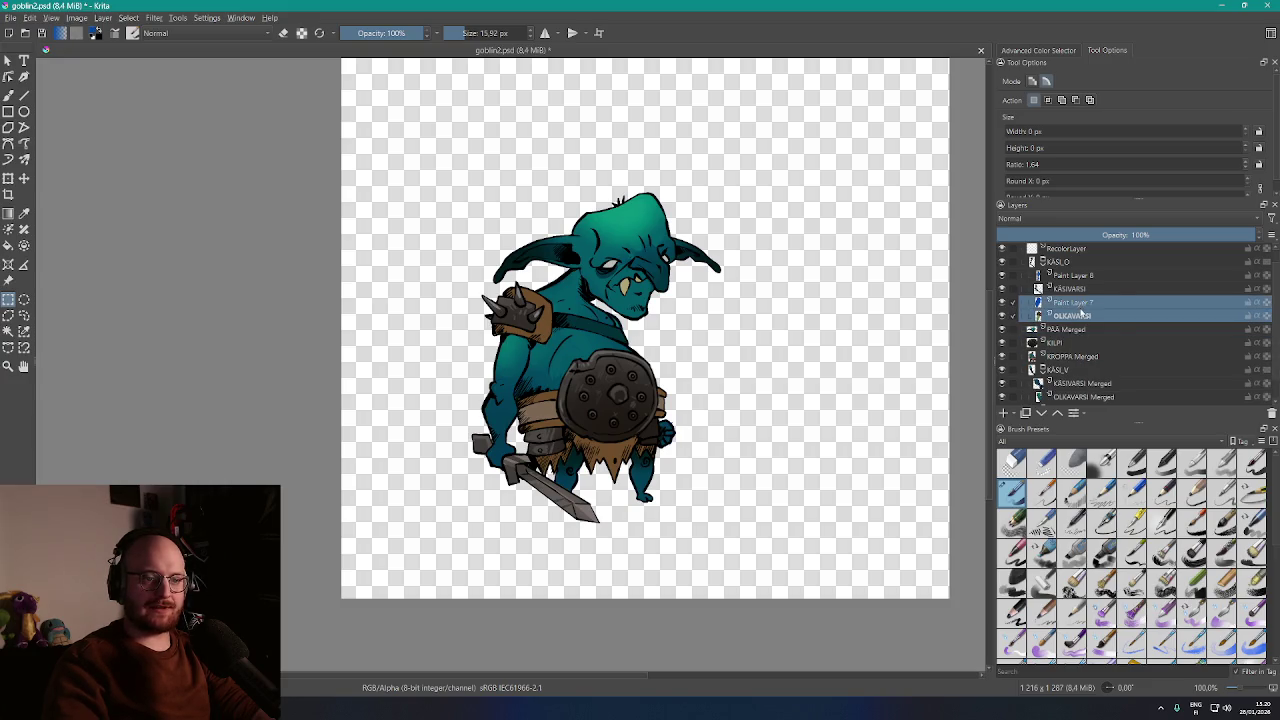
pyautogui.hotkey('ctrl', 'e')
pyautogui.click(1080, 289)
pyautogui.keyDown('shift'); pyautogui.click(1078, 276); pyautogui.keyUp('shift')
pyautogui.hotkey('ctrl', 'e')
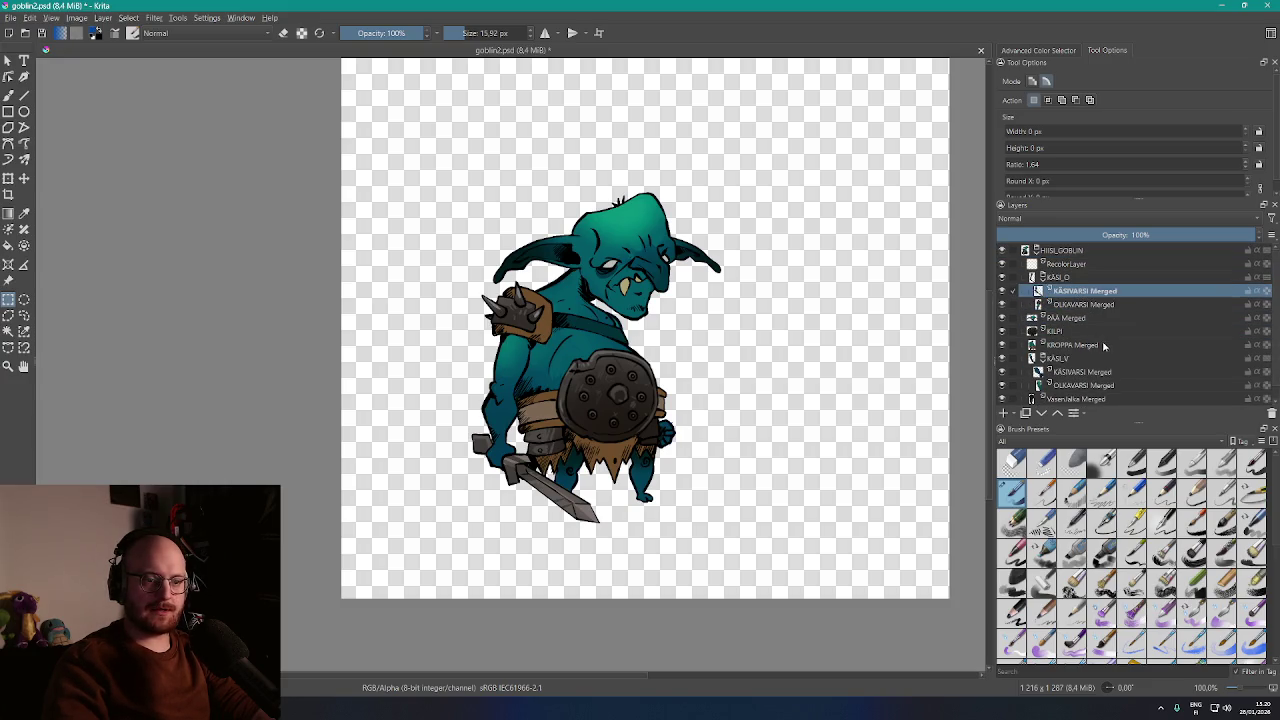
pyautogui.click(1077, 265)
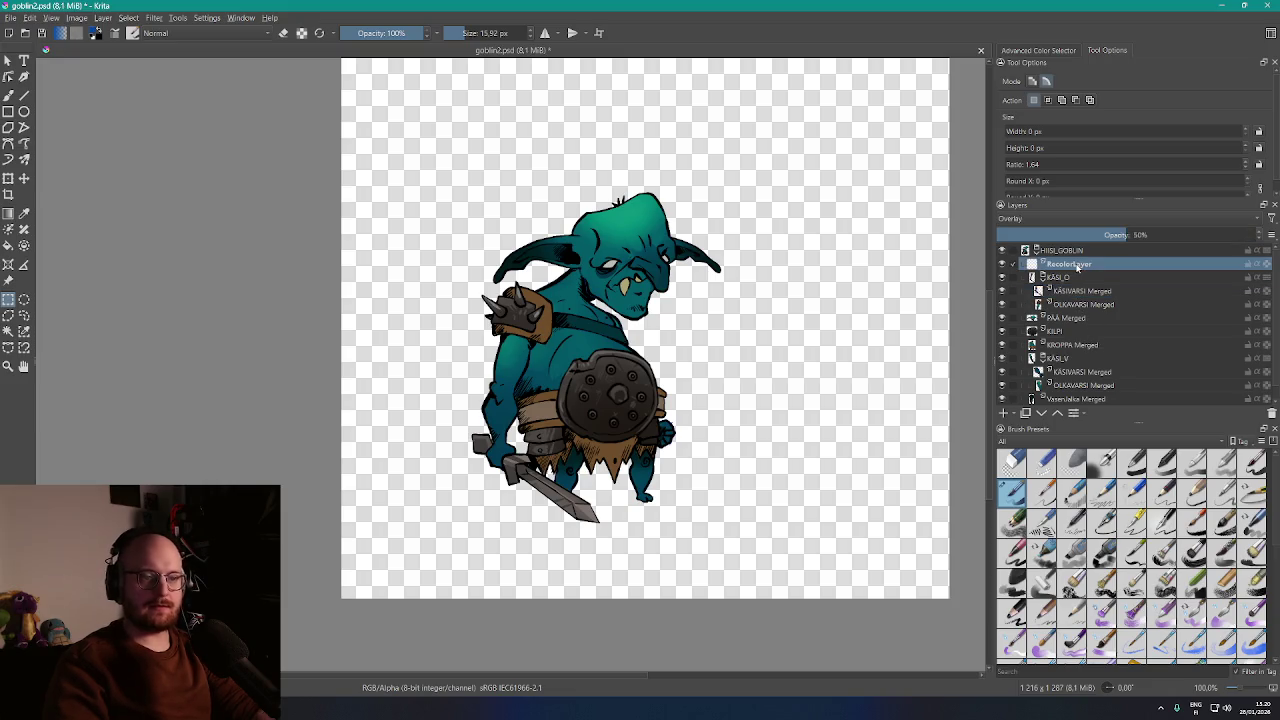
pyautogui.click(1270, 413)
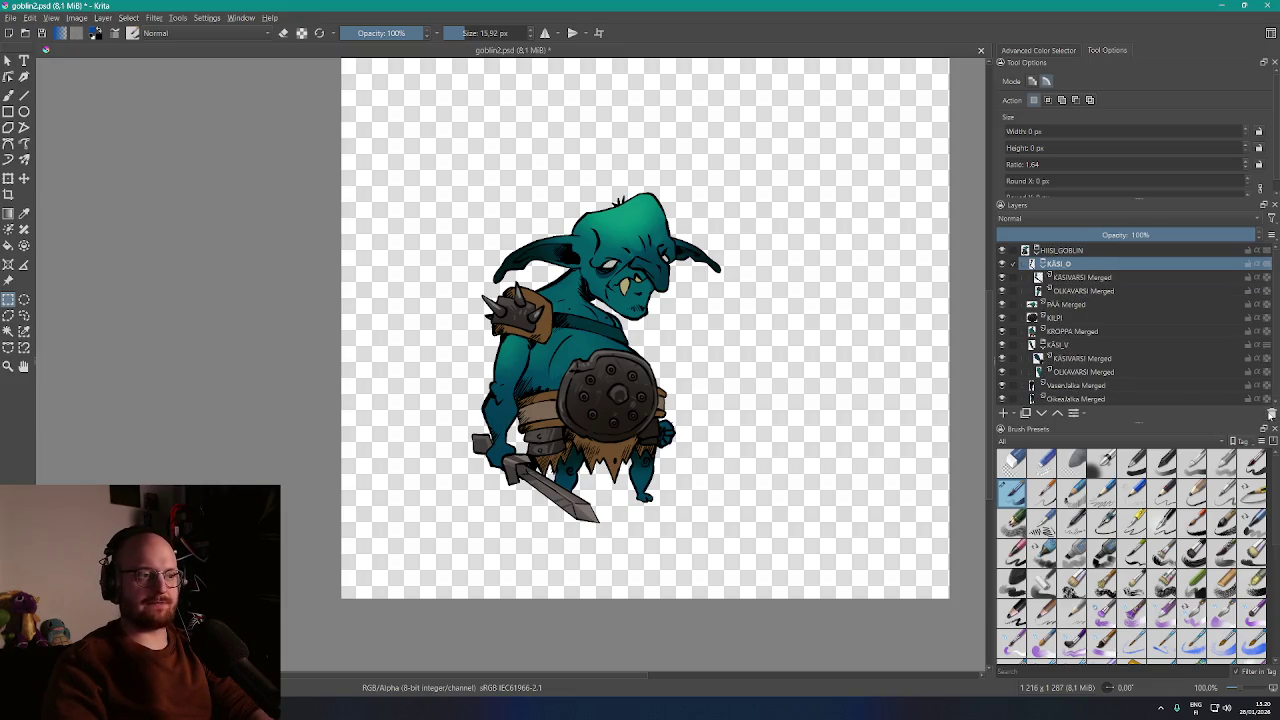
pyautogui.click(1060, 400)
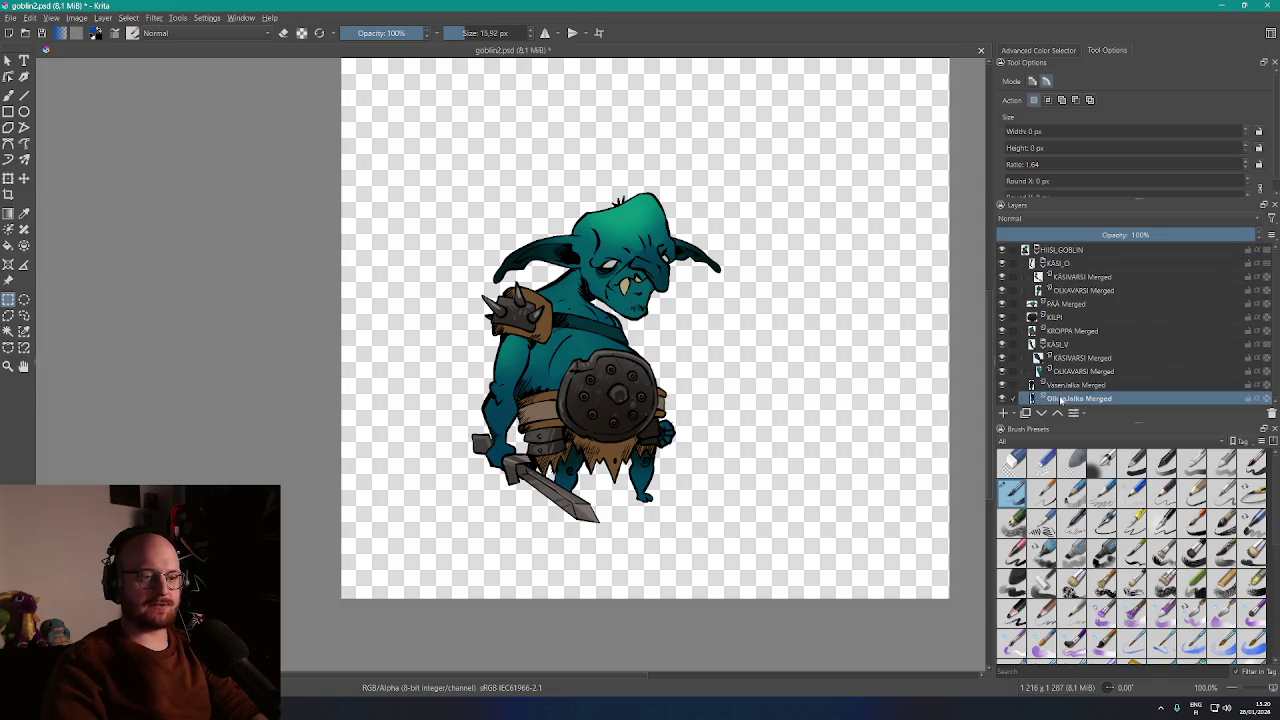
pyautogui.click(8, 60)
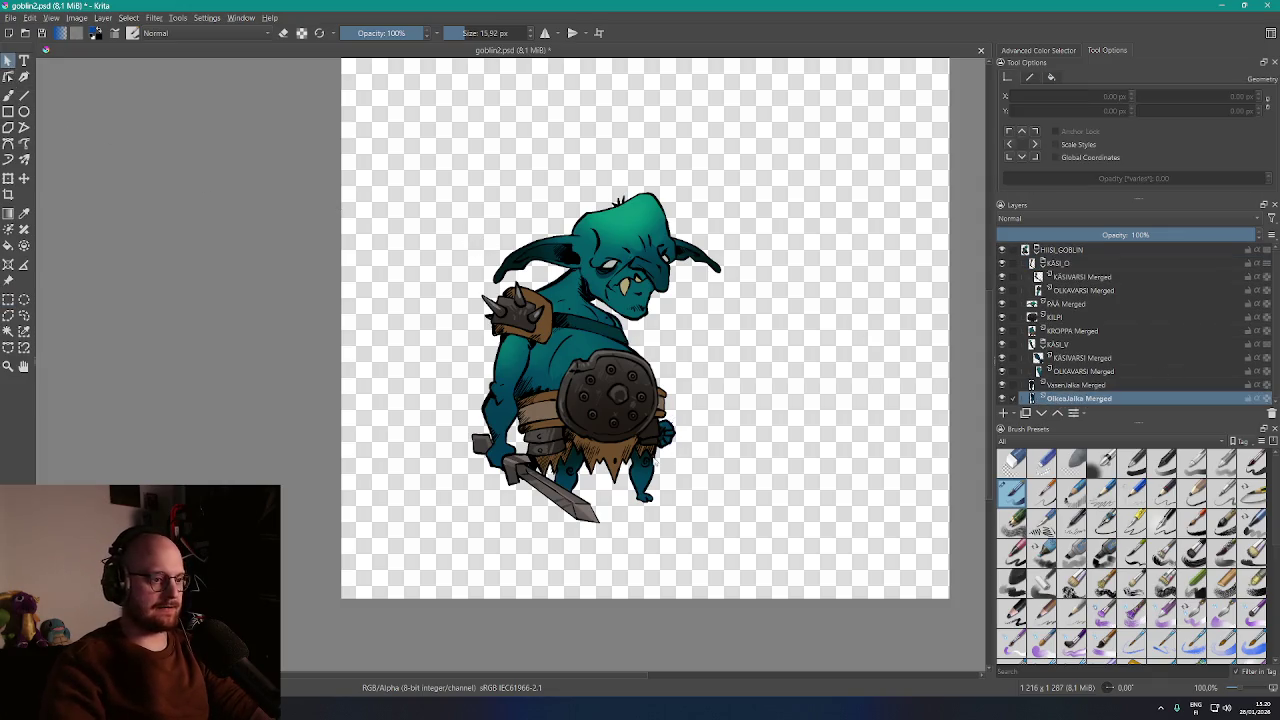
pyautogui.press('t')
pyautogui.moveTo(603, 427); pyautogui.dragTo(718, 342)
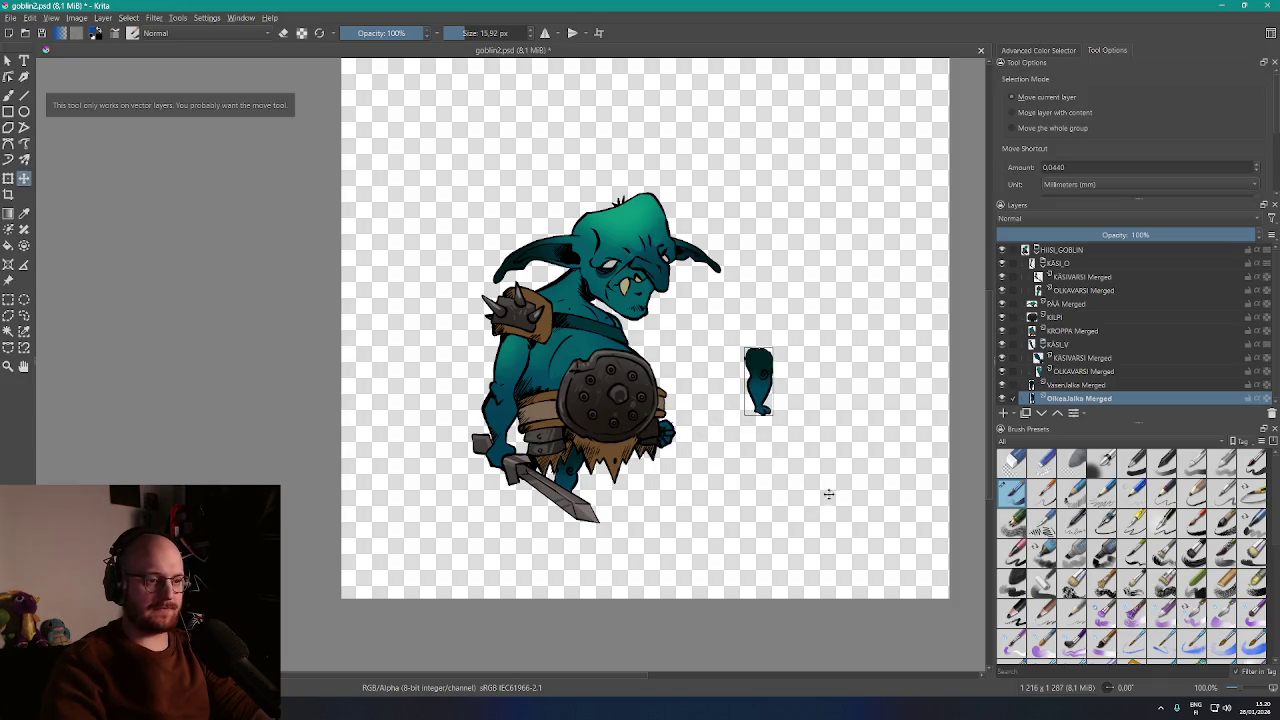
pyautogui.hotkey('ctrl', 'z')
pyautogui.click(1075, 385)
pyautogui.moveTo(655, 455); pyautogui.dragTo(836, 384)
pyautogui.hotkey('ctrl', 'z')
pyautogui.click(1075, 371)
pyautogui.moveTo(665, 375); pyautogui.dragTo(813, 354)
pyautogui.hotkey('ctrl', 'z')
pyautogui.click(1075, 357)
pyautogui.moveTo(650, 420); pyautogui.dragTo(812, 374)
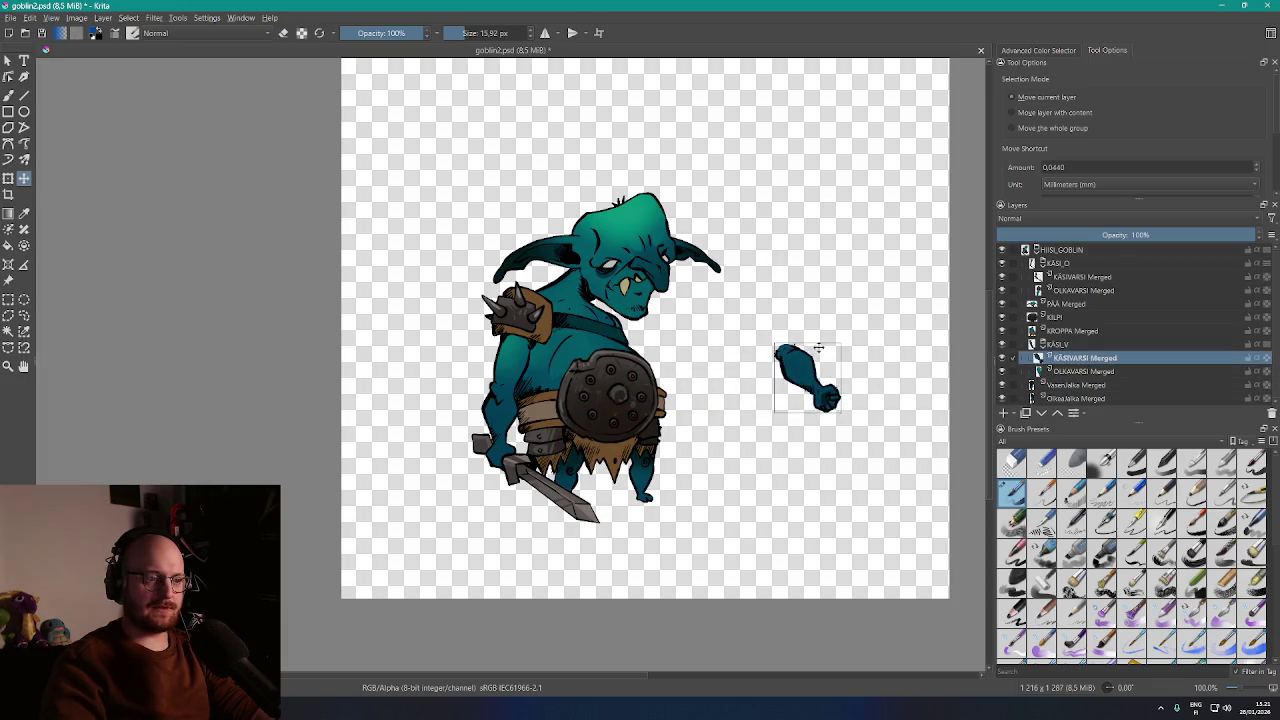
pyautogui.scroll(2, 856, 410)
pyautogui.scroll(6, 806, 371)
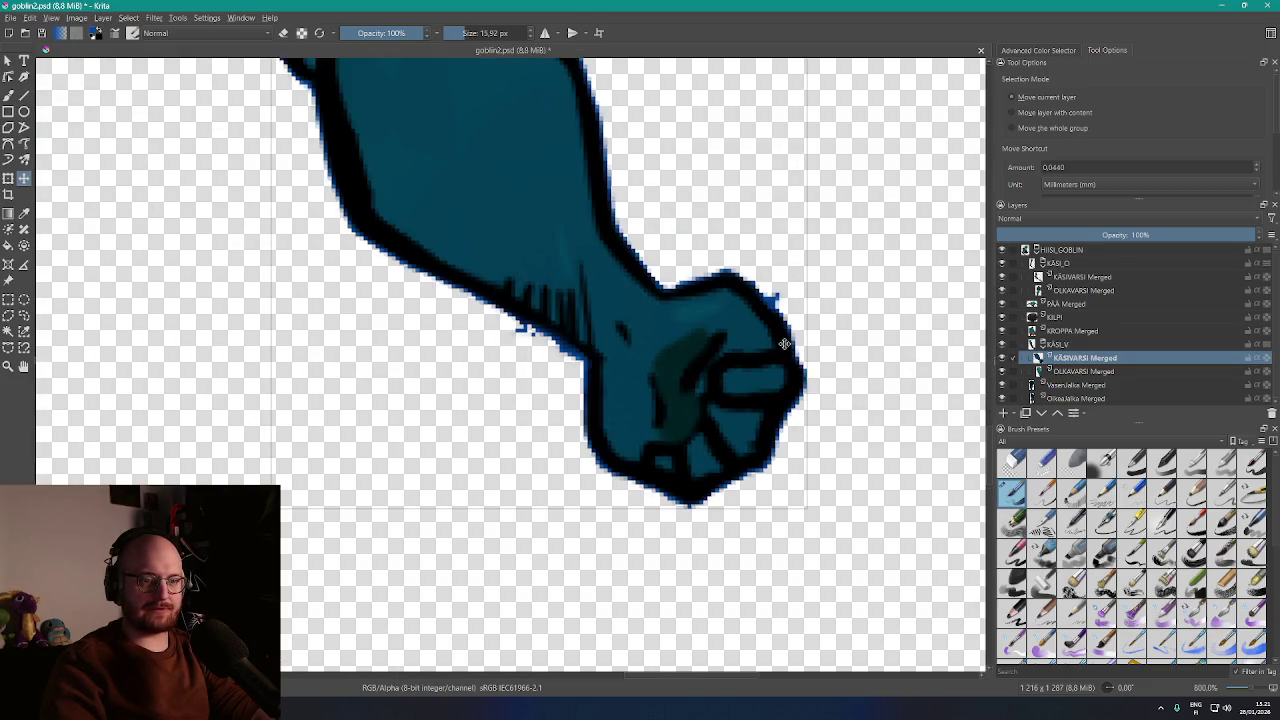
pyautogui.scroll(-3, 785, 342)
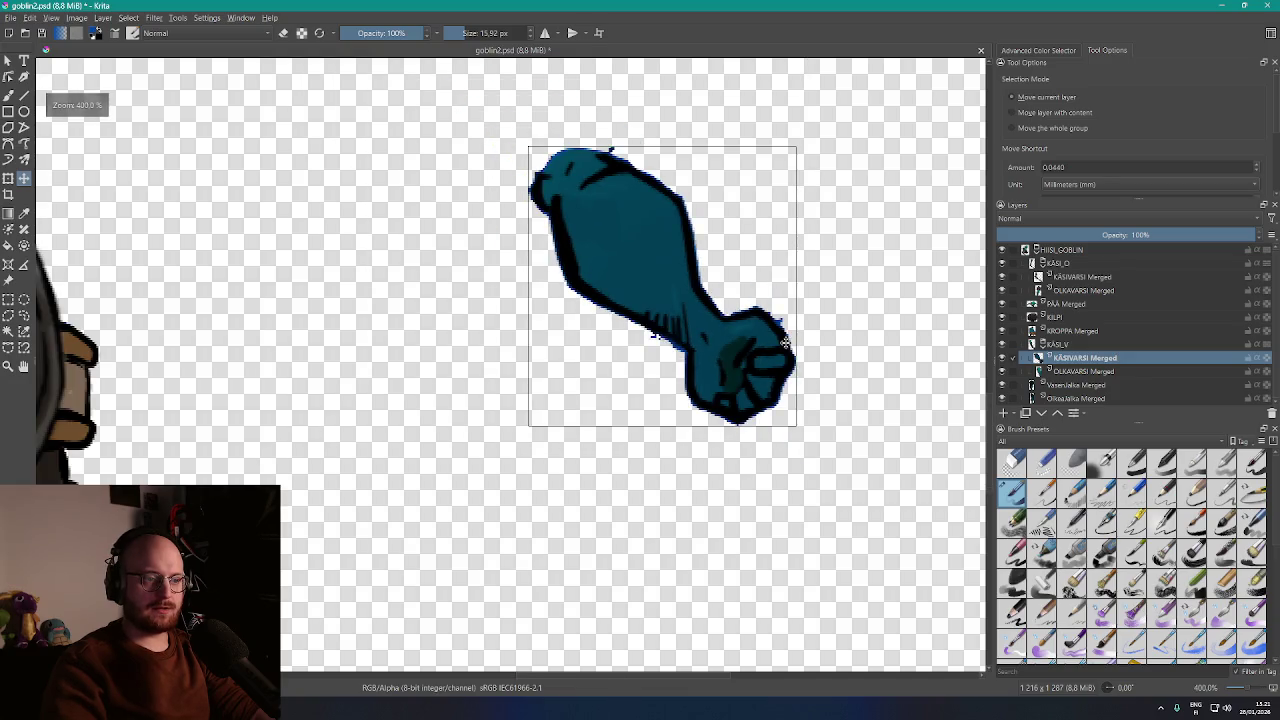
pyautogui.hotkey('ctrl', 'z')
pyautogui.hscroll(-3, 892, 284)
pyautogui.hscroll(-3, 626, 325)
pyautogui.scroll(-1, 626, 325)
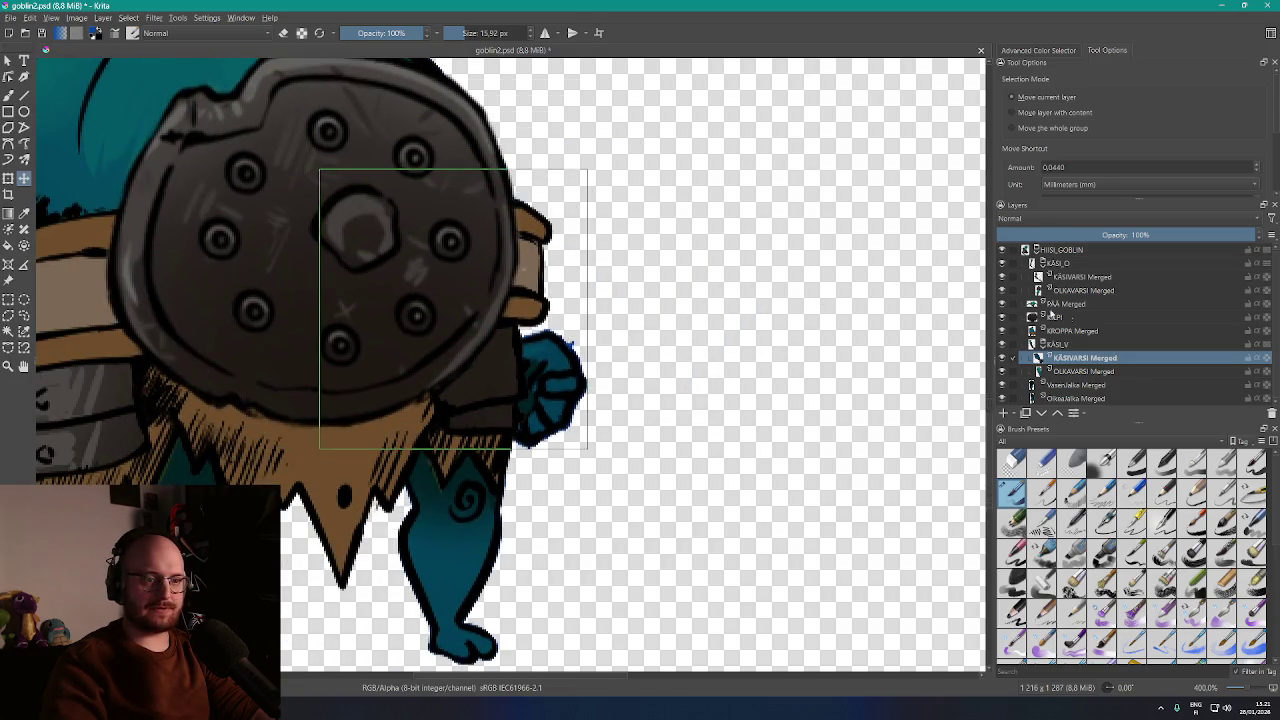
pyautogui.click(1068, 332)
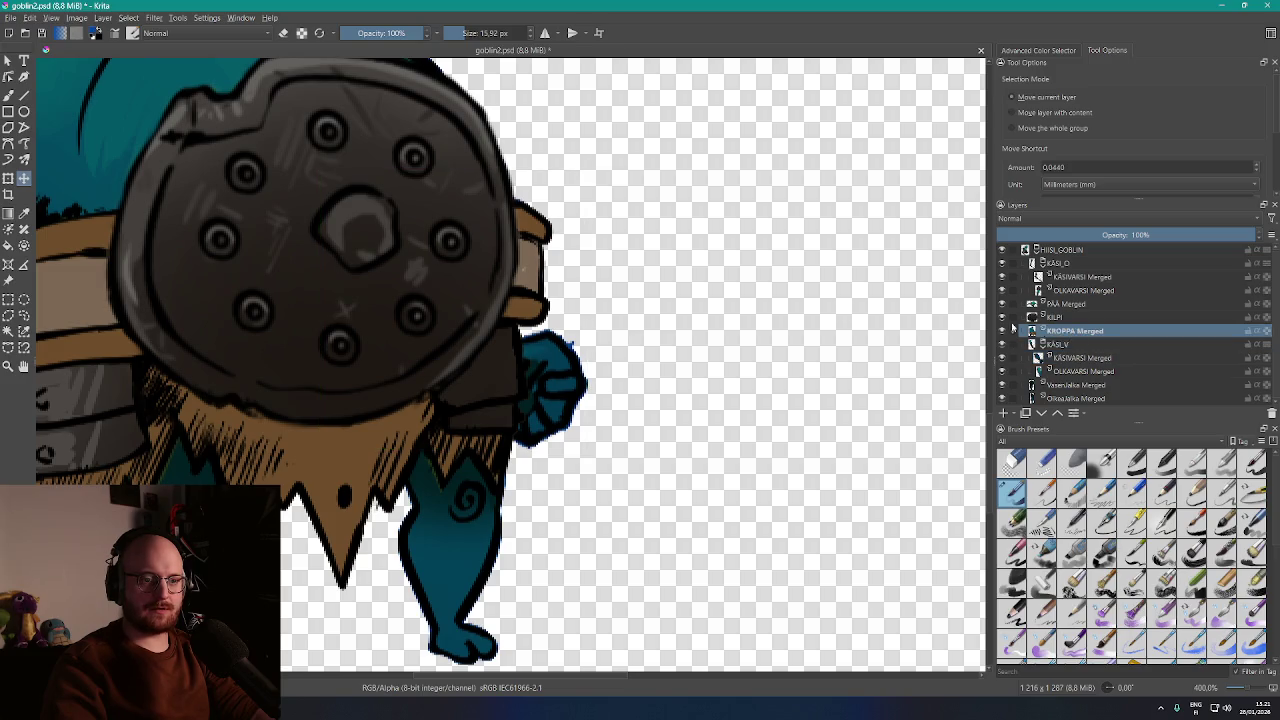
pyautogui.scroll(-6, 816, 306)
pyautogui.scroll(4, 816, 306)
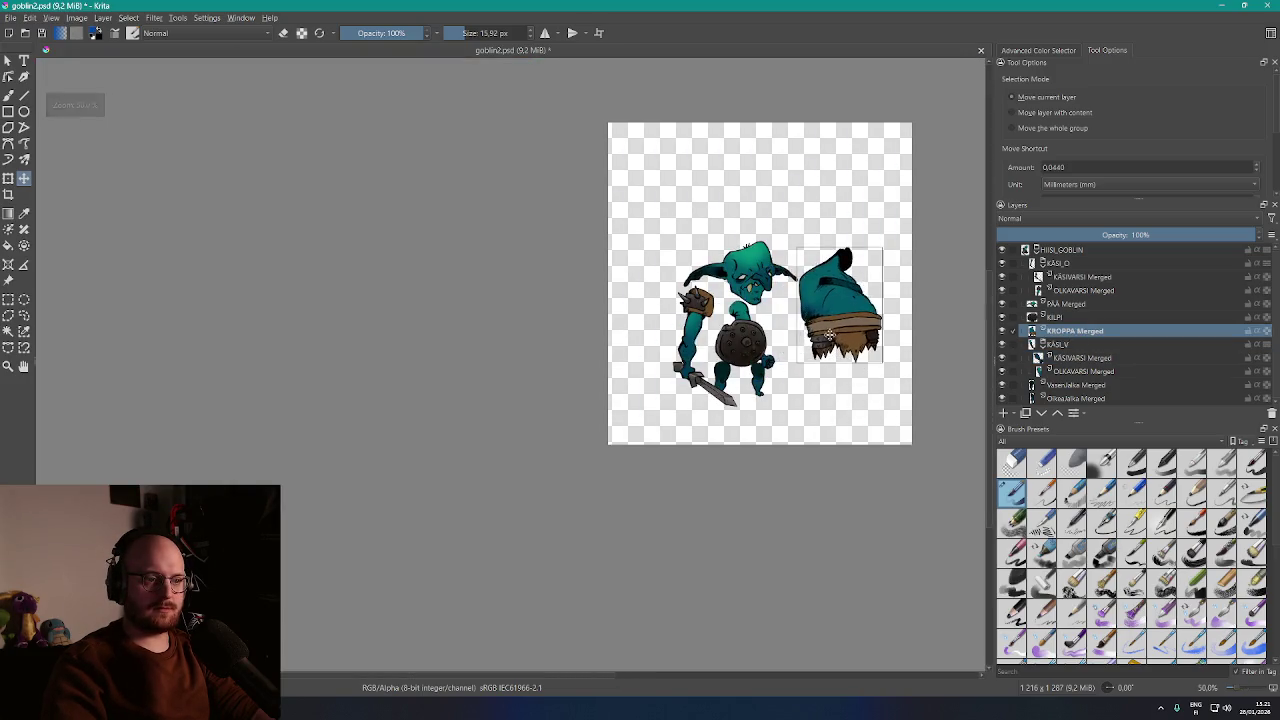
pyautogui.hotkey('ctrl', 'z')
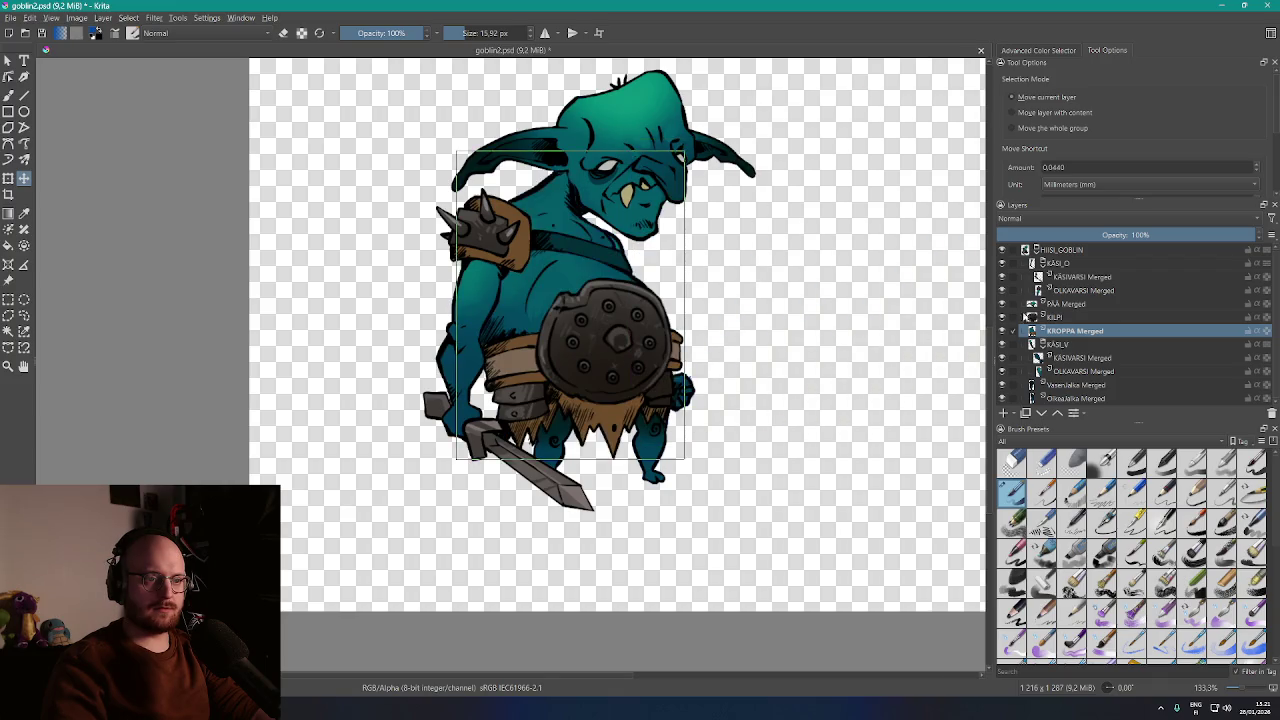
pyautogui.click(1064, 304)
pyautogui.moveTo(660, 228); pyautogui.dragTo(875, 246)
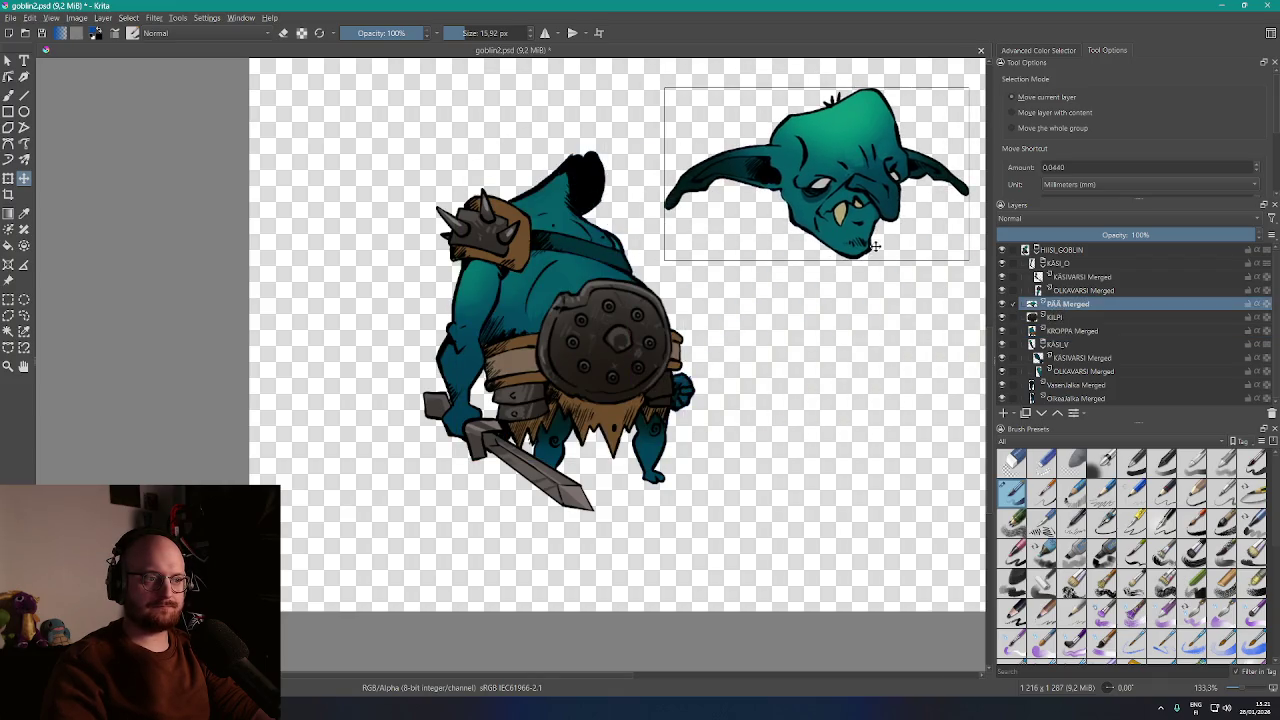
pyautogui.hotkey('ctrl', 'z')
pyautogui.click(1073, 290)
pyautogui.moveTo(691, 220); pyautogui.dragTo(929, 234)
pyautogui.hotkey('ctrl', 'z')
pyautogui.click(1083, 277)
pyautogui.moveTo(651, 286); pyautogui.dragTo(912, 269)
pyautogui.hotkey('ctrl', 'z')
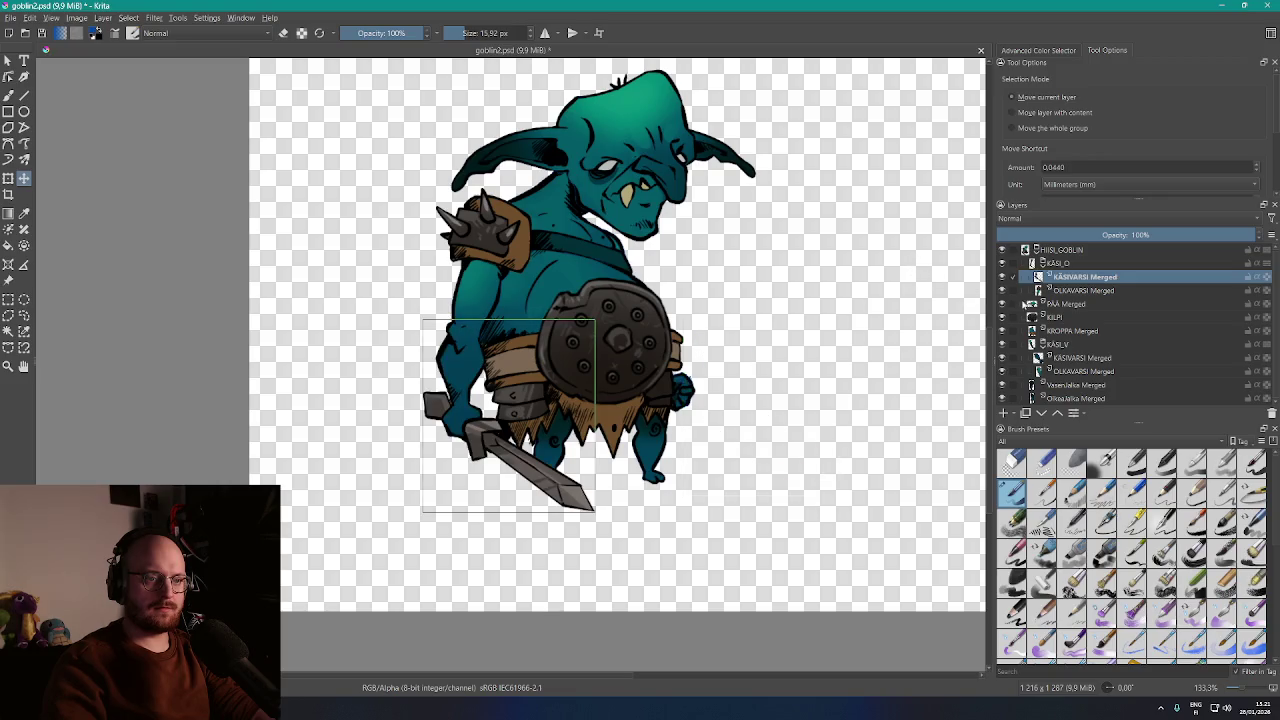
pyautogui.click(1057, 344)
pyautogui.moveTo(738, 350); pyautogui.dragTo(891, 337)
pyautogui.scroll(6, 891, 337)
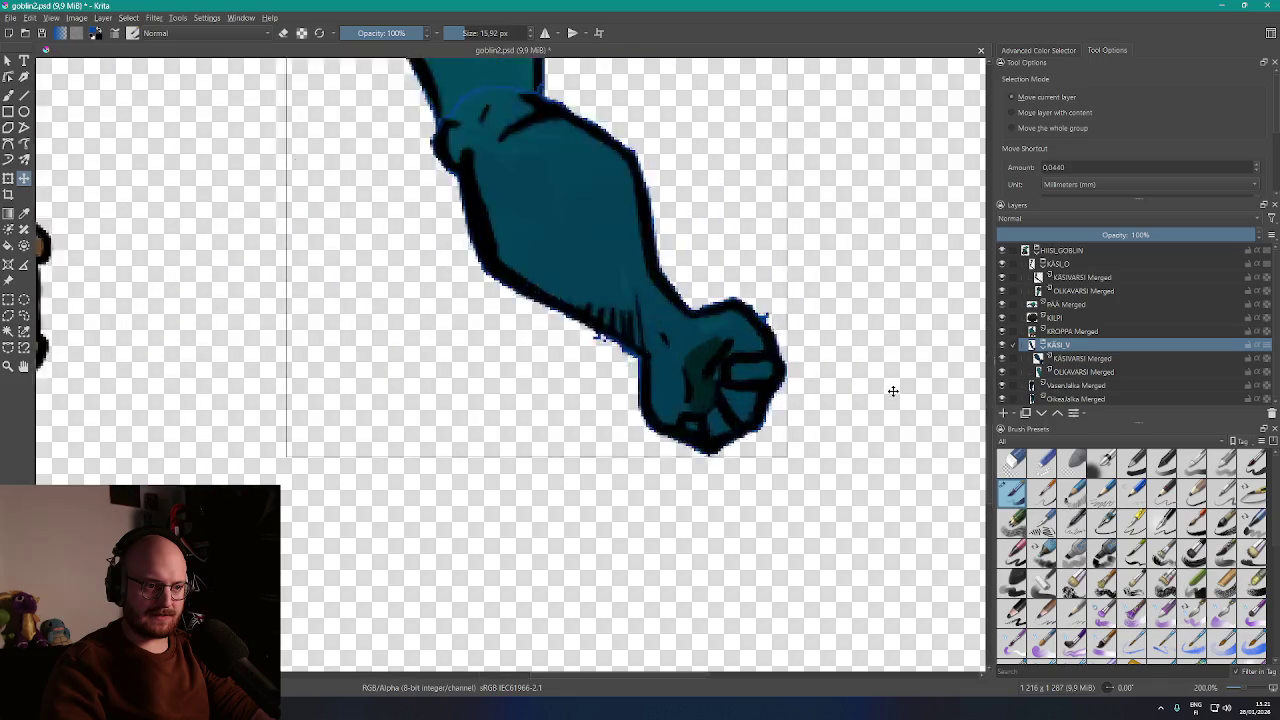
pyautogui.hotkey('ctrl', 'z')
pyautogui.press('1')
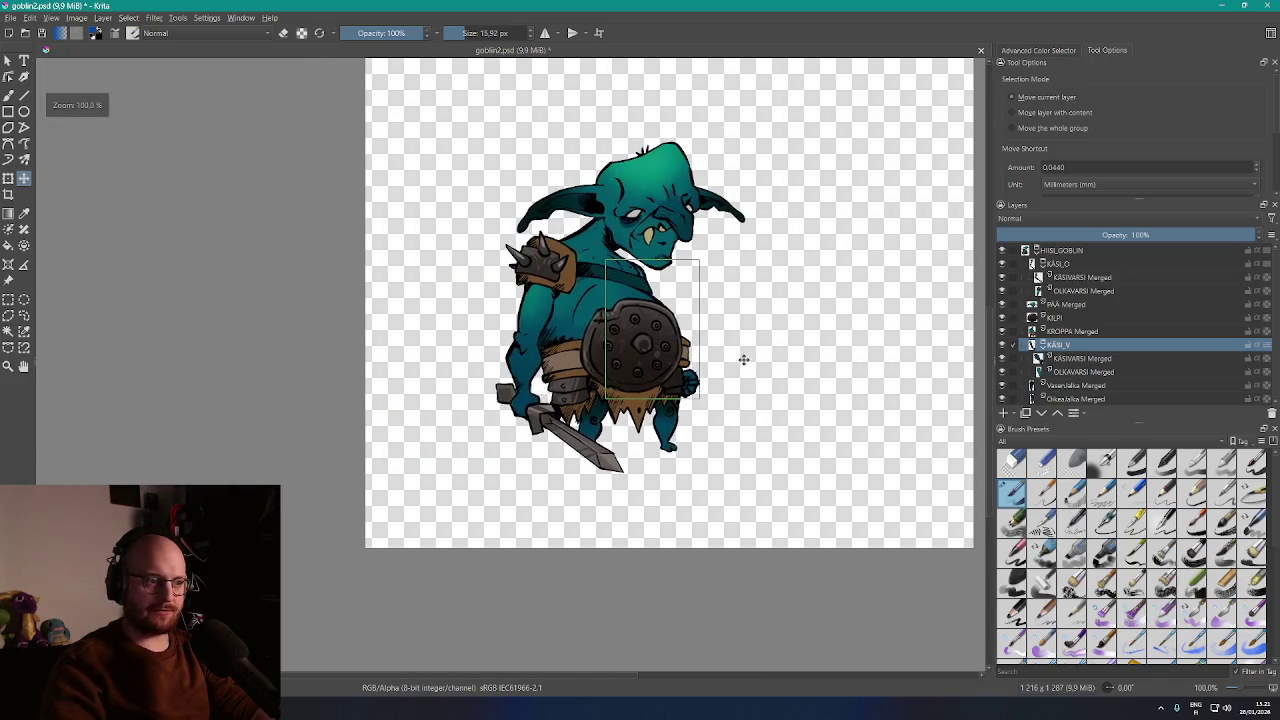
pyautogui.click(1061, 250)
pyautogui.keyDown('shift'); pyautogui.click(1070, 398); pyautogui.keyUp('shift')
pyautogui.keyDown('ctrl'); pyautogui.click(1063, 344); pyautogui.keyUp('ctrl')
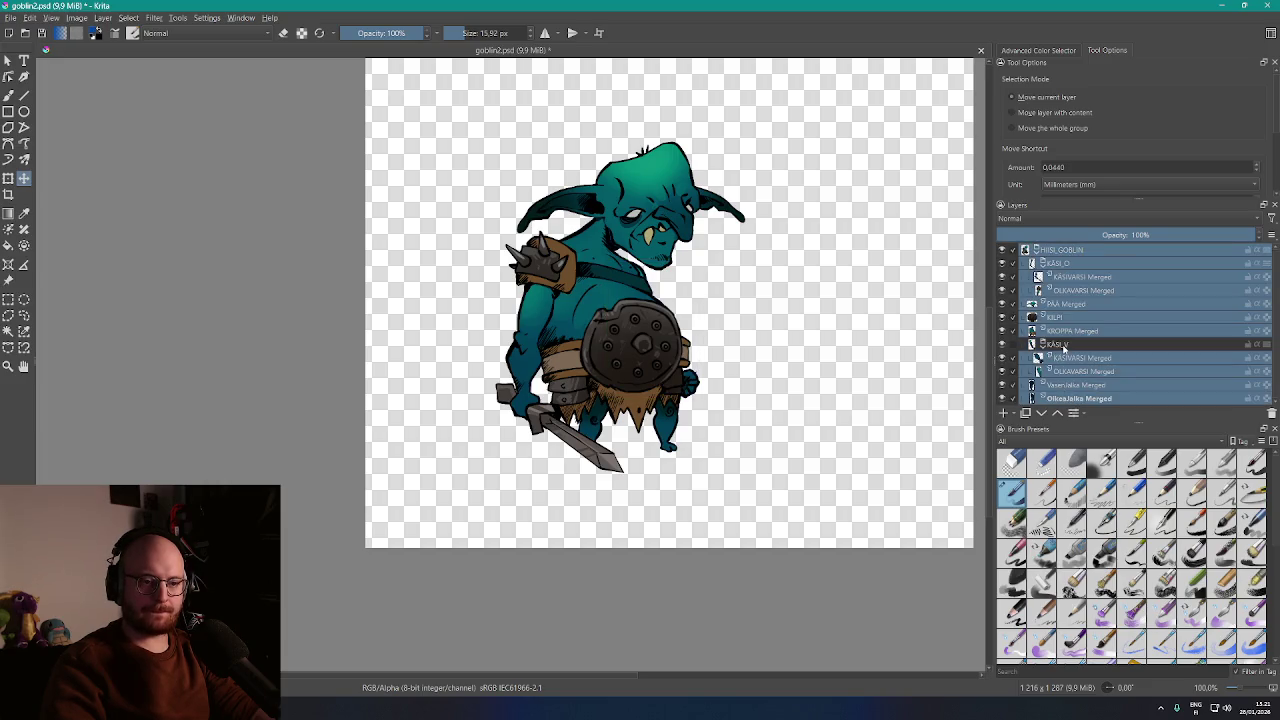
# Hide all goblin layers except KÄSIVARSI Merged and OLKAVARSI Merged in the KÄSI_V group
pyautogui.click(1002, 256)
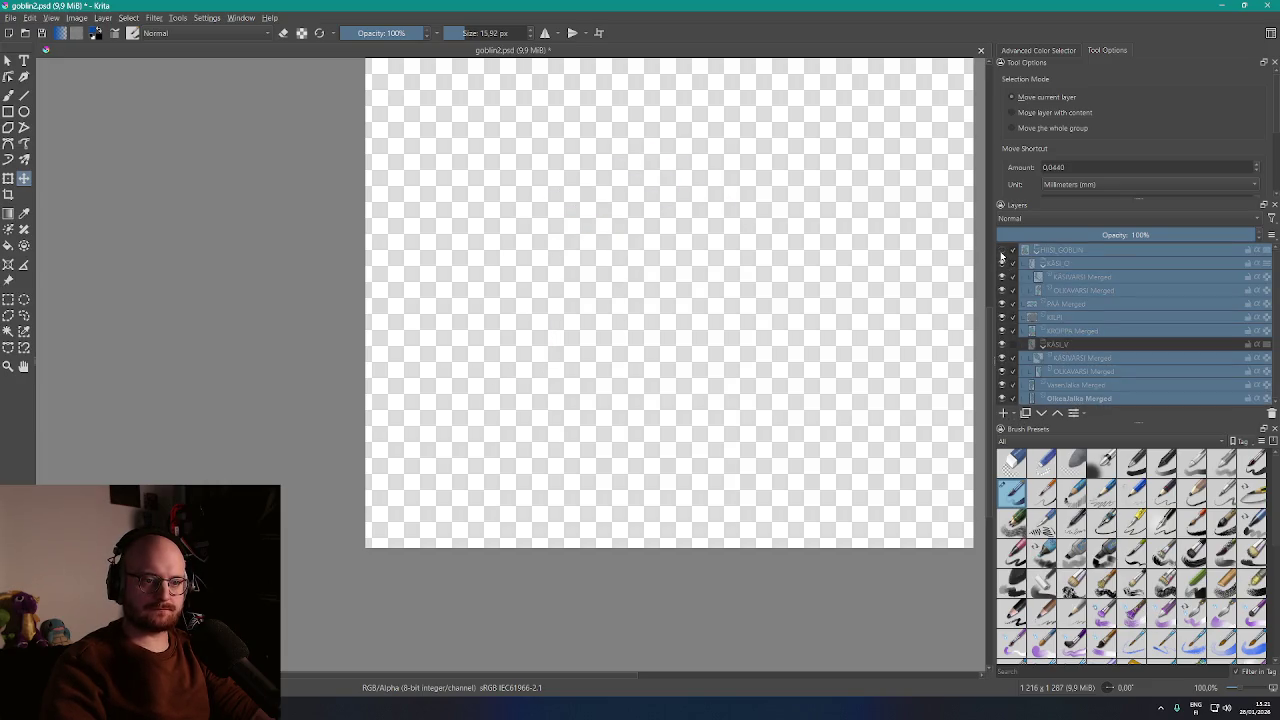
pyautogui.click(1002, 256)
pyautogui.click(1002, 263)
pyautogui.moveTo(1001, 303); pyautogui.dragTo(1003, 398)
pyautogui.click(1060, 344)
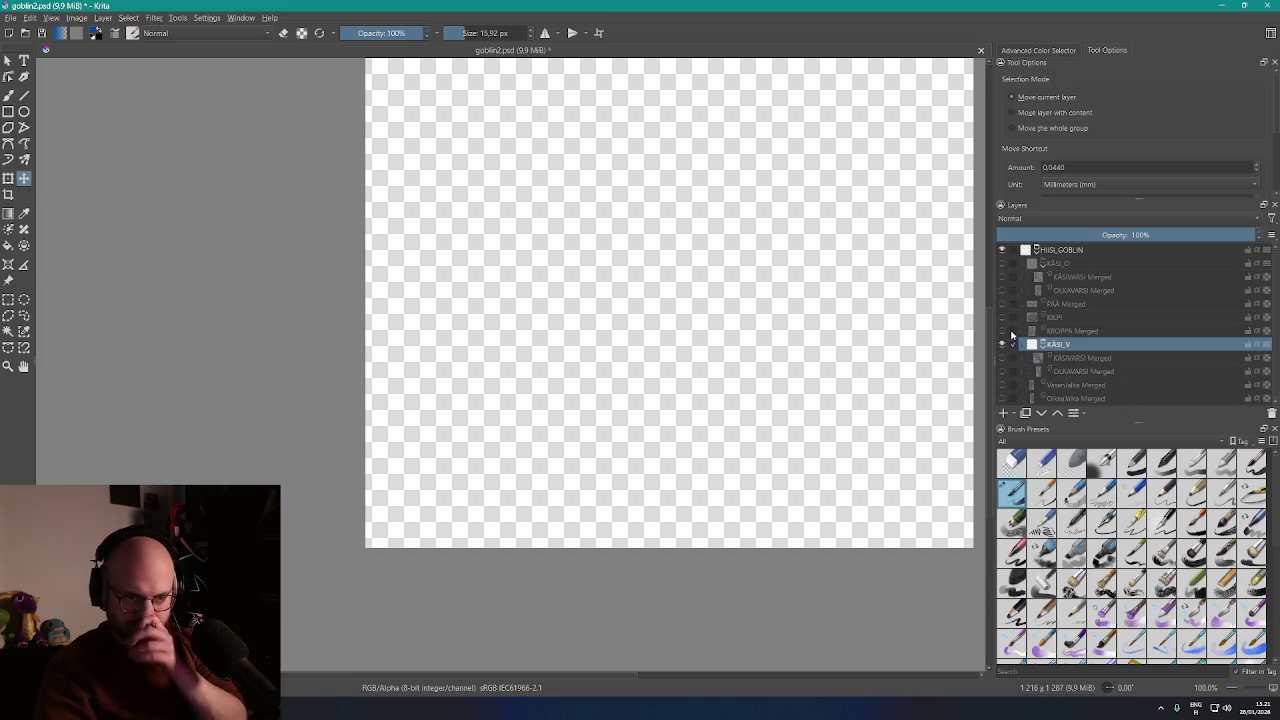
pyautogui.click(1003, 331)
pyautogui.click(1003, 331)
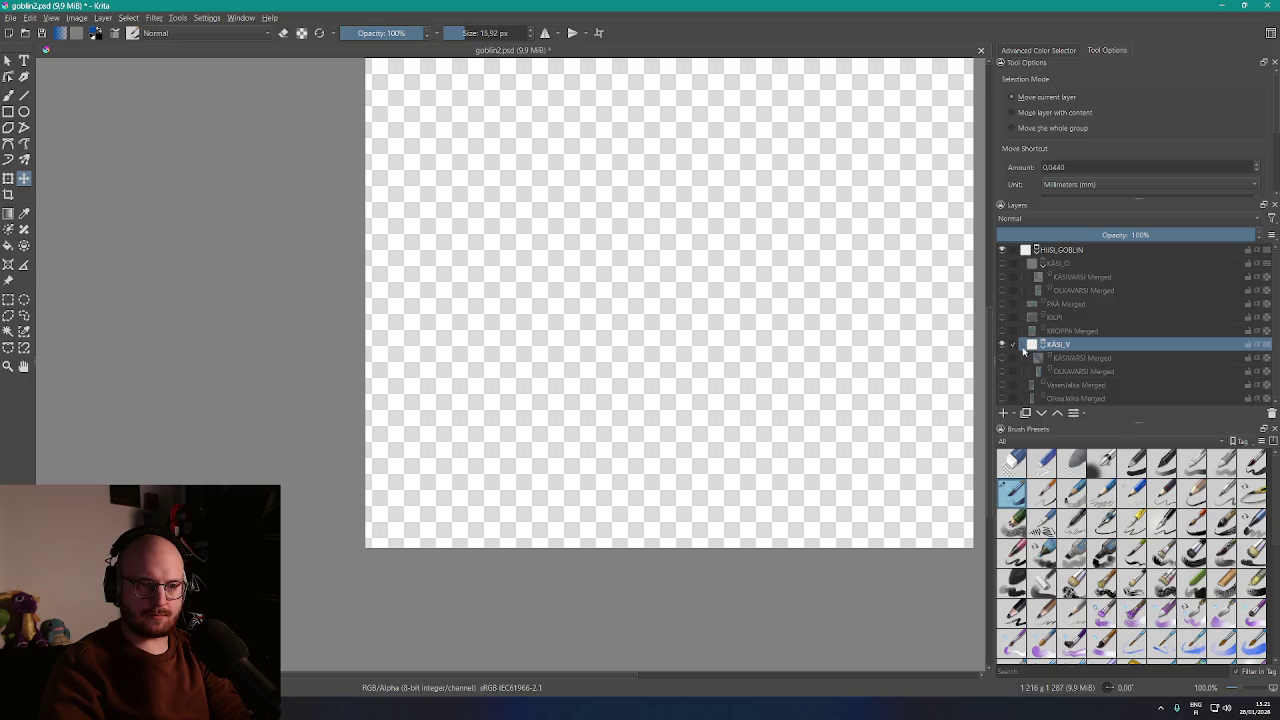
pyautogui.click(1003, 358)
pyautogui.click(1003, 371)
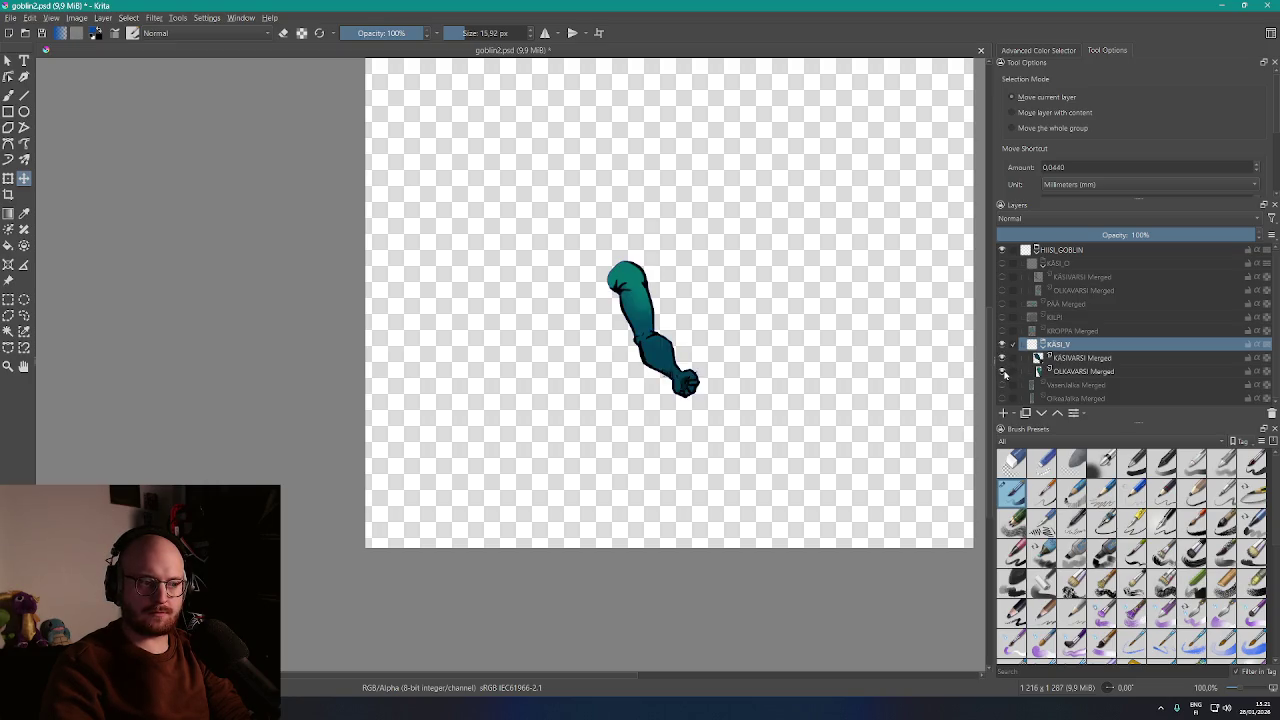
pyautogui.scroll(5, 737, 380)
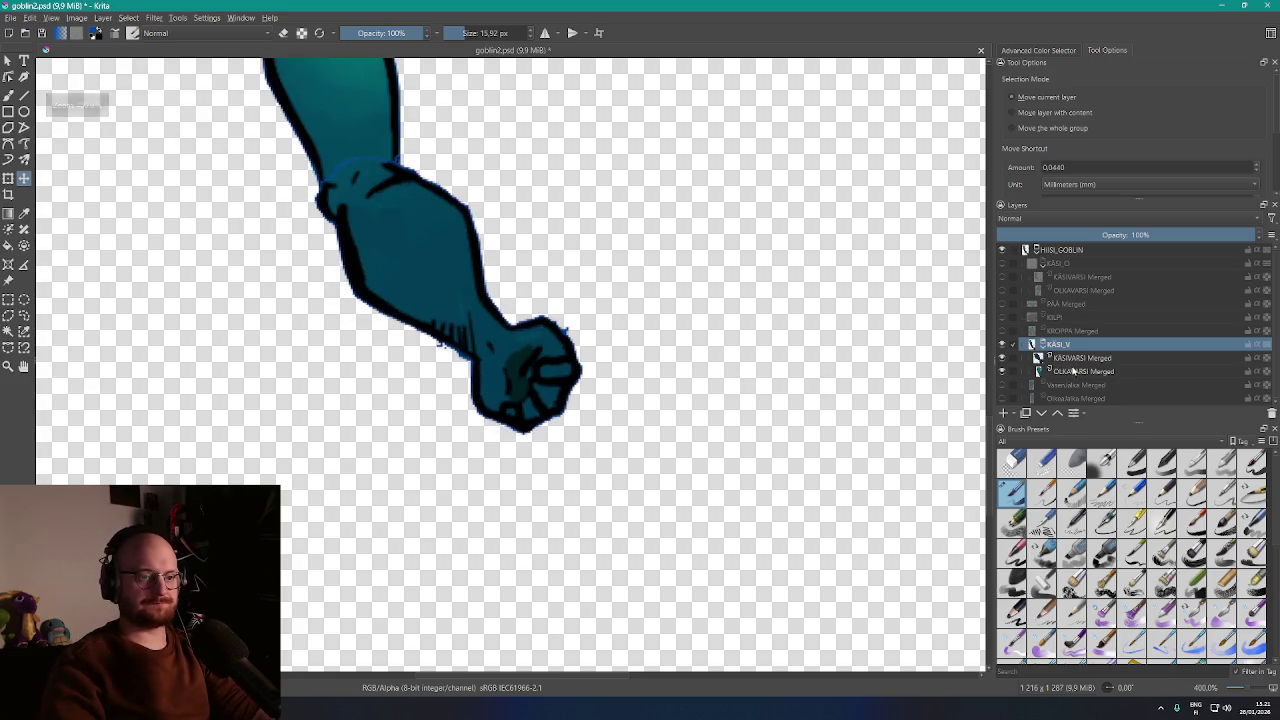
pyautogui.scroll(1, 645, 320)
pyautogui.scroll(5, 626, 320)
pyautogui.scroll(-1, 697, 289)
# Test-erase the fist's top-right edge on the arm layers, then undo the erasing
pyautogui.press('b')
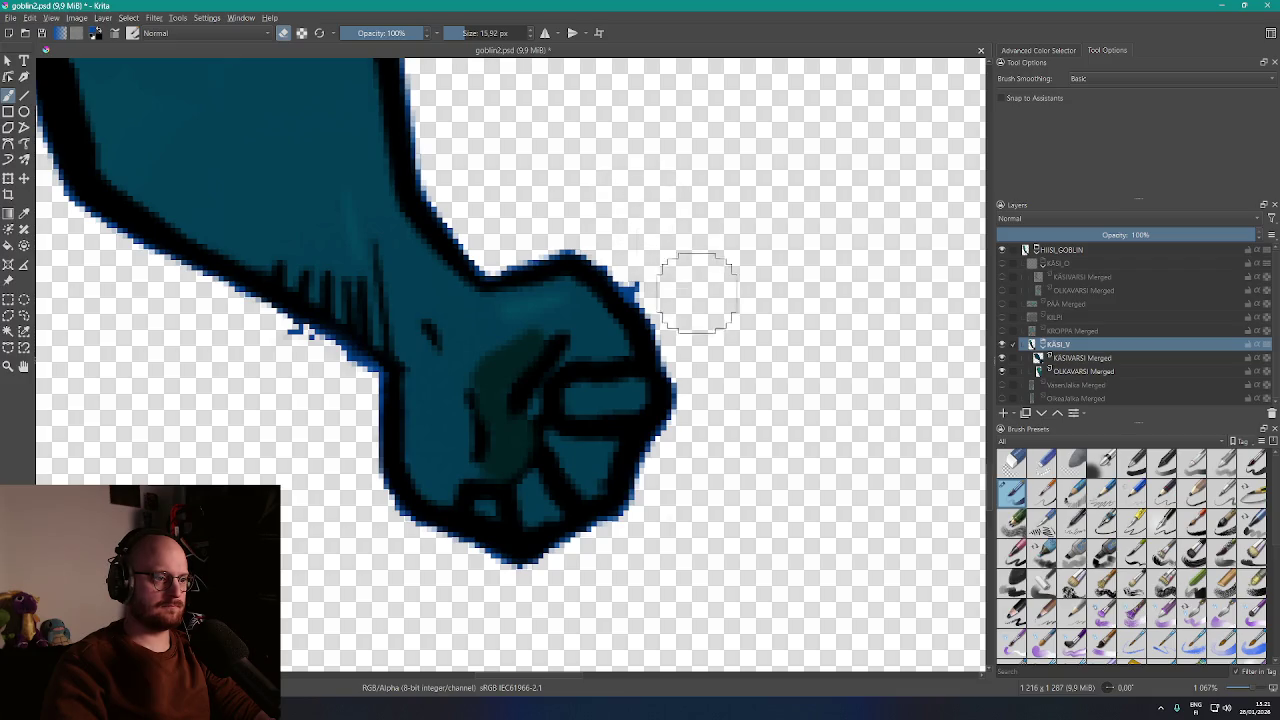
pyautogui.press('pagedown')
pyautogui.press('pagedown')
pyautogui.press('pageup')
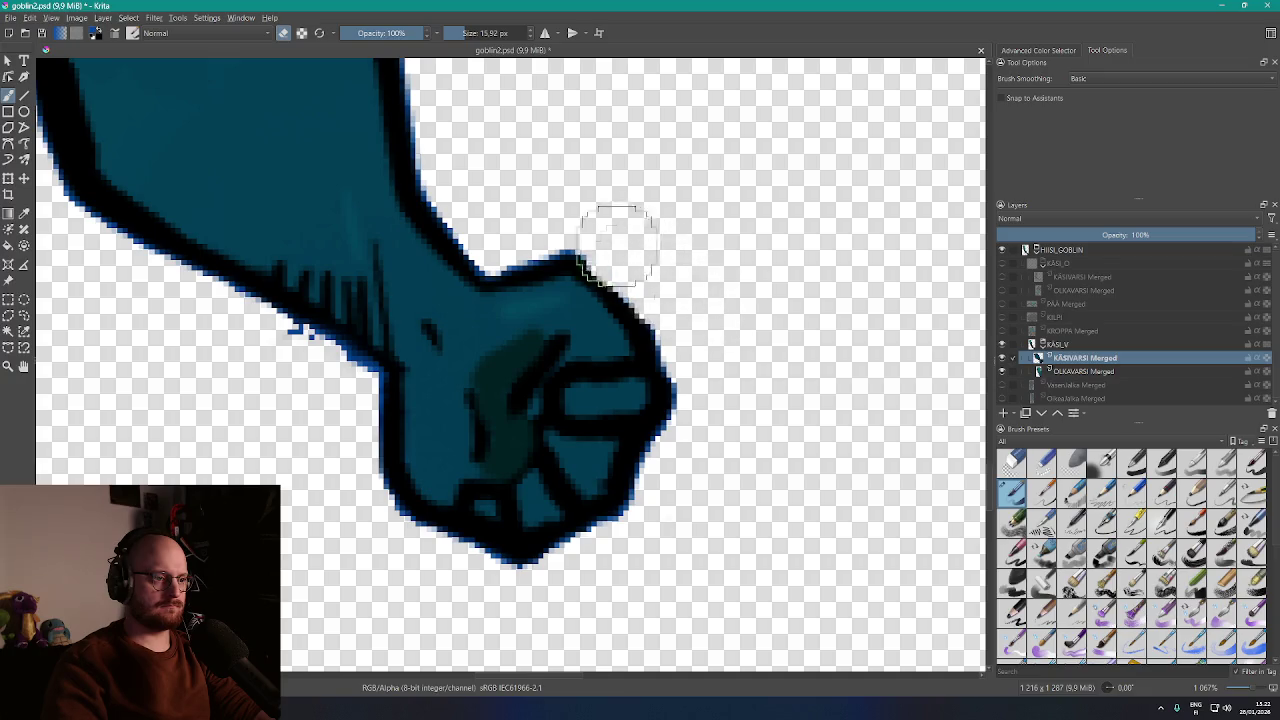
pyautogui.moveTo(614, 229); pyautogui.dragTo(639, 281)
pyautogui.hotkey('ctrl', 'z')
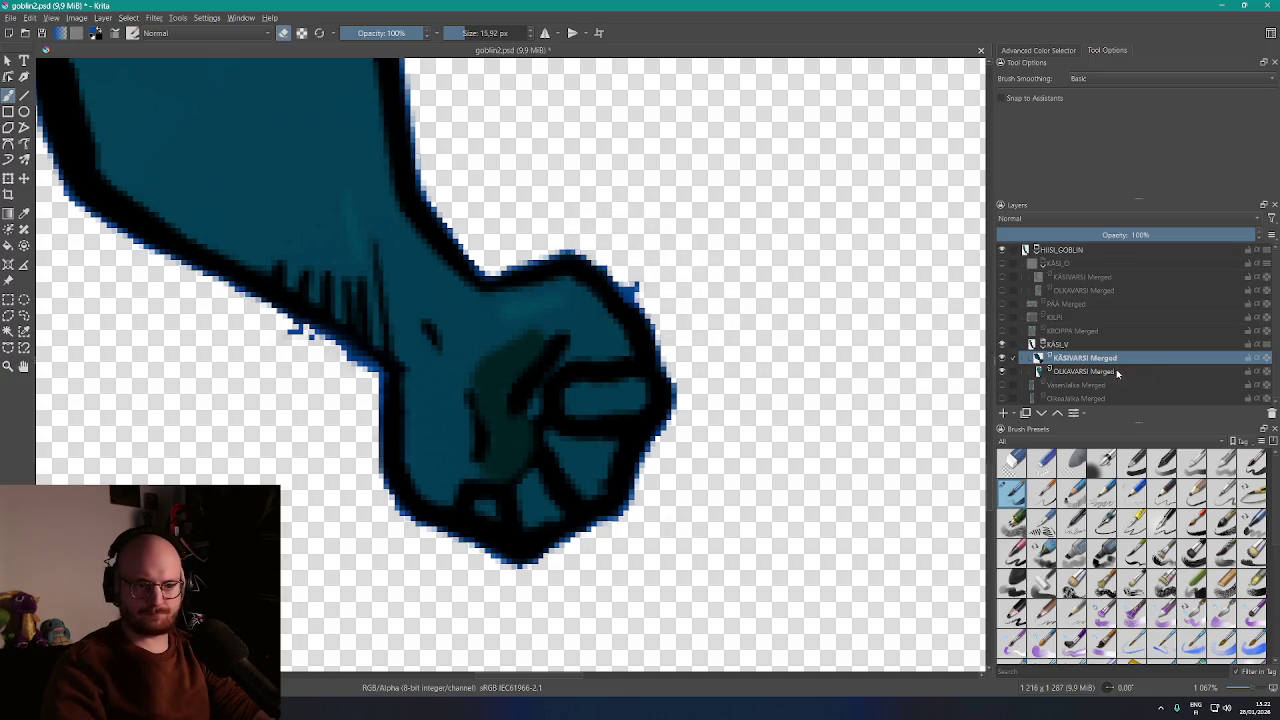
pyautogui.click(1115, 372)
pyautogui.click(1102, 359)
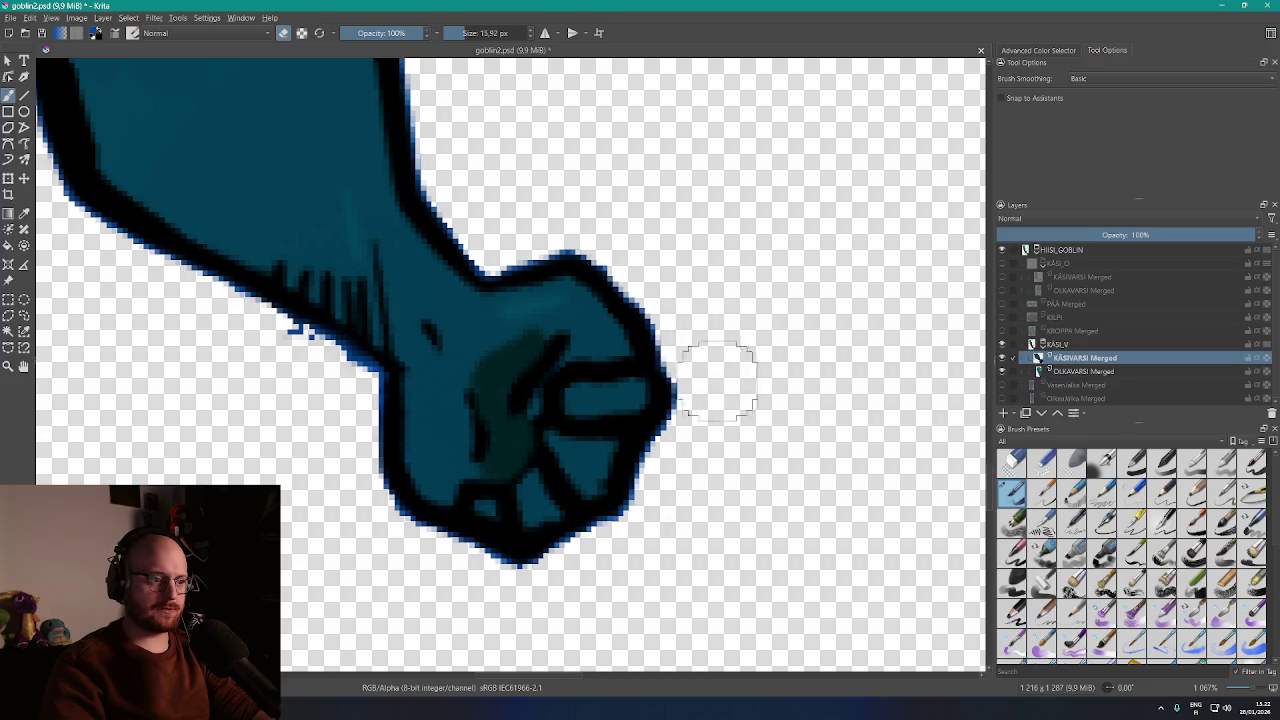
# Inspect the arm, elbow and fist edges up close, then make all goblin layers visible again
pyautogui.moveTo(571, 309); pyautogui.dragTo(781, 249)
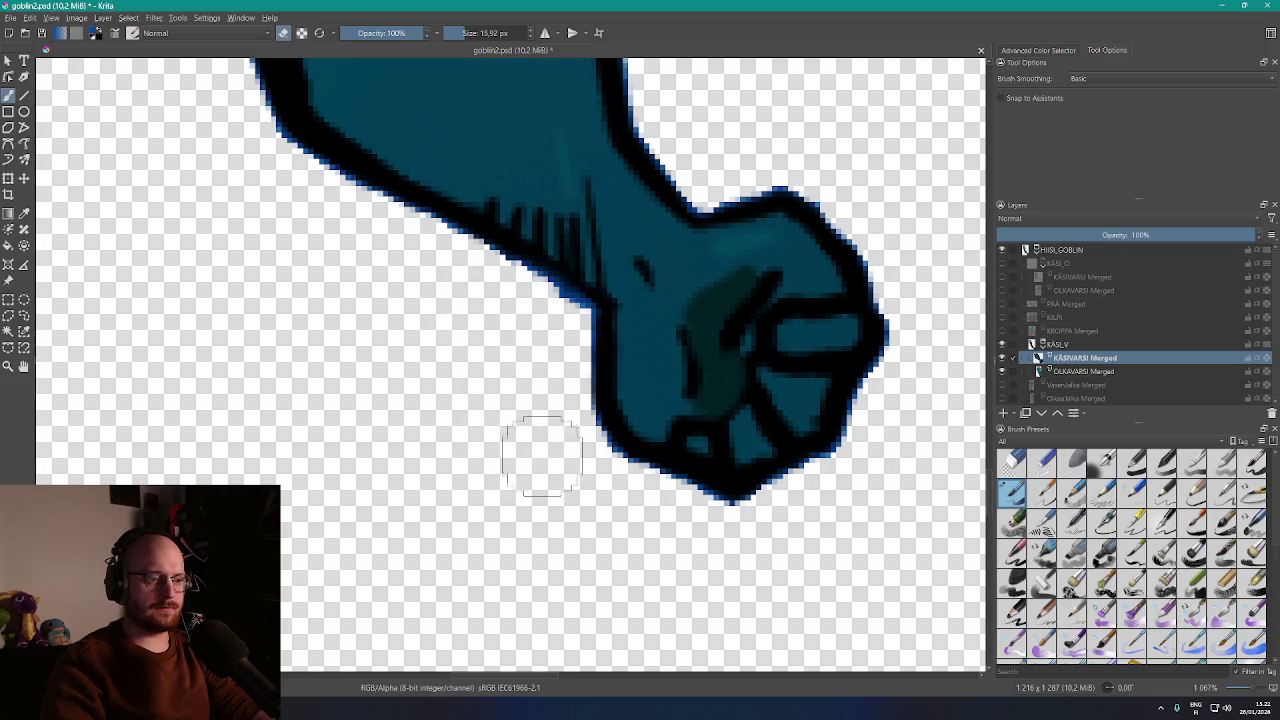
pyautogui.scroll(-5, 542, 455)
pyautogui.scroll(5, 509, 357)
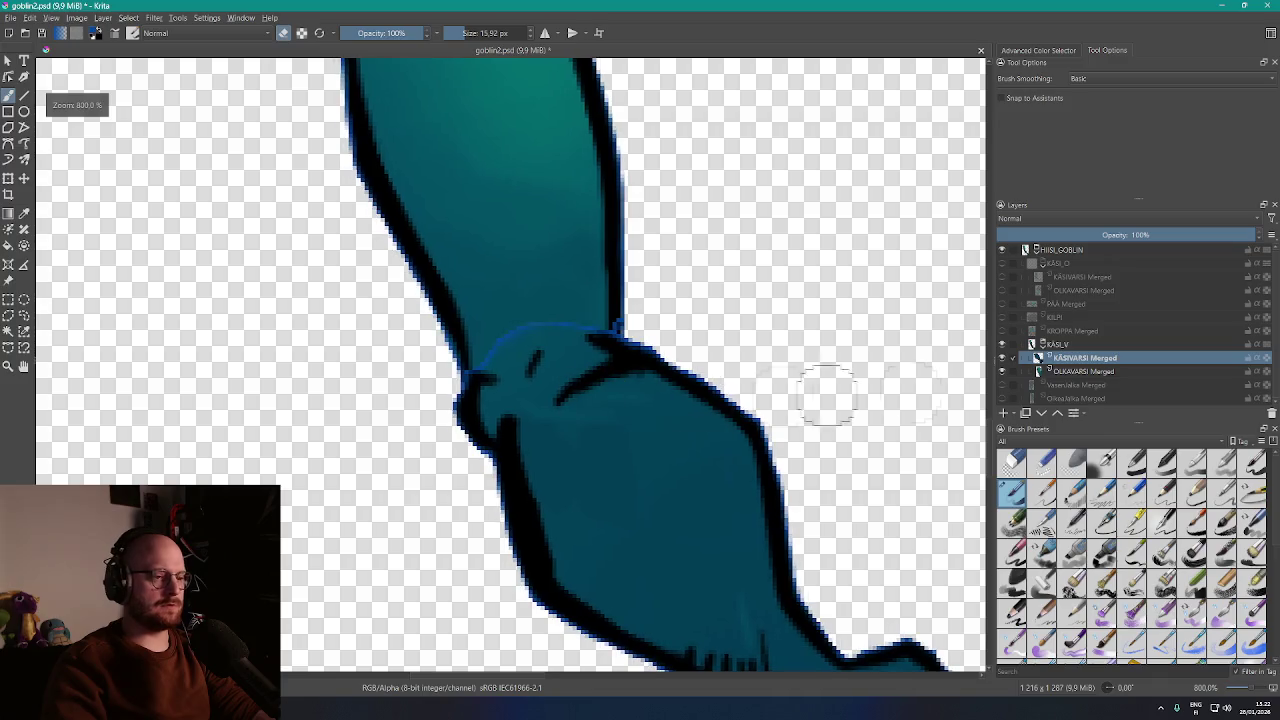
pyautogui.moveTo(1086, 376)
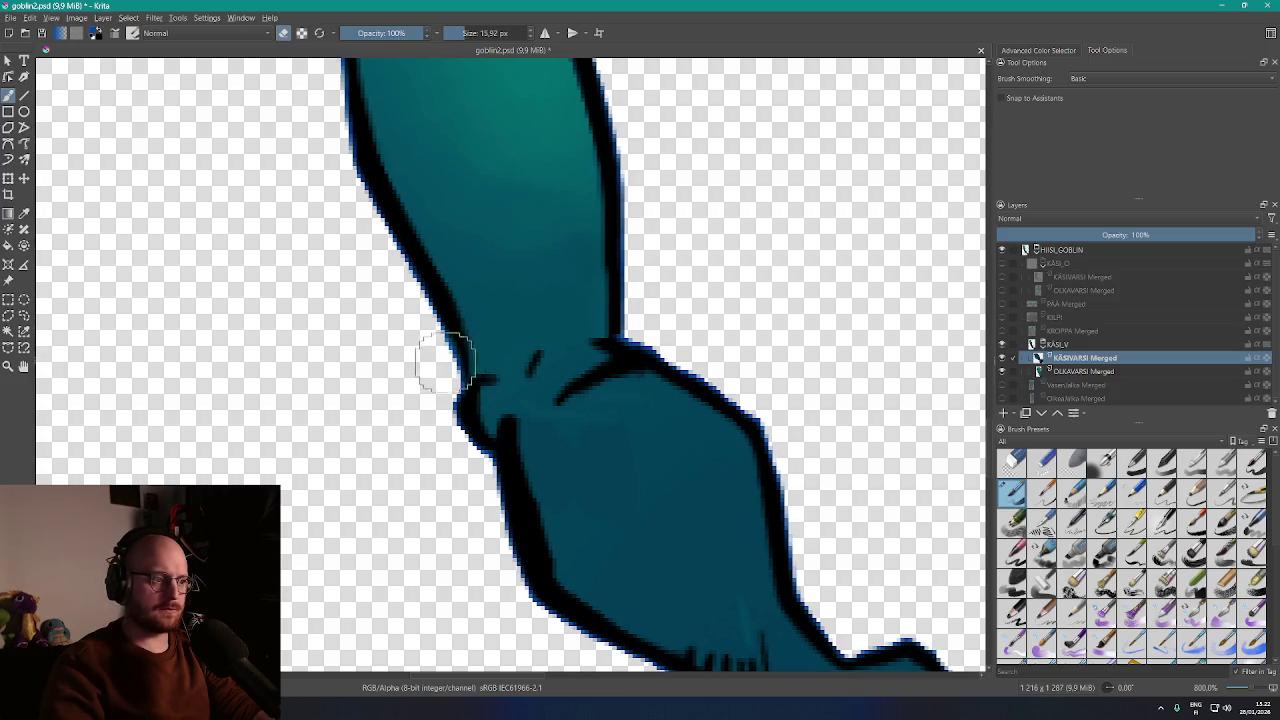
pyautogui.scroll(-2, 443, 363)
pyautogui.scroll(2, 552, 331)
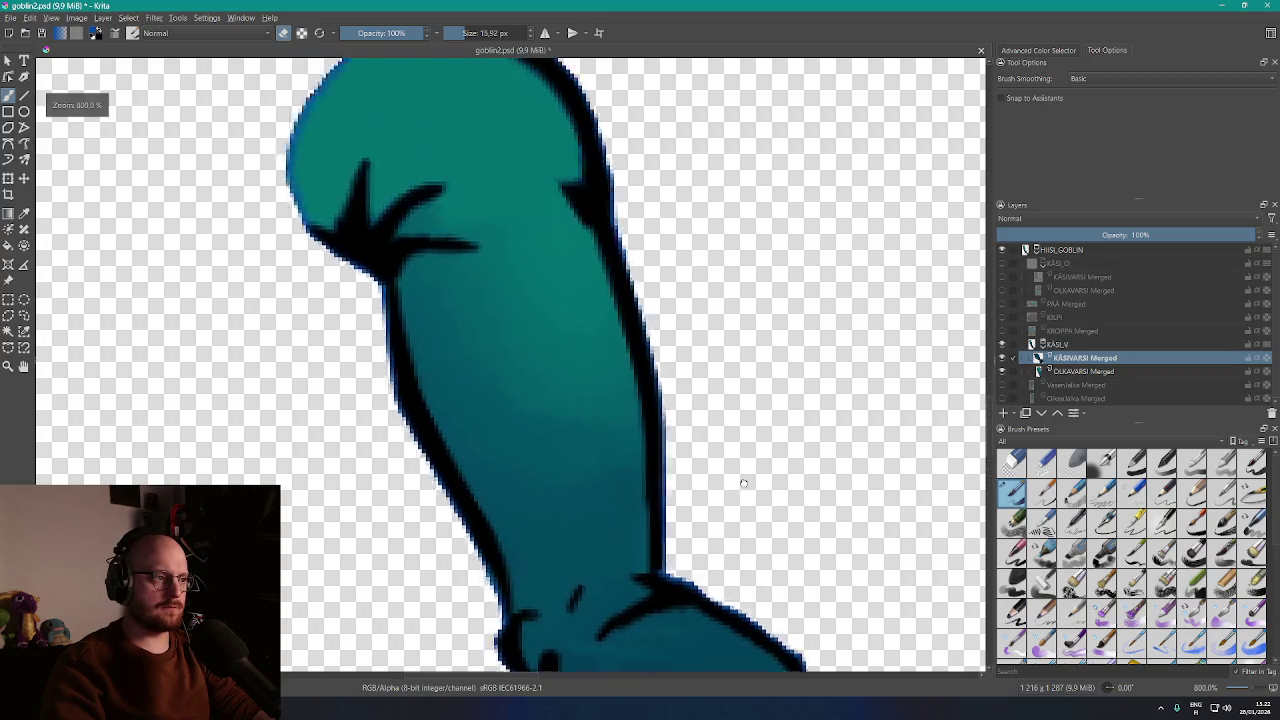
pyautogui.moveTo(623, 281)
pyautogui.mouseDown()
pyautogui.moveTo(457, 163)
pyautogui.moveTo(549, 214)
pyautogui.mouseUp()
pyautogui.scroll(-2, 551, 223)
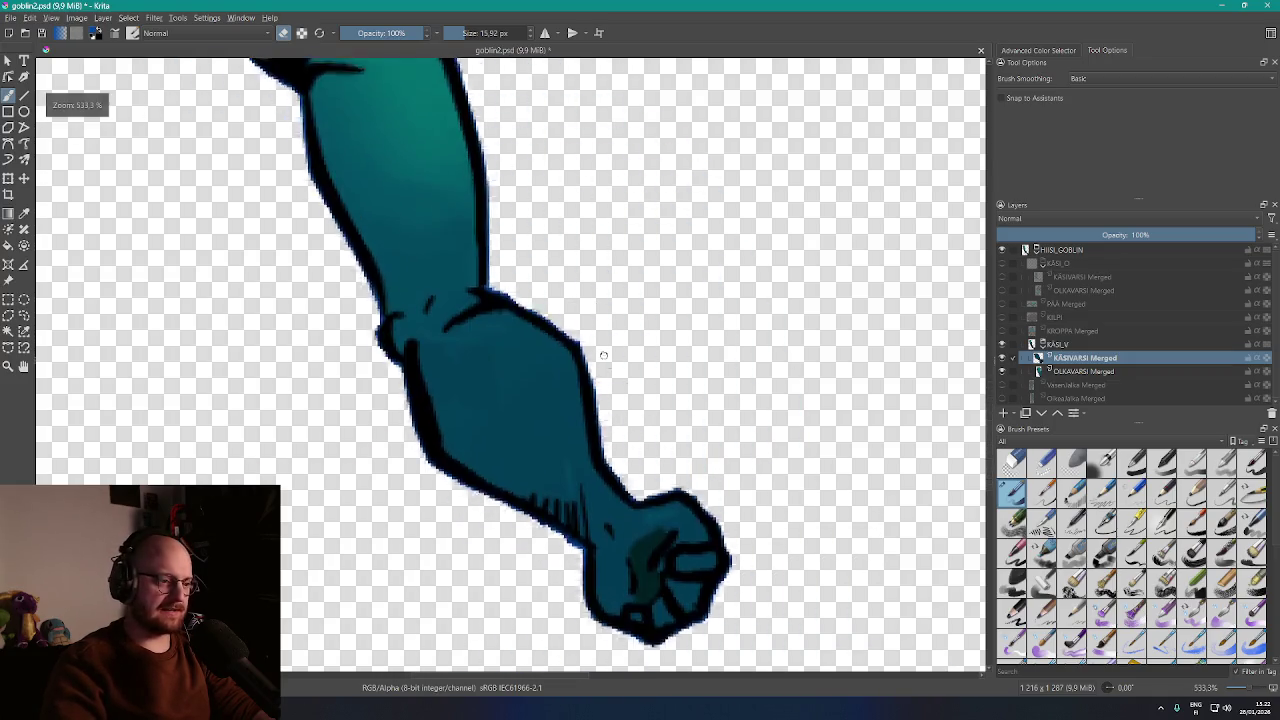
pyautogui.scroll(2, 580, 343)
pyautogui.scroll(1, 580, 345)
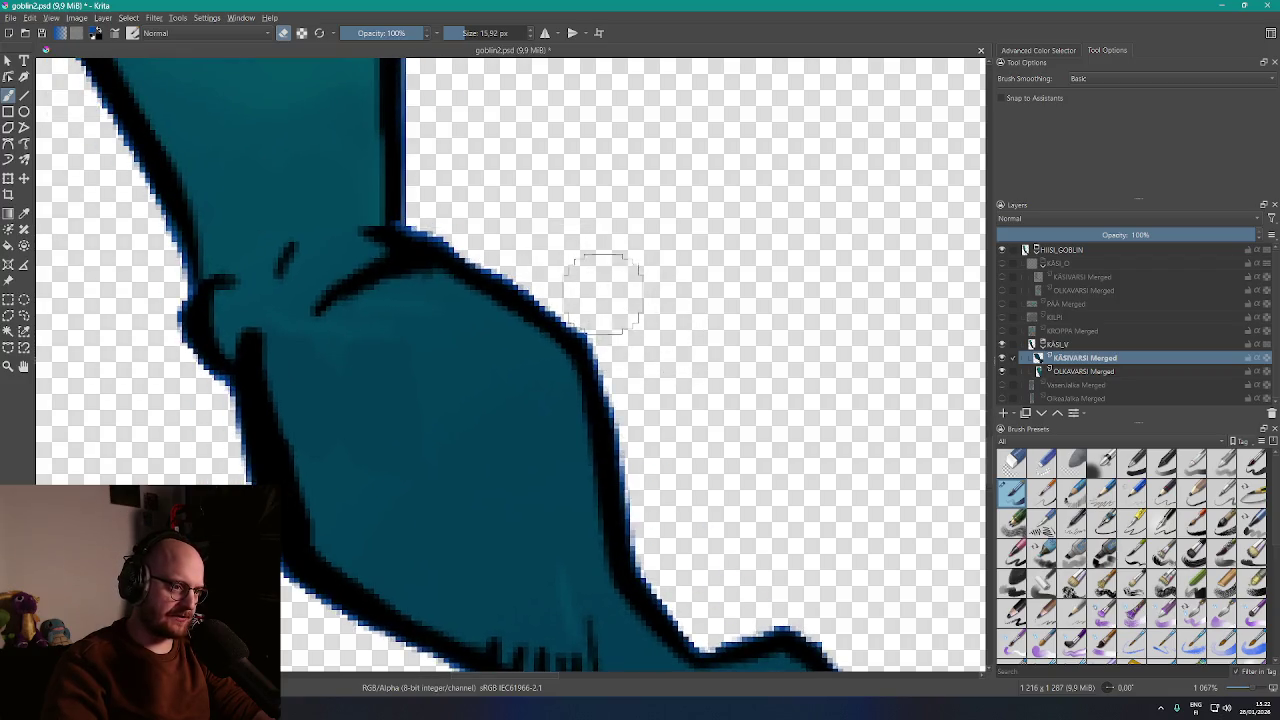
pyautogui.scroll(2, 660, 435)
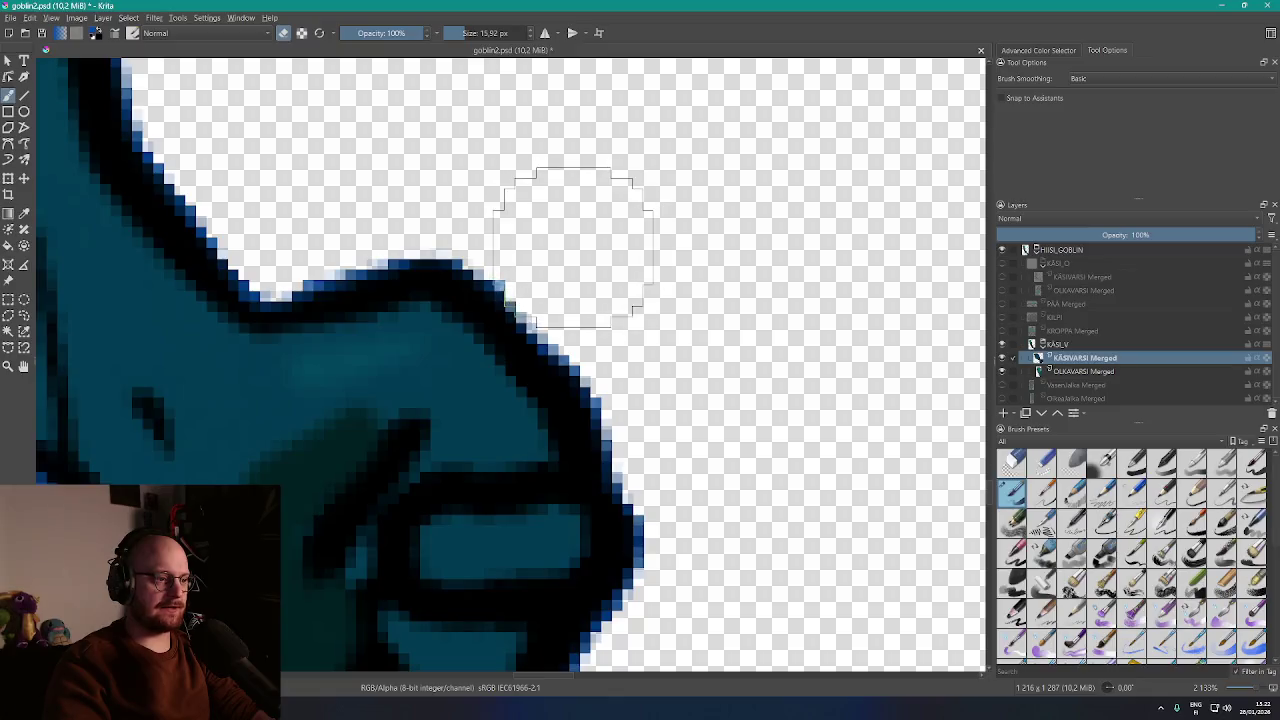
pyautogui.moveTo(706, 428); pyautogui.dragTo(643, 271)
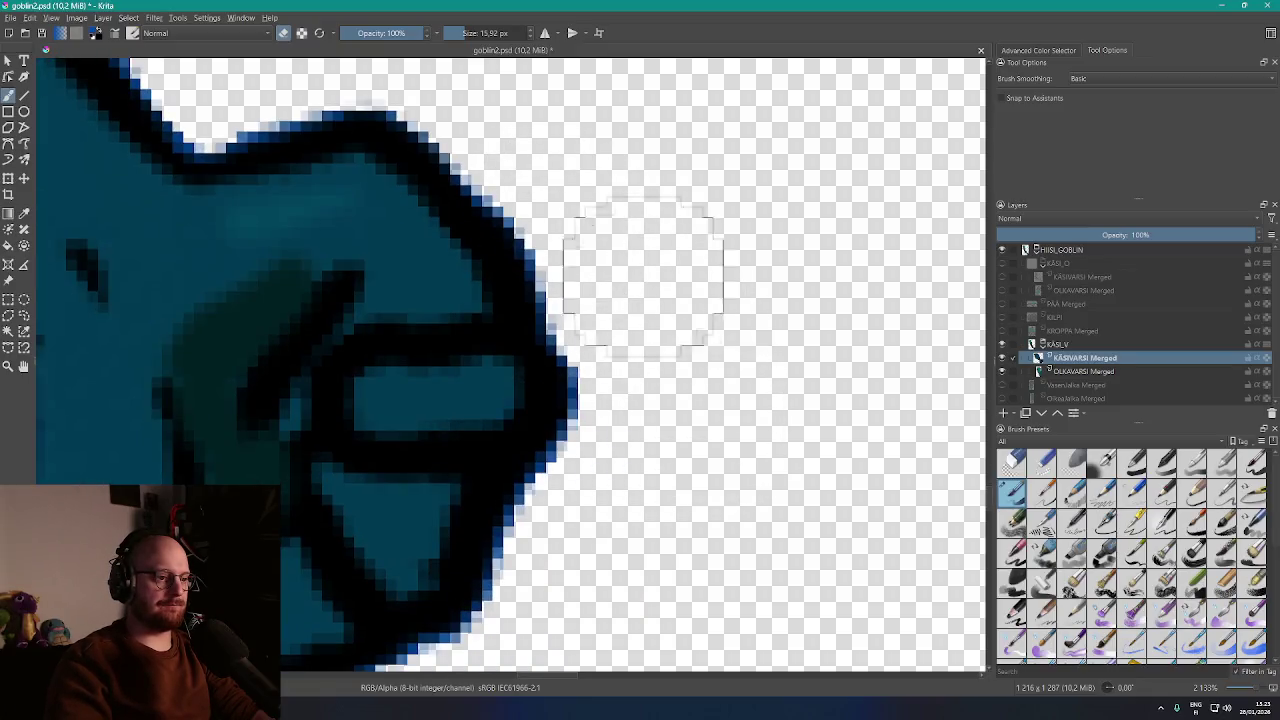
pyautogui.moveTo(657, 505); pyautogui.dragTo(666, 355)
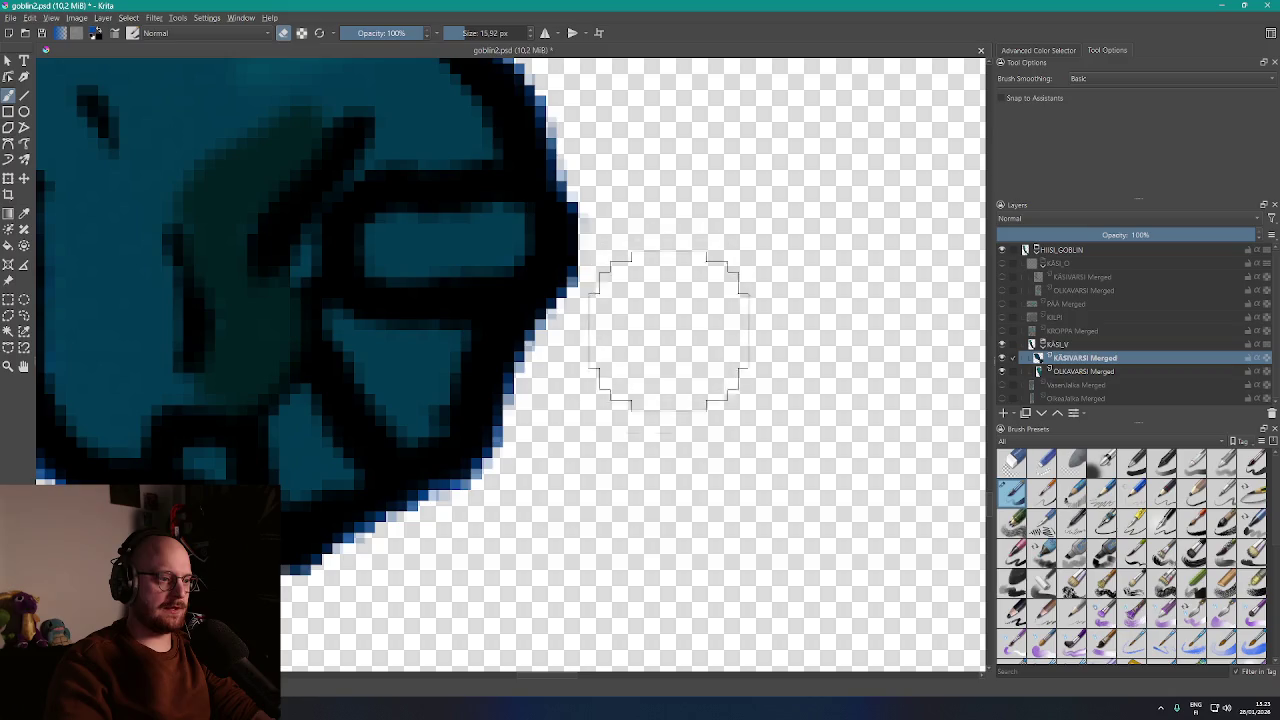
pyautogui.moveTo(553, 554); pyautogui.dragTo(663, 414)
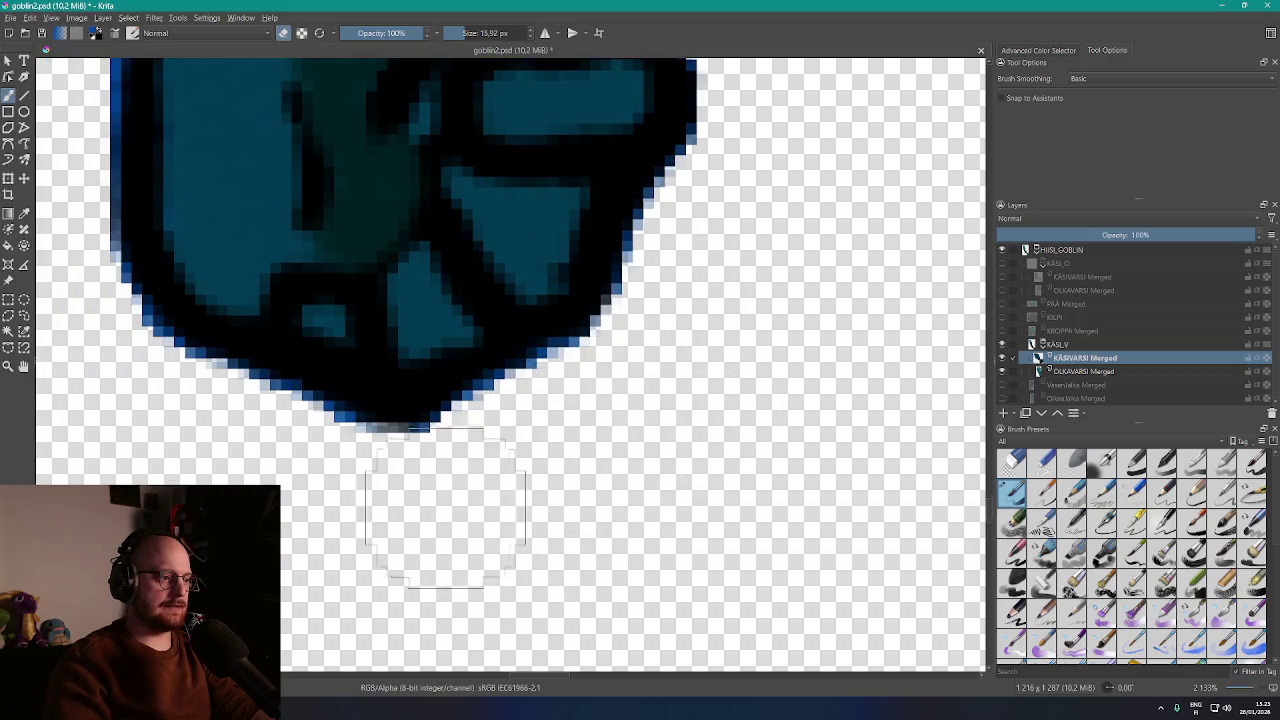
pyautogui.moveTo(343, 466); pyautogui.dragTo(650, 516)
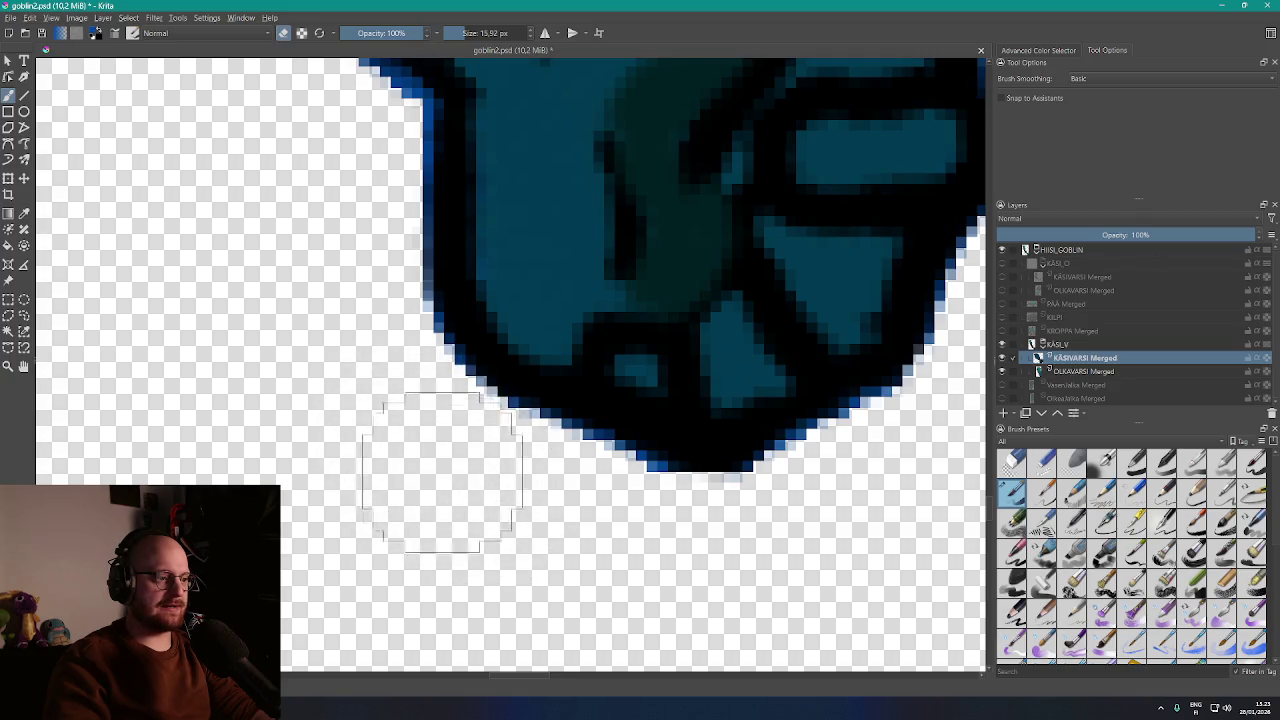
pyautogui.scroll(2, 360, 320)
pyautogui.scroll(-1, 428, 440)
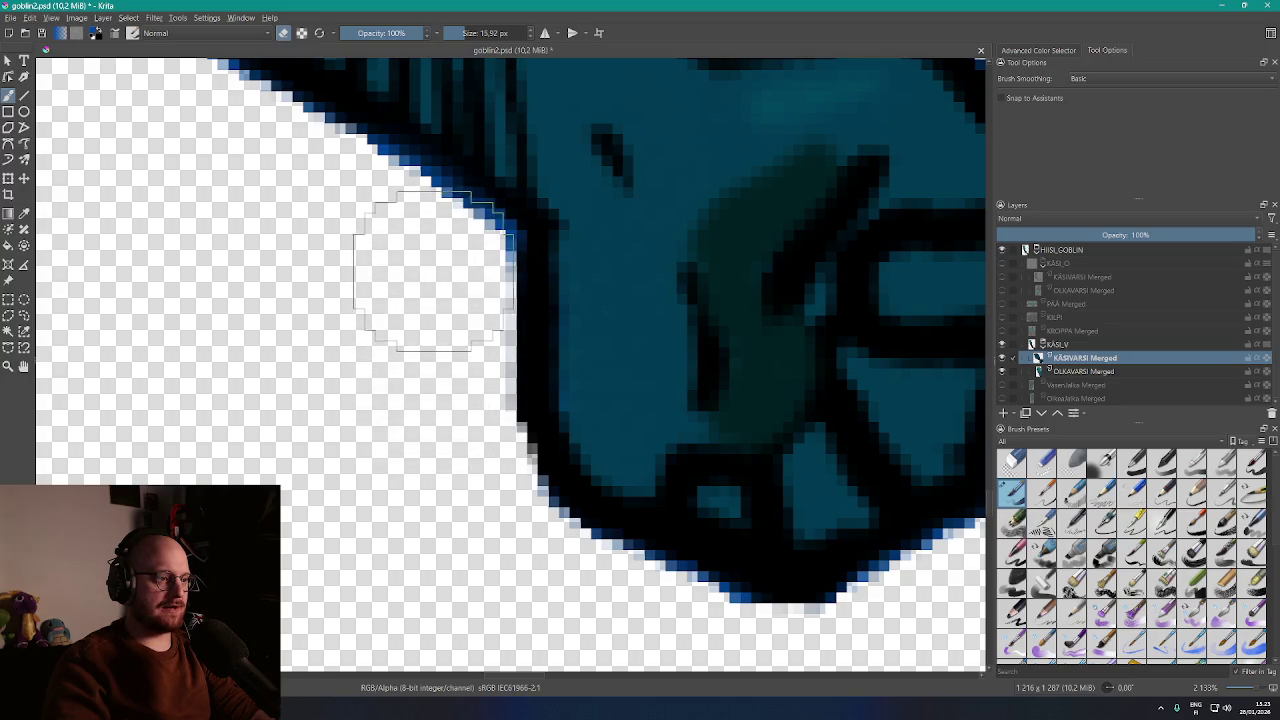
pyautogui.moveTo(434, 272); pyautogui.dragTo(636, 458)
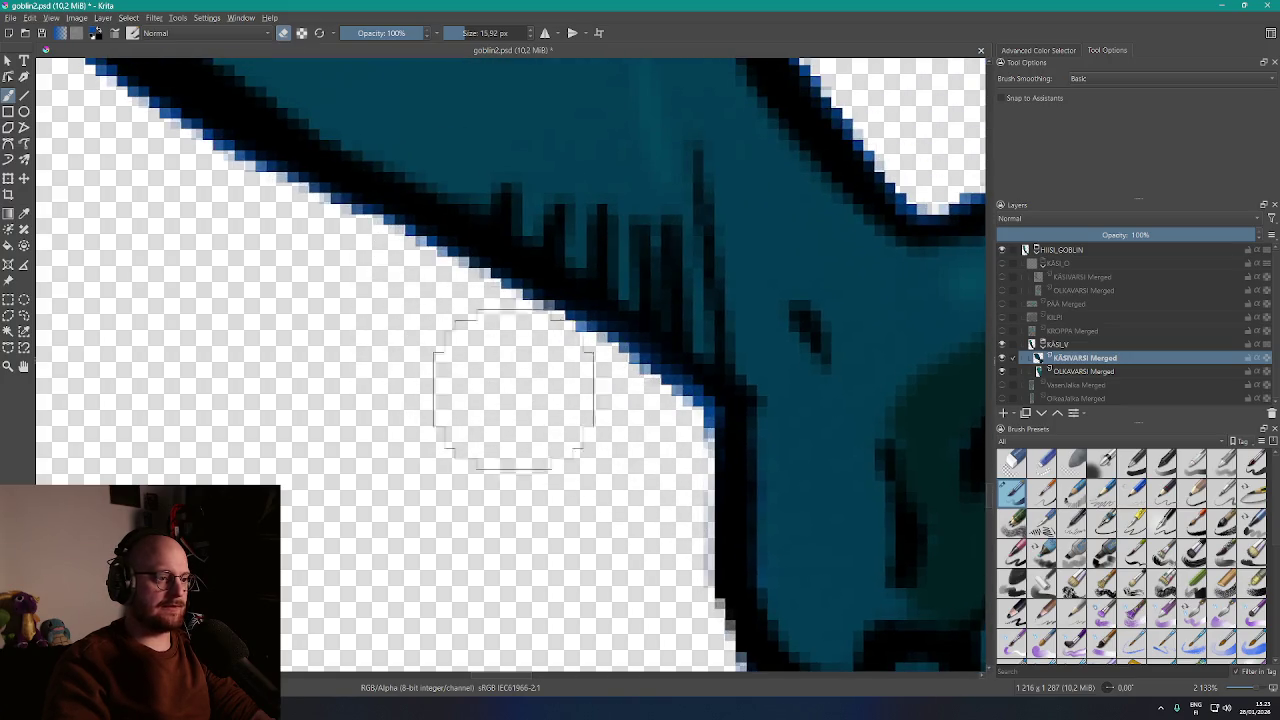
pyautogui.hscroll(-5, 528, 390)
pyautogui.scroll(3, 528, 390)
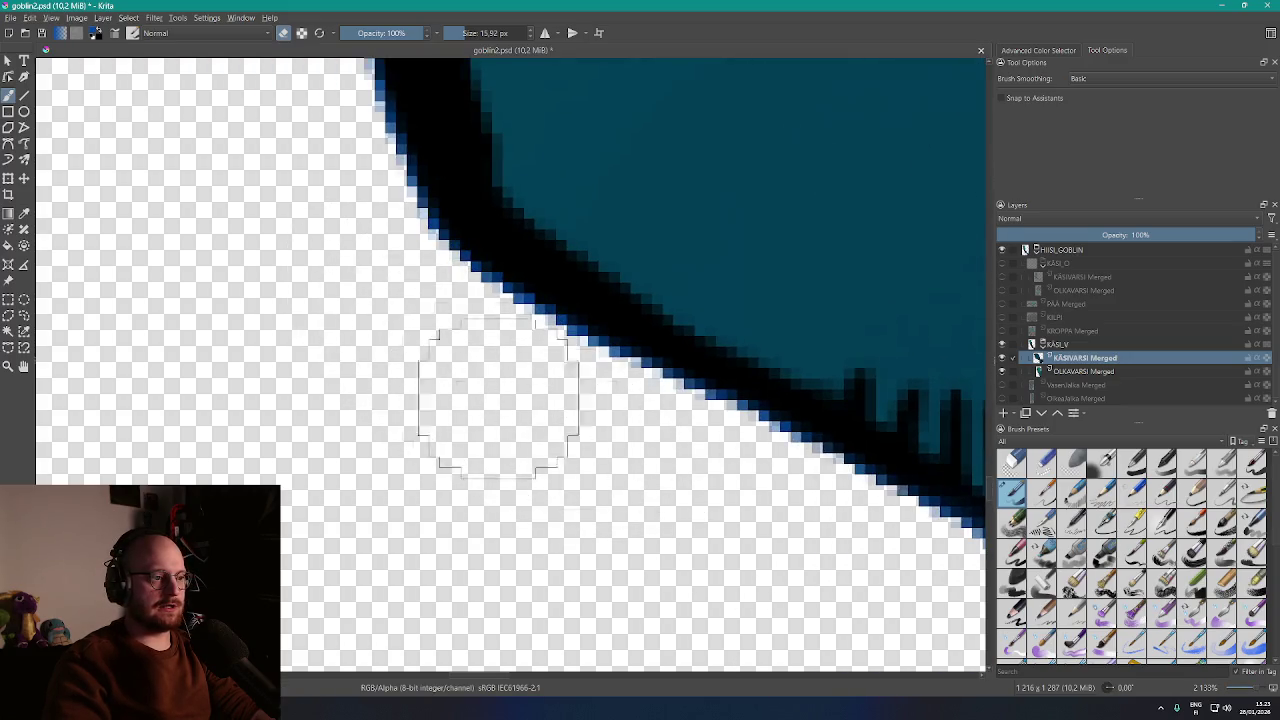
pyautogui.scroll(-3, 470, 340)
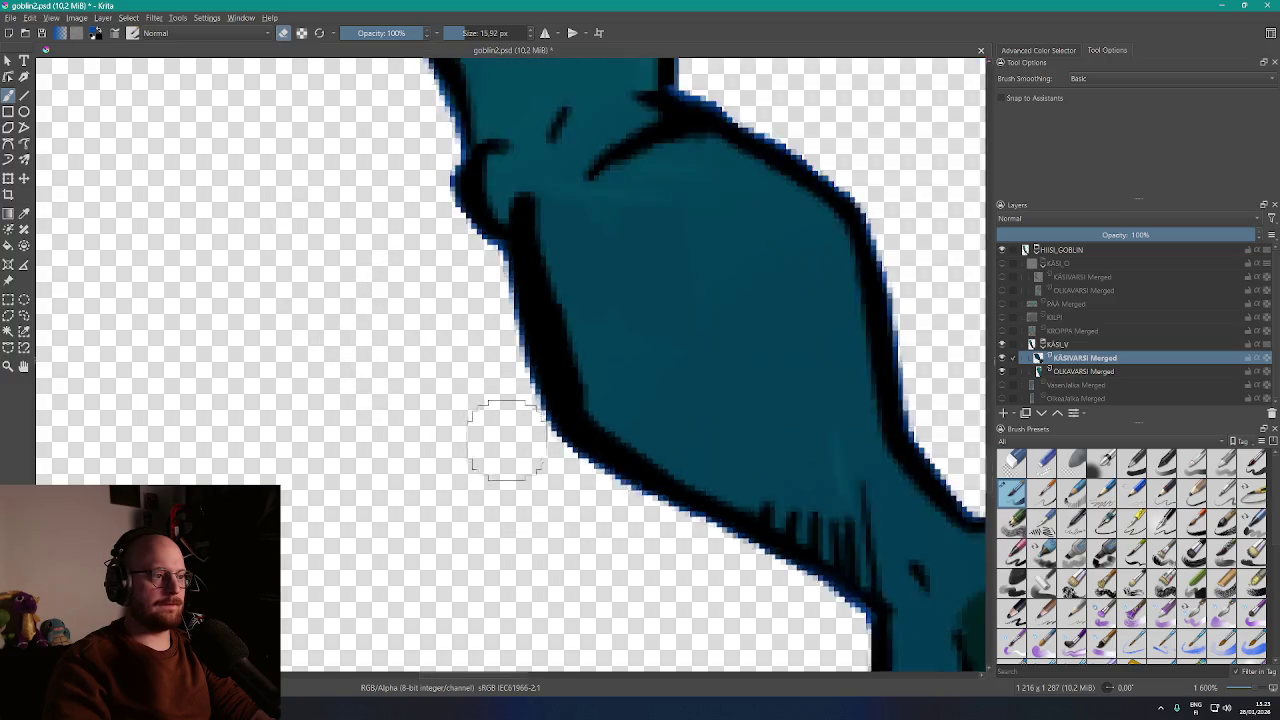
pyautogui.scroll(-7, 466, 337)
pyautogui.scroll(1, 660, 482)
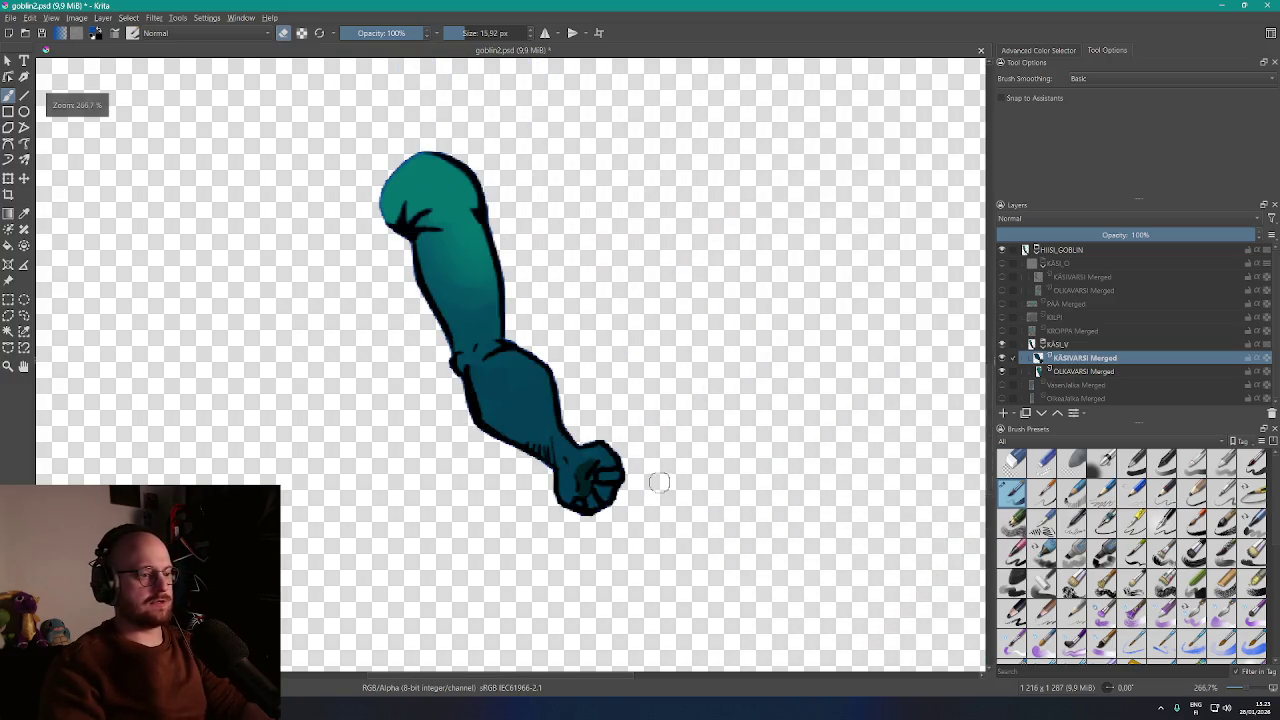
pyautogui.scroll(-1, 672, 487)
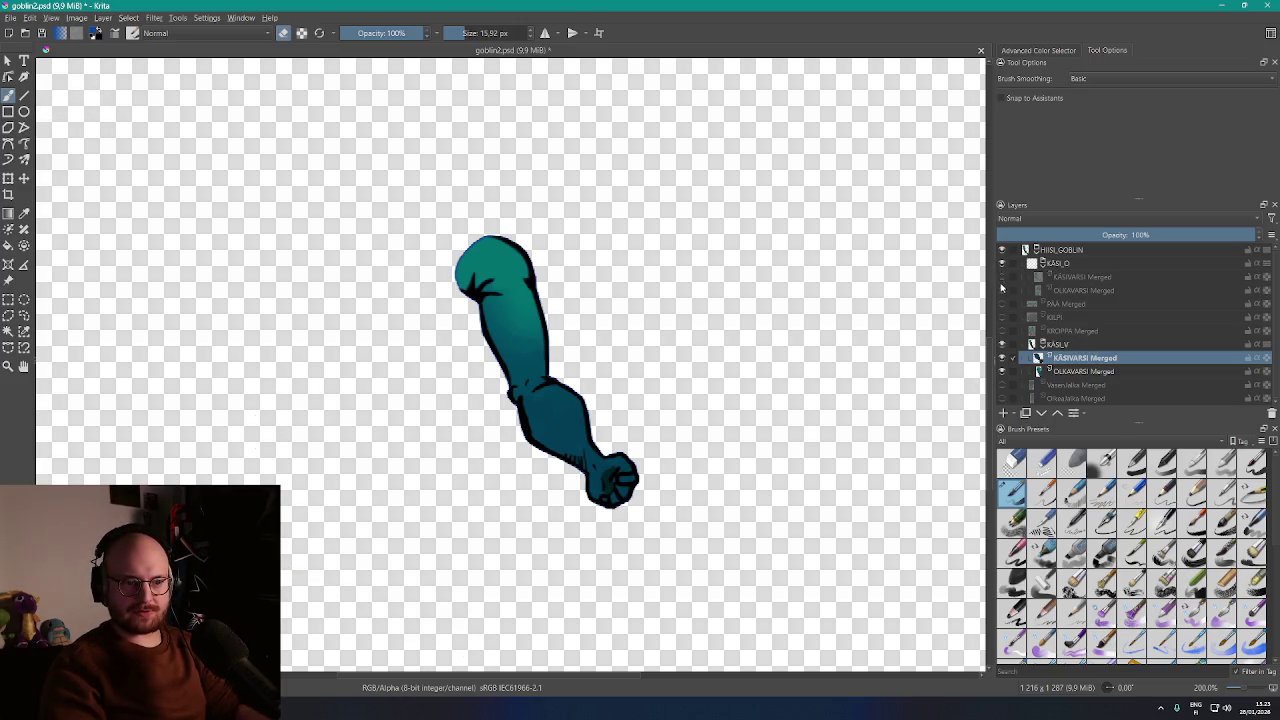
pyautogui.moveTo(1002, 281); pyautogui.dragTo(1001, 398)
# Zoom out and centre the whole teal goblin on the canvas, then open the File menu
pyautogui.scroll(-2, 685, 310)
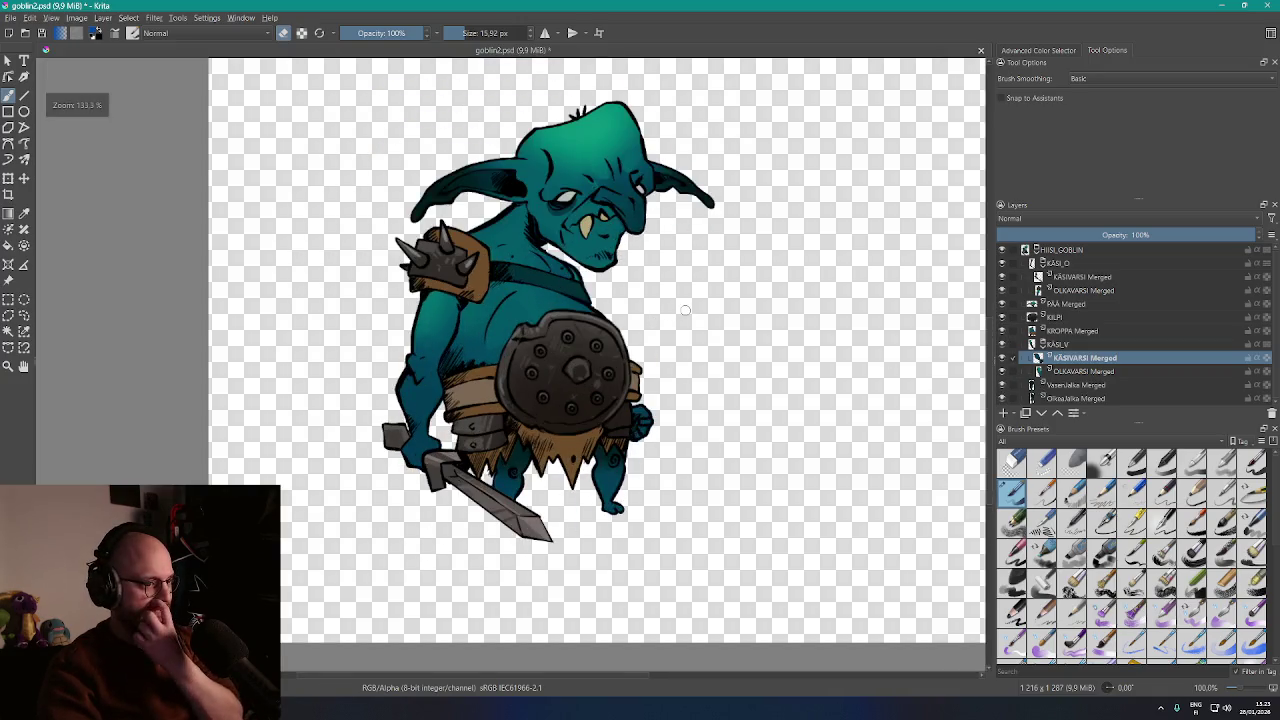
pyautogui.moveTo(700, 303); pyautogui.dragTo(760, 316)
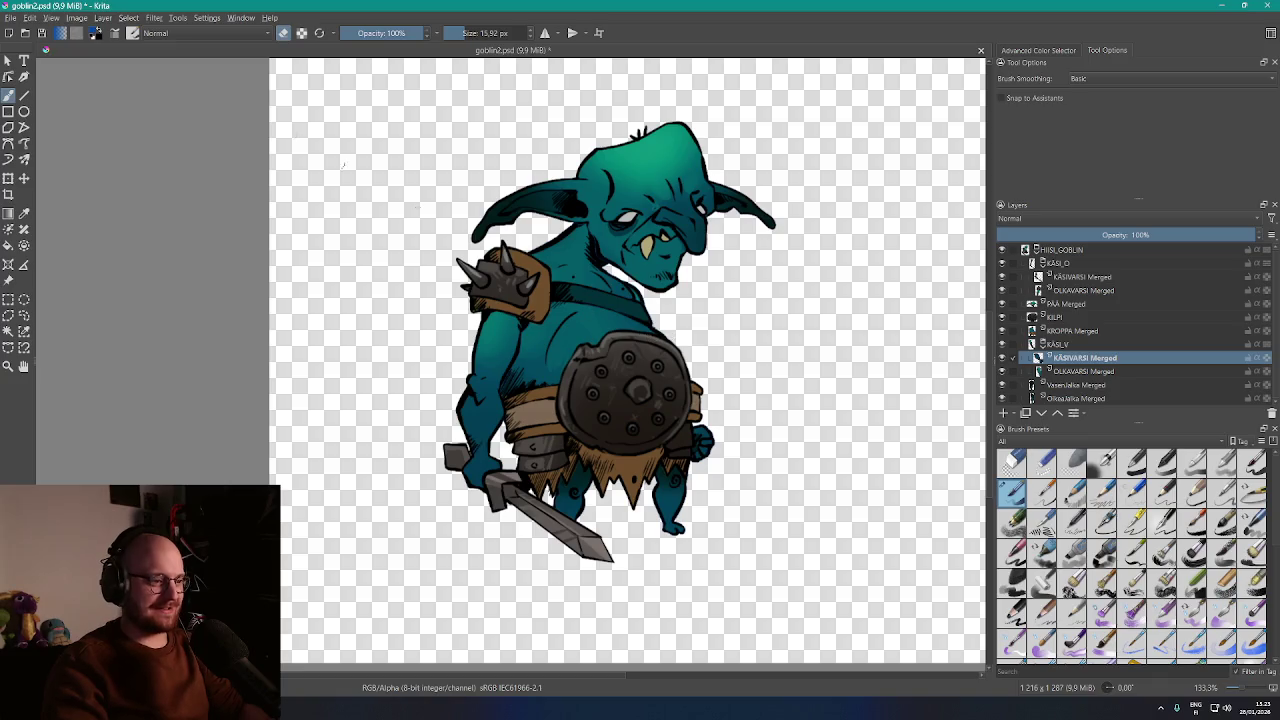
pyautogui.click(12, 18)
# Save the drawing as goblinBlue.psd in the EnemyNPCs folder
pyautogui.click(50, 93)
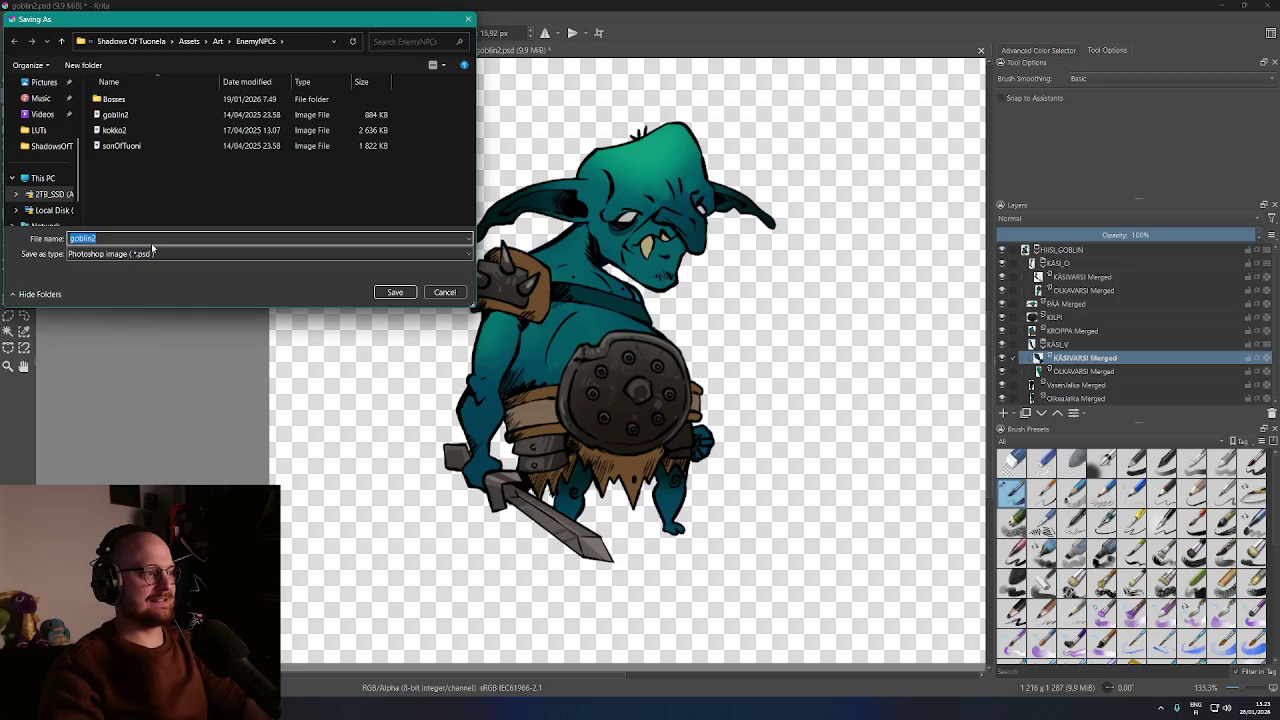
pyautogui.write('goblin')
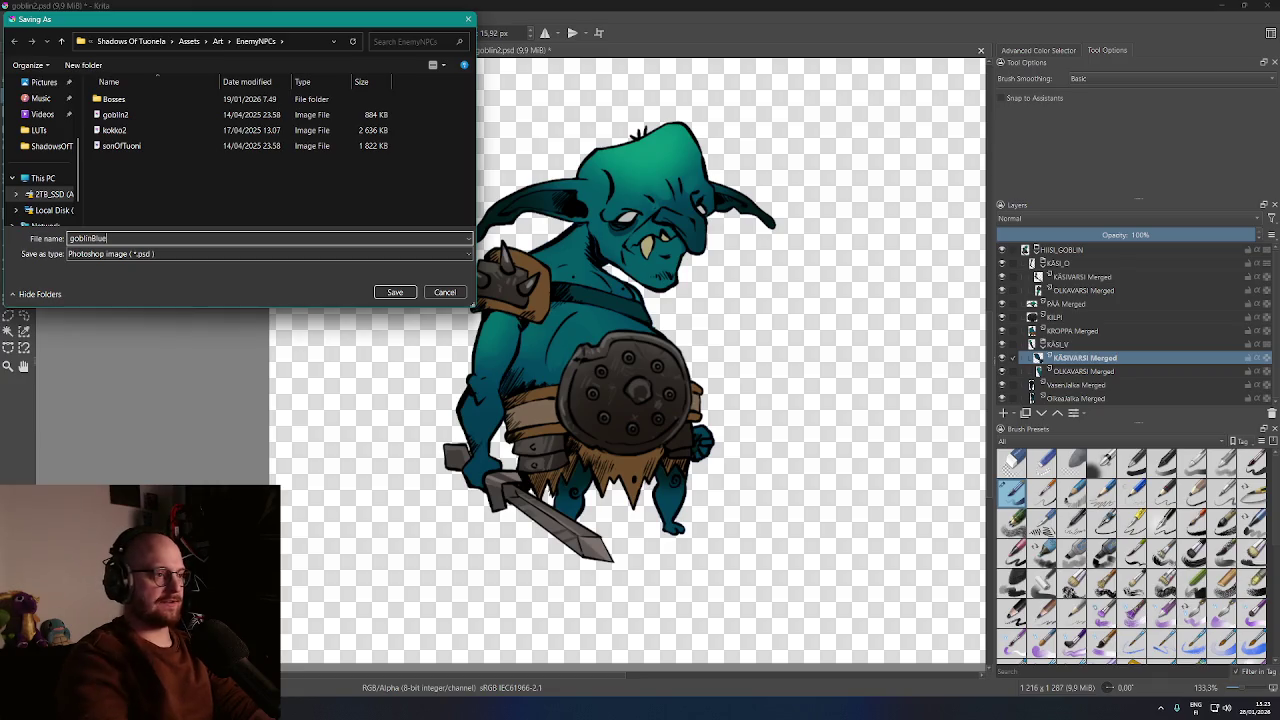
pyautogui.click(408, 294)
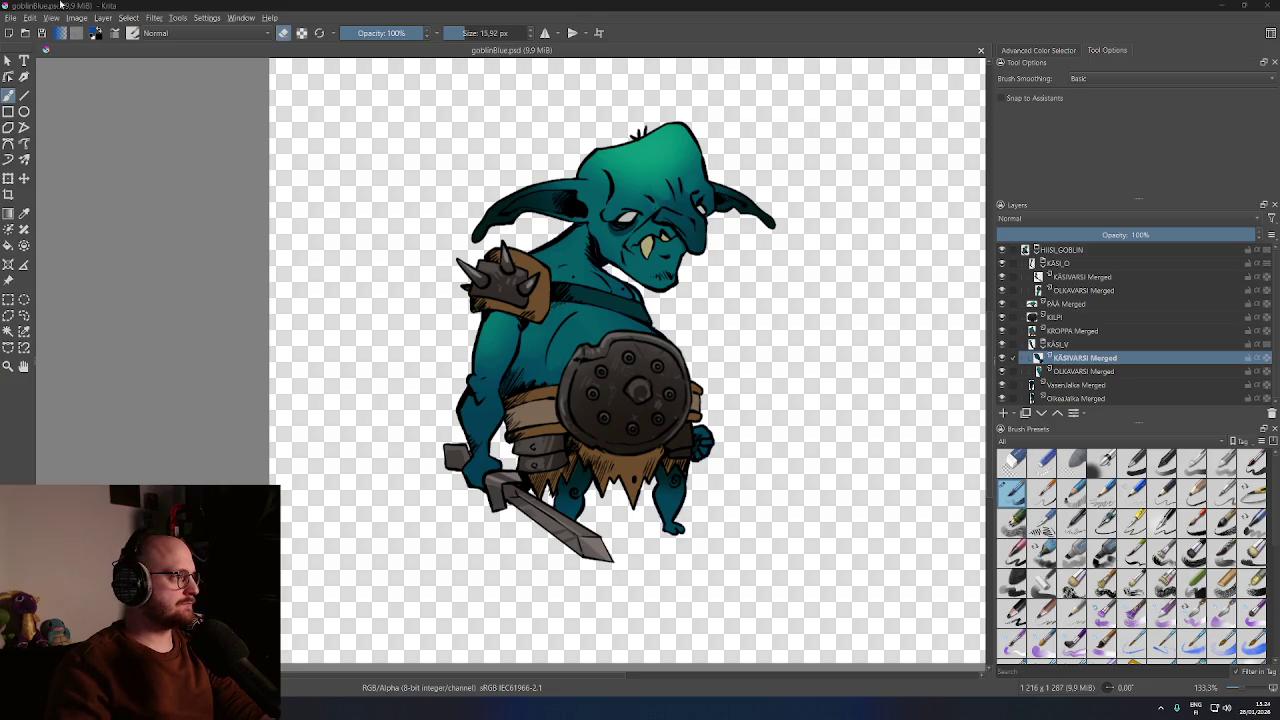
pyautogui.click(12, 18)
# Export the image over goblinBlue.psd, confirming the replacement, then switch to Unity
pyautogui.click(51, 132)
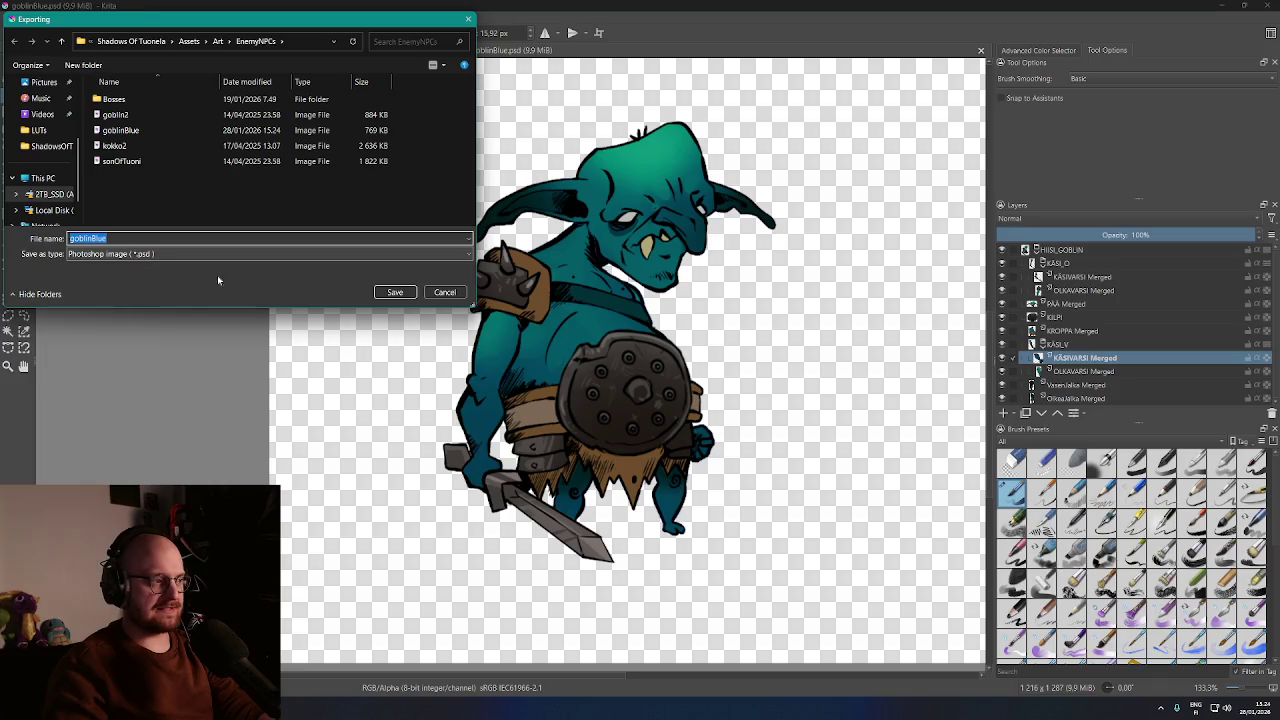
pyautogui.click(395, 292)
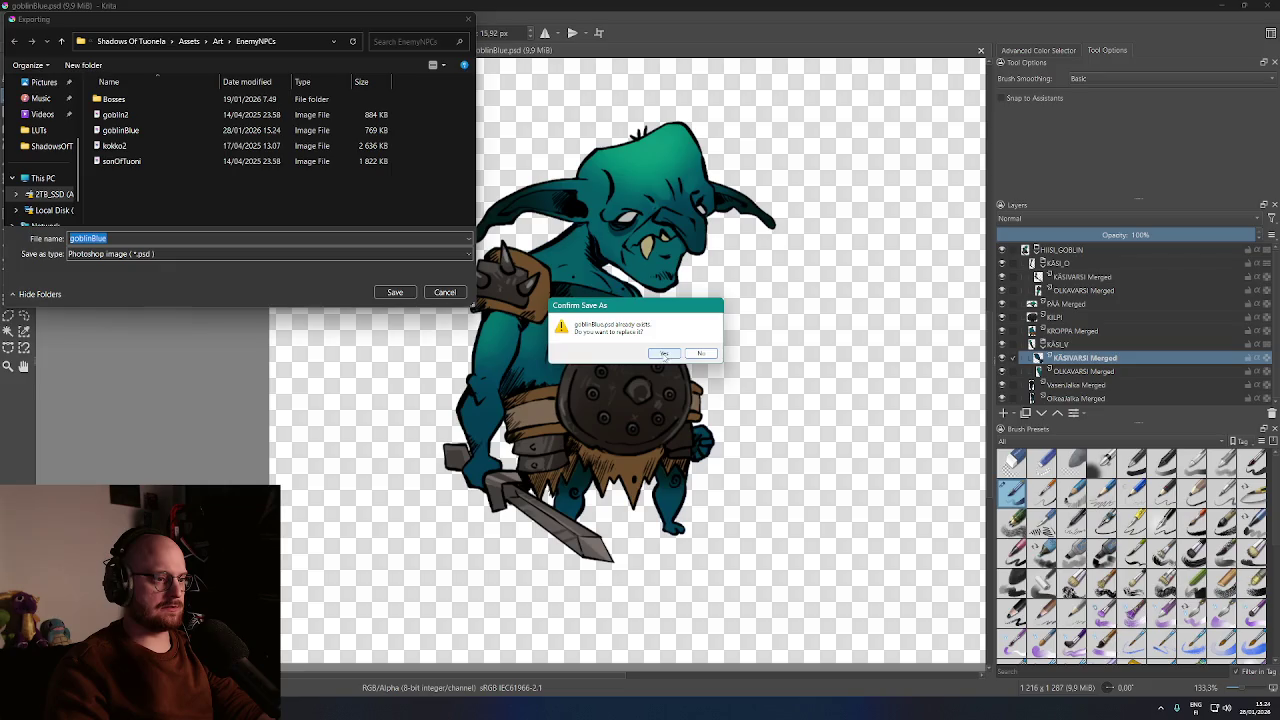
pyautogui.click(664, 354)
pyautogui.hotkey('alt', 'Tab')
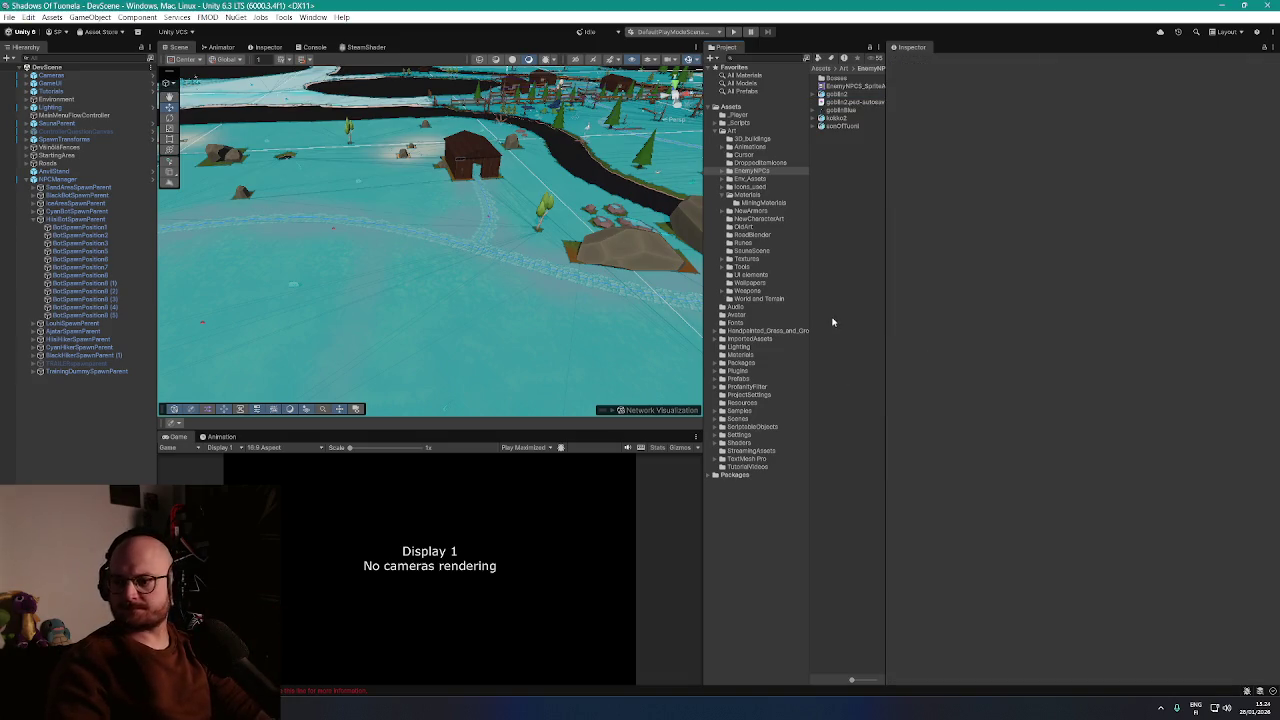
# Compare the import settings of the goblinBlue and goblin2 images
pyautogui.moveTo(403, 217)
pyautogui.mouseDown()
pyautogui.moveTo(436, 251)
pyautogui.moveTo(818, 167)
pyautogui.mouseUp()
pyautogui.moveTo(884, 136); pyautogui.dragTo(972, 152)
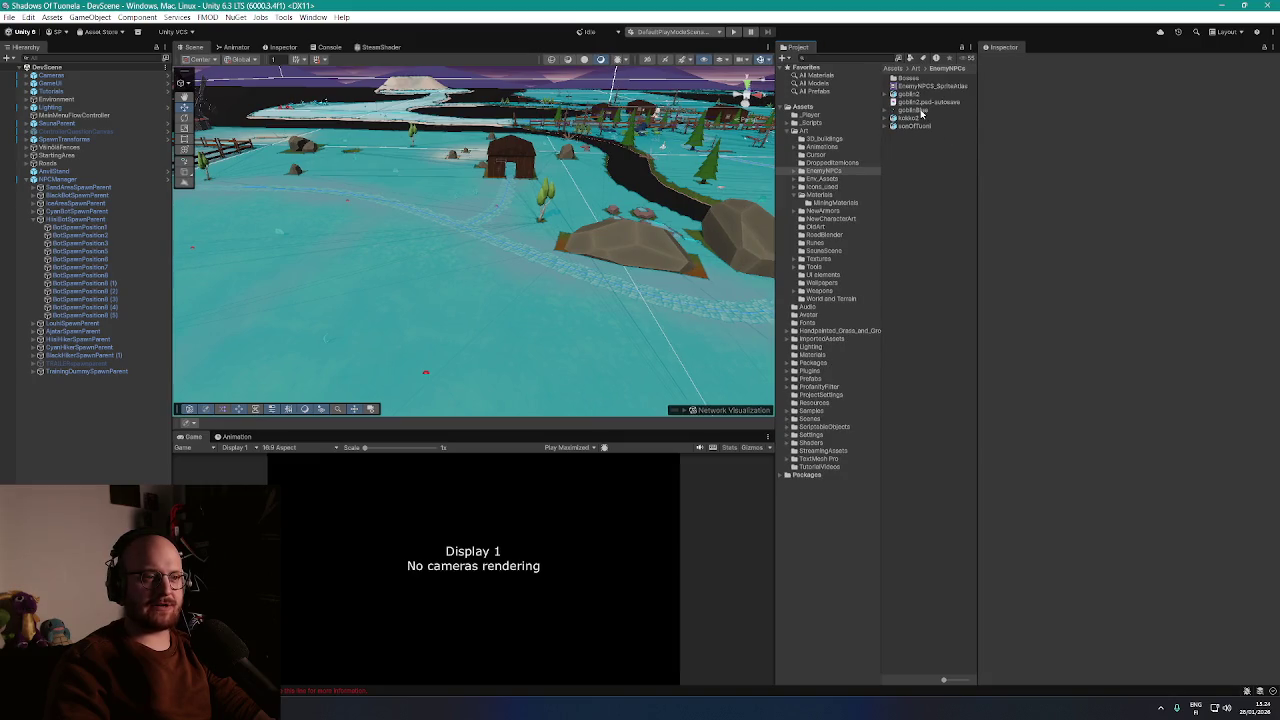
pyautogui.click(920, 110)
pyautogui.click(912, 94)
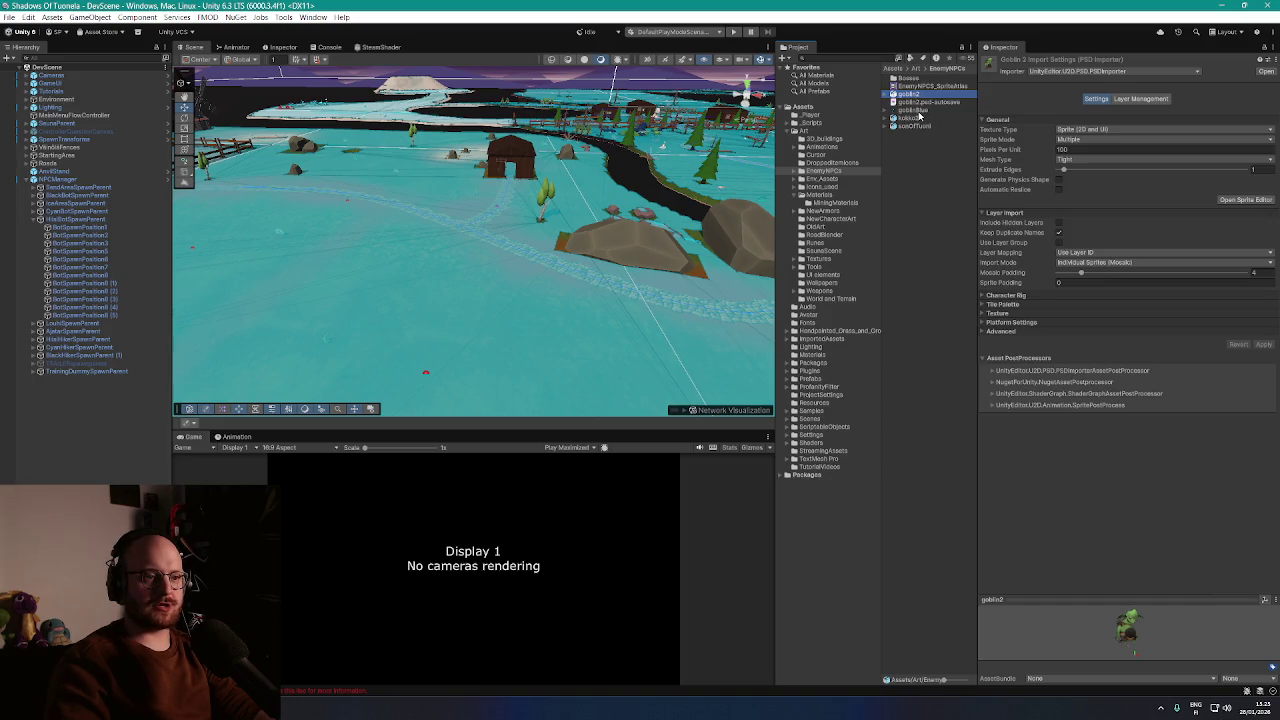
pyautogui.click(919, 112)
pyautogui.click(920, 94)
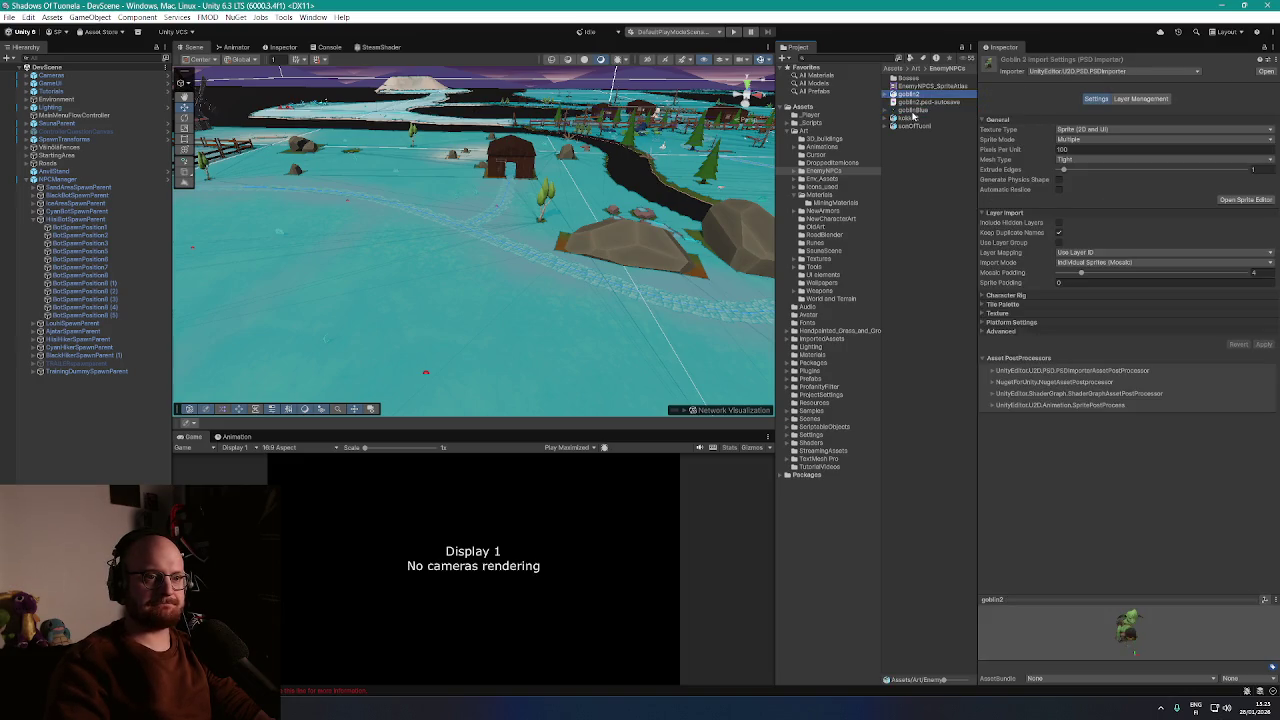
pyautogui.click(912, 111)
# Switch goblinBlue's importer to PSDImporter and save the pending import changes
pyautogui.click(1058, 72)
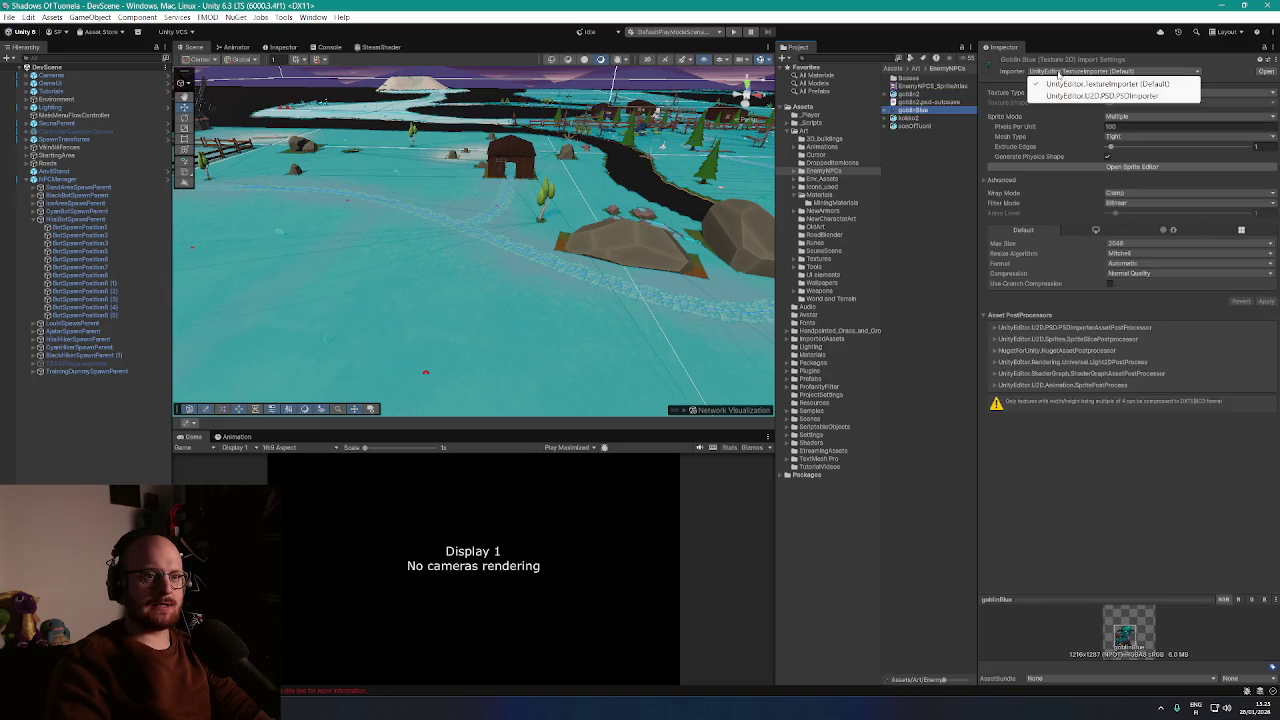
pyautogui.click(1075, 96)
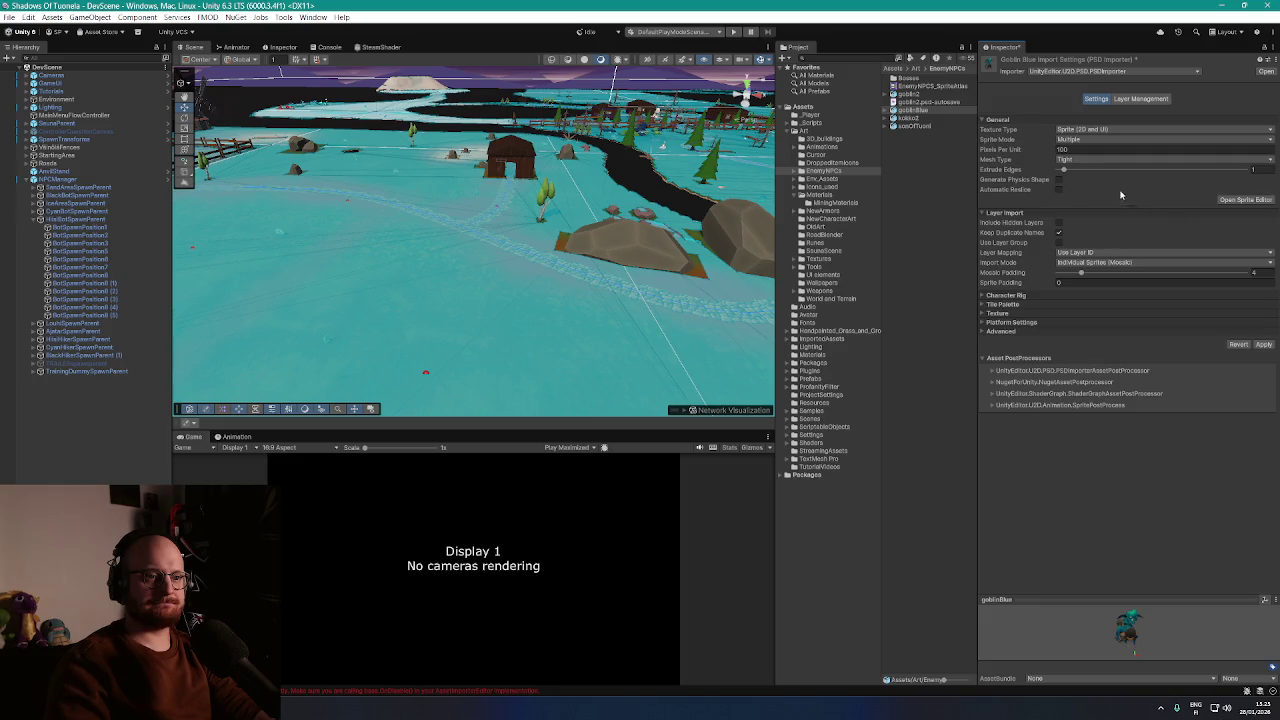
pyautogui.click(916, 95)
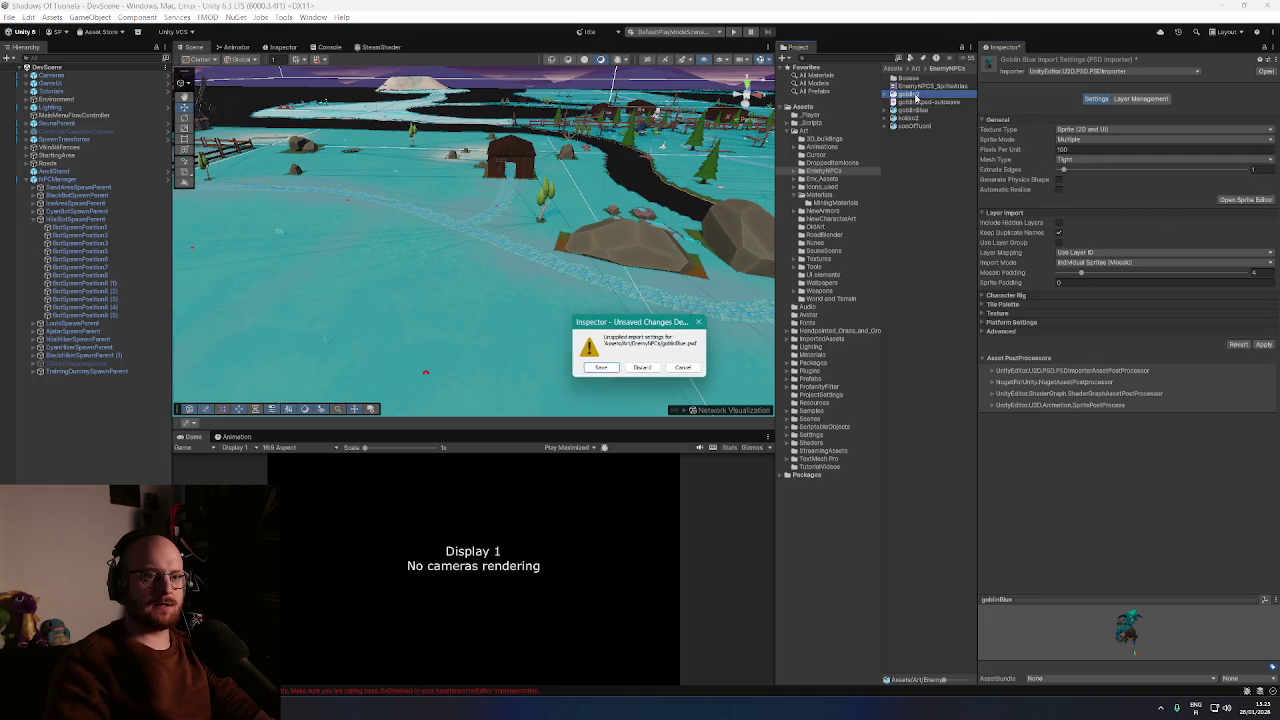
pyautogui.click(602, 369)
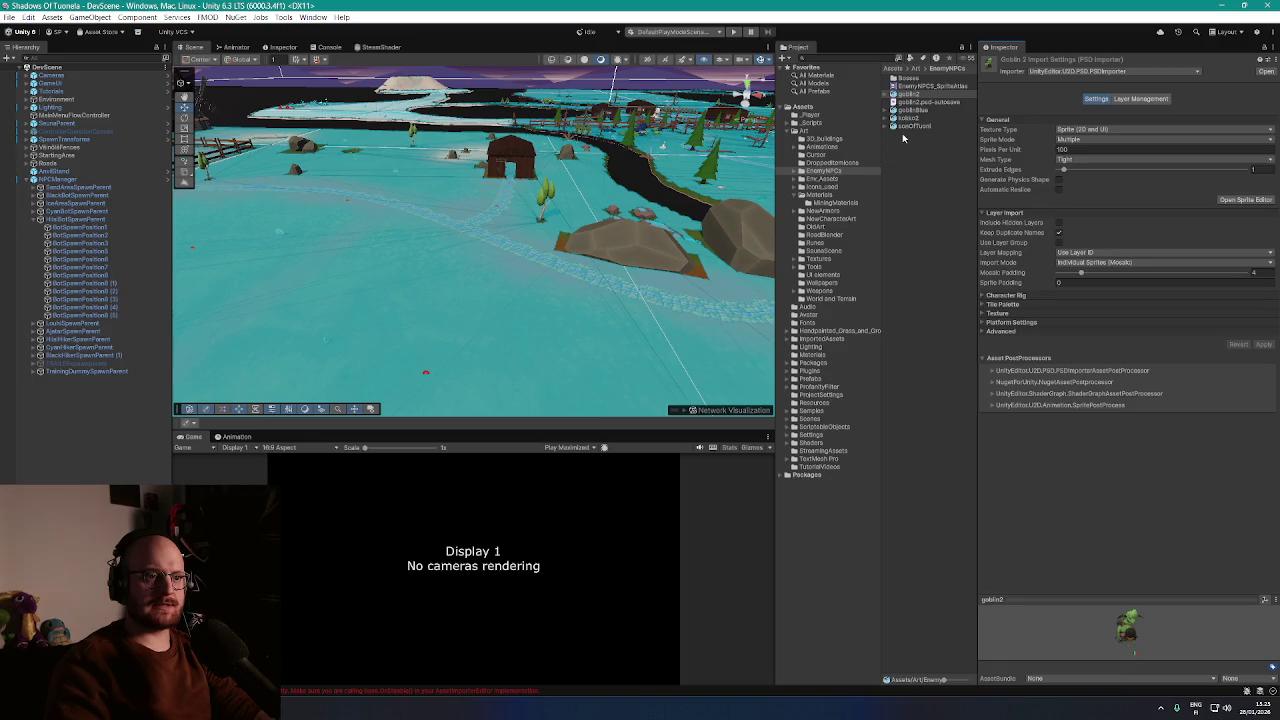
# Compare goblinBlue's new PSD settings with goblin2 and expand its Character Rig foldout
pyautogui.click(911, 109)
pyautogui.click(912, 95)
pyautogui.click(912, 110)
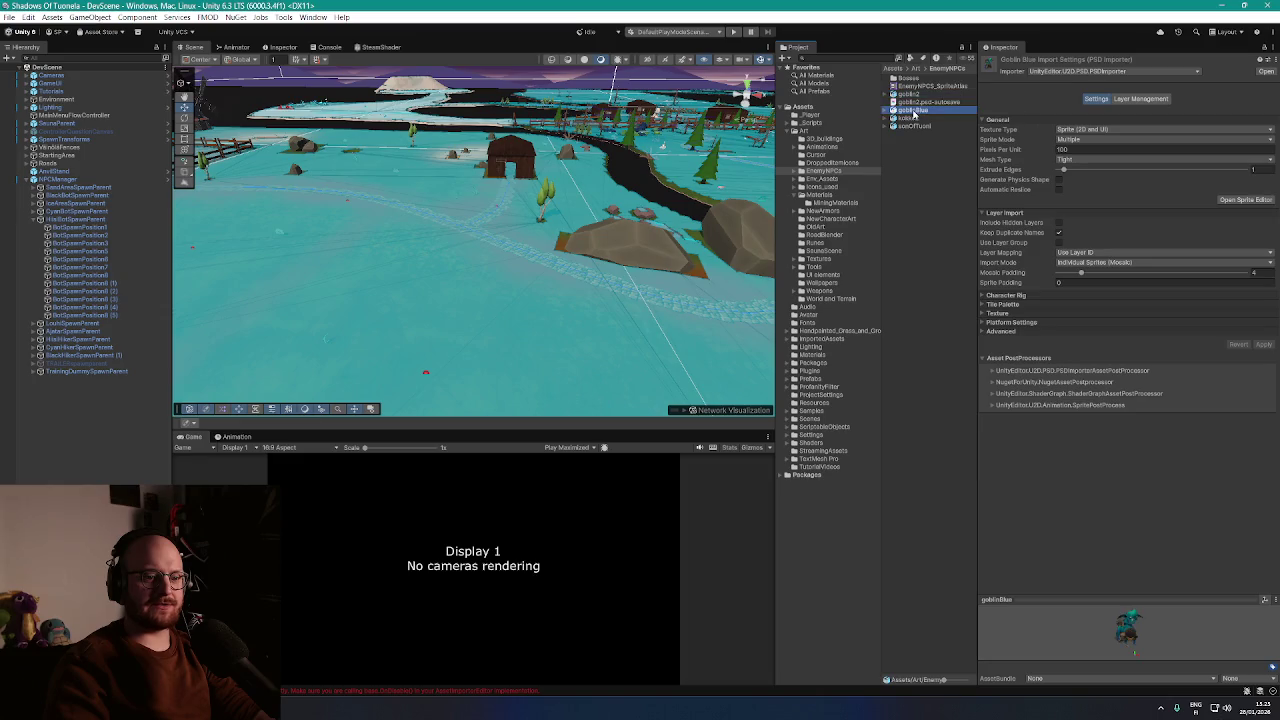
pyautogui.click(913, 96)
pyautogui.click(913, 111)
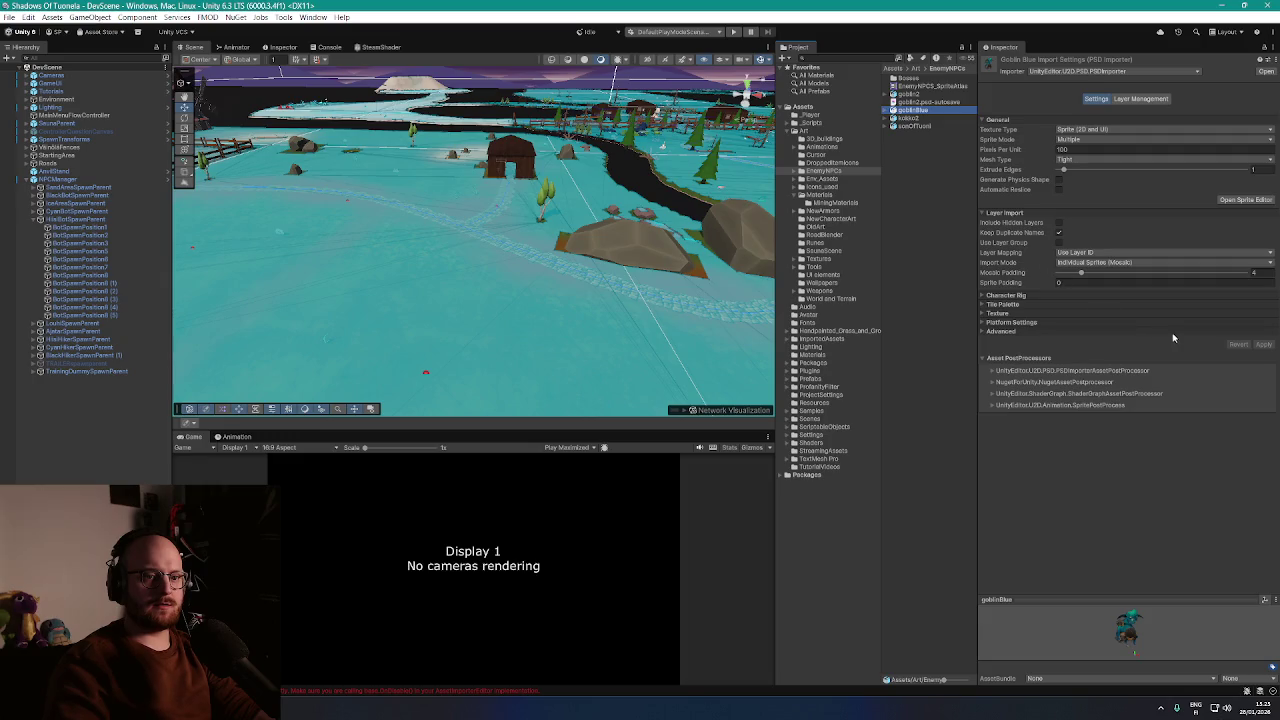
pyautogui.click(983, 296)
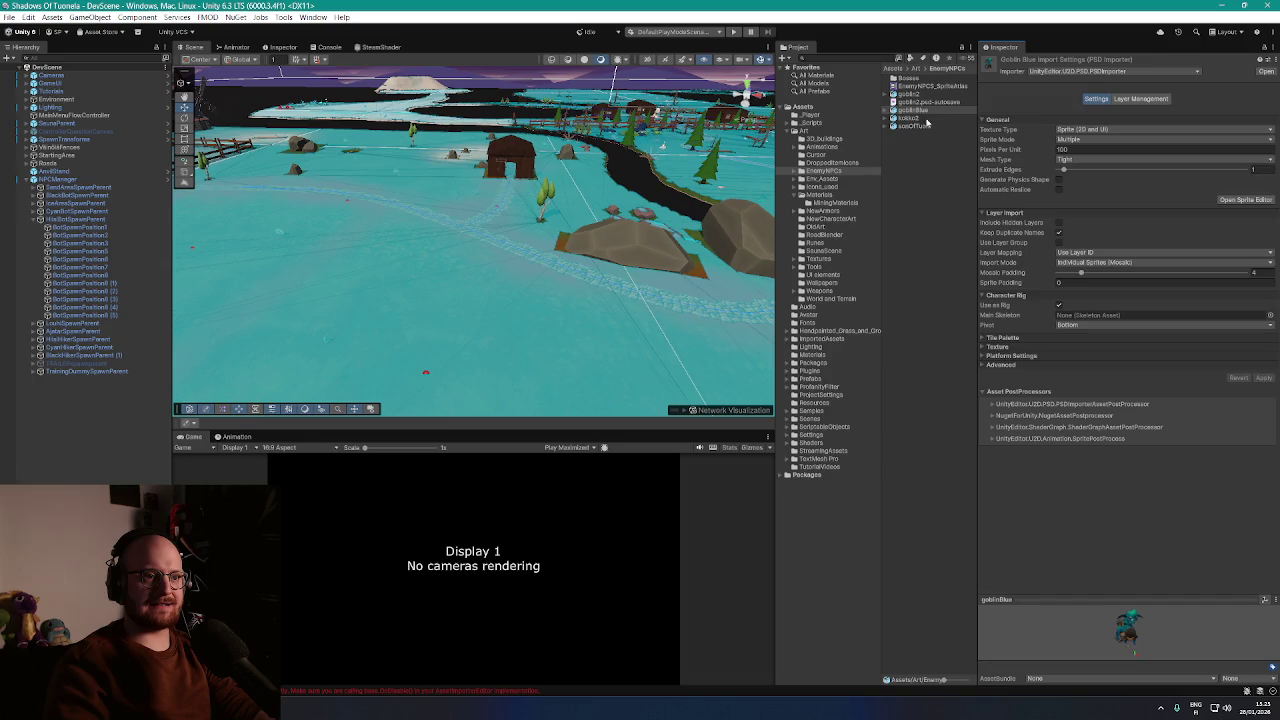
# Set goblinBlue's main skeleton to goblin2 Skeleton and apply the import settings
pyautogui.click(1269, 315)
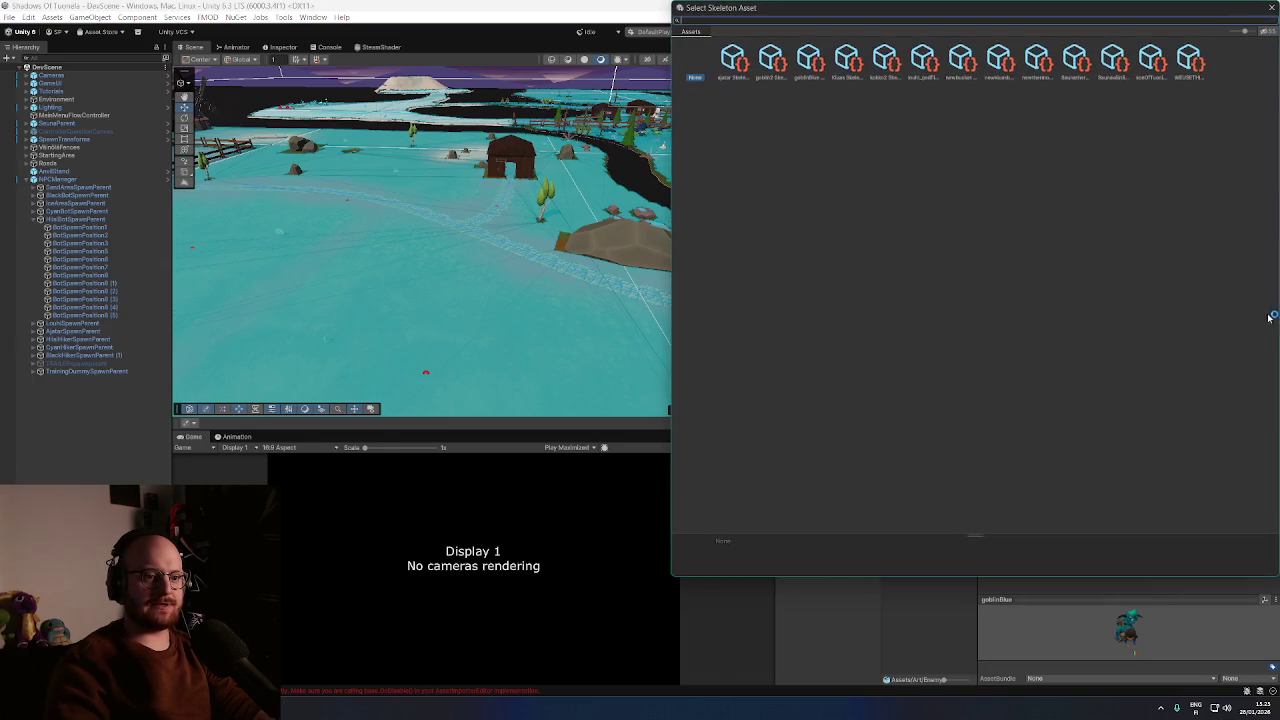
pyautogui.click(755, 20)
pyautogui.write('gobl')
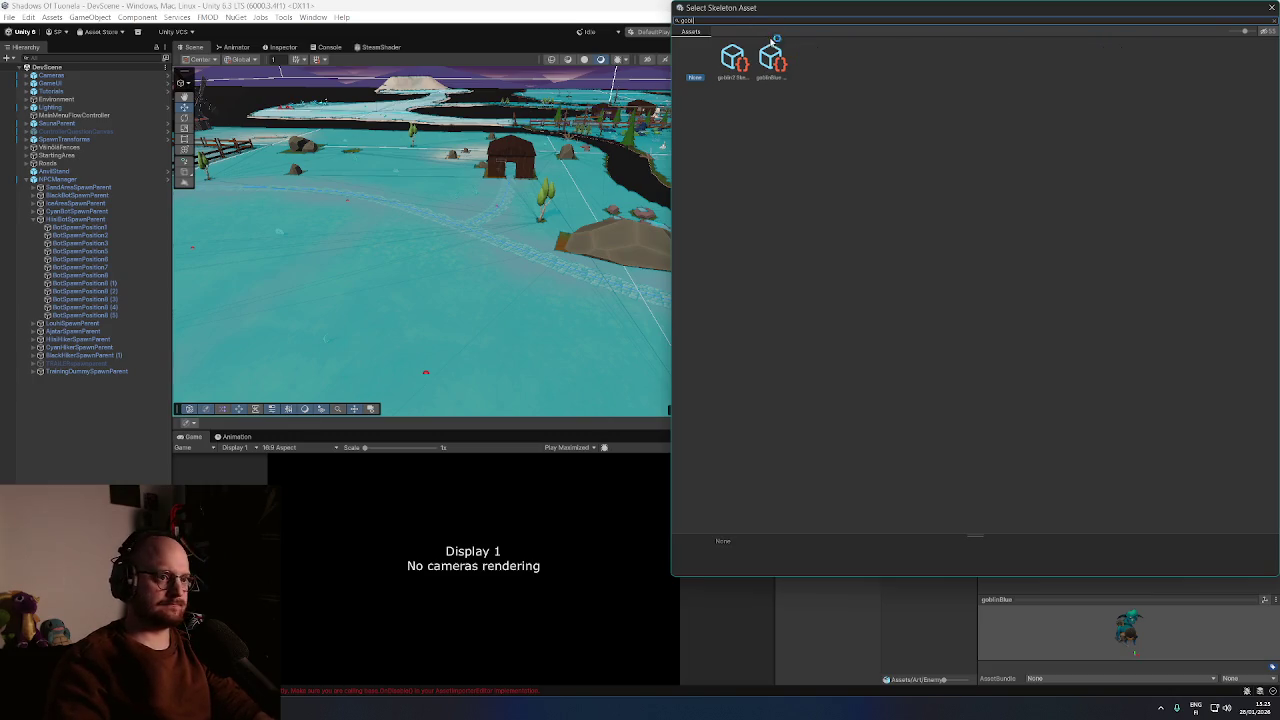
pyautogui.click(738, 62)
pyautogui.doubleClick(738, 62)
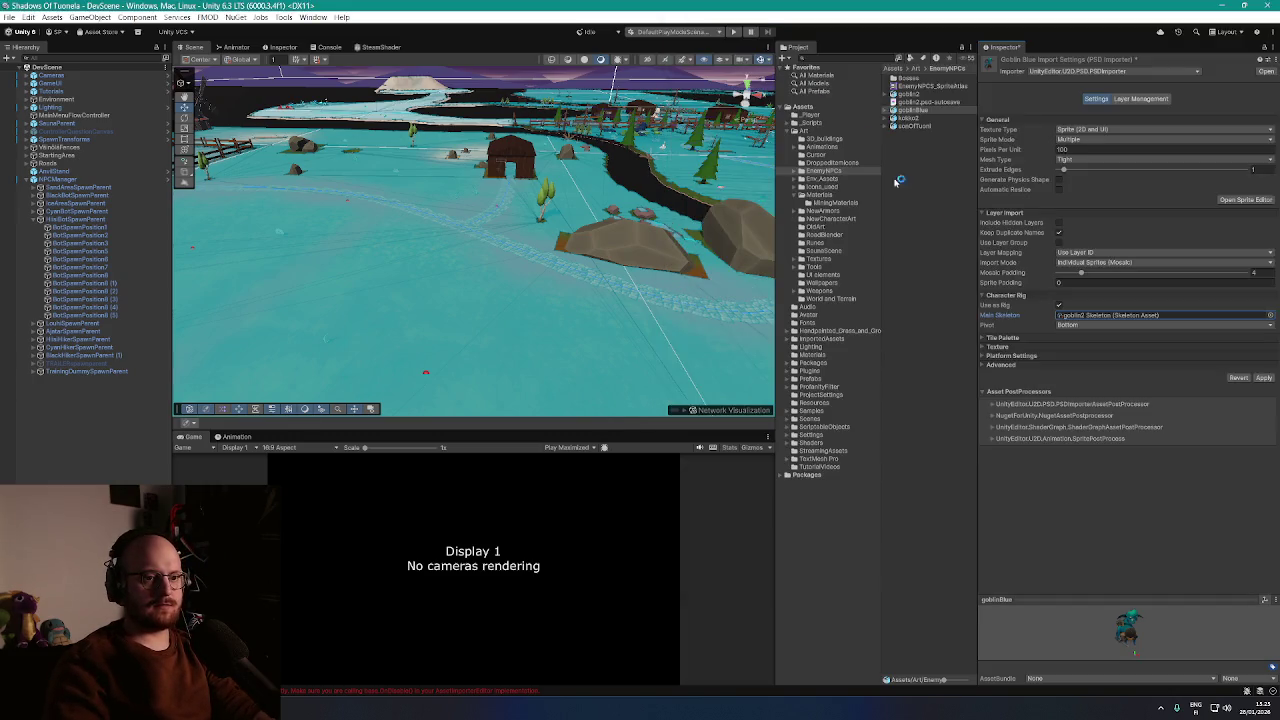
pyautogui.click(1263, 378)
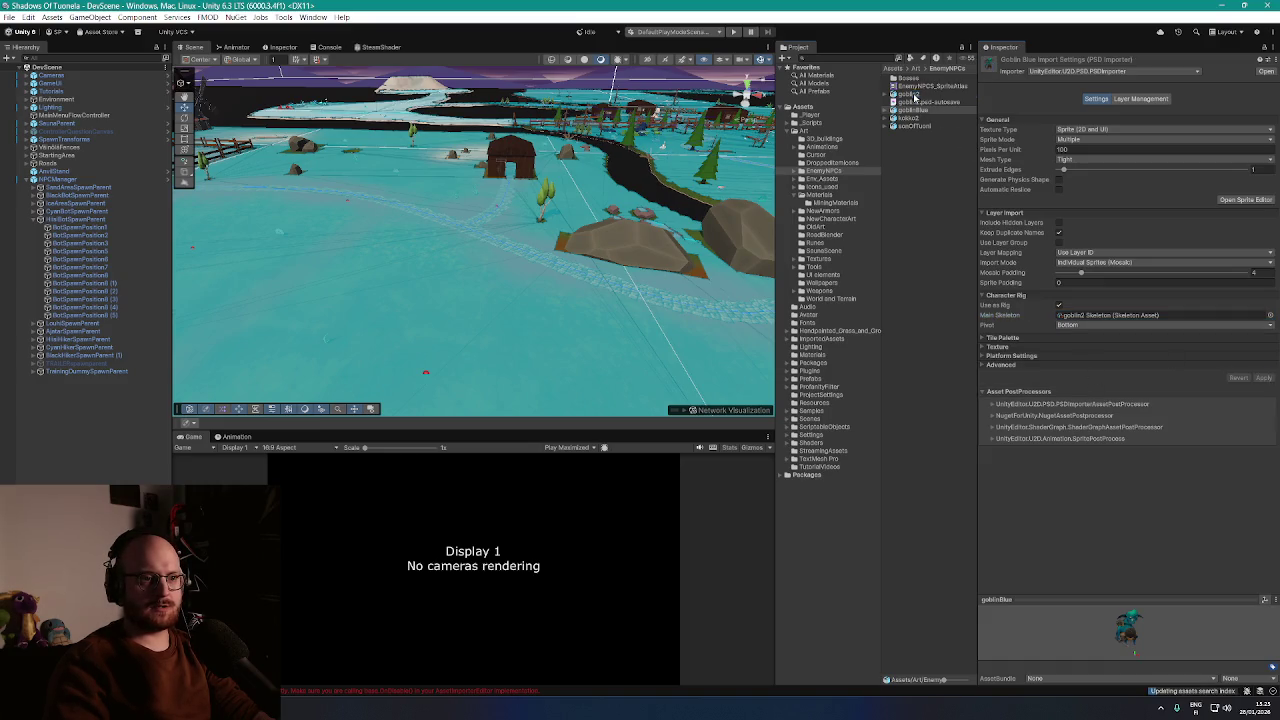
# Place a goblinBlue instance into the scene near the house
pyautogui.click(914, 95)
pyautogui.click(912, 110)
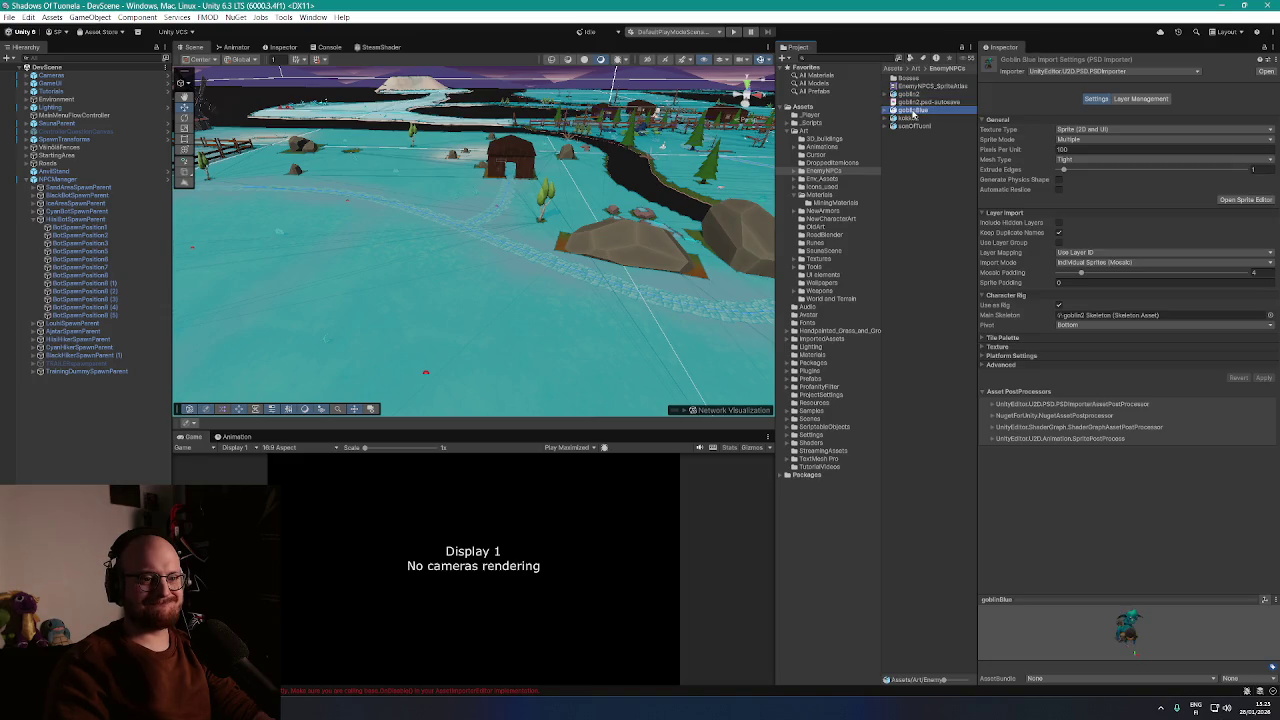
pyautogui.press('w')
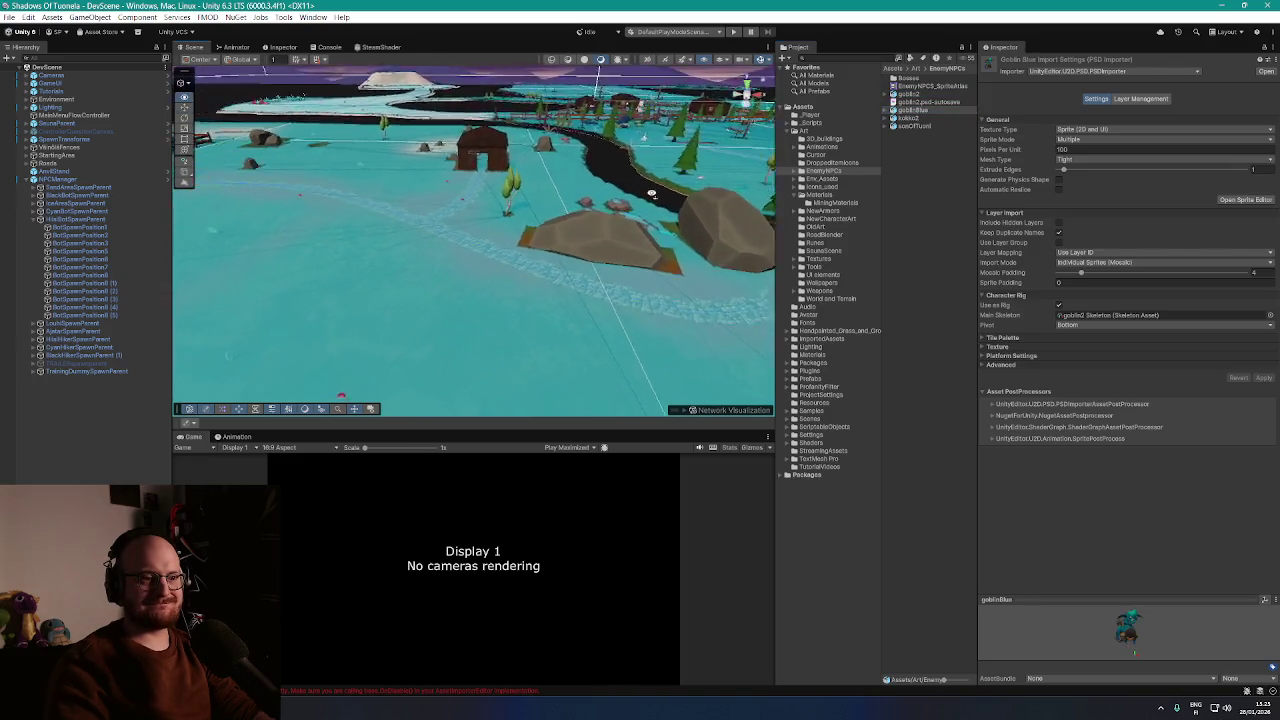
pyautogui.press('w')
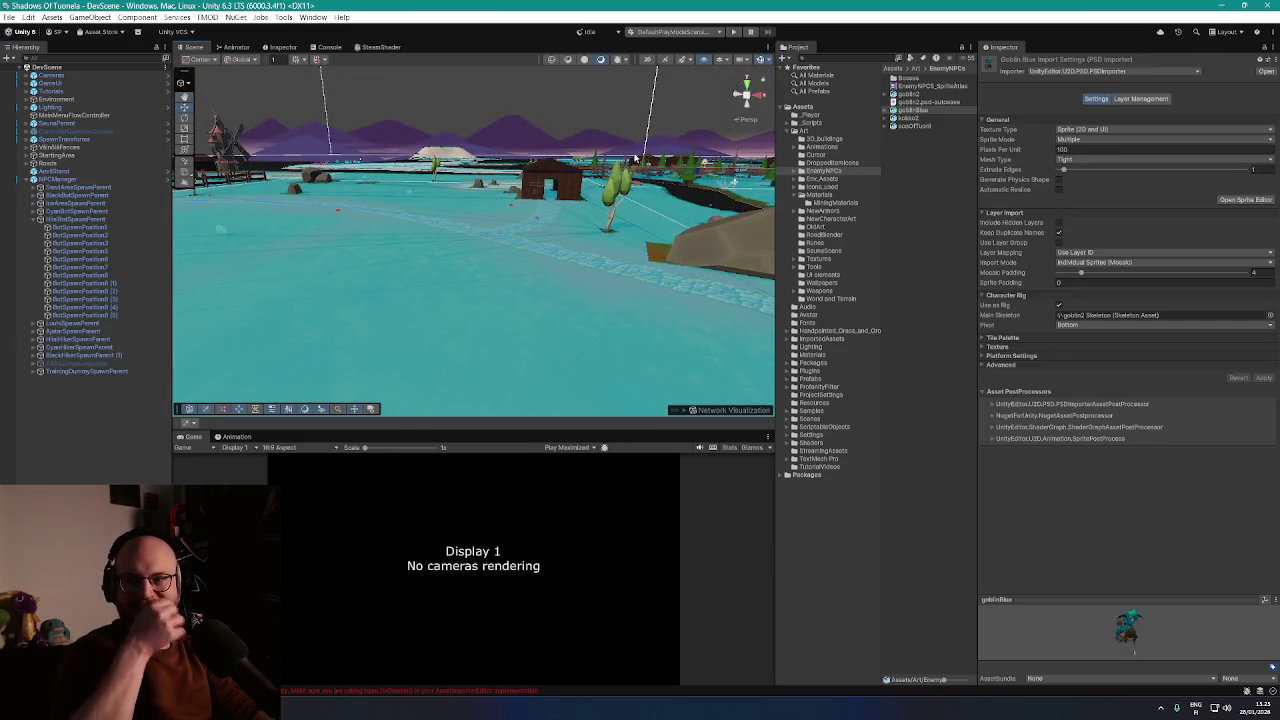
pyautogui.press('w')
pyautogui.press('w')
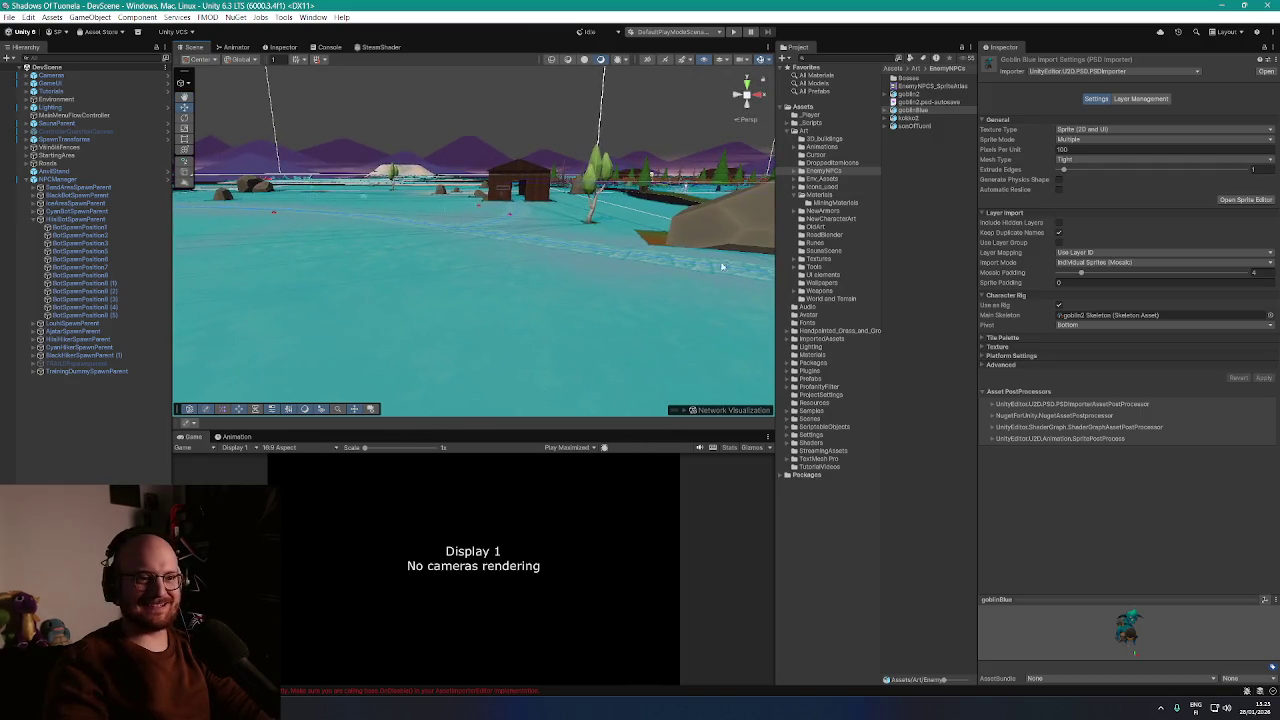
pyautogui.moveTo(915, 117)
pyautogui.mouseDown()
pyautogui.moveTo(543, 323)
pyautogui.moveTo(560, 331)
pyautogui.mouseUp()
# Shrink goblinBlue and reposition it so it stands on the ground
pyautogui.press('s')
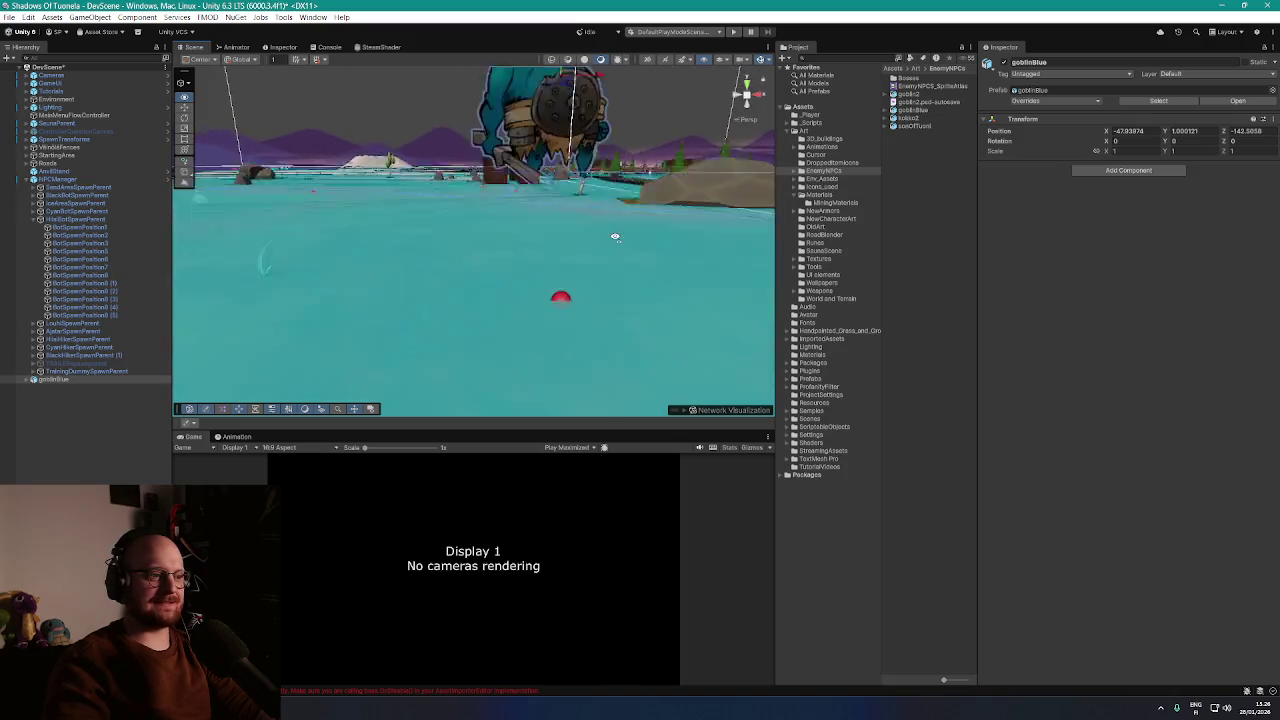
pyautogui.moveTo(535, 145)
pyautogui.mouseDown()
pyautogui.moveTo(538, 180)
pyautogui.moveTo(691, 145)
pyautogui.moveTo(657, 146)
pyautogui.moveTo(667, 140)
pyautogui.mouseUp()
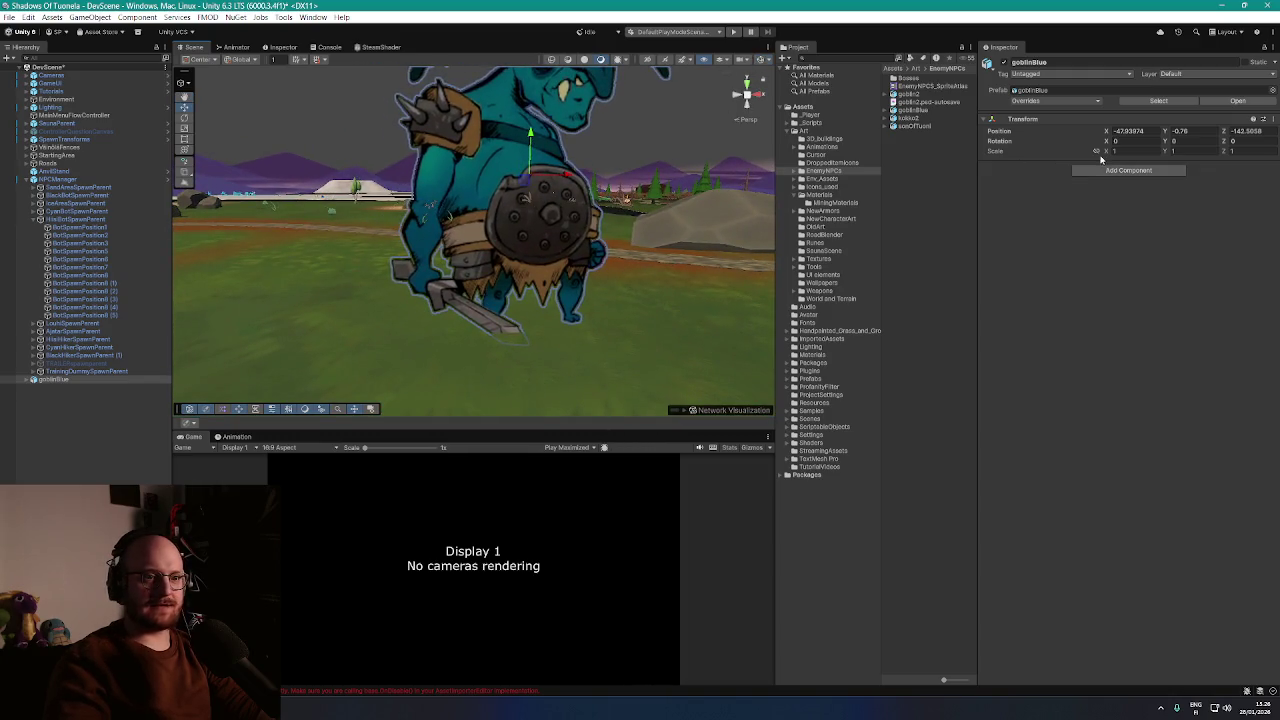
pyautogui.moveTo(1106, 151); pyautogui.dragTo(913, 210)
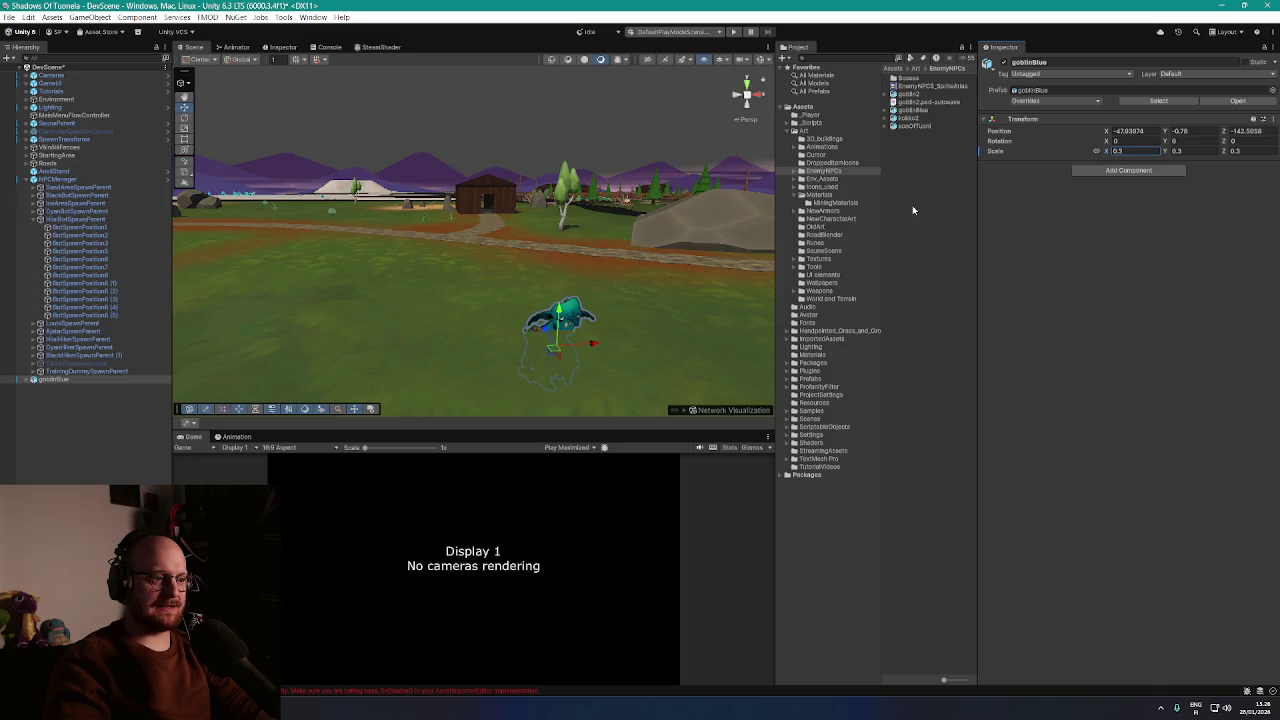
pyautogui.moveTo(563, 315)
pyautogui.mouseDown()
pyautogui.moveTo(562, 265)
pyautogui.moveTo(646, 286)
pyautogui.mouseUp()
# Add a goblin2 instance, scale it to 0.3 and raise it onto the ground
pyautogui.moveTo(905, 97)
pyautogui.mouseDown()
pyautogui.moveTo(620, 120)
pyautogui.moveTo(400, 105)
pyautogui.moveTo(512, 187)
pyautogui.moveTo(470, 120)
pyautogui.moveTo(469, 189)
pyautogui.moveTo(487, 173)
pyautogui.mouseUp()
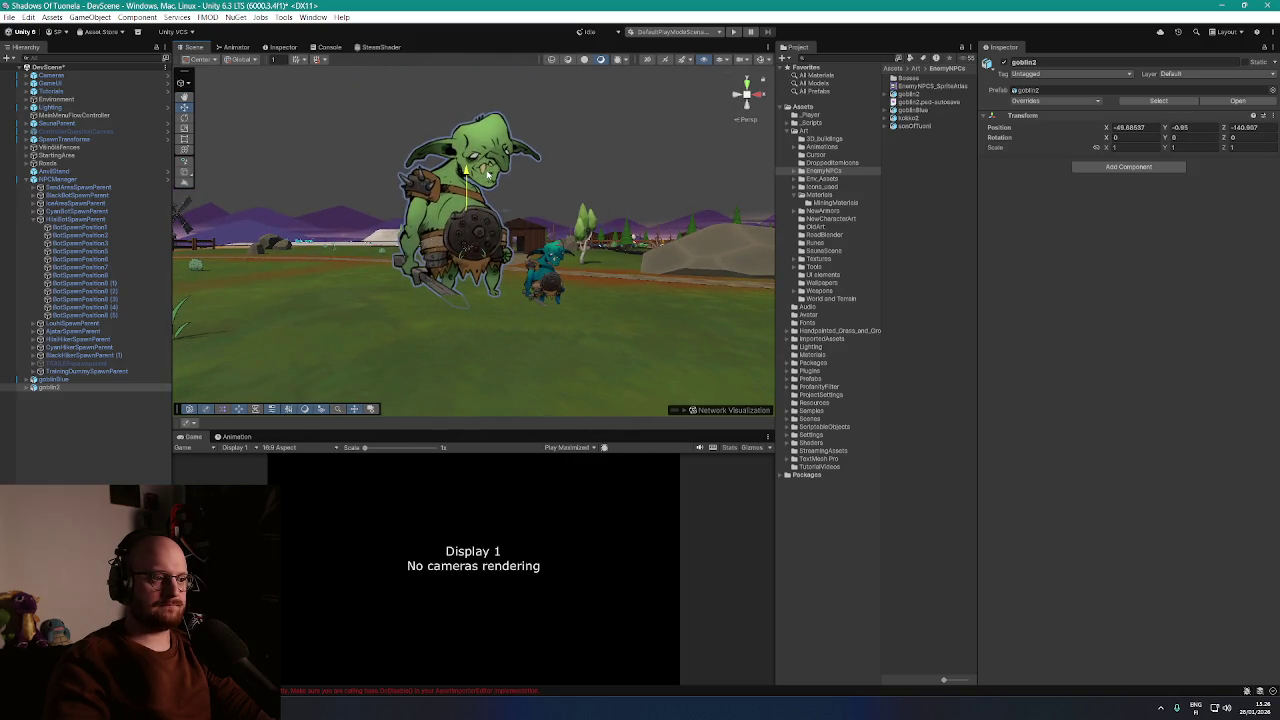
pyautogui.click(1100, 149)
pyautogui.write('0.43')
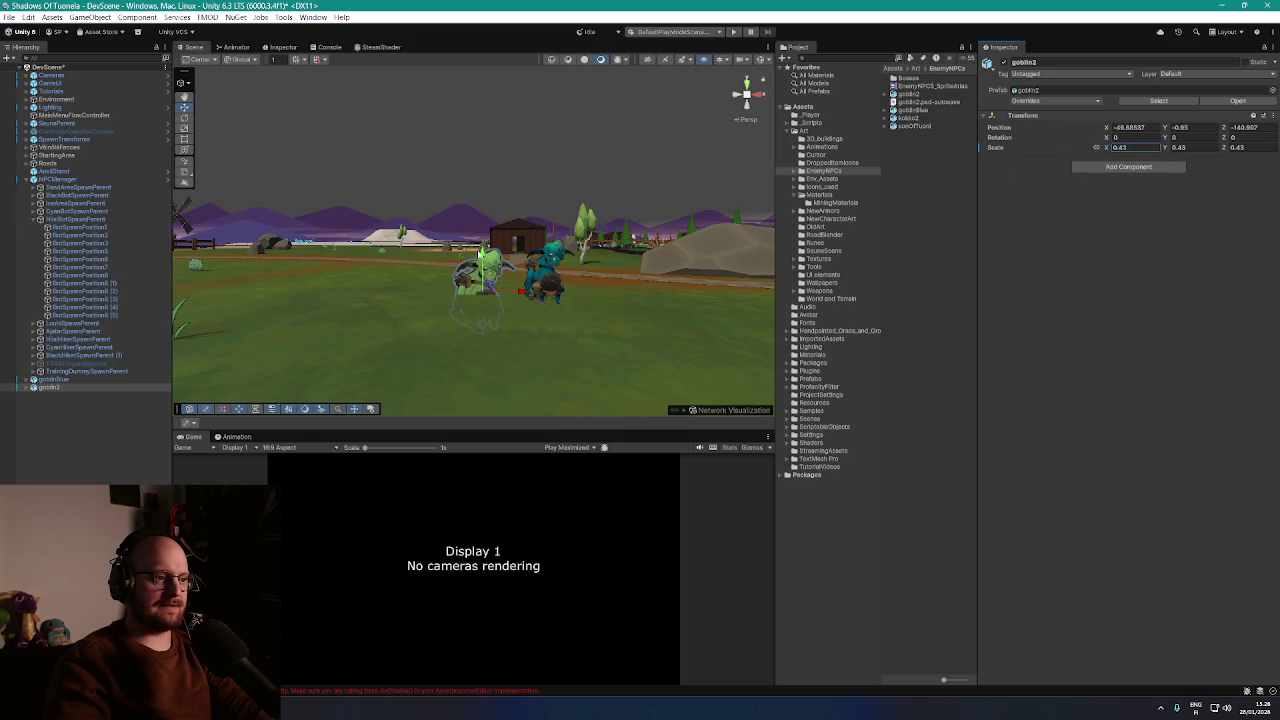
pyautogui.moveTo(480, 255); pyautogui.dragTo(482, 222)
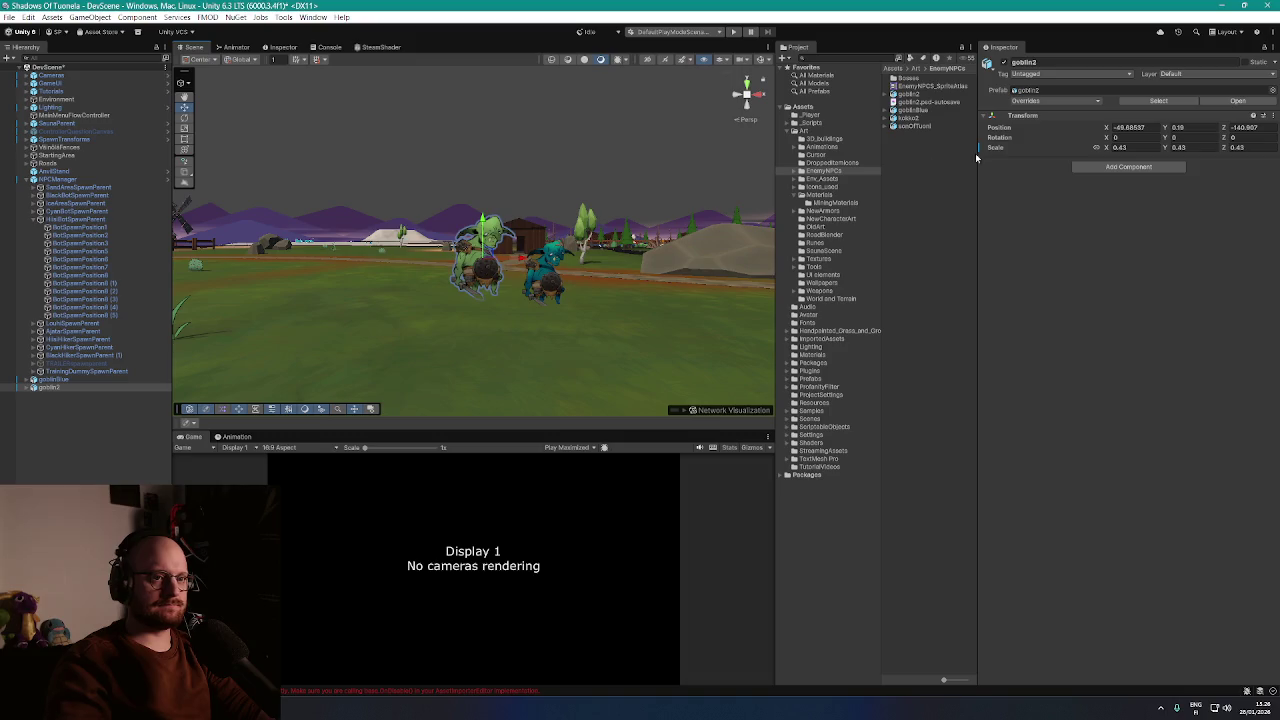
pyautogui.click(1134, 148)
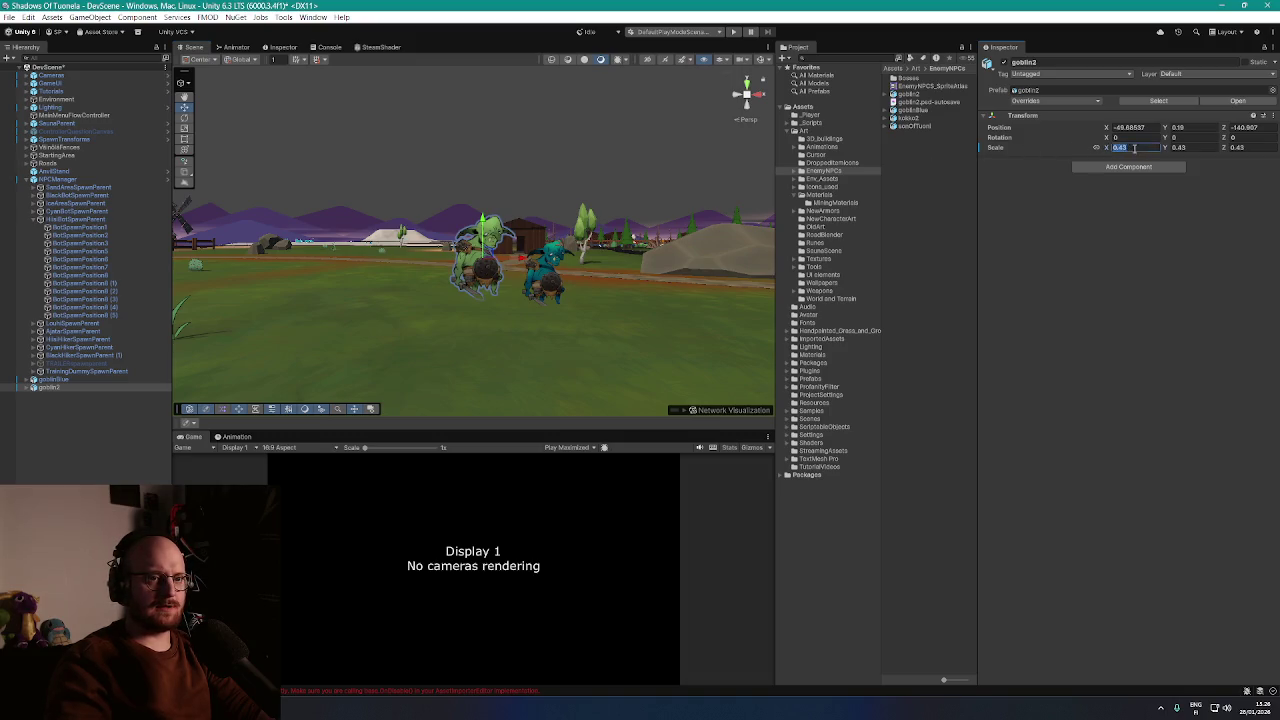
pyautogui.write('0.3')
pyautogui.press('Return')
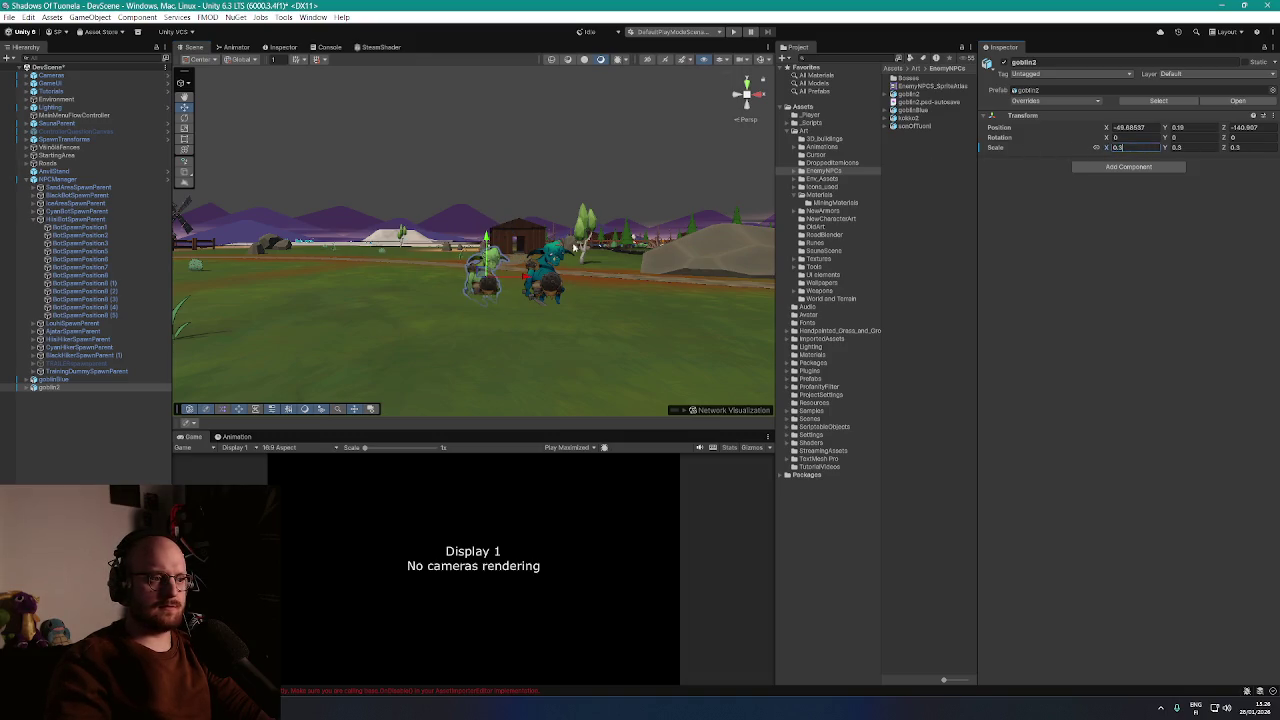
pyautogui.moveTo(490, 252); pyautogui.dragTo(490, 230)
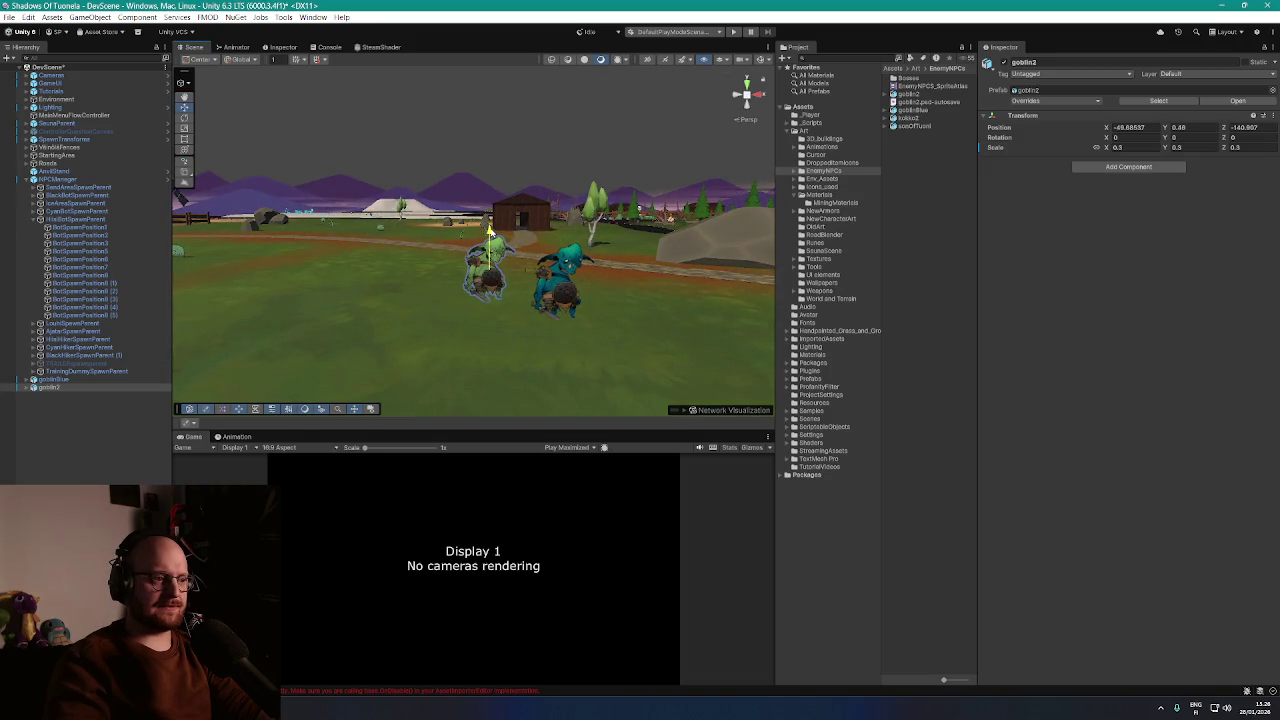
# Move goblinBlue beside goblin2
pyautogui.click(561, 278)
pyautogui.scroll(3, 610, 277)
pyautogui.moveTo(622, 276); pyautogui.dragTo(570, 289)
# Rescale goblinBlue to 0.5, then 0.4, and reposition it beside goblin2
pyautogui.click(1120, 148)
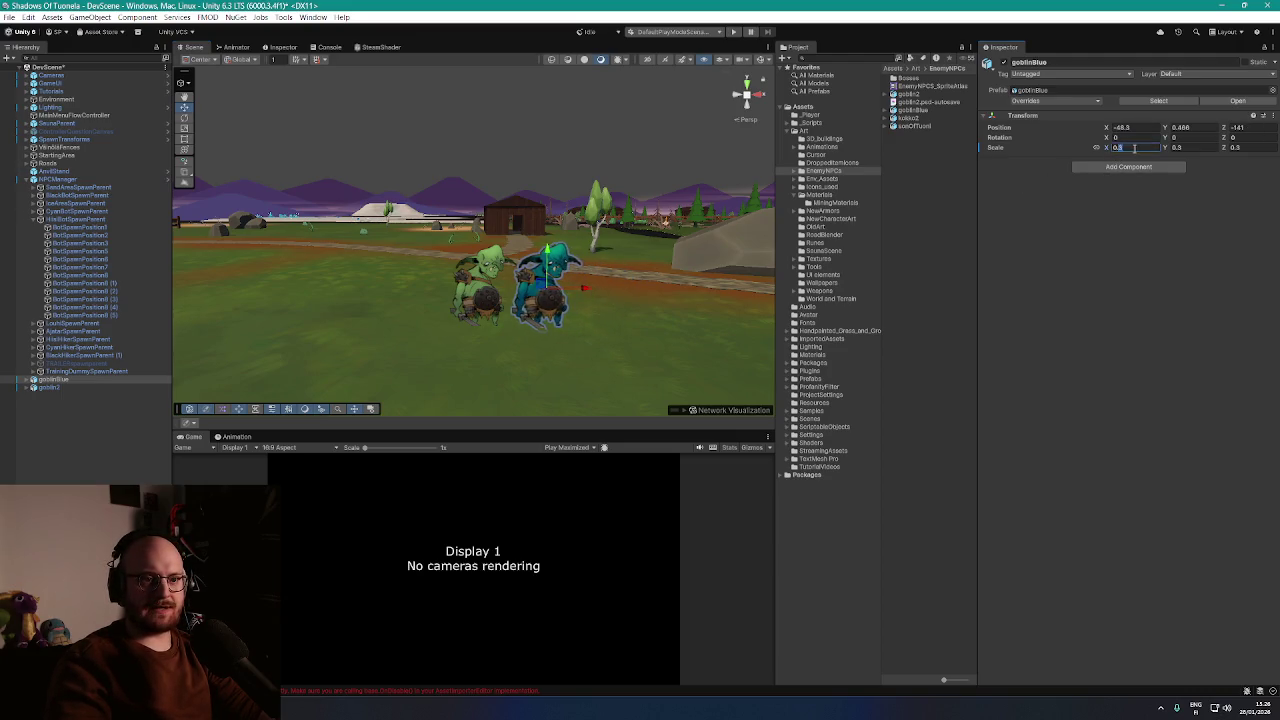
pyautogui.write('0.5')
pyautogui.press('Return')
pyautogui.moveTo(572, 266)
pyautogui.mouseDown()
pyautogui.moveTo(665, 282)
pyautogui.moveTo(845, 273)
pyautogui.mouseUp()
pyautogui.click(1119, 148)
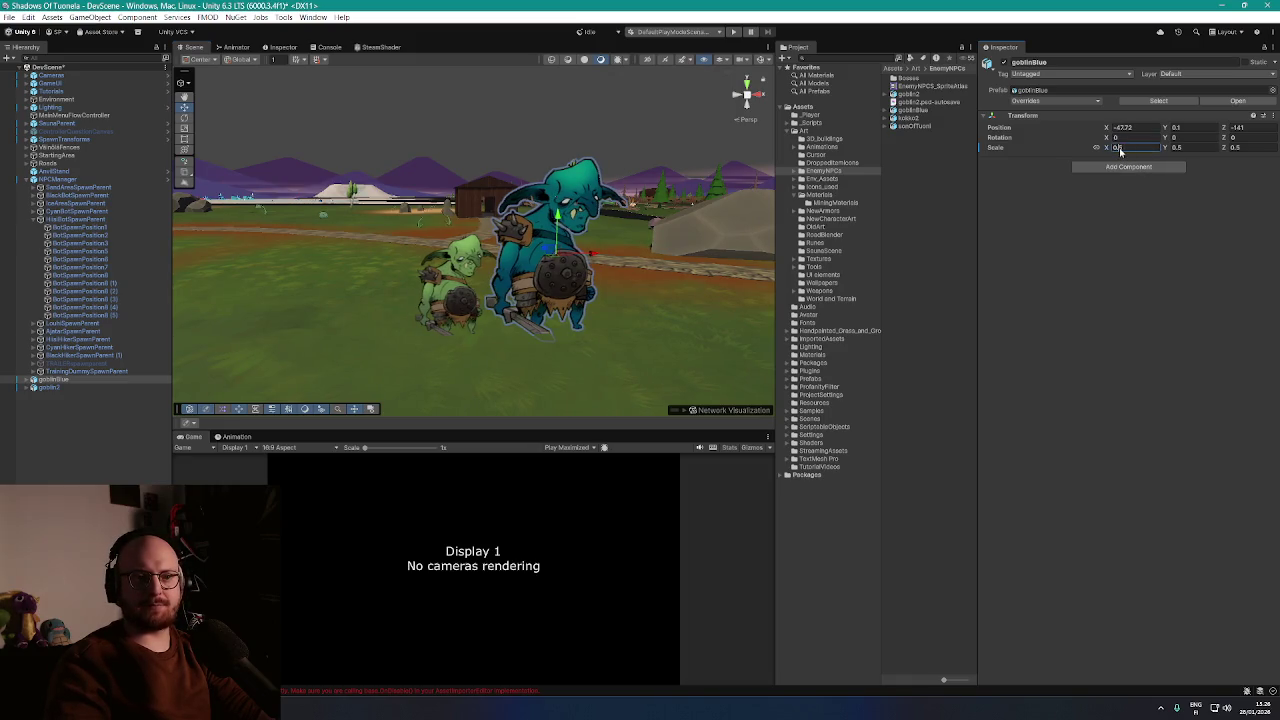
pyautogui.write('0.4')
pyautogui.press('Return')
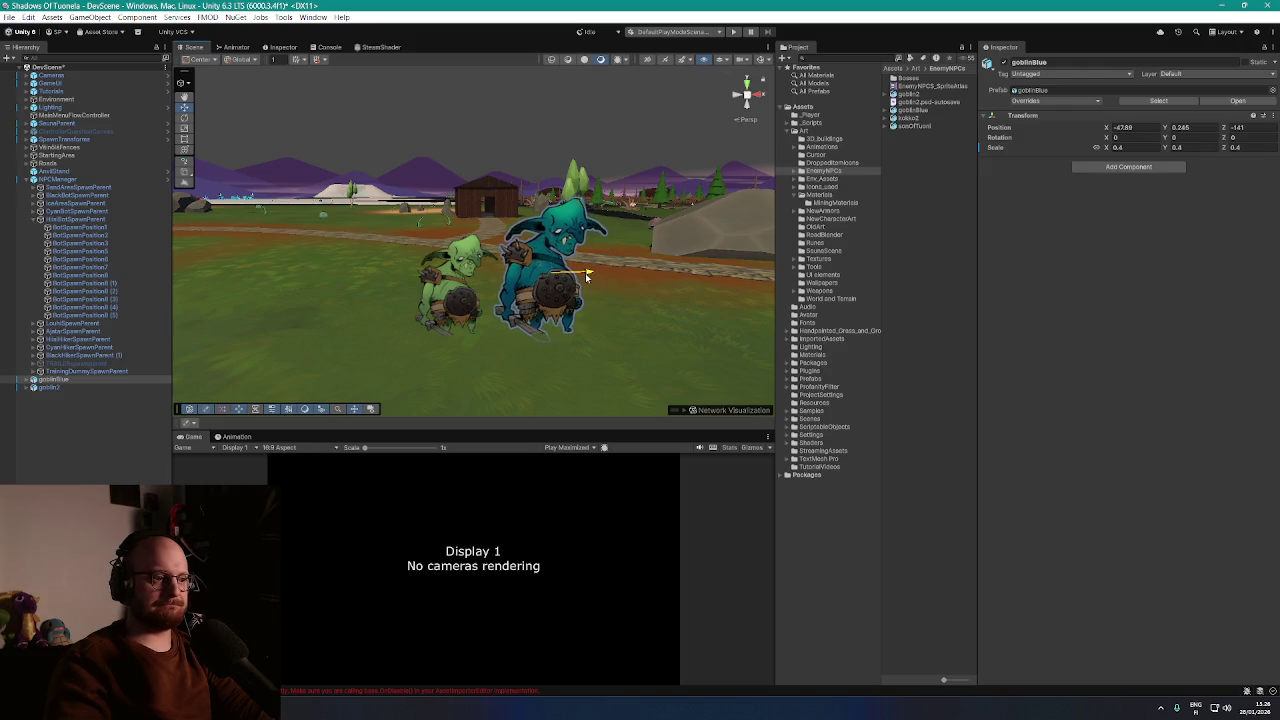
pyautogui.moveTo(589, 277); pyautogui.dragTo(611, 296)
# Delete both the goblinBlue and goblin2 test goblins from the scene
pyautogui.scroll(3, 611, 296)
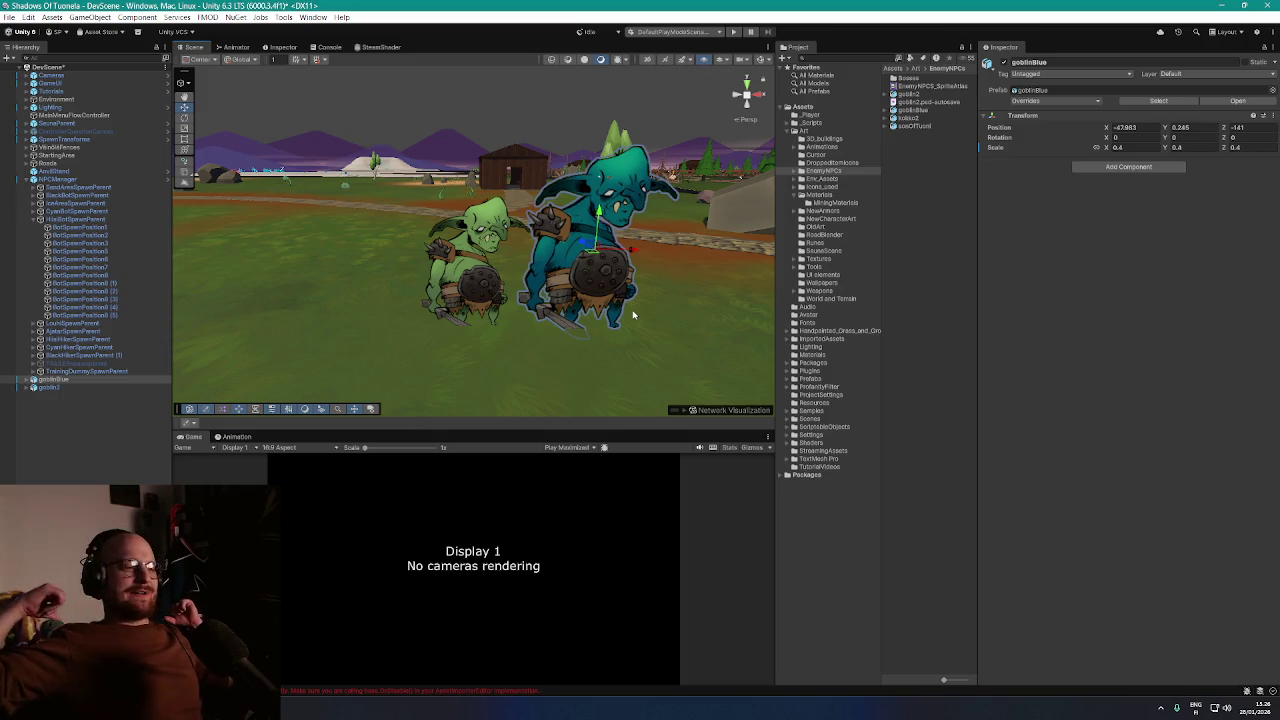
pyautogui.moveTo(633, 315)
pyautogui.mouseDown()
pyautogui.moveTo(604, 325)
pyautogui.moveTo(373, 268)
pyautogui.moveTo(374, 283)
pyautogui.moveTo(741, 292)
pyautogui.moveTo(495, 259)
pyautogui.mouseUp()
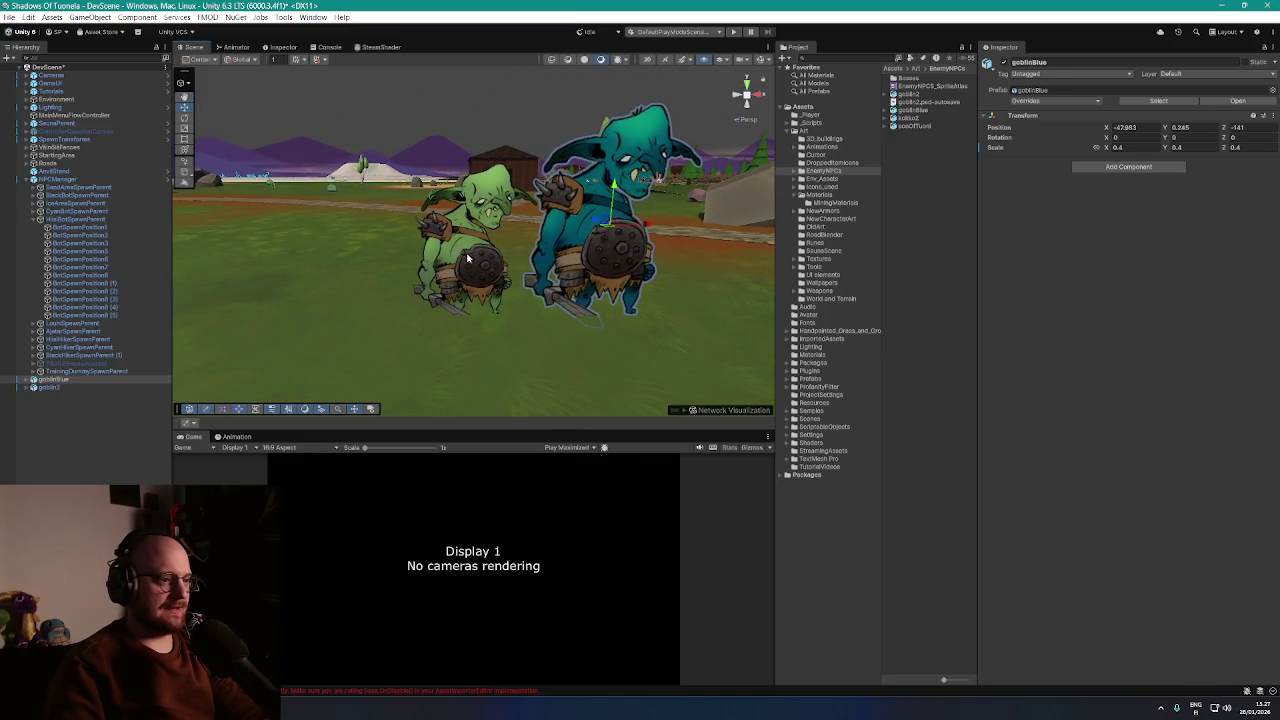
pyautogui.click(467, 258)
pyautogui.press('Delete')
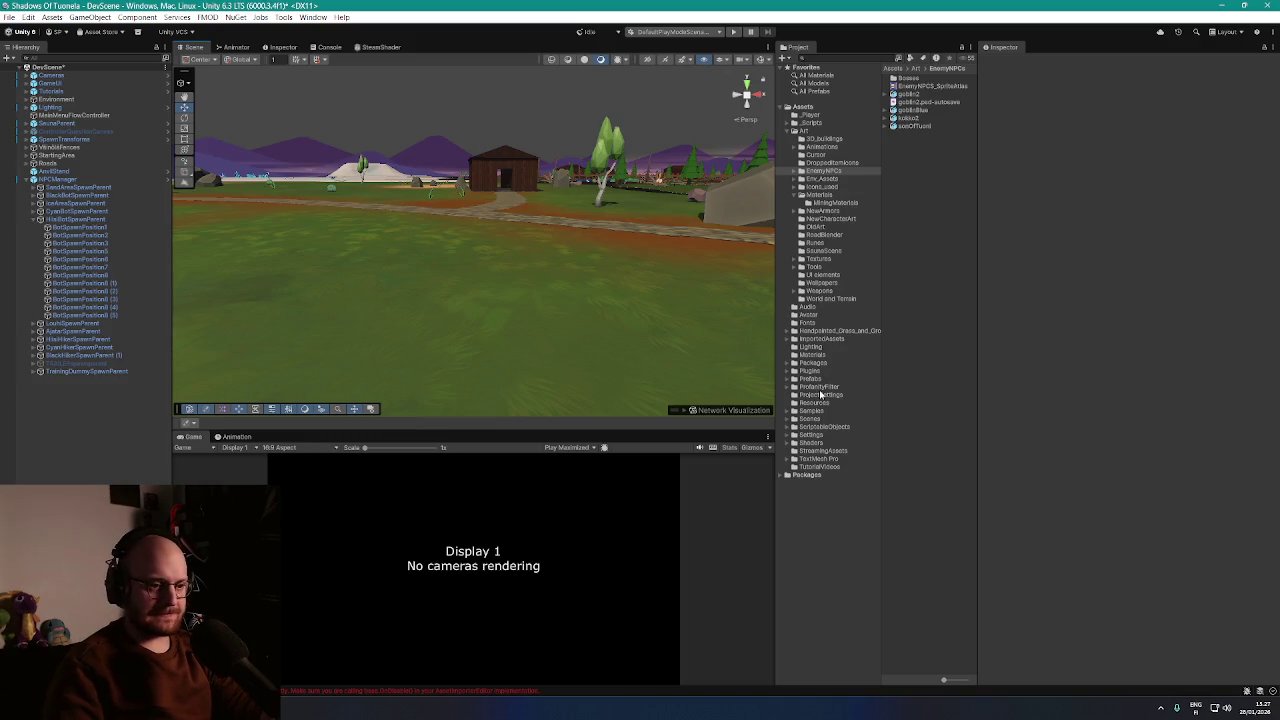
# Expand Prefabs > NPCs and open the NewBots folder
pyautogui.click(821, 500)
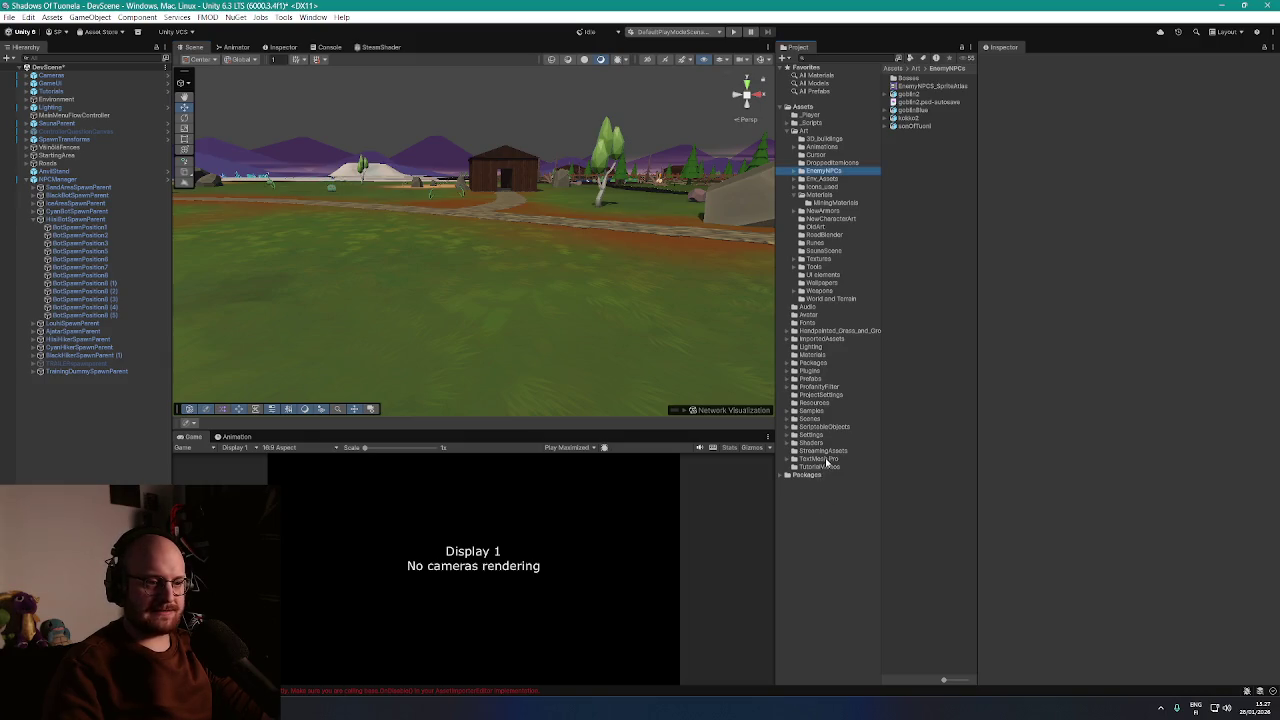
pyautogui.click(790, 379)
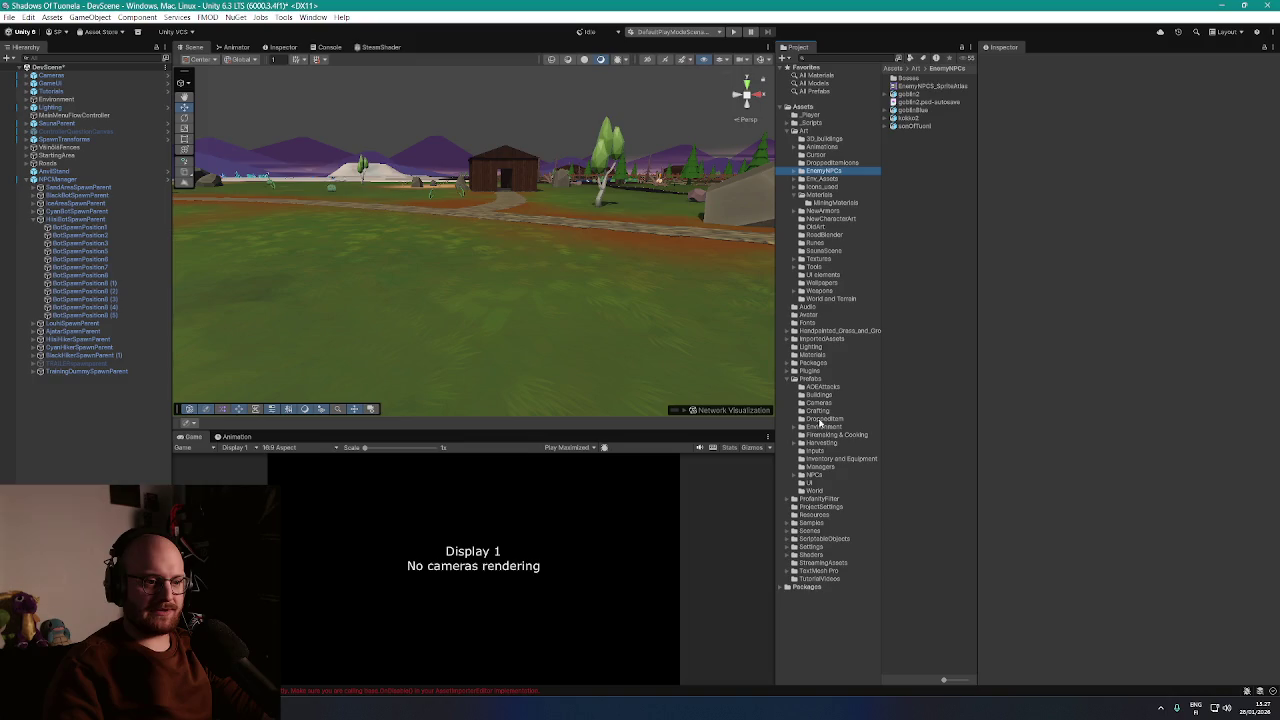
pyautogui.click(815, 477)
pyautogui.click(792, 474)
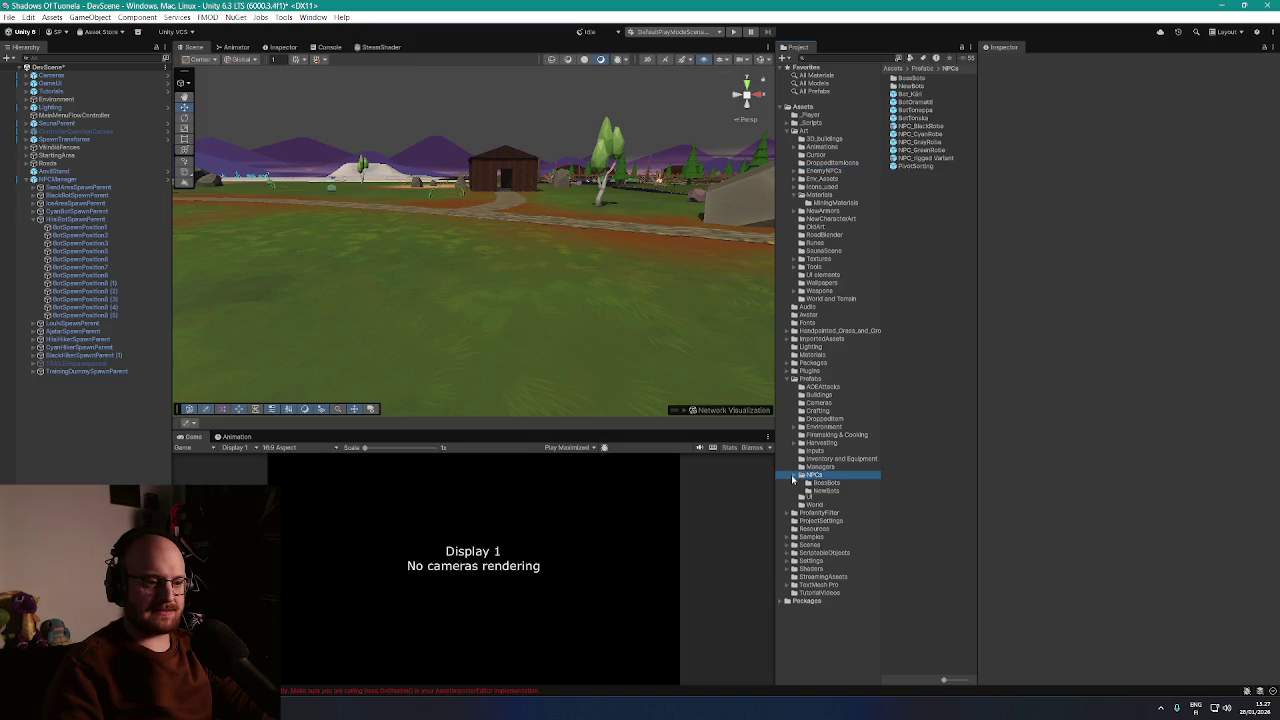
pyautogui.click(817, 491)
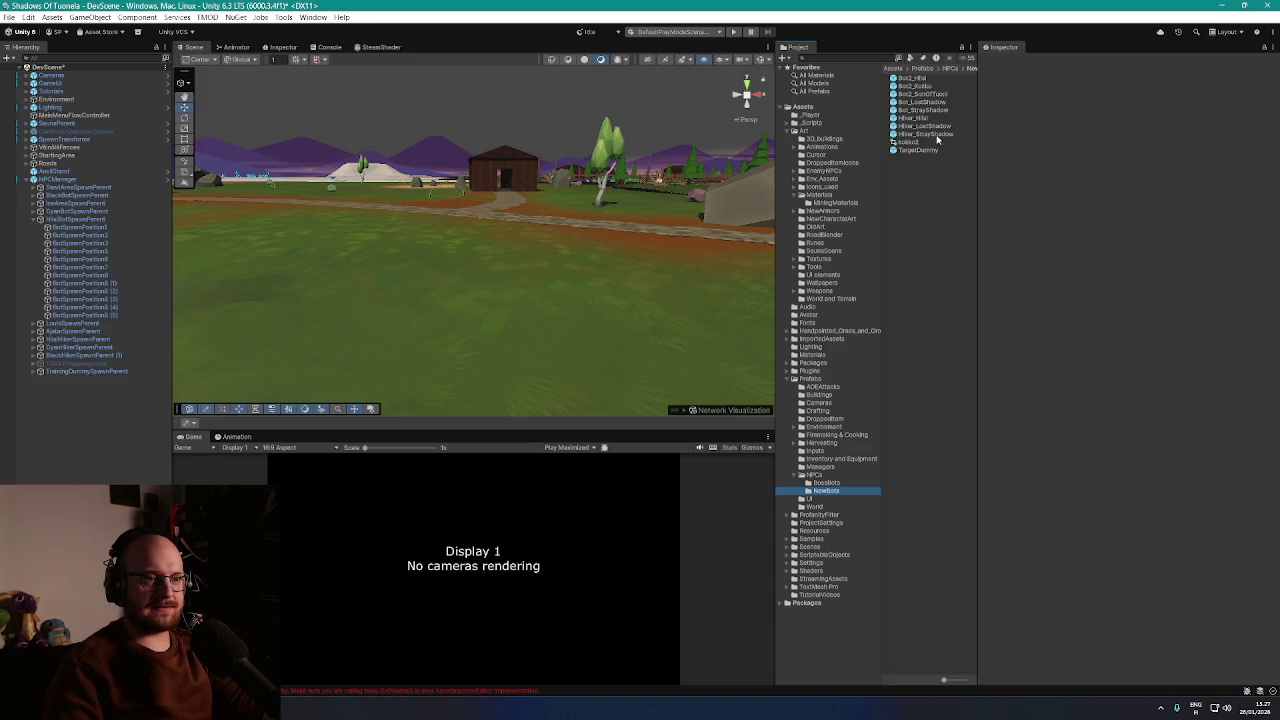
# Browse the bot prefabs and place Bot2_Hiisi into the scene
pyautogui.click(925, 118)
pyautogui.click(922, 102)
pyautogui.click(924, 86)
pyautogui.click(926, 78)
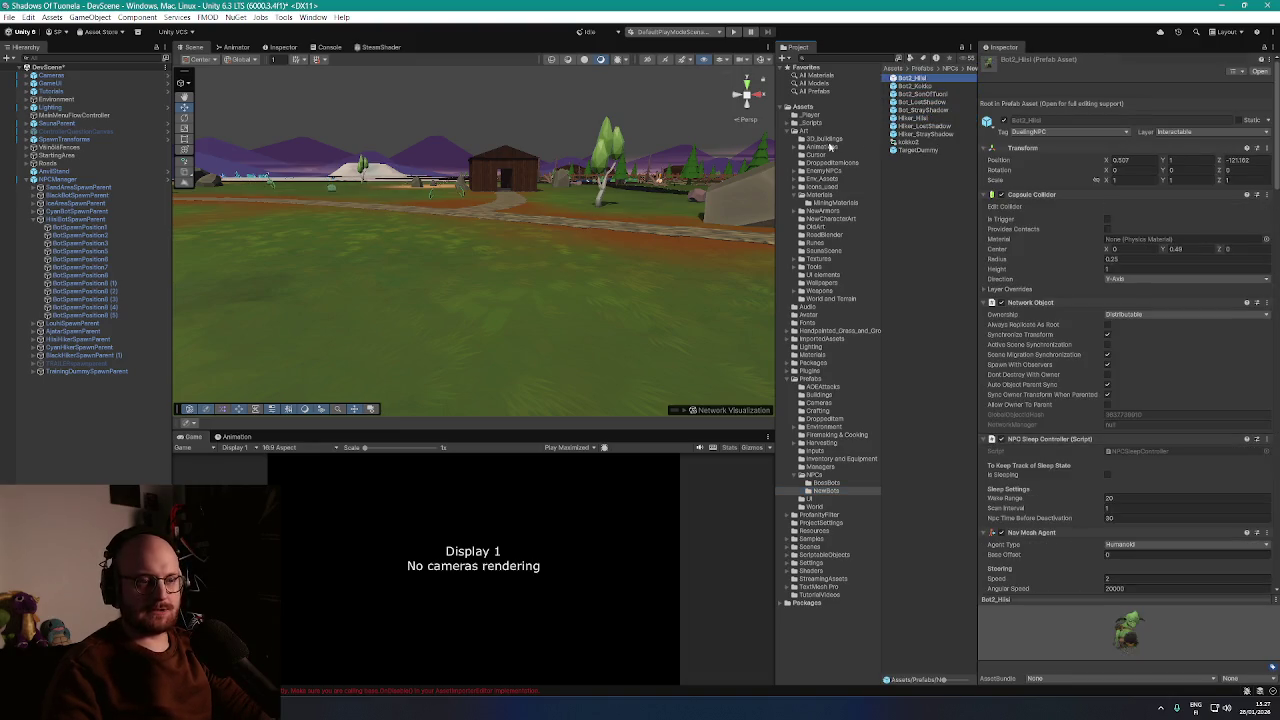
pyautogui.moveTo(912, 82); pyautogui.dragTo(472, 300)
# Unpack the placed Bot2_Hiisi from its prefab and expand its children
pyautogui.scroll(5, 563, 325)
pyautogui.scroll(-3, 590, 313)
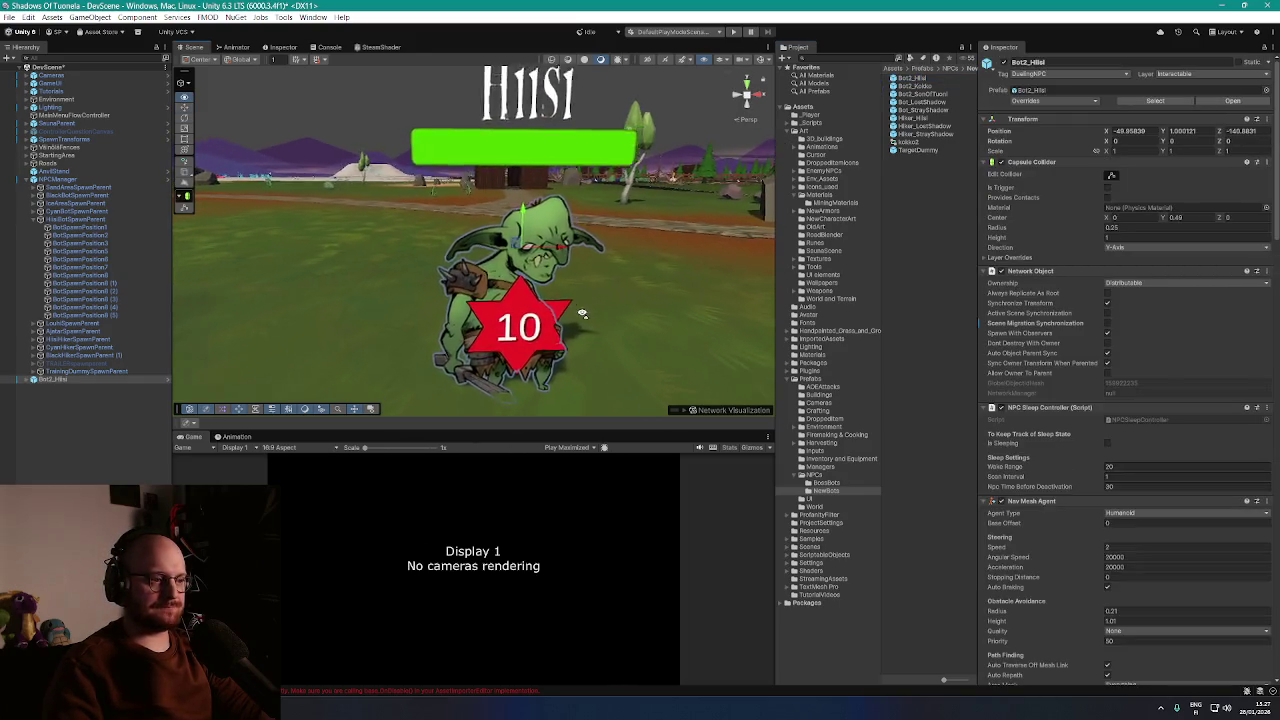
pyautogui.rightClick(62, 380)
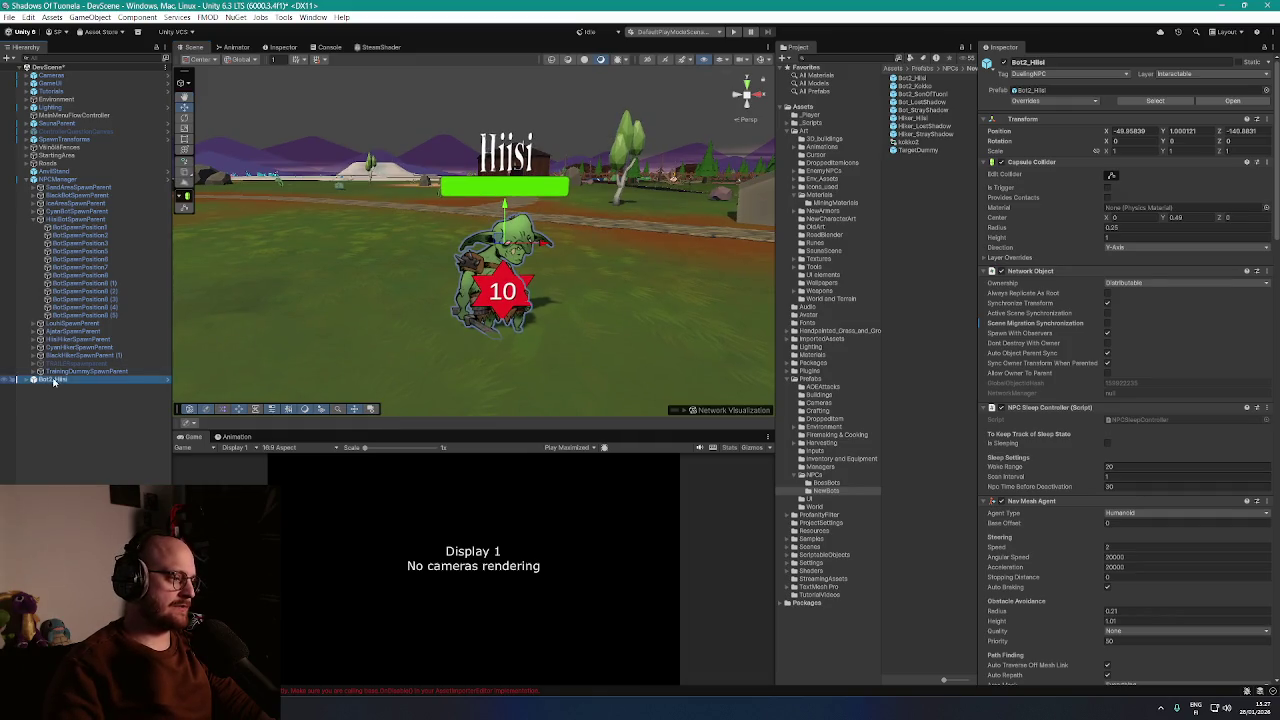
pyautogui.moveTo(124, 392)
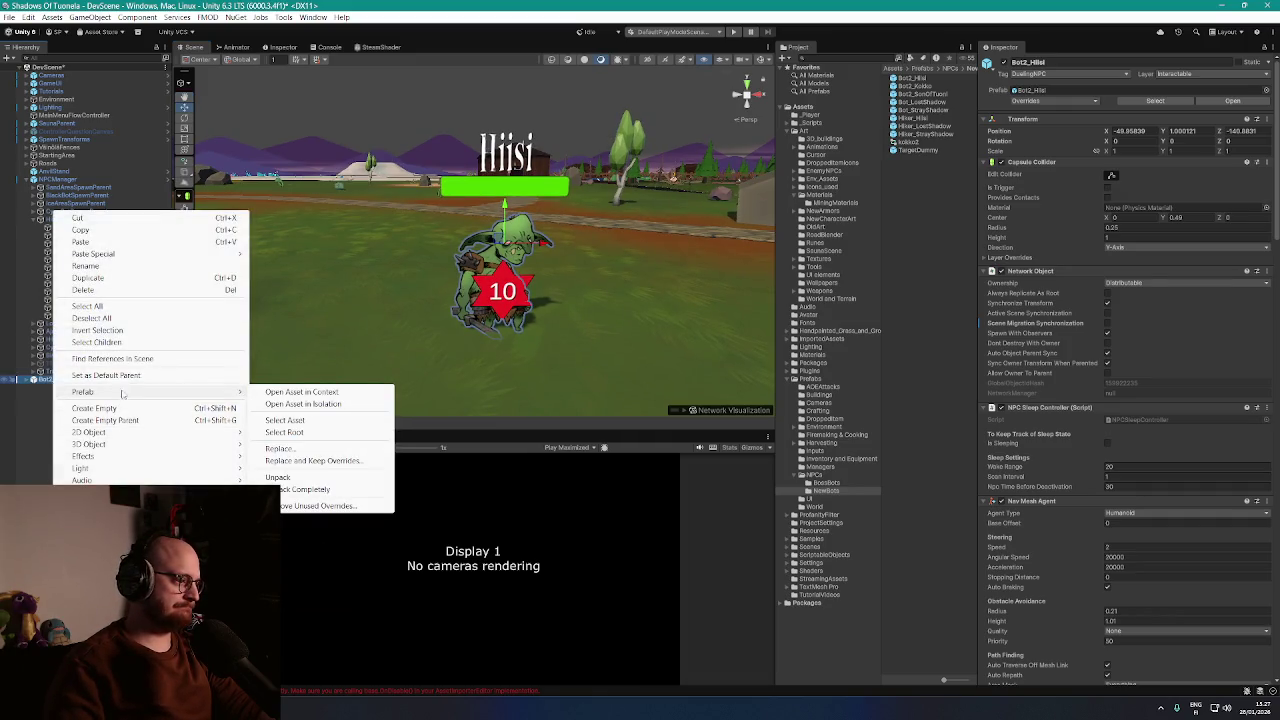
pyautogui.click(291, 482)
pyautogui.click(28, 381)
# Start renaming Bot2_Hiisi, replacing part of the name with '_BlueH'
pyautogui.click(53, 381)
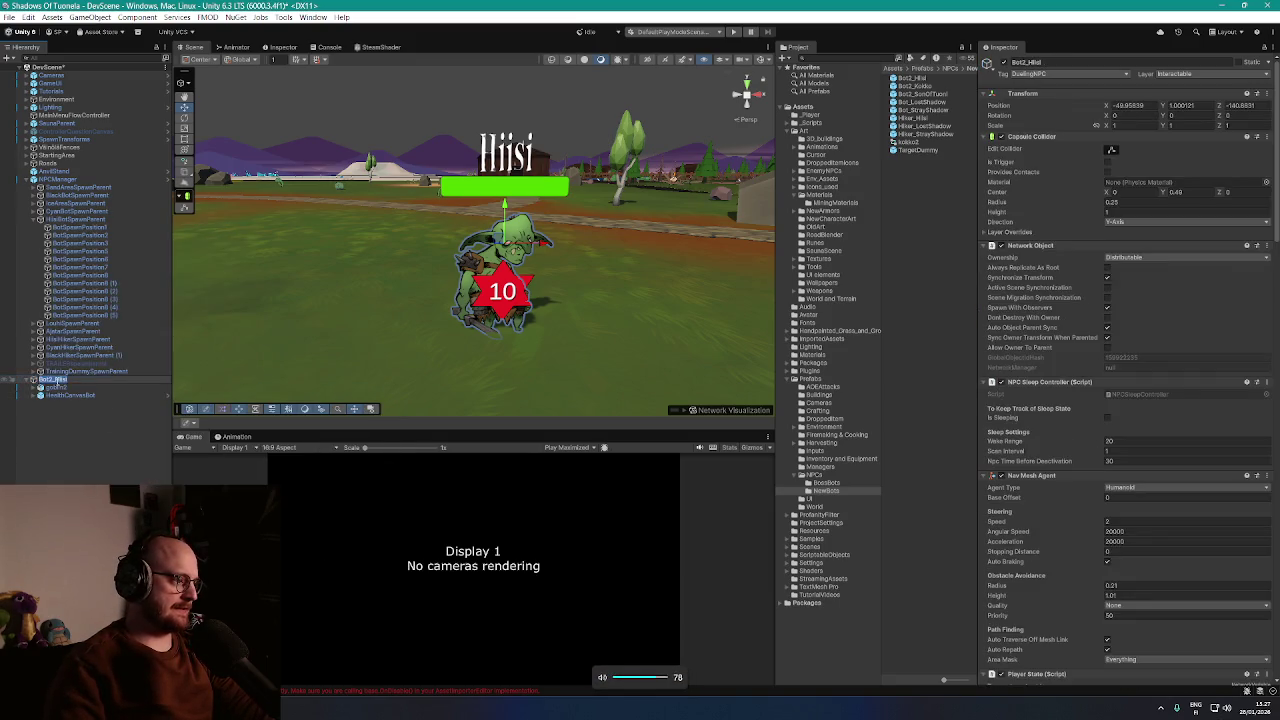
pyautogui.moveTo(52, 381); pyautogui.dragTo(100, 374)
pyautogui.write('_B')
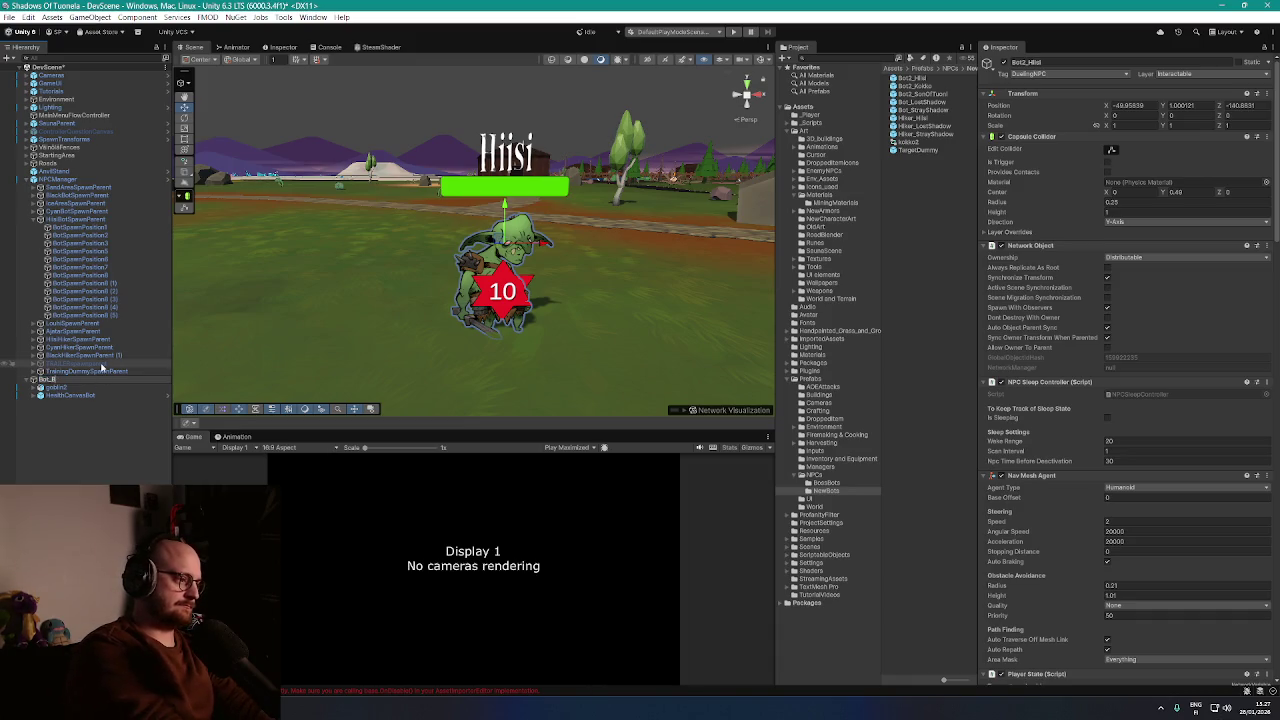
pyautogui.write('lueH')
# Finish the name as Bot_Veshiisi, frame the goblin, and select its goblin2 child
pyautogui.press('BackSpace')
pyautogui.press('BackSpace')
pyautogui.press('BackSpace')
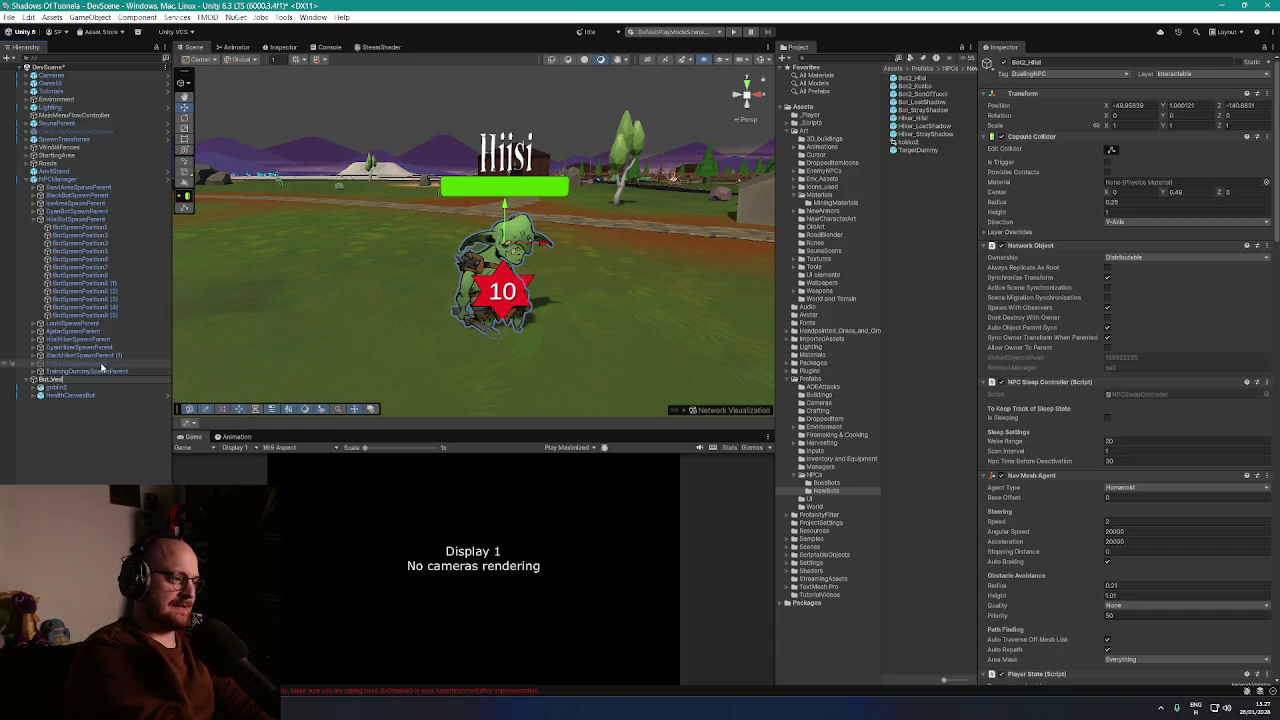
pyautogui.press('Return')
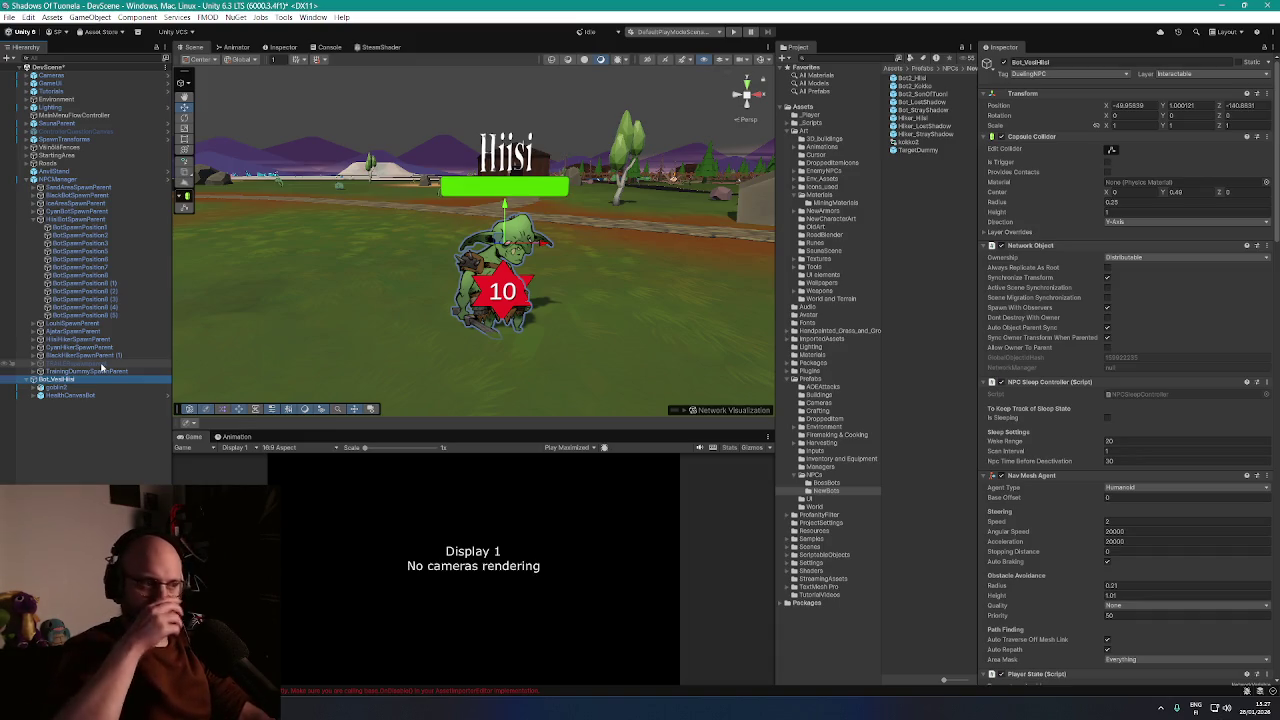
pyautogui.press('f')
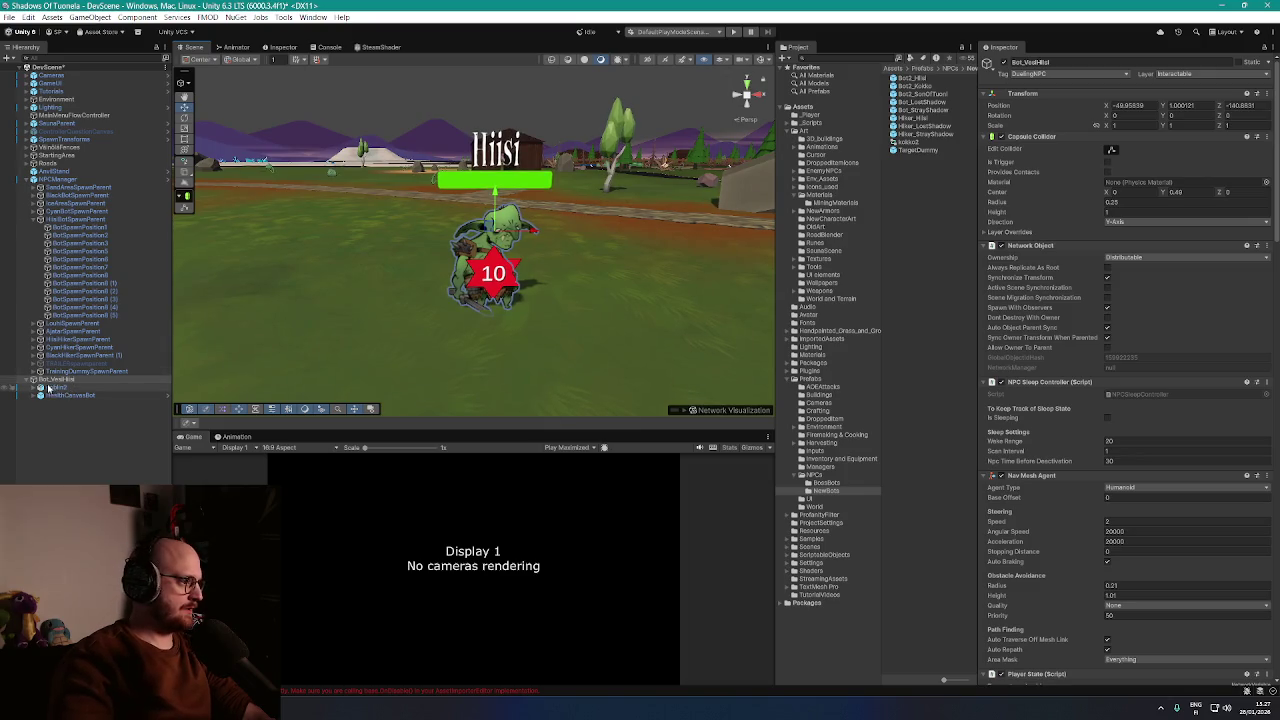
pyautogui.click(54, 388)
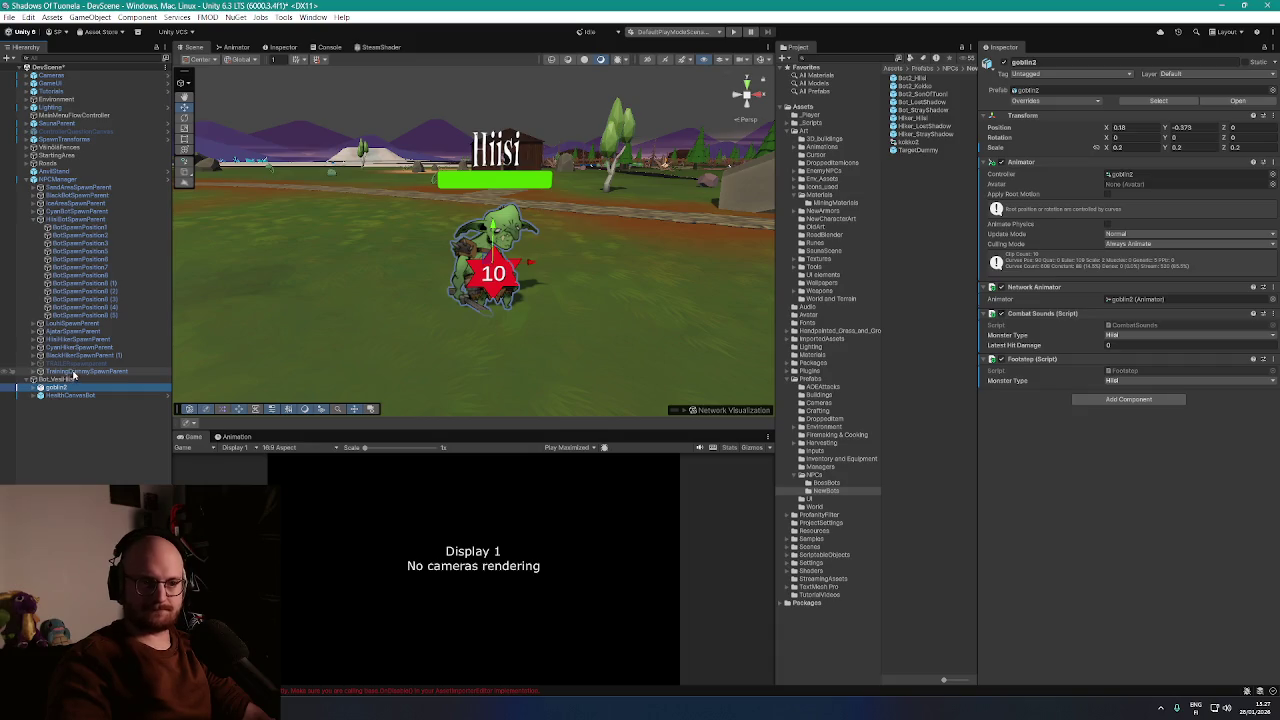
# List goblin2's bones, then frame and orbit the view around the goblin
pyautogui.click(33, 389)
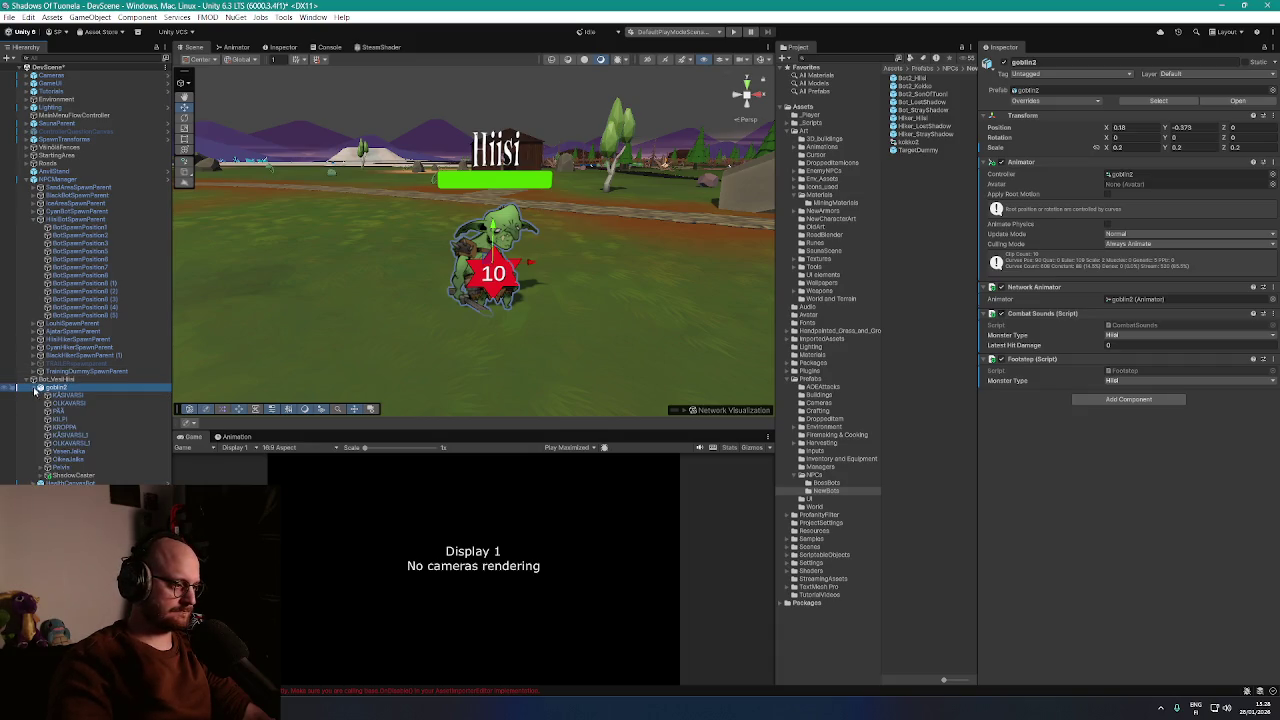
pyautogui.doubleClick(50, 388)
pyautogui.moveTo(493, 262); pyautogui.dragTo(481, 258)
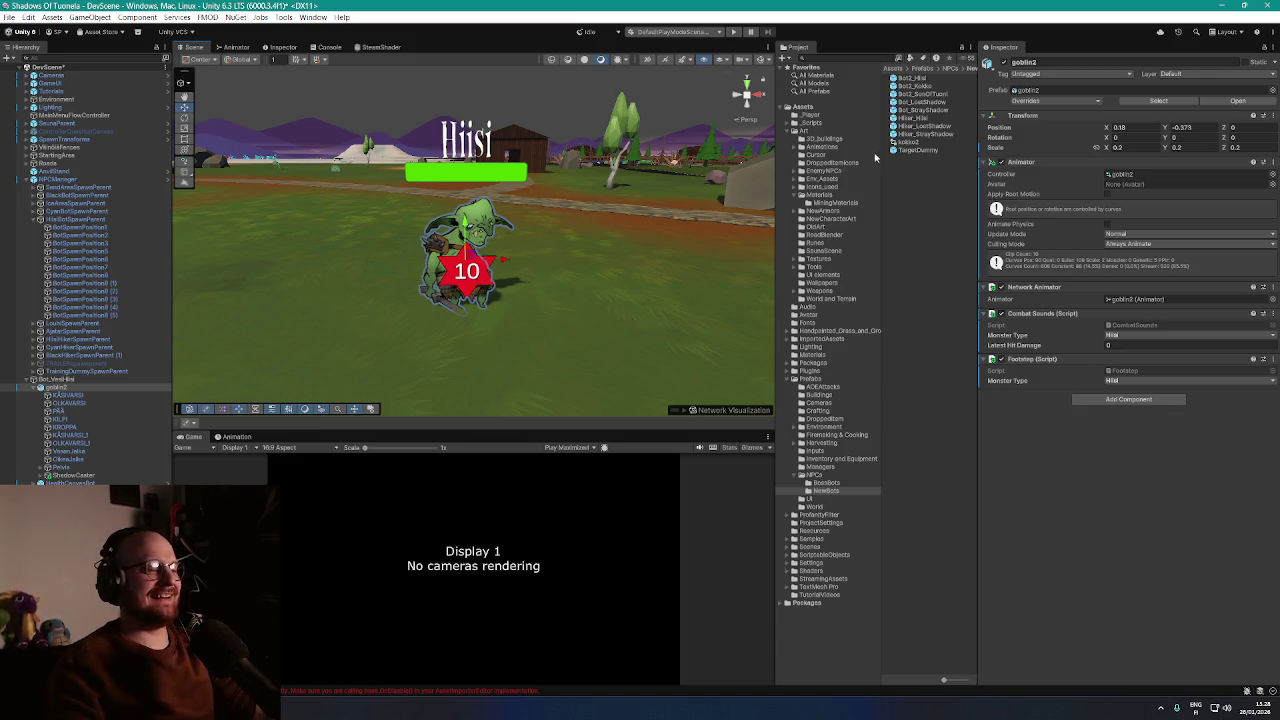
pyautogui.scroll(3, 528, 253)
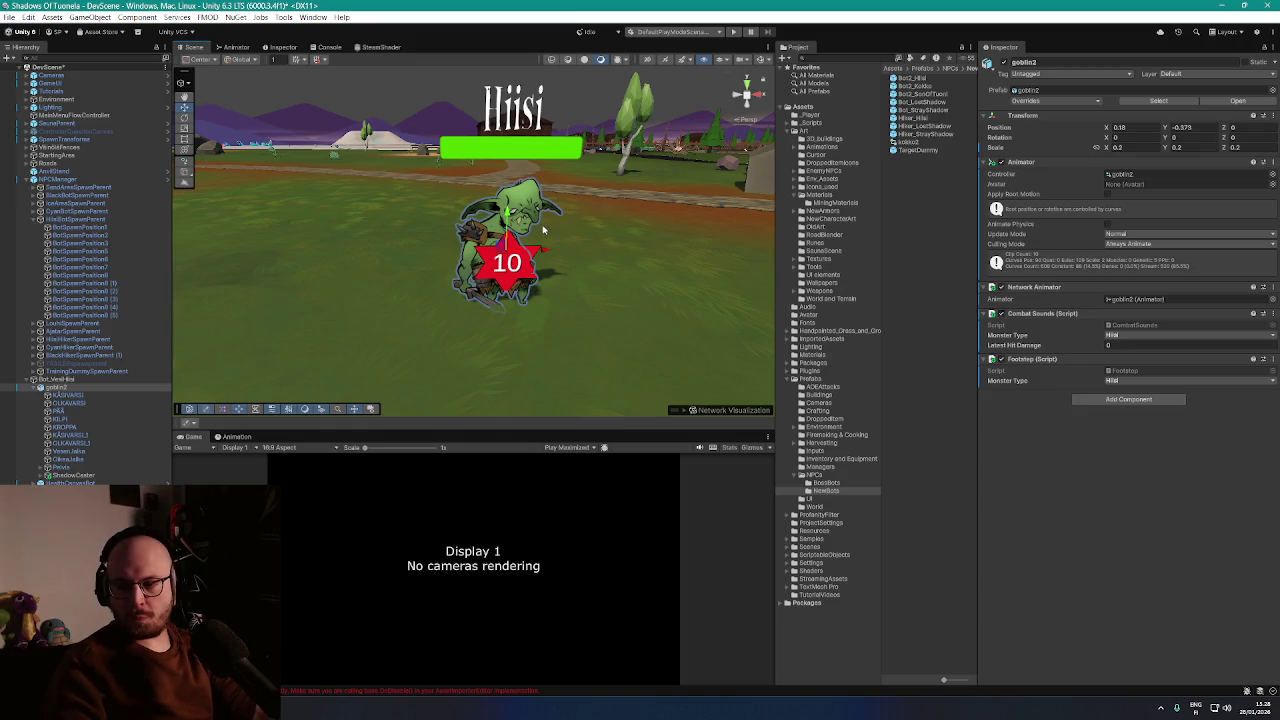
pyautogui.moveTo(623, 241); pyautogui.dragTo(650, 228)
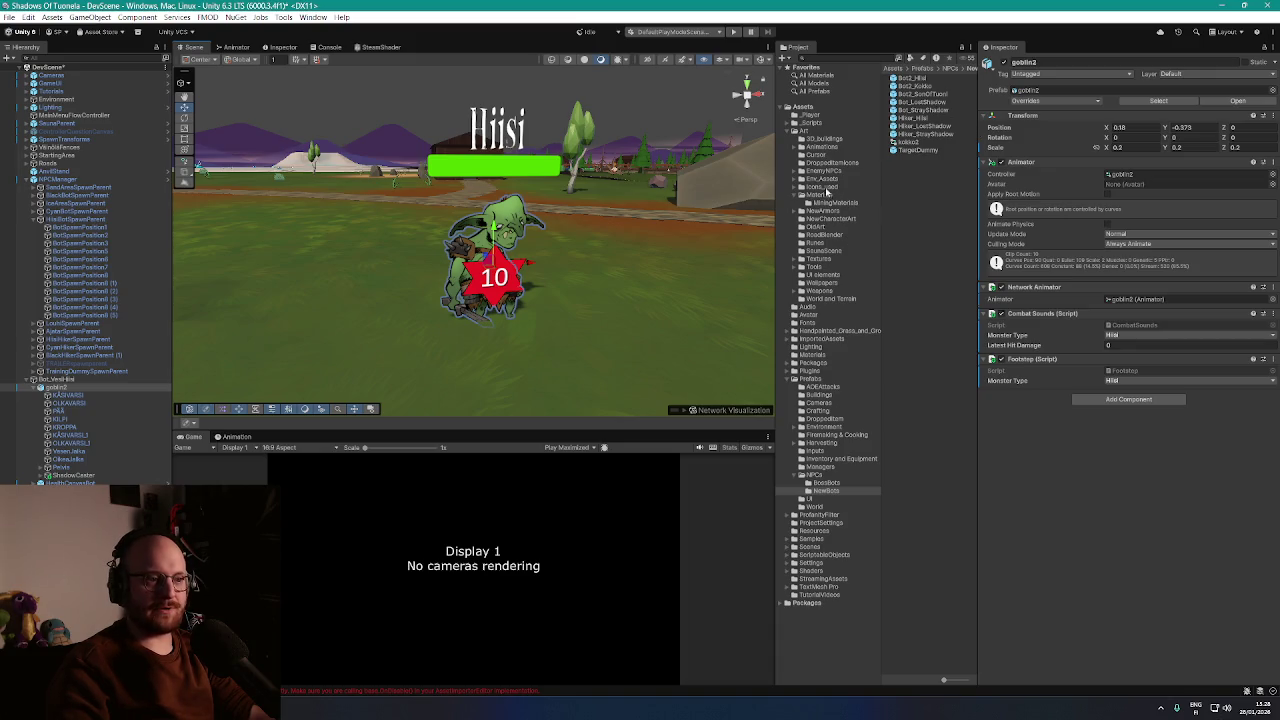
pyautogui.click(800, 172)
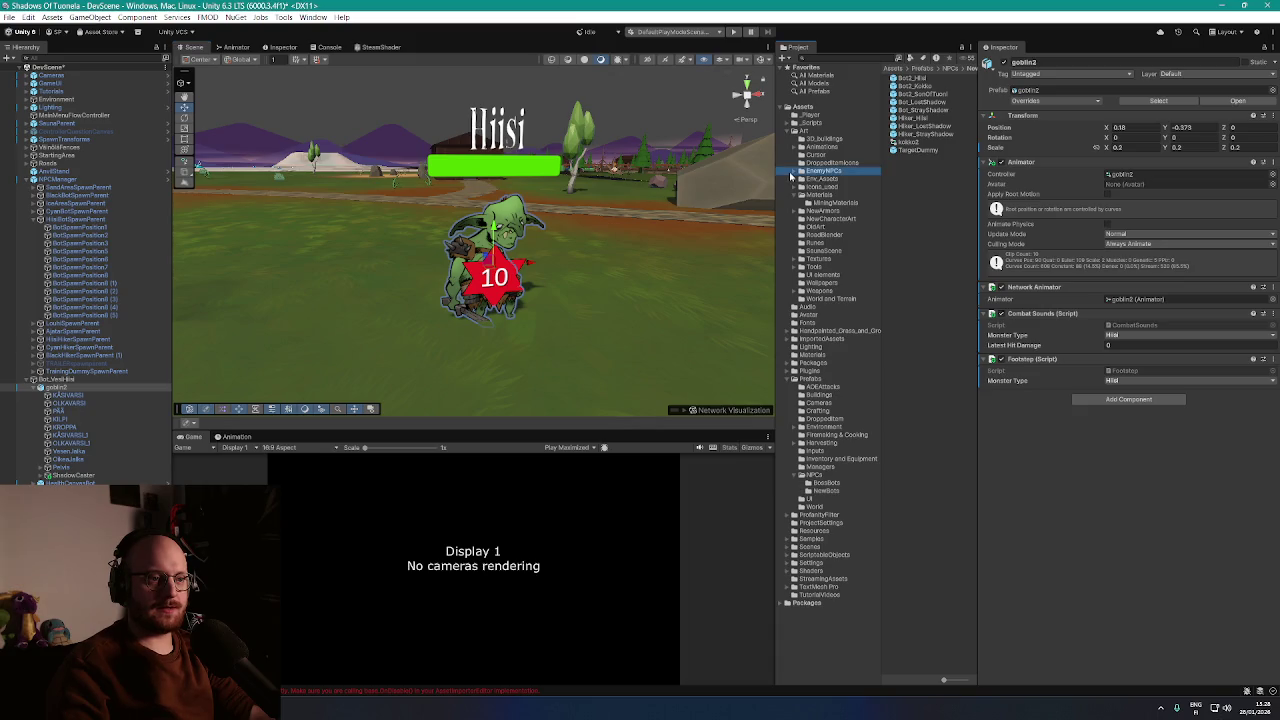
# Add goblinBlue from the EnemyNPCs folder into the Bot_Veshiisi object beside goblin2
pyautogui.click(794, 172)
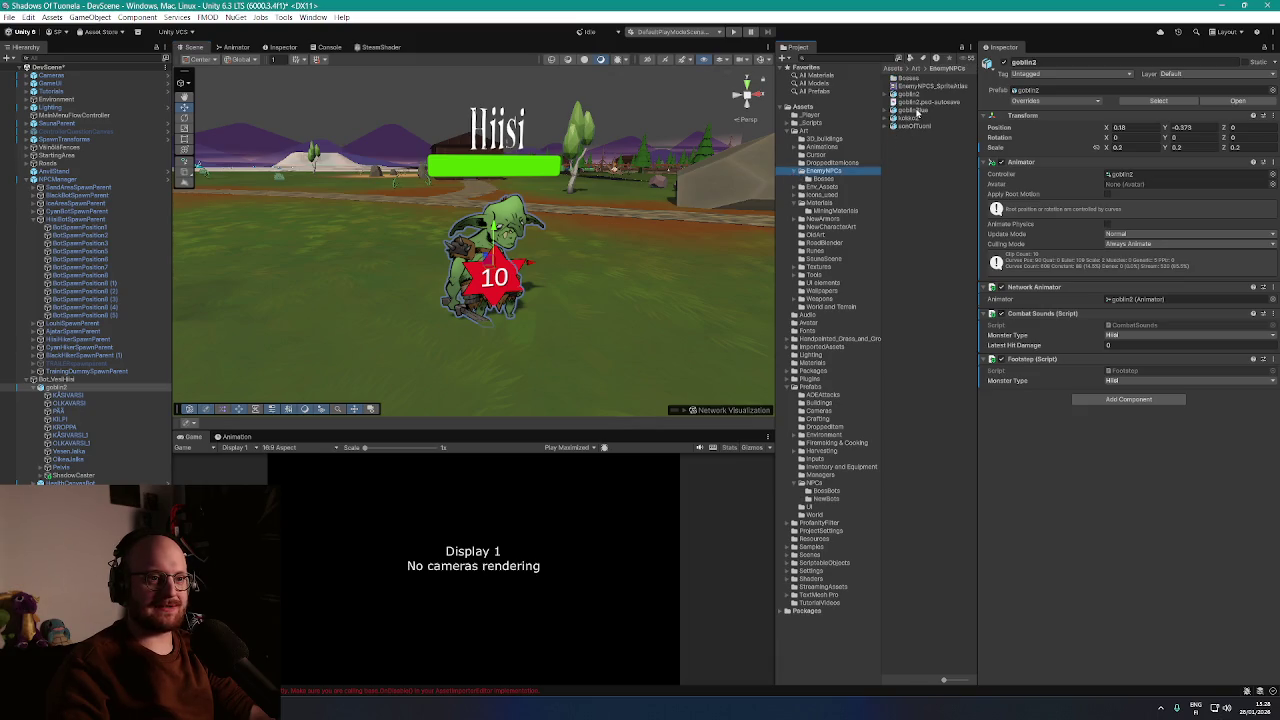
pyautogui.moveTo(916, 113)
pyautogui.mouseDown()
pyautogui.moveTo(450, 200)
pyautogui.moveTo(63, 382)
pyautogui.mouseUp()
pyautogui.click(68, 388)
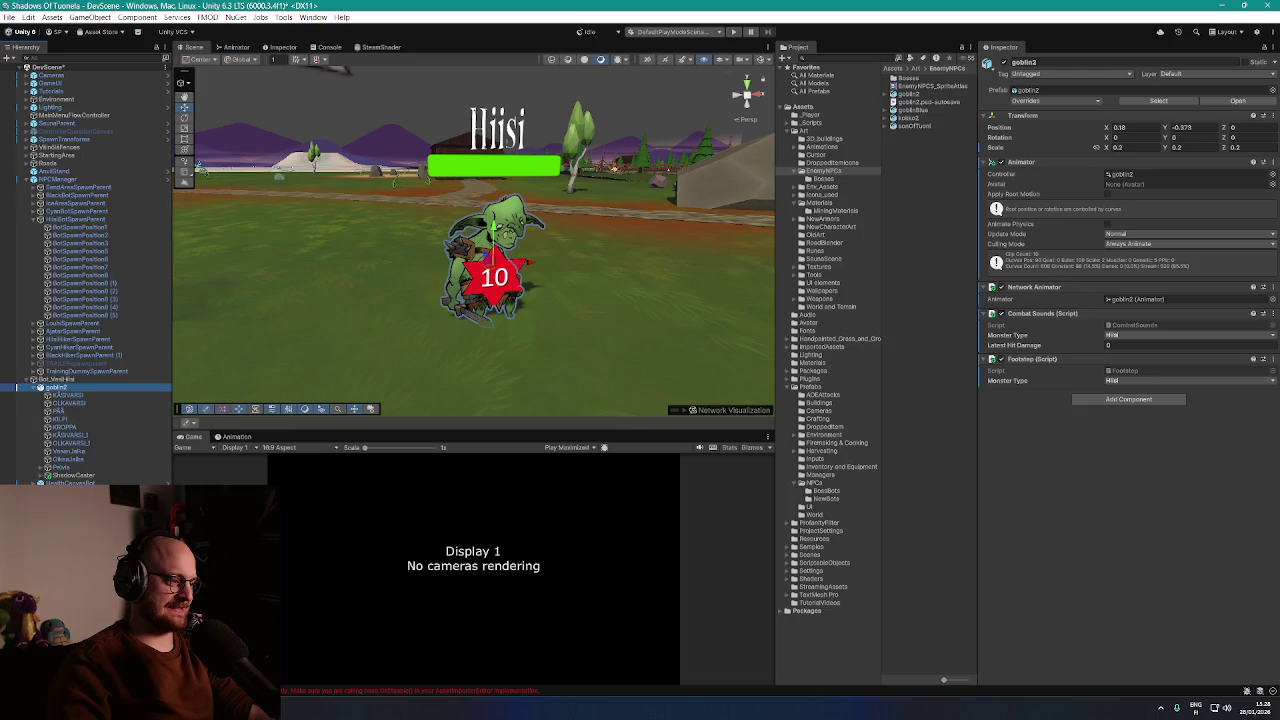
pyautogui.click(909, 110)
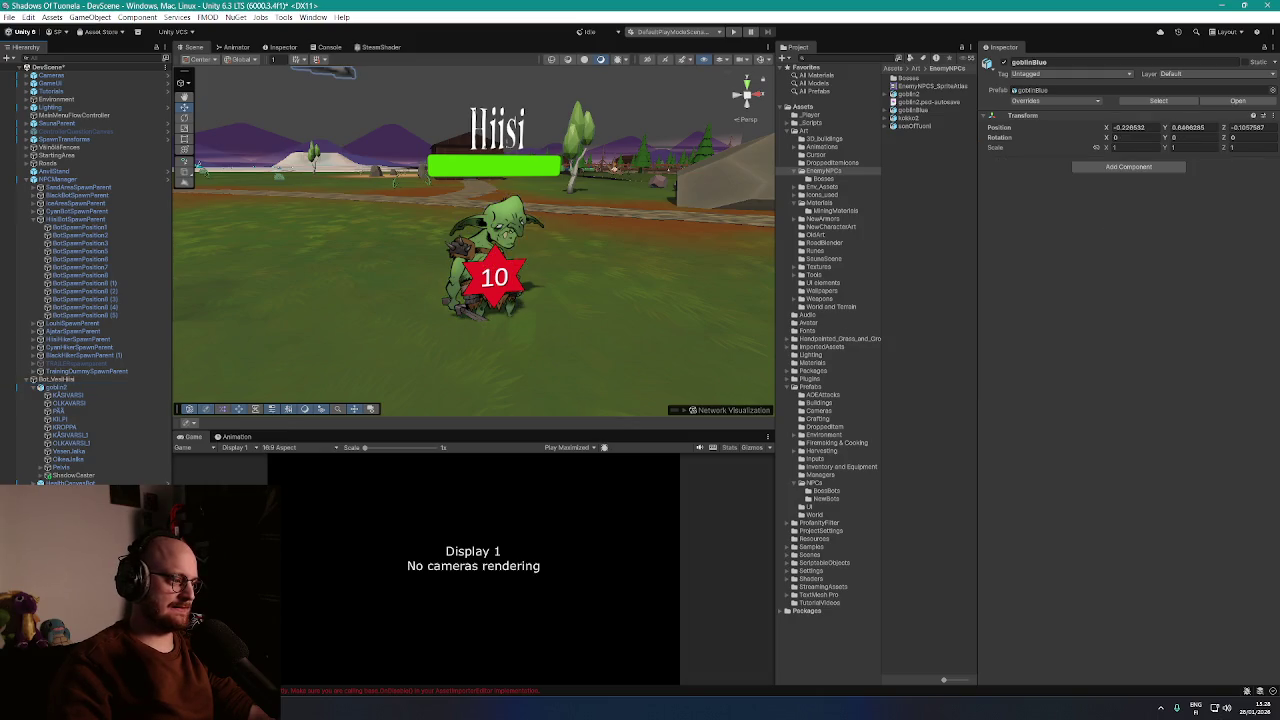
pyautogui.moveTo(90, 483); pyautogui.dragTo(60, 483)
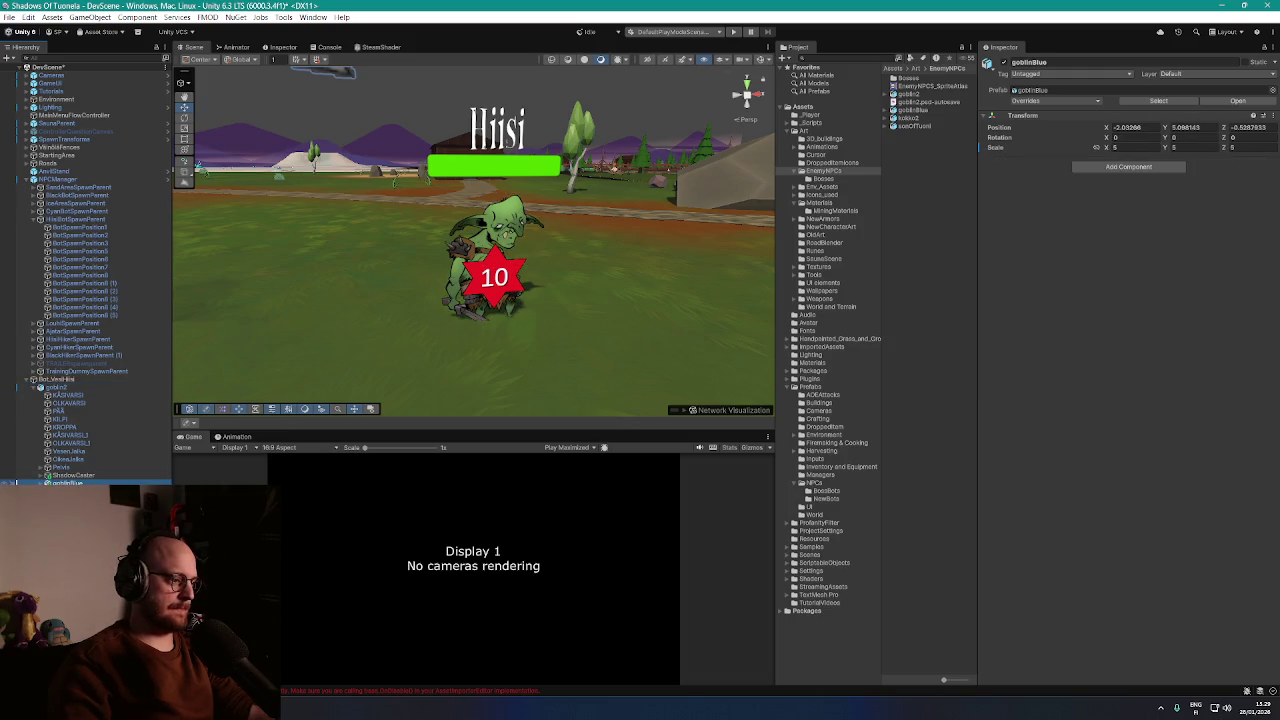
# Reset goblinBlue's position to 0, 0, 0
pyautogui.click(1130, 127)
pyautogui.write('0')
pyautogui.press('Tab')
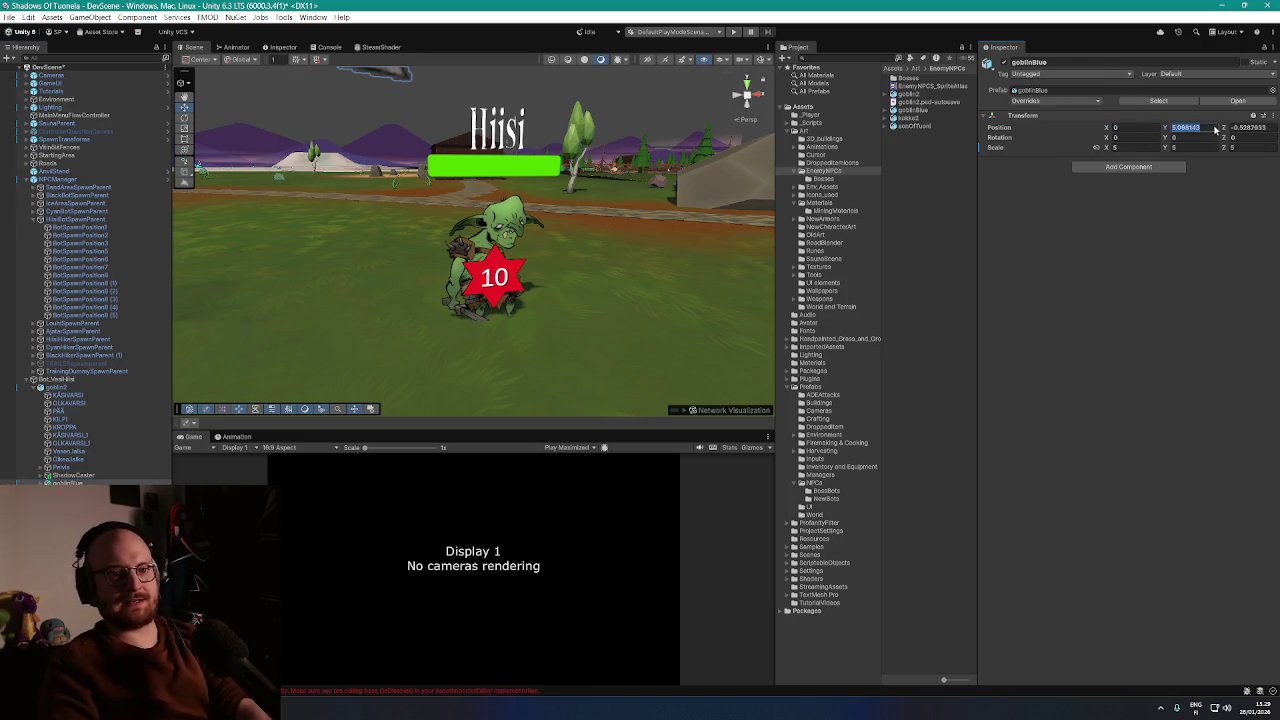
pyautogui.write('0')
pyautogui.press('Tab')
pyautogui.write('0')
pyautogui.scroll(-5, 531, 226)
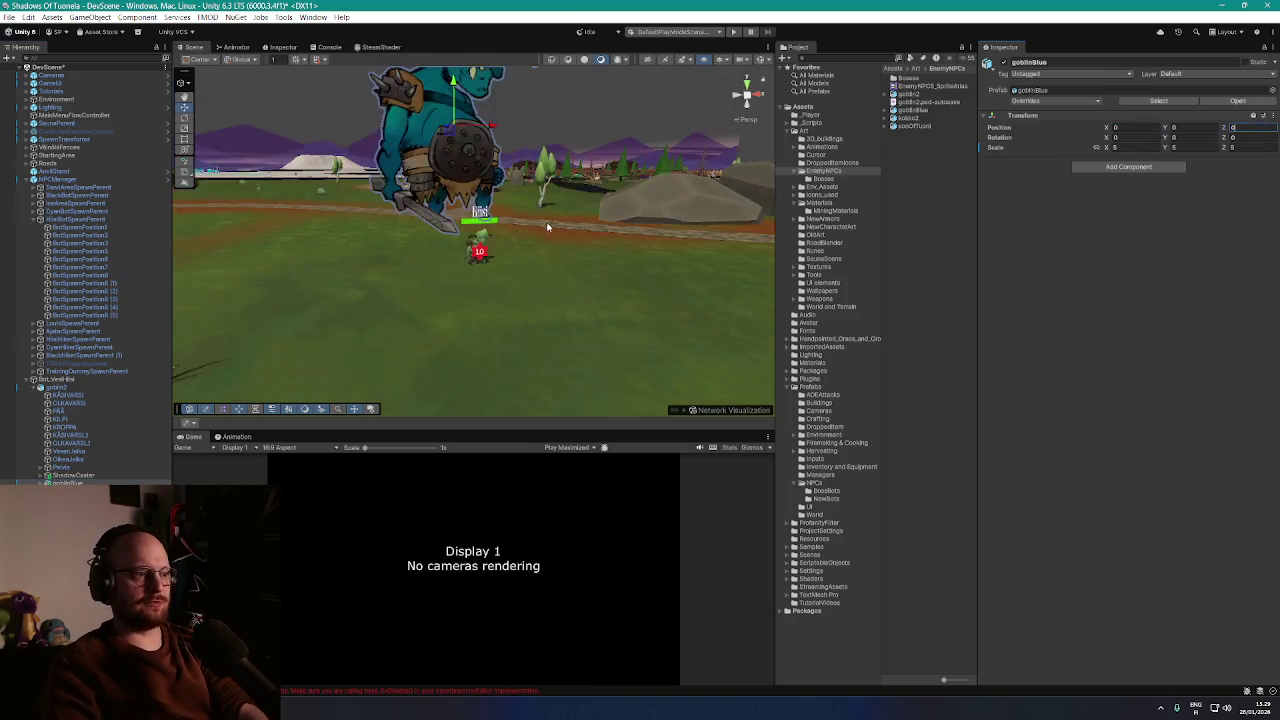
pyautogui.scroll(-2, 531, 226)
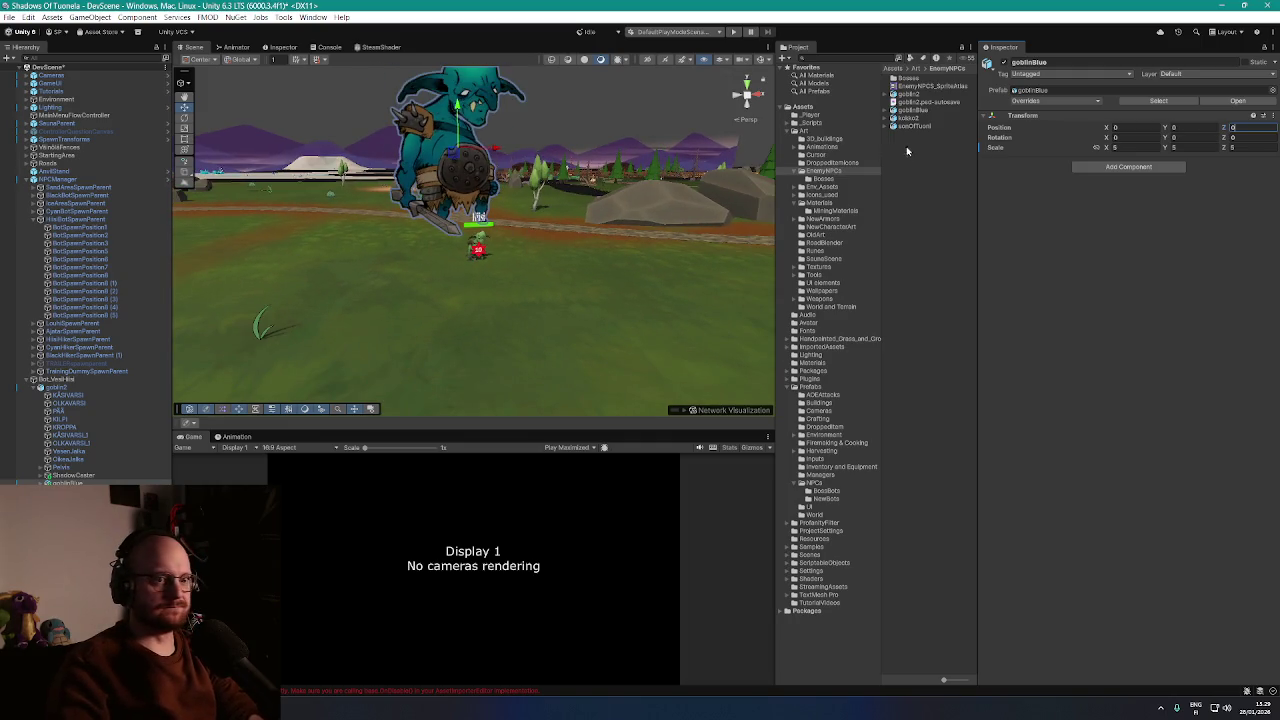
# Set goblinBlue's scale to 0.4 on X, Y and Z and frame it
pyautogui.click(60, 388)
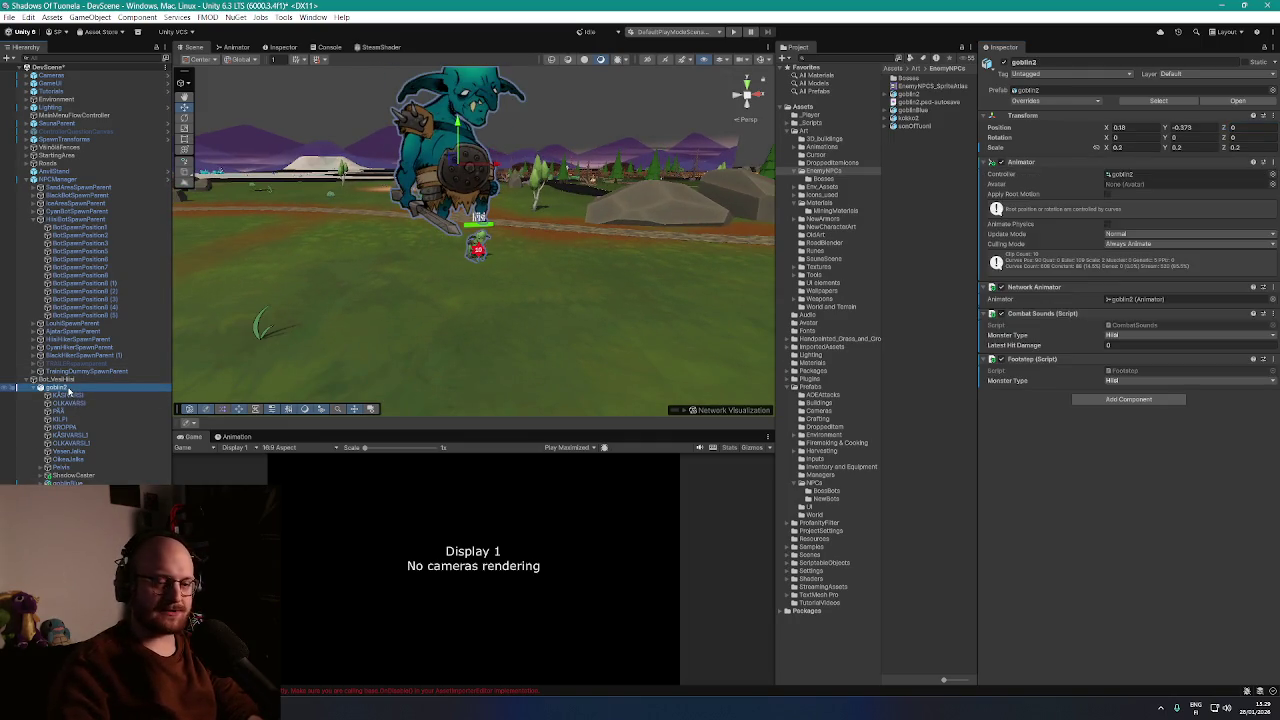
pyautogui.click(66, 483)
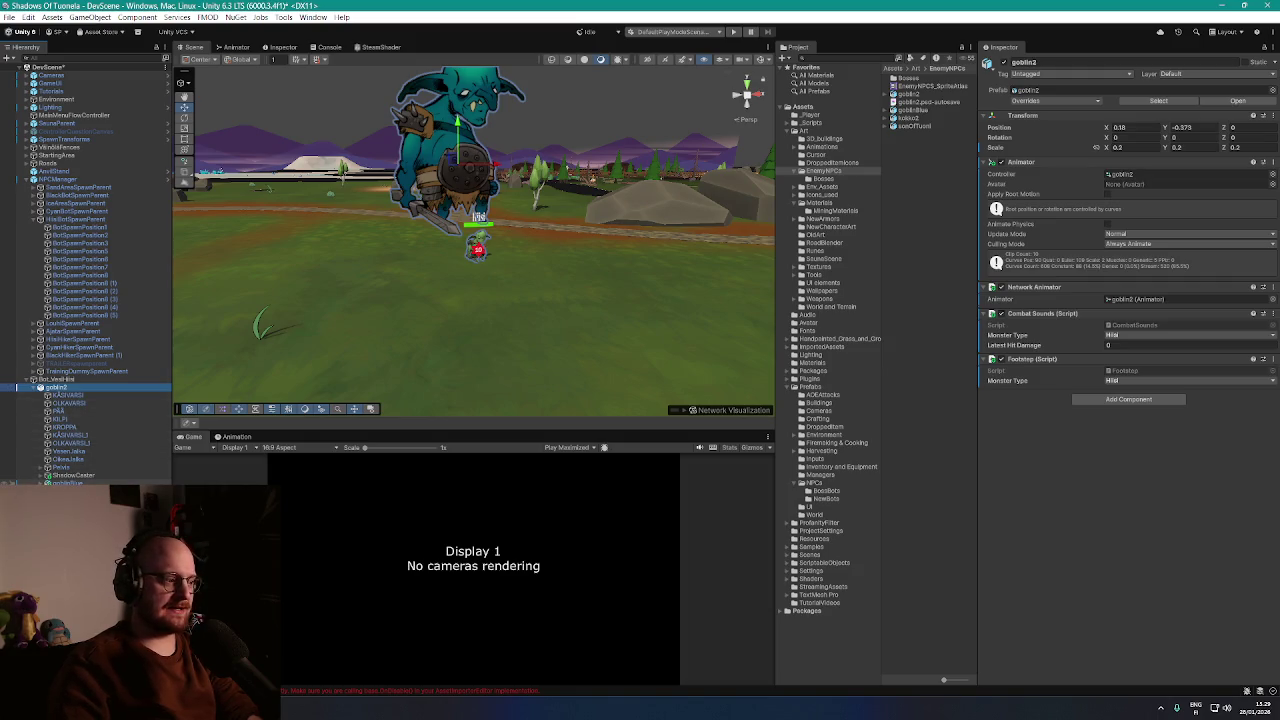
pyautogui.doubleClick(1126, 148)
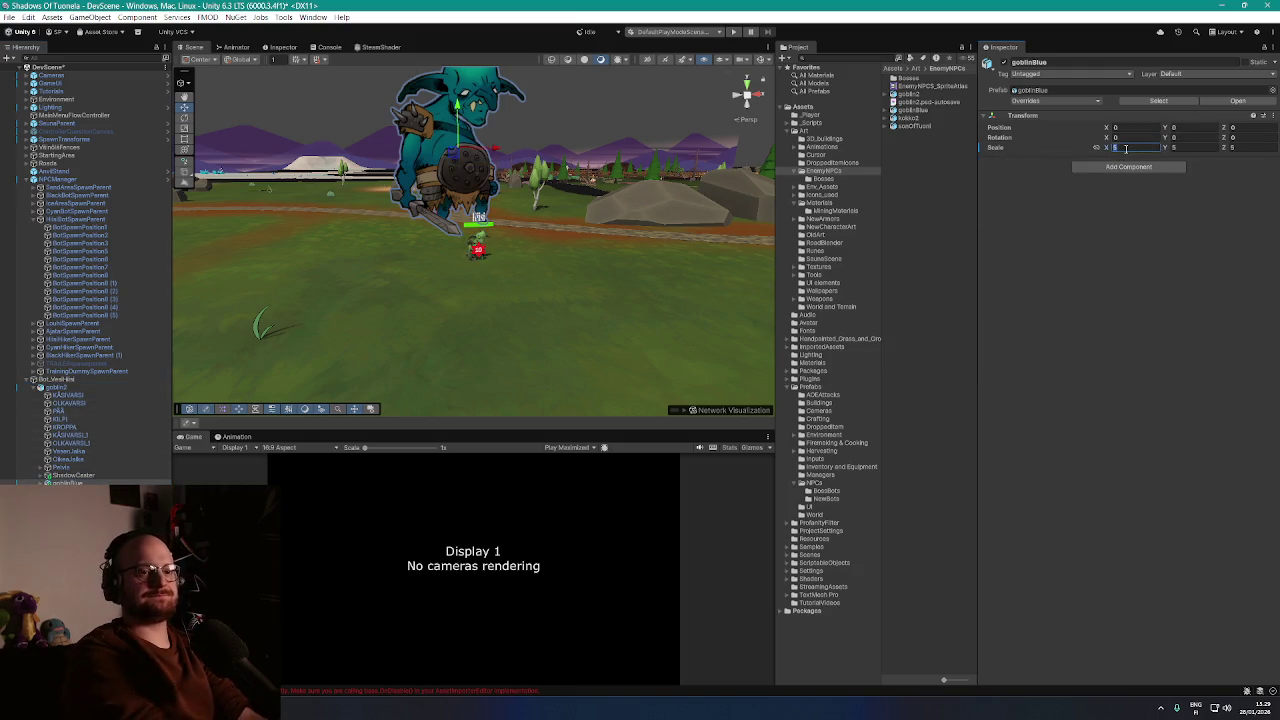
pyautogui.write('0.4')
pyautogui.press('Tab')
pyautogui.write('0.4')
pyautogui.press('Tab')
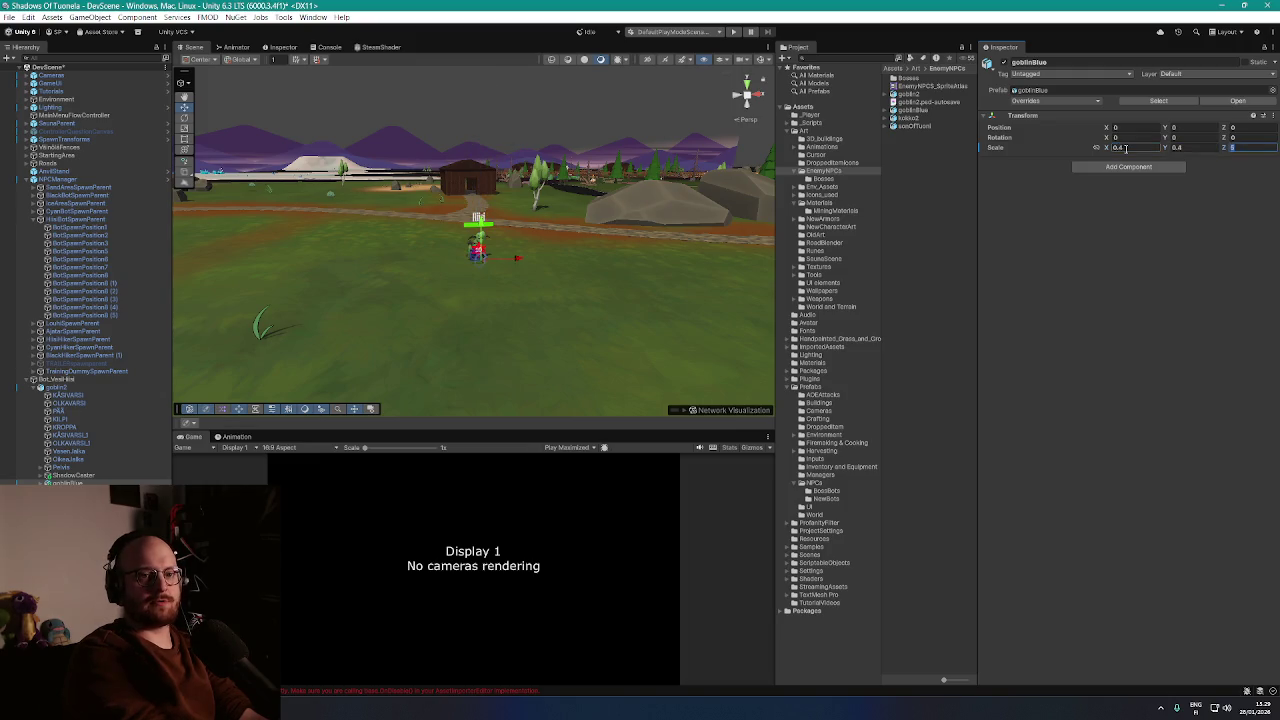
pyautogui.press('Return')
pyautogui.press('f')
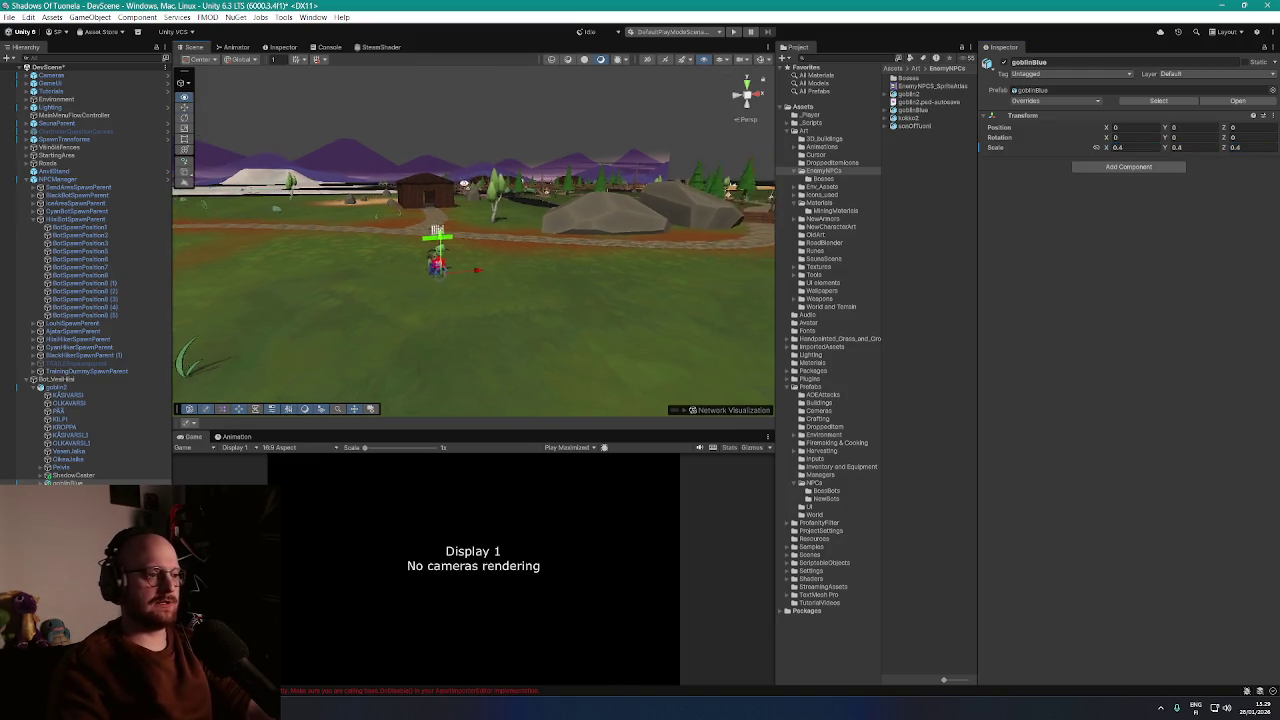
pyautogui.scroll(-3, 458, 197)
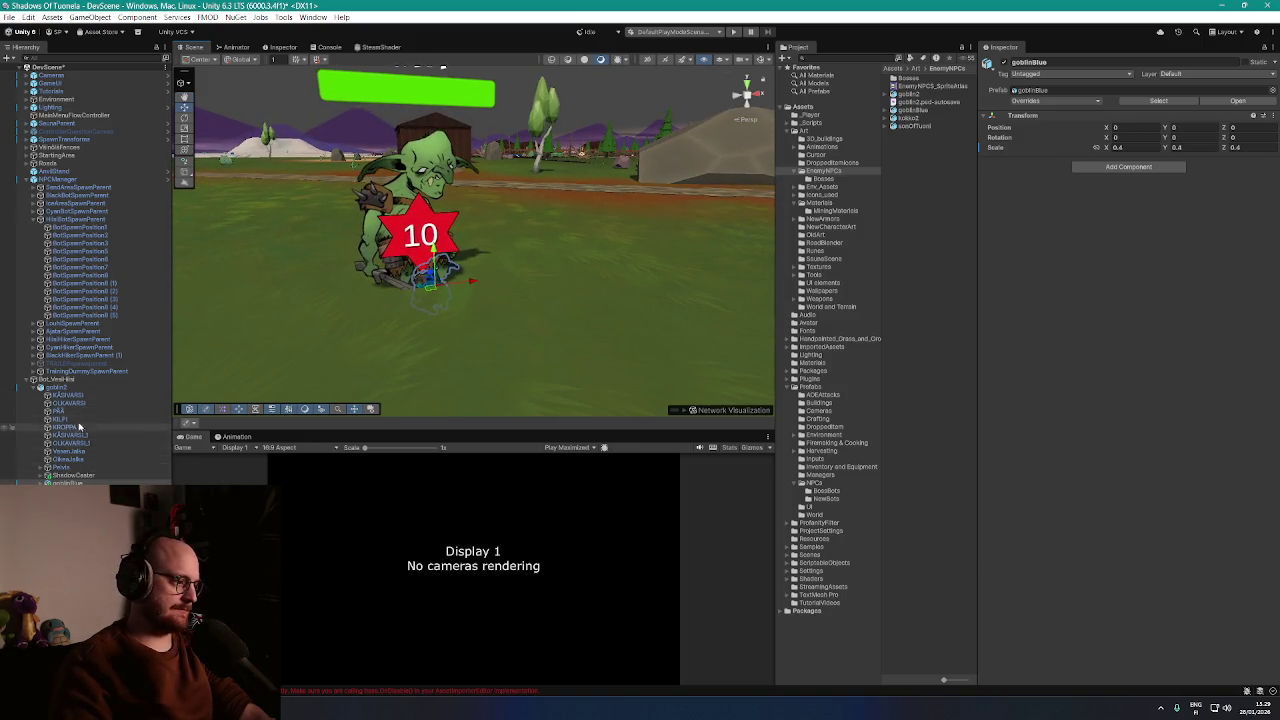
# Move goblinBlue over goblin2 and scale it up to a uniform 1.24
pyautogui.click(75, 390)
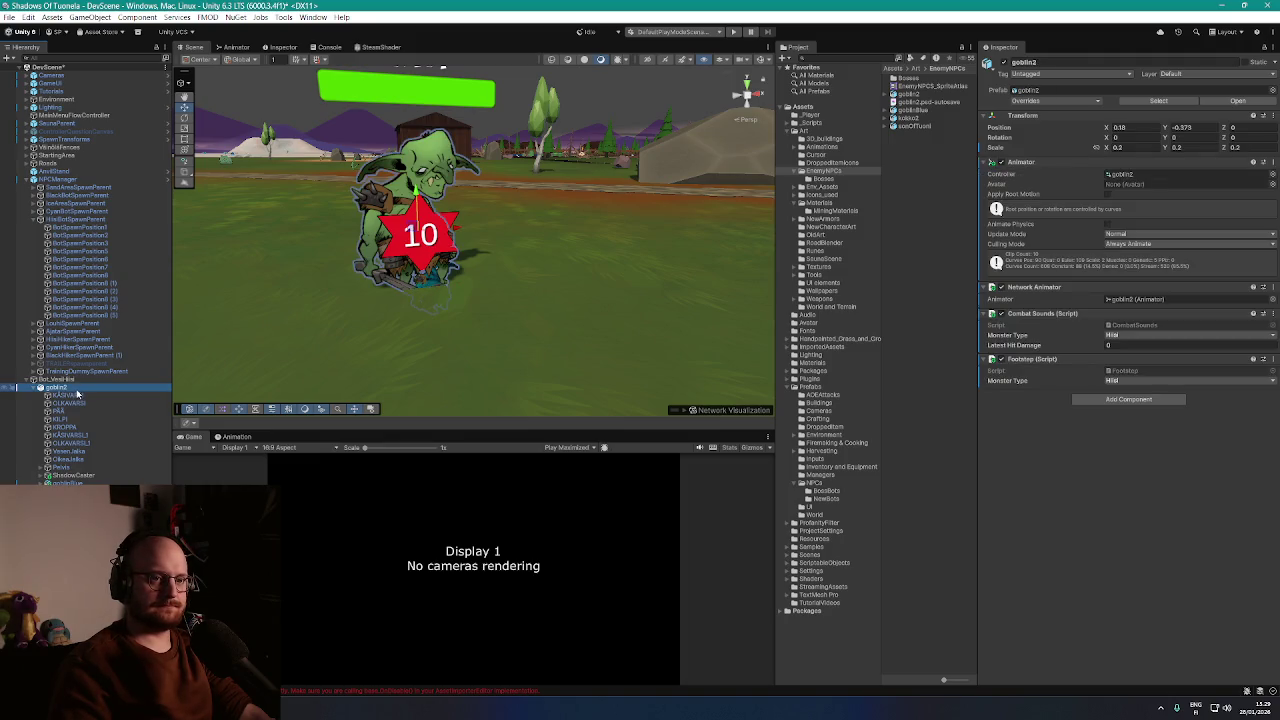
pyautogui.click(66, 483)
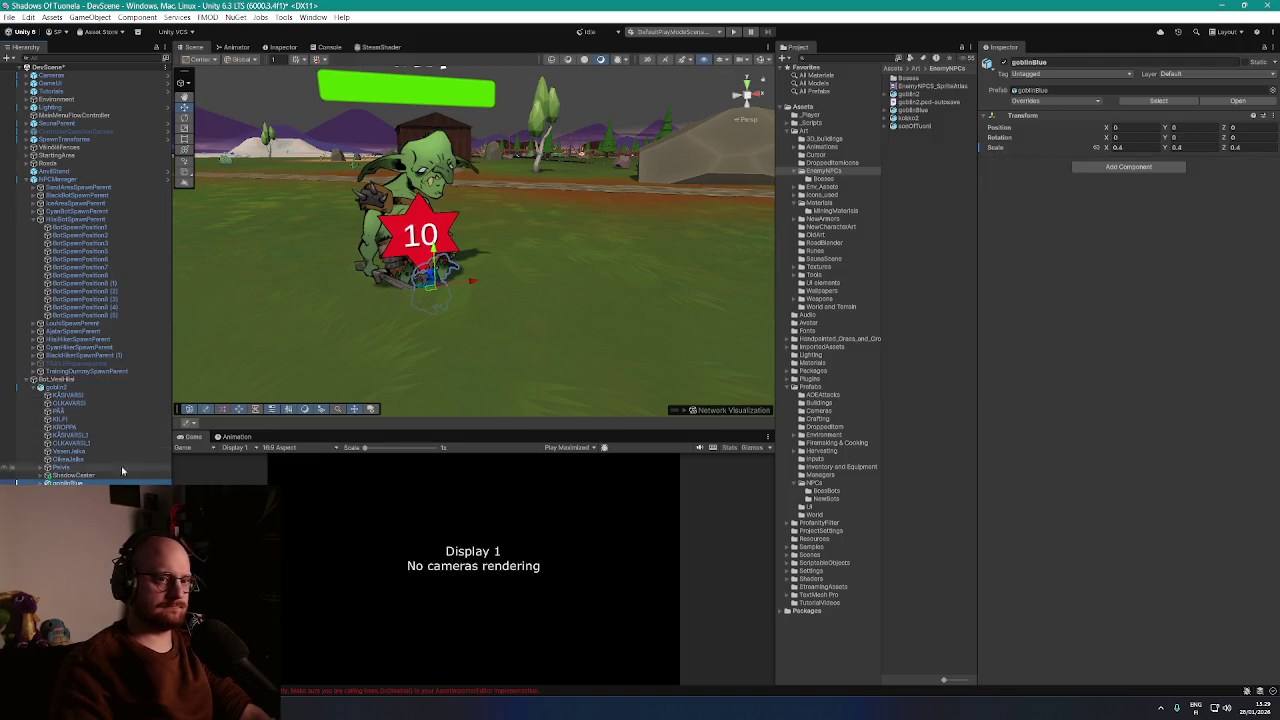
pyautogui.press('f')
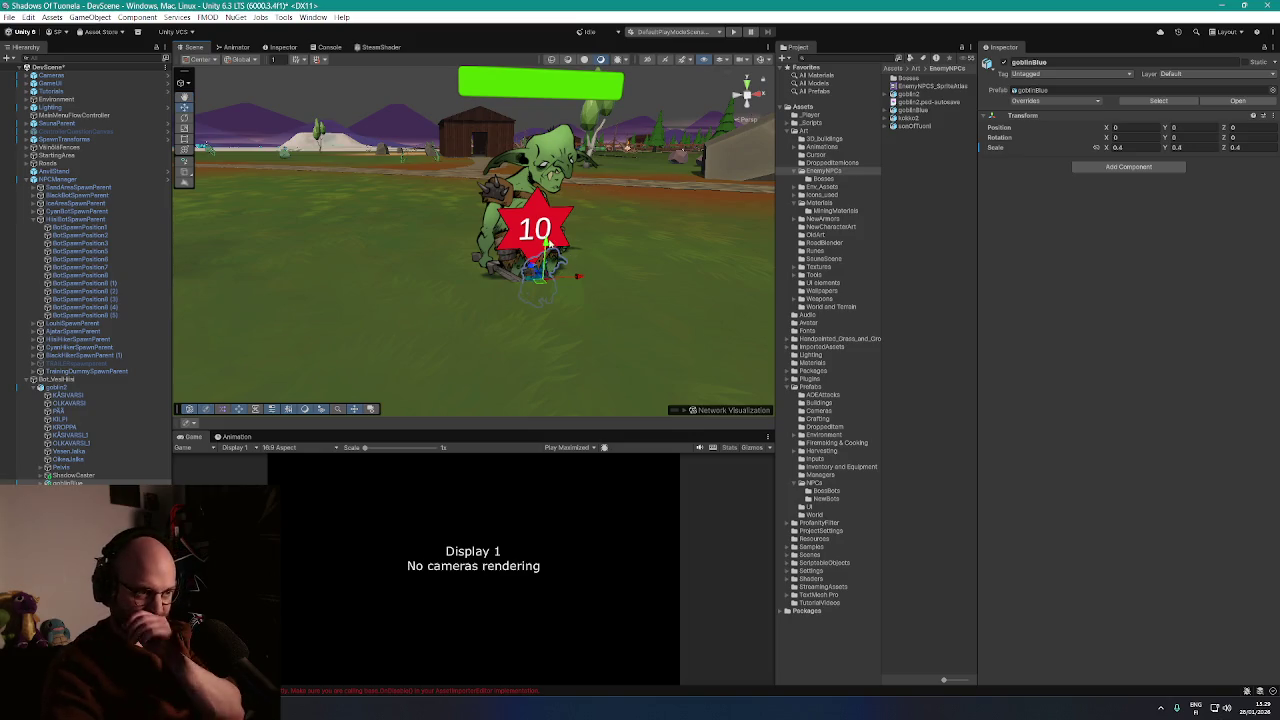
pyautogui.moveTo(555, 240)
pyautogui.mouseDown()
pyautogui.moveTo(580, 251)
pyautogui.moveTo(569, 254)
pyautogui.mouseUp()
pyautogui.click(1110, 148)
pyautogui.moveTo(1105, 148); pyautogui.dragTo(1122, 148)
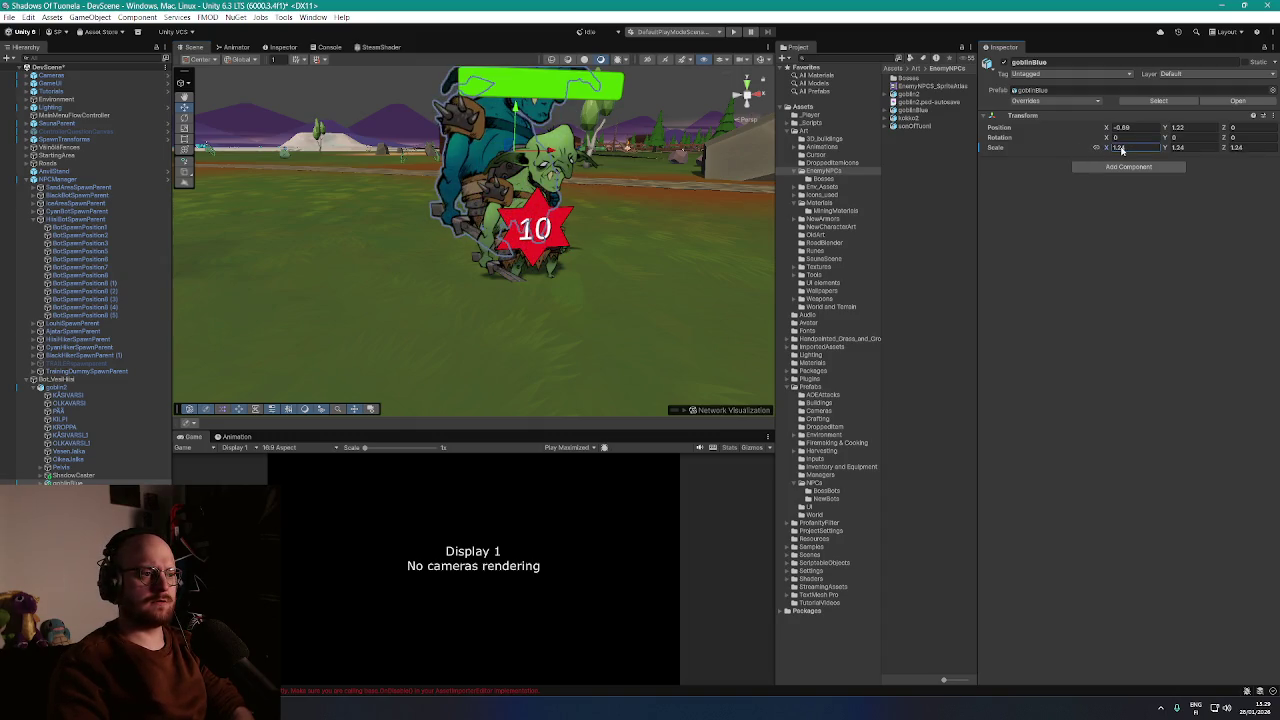
# Set goblinBlue's Position X and Y to 0 so the teal goblin sits on goblin2
pyautogui.click(60, 387)
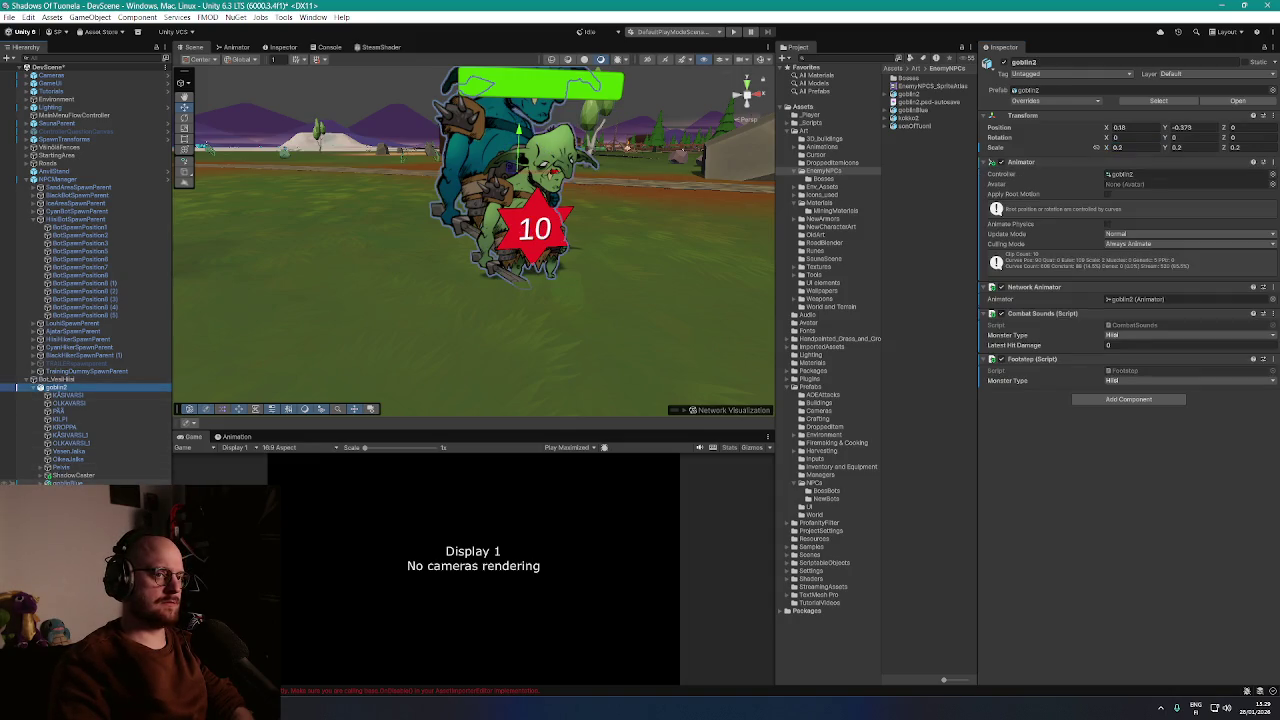
pyautogui.click(519, 128)
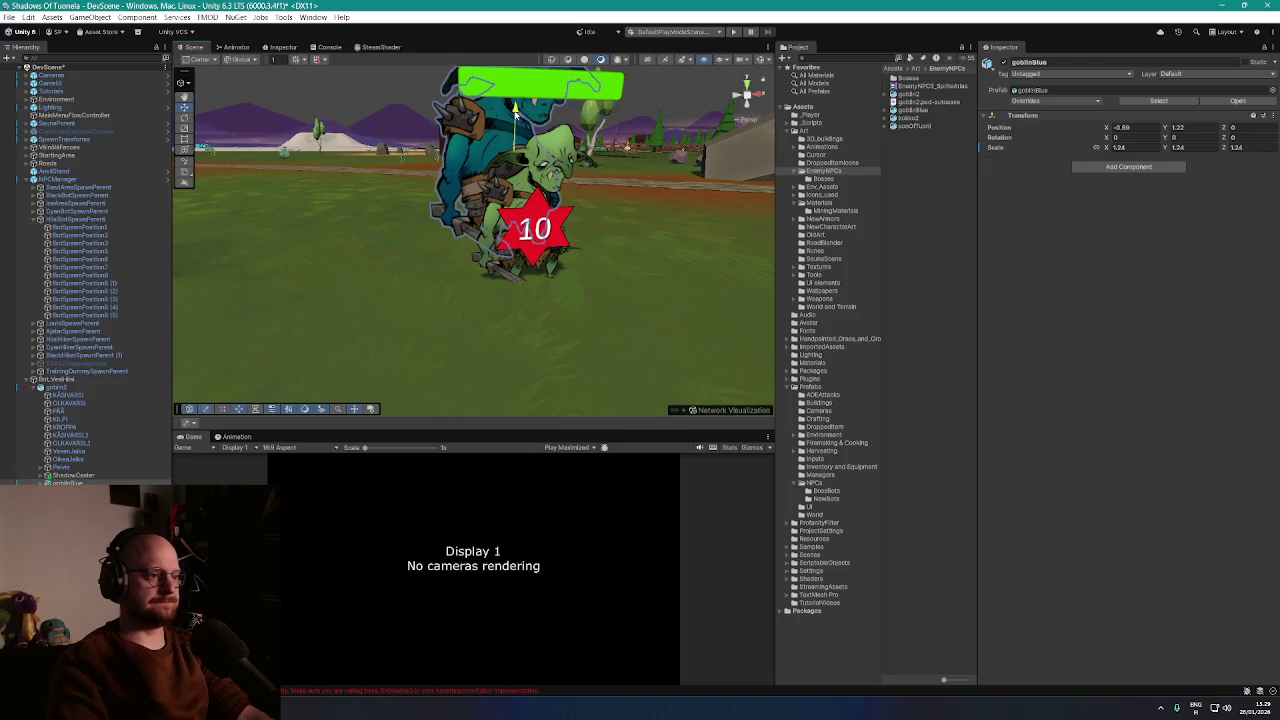
pyautogui.moveTo(515, 130); pyautogui.dragTo(565, 190)
pyautogui.doubleClick(1190, 127)
pyautogui.write('0')
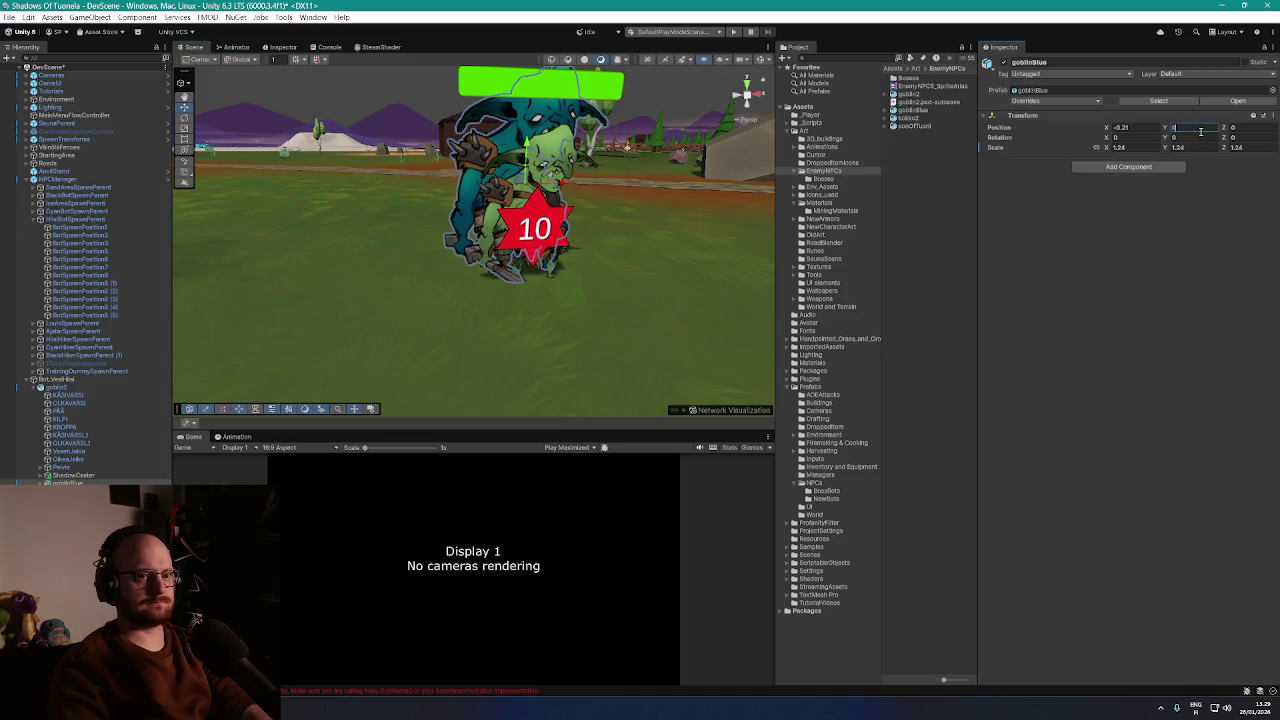
pyautogui.press('Return')
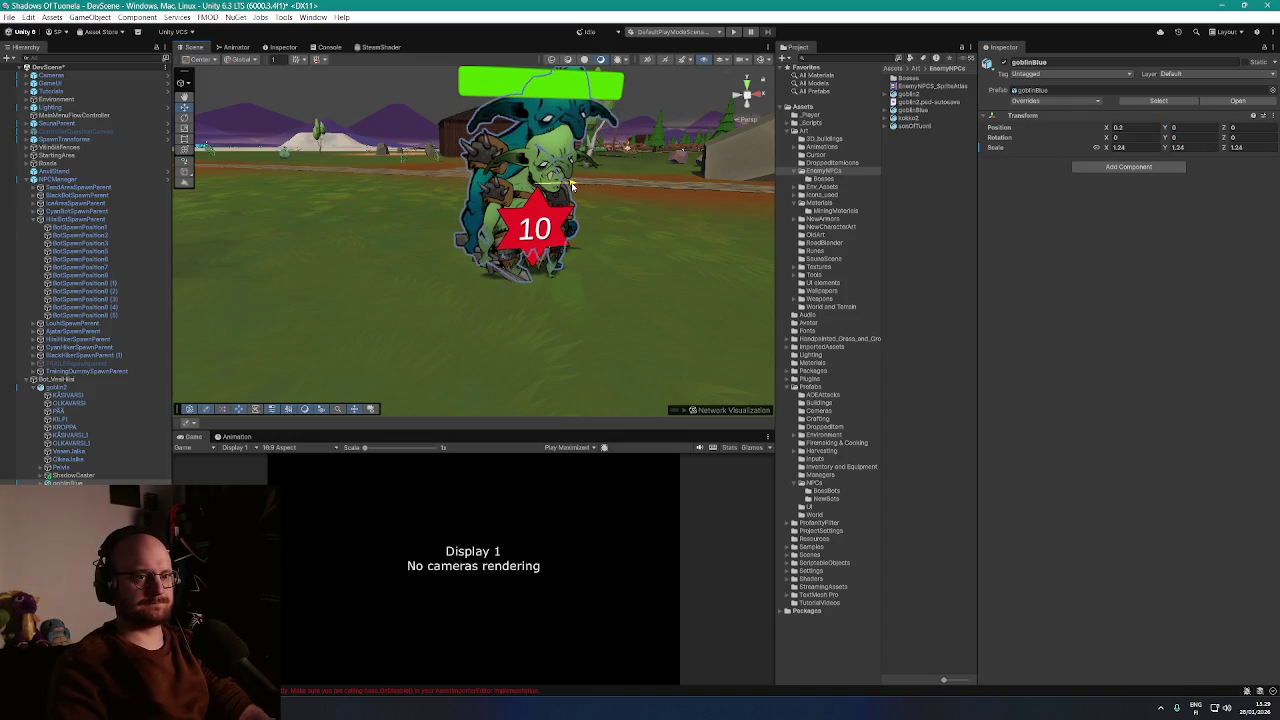
pyautogui.doubleClick(1130, 127)
pyautogui.write('0')
pyautogui.press('Return')
pyautogui.moveTo(600, 220); pyautogui.dragTo(523, 221)
pyautogui.press('f')
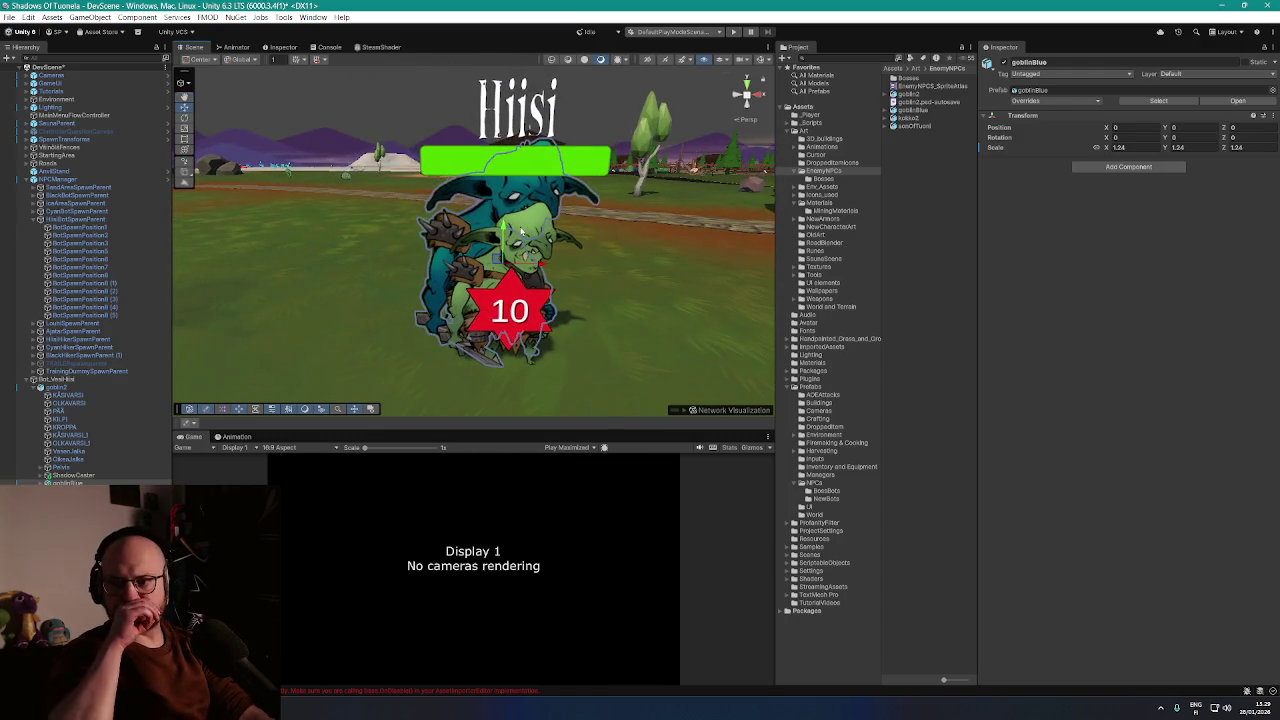
pyautogui.moveTo(437, 333); pyautogui.dragTo(405, 330)
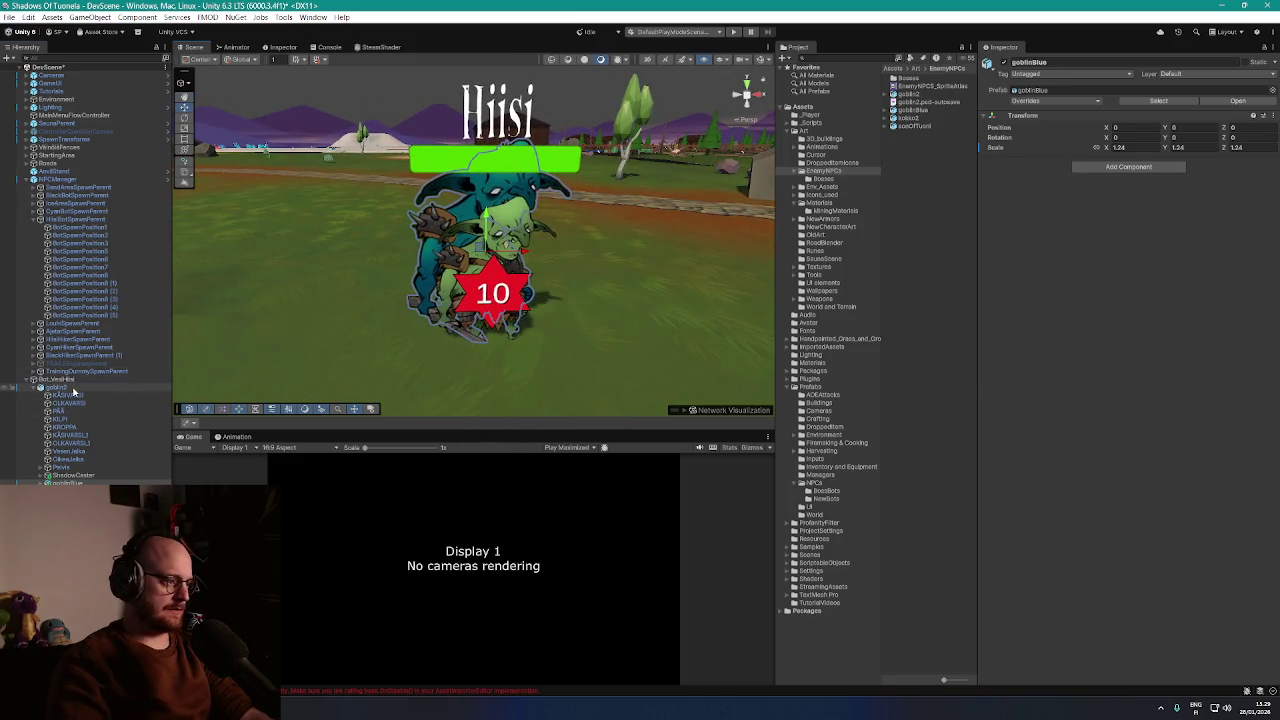
# Add an Animator to goblinBlue with values pasted from goblin2's Animator
pyautogui.click(73, 389)
pyautogui.rightClick(1052, 163)
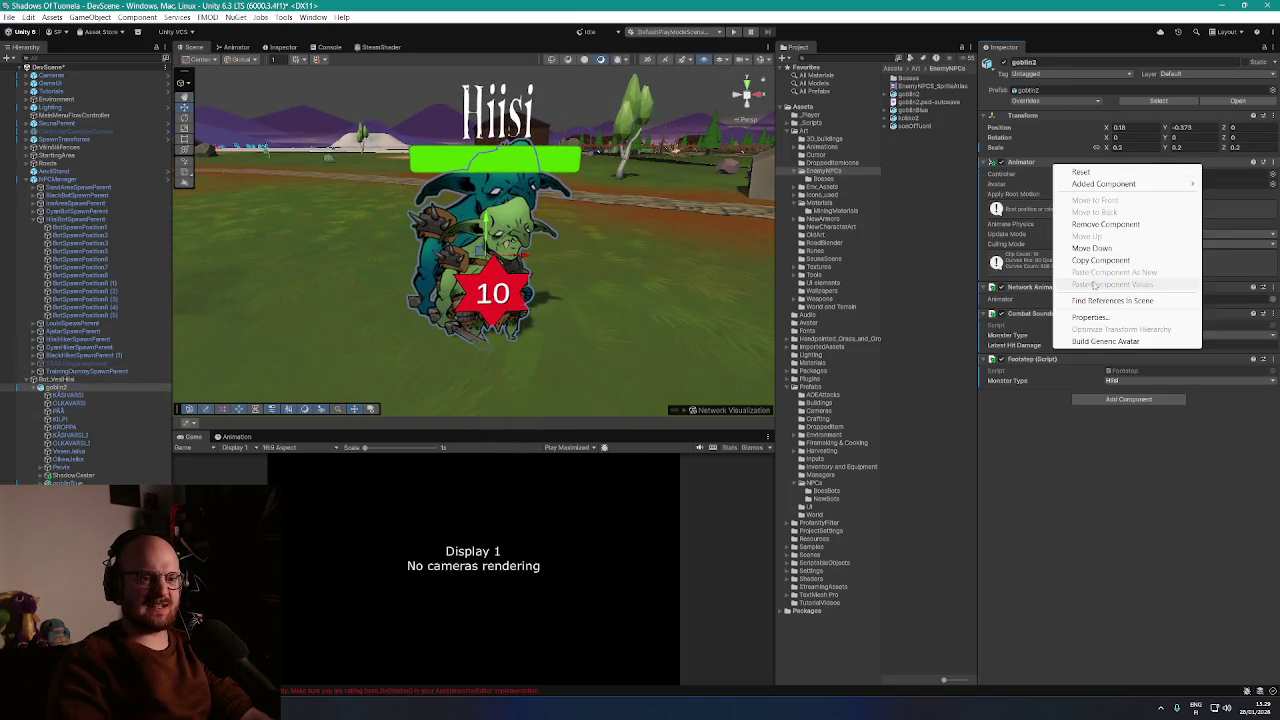
pyautogui.click(1100, 260)
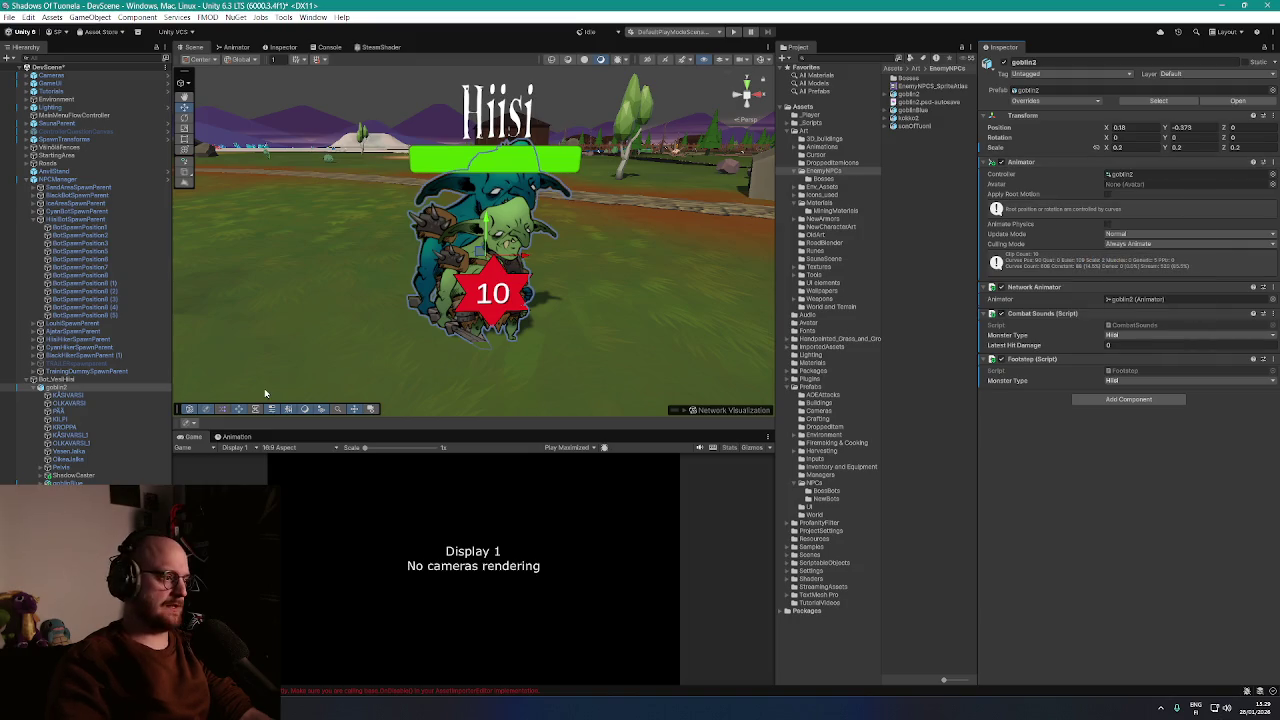
pyautogui.click(65, 482)
pyautogui.click(1088, 215)
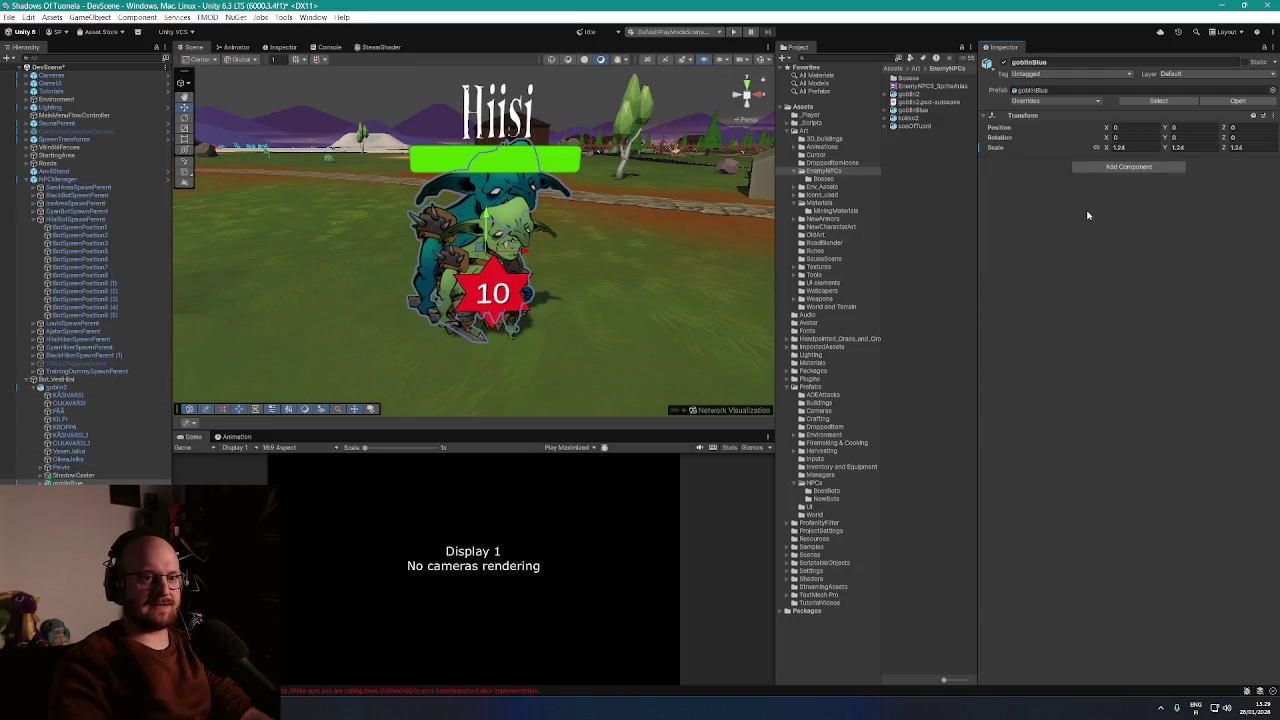
pyautogui.rightClick(1048, 148)
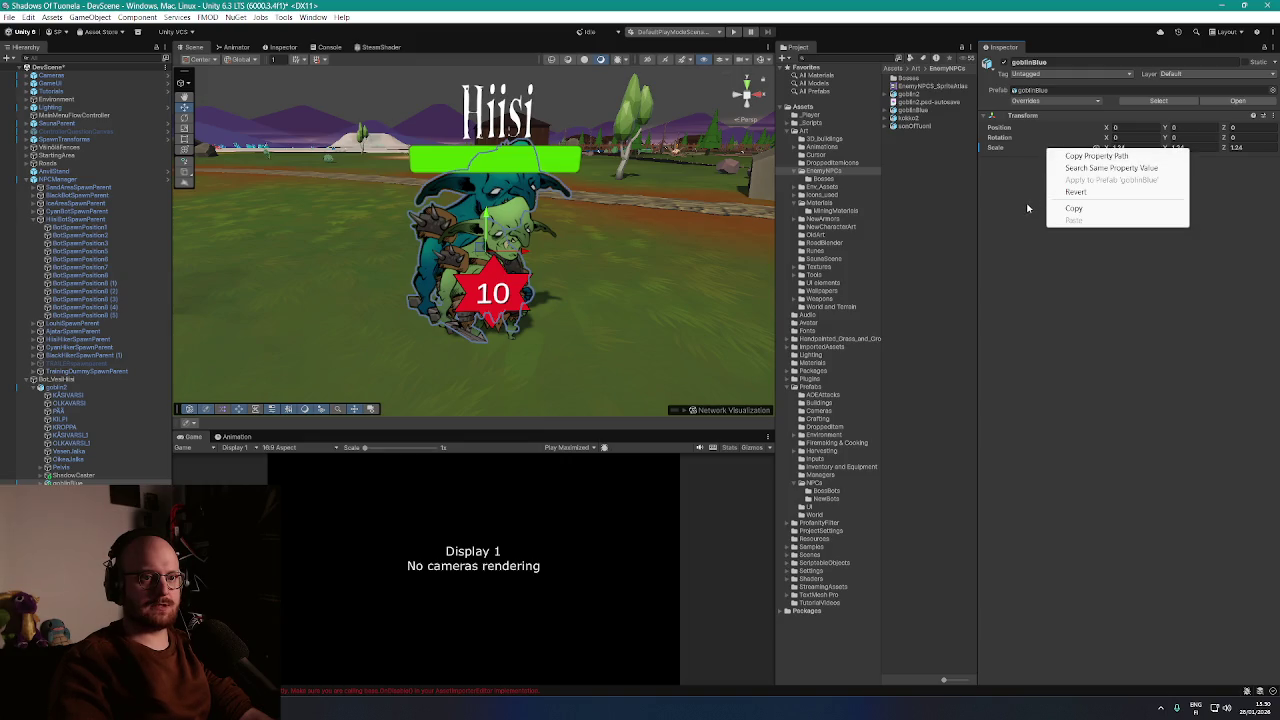
pyautogui.click(1027, 208)
pyautogui.click(1088, 170)
pyautogui.click(1093, 206)
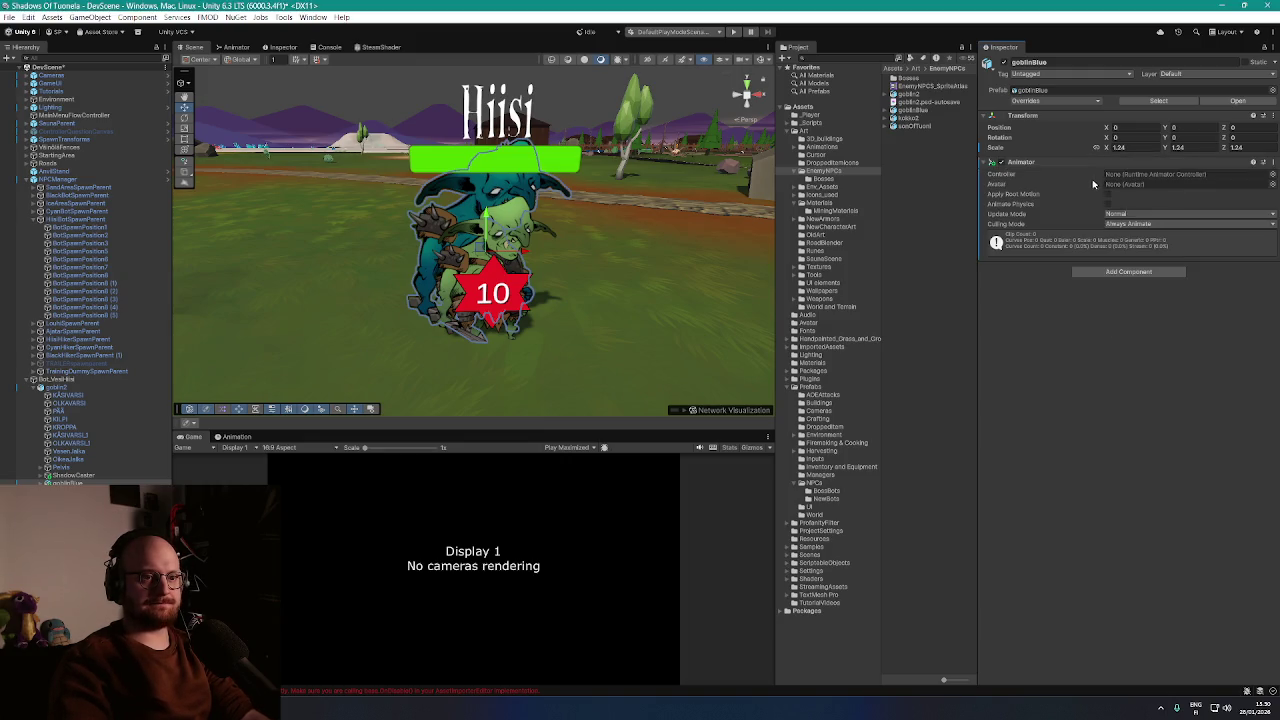
pyautogui.rightClick(1093, 163)
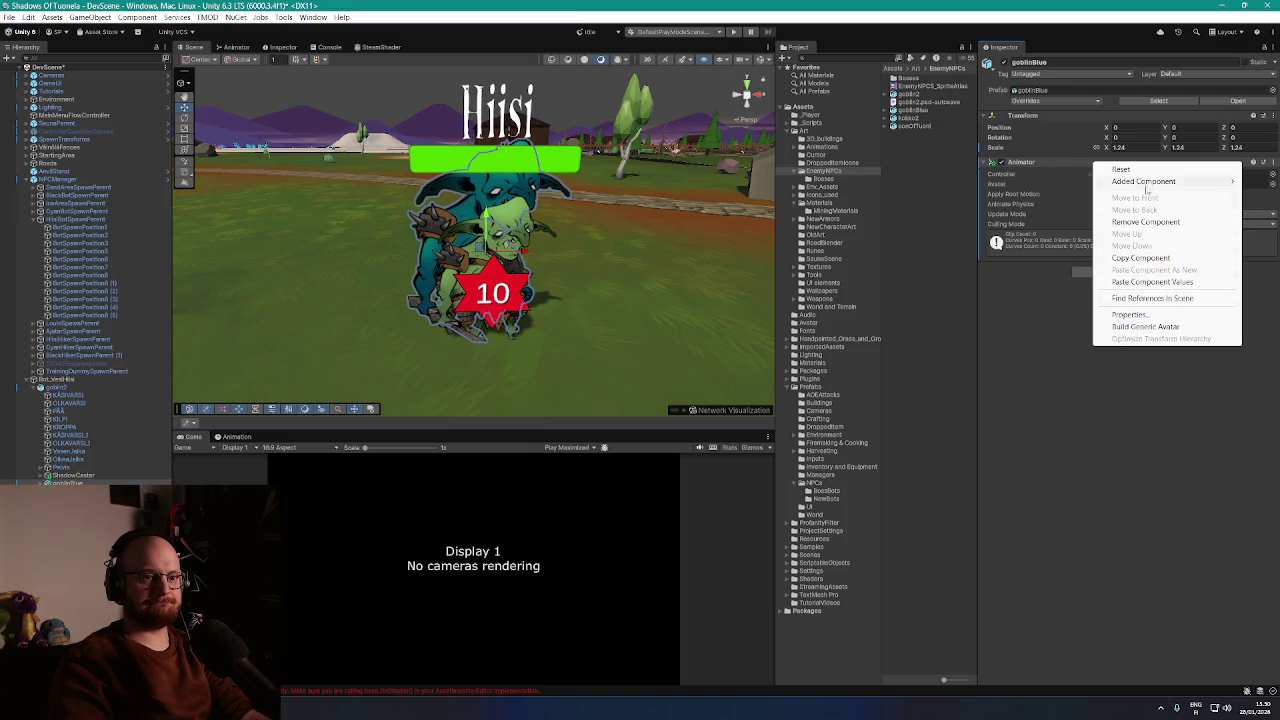
pyautogui.click(1138, 286)
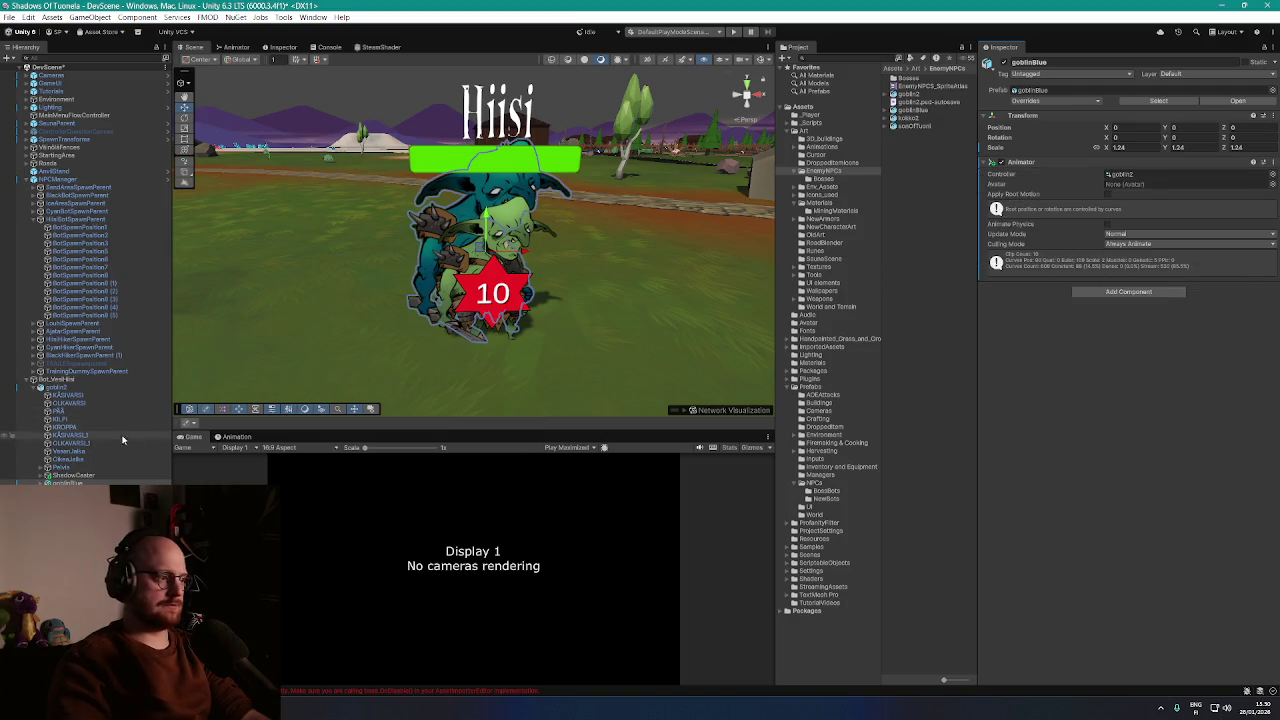
# Add a Network Animator to goblinBlue with goblin2's Network Animator values pasted in
pyautogui.click(58, 387)
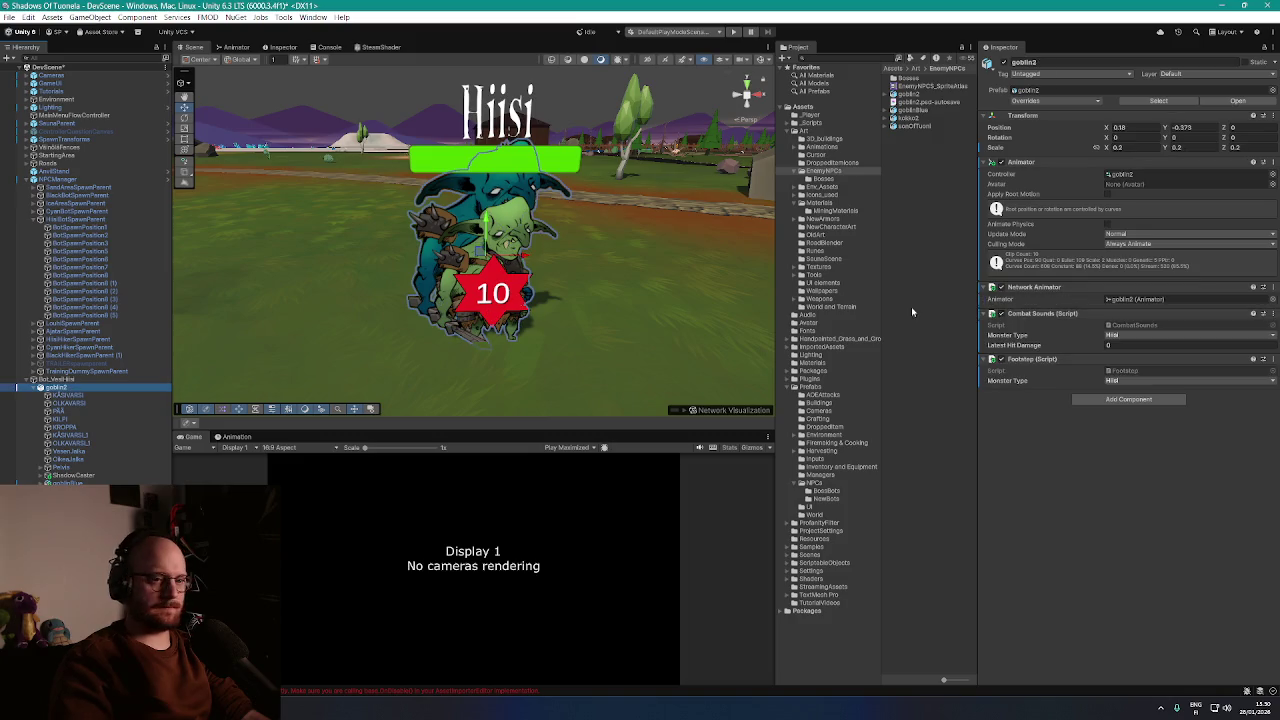
pyautogui.rightClick(1071, 288)
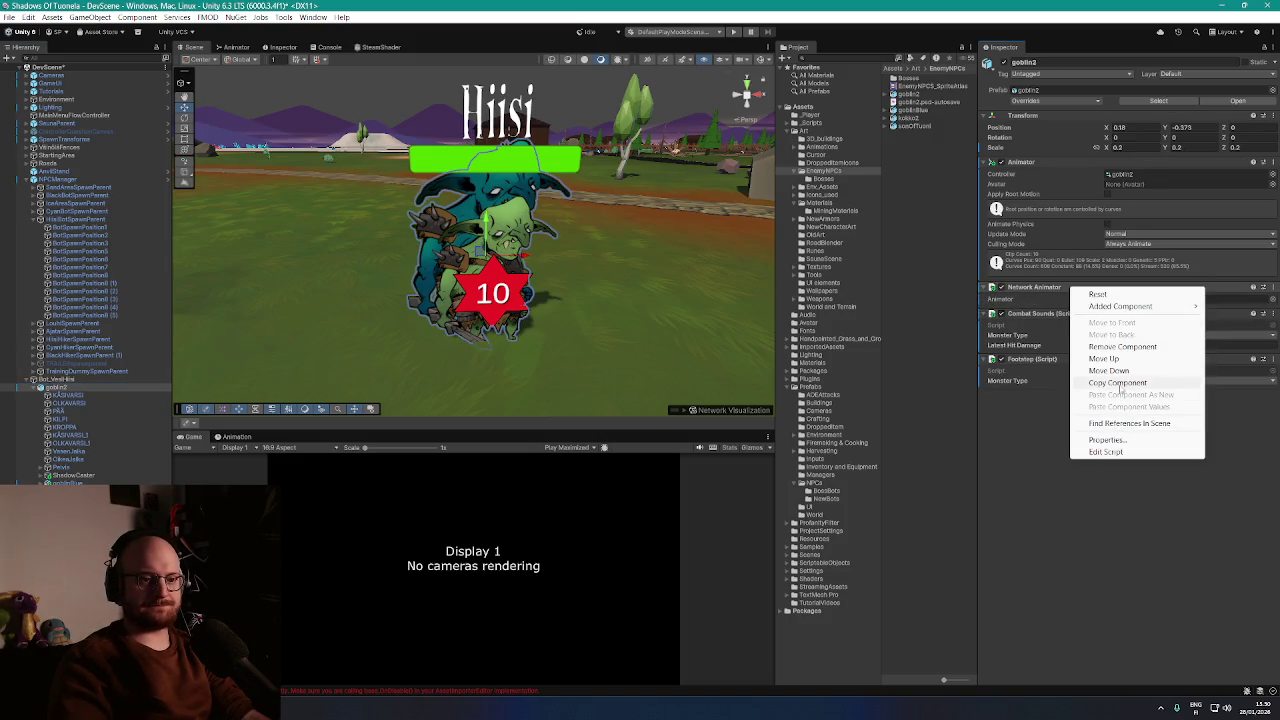
pyautogui.click(1117, 384)
pyautogui.click(66, 483)
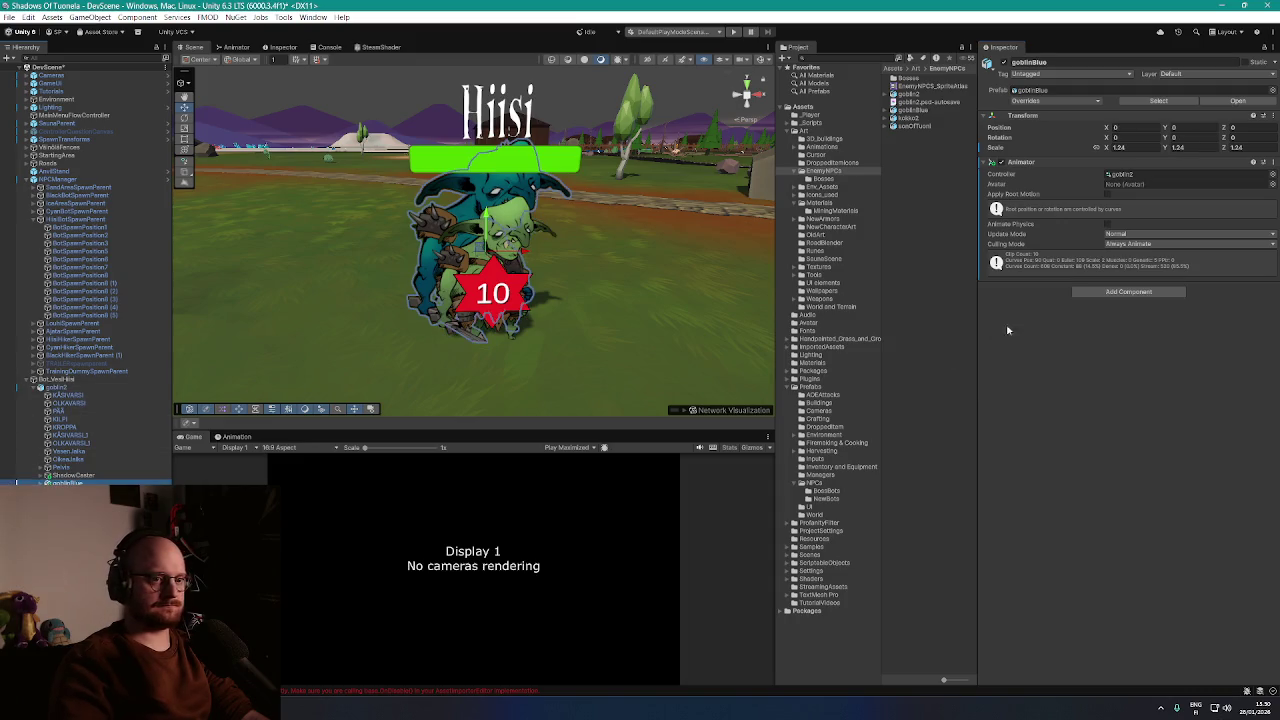
pyautogui.click(1128, 291)
pyautogui.click(1130, 330)
pyautogui.click(1132, 323)
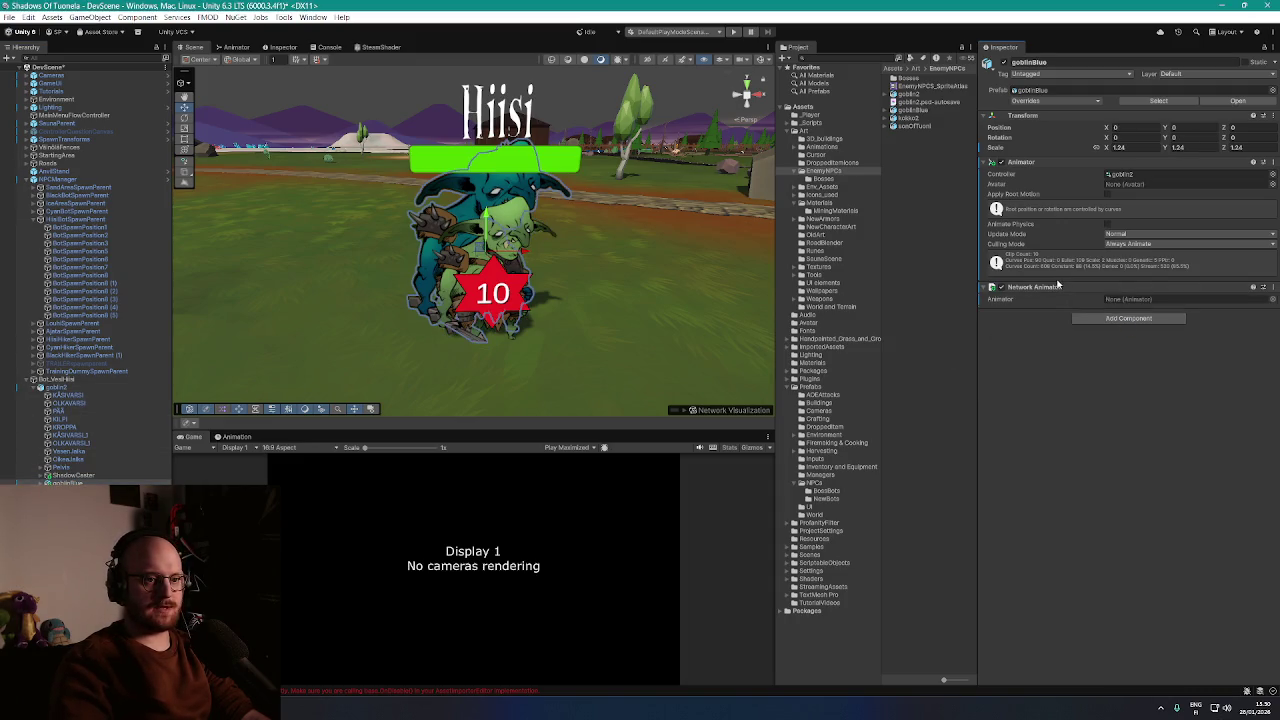
pyautogui.rightClick(1058, 287)
pyautogui.click(1110, 404)
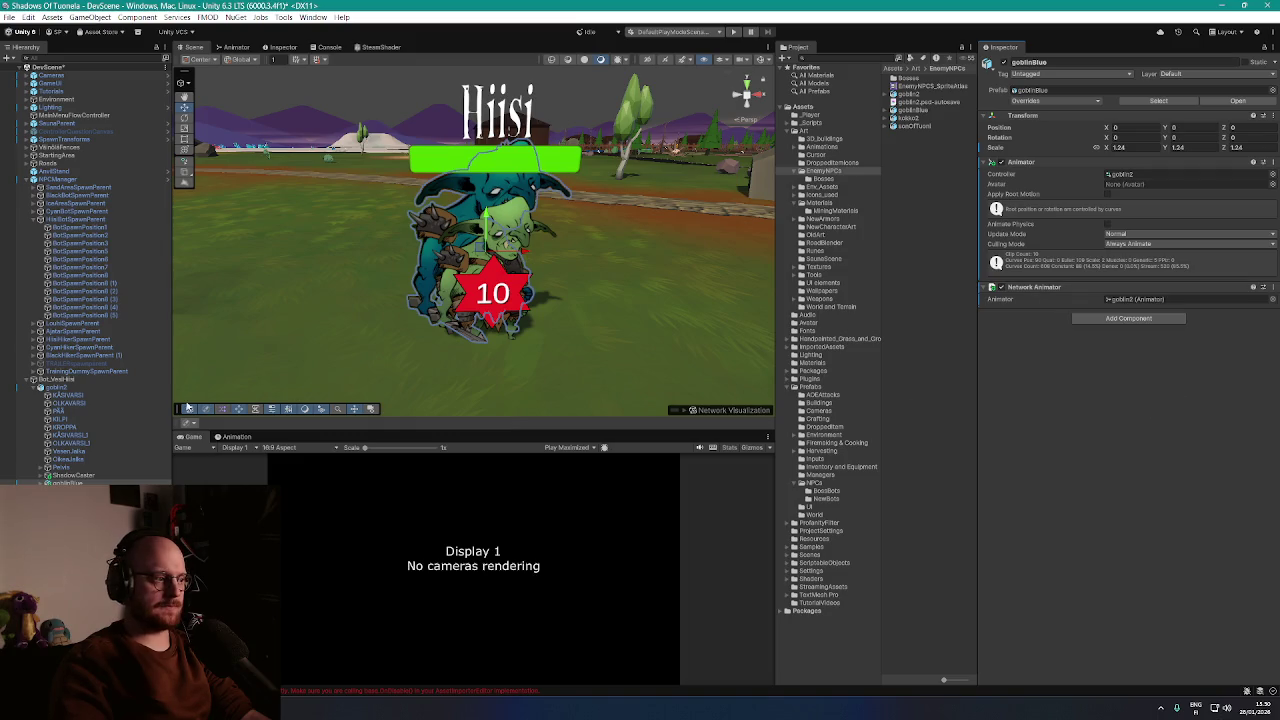
# Add the Combat Sounds script to goblinBlue, matching goblin2's
pyautogui.click(60, 387)
pyautogui.rightClick(1060, 316)
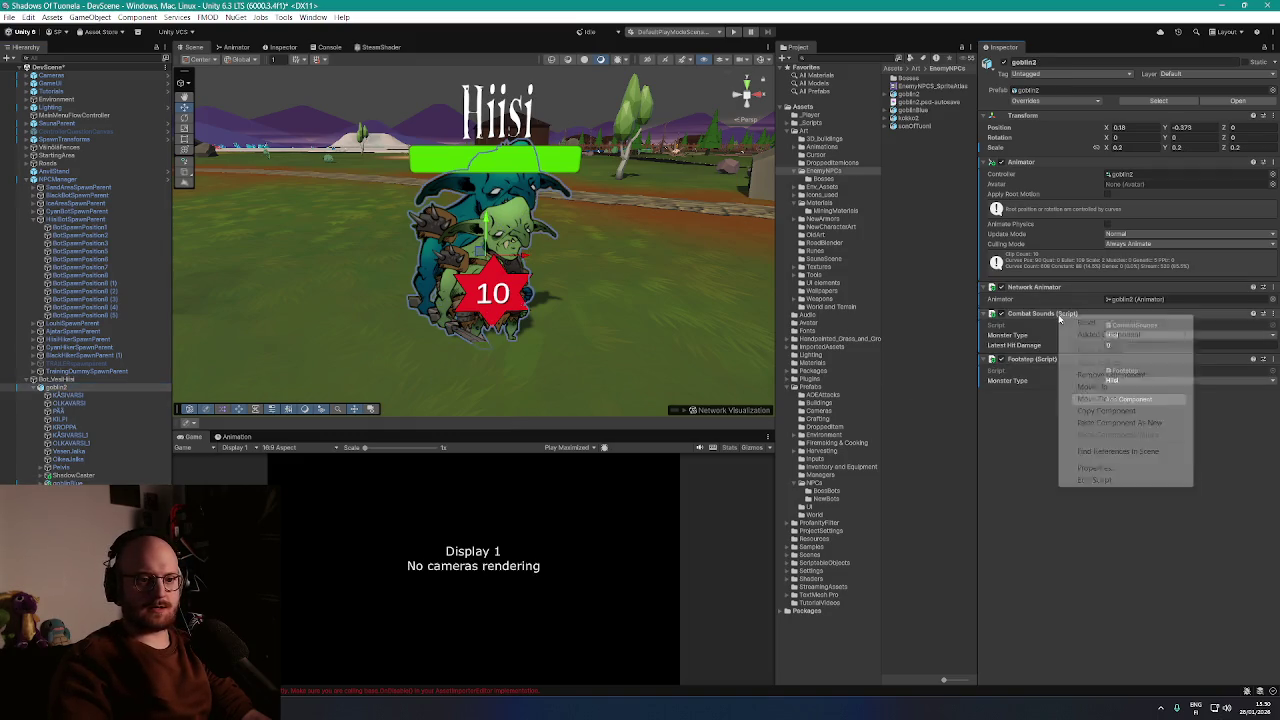
pyautogui.click(1118, 411)
pyautogui.click(62, 483)
pyautogui.click(1128, 318)
pyautogui.write('c')
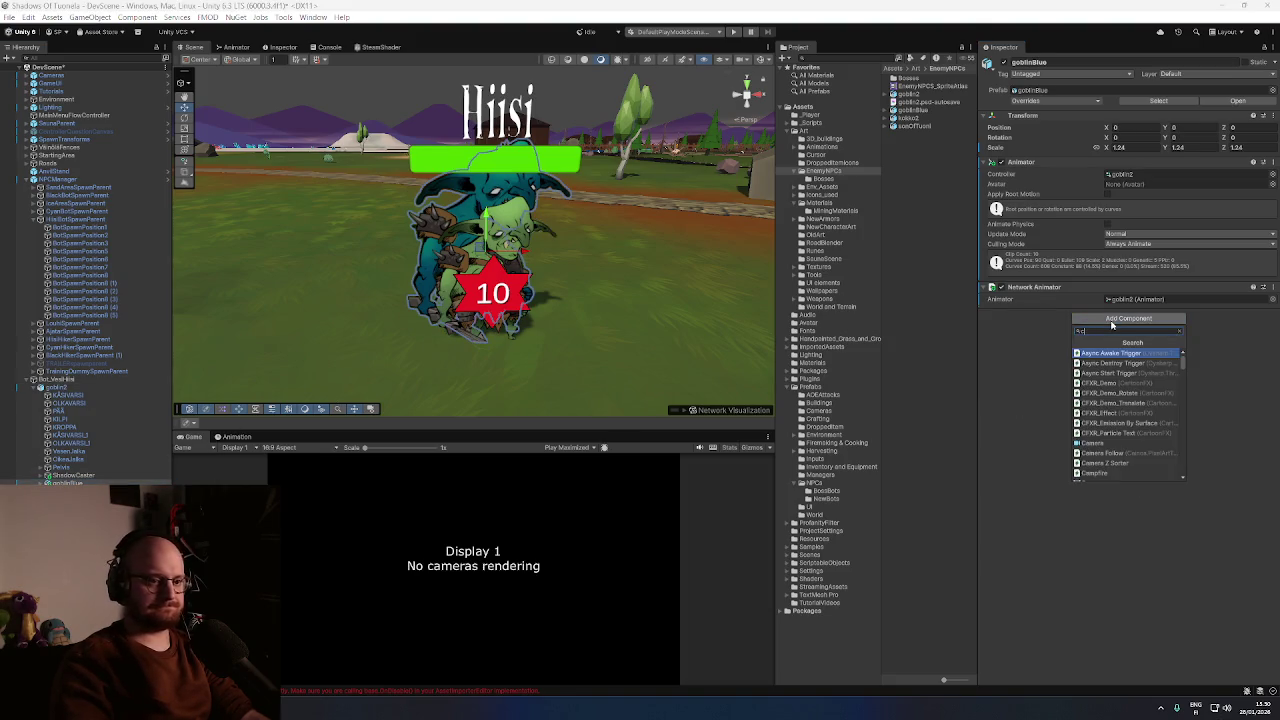
pyautogui.write('omm')
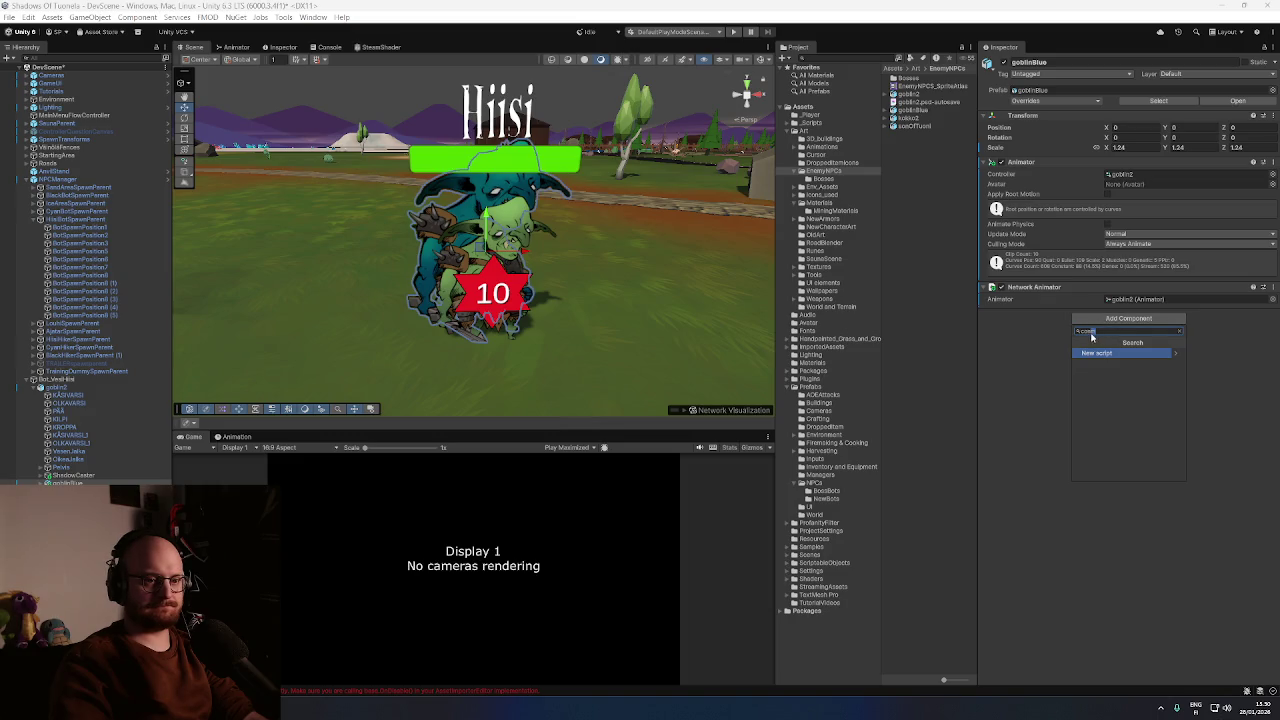
pyautogui.press('BackSpace')
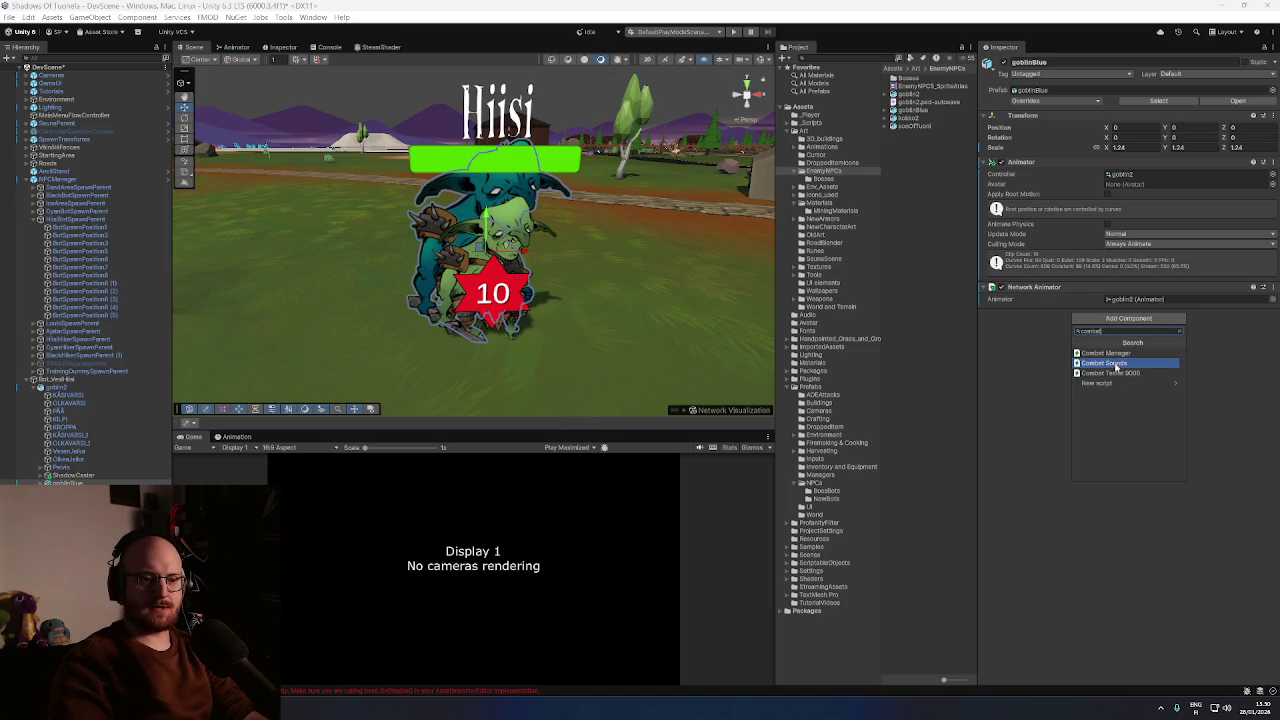
pyautogui.click(1112, 363)
pyautogui.rightClick(1106, 317)
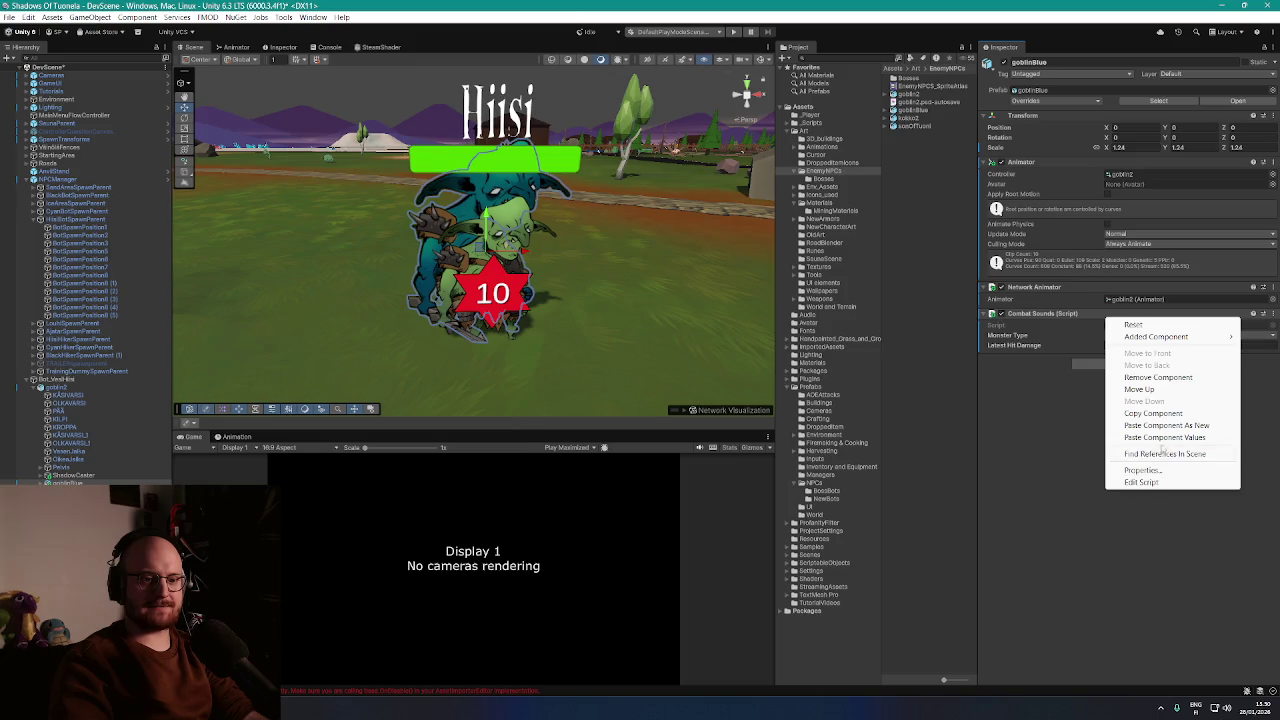
pyautogui.click(1087, 450)
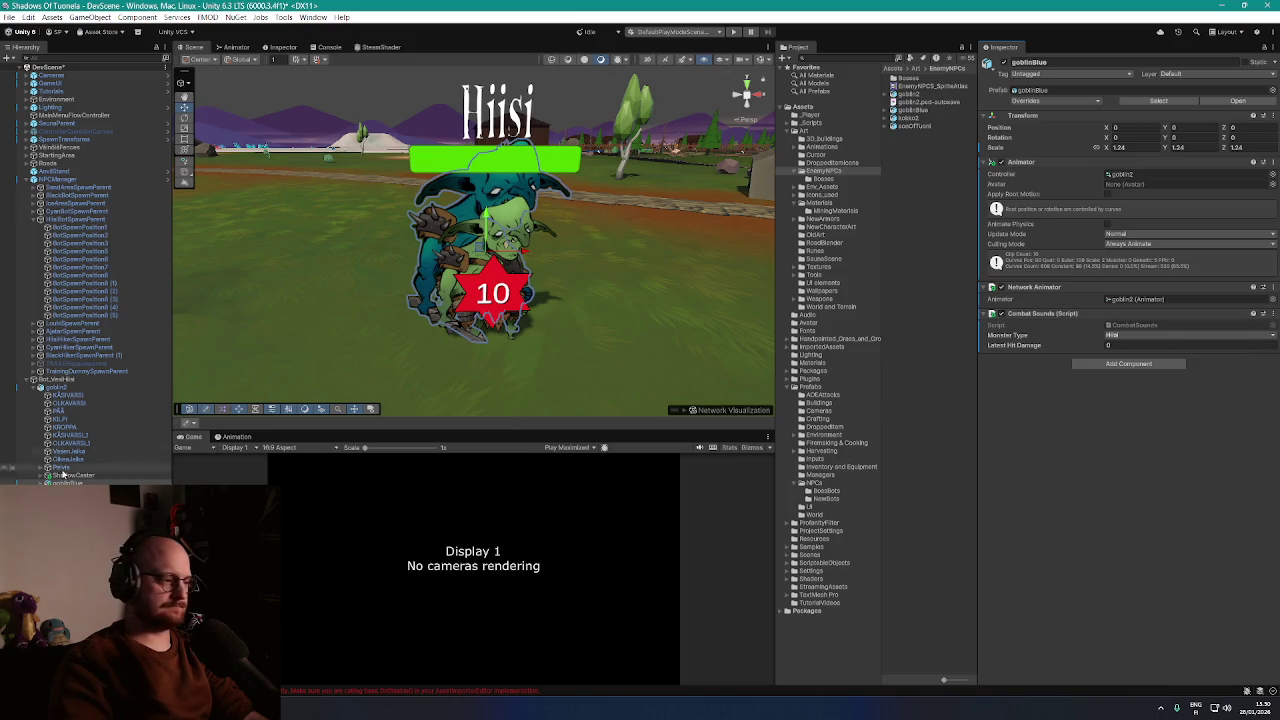
# Add a Footstep script to goblinBlue and paste goblin2's Footstep settings into it
pyautogui.click(56, 387)
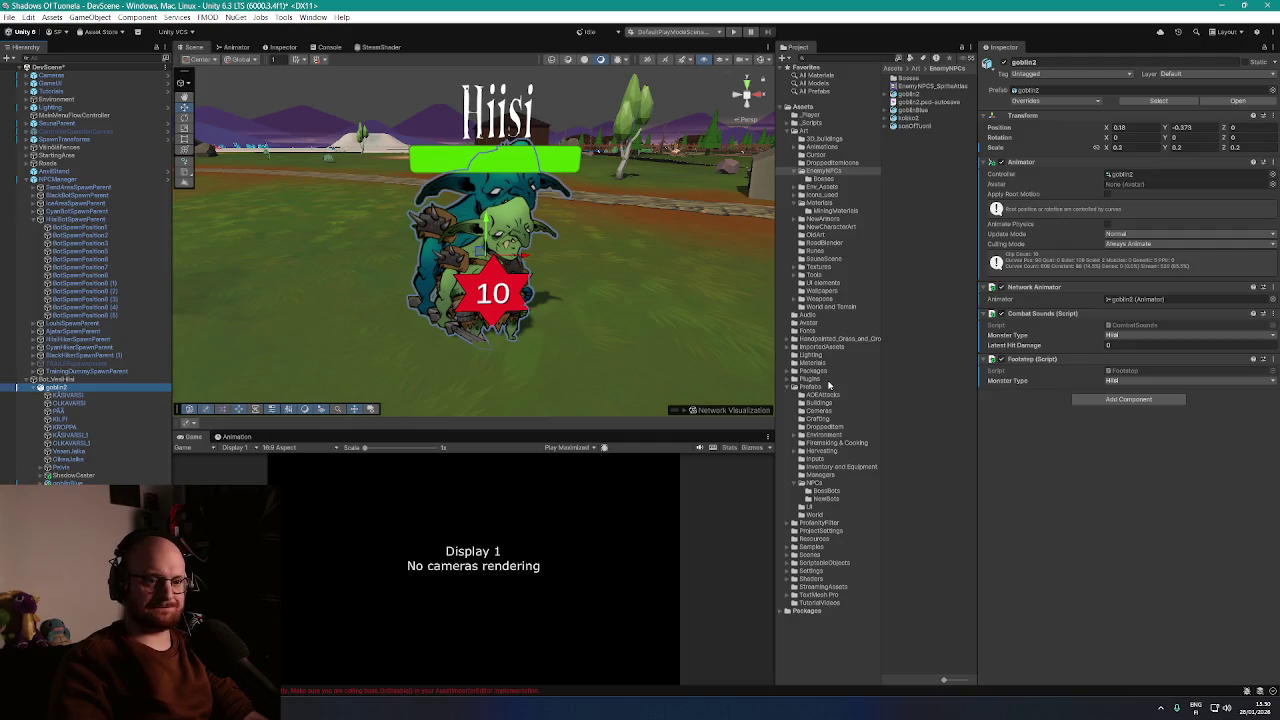
pyautogui.rightClick(1088, 359)
pyautogui.click(1138, 455)
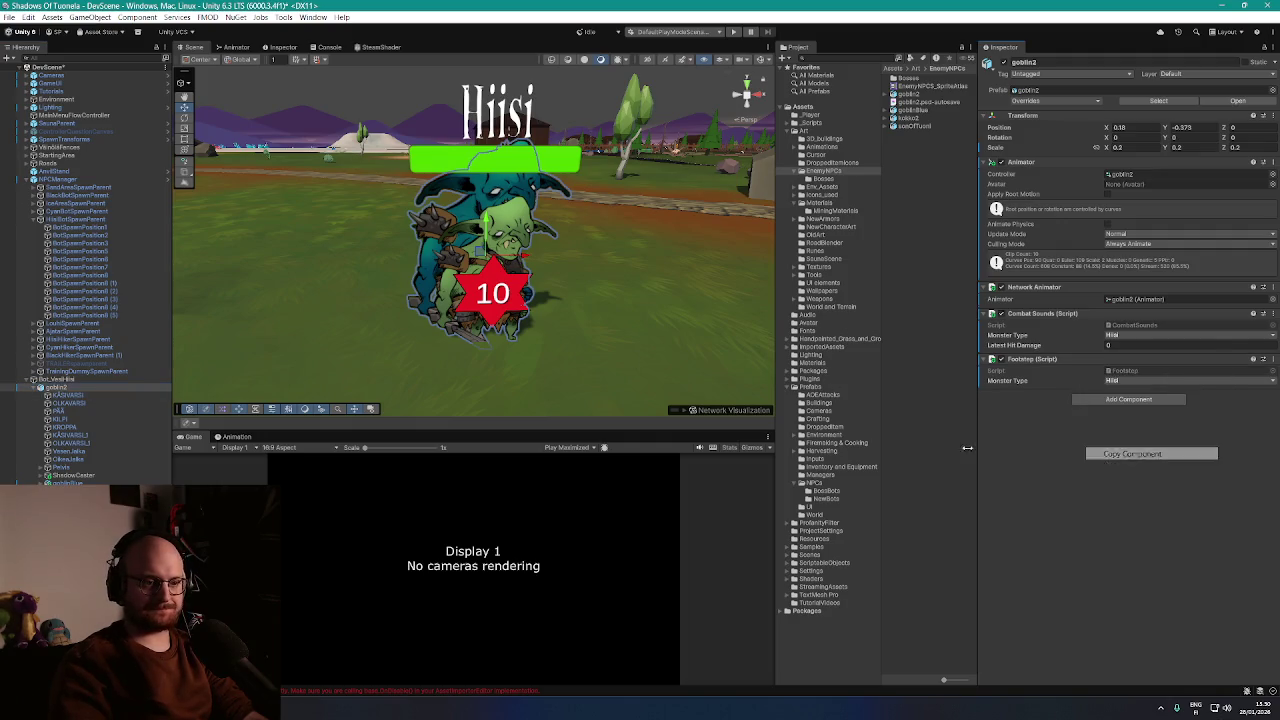
pyautogui.click(66, 483)
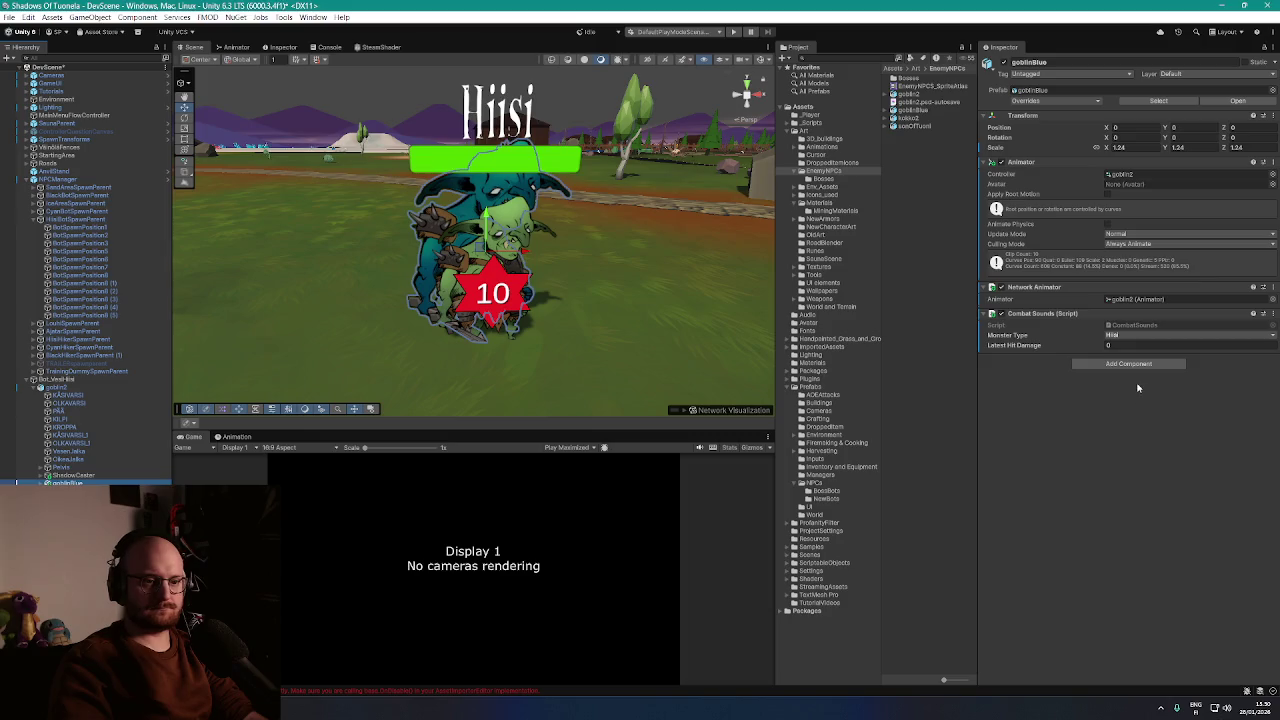
pyautogui.click(1130, 364)
pyautogui.write('foot')
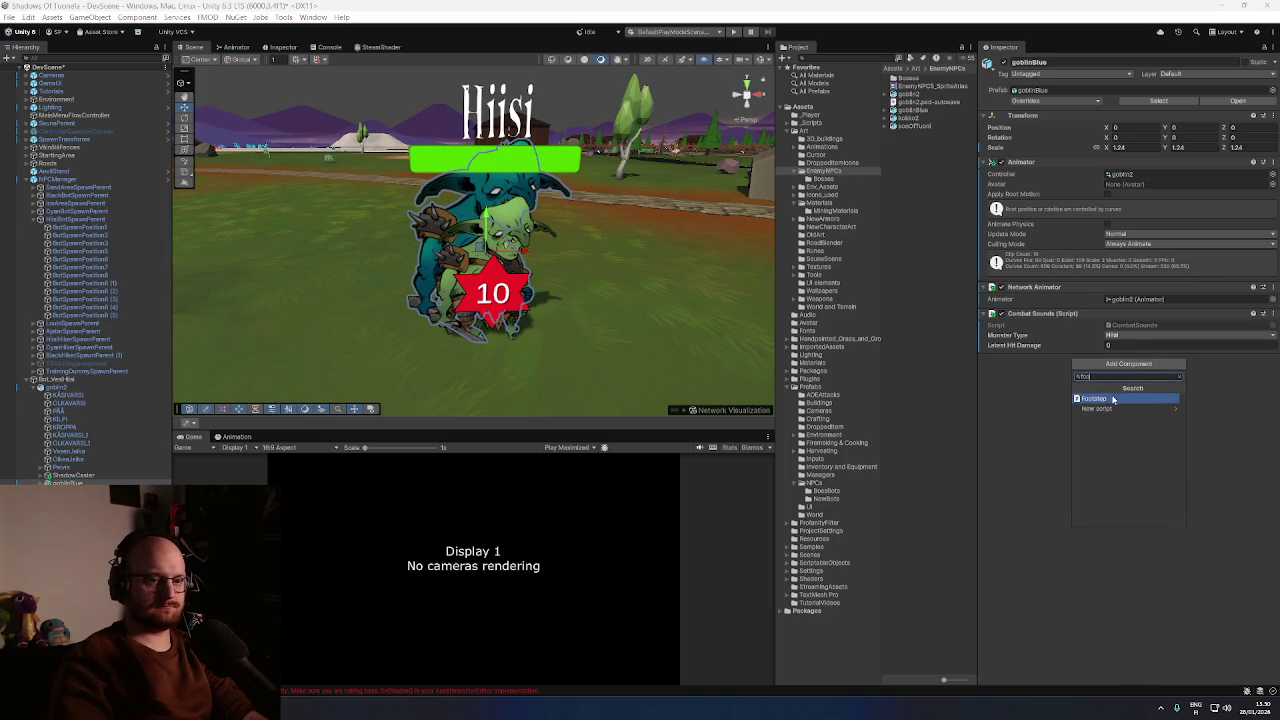
pyautogui.click(1113, 399)
pyautogui.rightClick(1108, 358)
pyautogui.click(1165, 478)
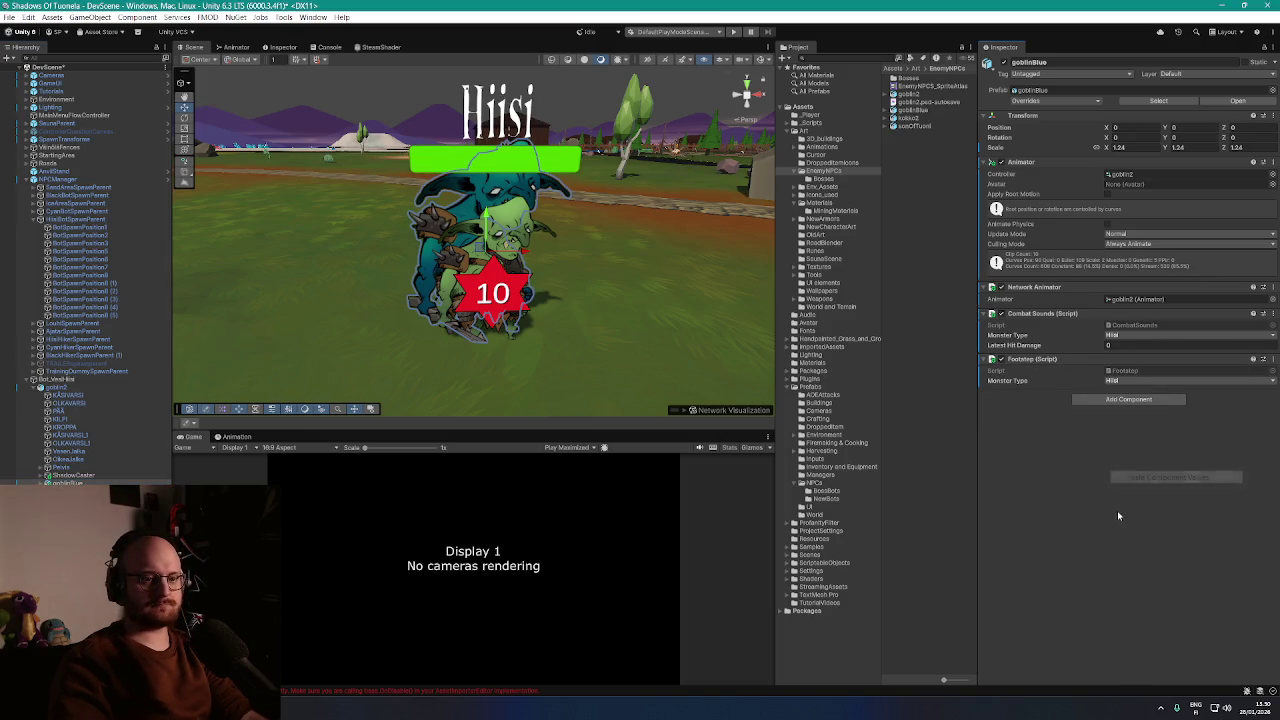
pyautogui.click(57, 387)
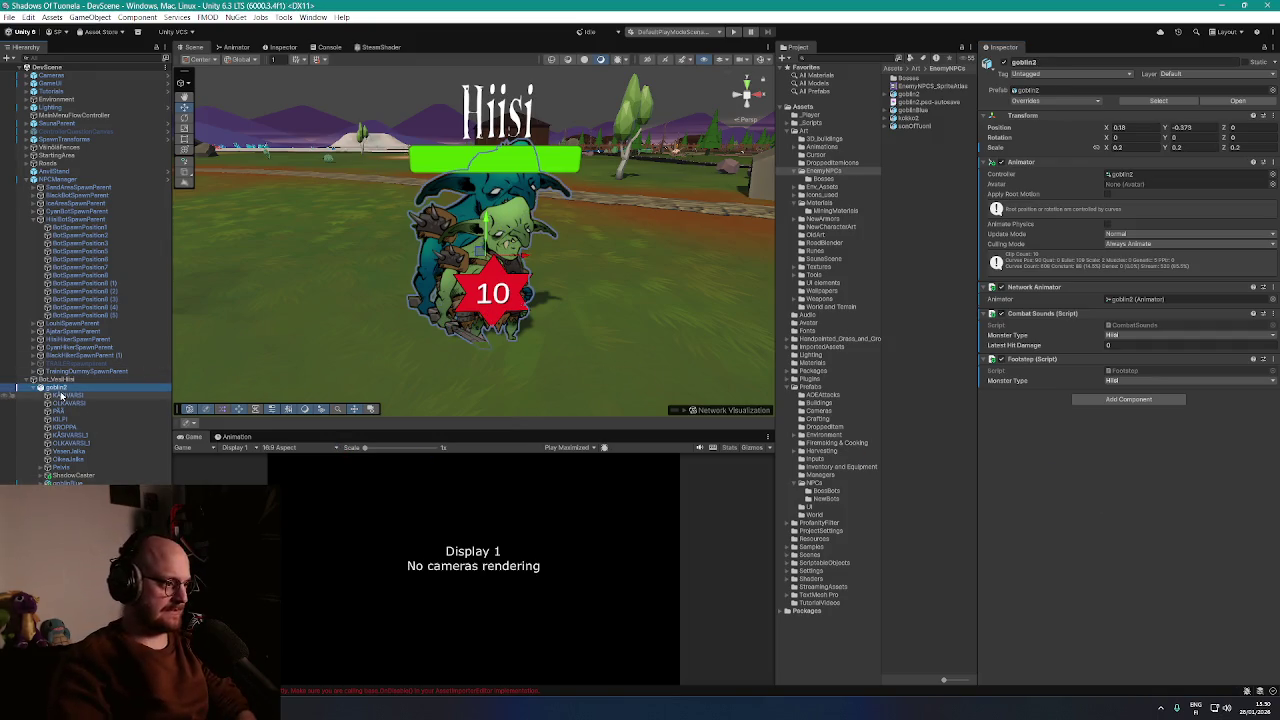
# Compare the KÄSIVARSI parts, then set the merged teal sprites' Sorting Layer to Player
pyautogui.click(62, 396)
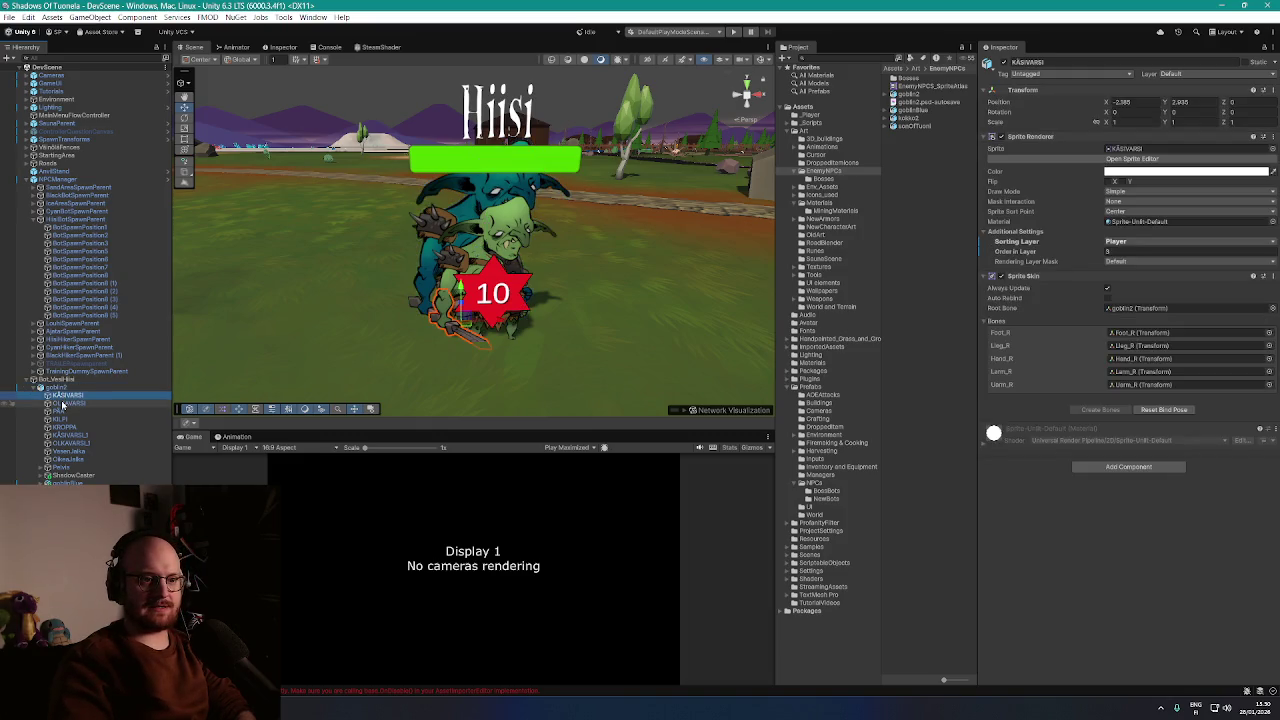
pyautogui.click(62, 403)
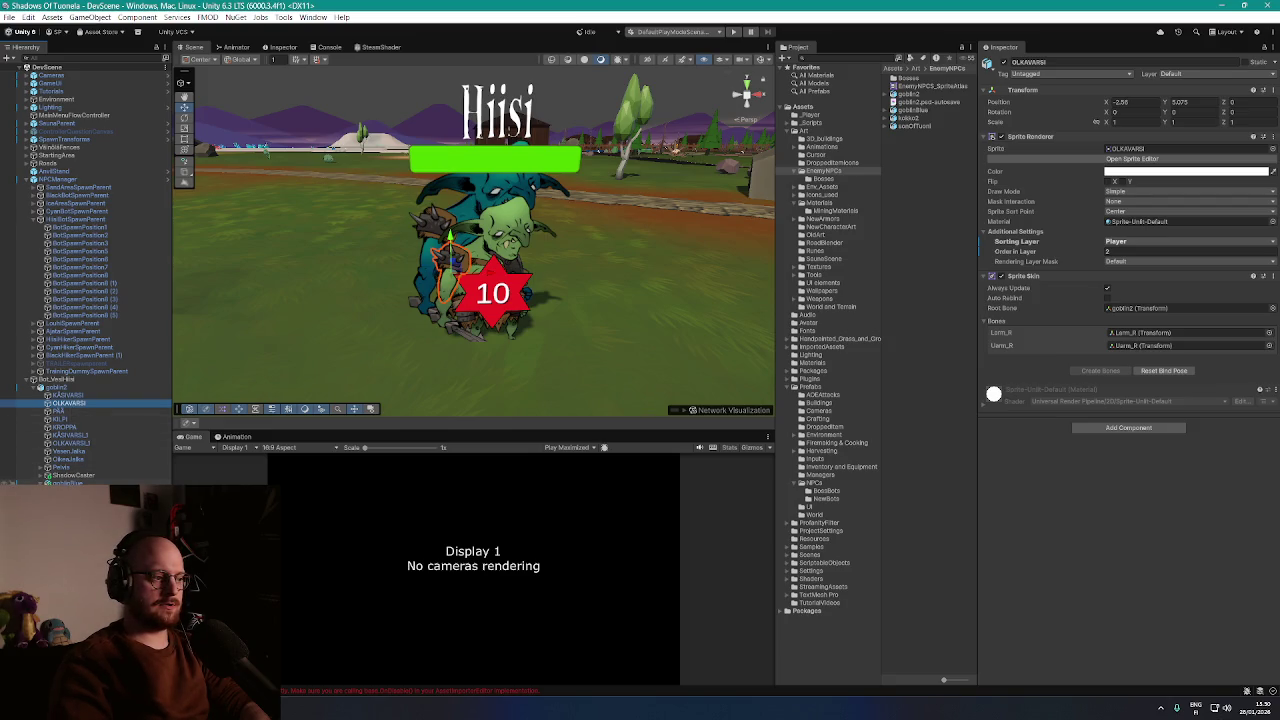
pyautogui.click(68, 395)
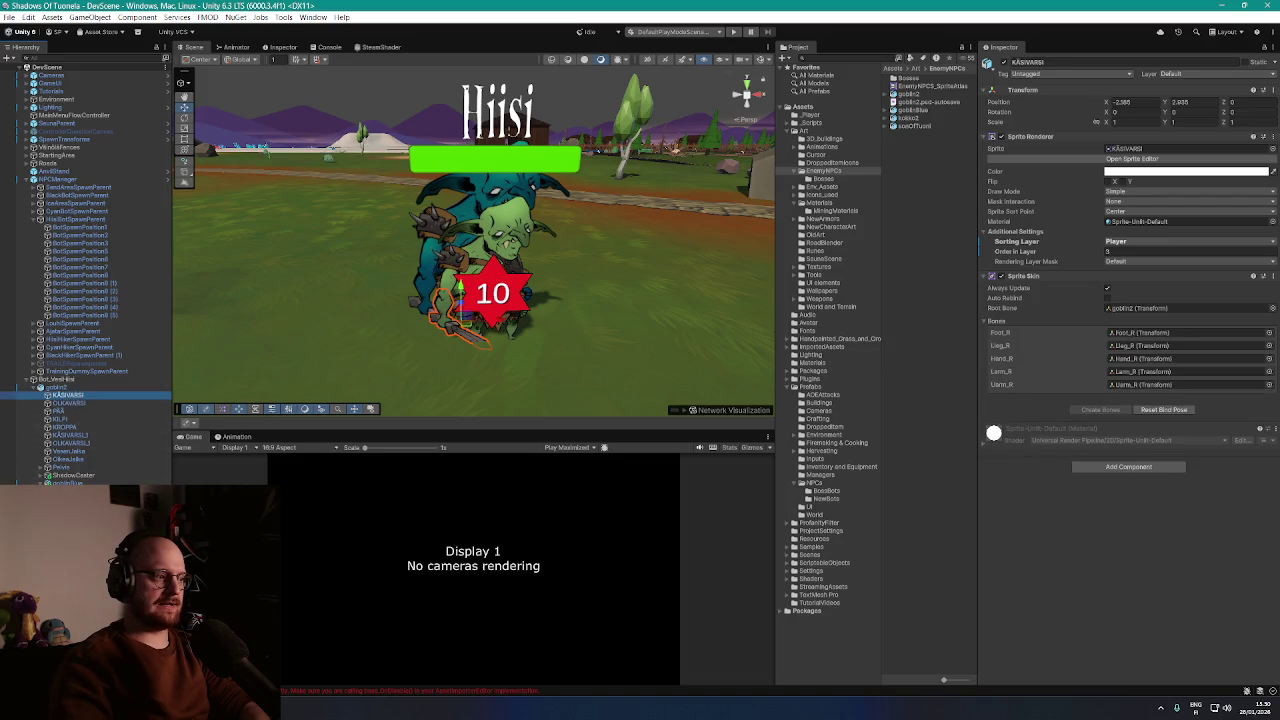
pyautogui.click(450, 285)
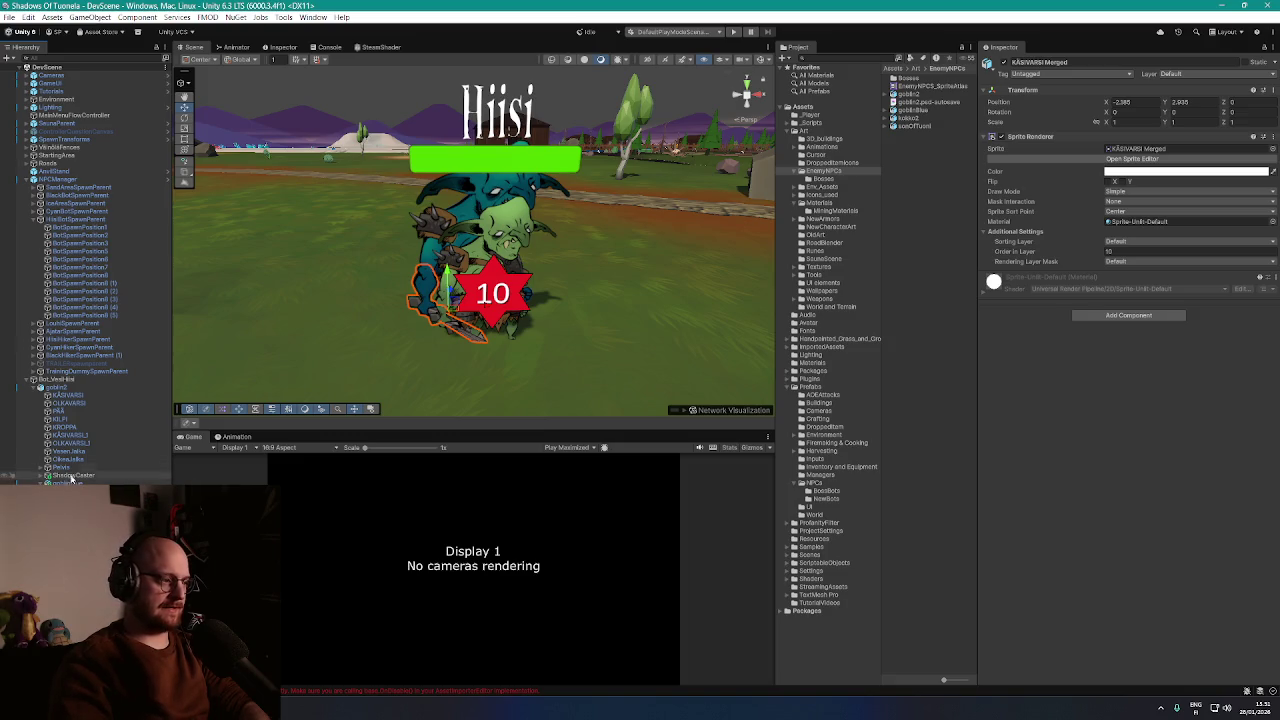
pyautogui.click(60, 397)
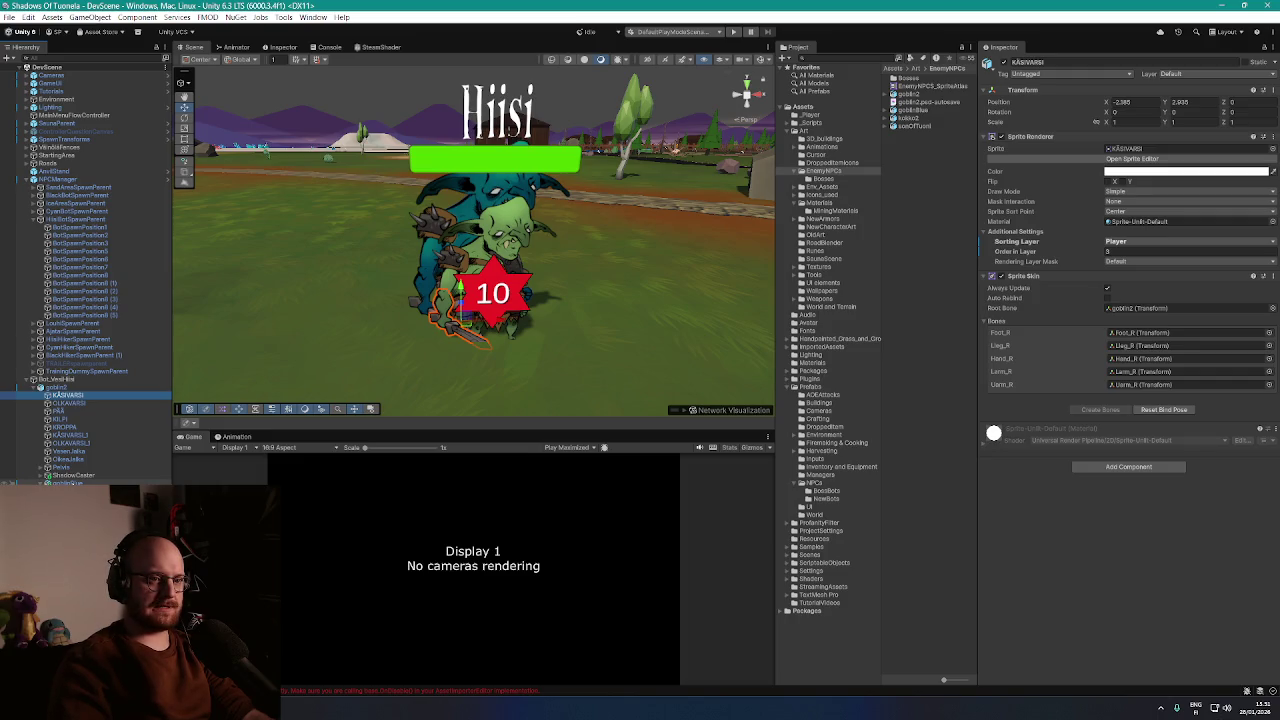
pyautogui.click(450, 300)
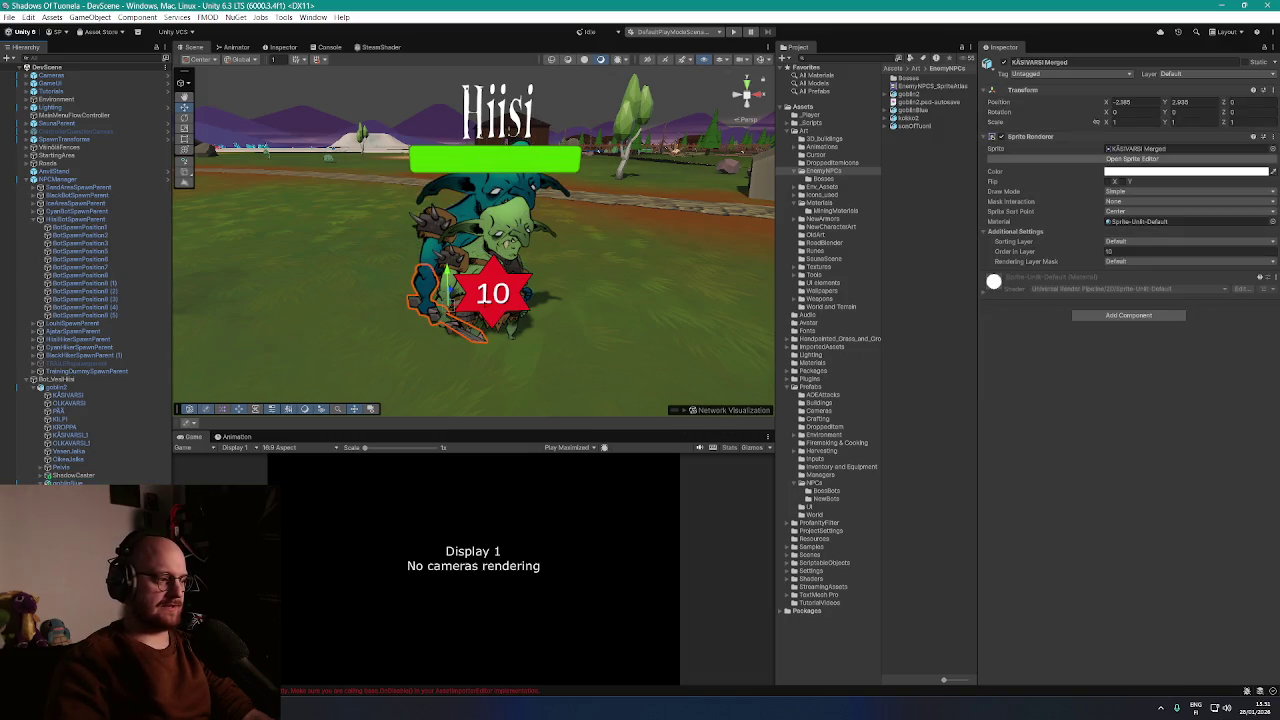
pyautogui.click(1115, 242)
pyautogui.click(1137, 266)
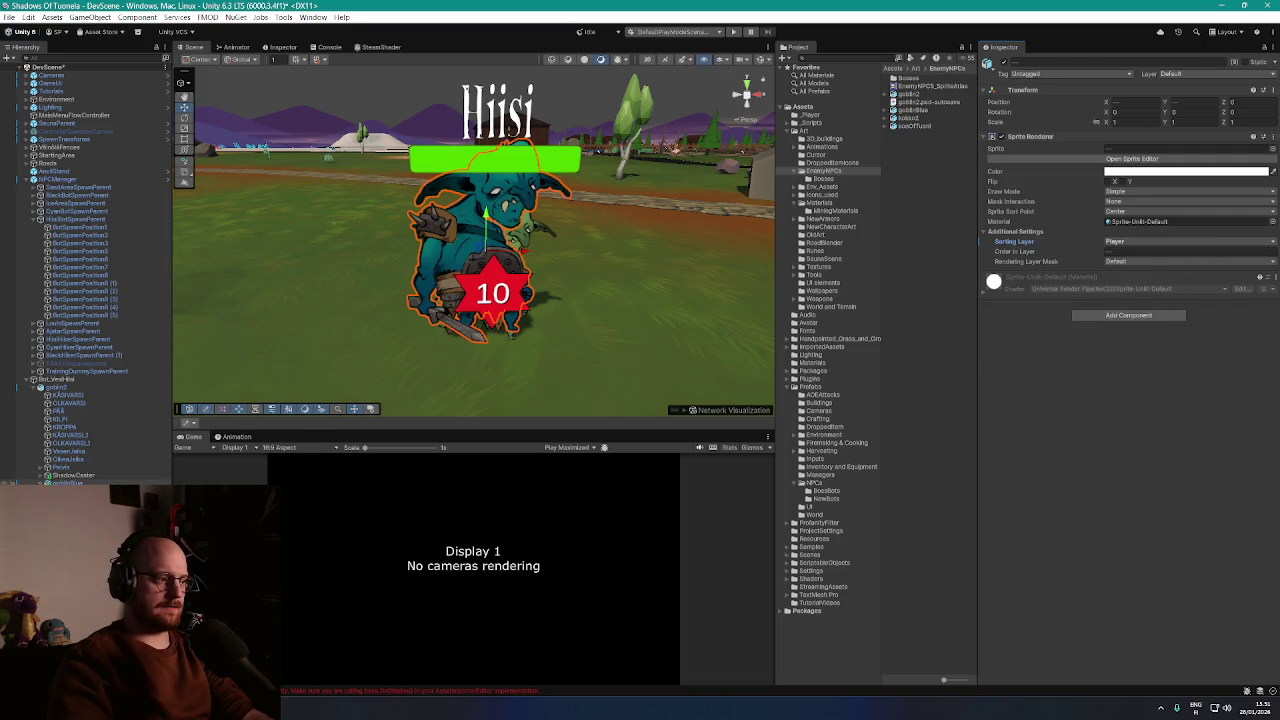
pyautogui.click(68, 395)
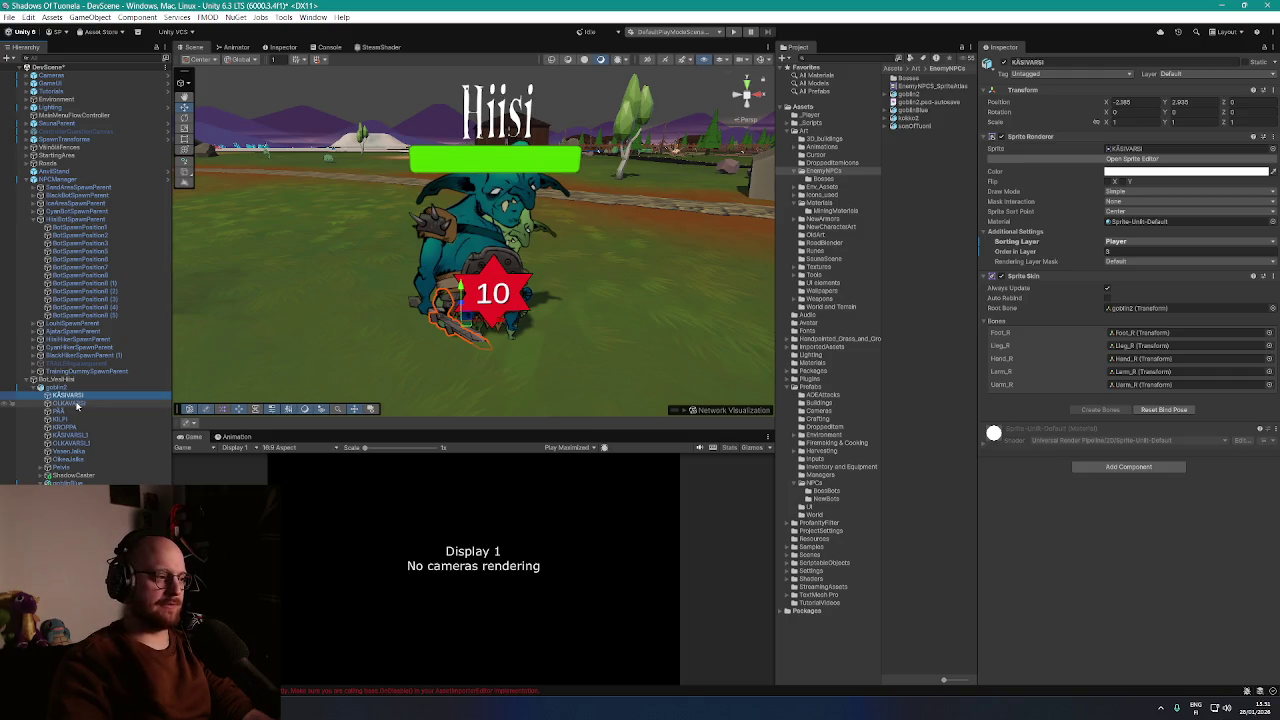
pyautogui.click(70, 403)
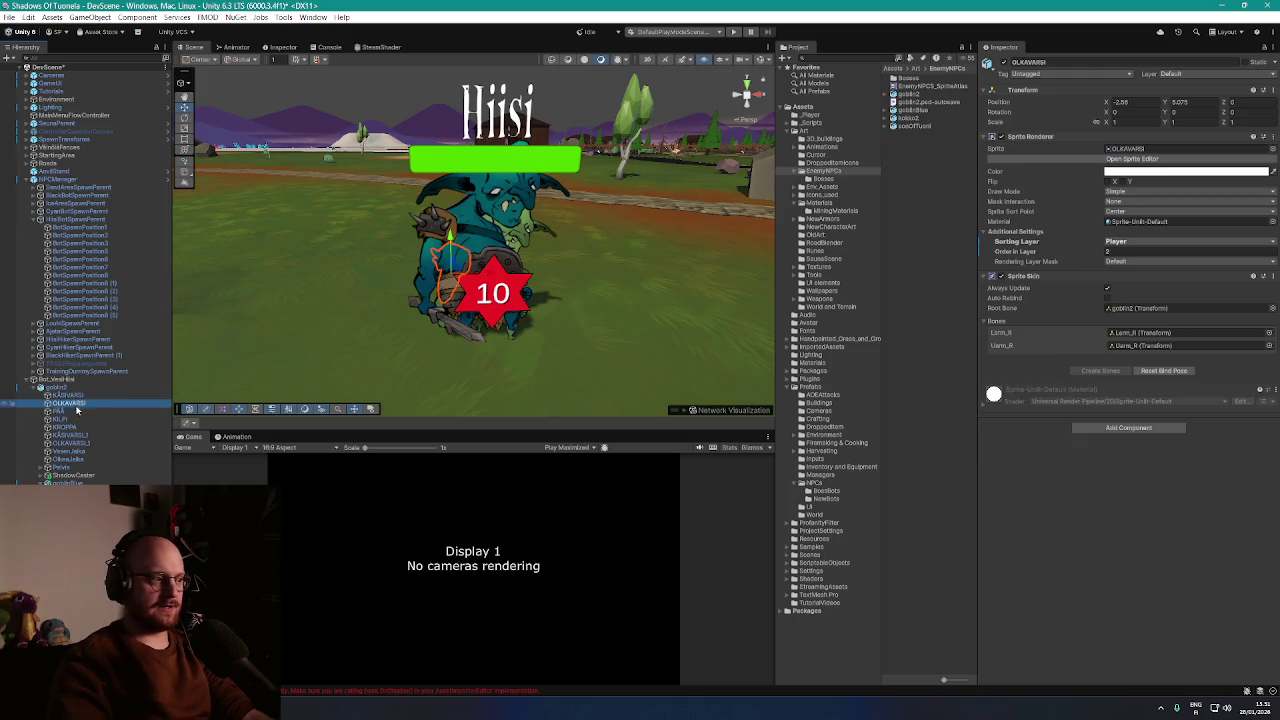
pyautogui.click(76, 411)
pyautogui.click(76, 419)
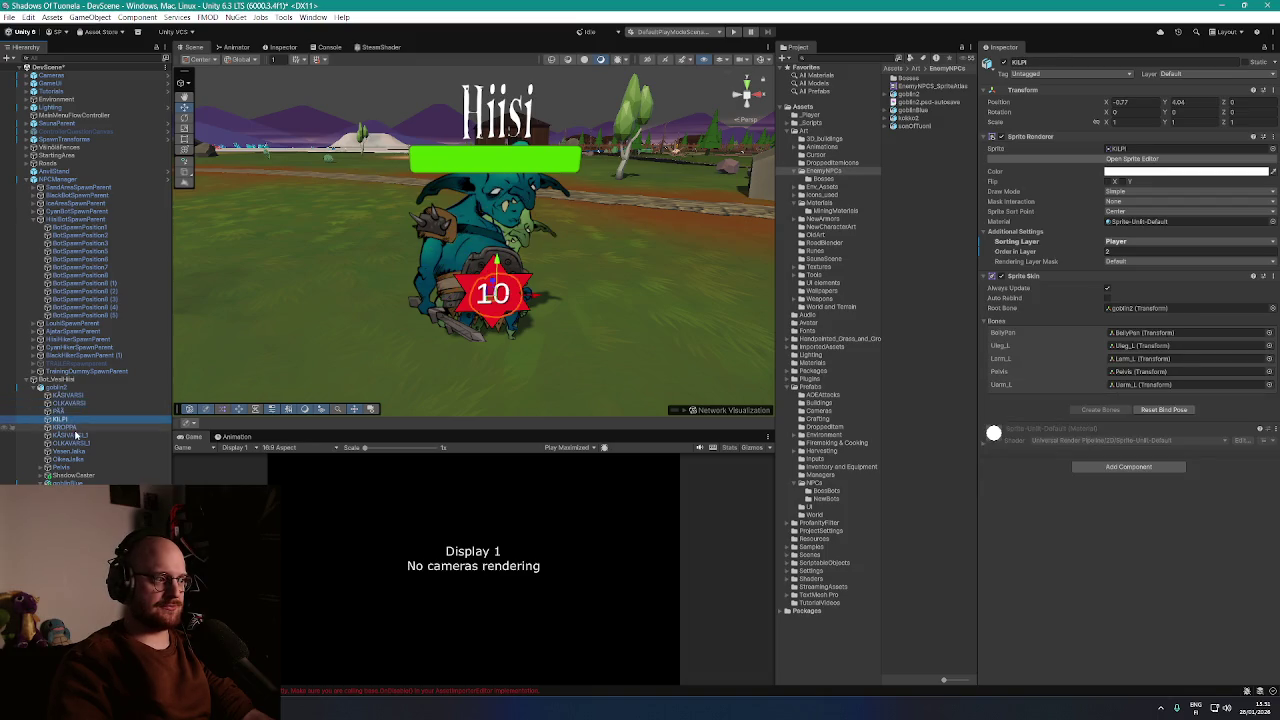
pyautogui.click(76, 429)
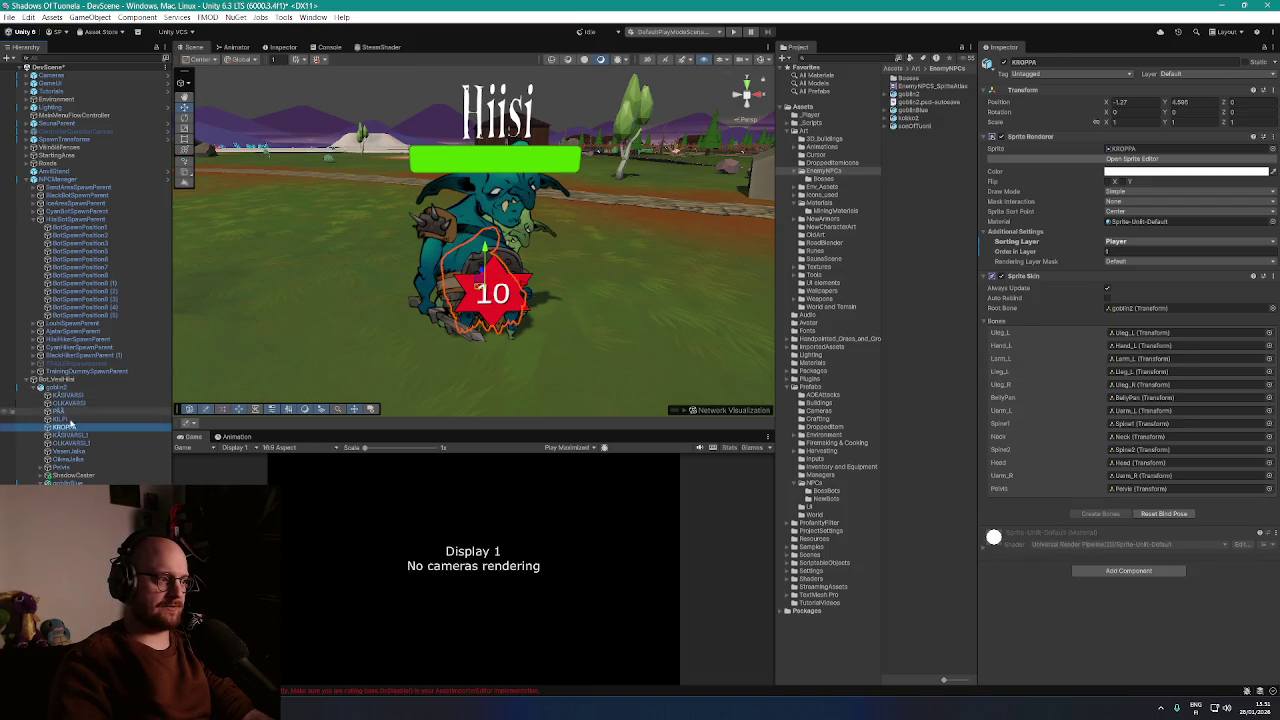
pyautogui.click(432, 300)
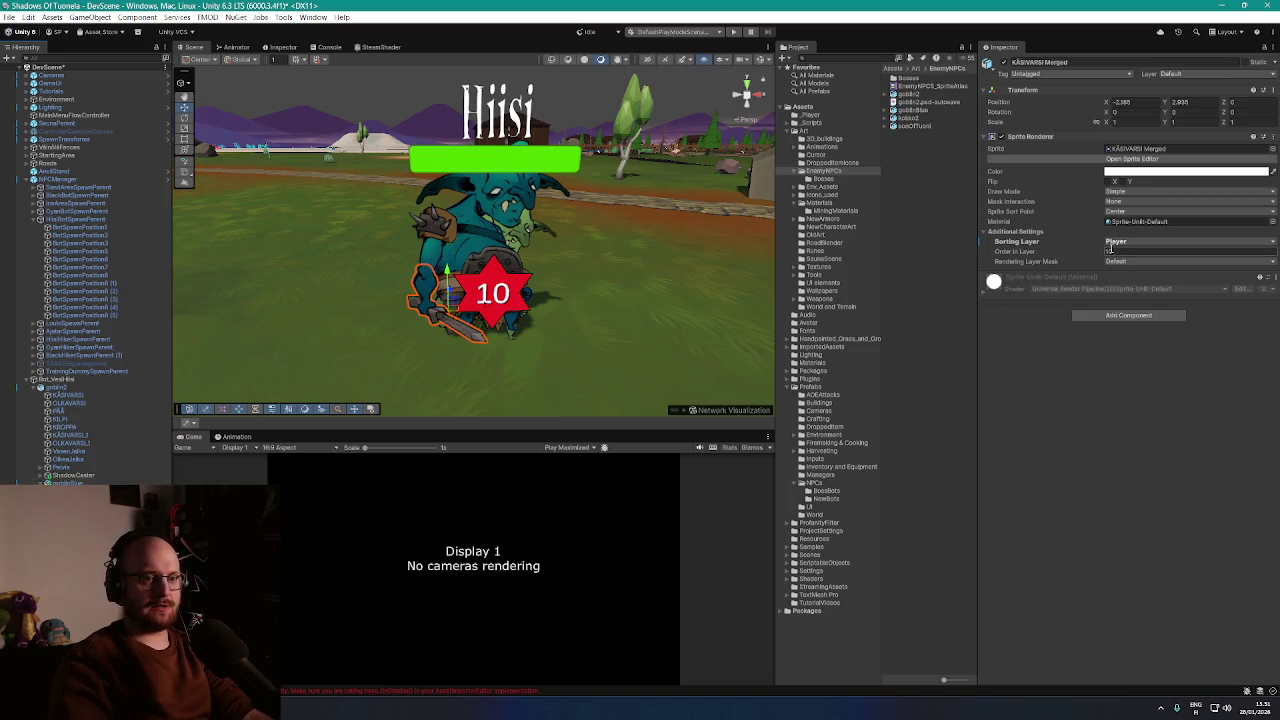
pyautogui.click(435, 228)
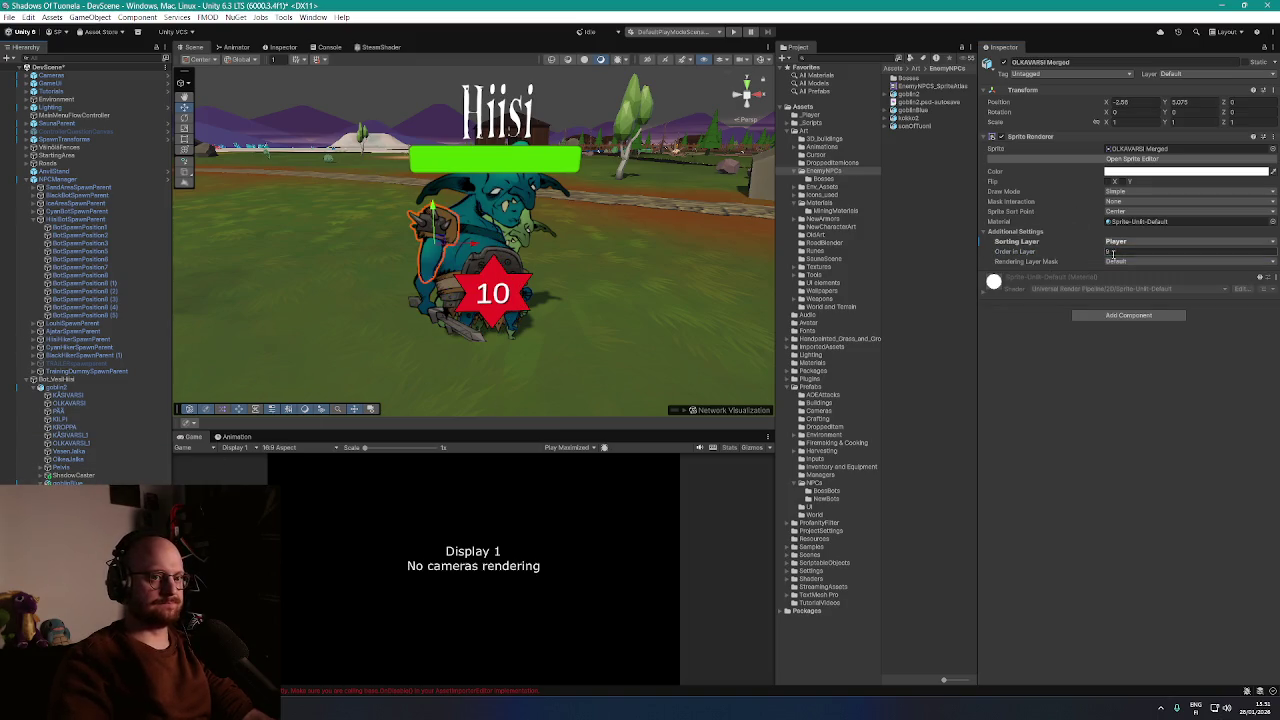
pyautogui.click(490, 190)
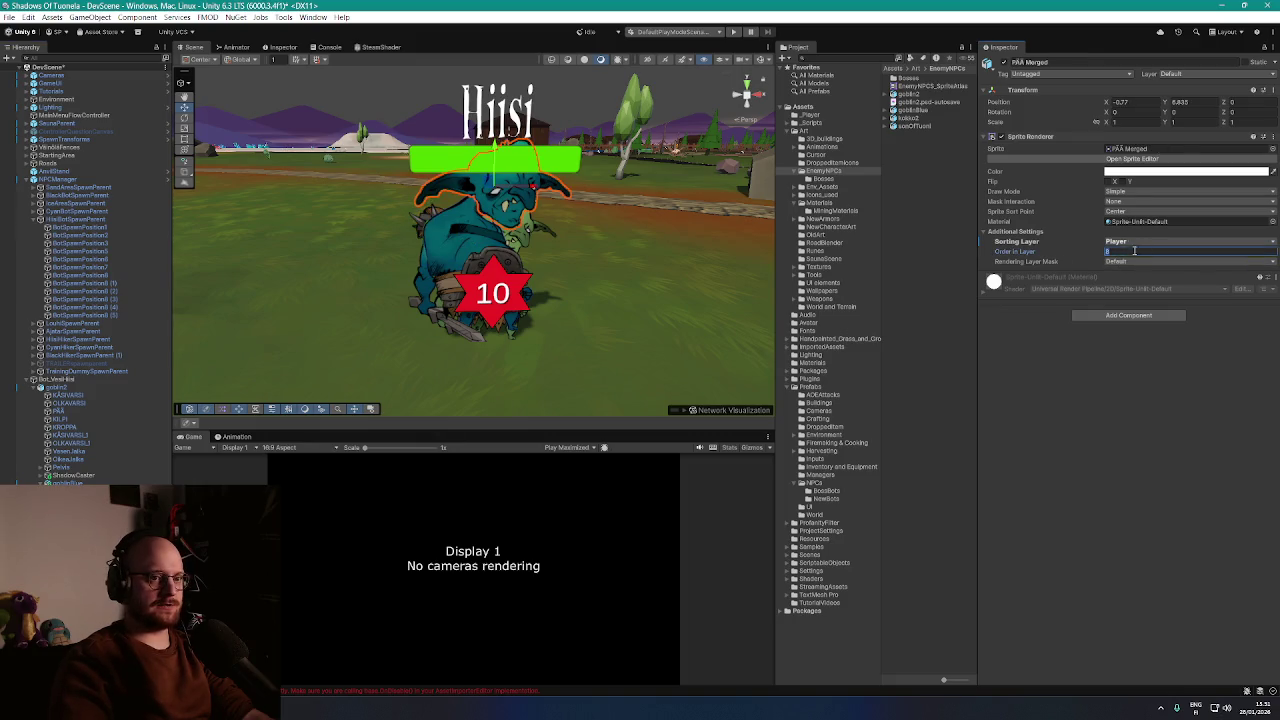
pyautogui.click(492, 268)
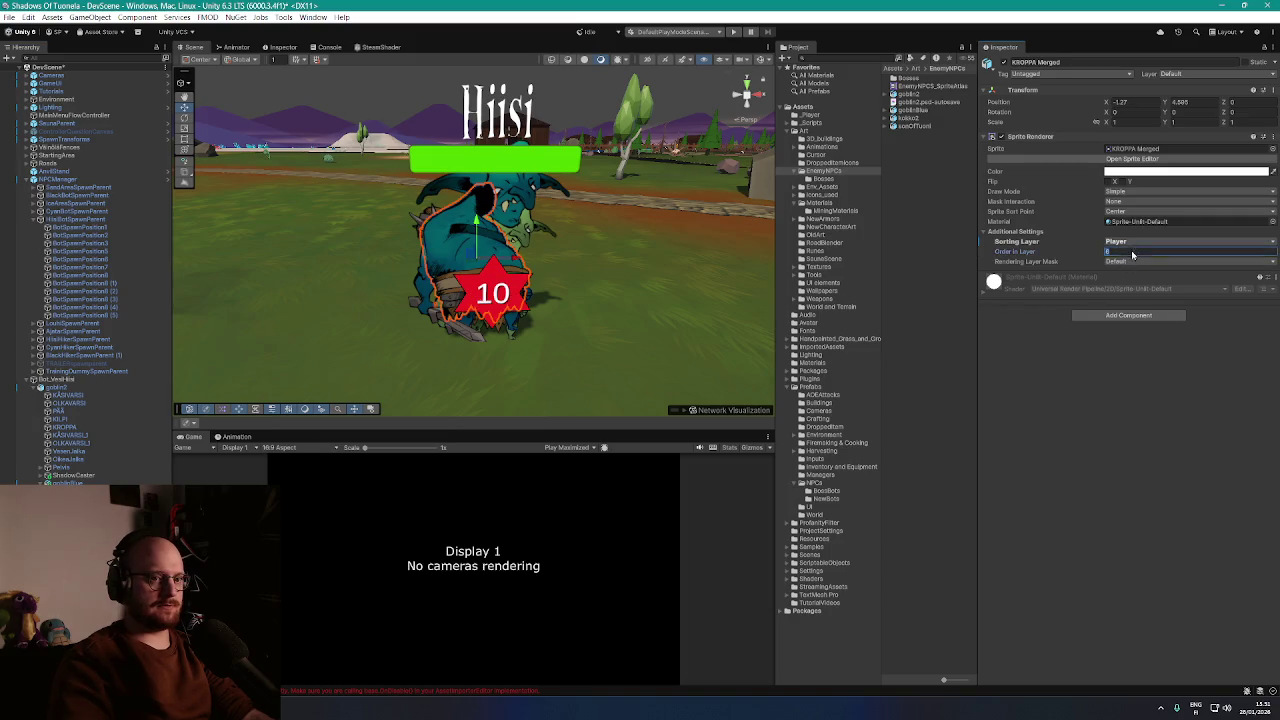
pyautogui.click(445, 235)
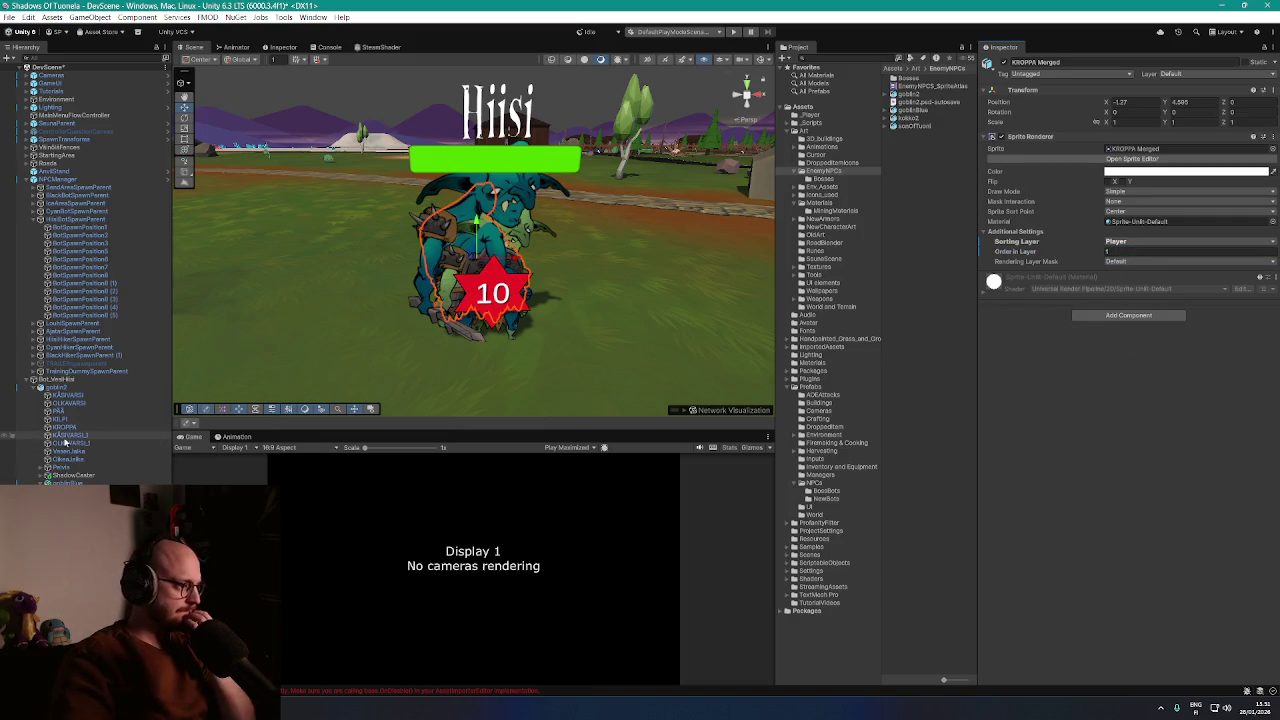
pyautogui.click(68, 436)
pyautogui.click(70, 443)
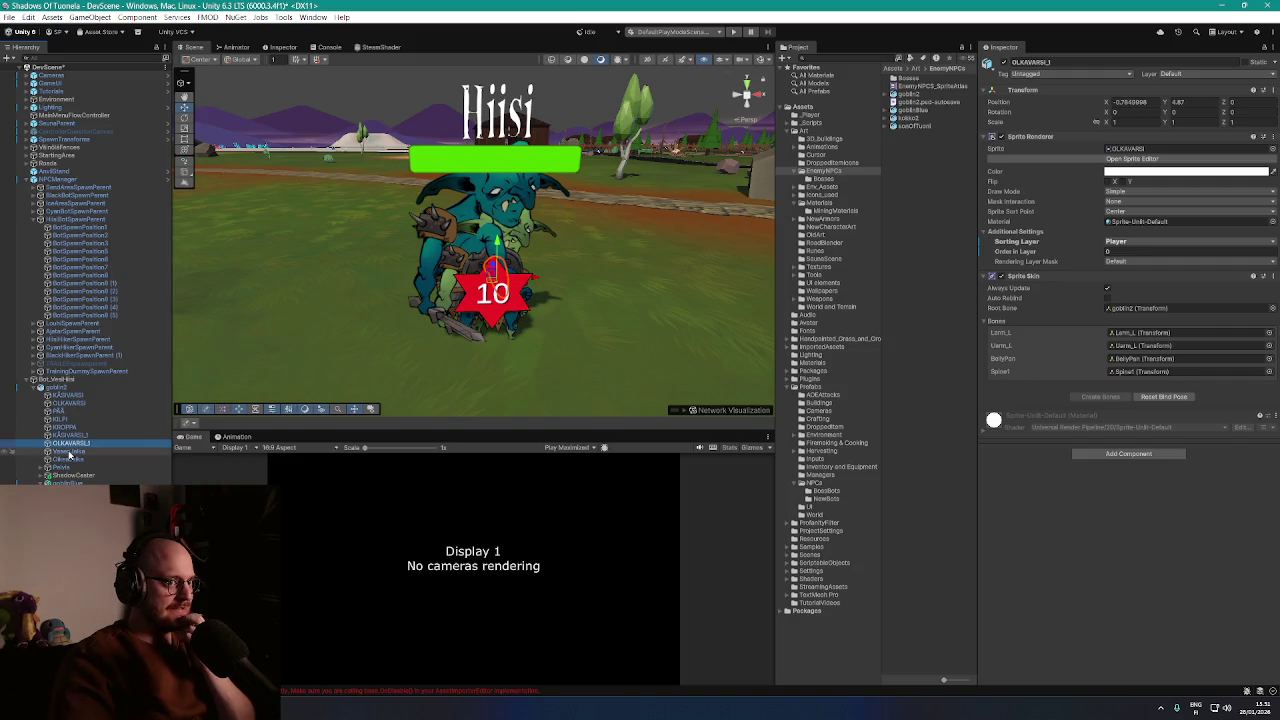
pyautogui.click(68, 459)
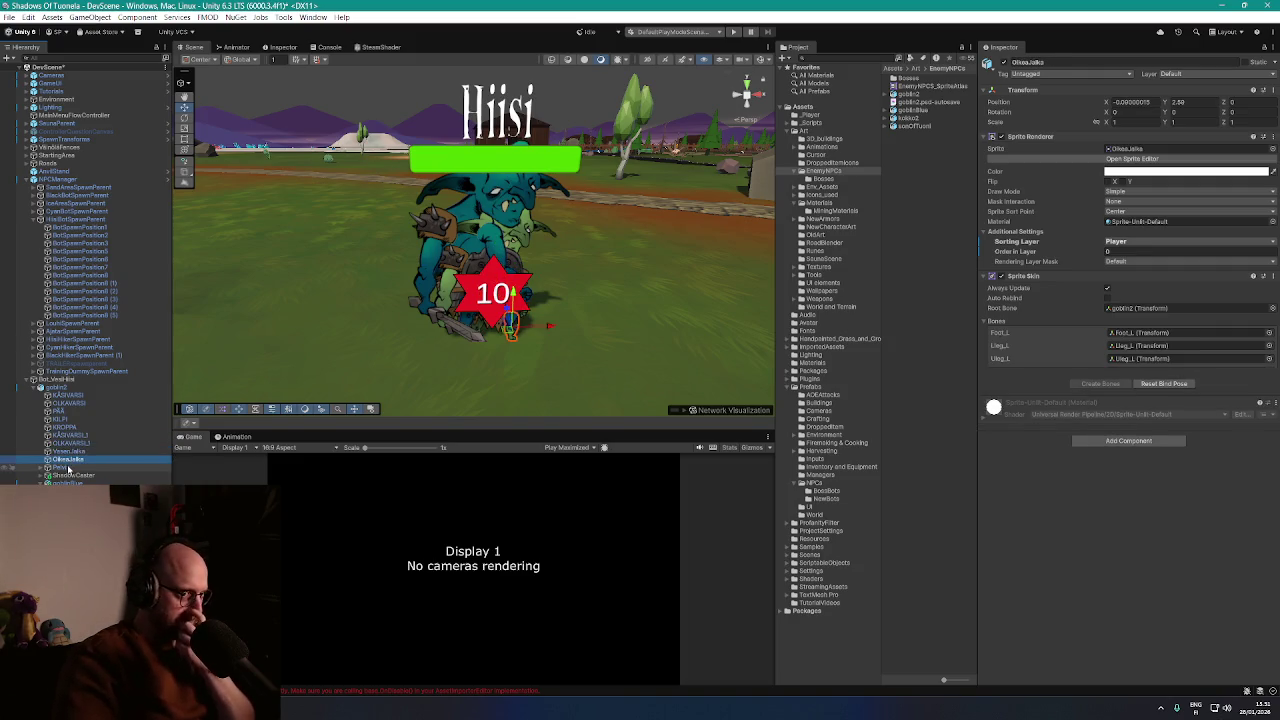
pyautogui.click(512, 268)
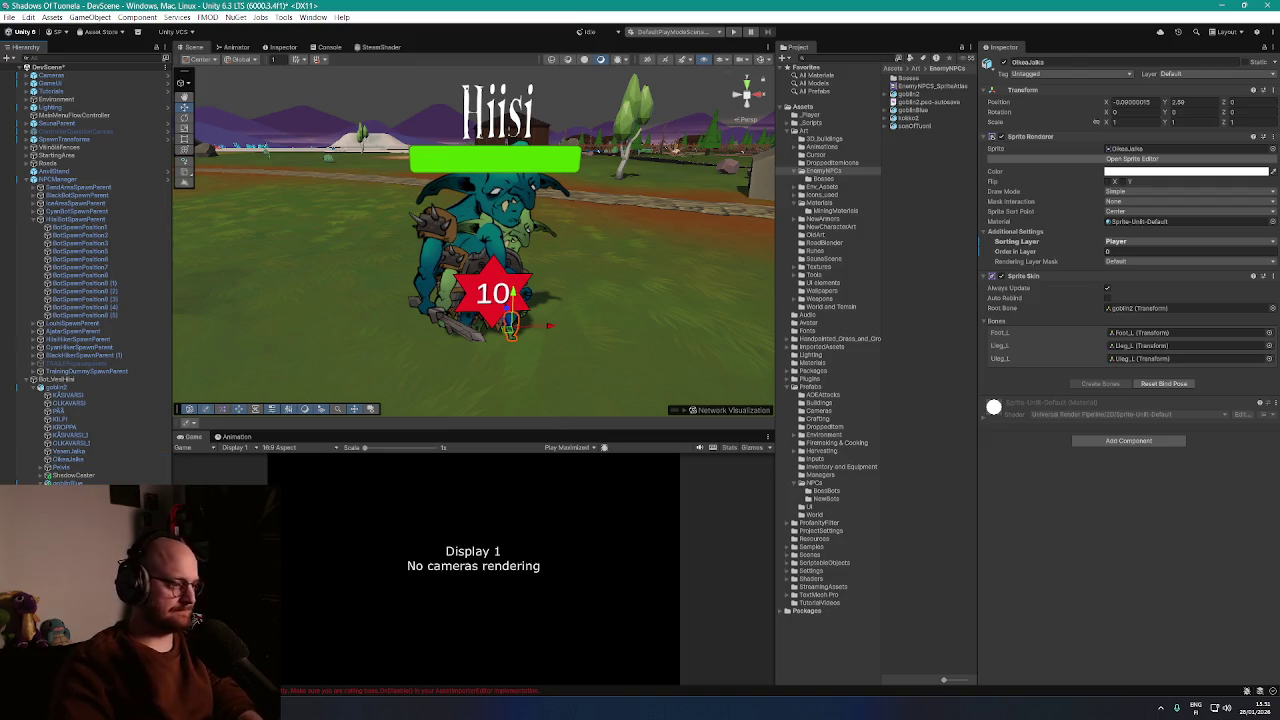
pyautogui.click(510, 266)
pyautogui.keyDown('shift'); pyautogui.click(490, 310); pyautogui.keyUp('shift')
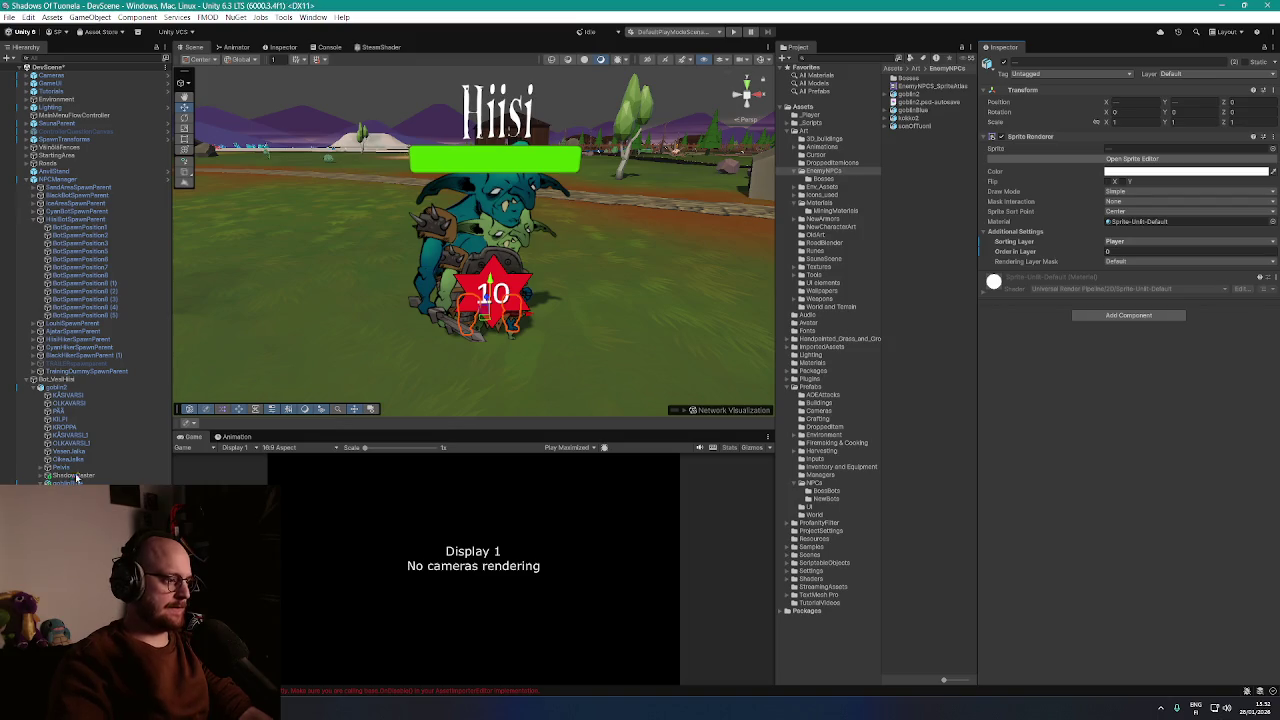
pyautogui.click(44, 468)
pyautogui.click(41, 468)
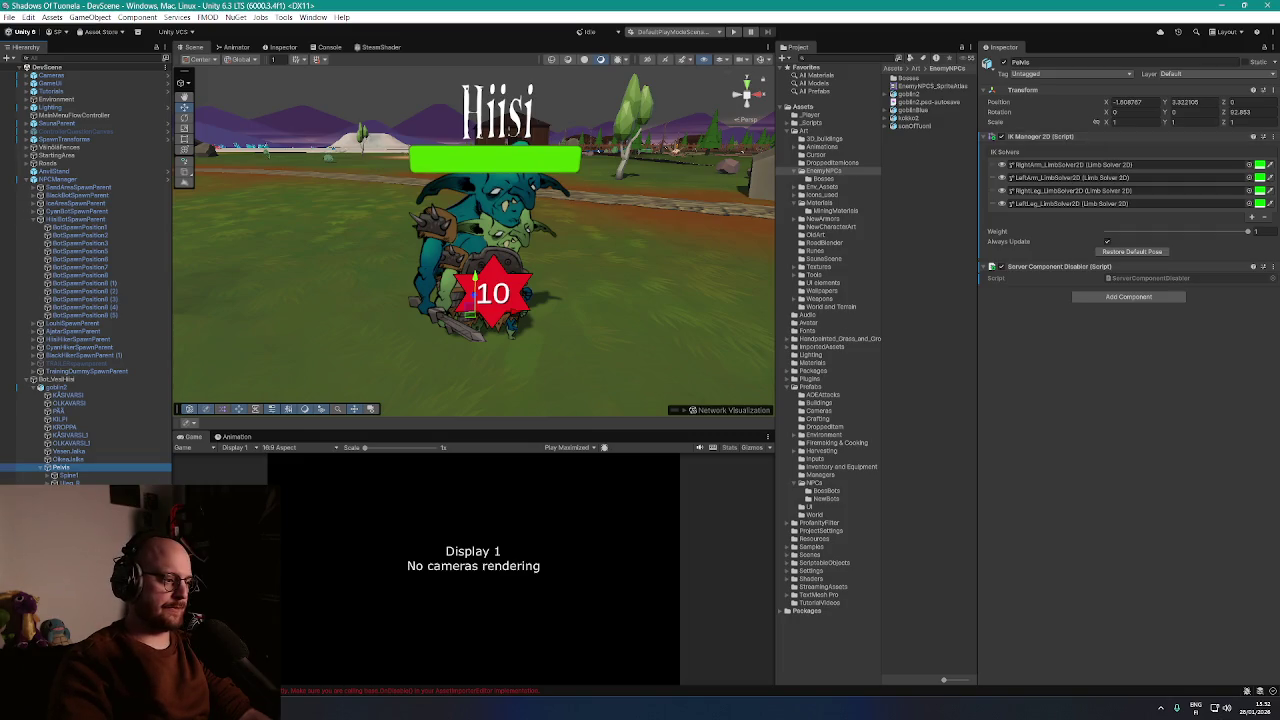
pyautogui.click(466, 268)
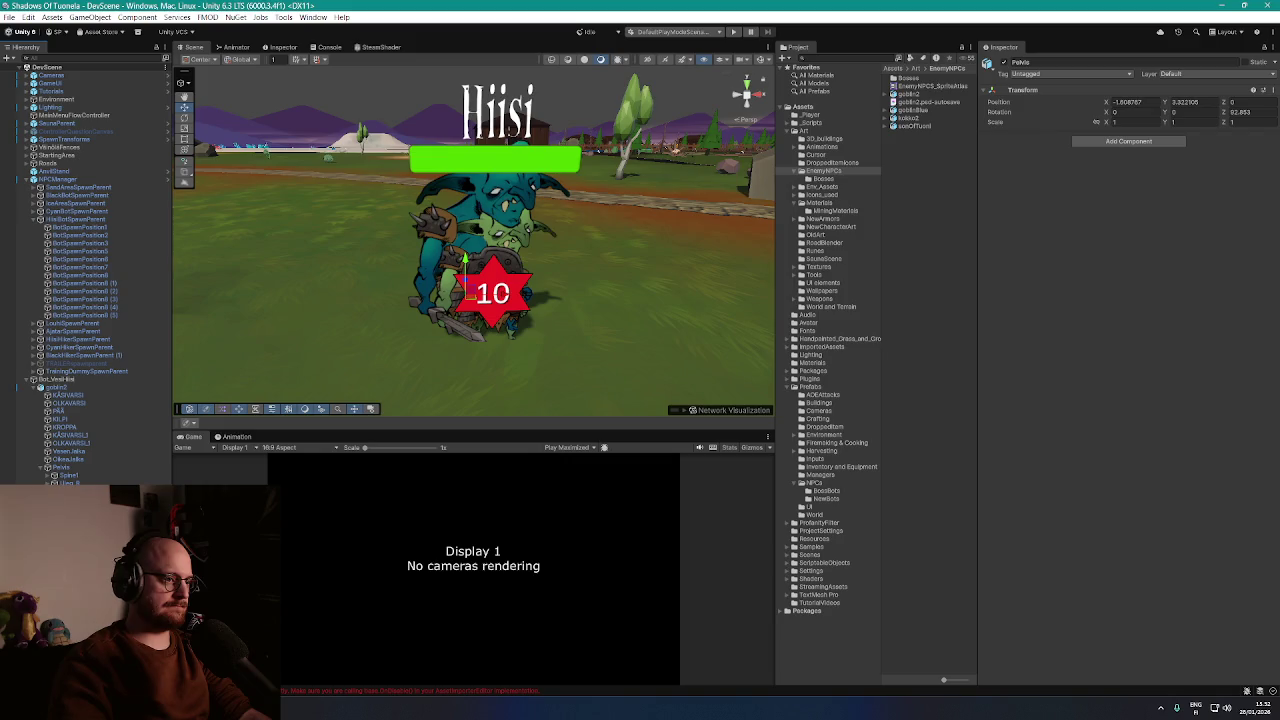
pyautogui.click(760, 60)
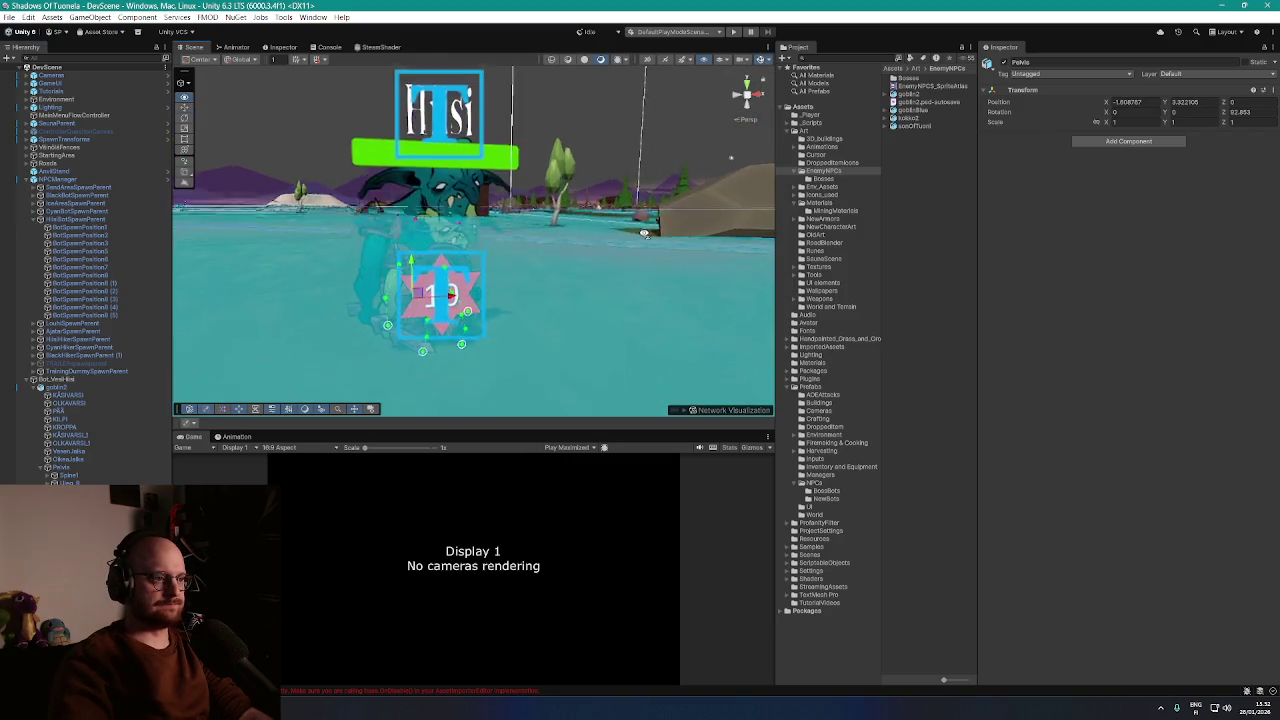
pyautogui.click(458, 250)
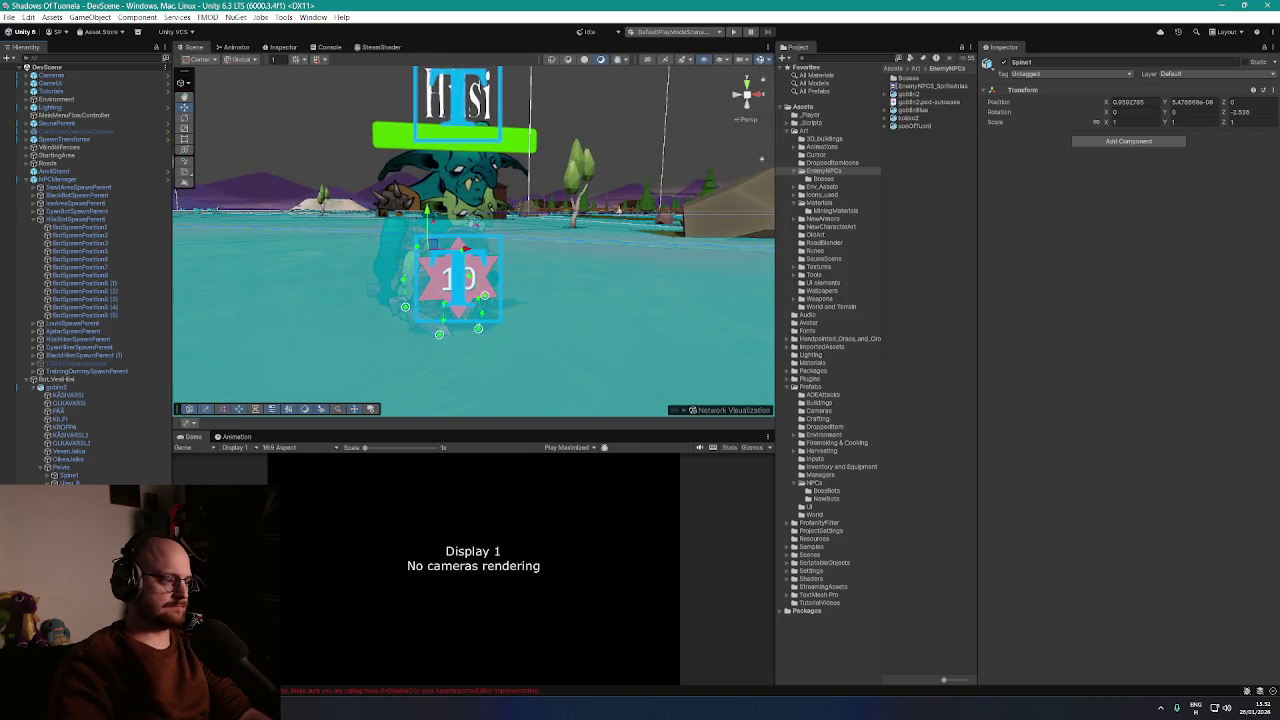
pyautogui.moveTo(173, 250); pyautogui.dragTo(191, 250)
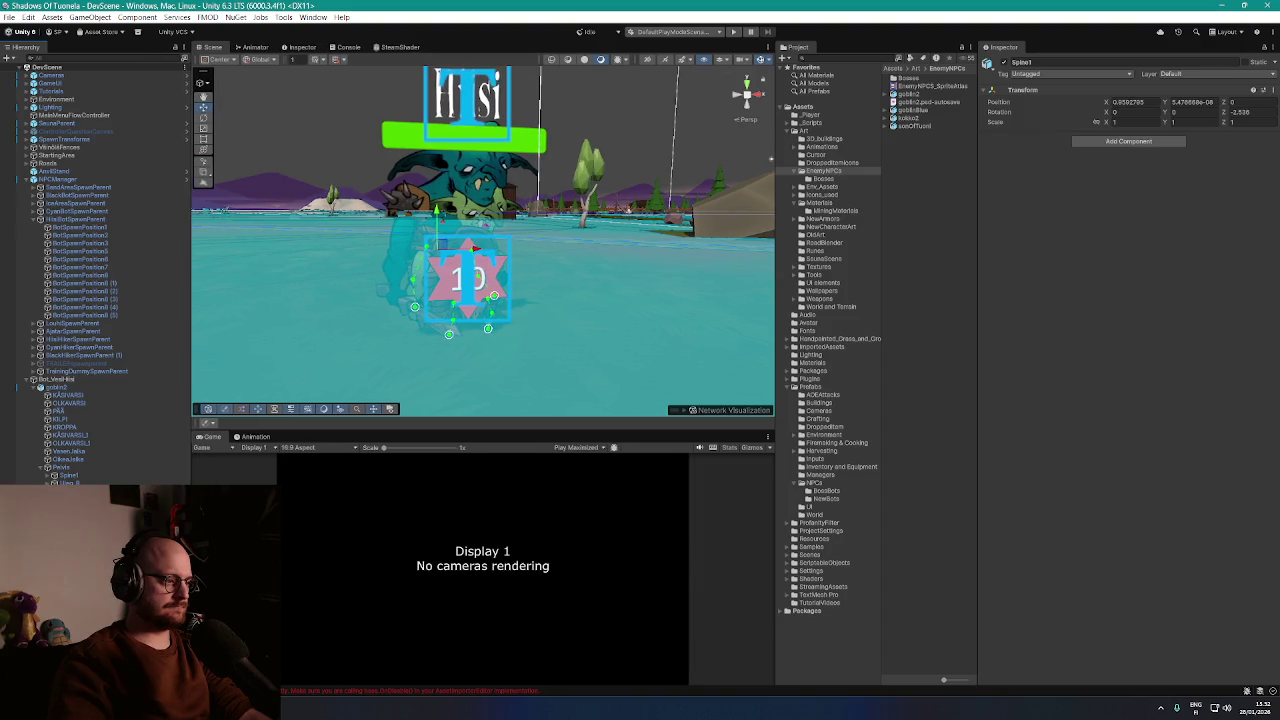
pyautogui.click(64, 468)
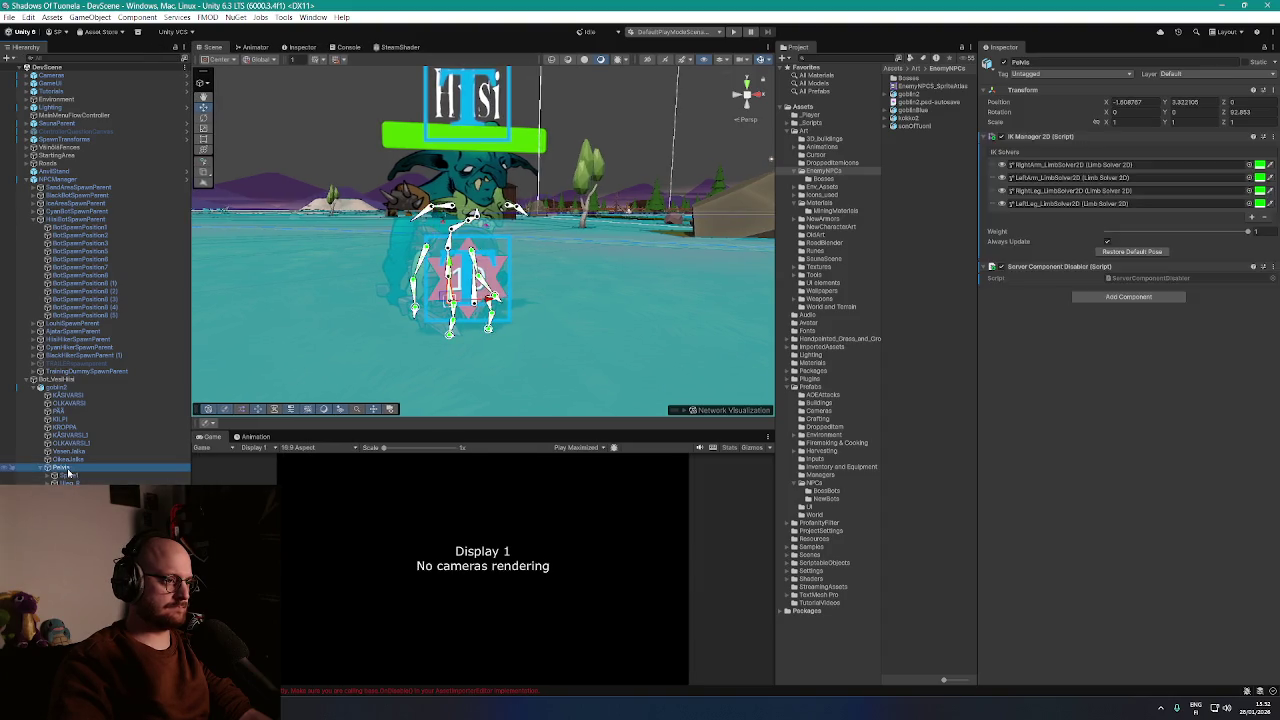
pyautogui.moveTo(440, 300)
pyautogui.mouseDown()
pyautogui.moveTo(425, 285)
pyautogui.moveTo(441, 333)
pyautogui.moveTo(470, 330)
pyautogui.mouseUp()
pyautogui.hotkey('ctrl', 'z')
pyautogui.click(470, 290)
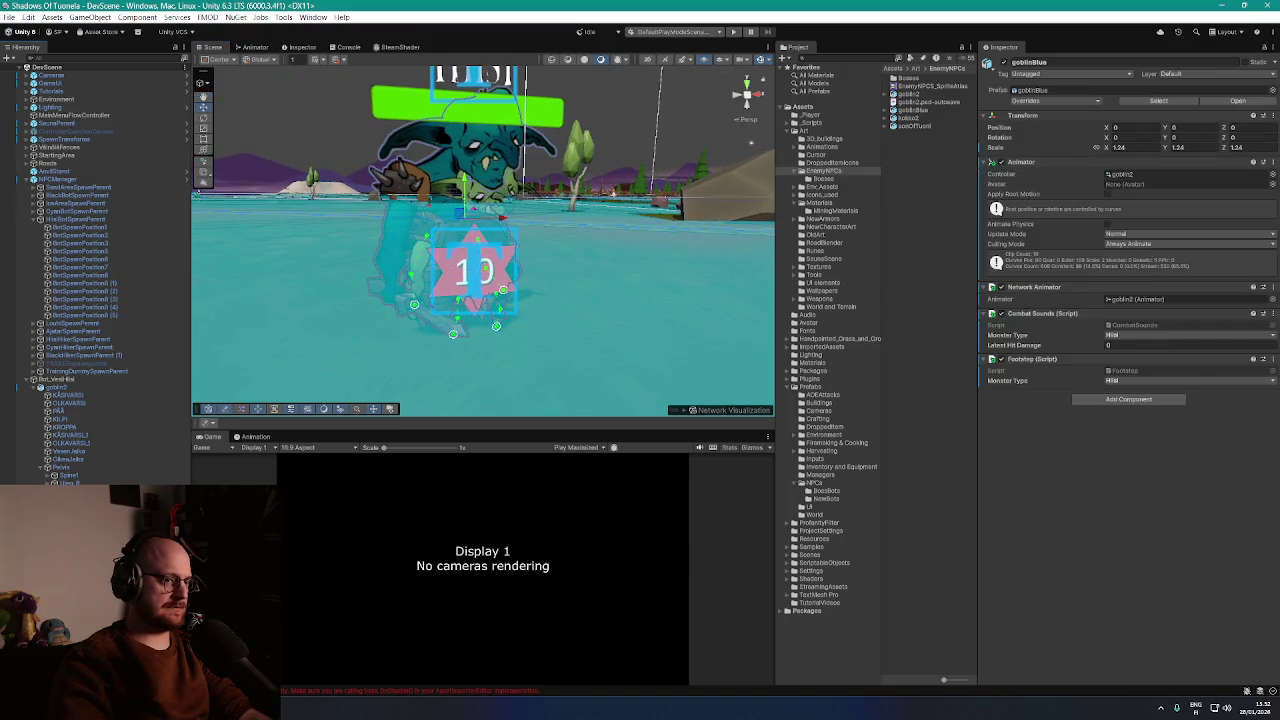
pyautogui.click(470, 285)
pyautogui.click(478, 272)
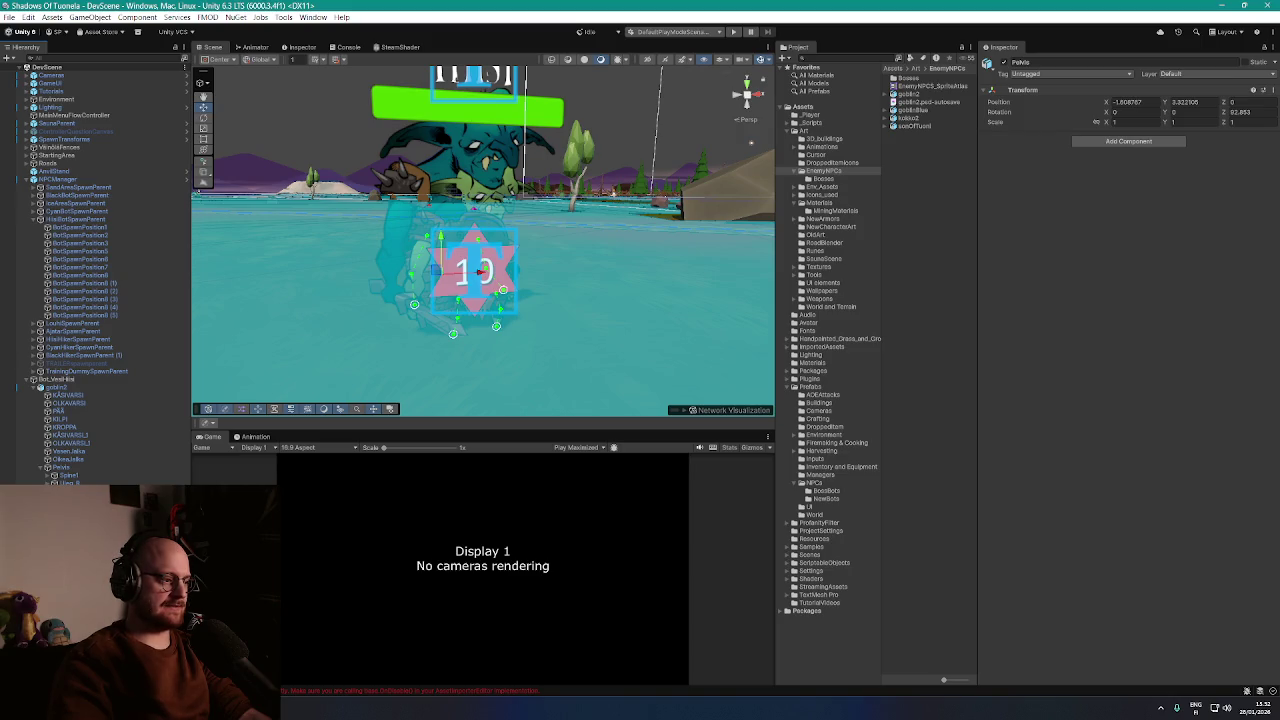
pyautogui.click(76, 467)
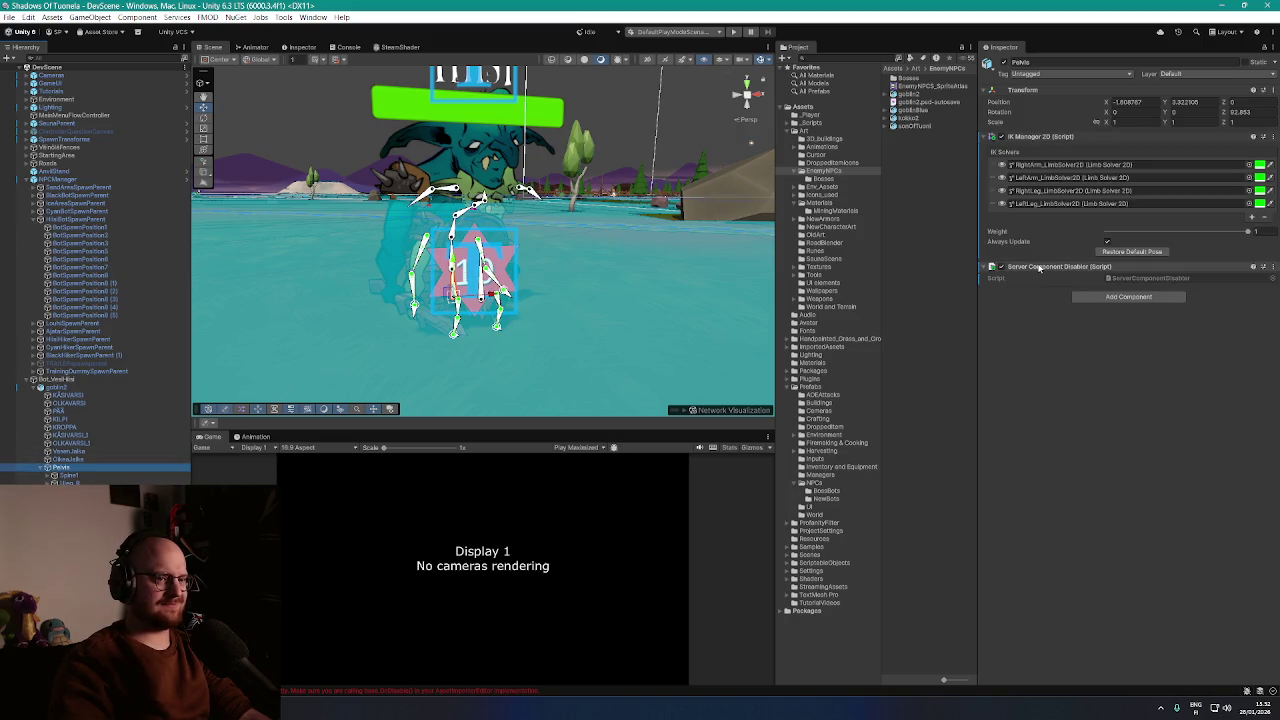
pyautogui.click(70, 389)
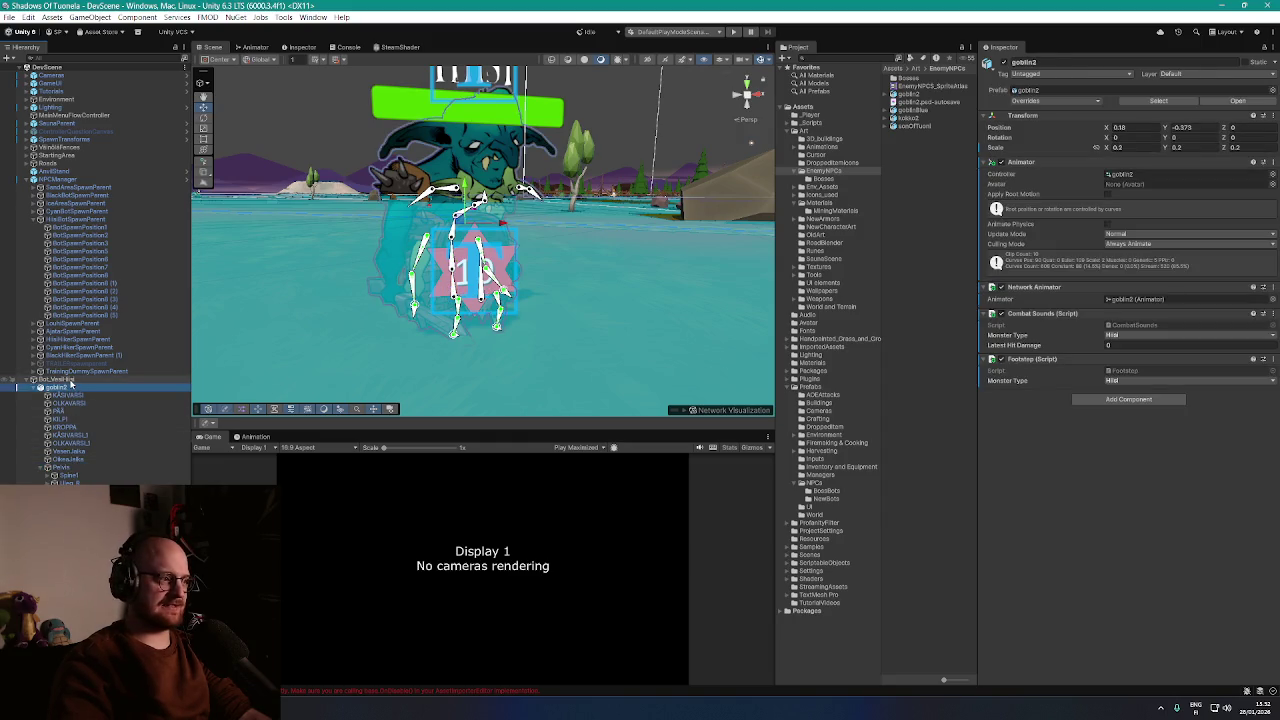
pyautogui.click(63, 470)
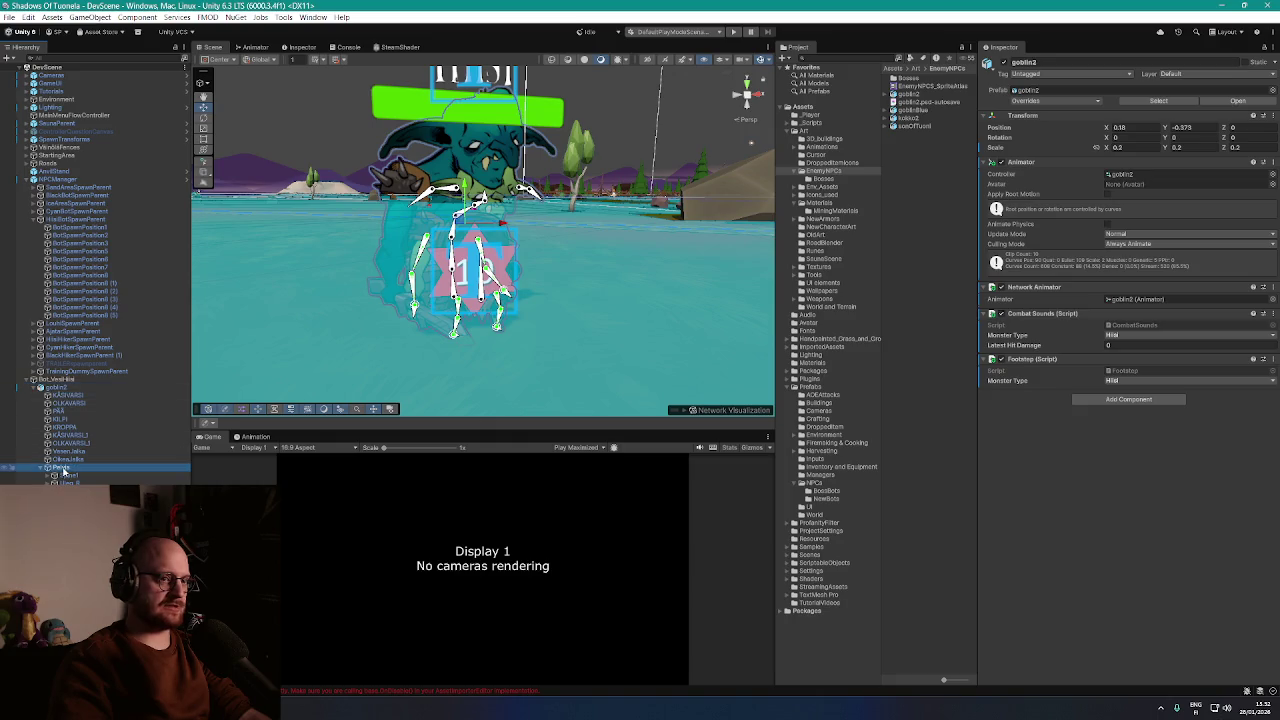
pyautogui.click(66, 476)
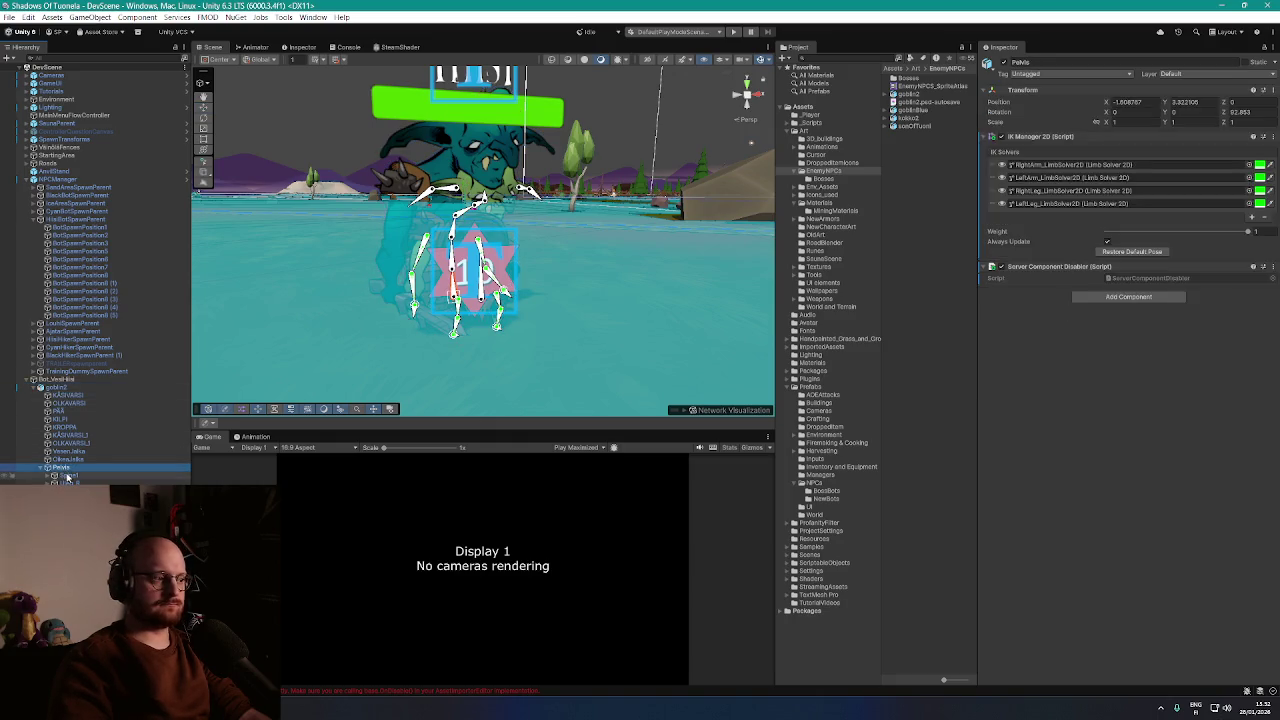
pyautogui.press('Right')
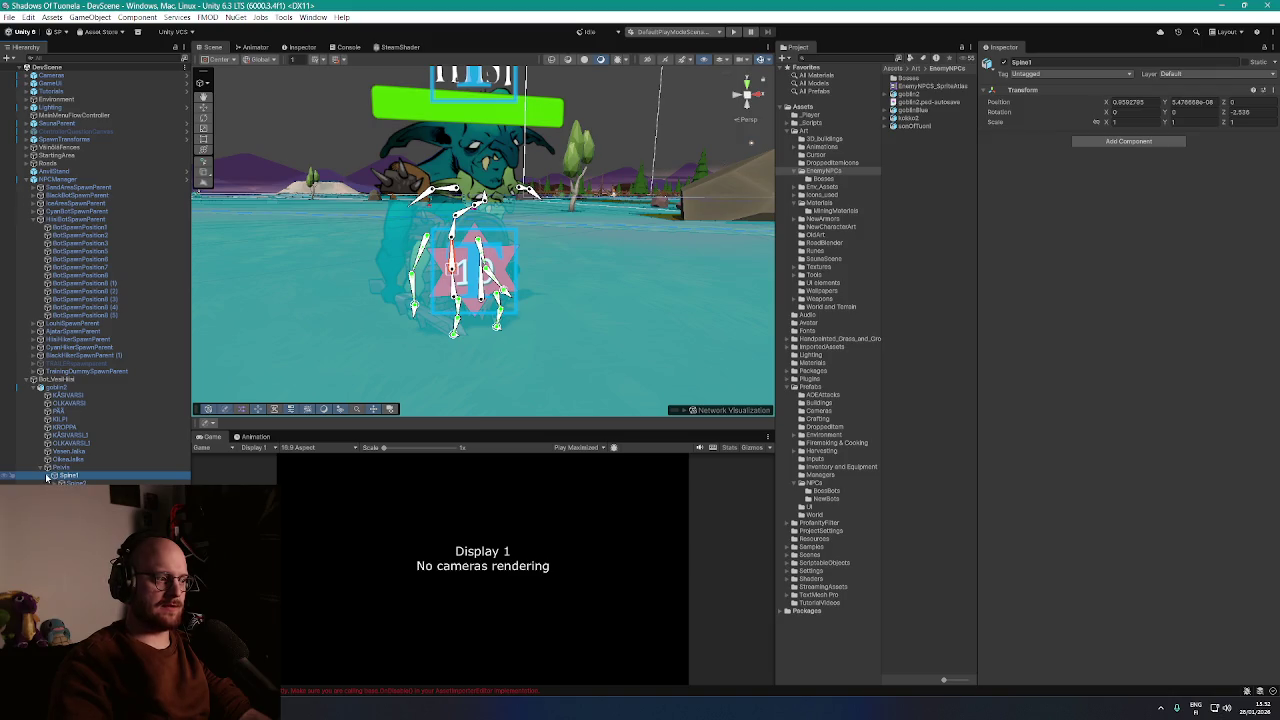
pyautogui.click(71, 482)
pyautogui.click(70, 477)
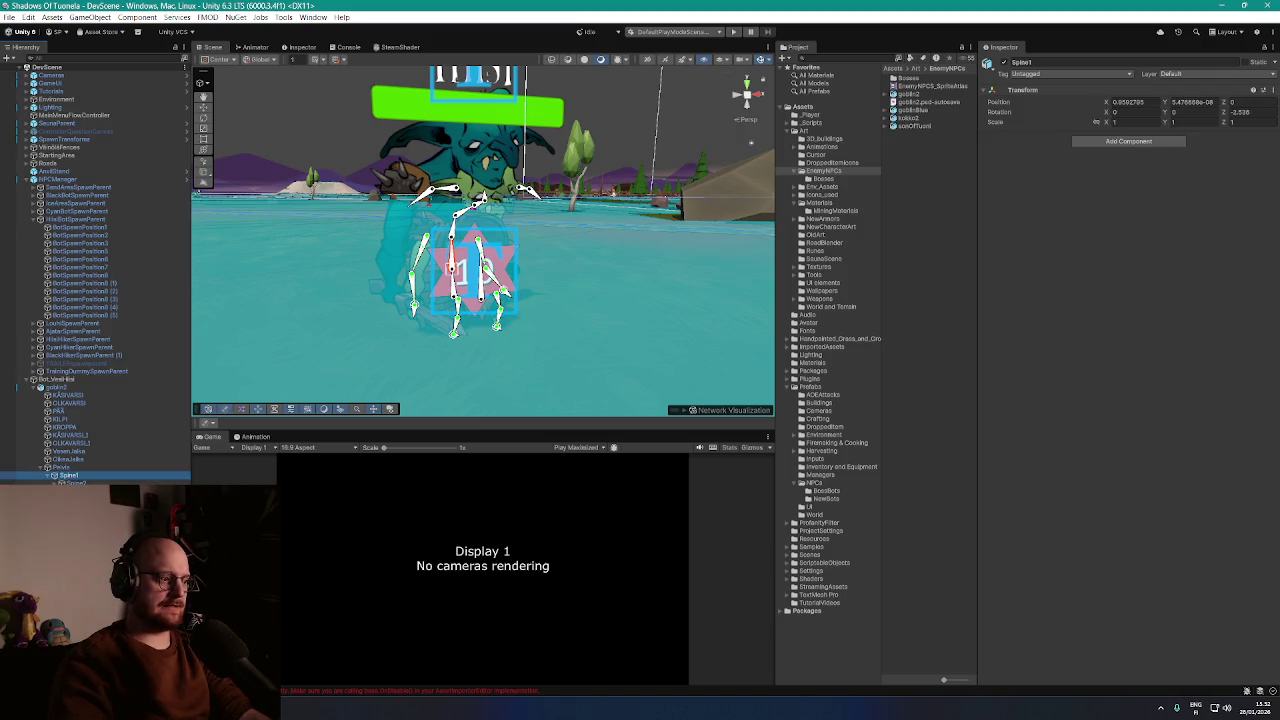
pyautogui.press('w')
pyautogui.click(61, 467)
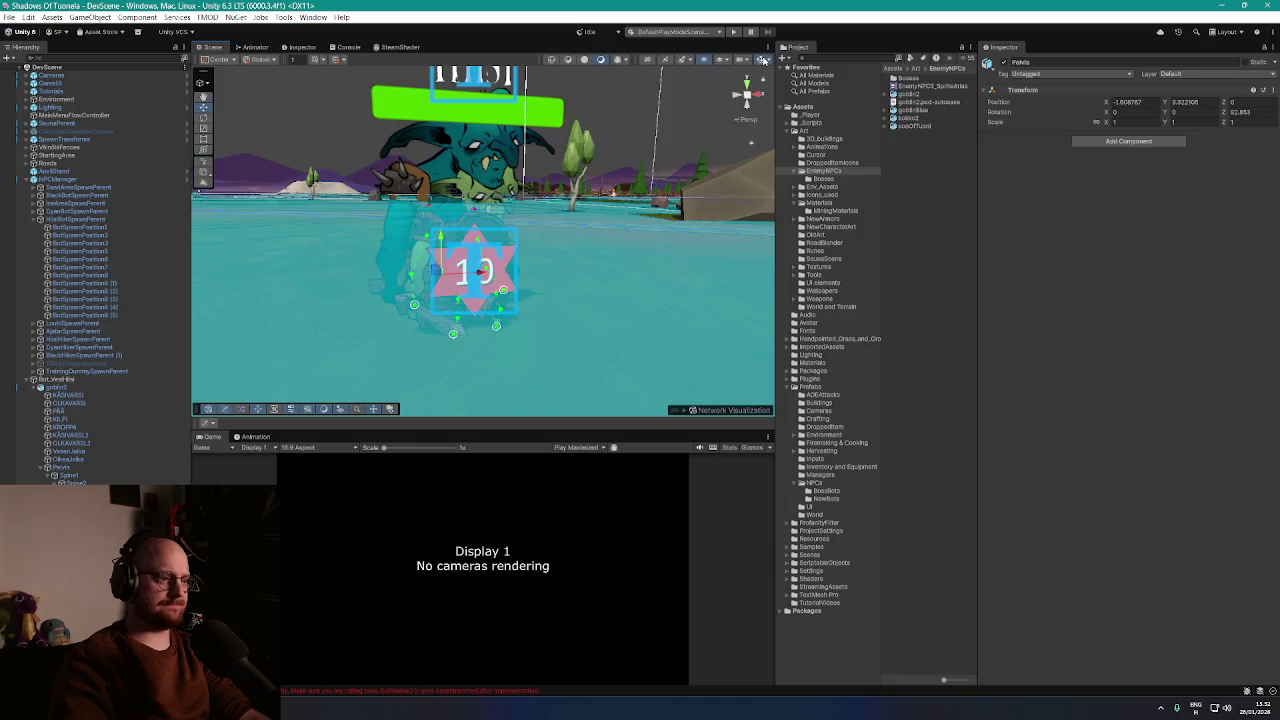
pyautogui.scroll(-3, 606, 238)
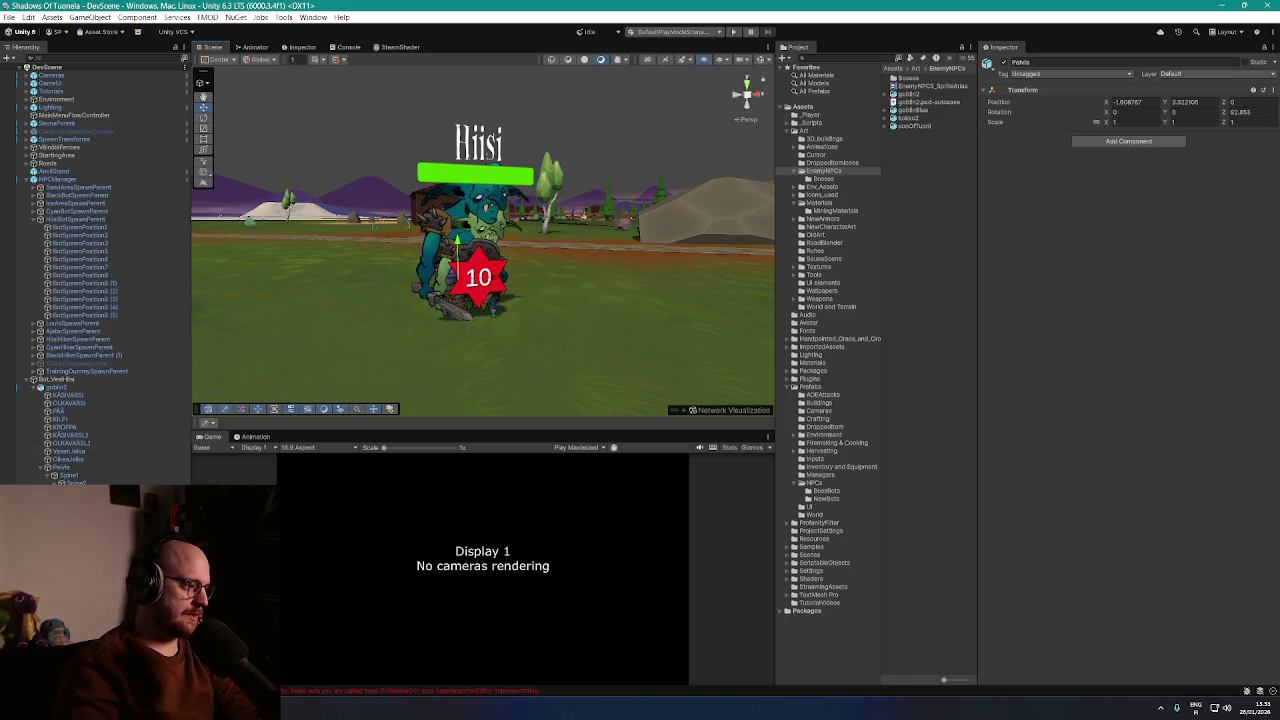
# Unpack the goblin2 prefab completely inside Bot_Veshiisi
pyautogui.click(68, 388)
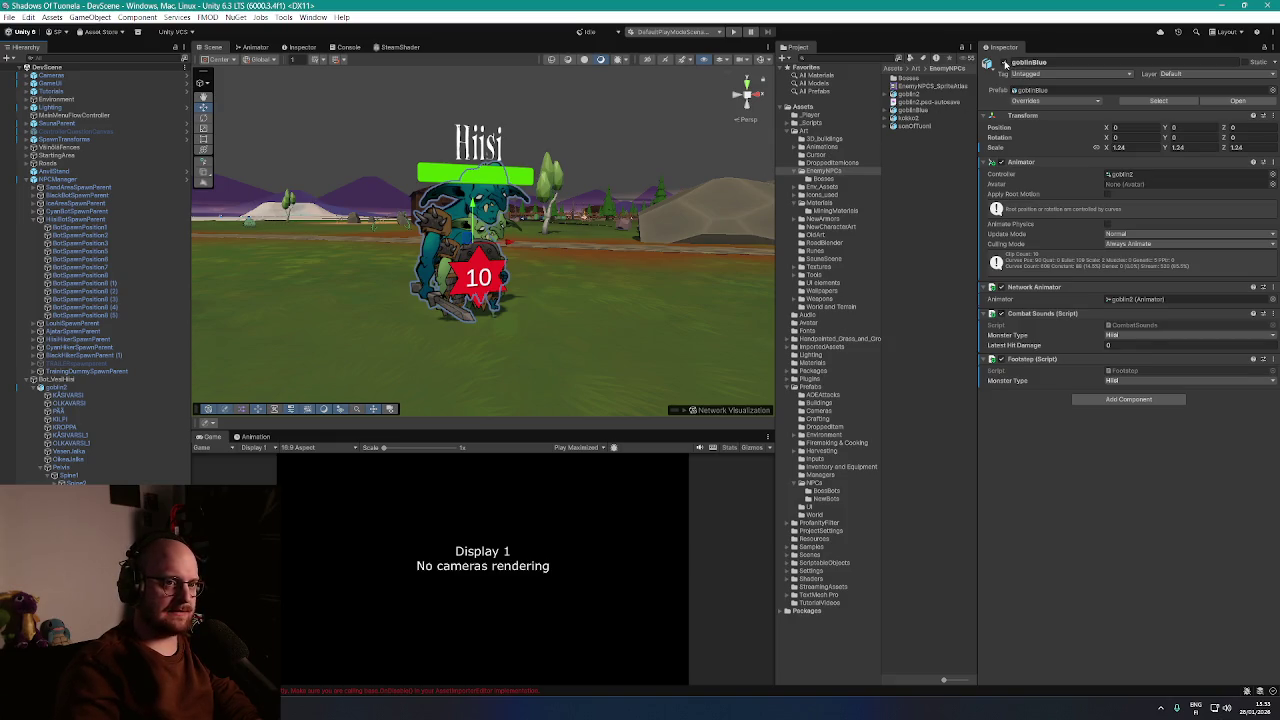
pyautogui.click(58, 389)
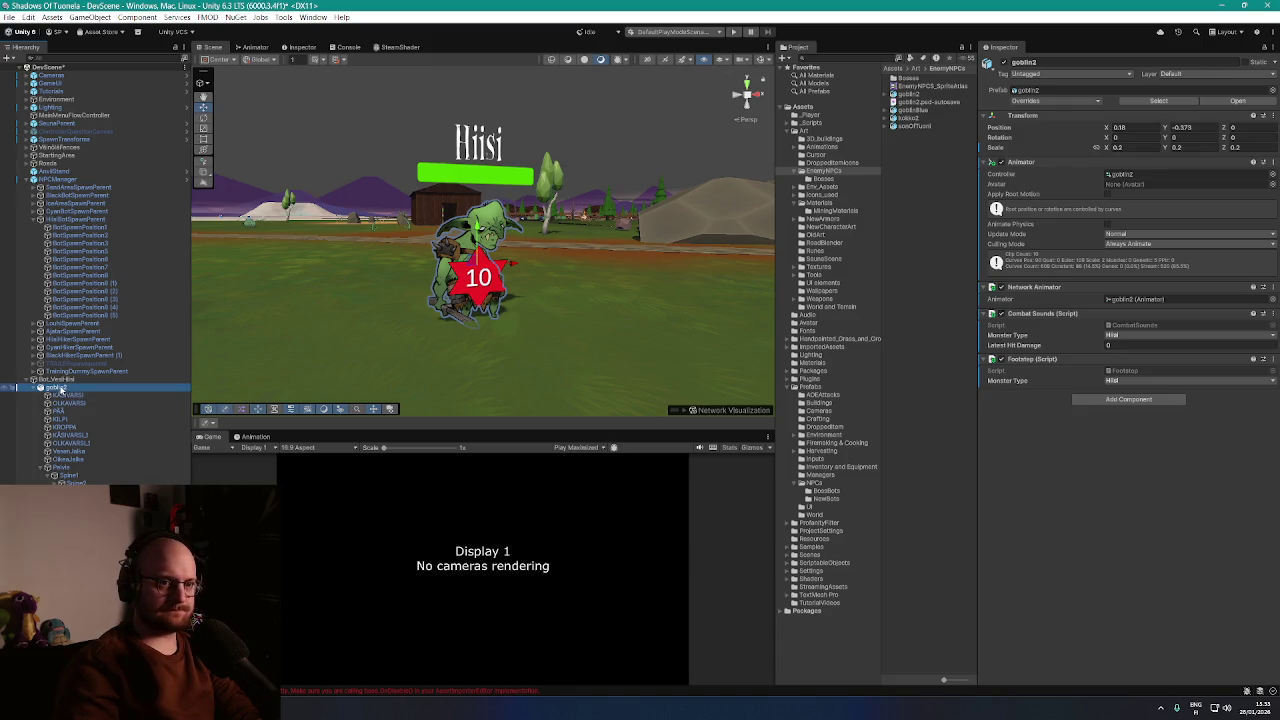
pyautogui.rightClick(61, 392)
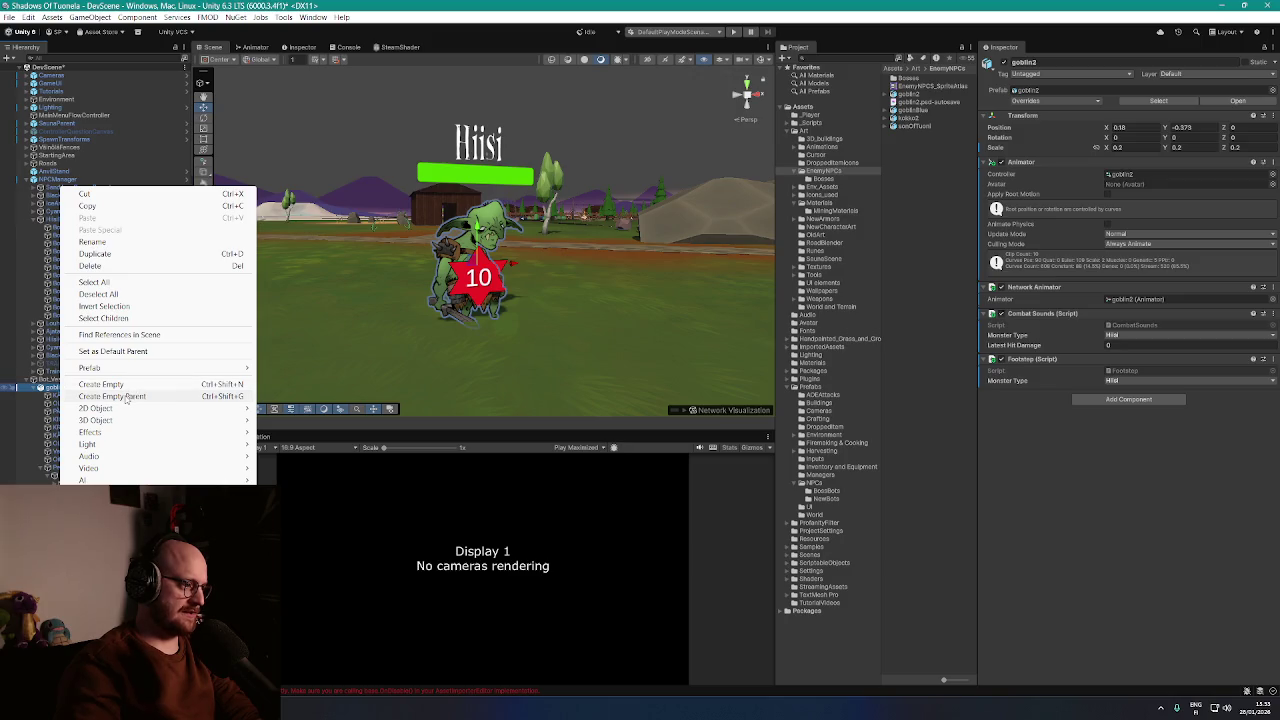
pyautogui.moveTo(130, 370)
pyautogui.click(310, 453)
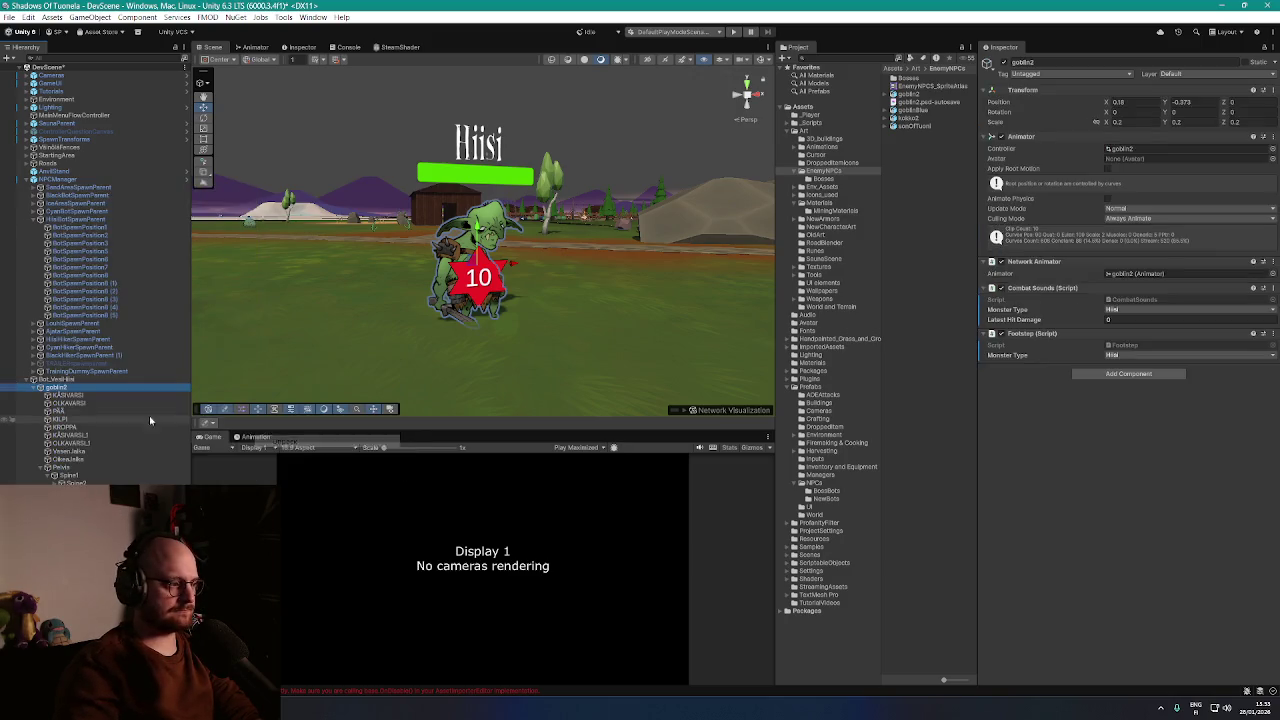
# Rename the unpacked goblin2 rig to bluegoblin2
pyautogui.click(60, 388)
pyautogui.write('g')
pyautogui.write('lue')
pyautogui.press('Return')
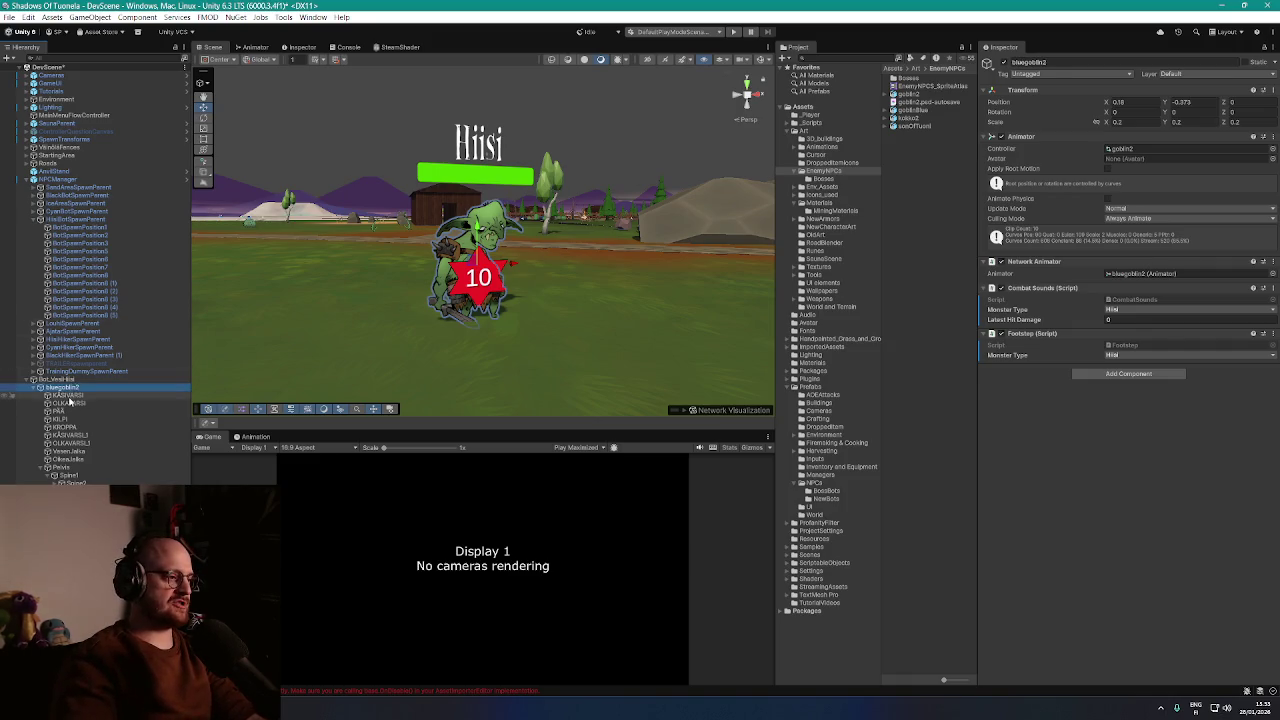
pyautogui.click(72, 397)
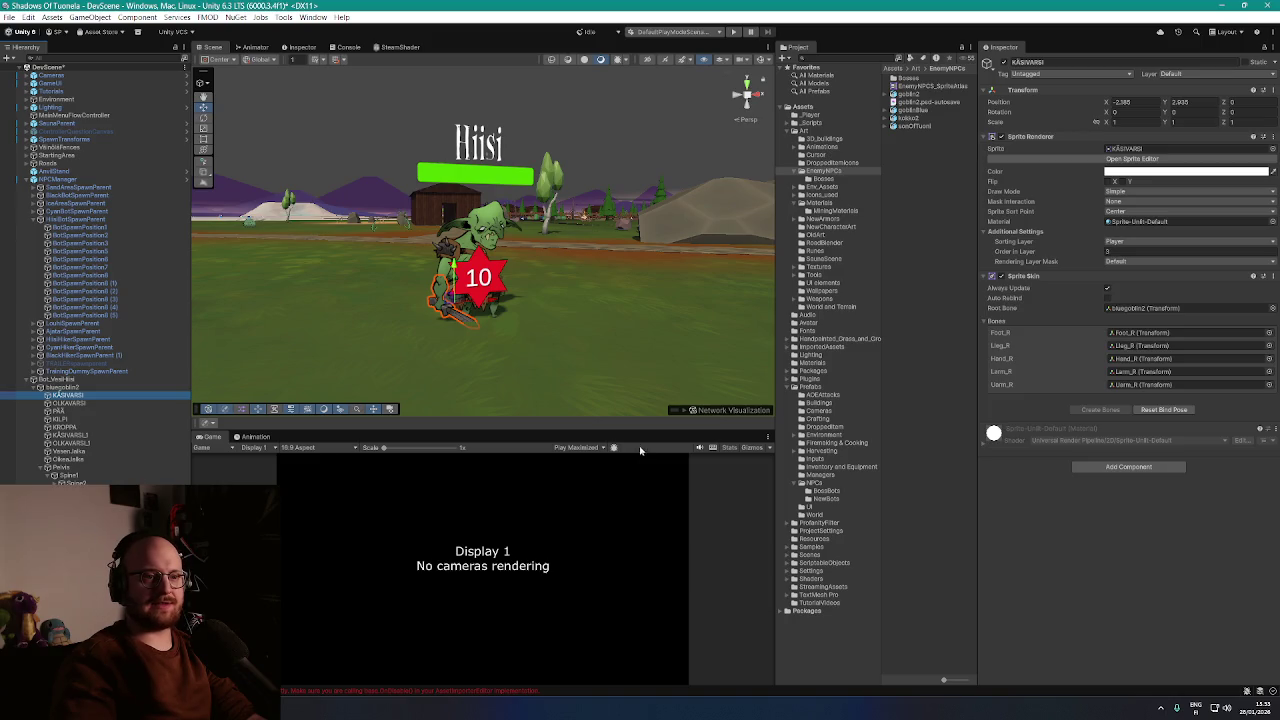
# Give the KÄSIVARSI arm the KÄSIVARSI Merged sprite from goblinBlue's sprite list
pyautogui.click(1272, 148)
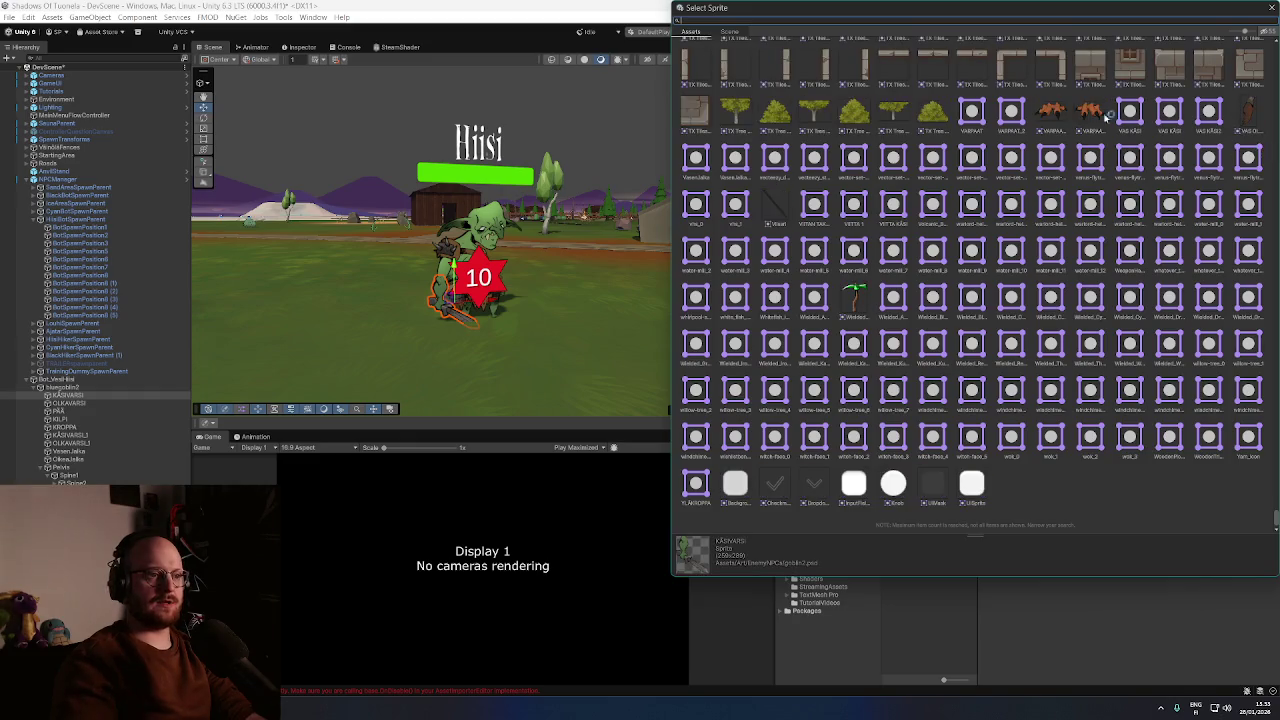
pyautogui.write('käsivarsi')
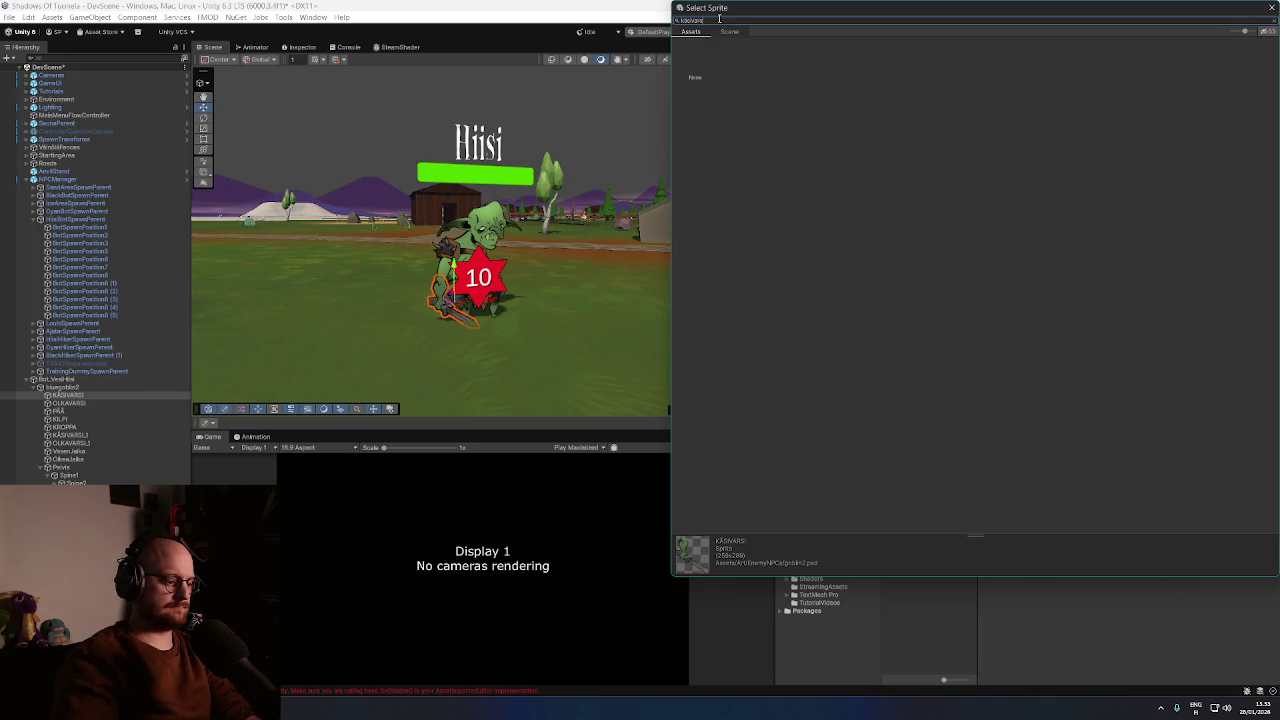
pyautogui.moveTo(806, 11); pyautogui.dragTo(446, 119)
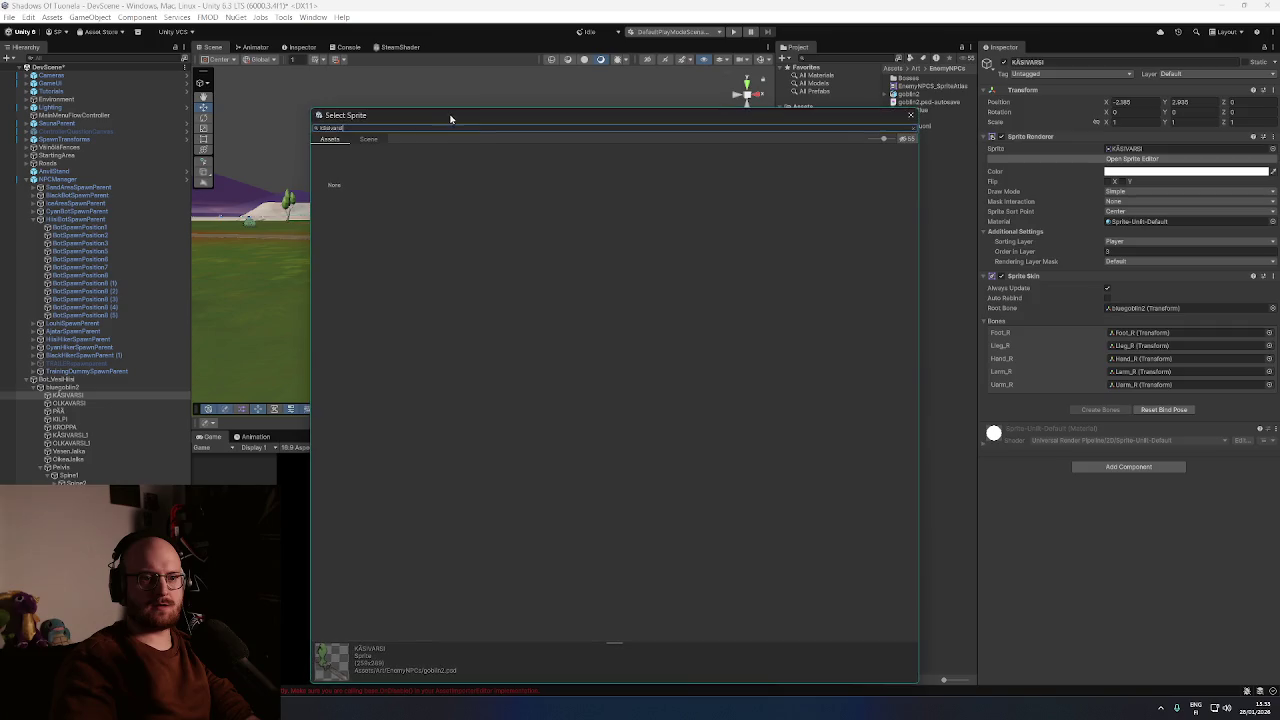
pyautogui.click(424, 131)
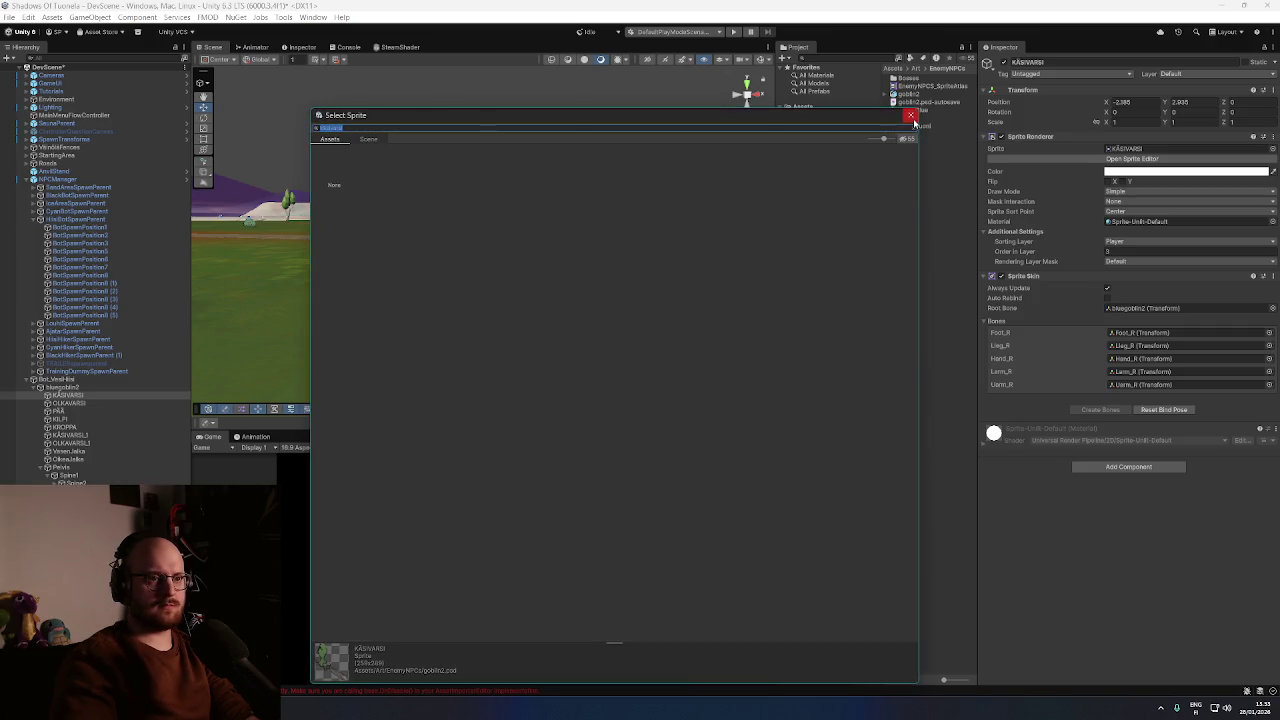
pyautogui.click(911, 116)
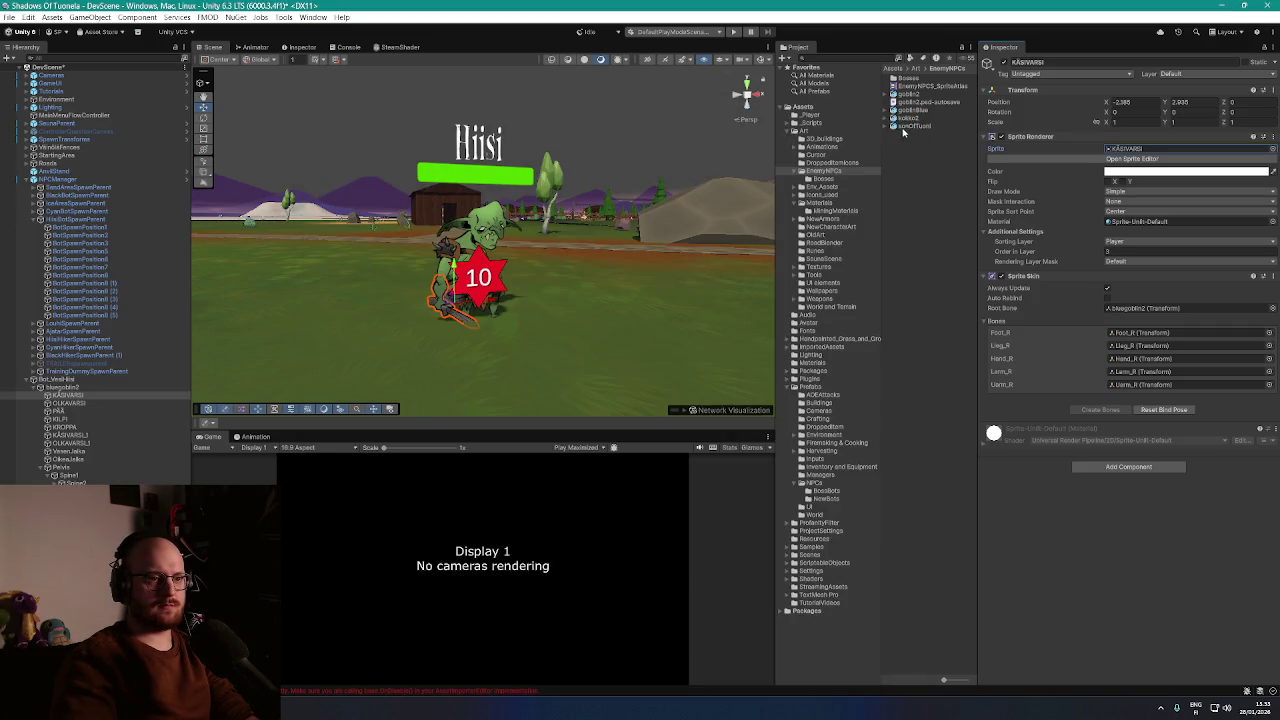
pyautogui.click(889, 112)
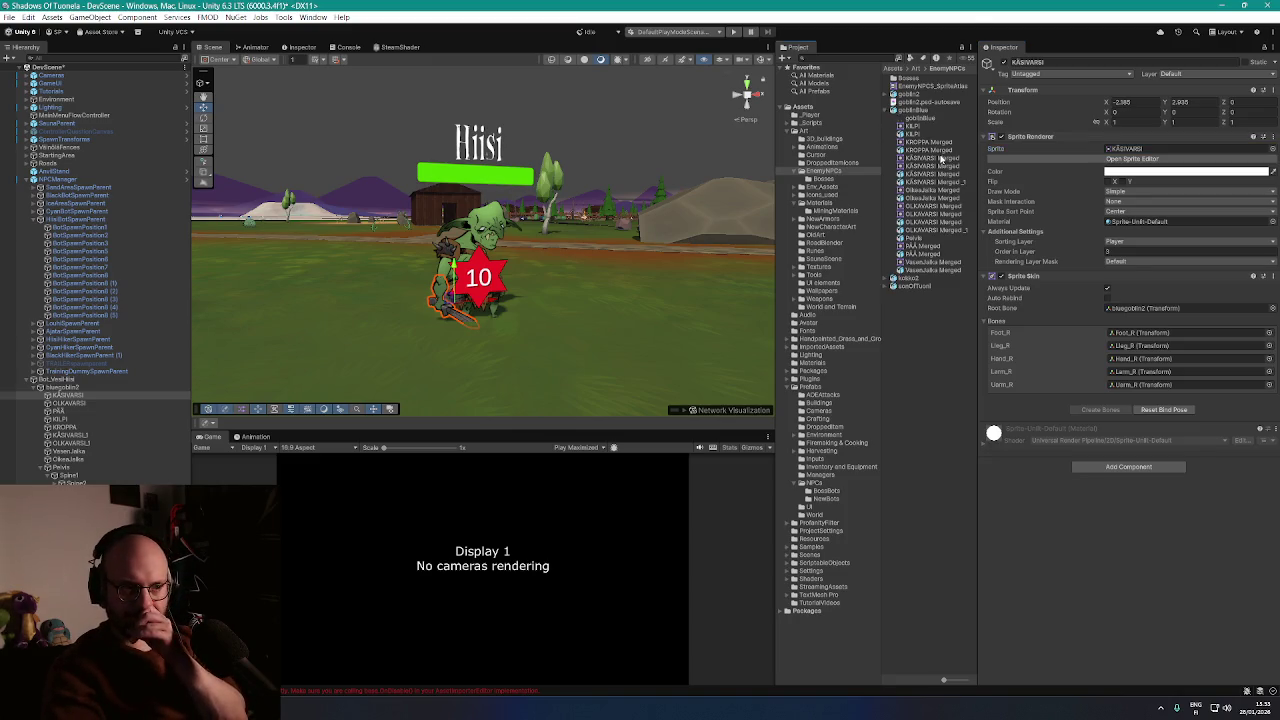
pyautogui.moveTo(940, 157); pyautogui.dragTo(1130, 148)
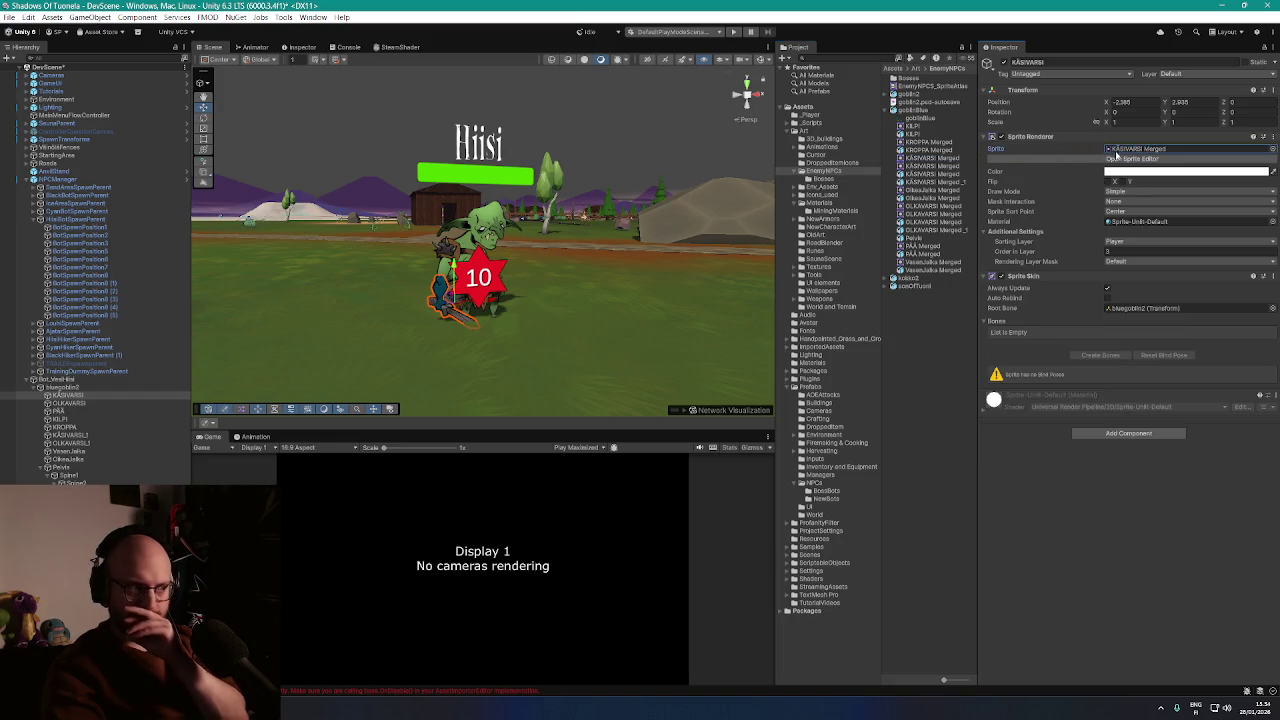
# Assign OLKAVARSI, PÄÄ and KROPPA their matching Merged sprites
pyautogui.click(68, 403)
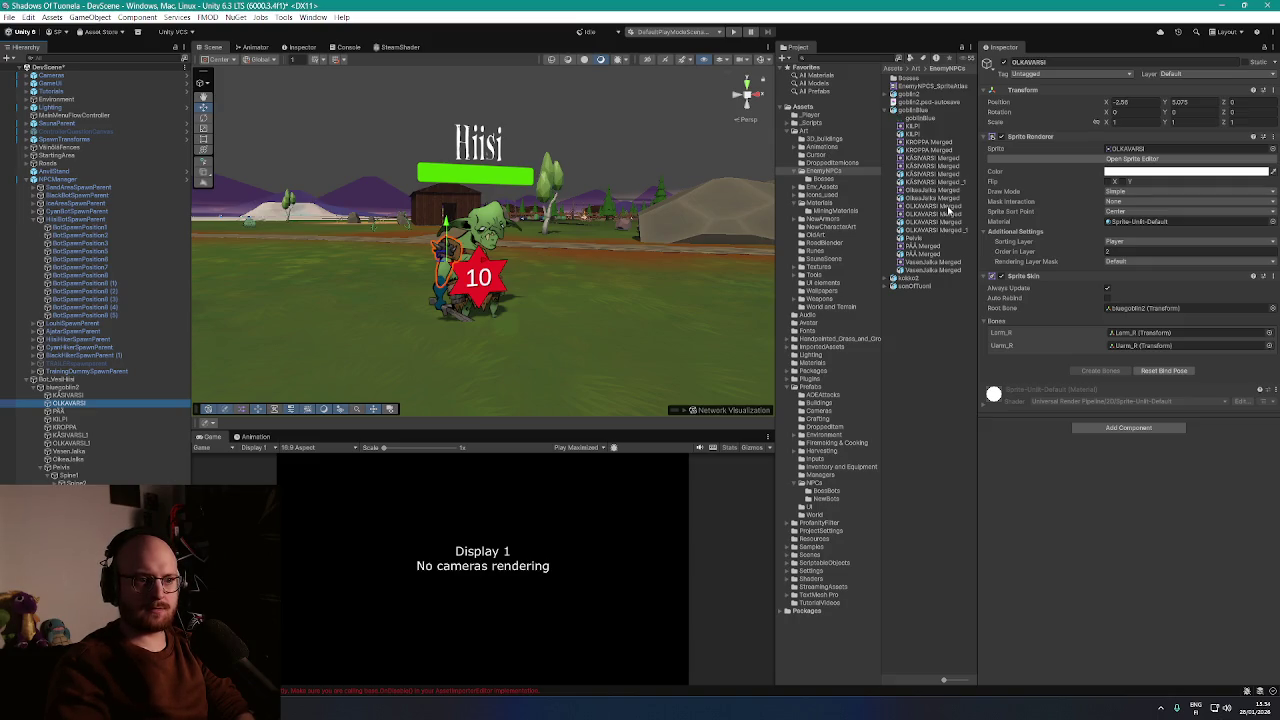
pyautogui.moveTo(950, 207); pyautogui.dragTo(1122, 148)
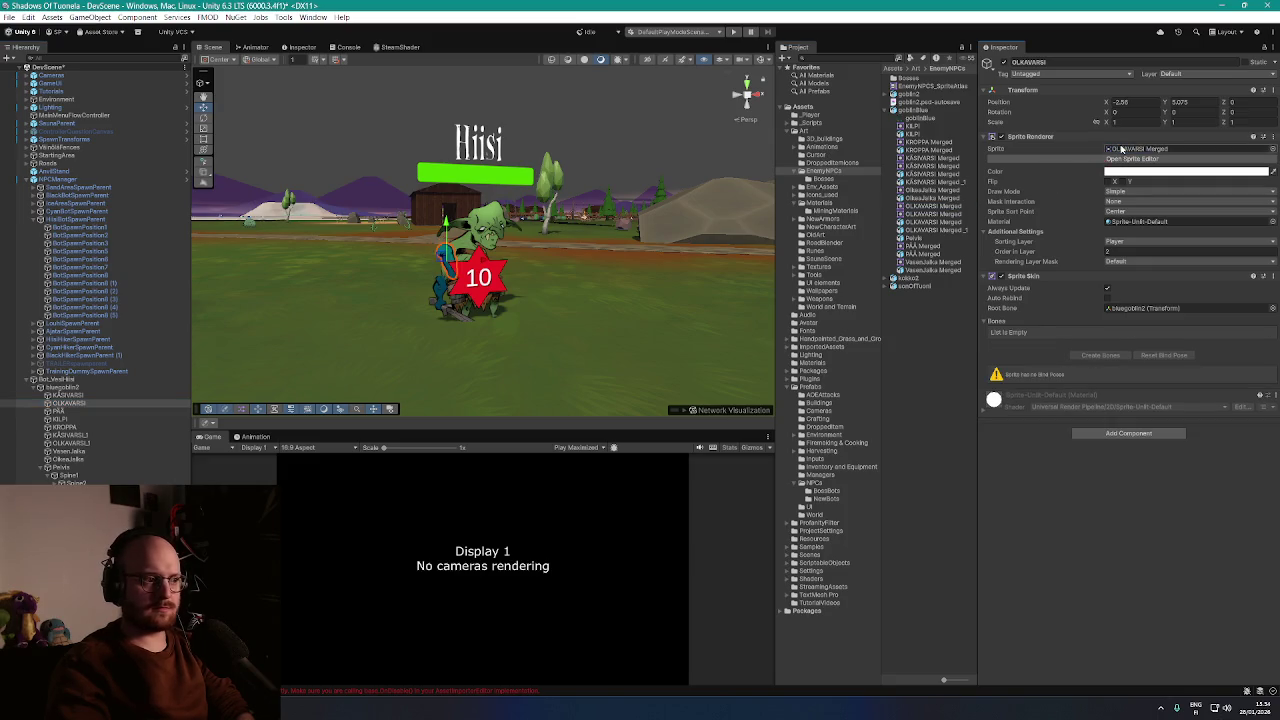
pyautogui.moveTo(948, 217); pyautogui.dragTo(1134, 150)
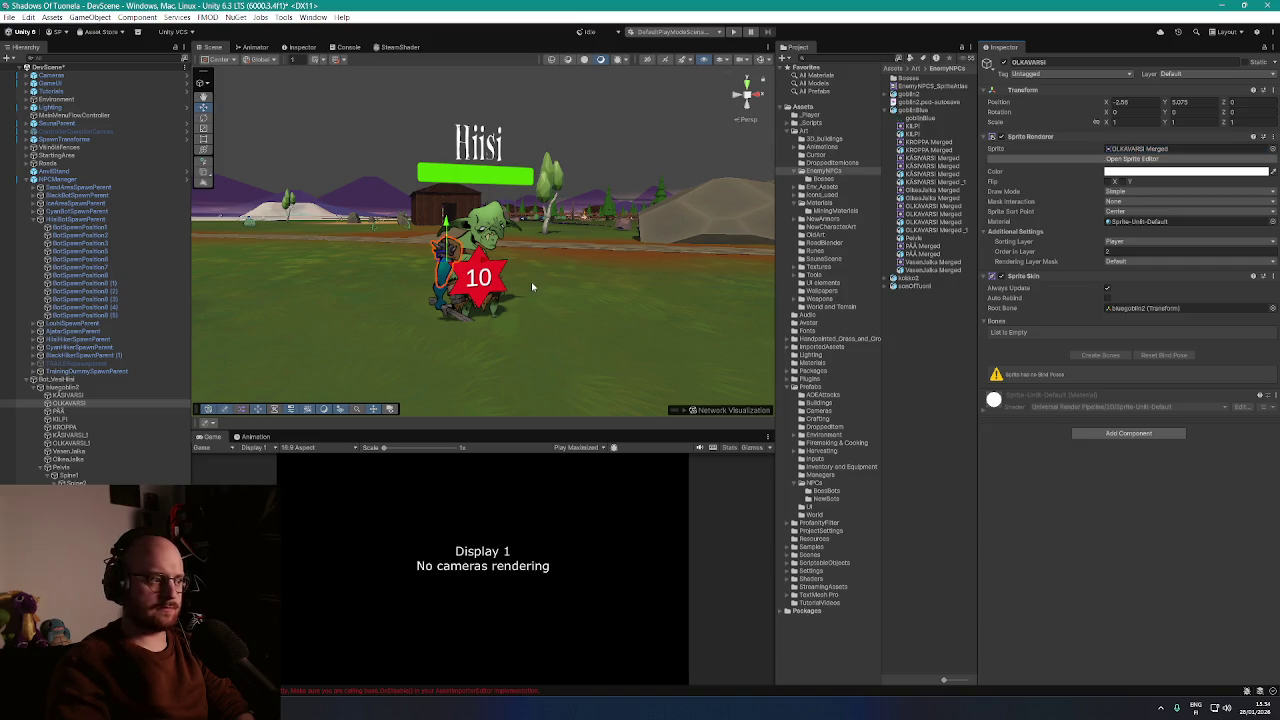
pyautogui.click(79, 411)
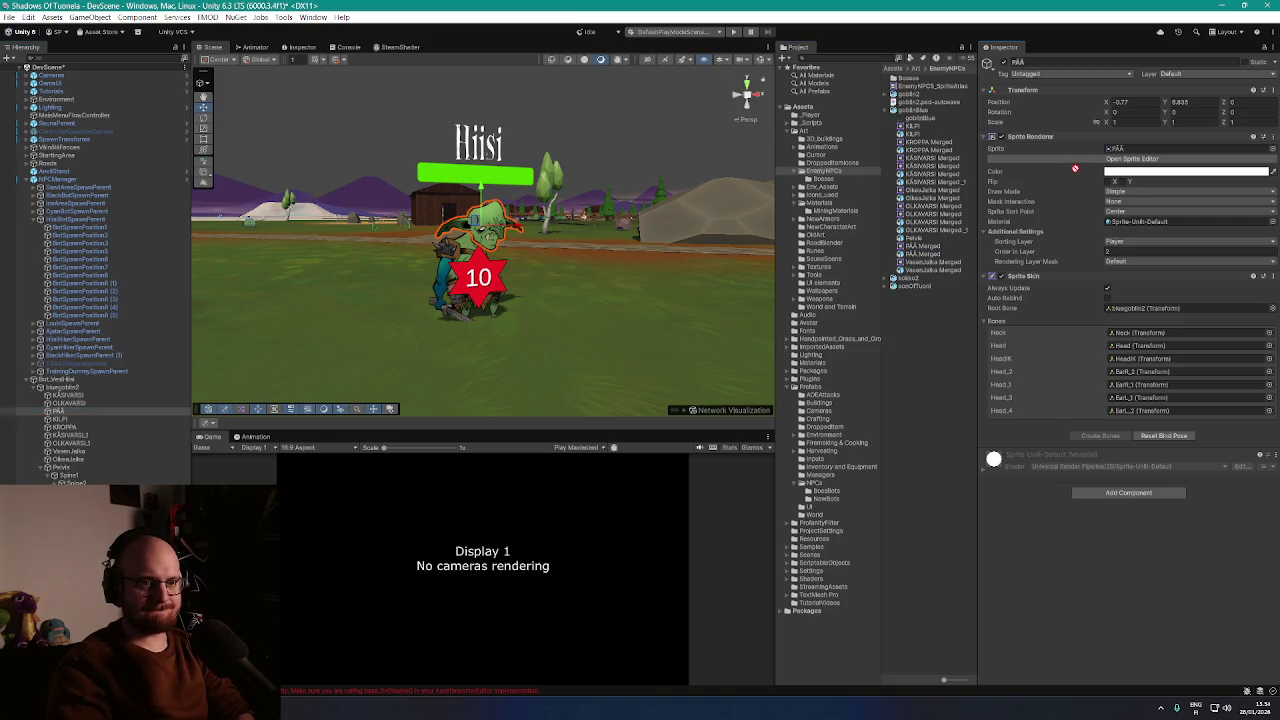
pyautogui.moveTo(928, 253); pyautogui.dragTo(1124, 149)
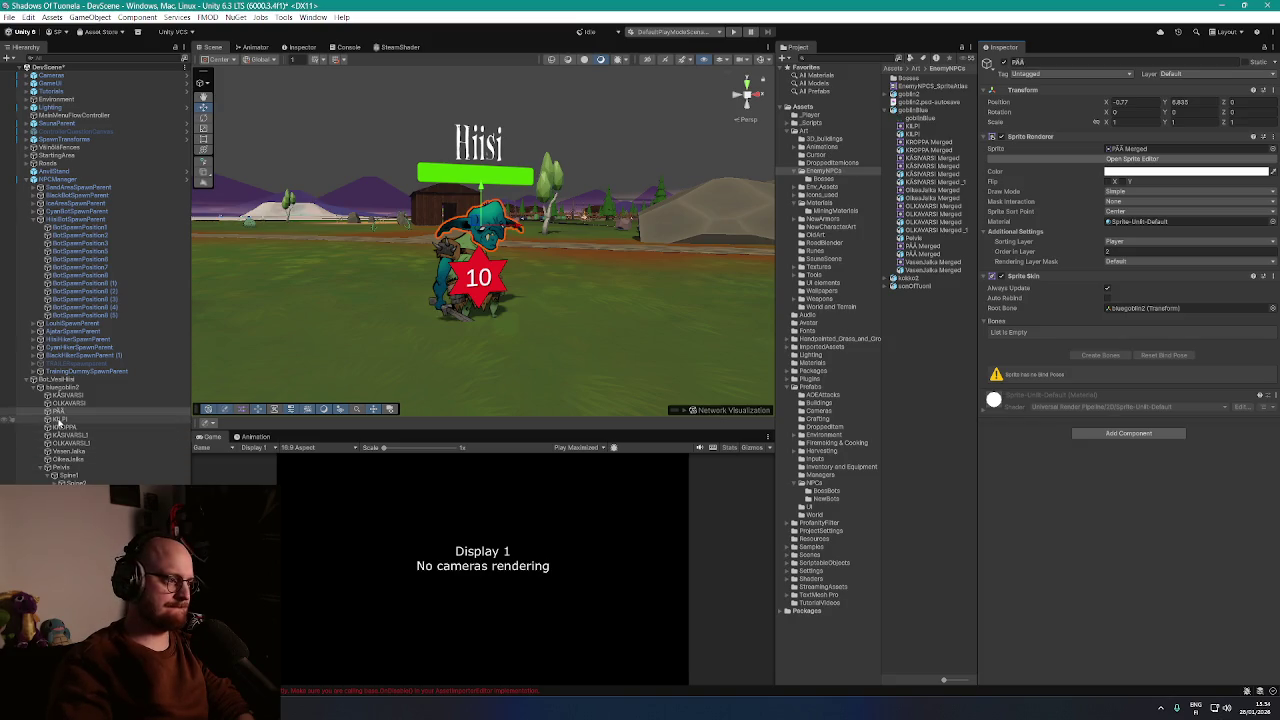
pyautogui.click(58, 420)
pyautogui.click(60, 427)
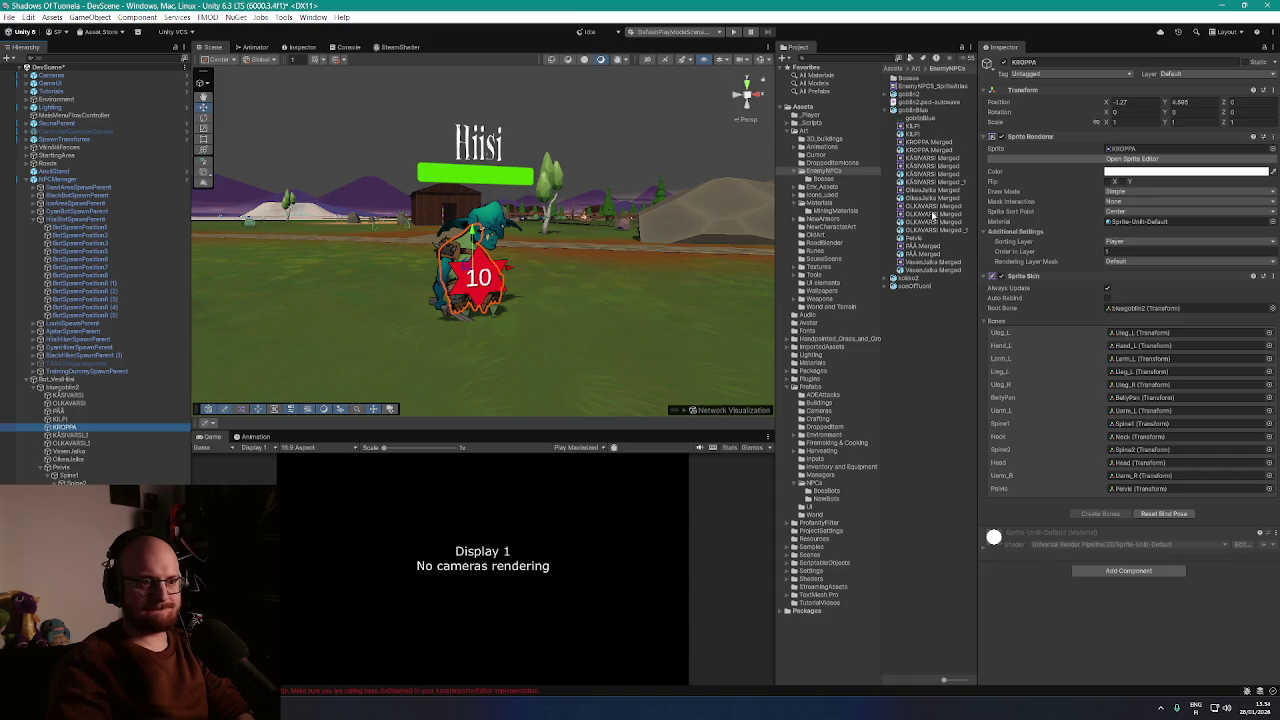
pyautogui.moveTo(932, 143); pyautogui.dragTo(1141, 152)
pyautogui.press('f')
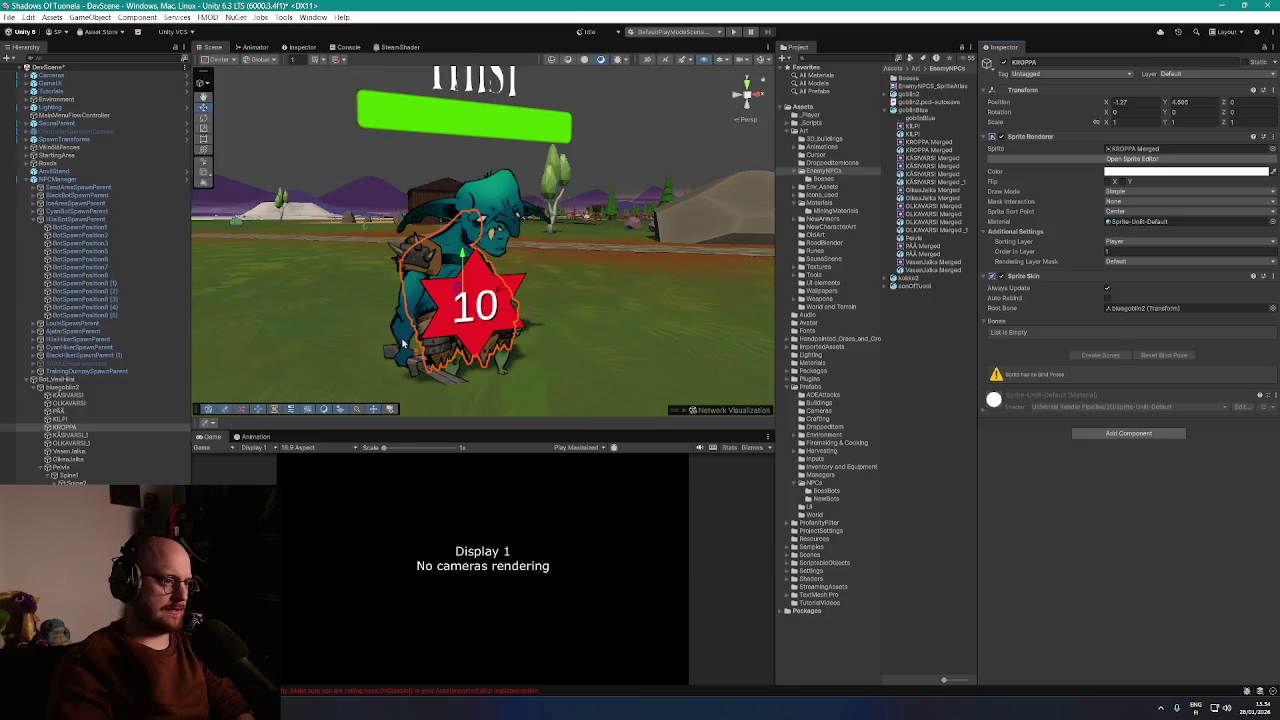
# Give KÄSIVARSI_1 and OLKAVARSI_1 the KÄSIVARSI Merged and OLKAVARSI Merged sprites
pyautogui.click(86, 436)
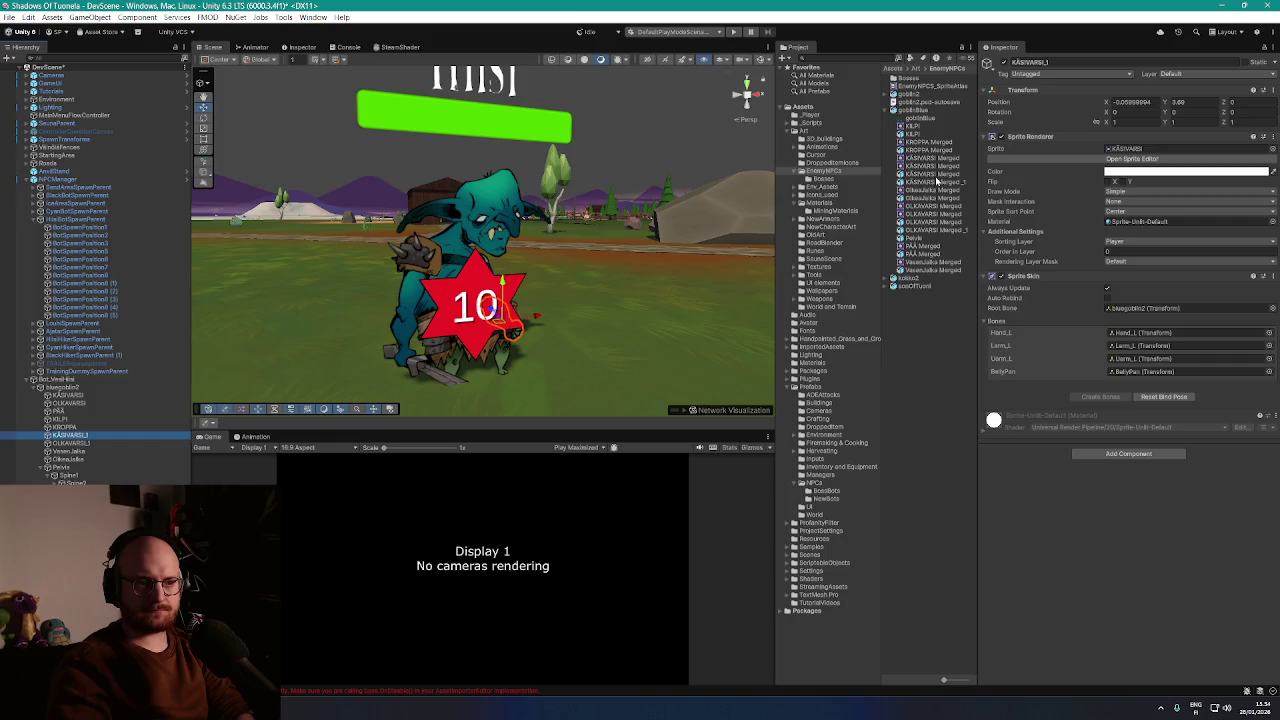
pyautogui.click(1048, 166)
pyautogui.moveTo(1048, 166); pyautogui.dragTo(1143, 152)
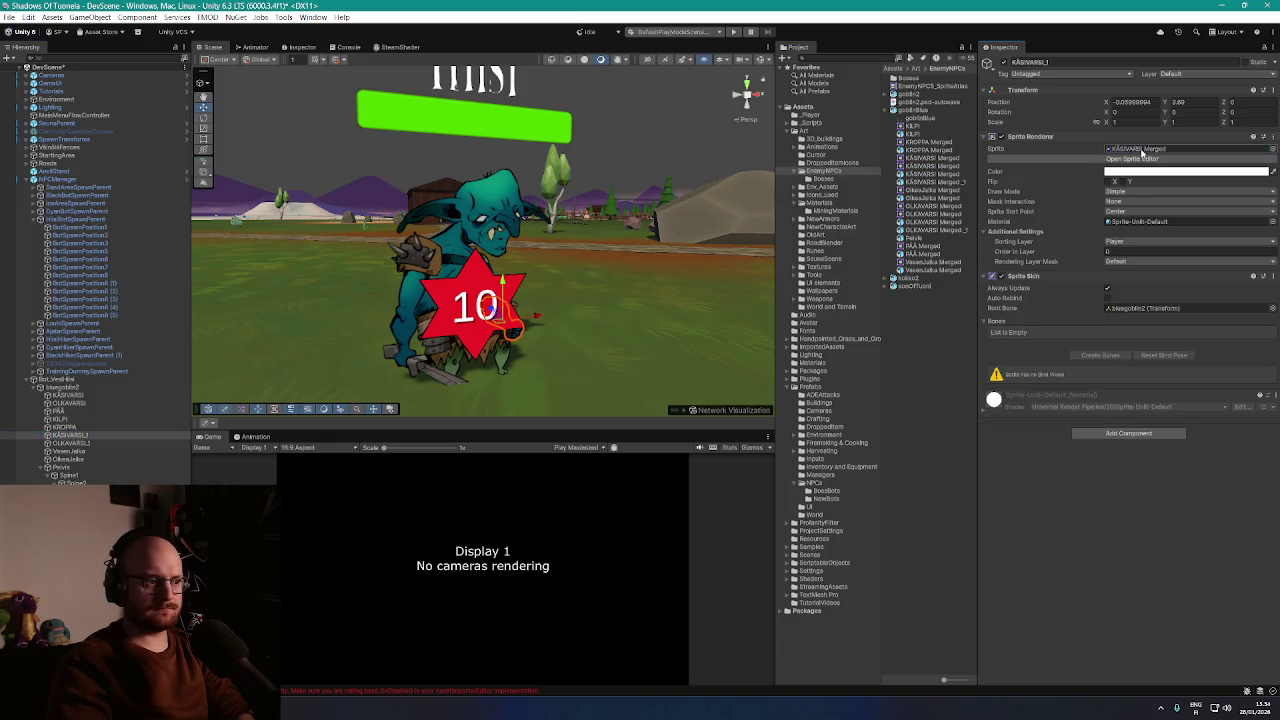
pyautogui.click(90, 443)
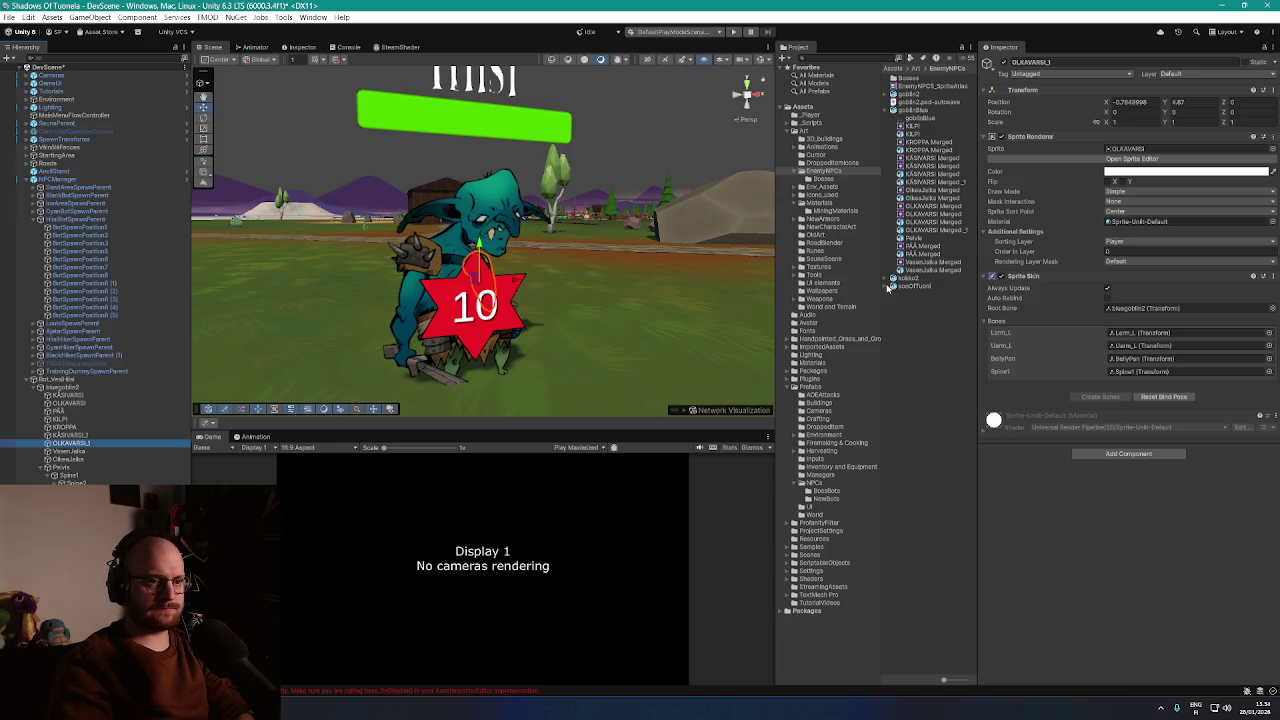
pyautogui.moveTo(938, 210); pyautogui.dragTo(1140, 150)
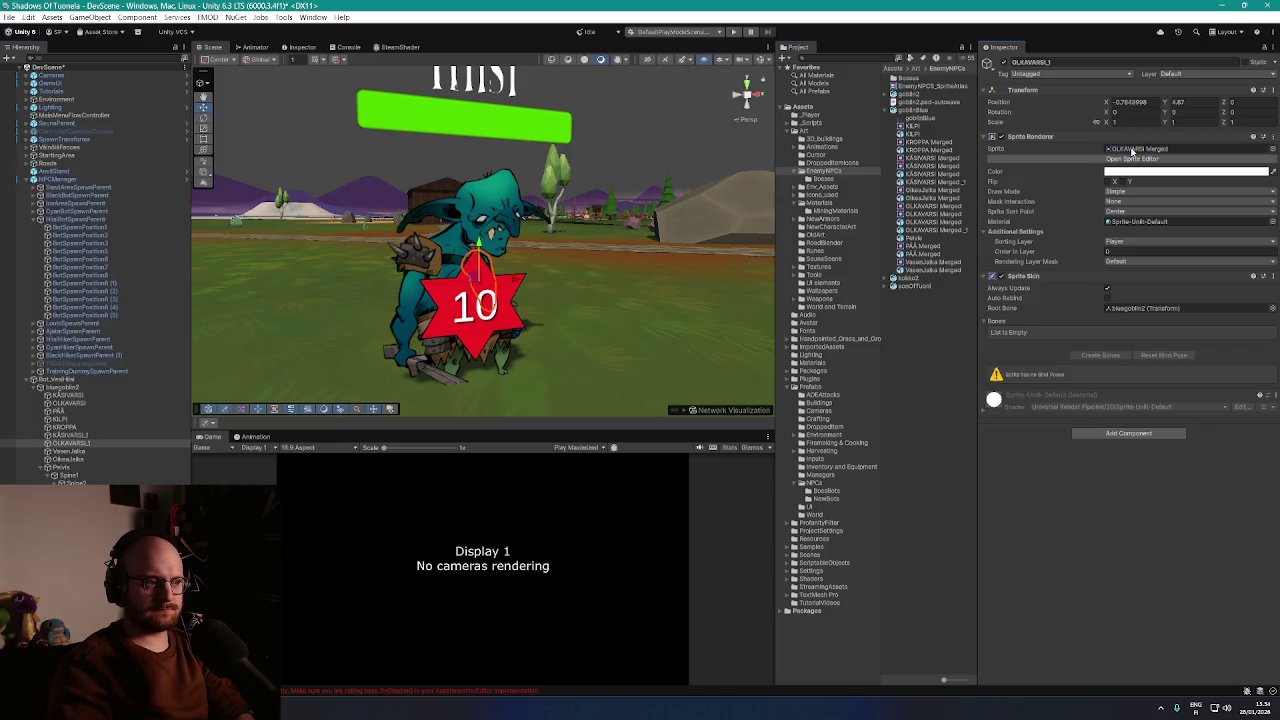
# Swap the VasenJalka and OlkeaJalka legs to their teal Merged sprites
pyautogui.click(77, 453)
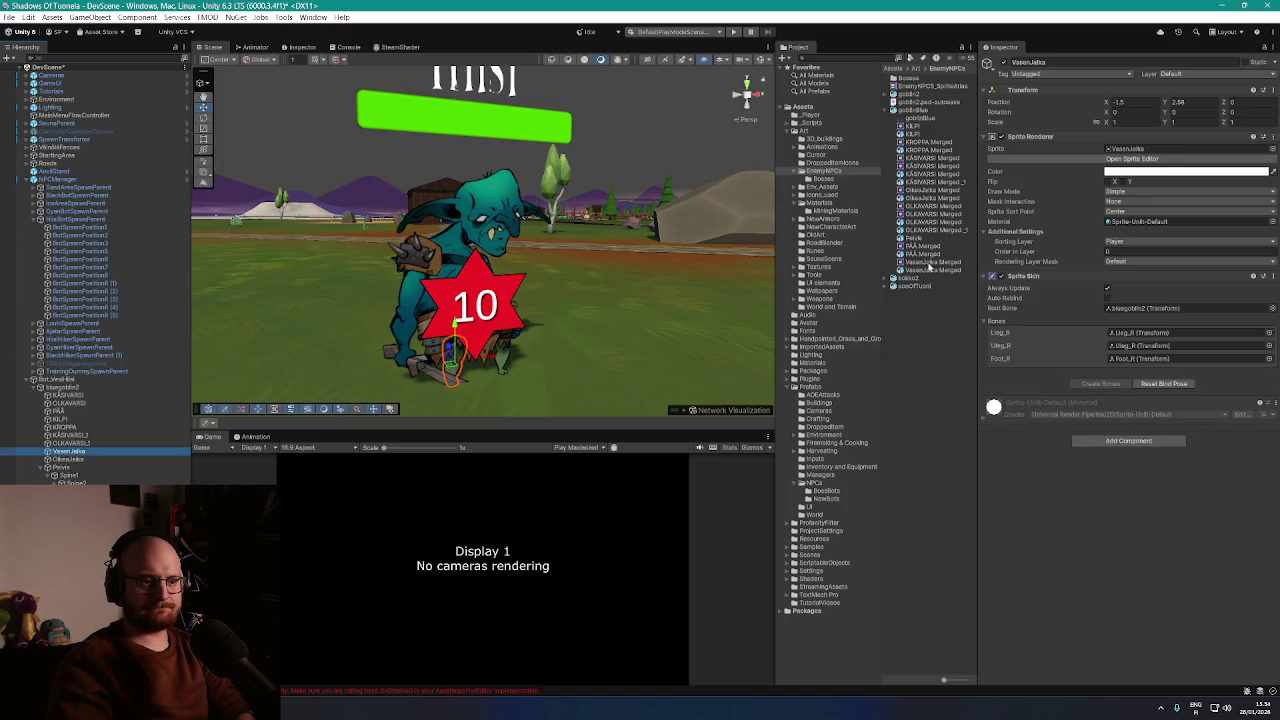
pyautogui.moveTo(935, 267); pyautogui.dragTo(1154, 158)
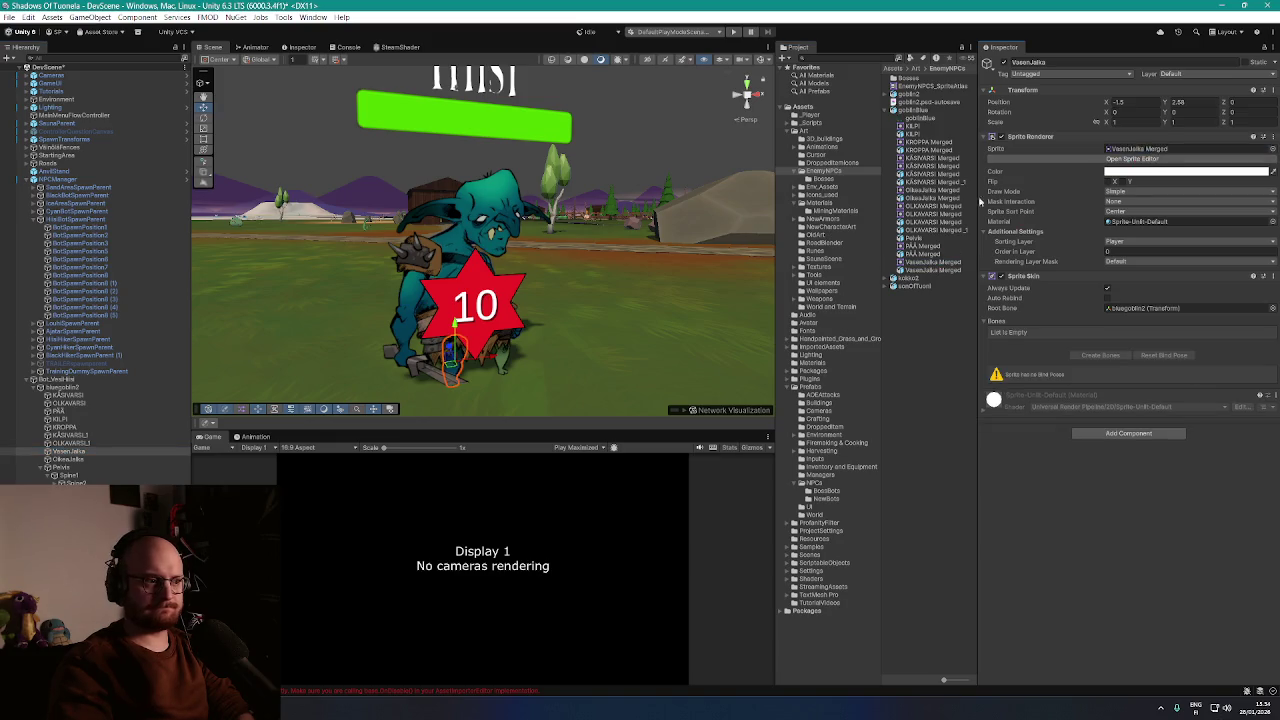
pyautogui.click(94, 459)
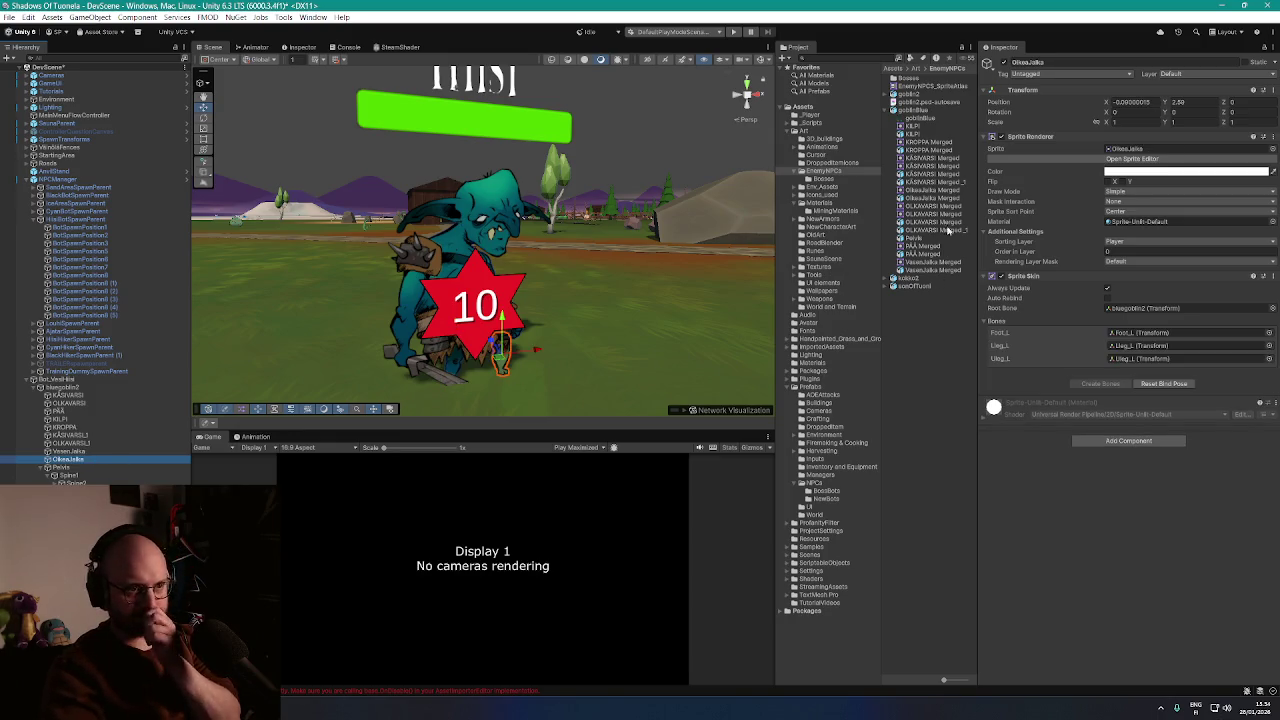
pyautogui.moveTo(938, 198); pyautogui.dragTo(1125, 153)
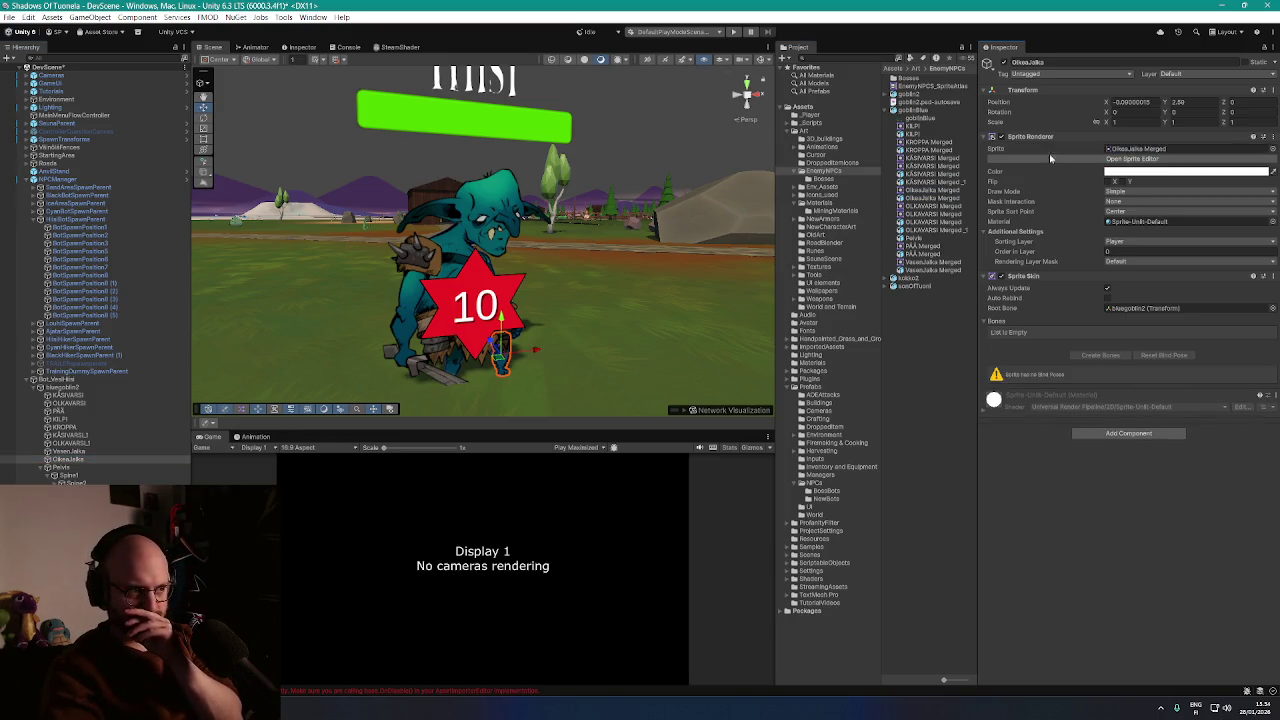
pyautogui.scroll(-3, 592, 263)
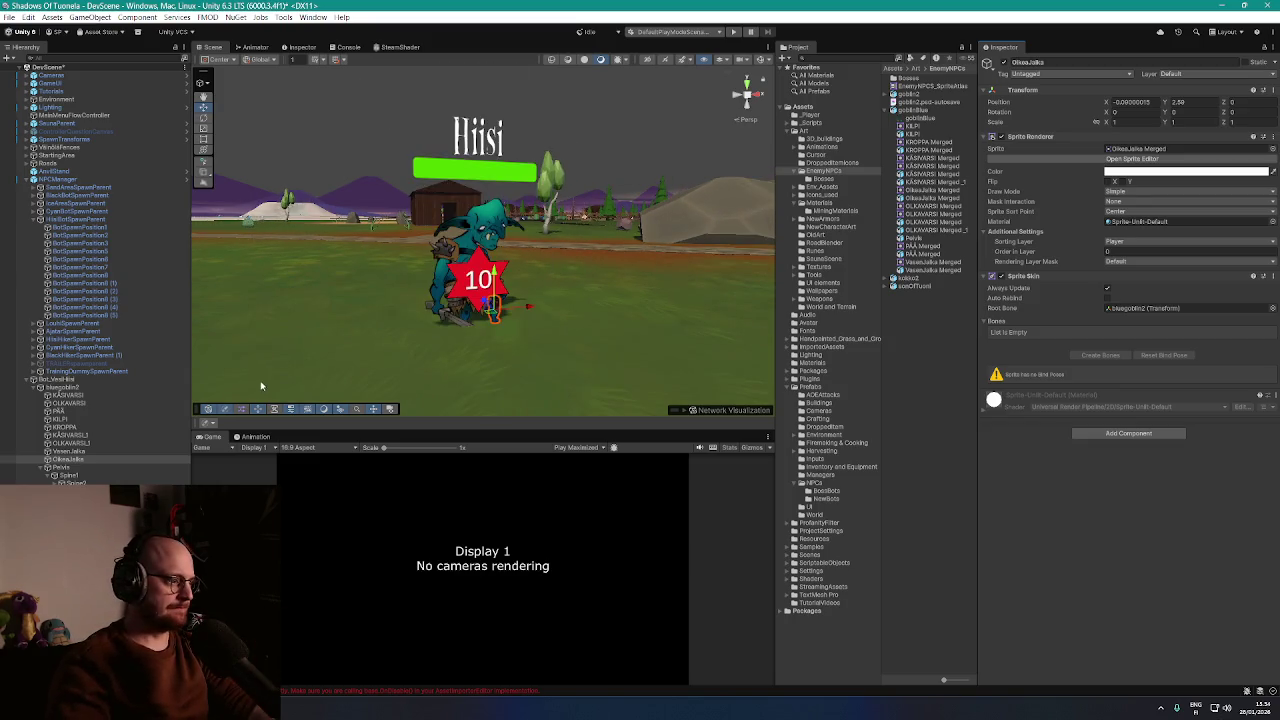
pyautogui.click(70, 380)
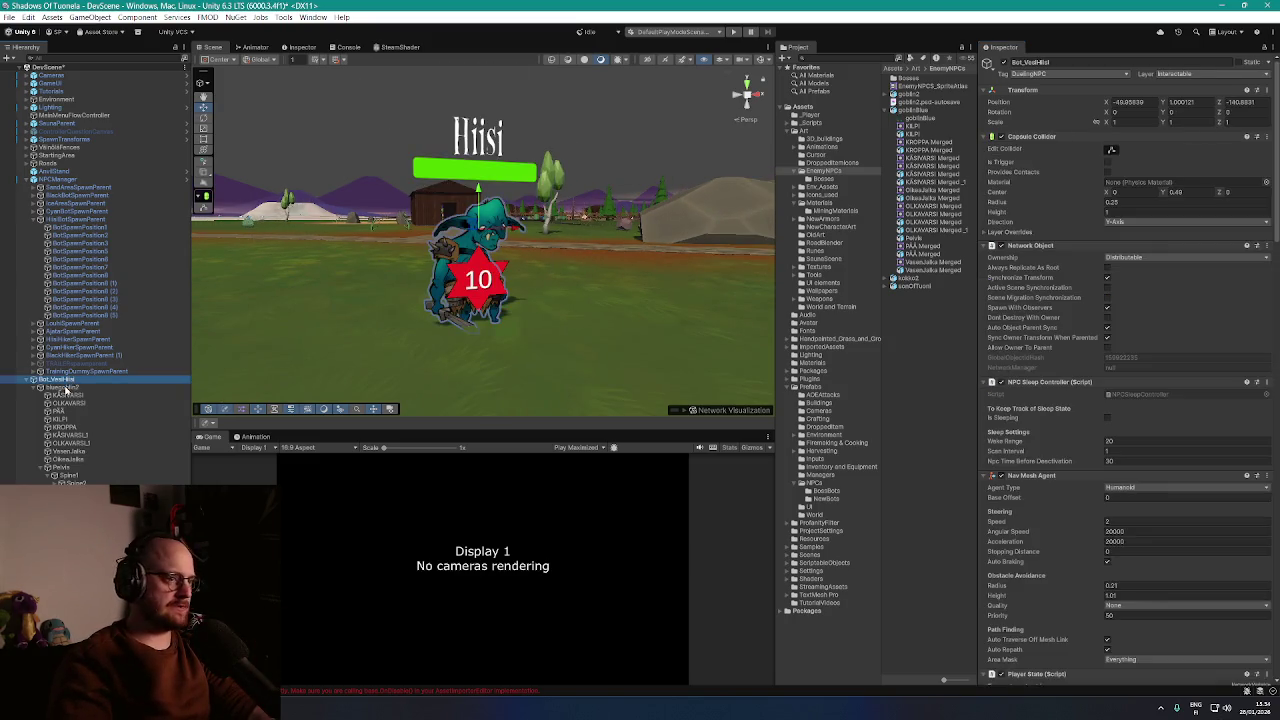
pyautogui.click(63, 388)
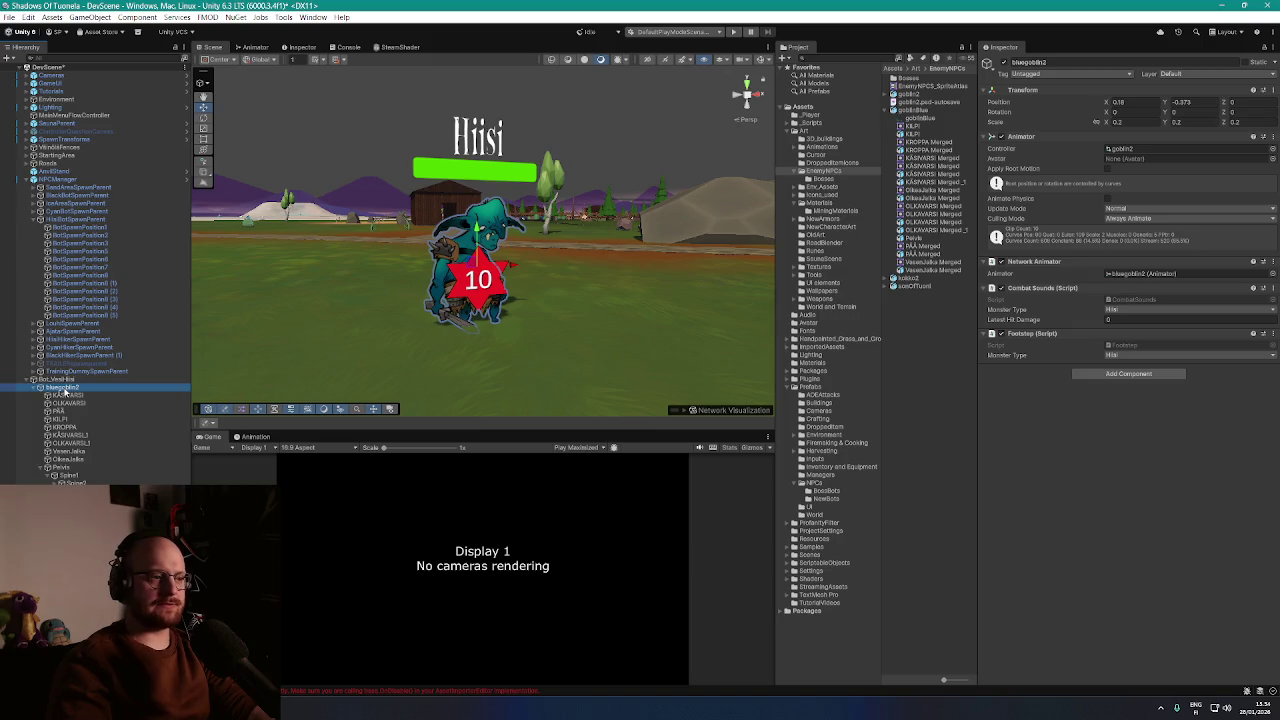
pyautogui.click(60, 380)
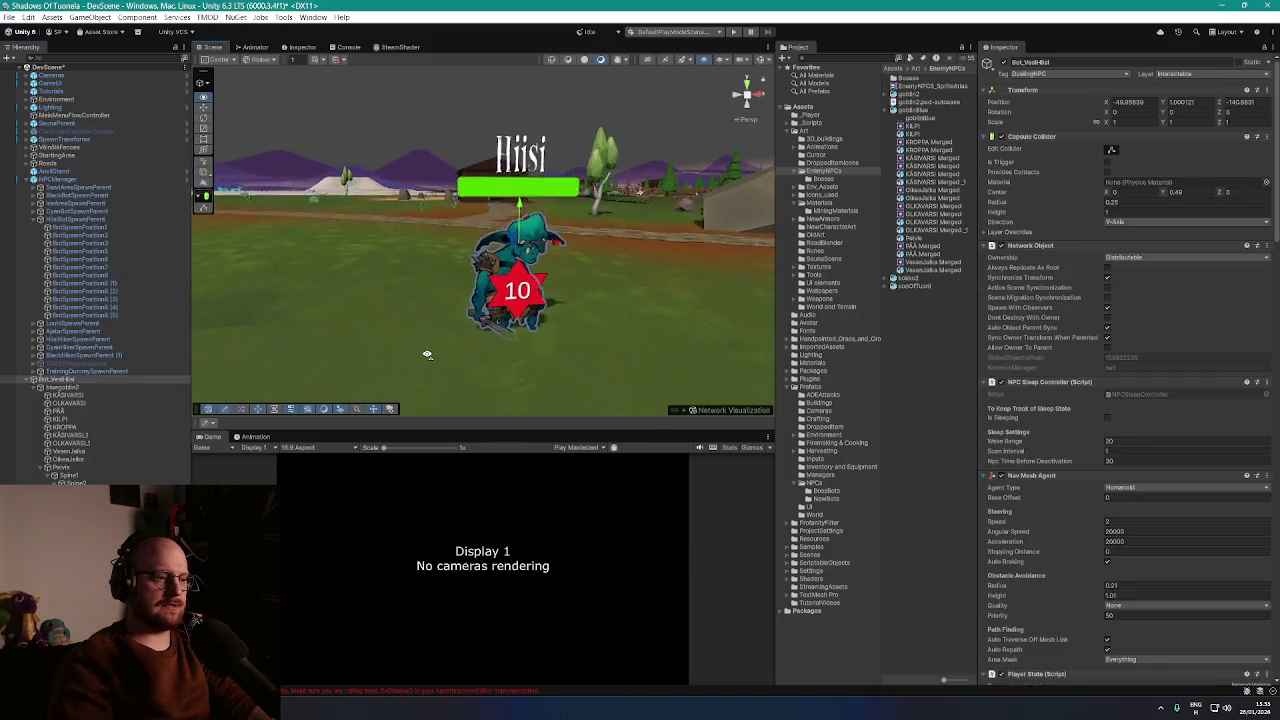
pyautogui.click(1110, 122)
pyautogui.write('1.15')
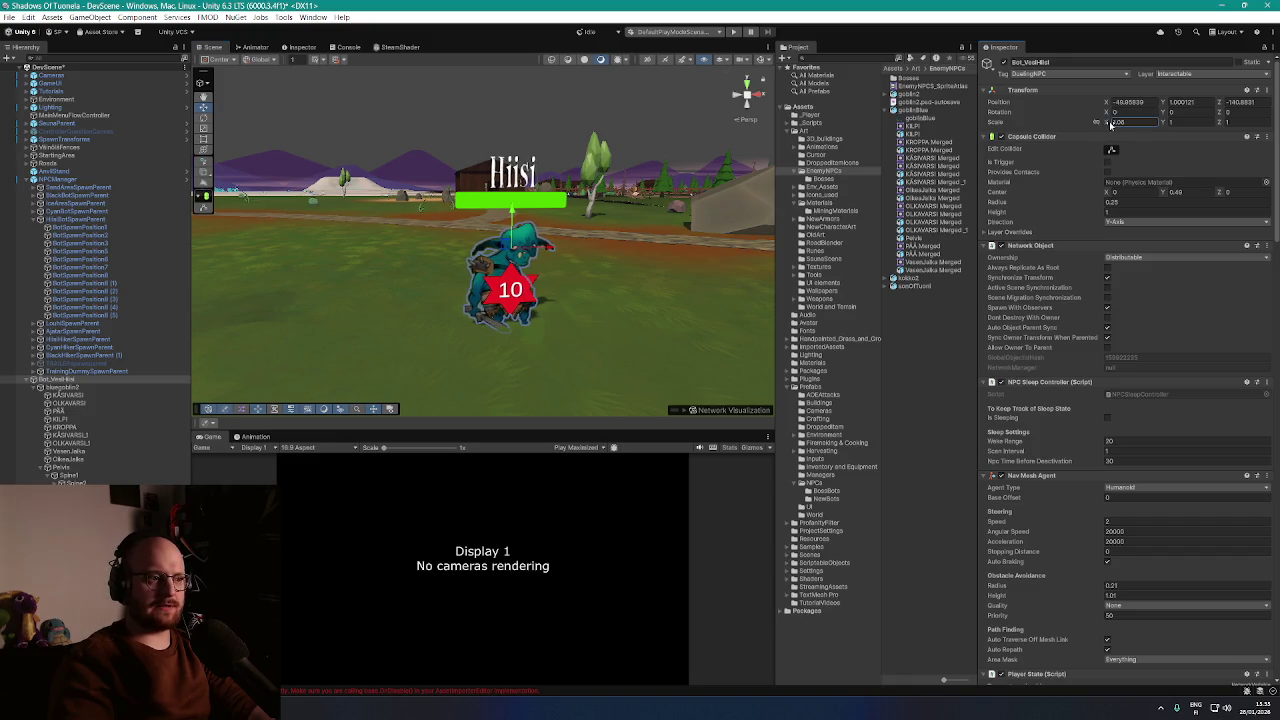
pyautogui.press('BackSpace')
pyautogui.press('BackSpace')
pyautogui.press('BackSpace')
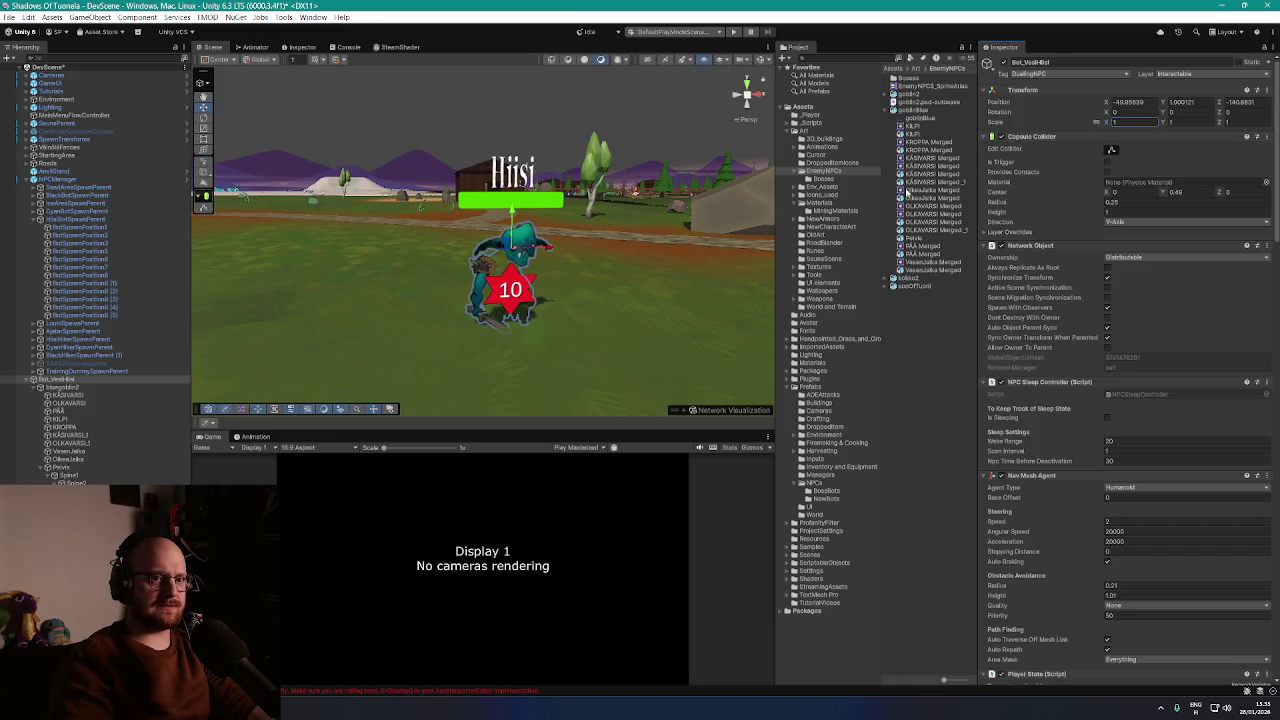
pyautogui.moveTo(1108, 126); pyautogui.dragTo(1115, 127)
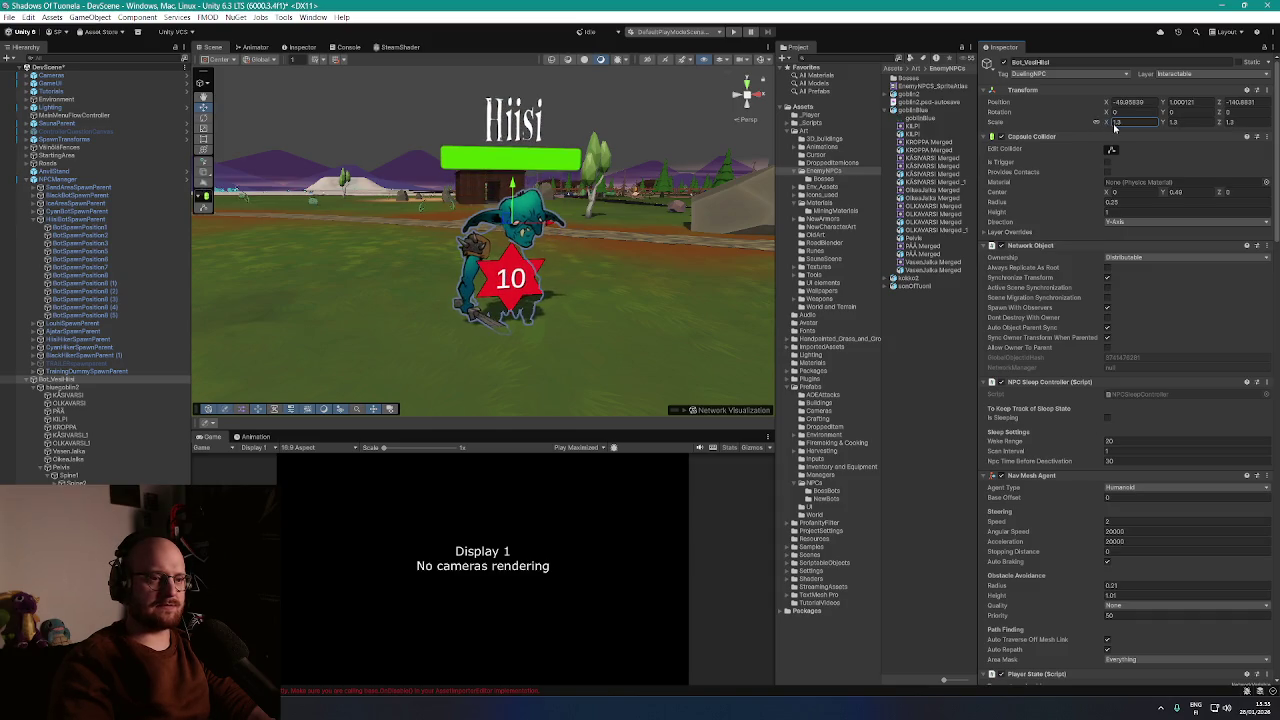
pyautogui.moveTo(1115, 127); pyautogui.dragTo(1117, 128)
pyautogui.hotkey('ctrl', 'z')
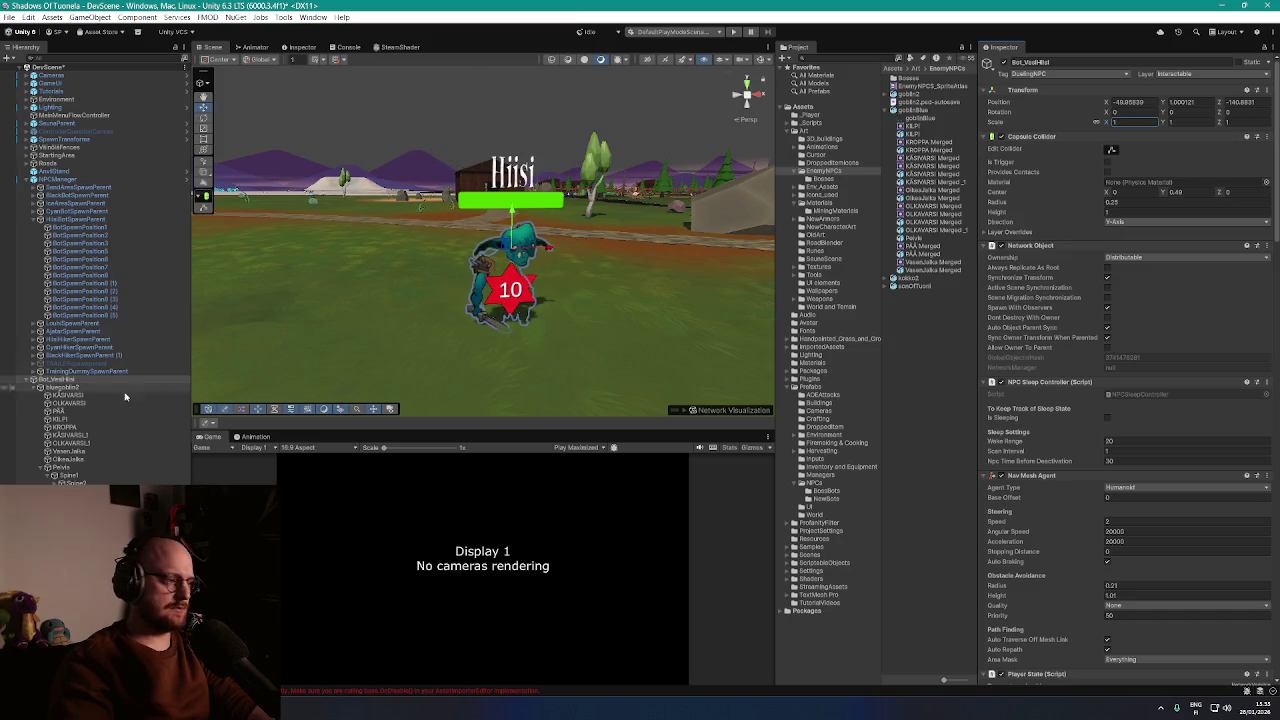